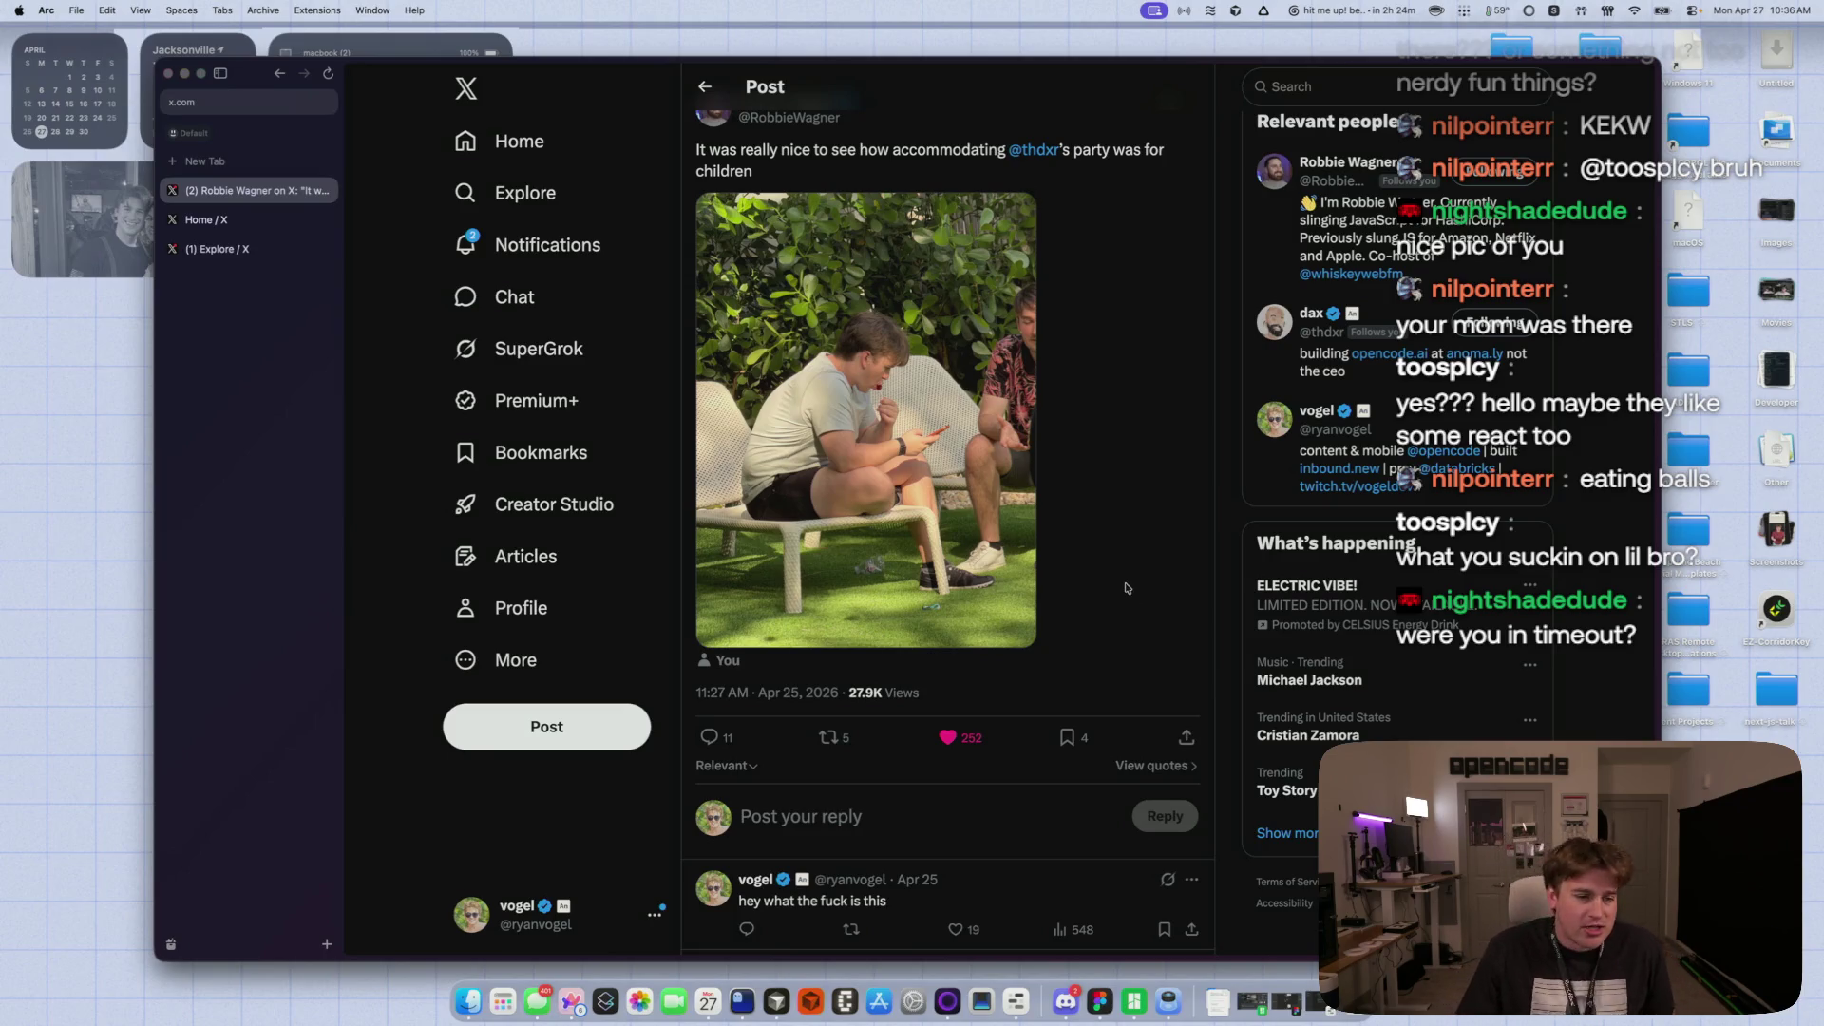
- Scroll the replies and open, then dismiss, the photo reply's more-actions menu
scroll(1113, 594, "down", 10)
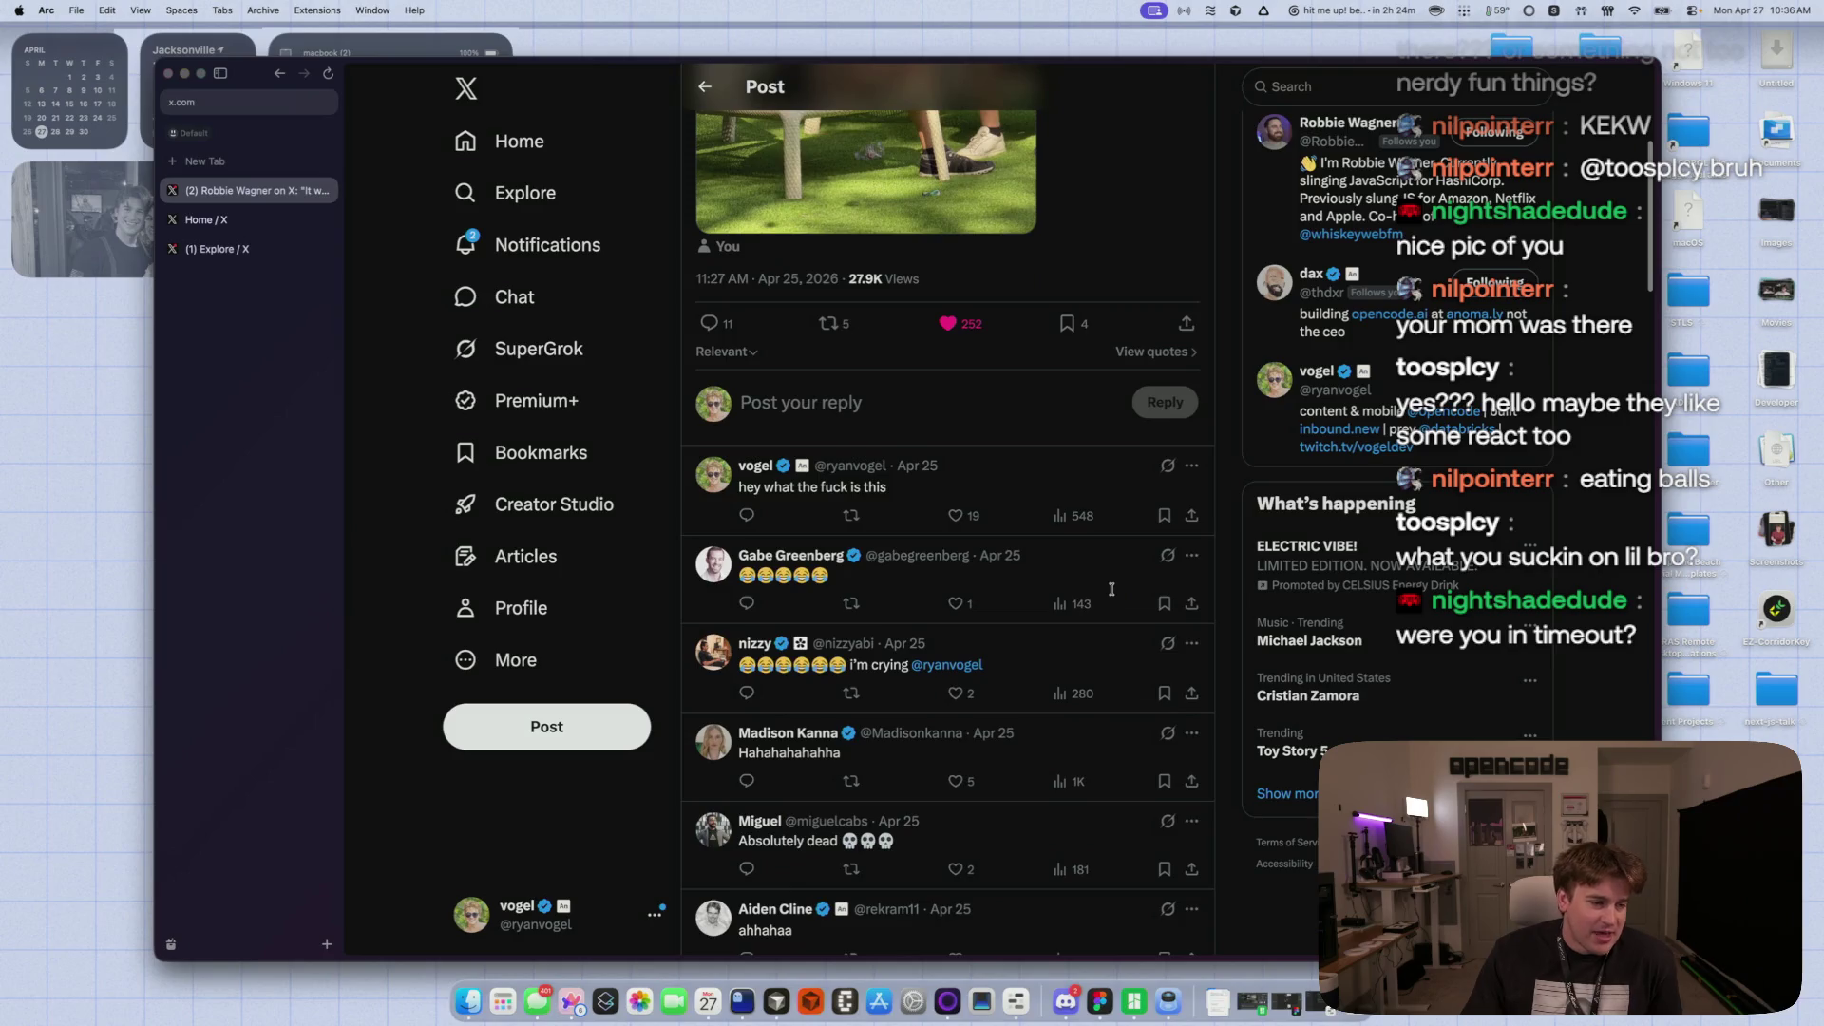
scroll(1113, 593, "down", 8)
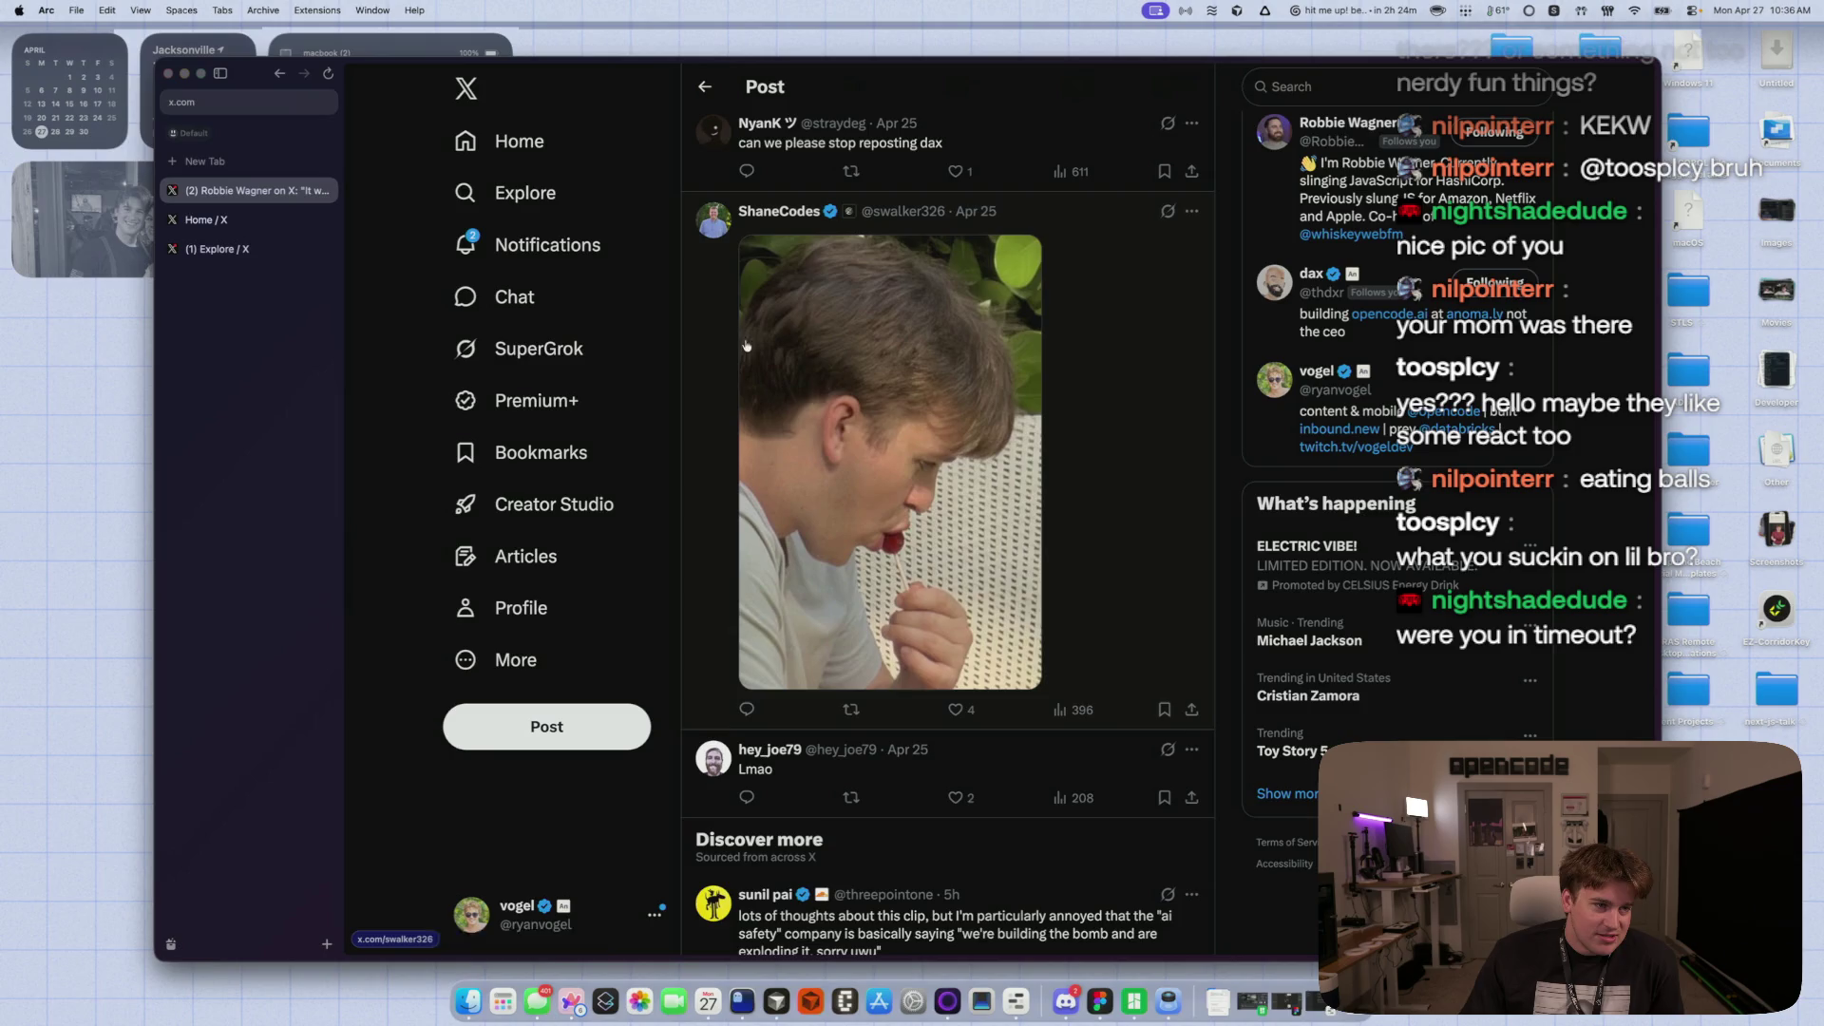
left_click(1192, 213)
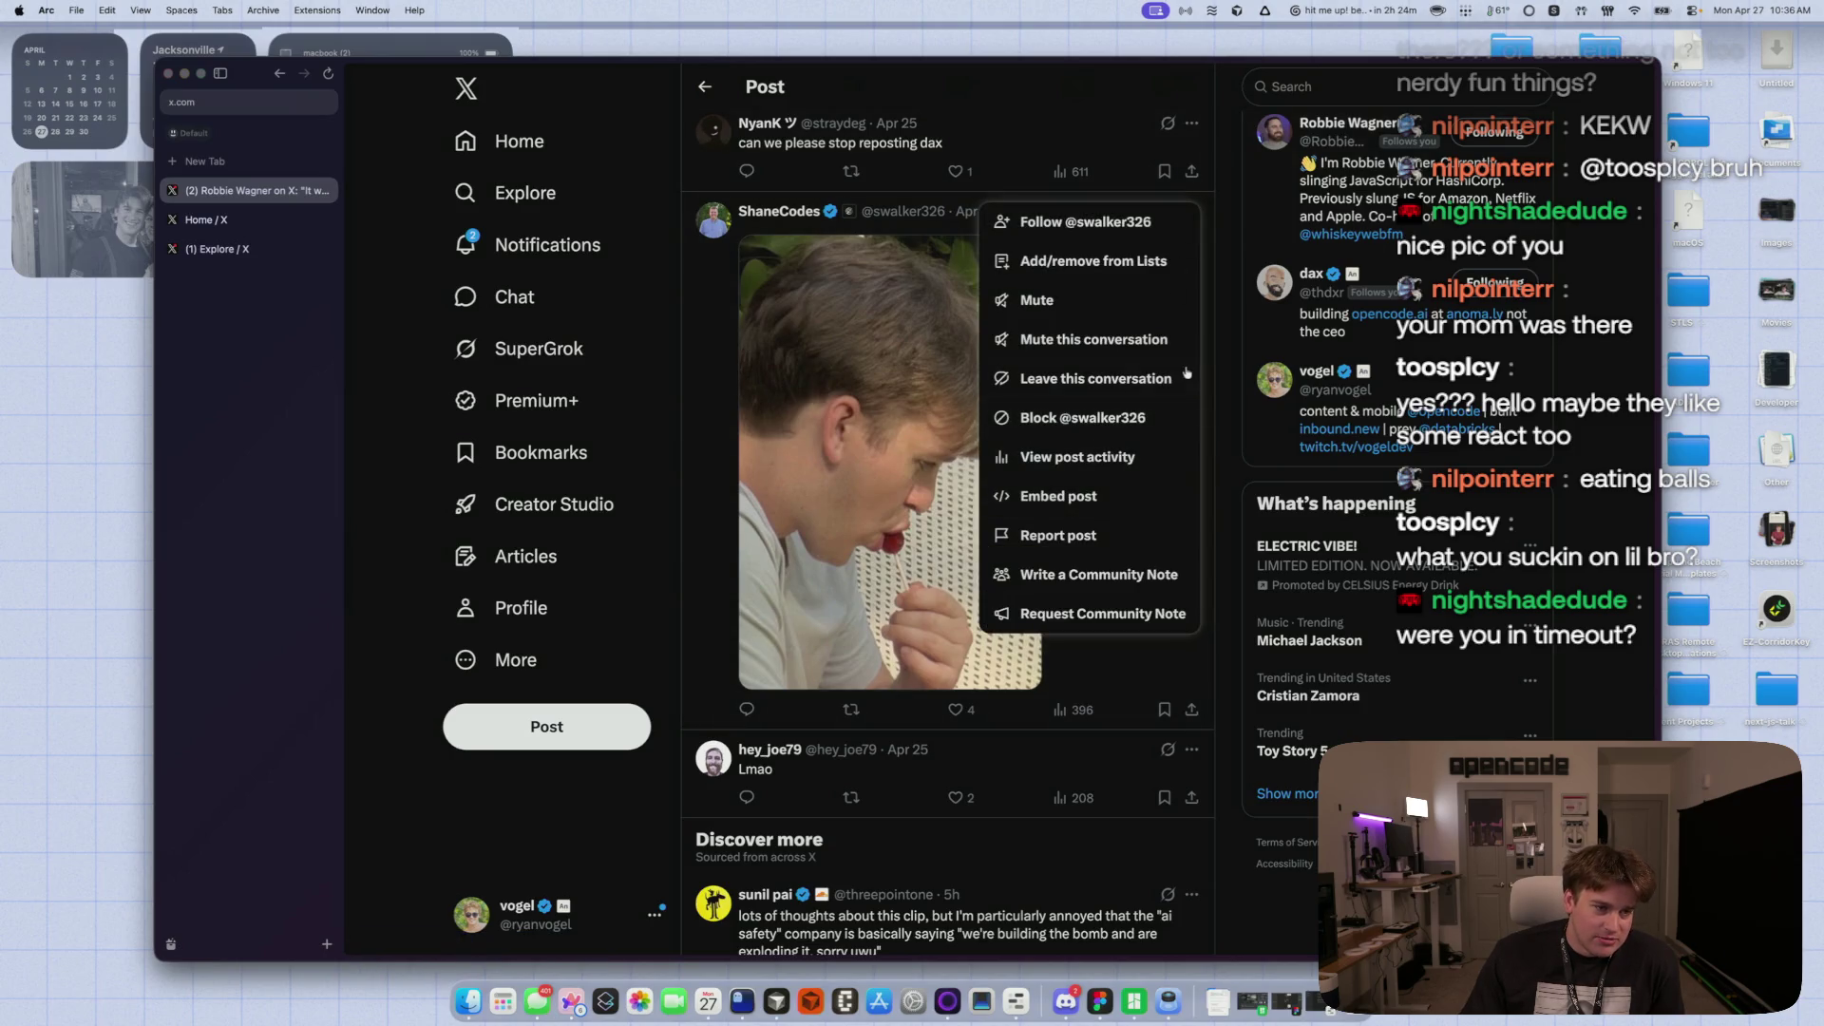
left_click(1213, 352)
- Scroll back up to the party post and open, then dismiss, its repost choices
scroll(889, 670, "up", 5)
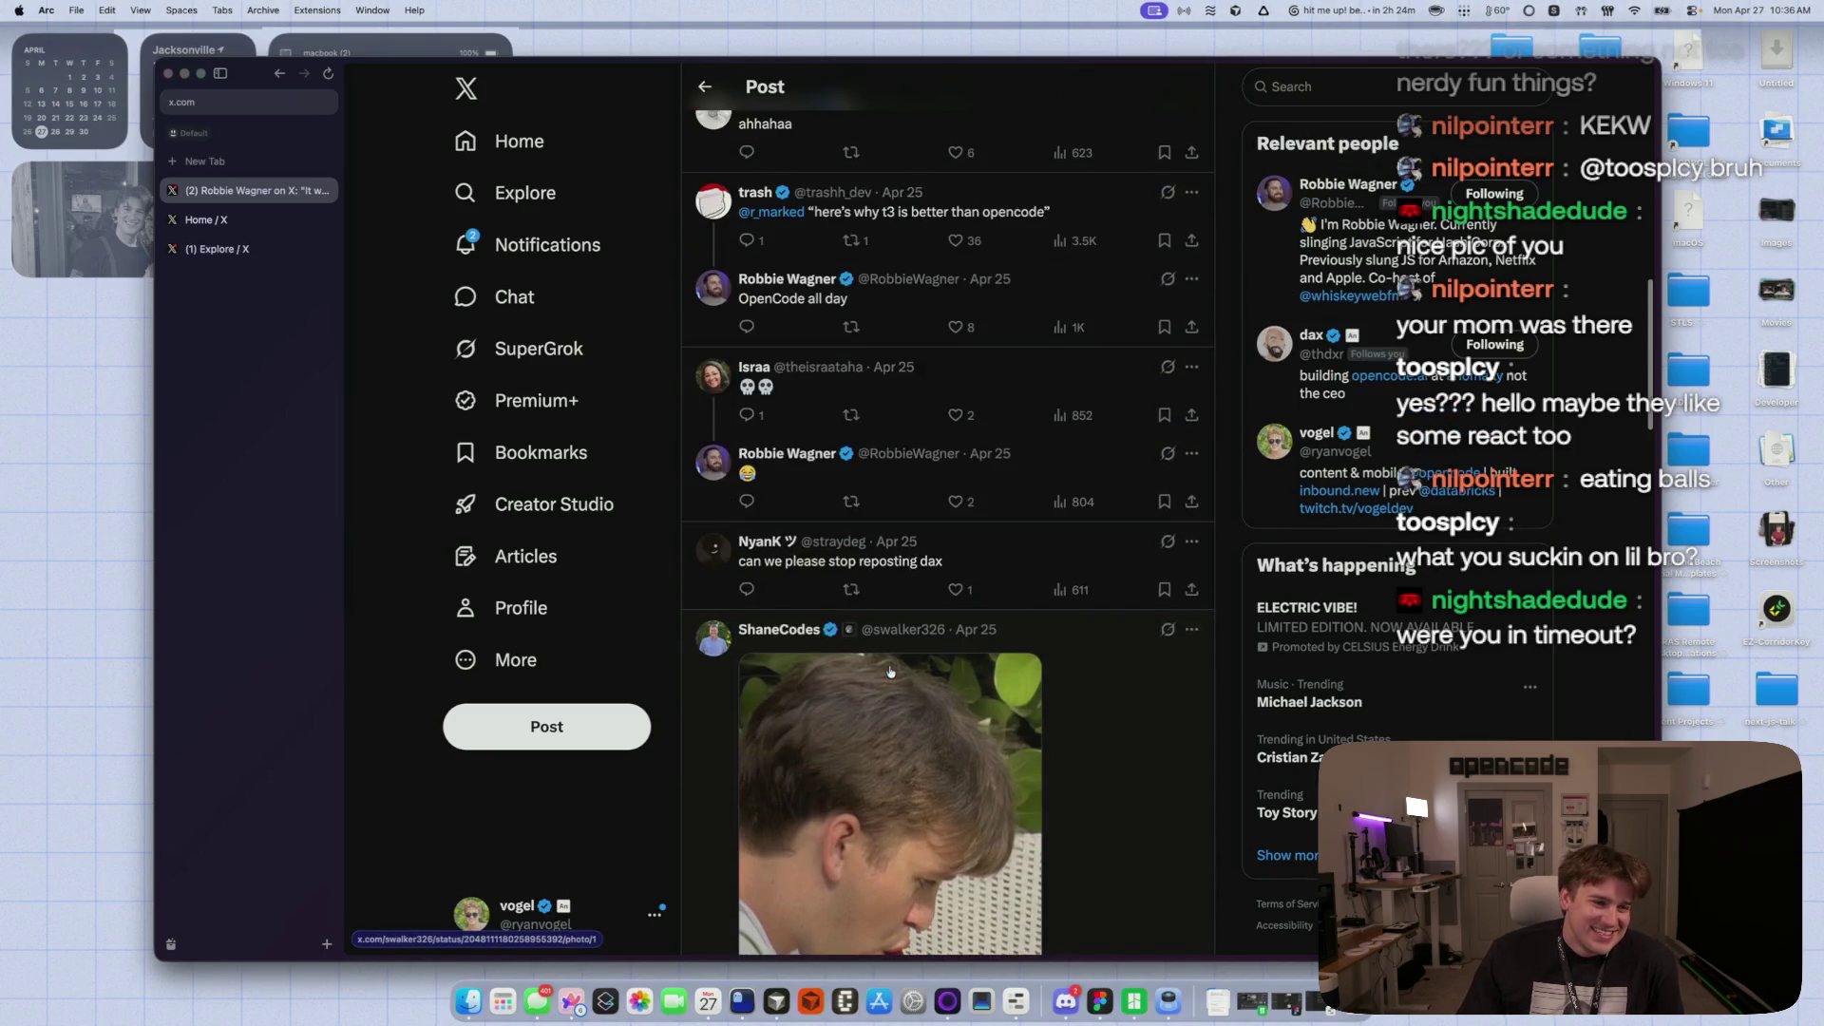
scroll(888, 670, "up", 5)
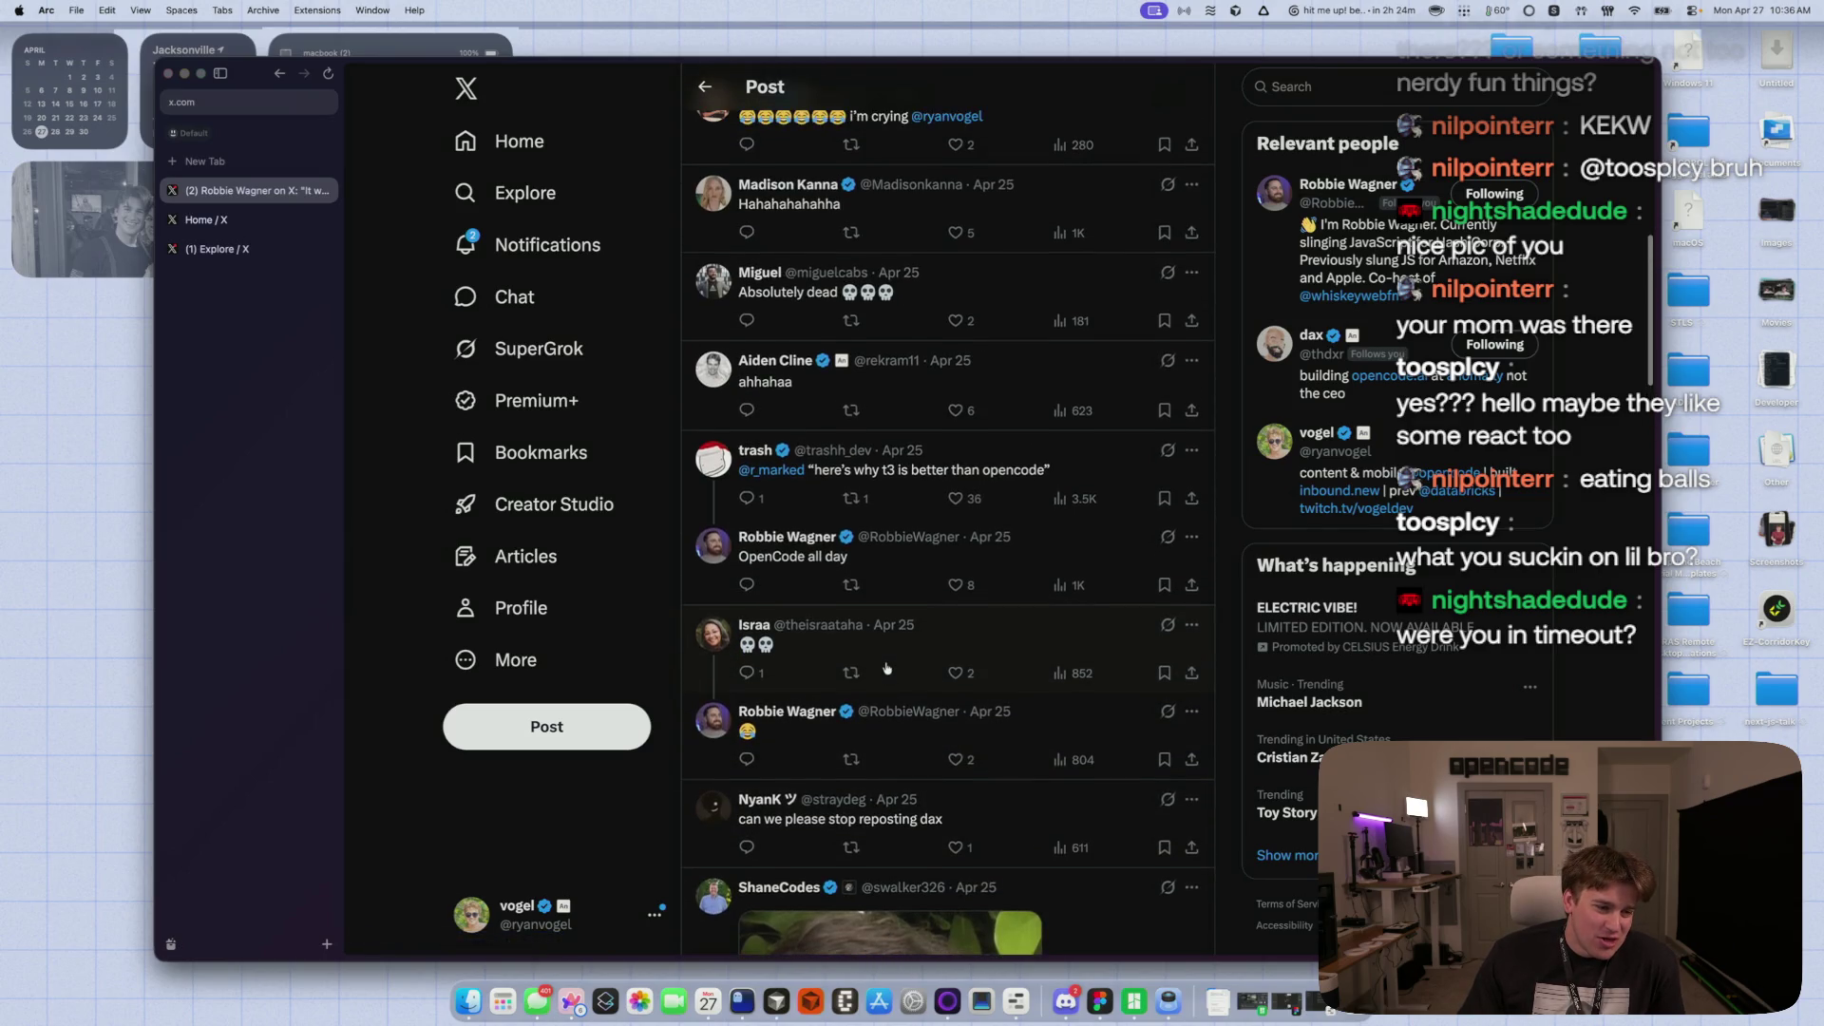
scroll(900, 689, "up", 2)
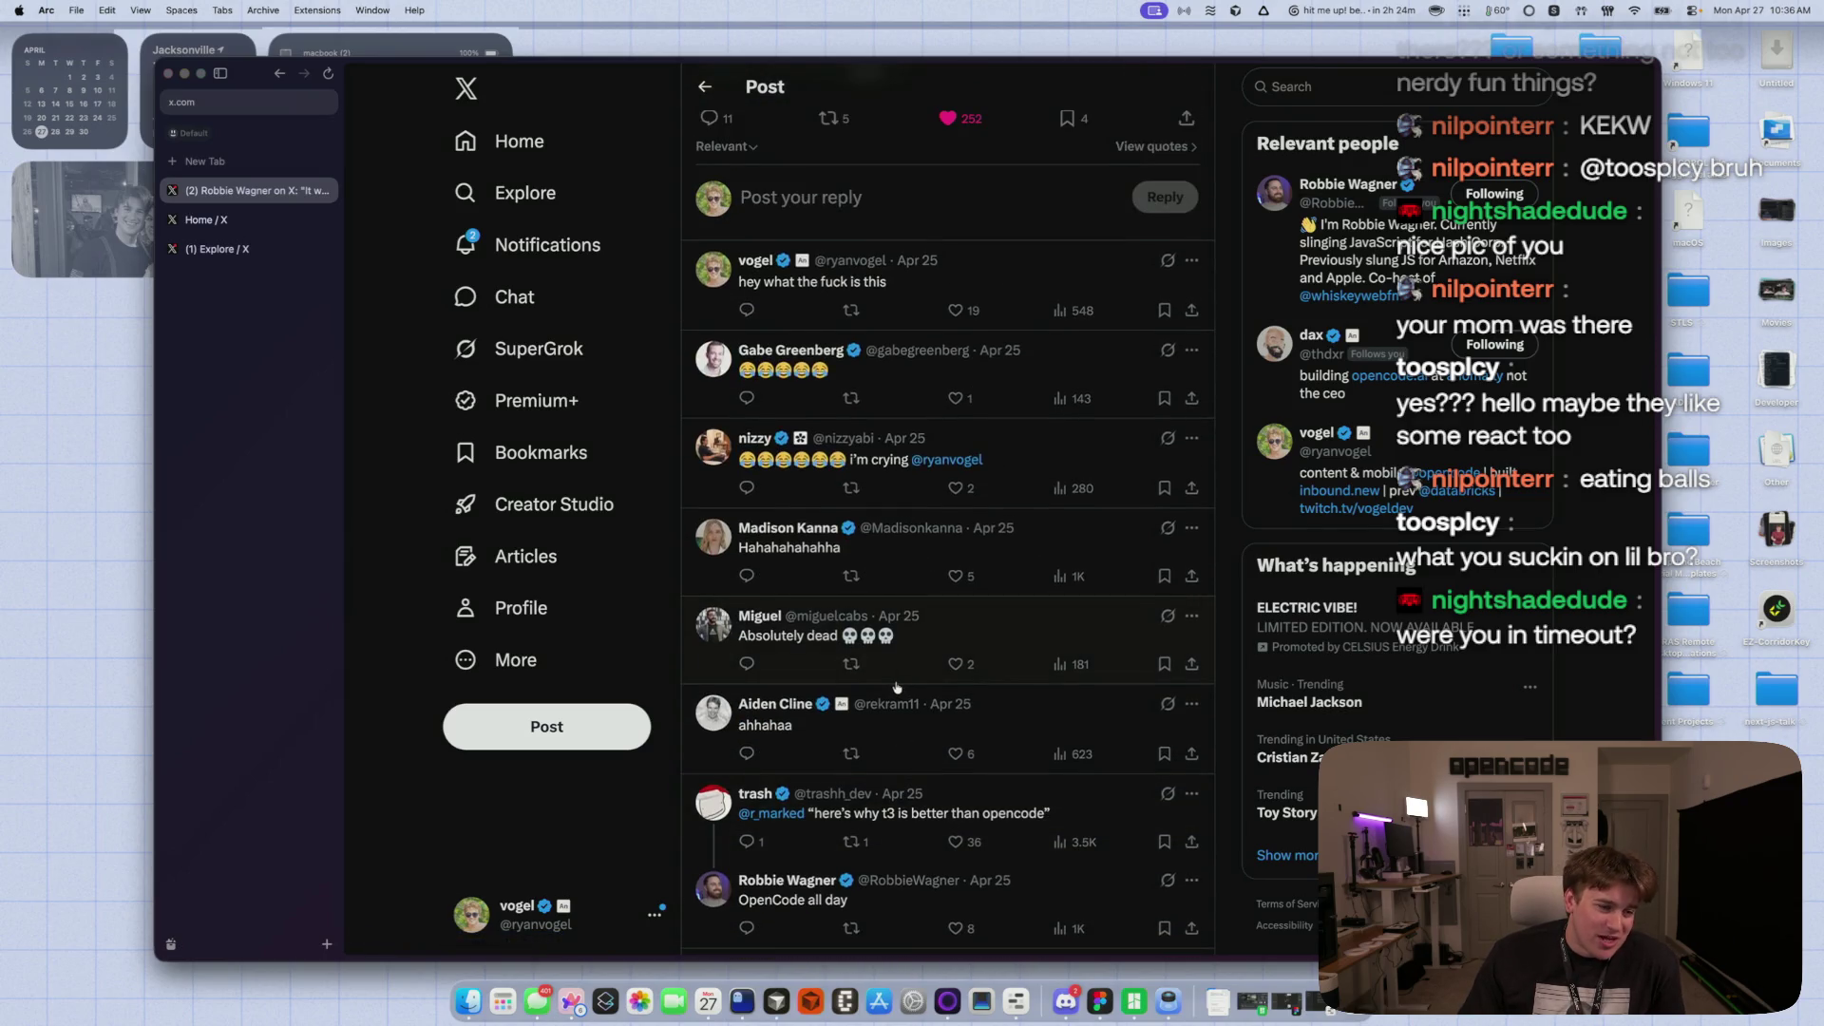
scroll(895, 686, "up", 5)
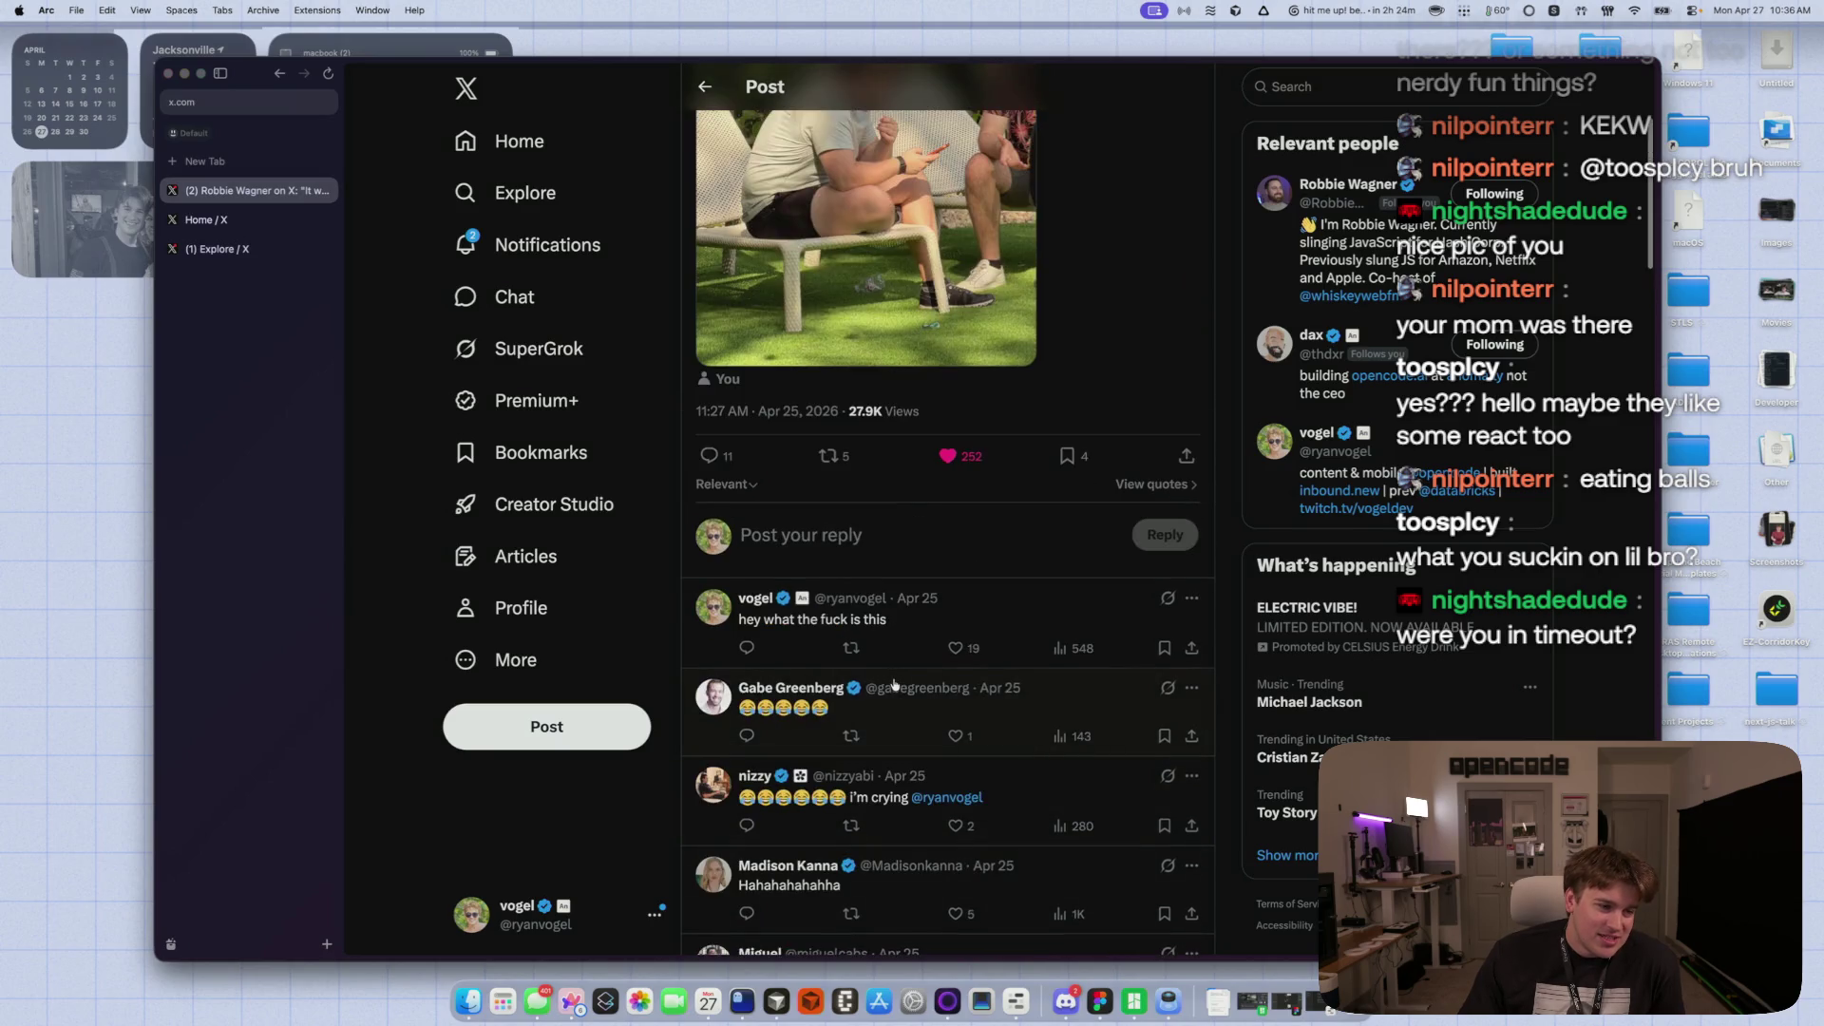
scroll(894, 683, "up", 4)
mouse_move(897, 703)
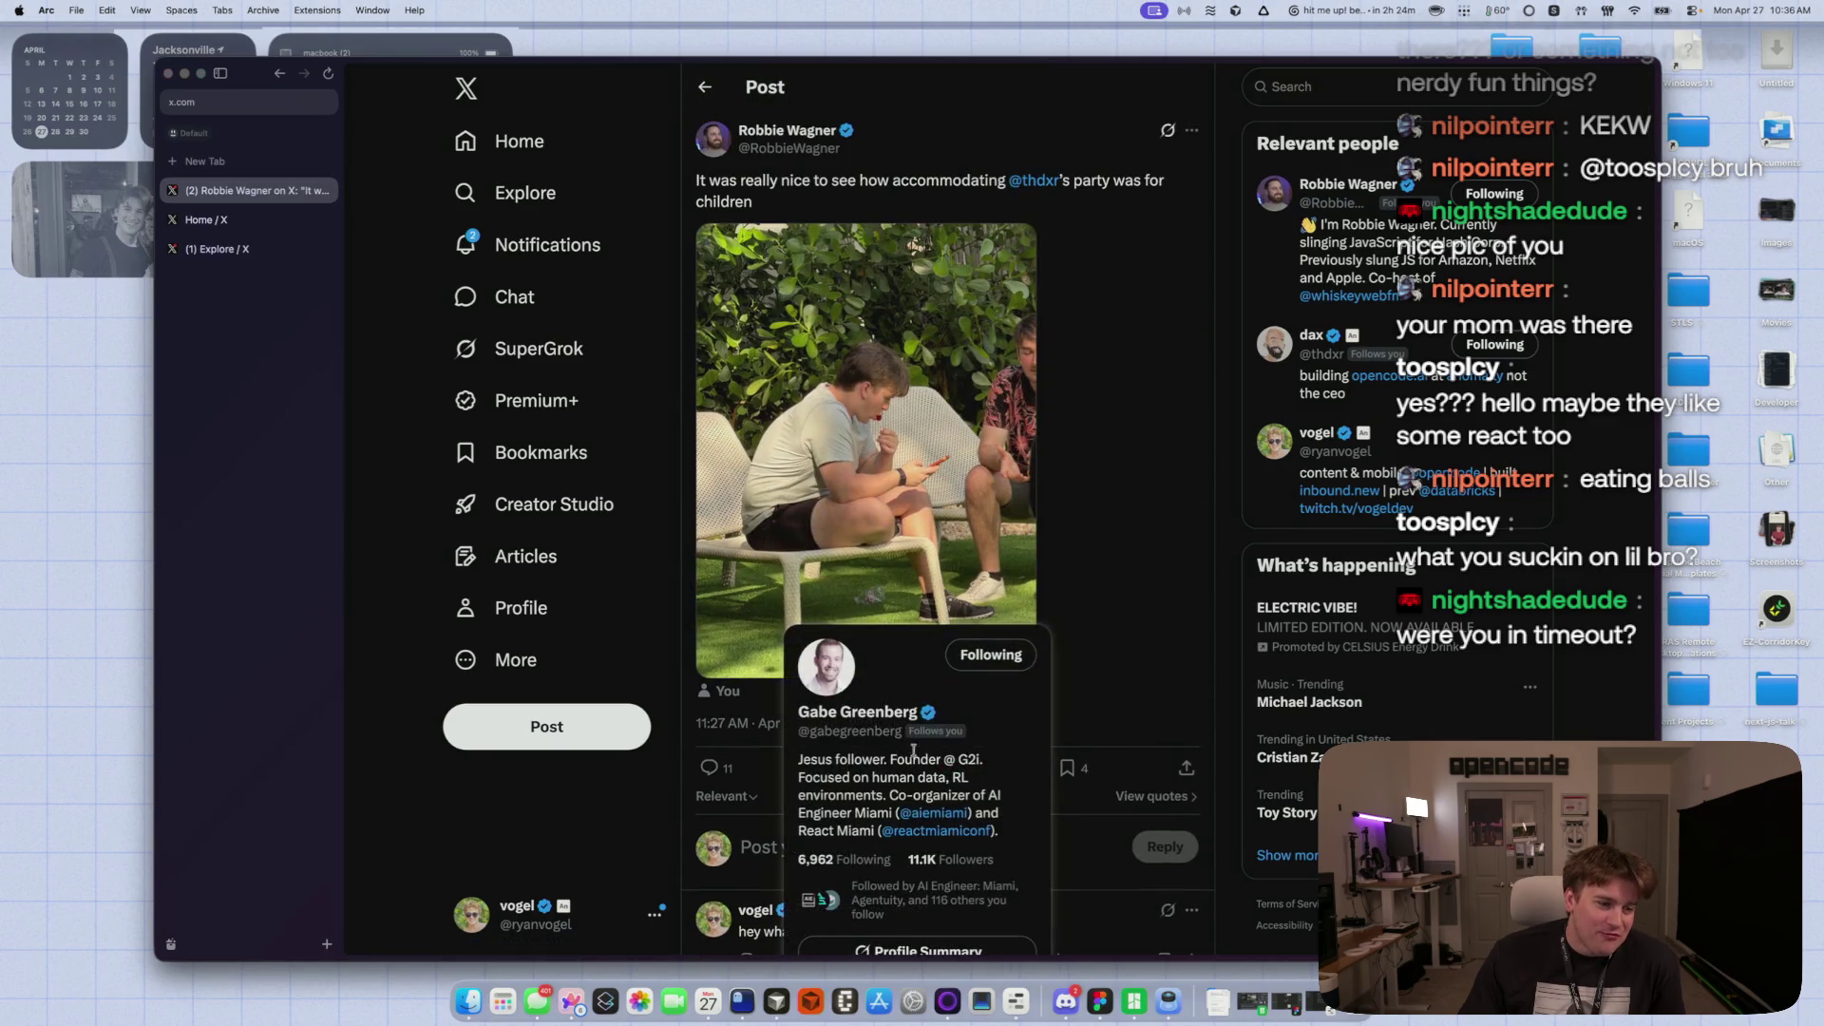
left_click(822, 769)
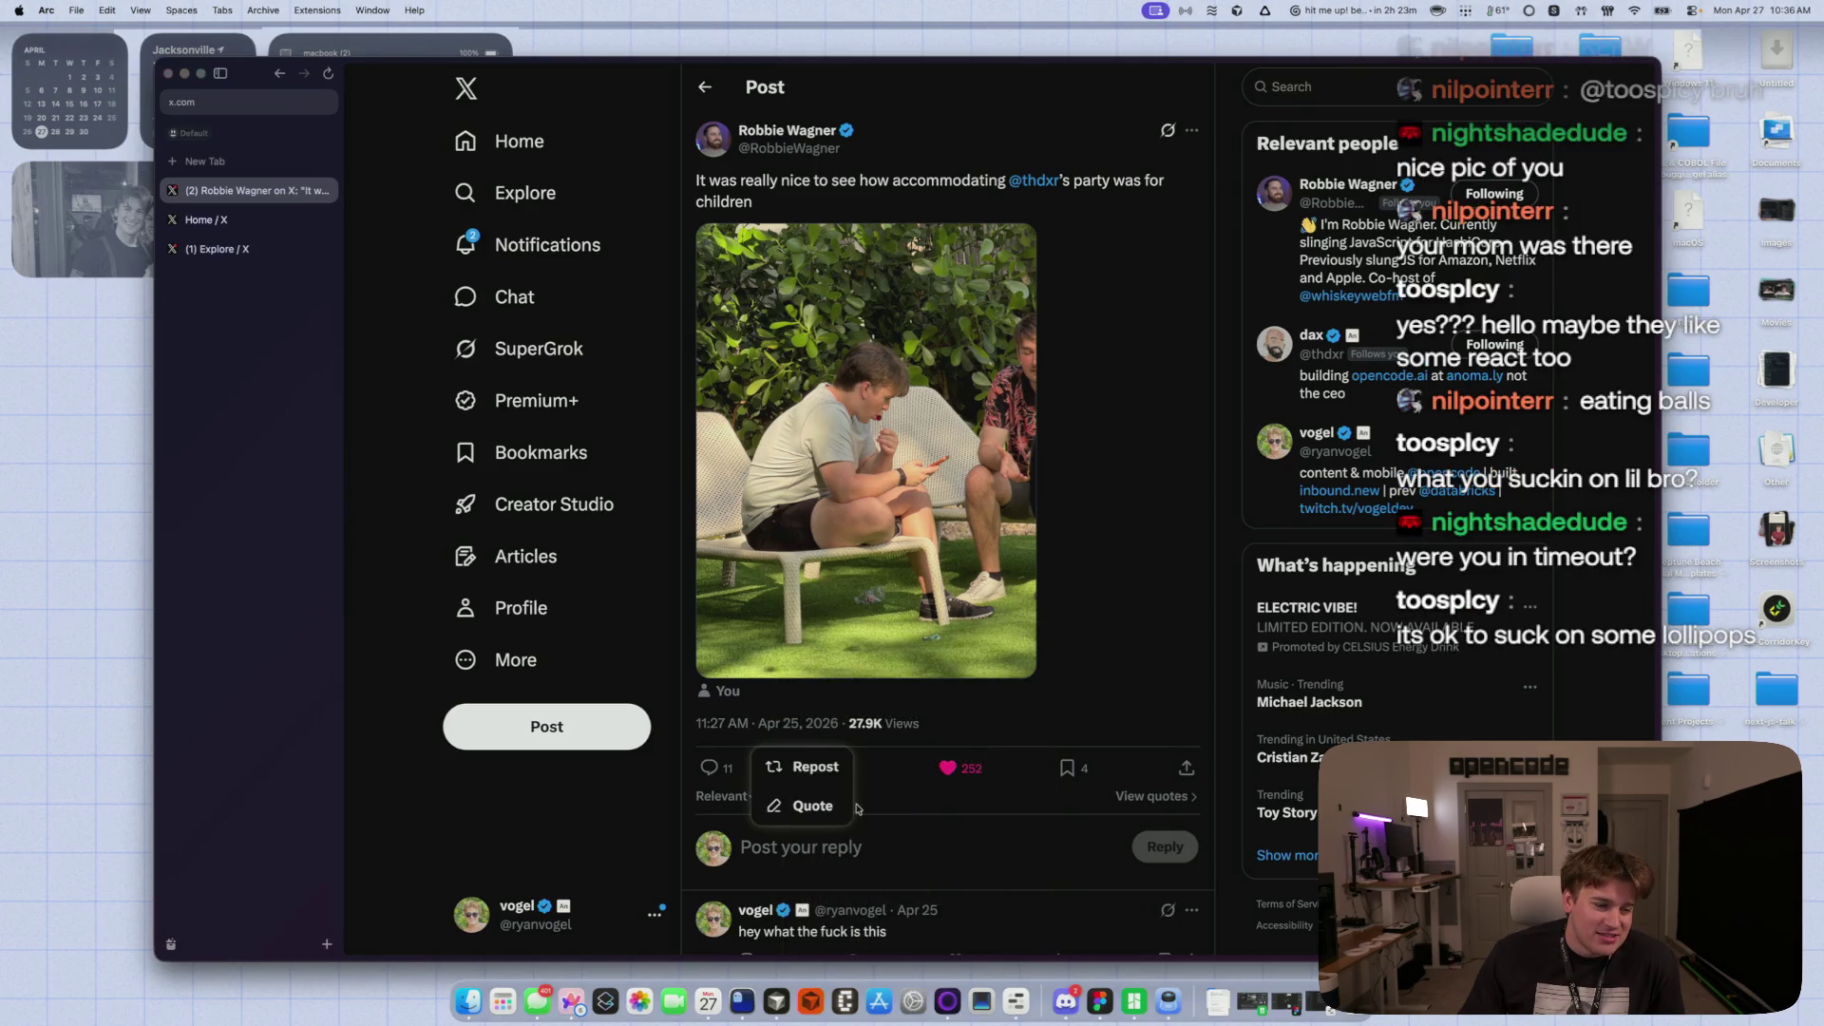
left_click(1113, 800)
- Browse the posts quoting the party photo, then go to Notifications
left_click(1140, 796)
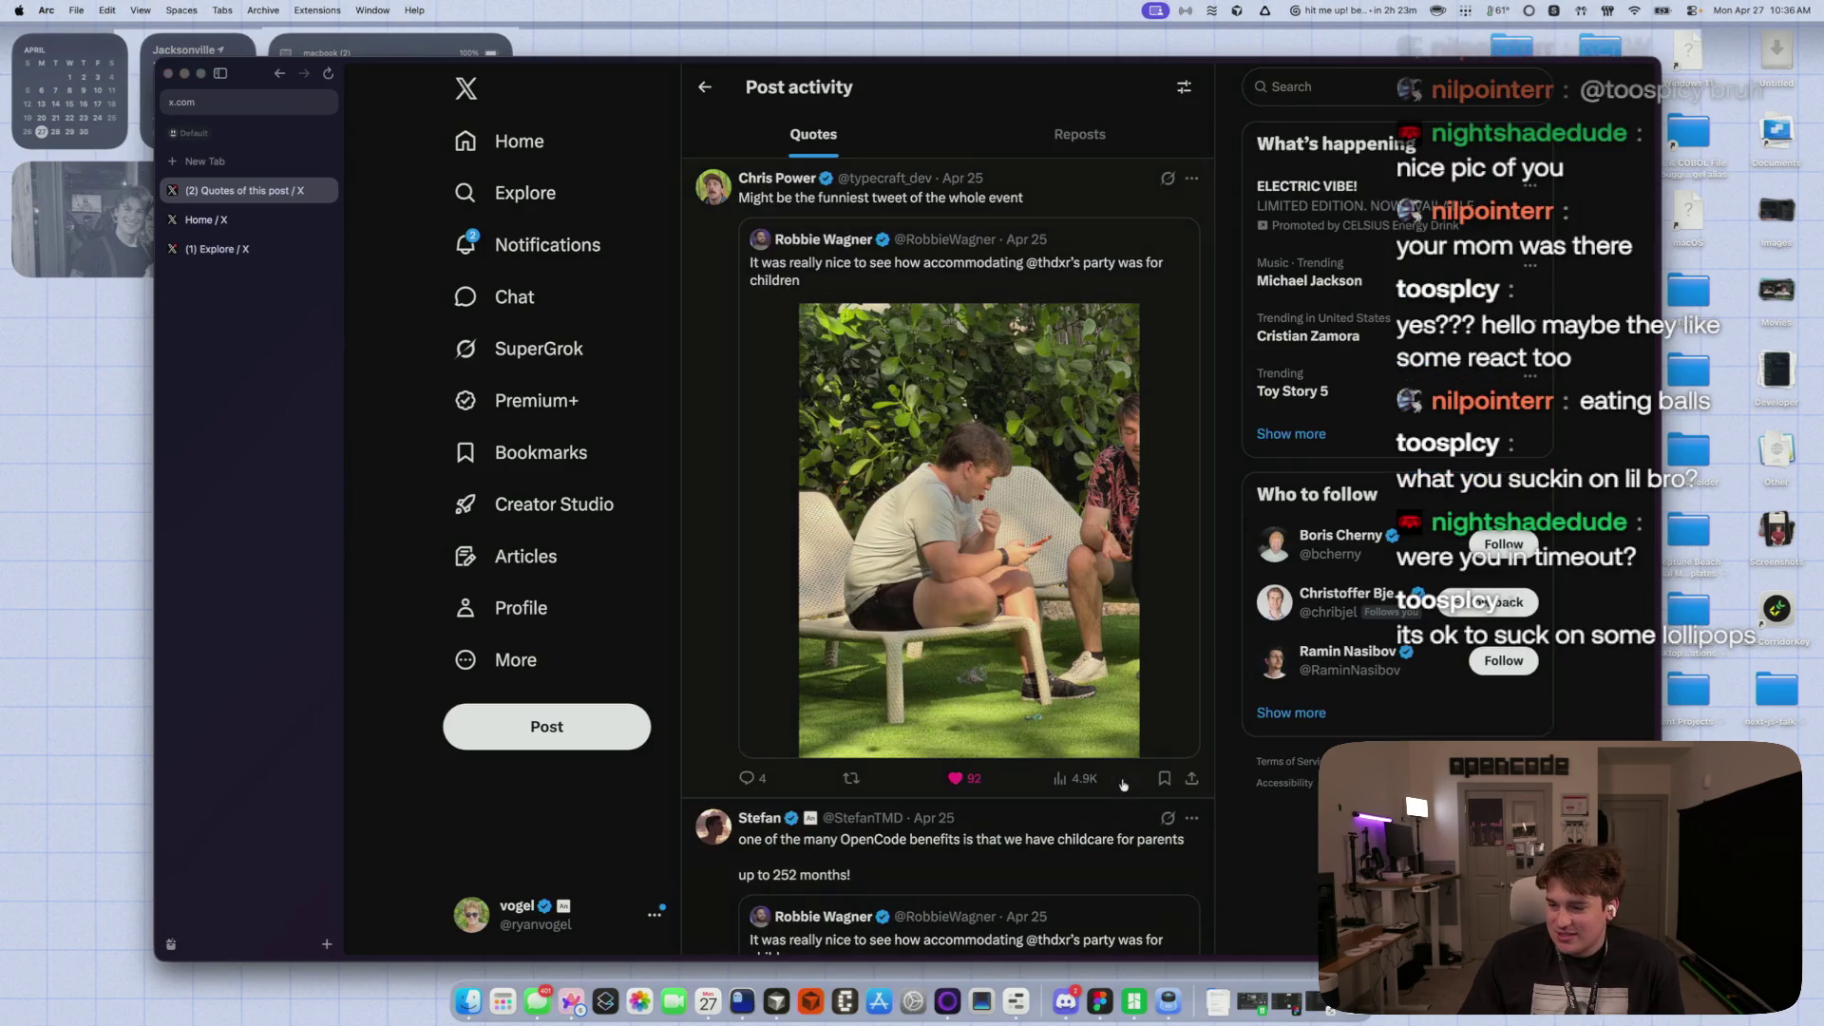
scroll(746, 623, "down", 4)
scroll(721, 656, "up", 4)
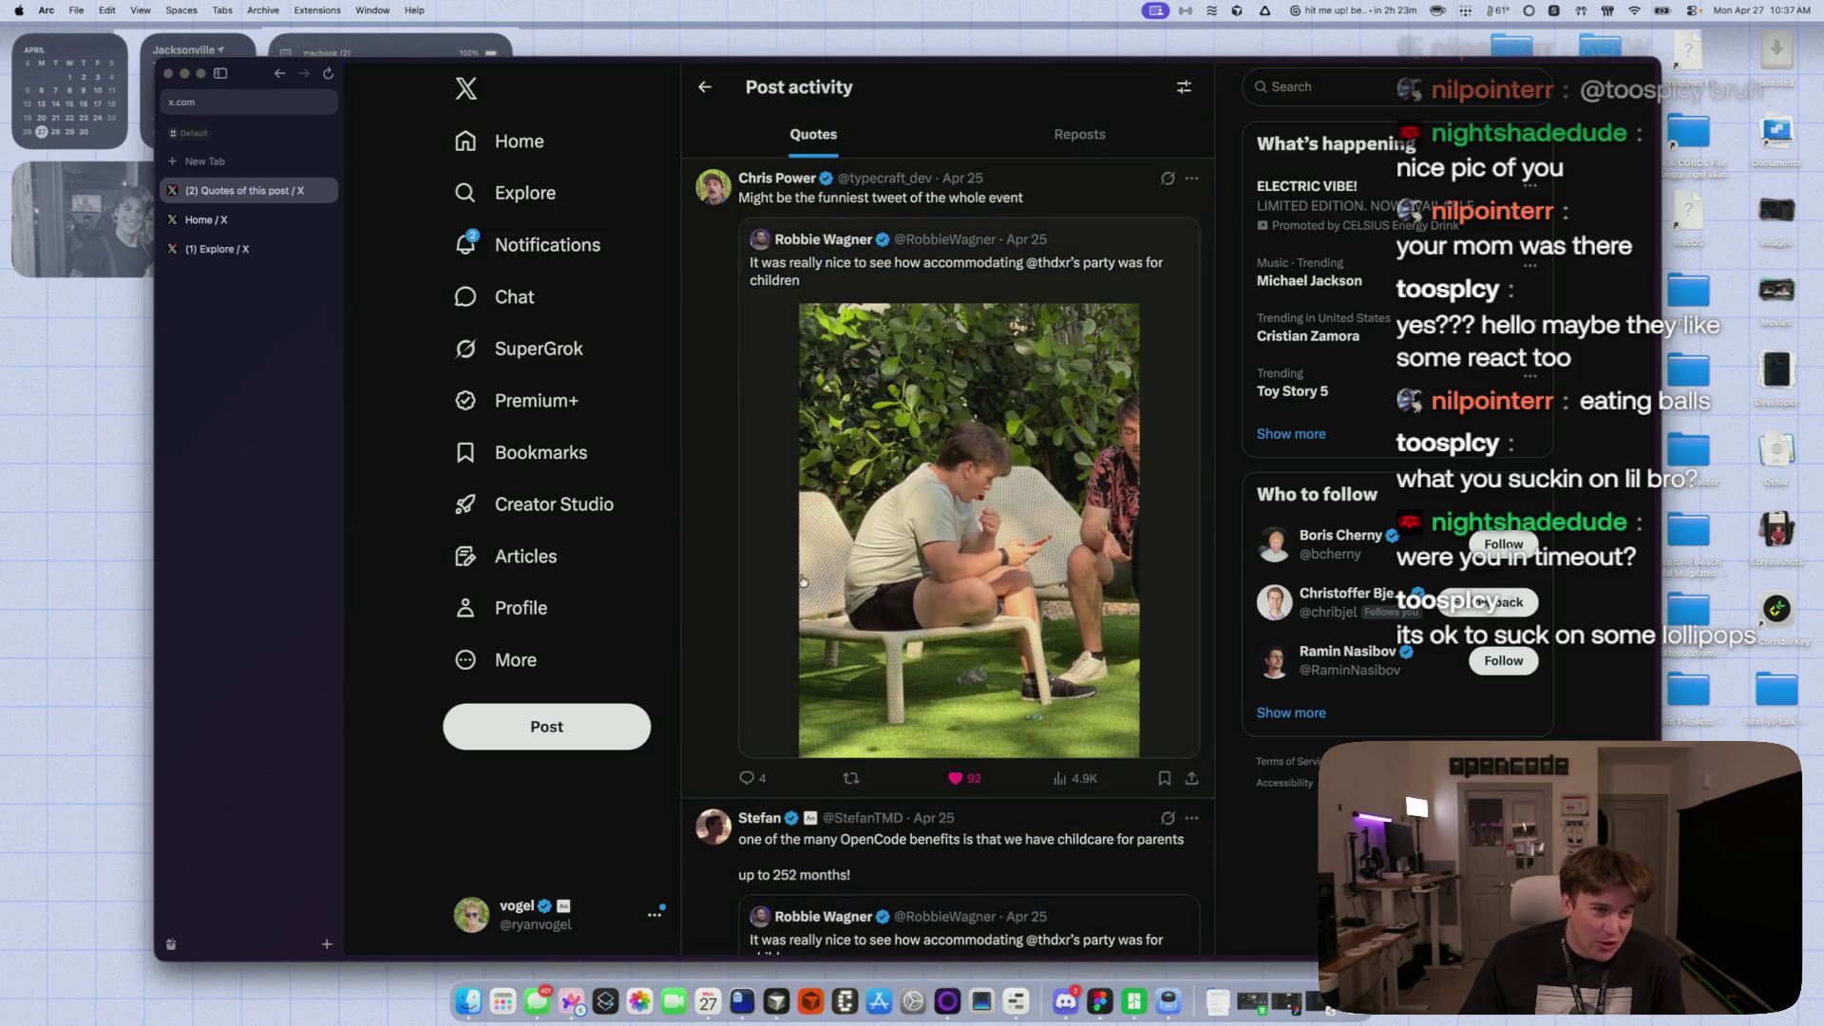
scroll(798, 532, "down", 7)
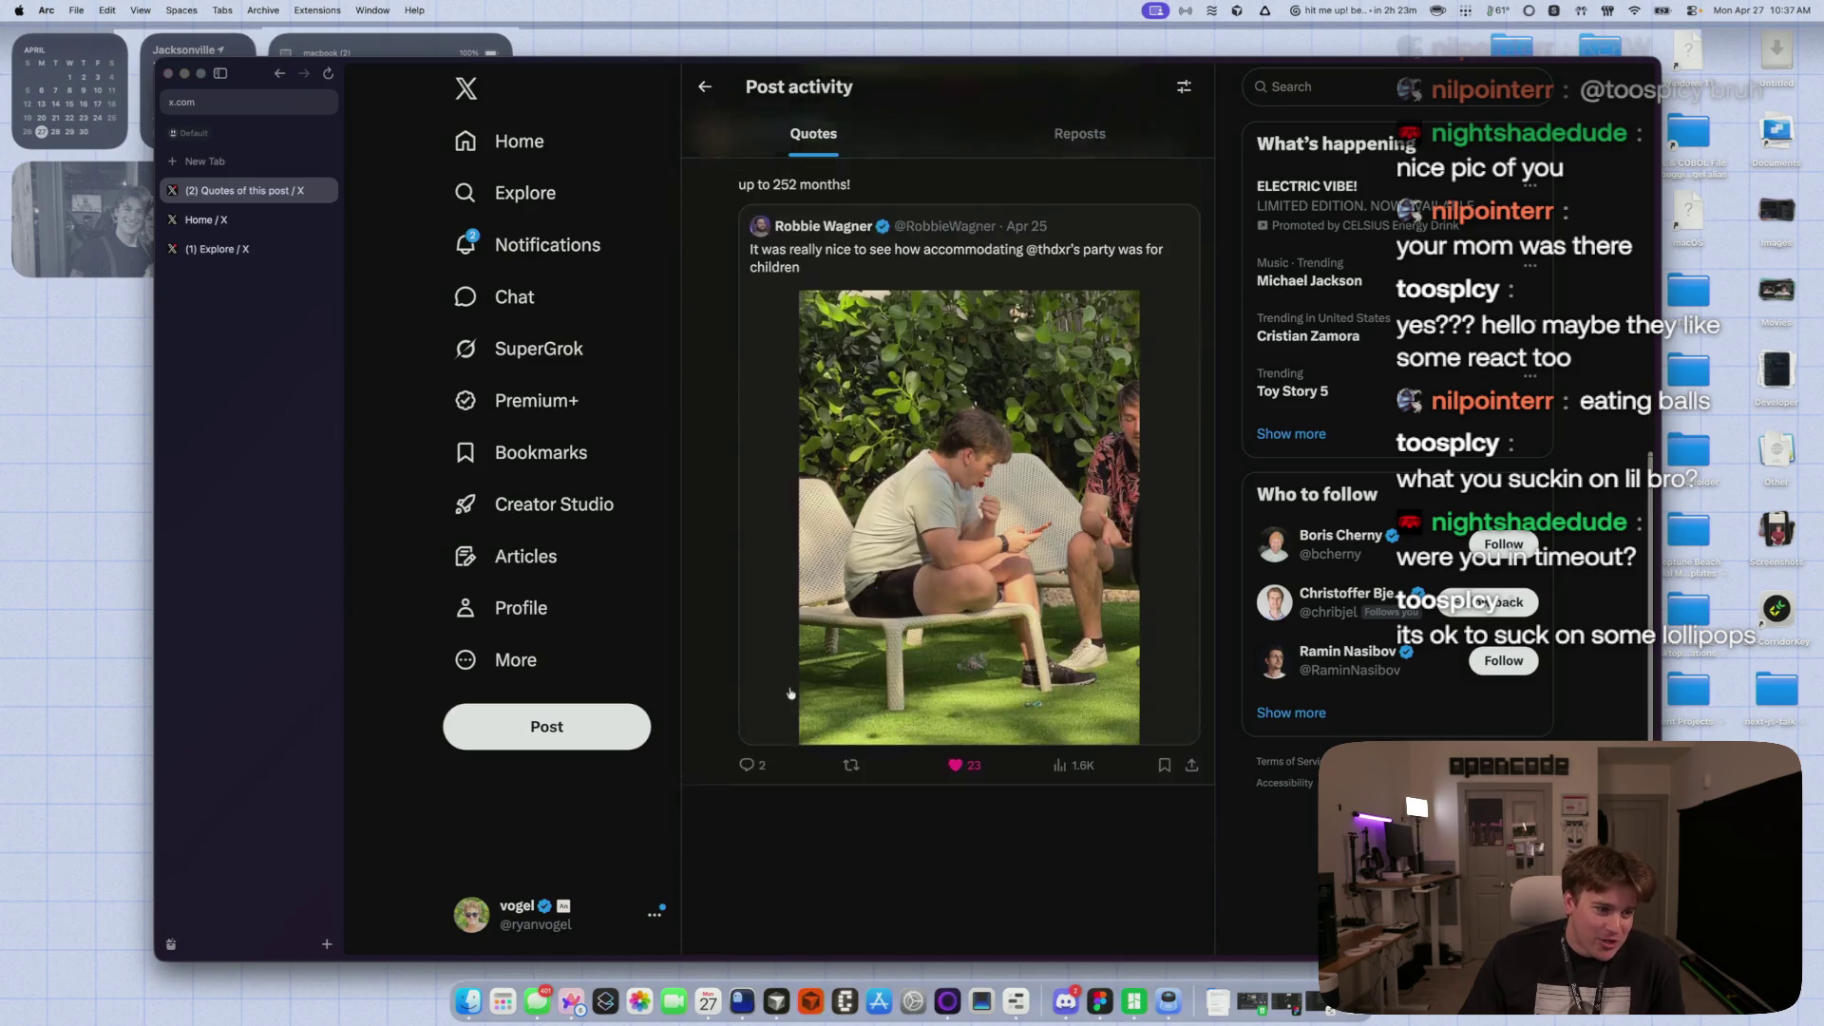
scroll(789, 685, "up", 7)
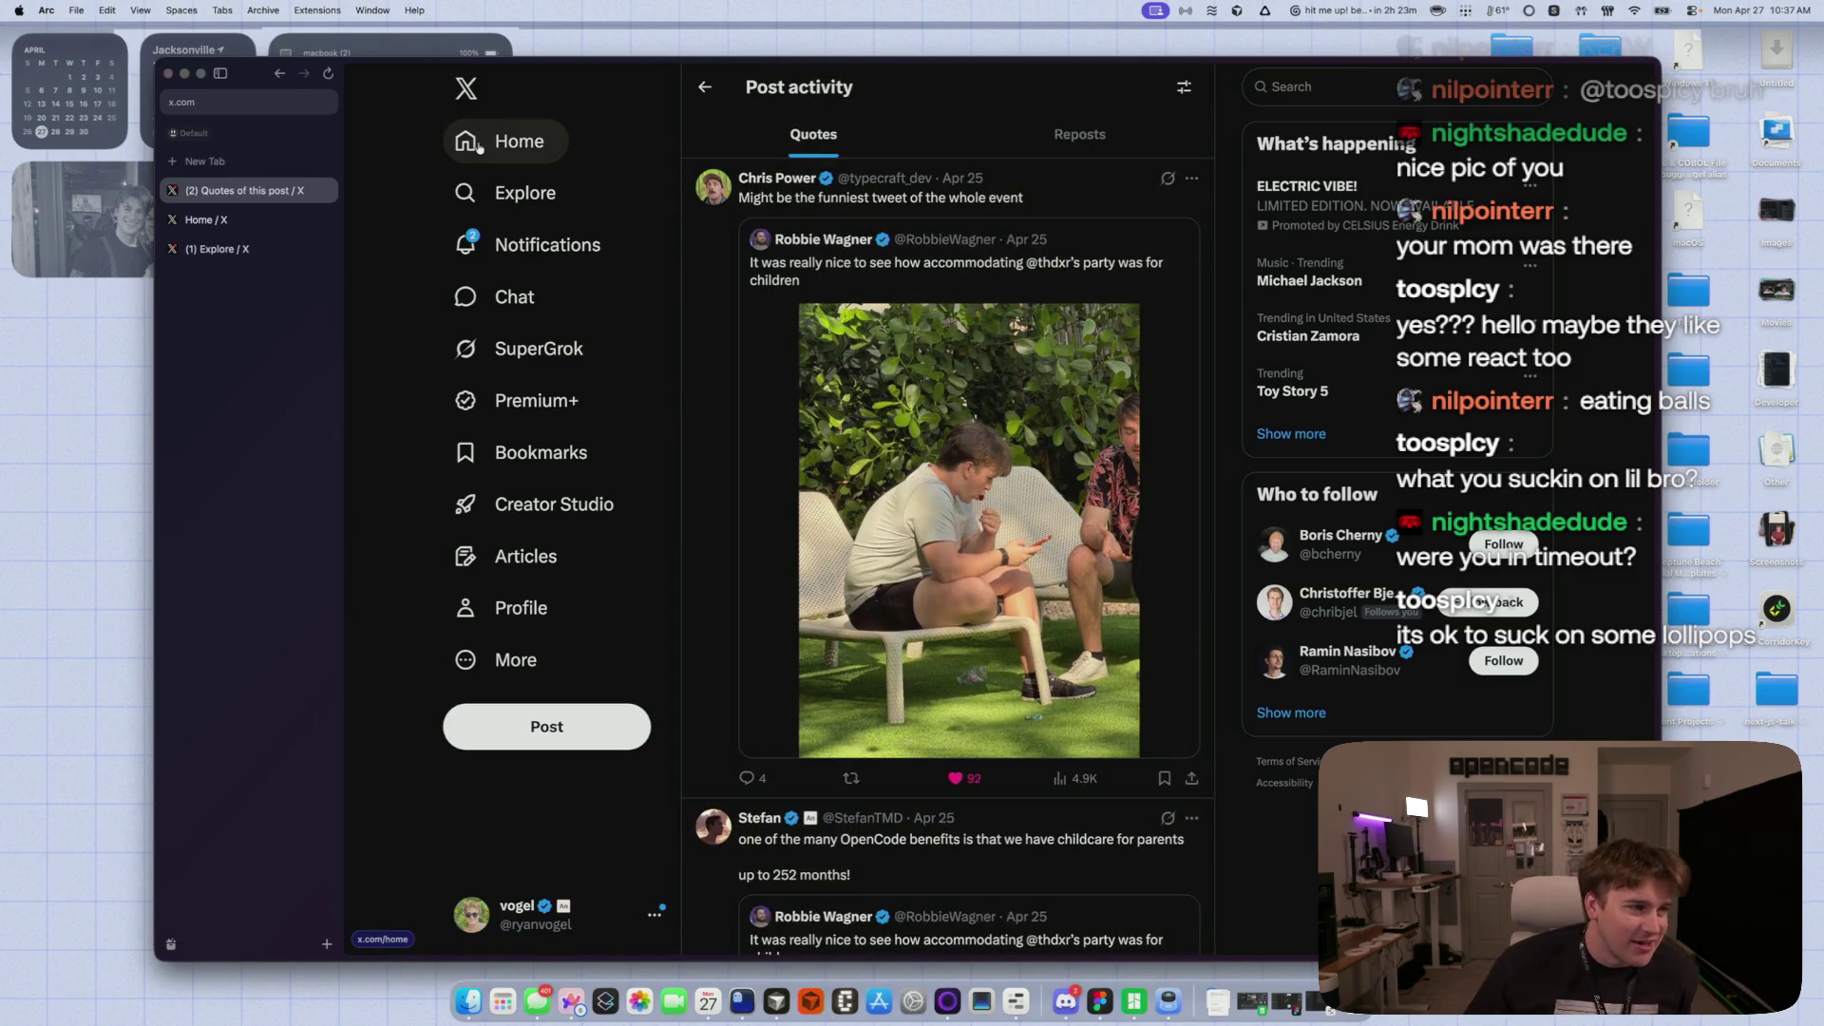
left_click(496, 247)
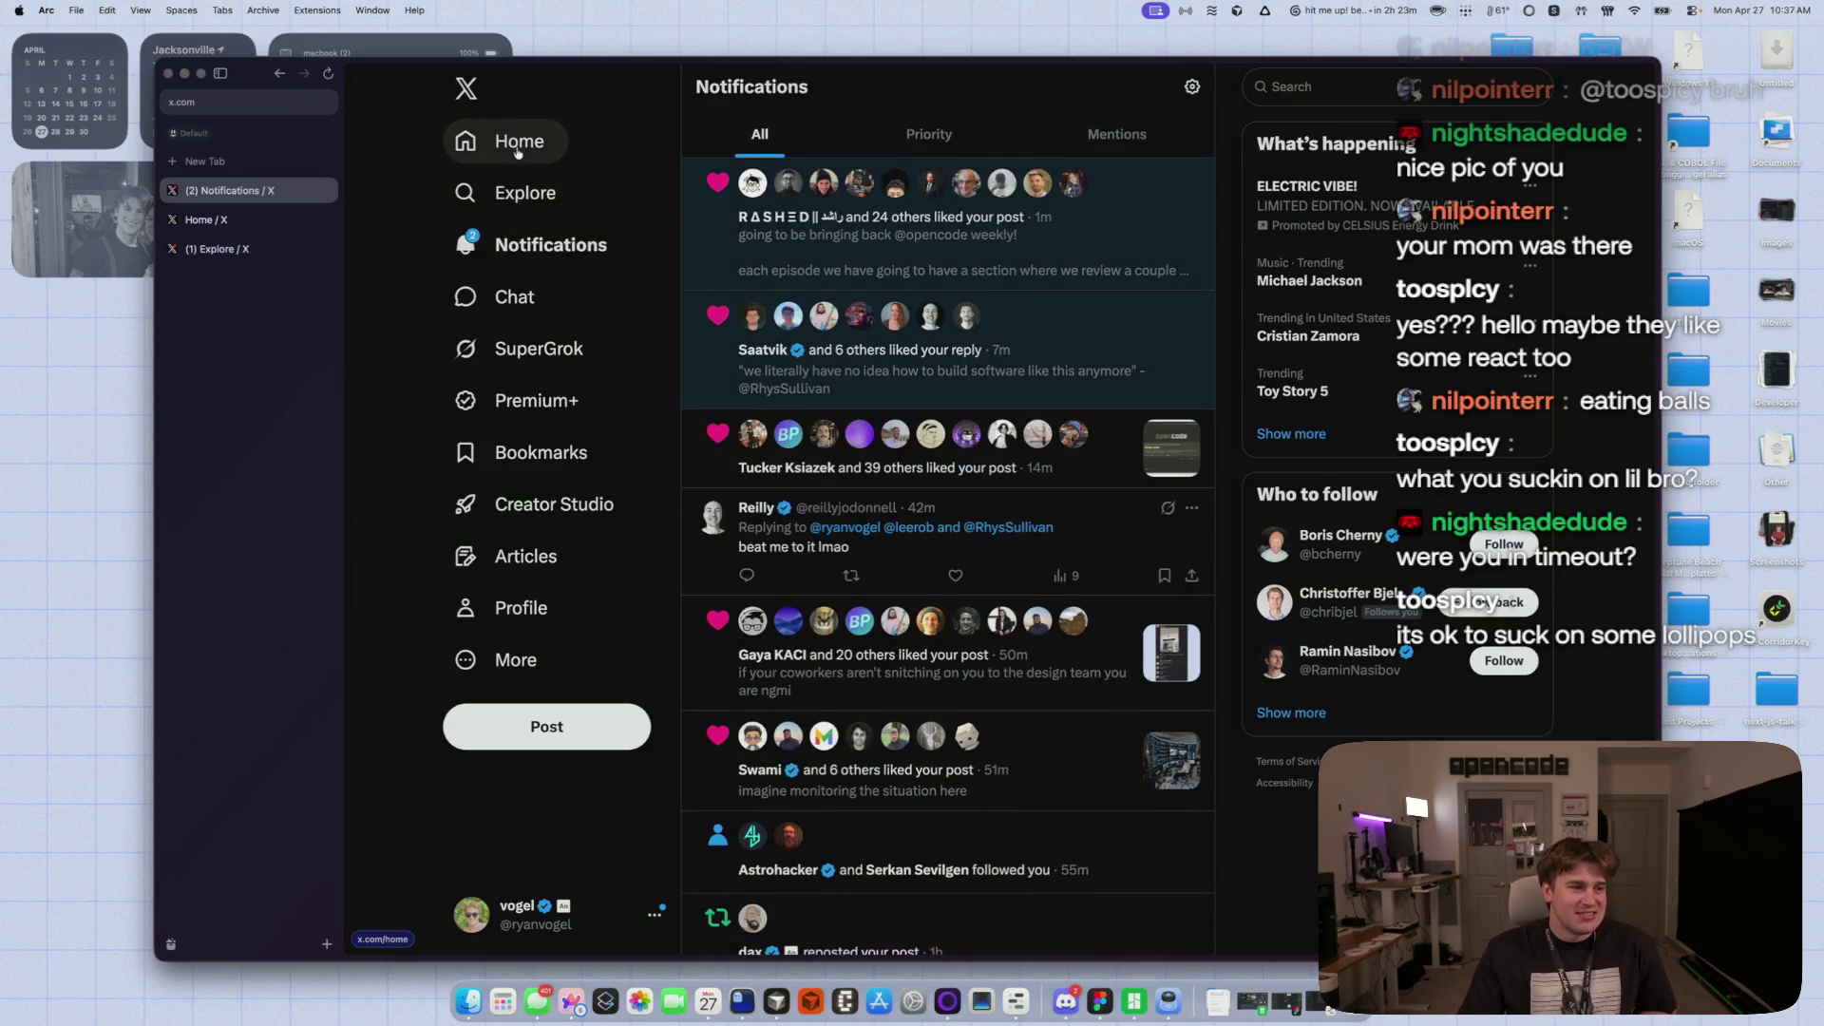
- Go to the Home For you feed, reload it for new posts, and scroll it
left_click(520, 152)
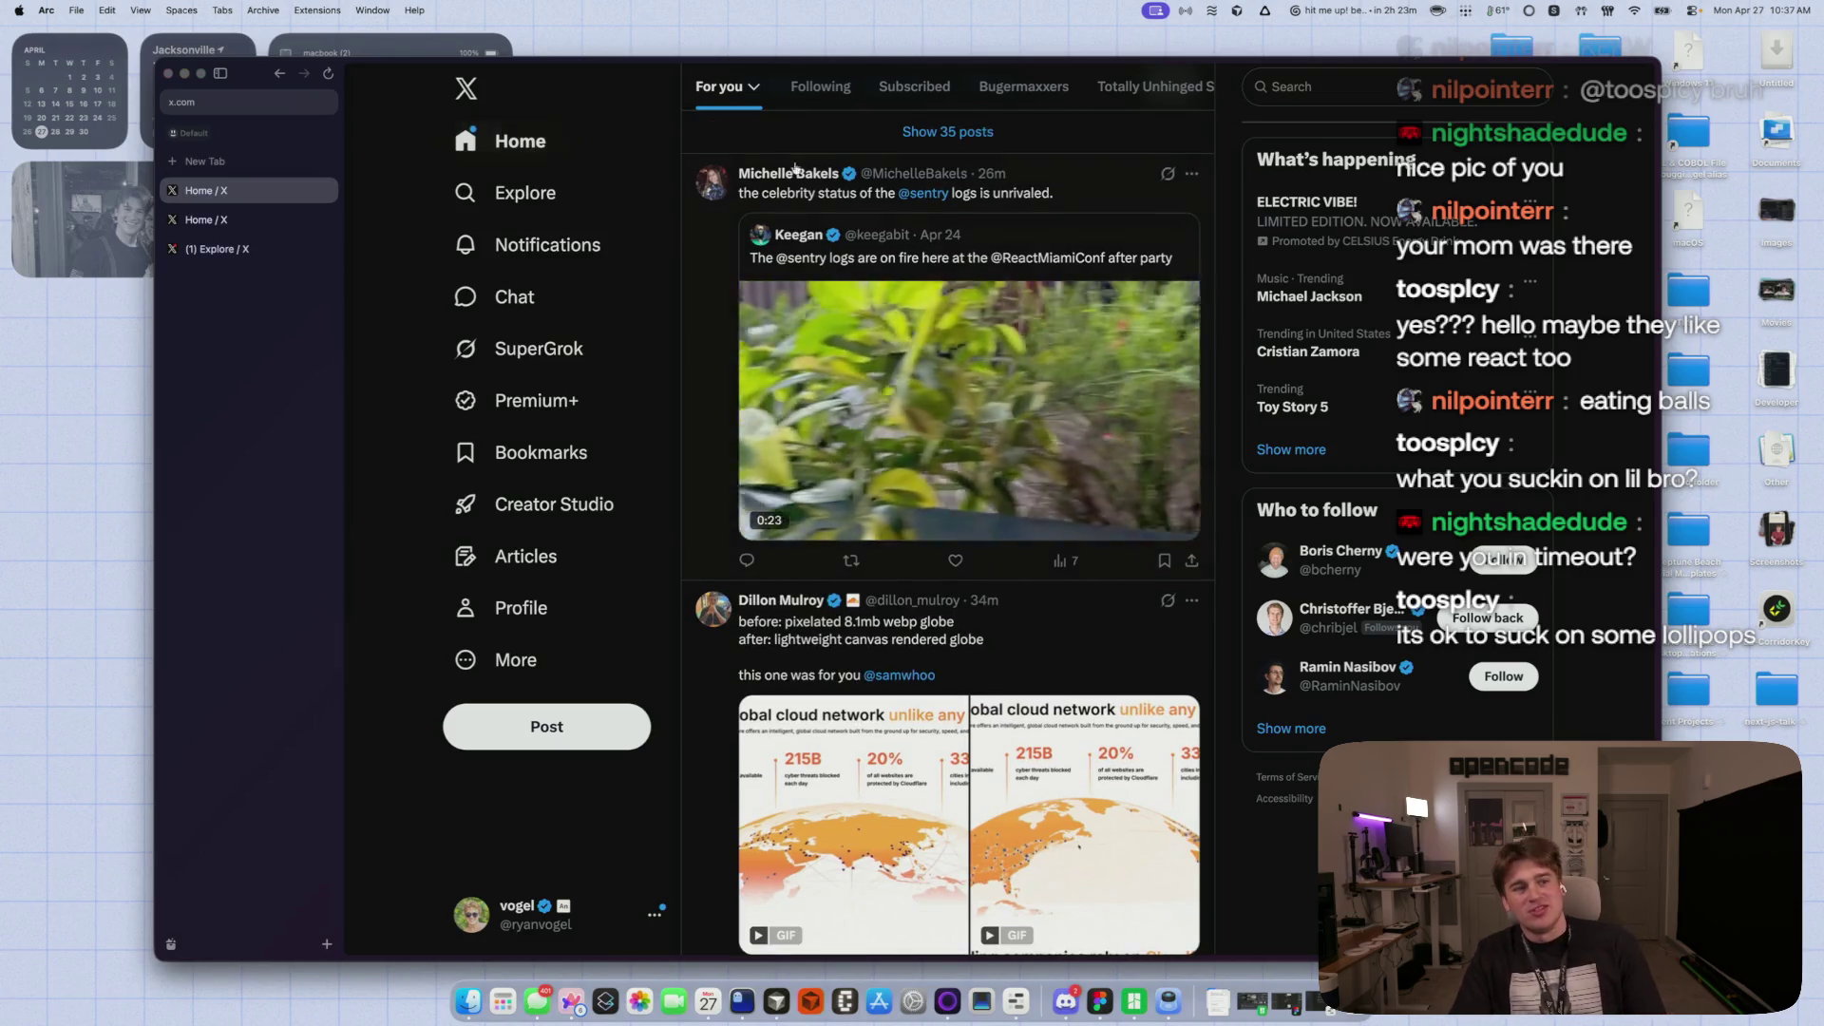
key("super+r")
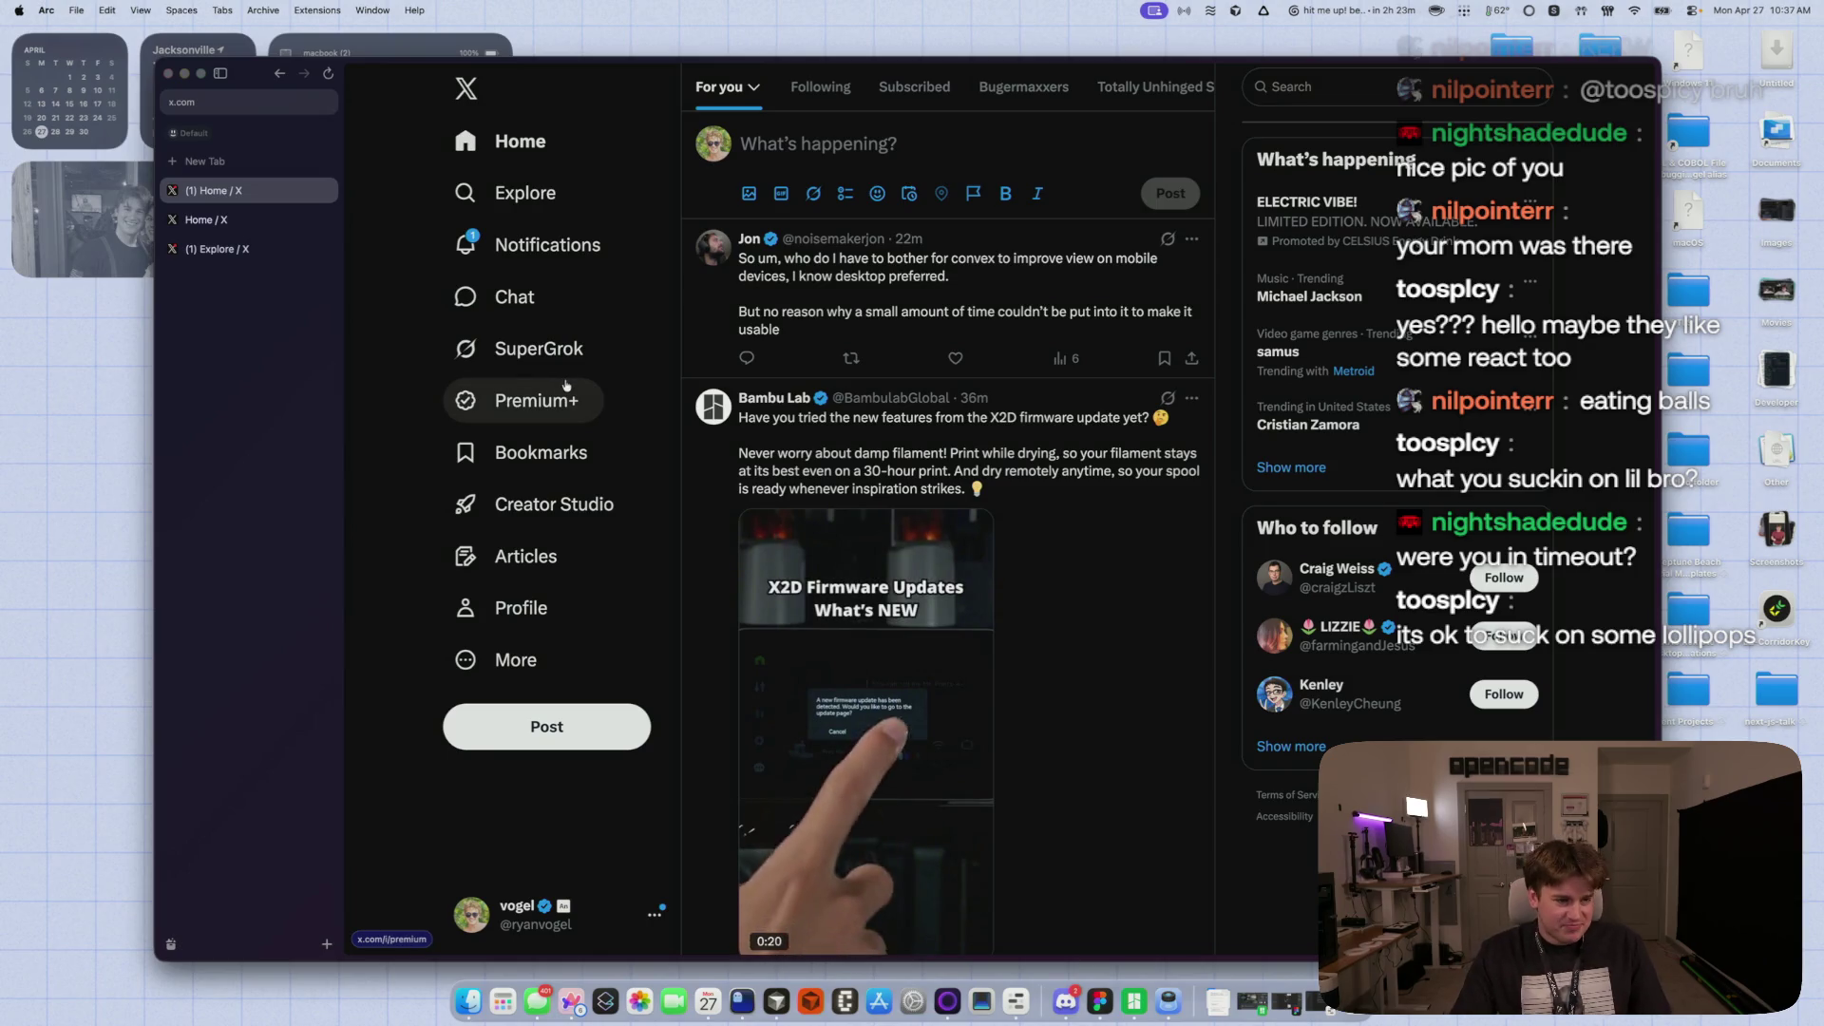
scroll(740, 508, "down", 2)
scroll(739, 508, "down", 15)
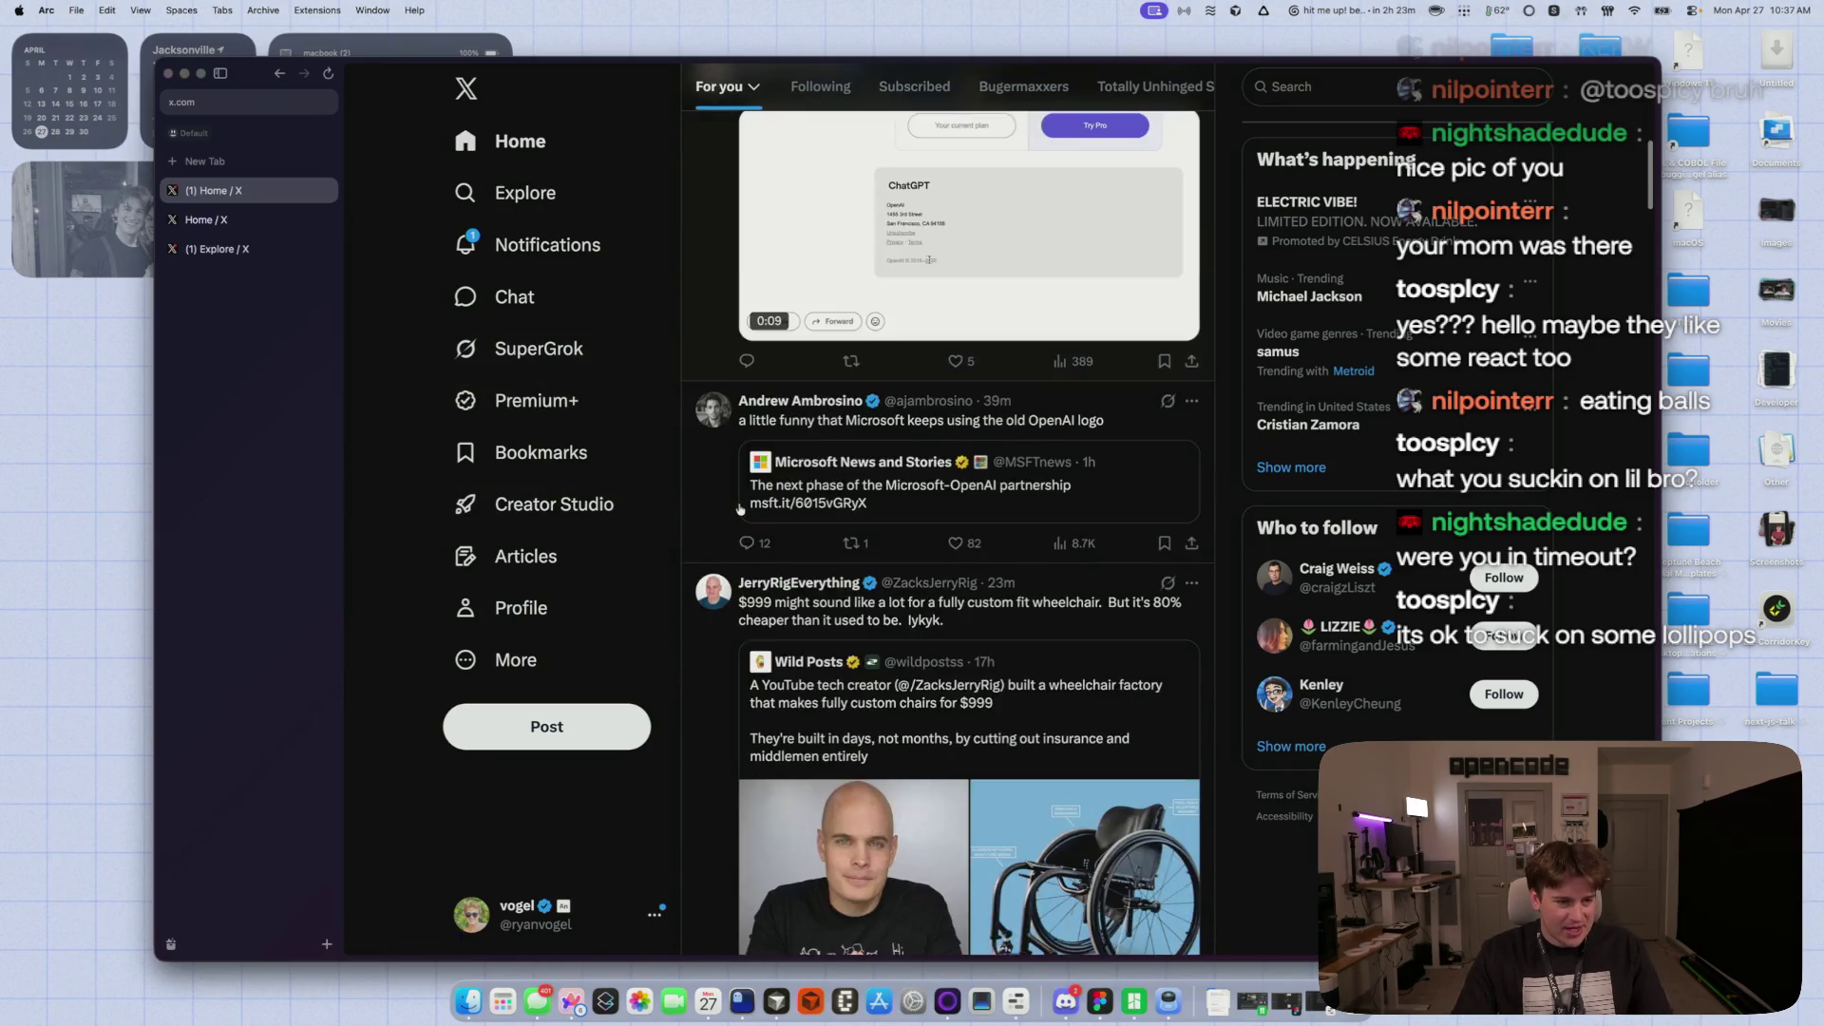
scroll(740, 508, "down", 2)
- View the wheelchair-factory photo full size, then keep browsing the feed
left_click(836, 409)
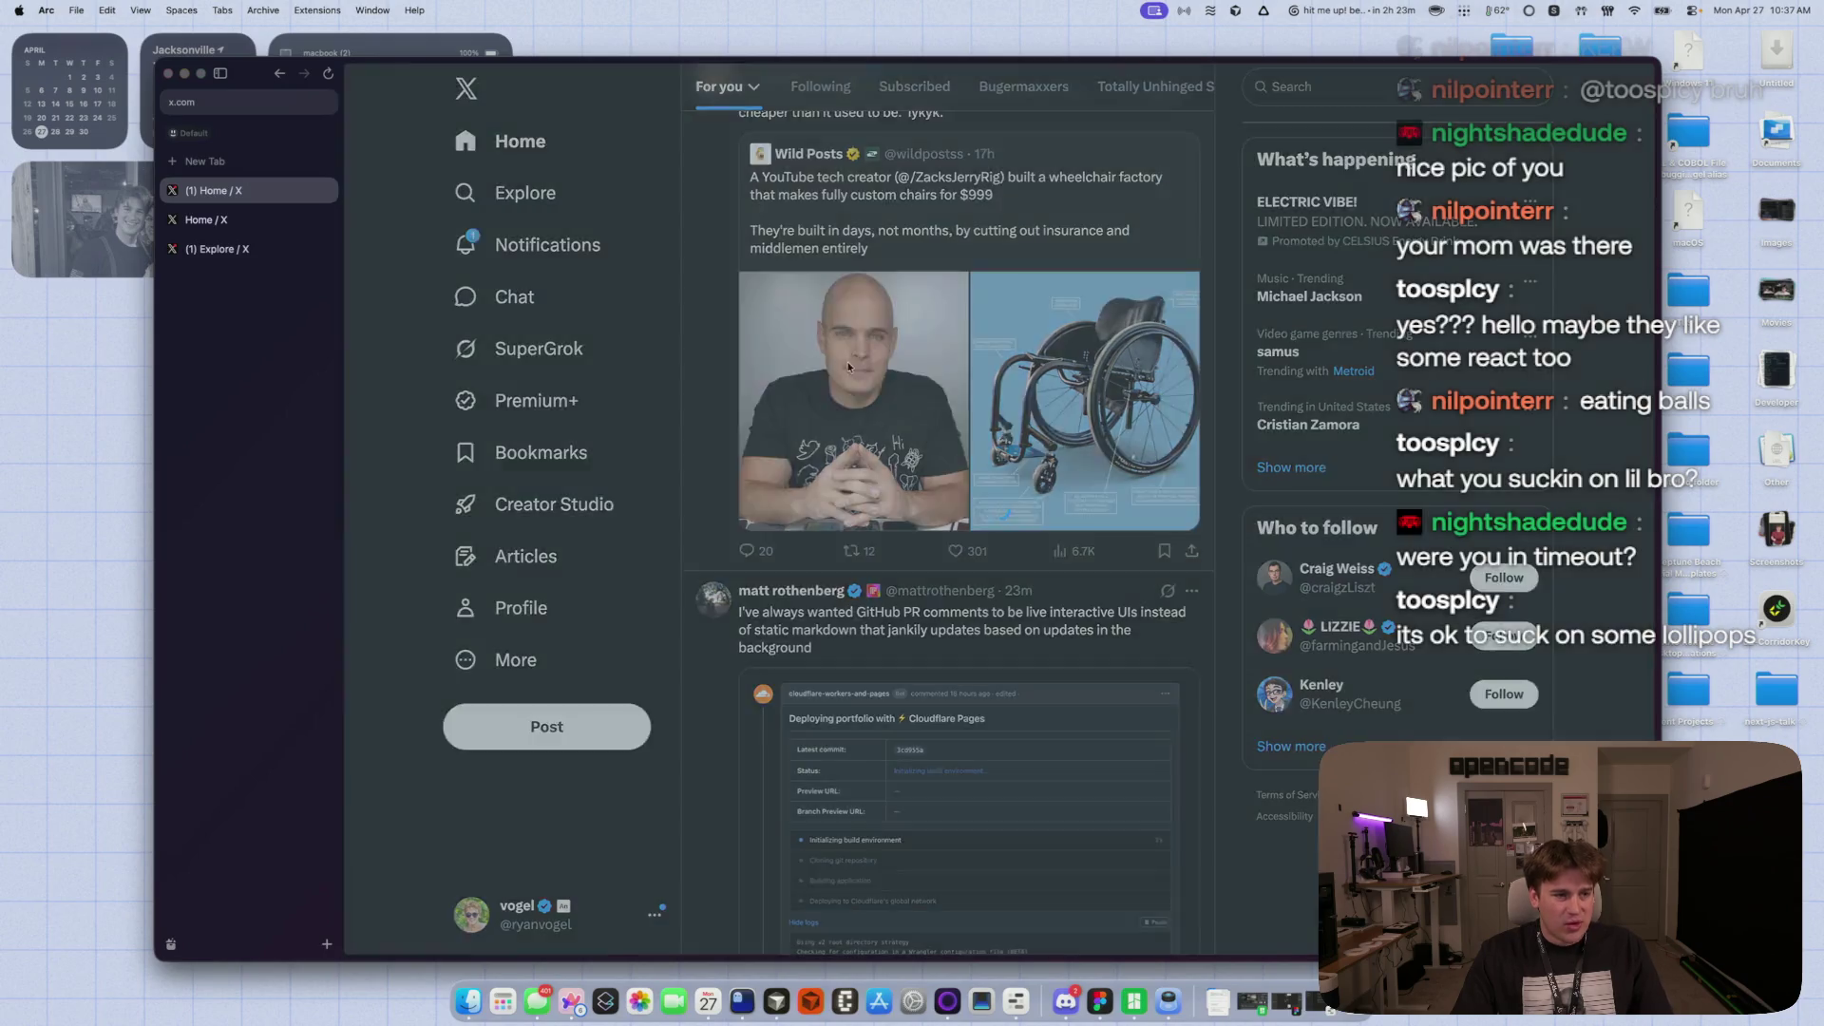
key("Escape")
scroll(683, 508, "down", 8)
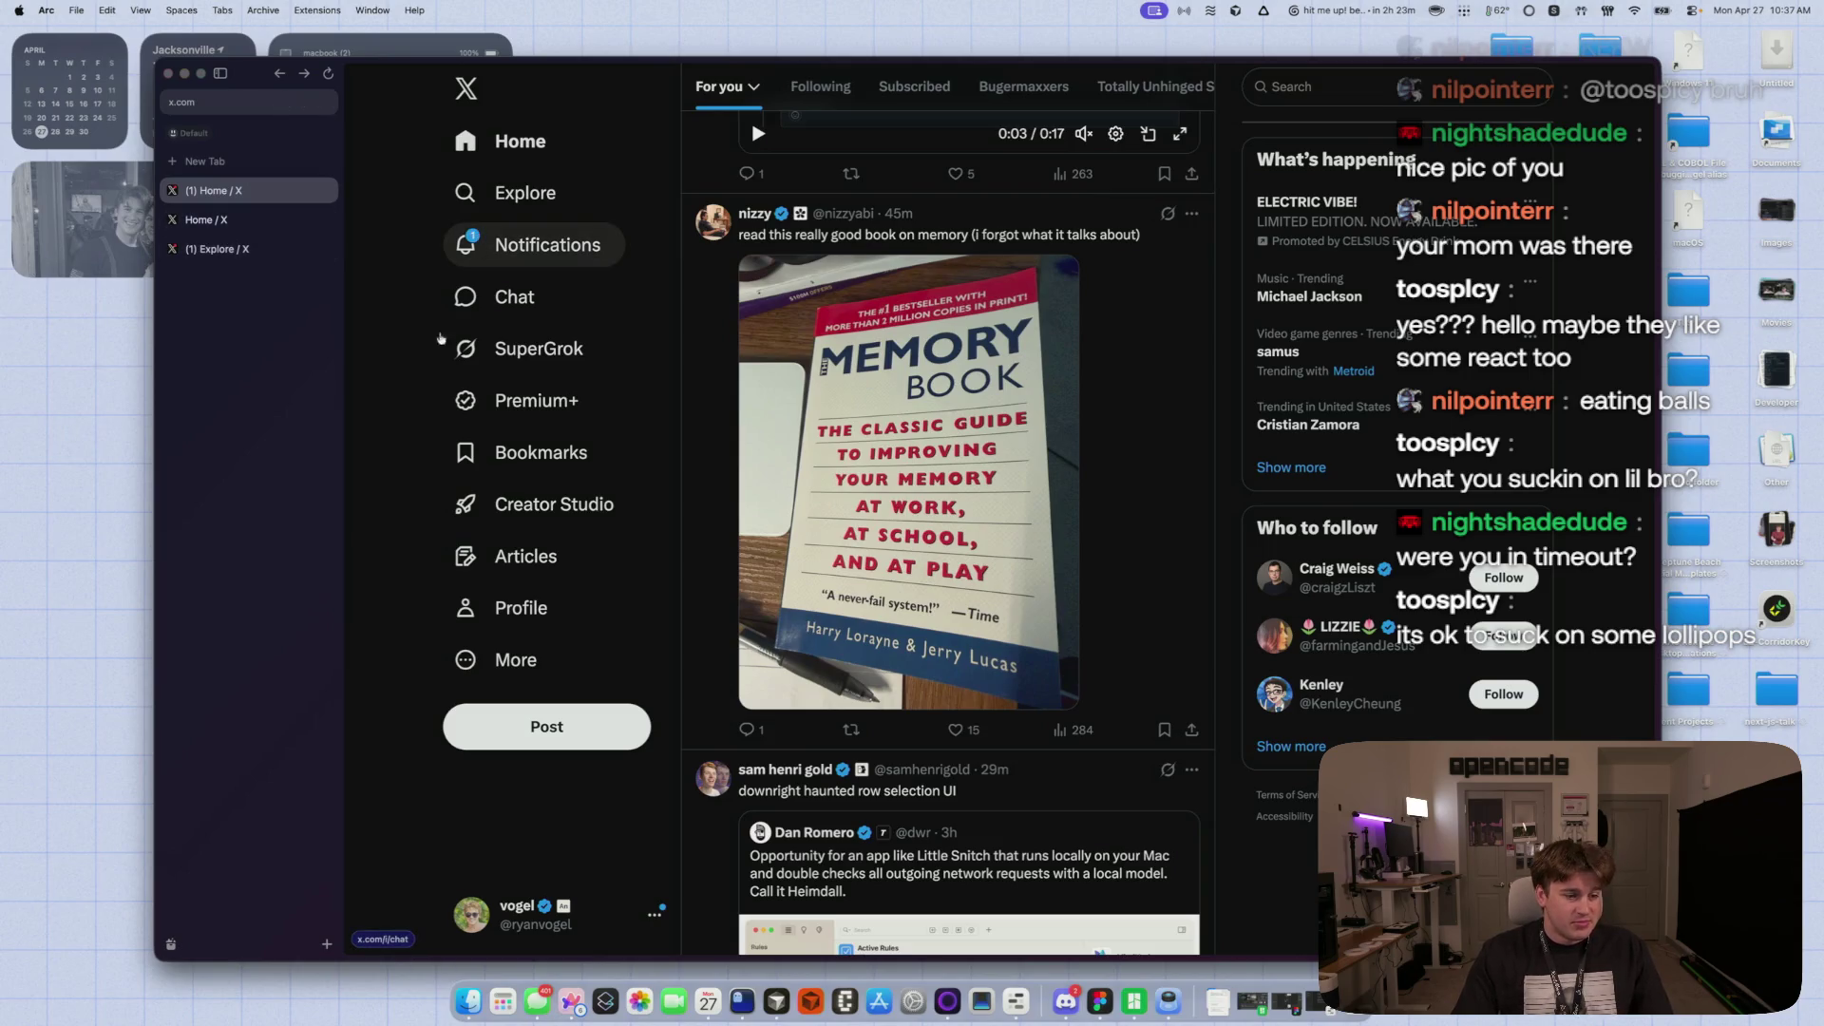
scroll(452, 312, "down", 15)
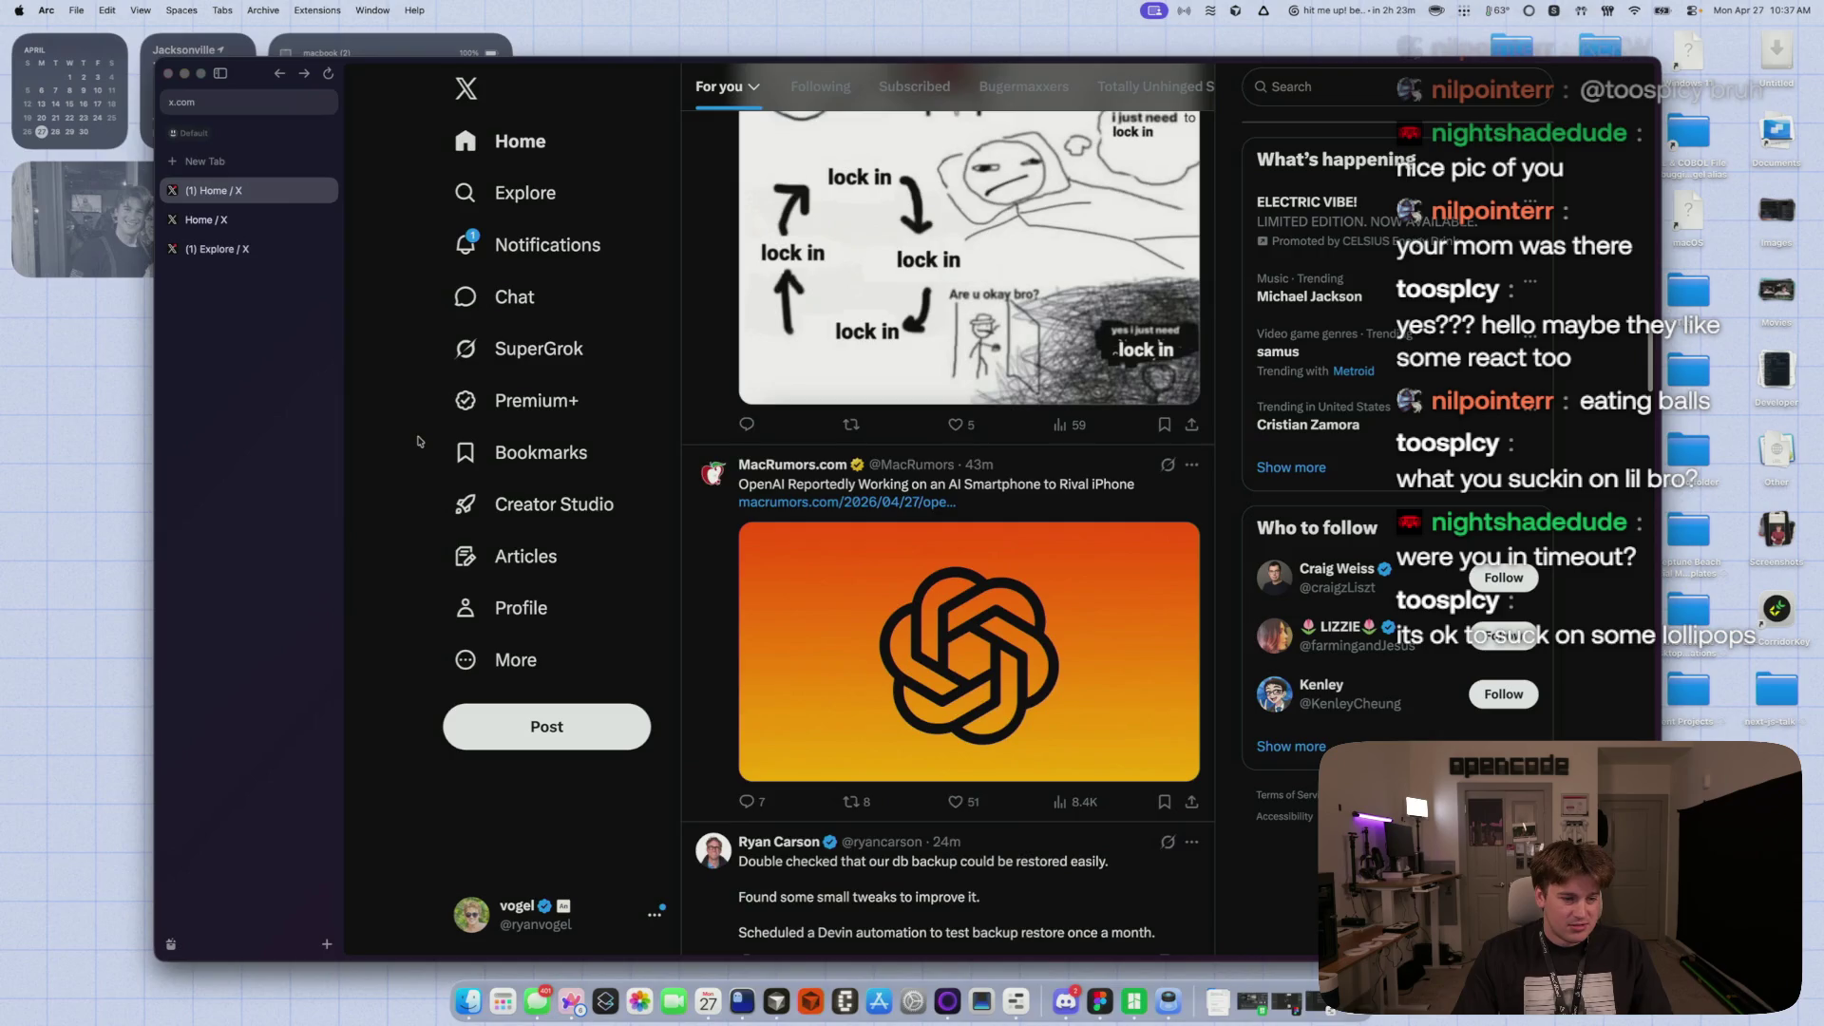
scroll(418, 441, "down", 3)
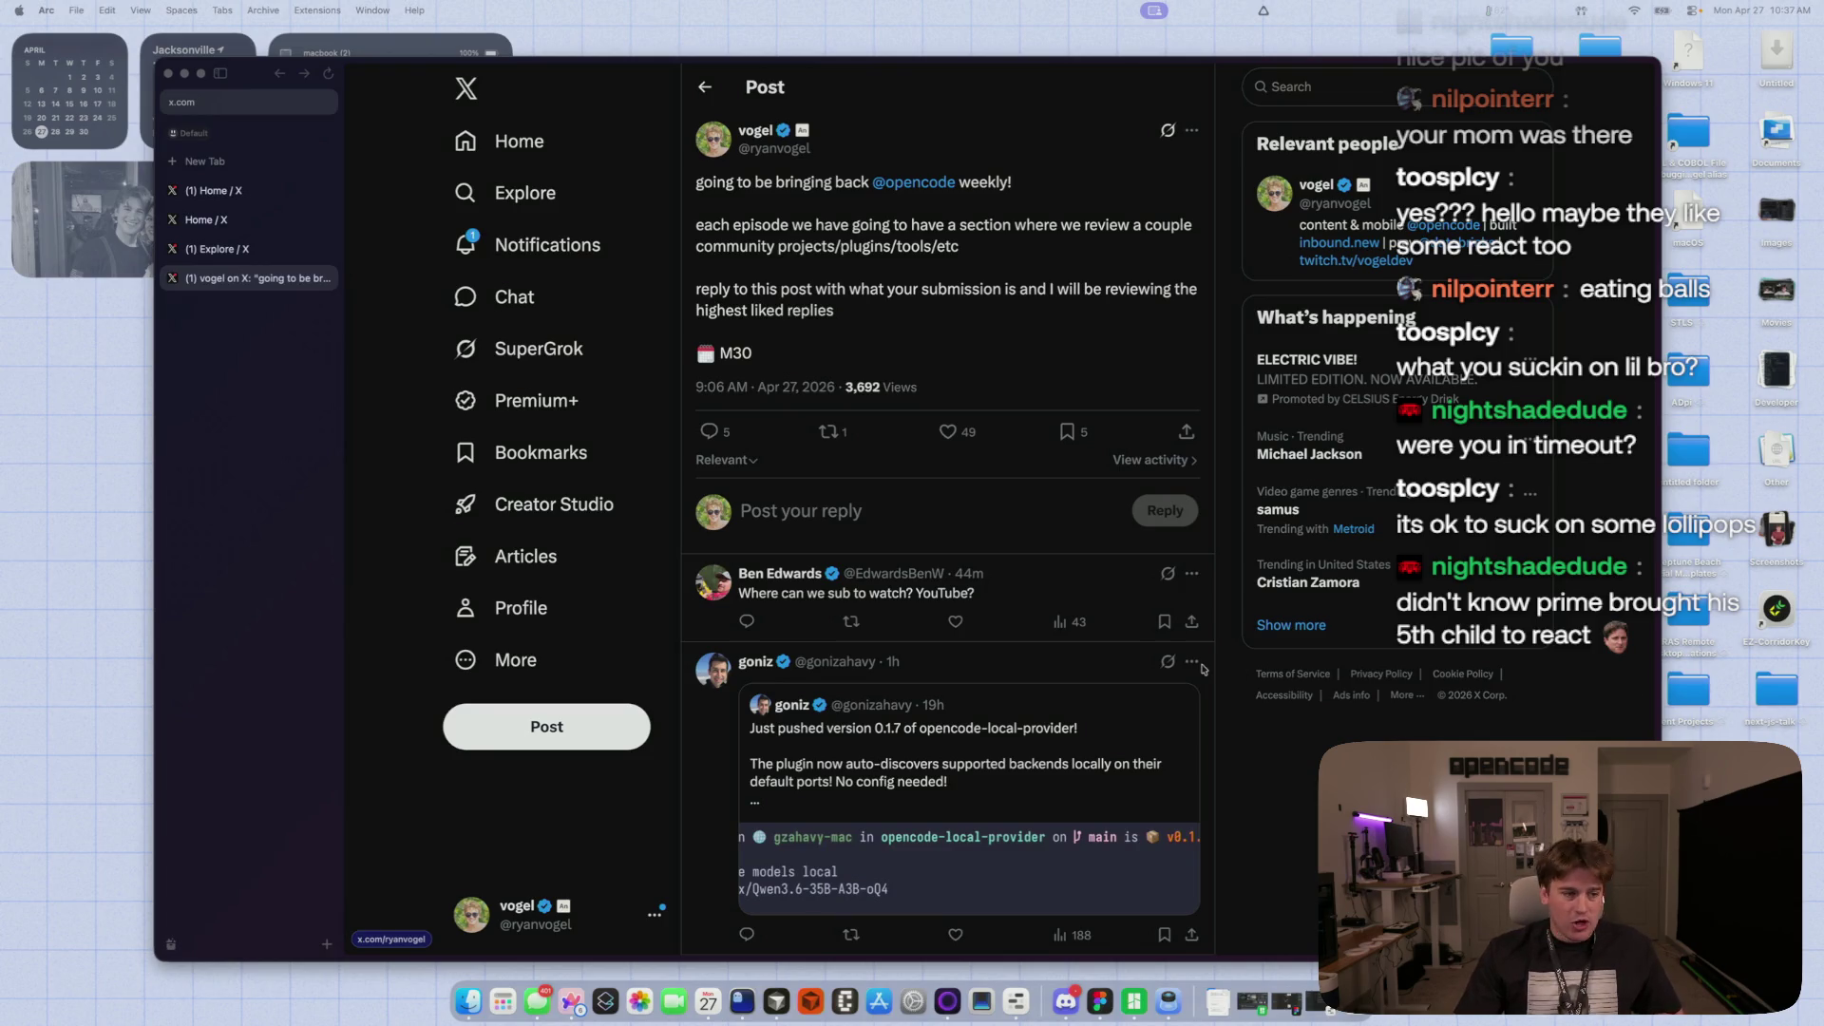
- Scroll through the replies on the opencode weekly post
scroll(1002, 602, "down", 10)
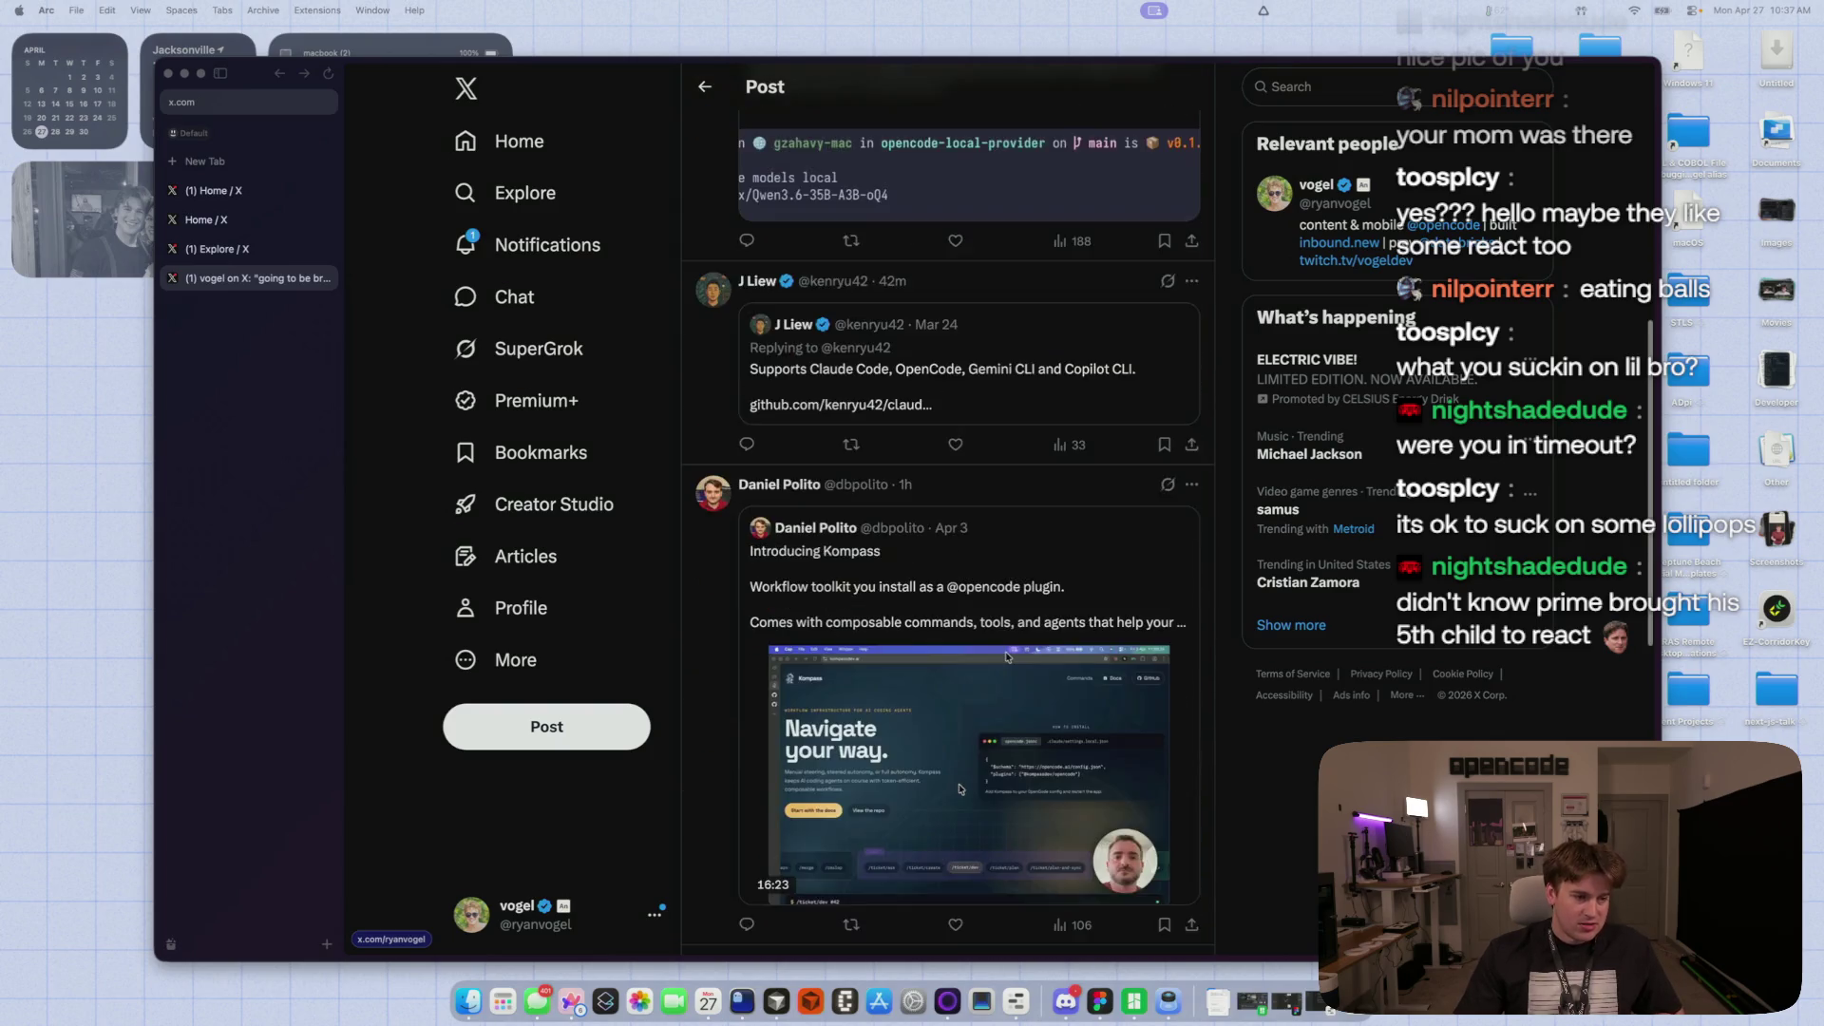
scroll(1008, 656, "down", 3)
scroll(1012, 644, "up", 6)
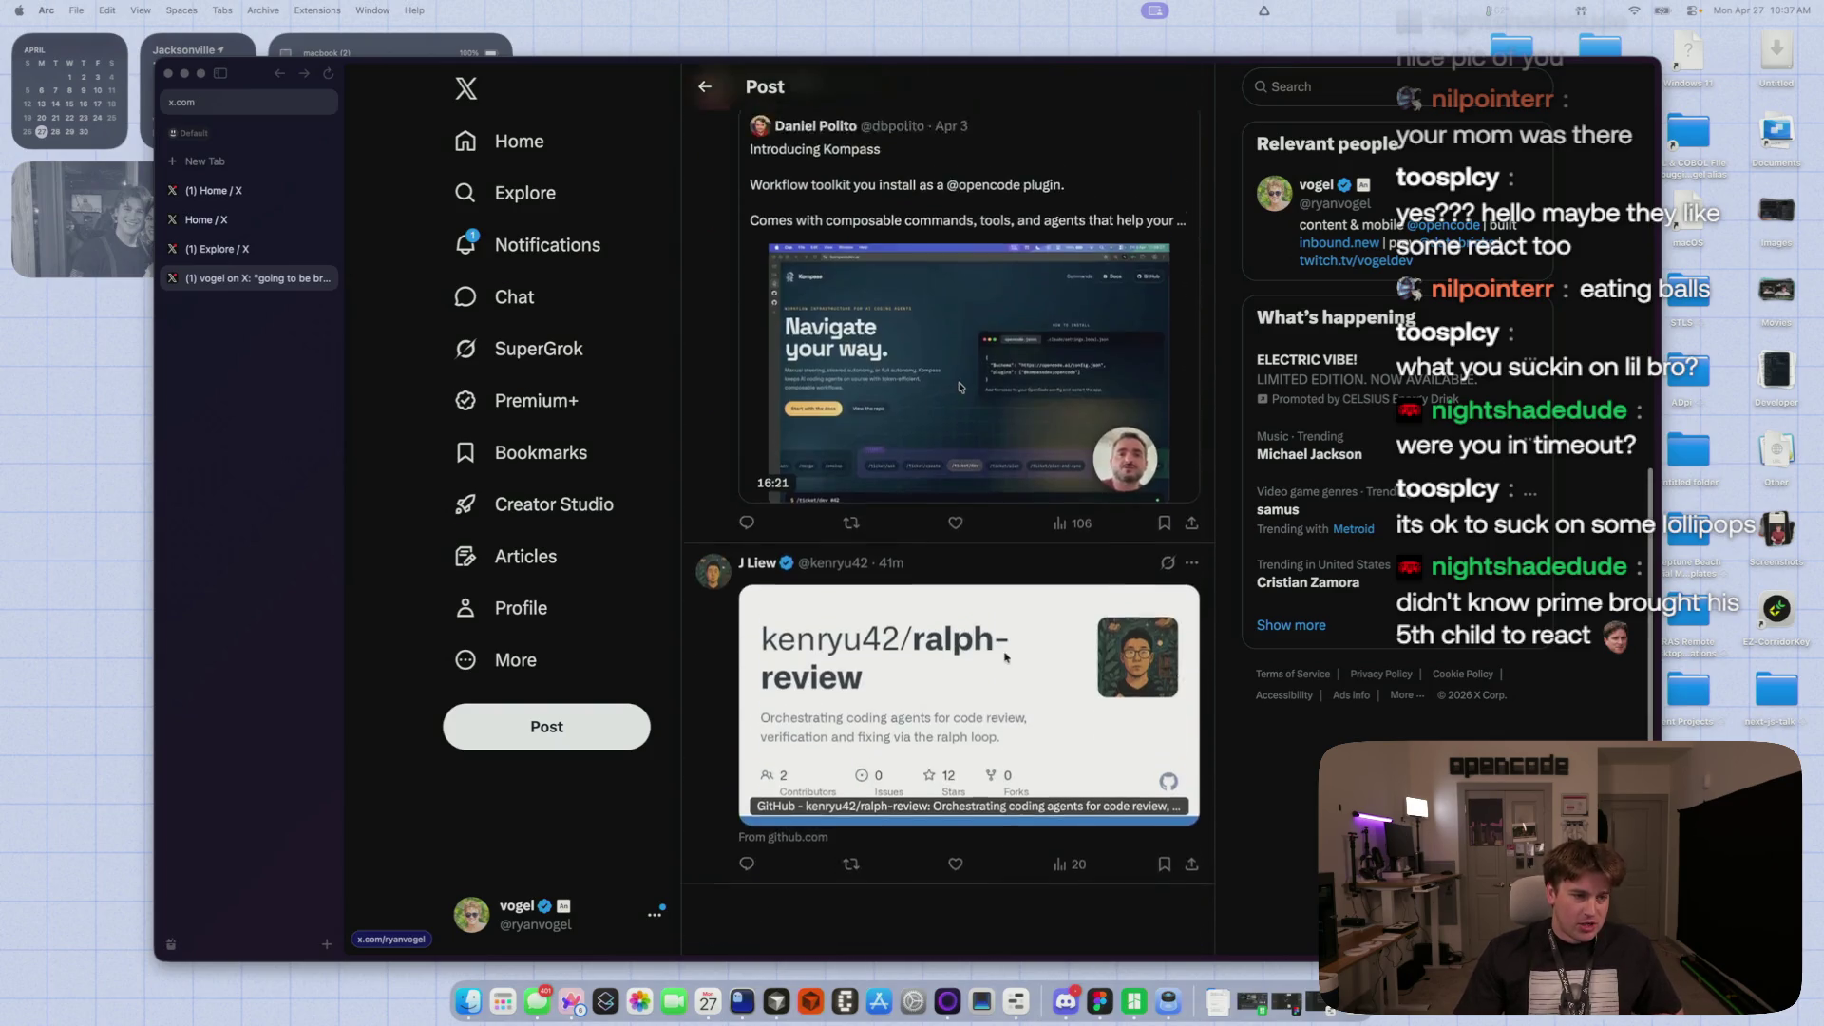
scroll(1013, 640, "up", 8)
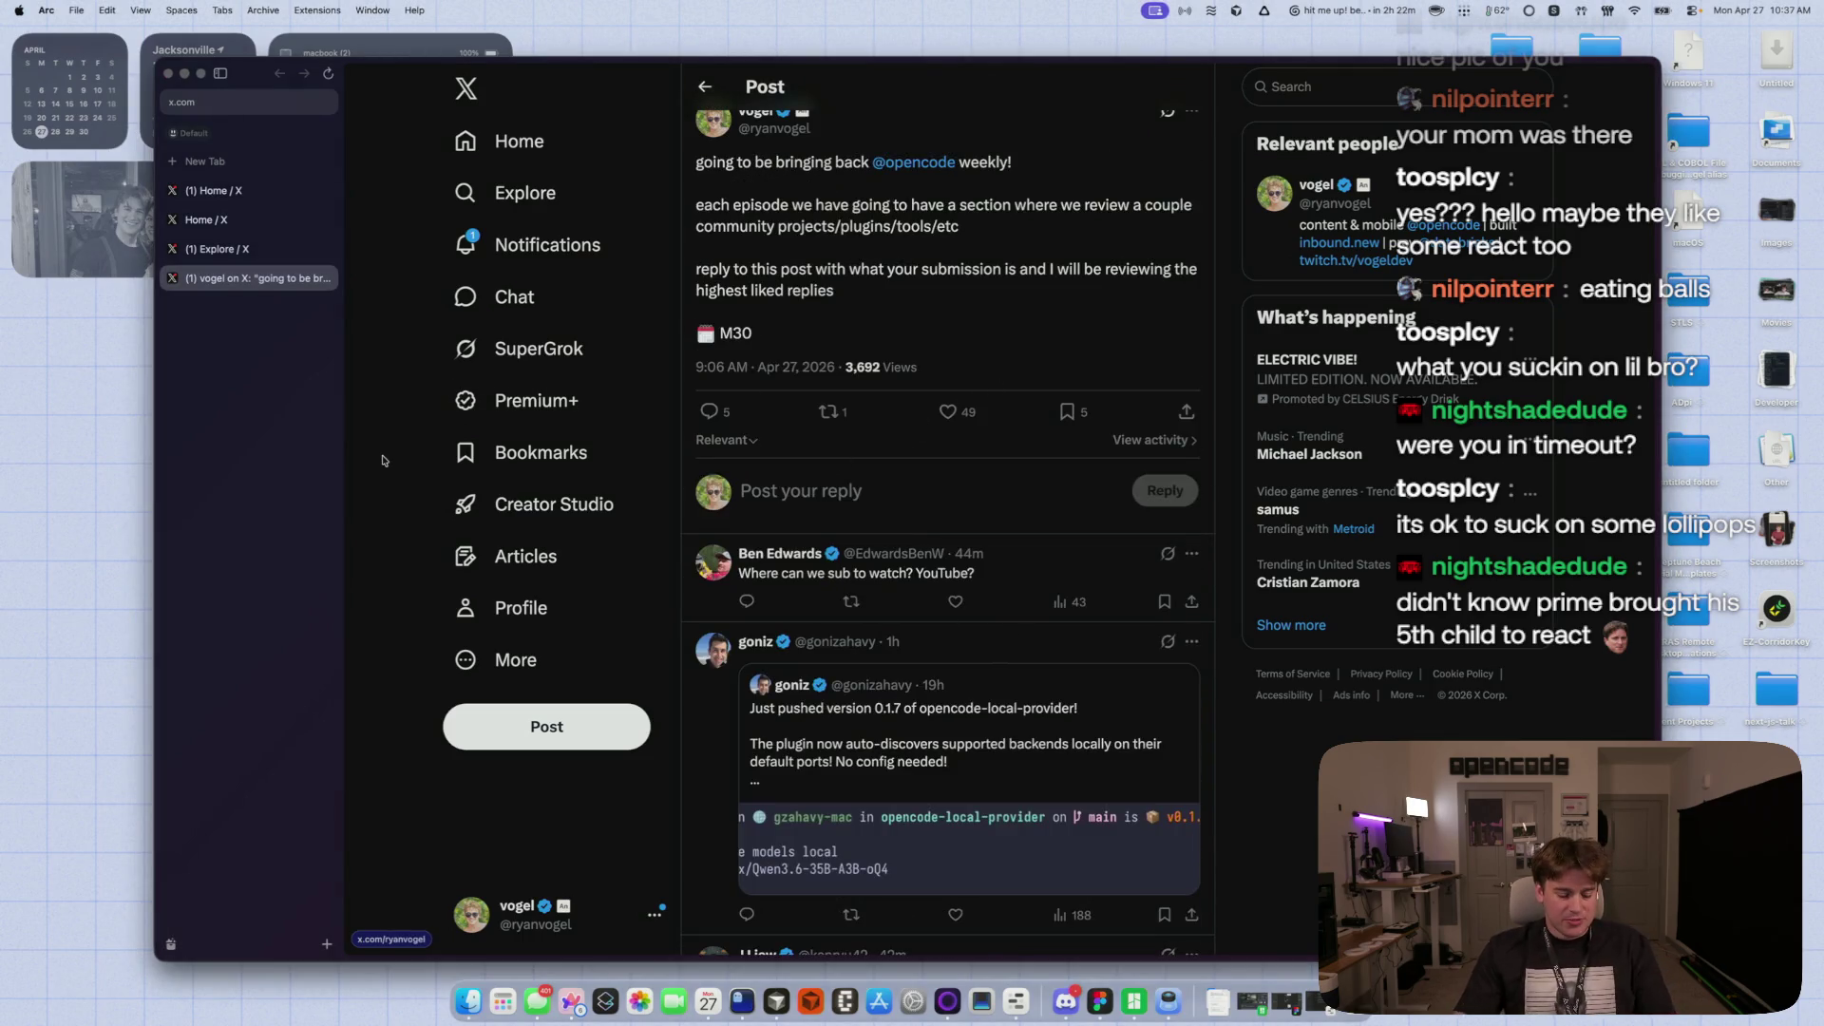
- Open YouTube Studio in a new tab and view the channel's public page
key("super+t")
type("studio")
key("Return")
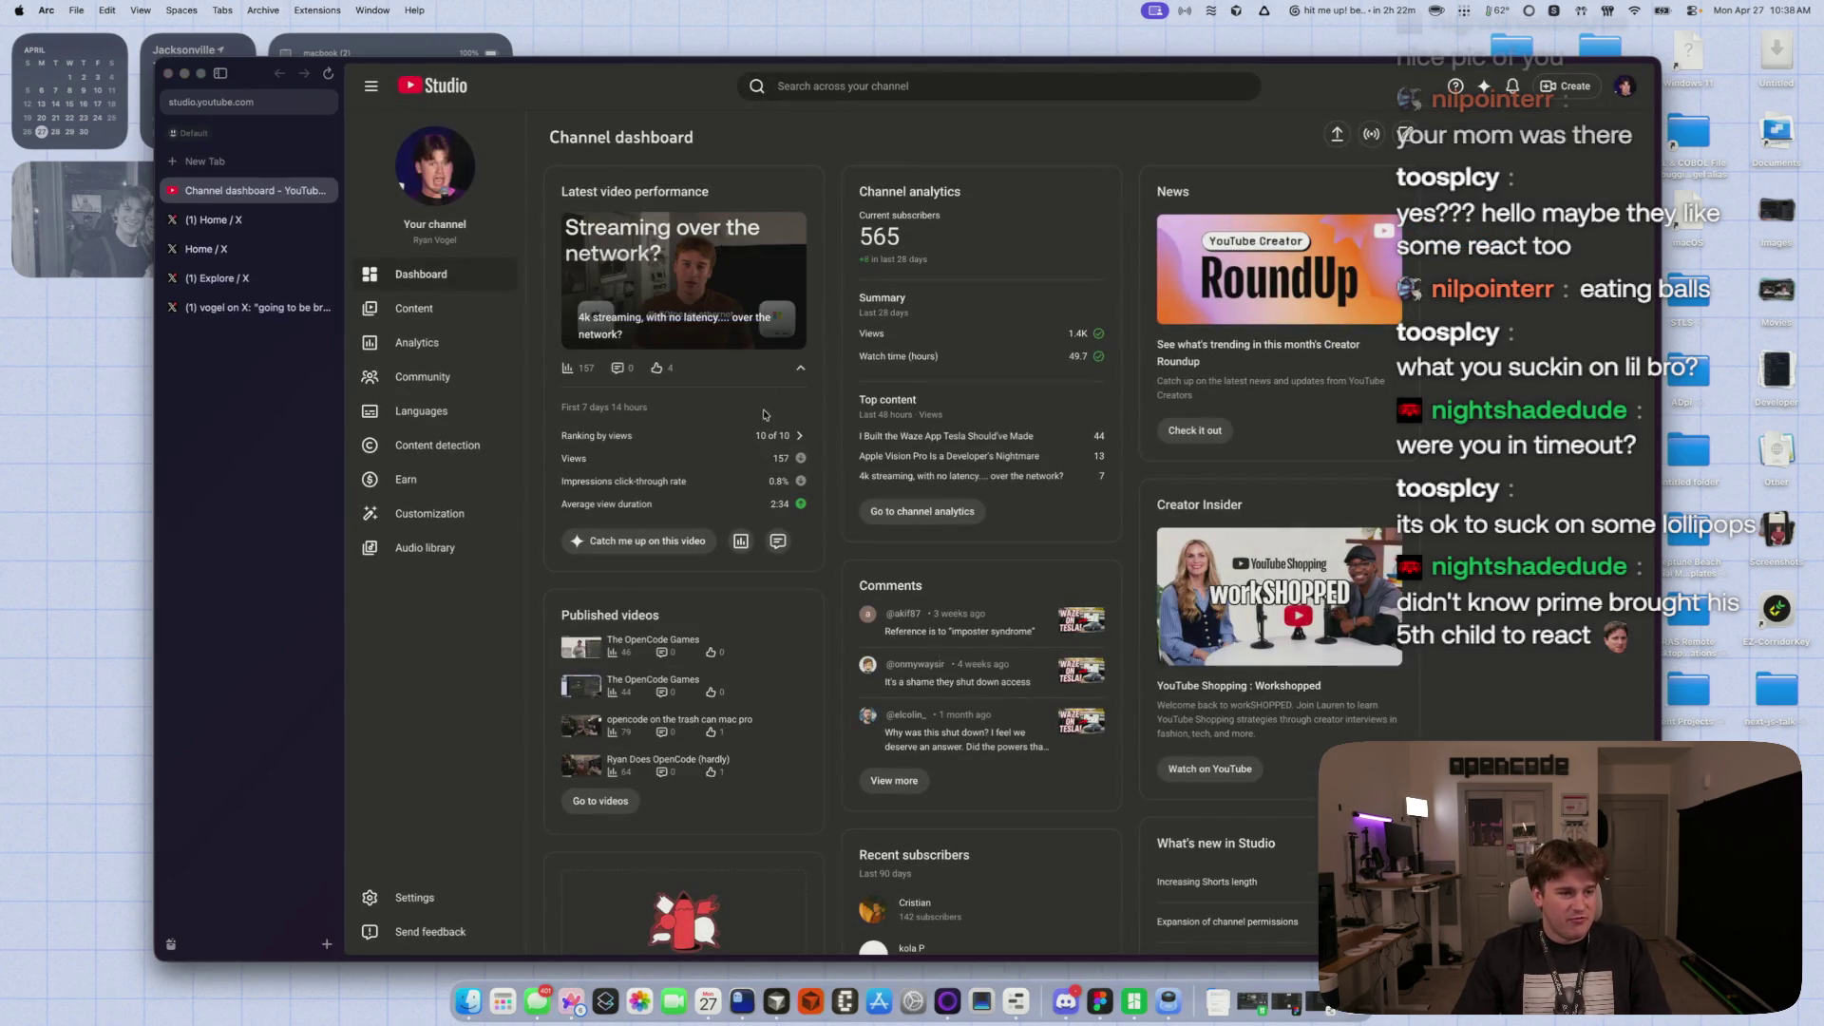
left_click(439, 226)
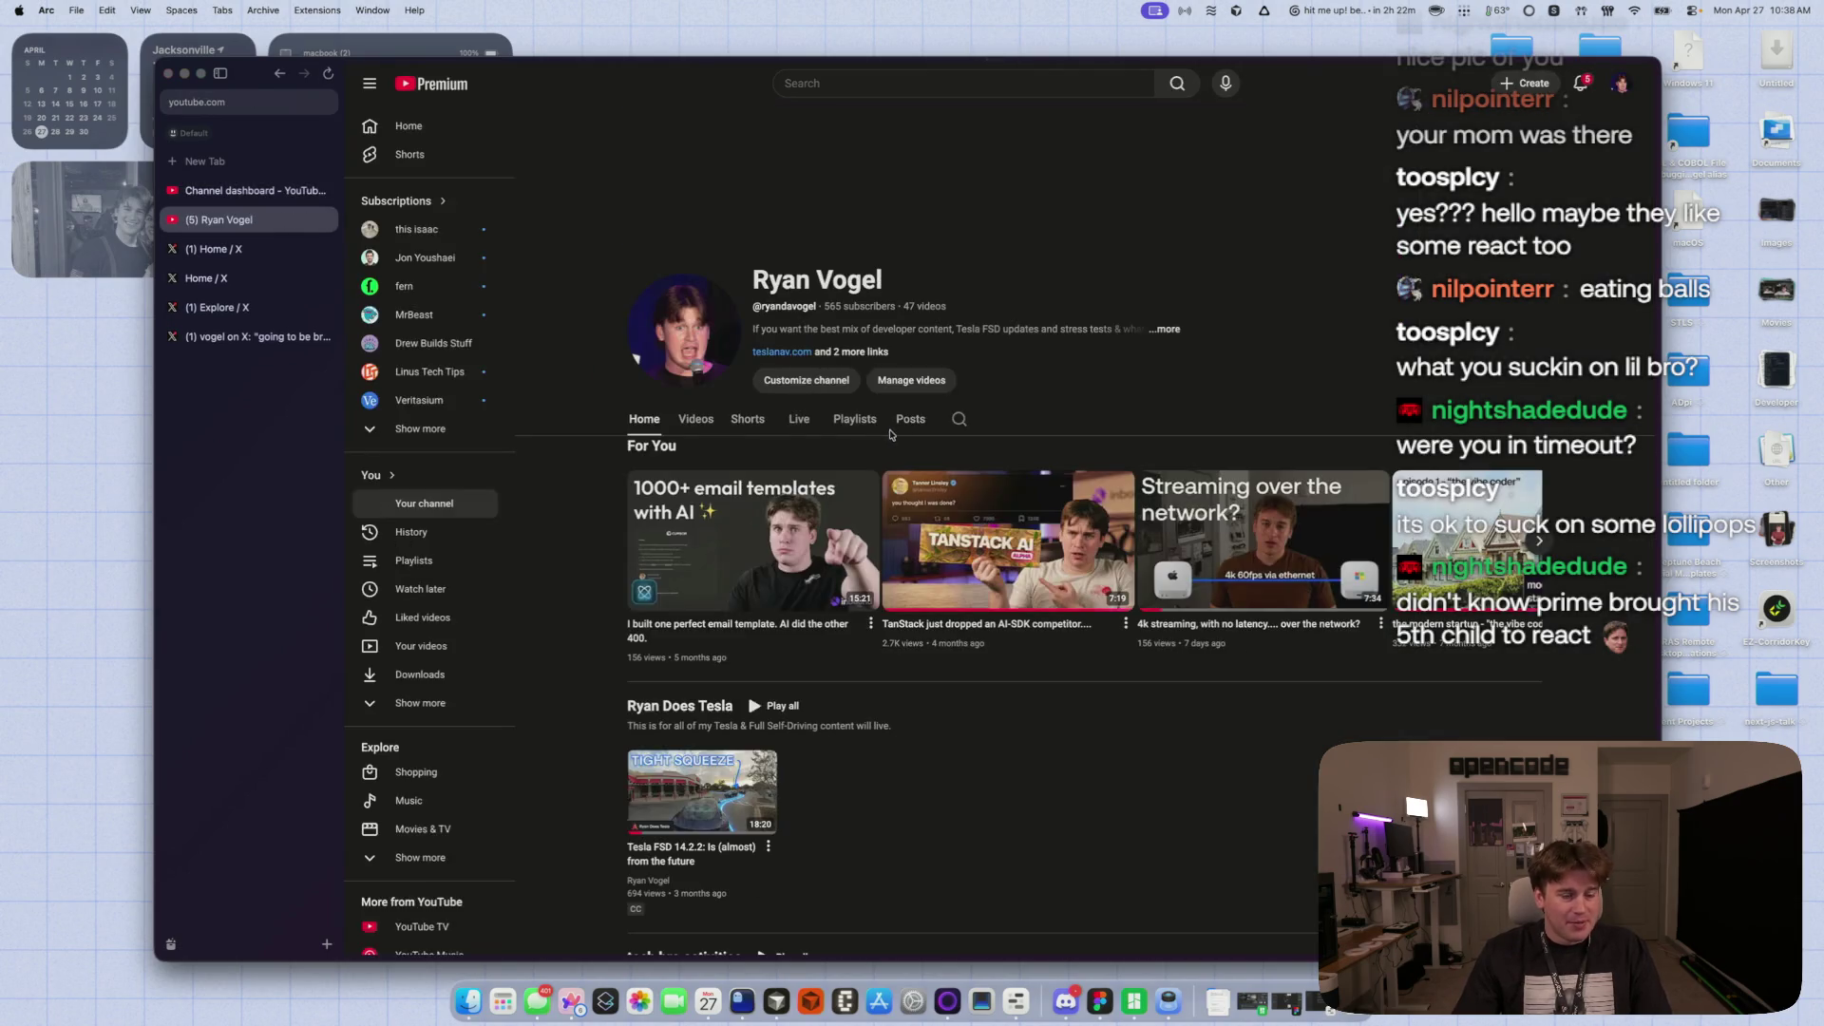
- Close both YouTube tabs and start a reply to the opencode post
key("super+w")
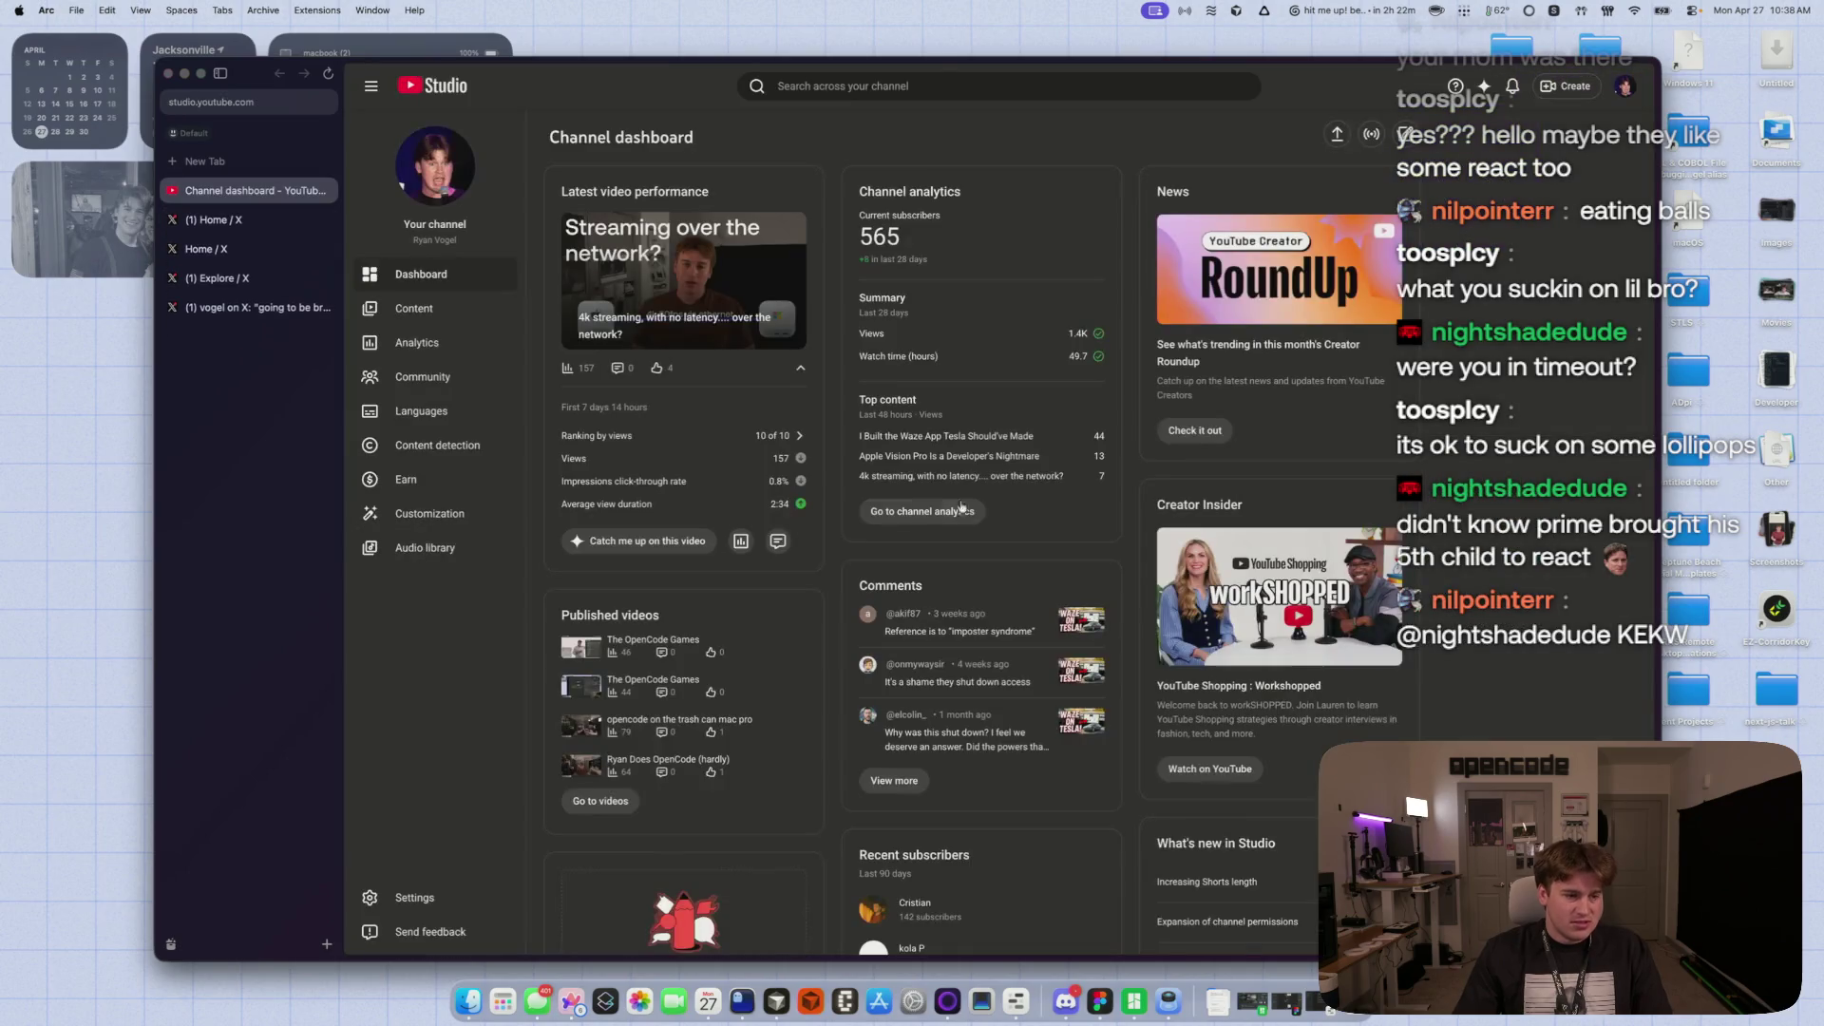
key("super+w")
left_click(787, 495)
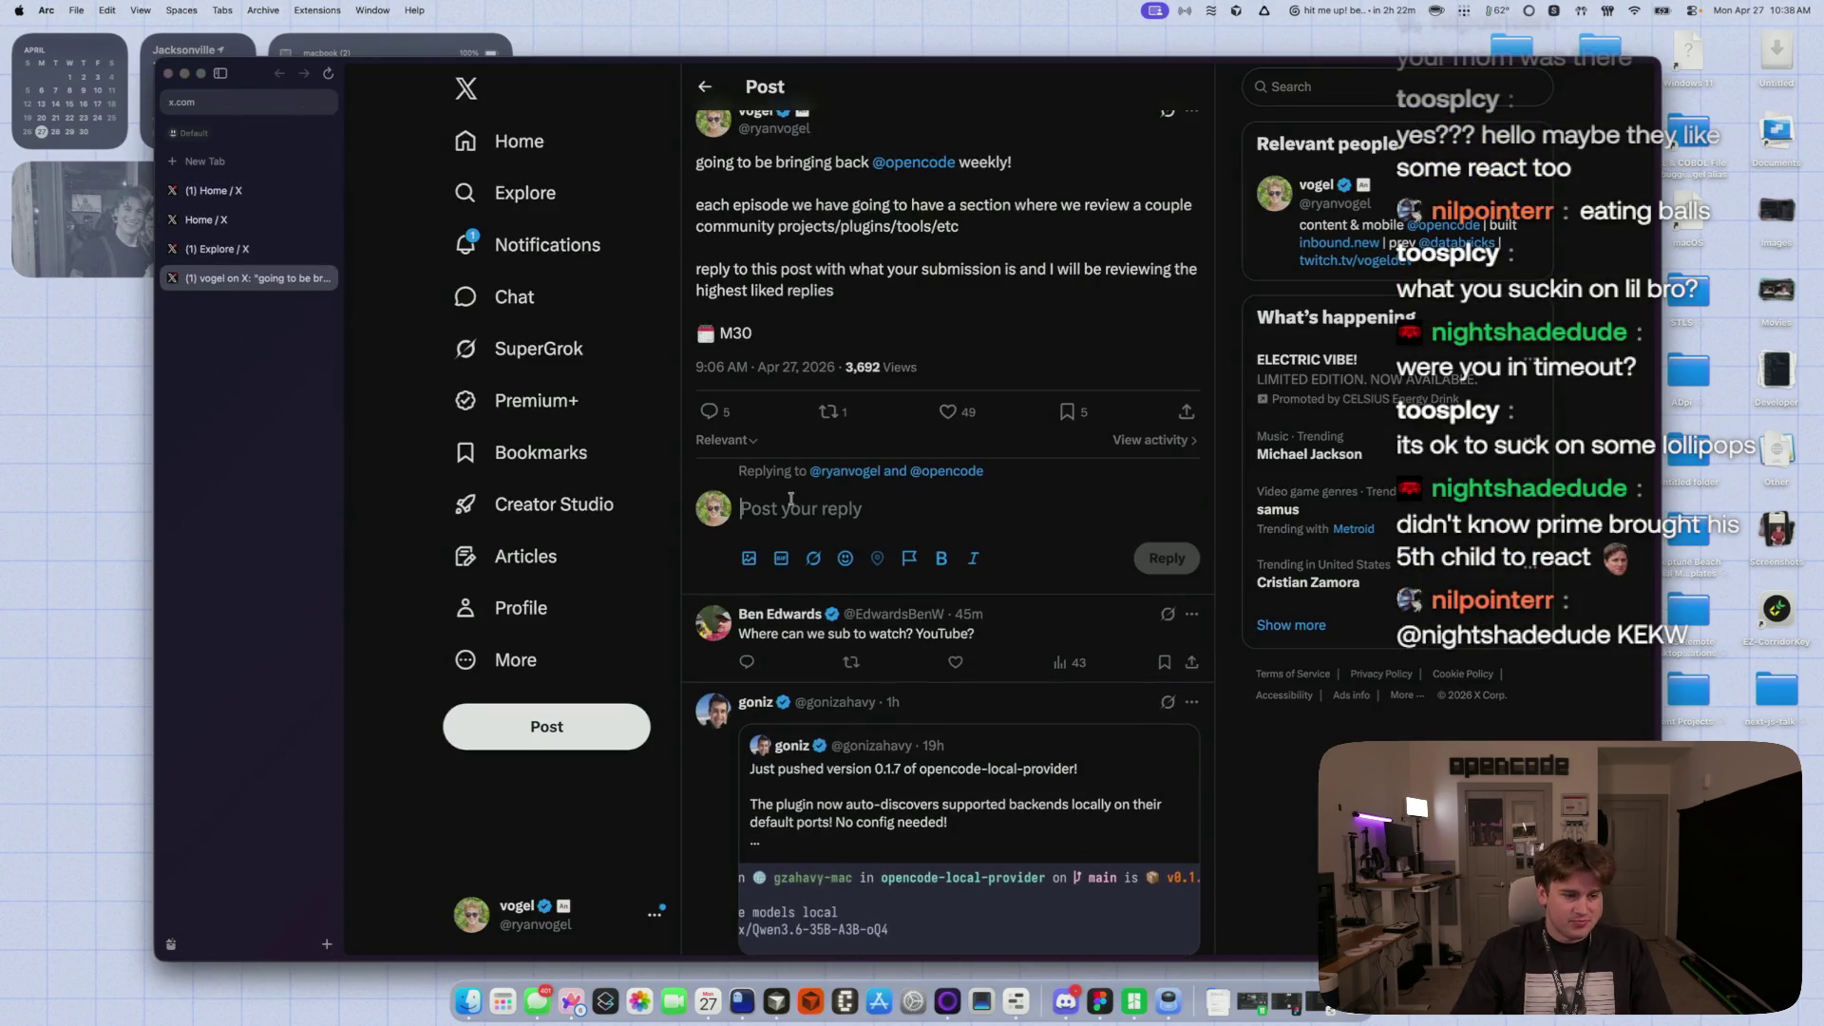
- Replace the draft with the pasted YouTube channel link and send the reply
type("subscrub")
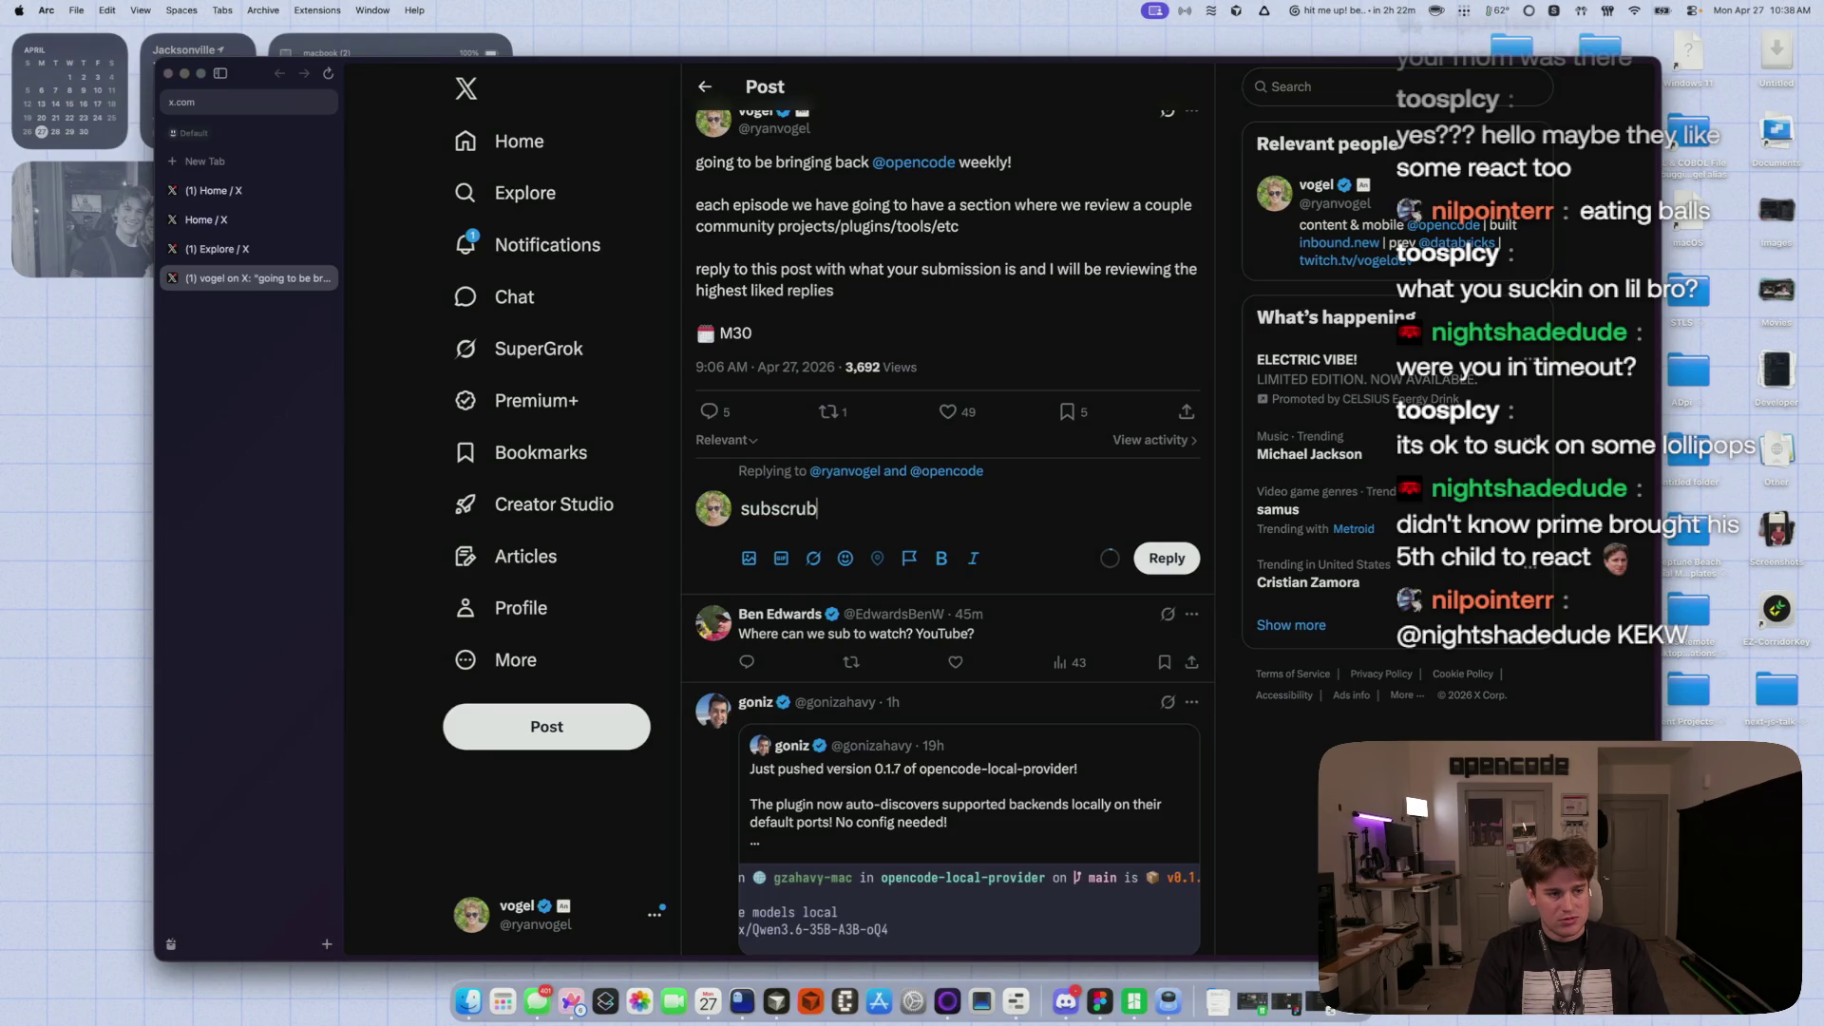
key("super+a")
type("fol")
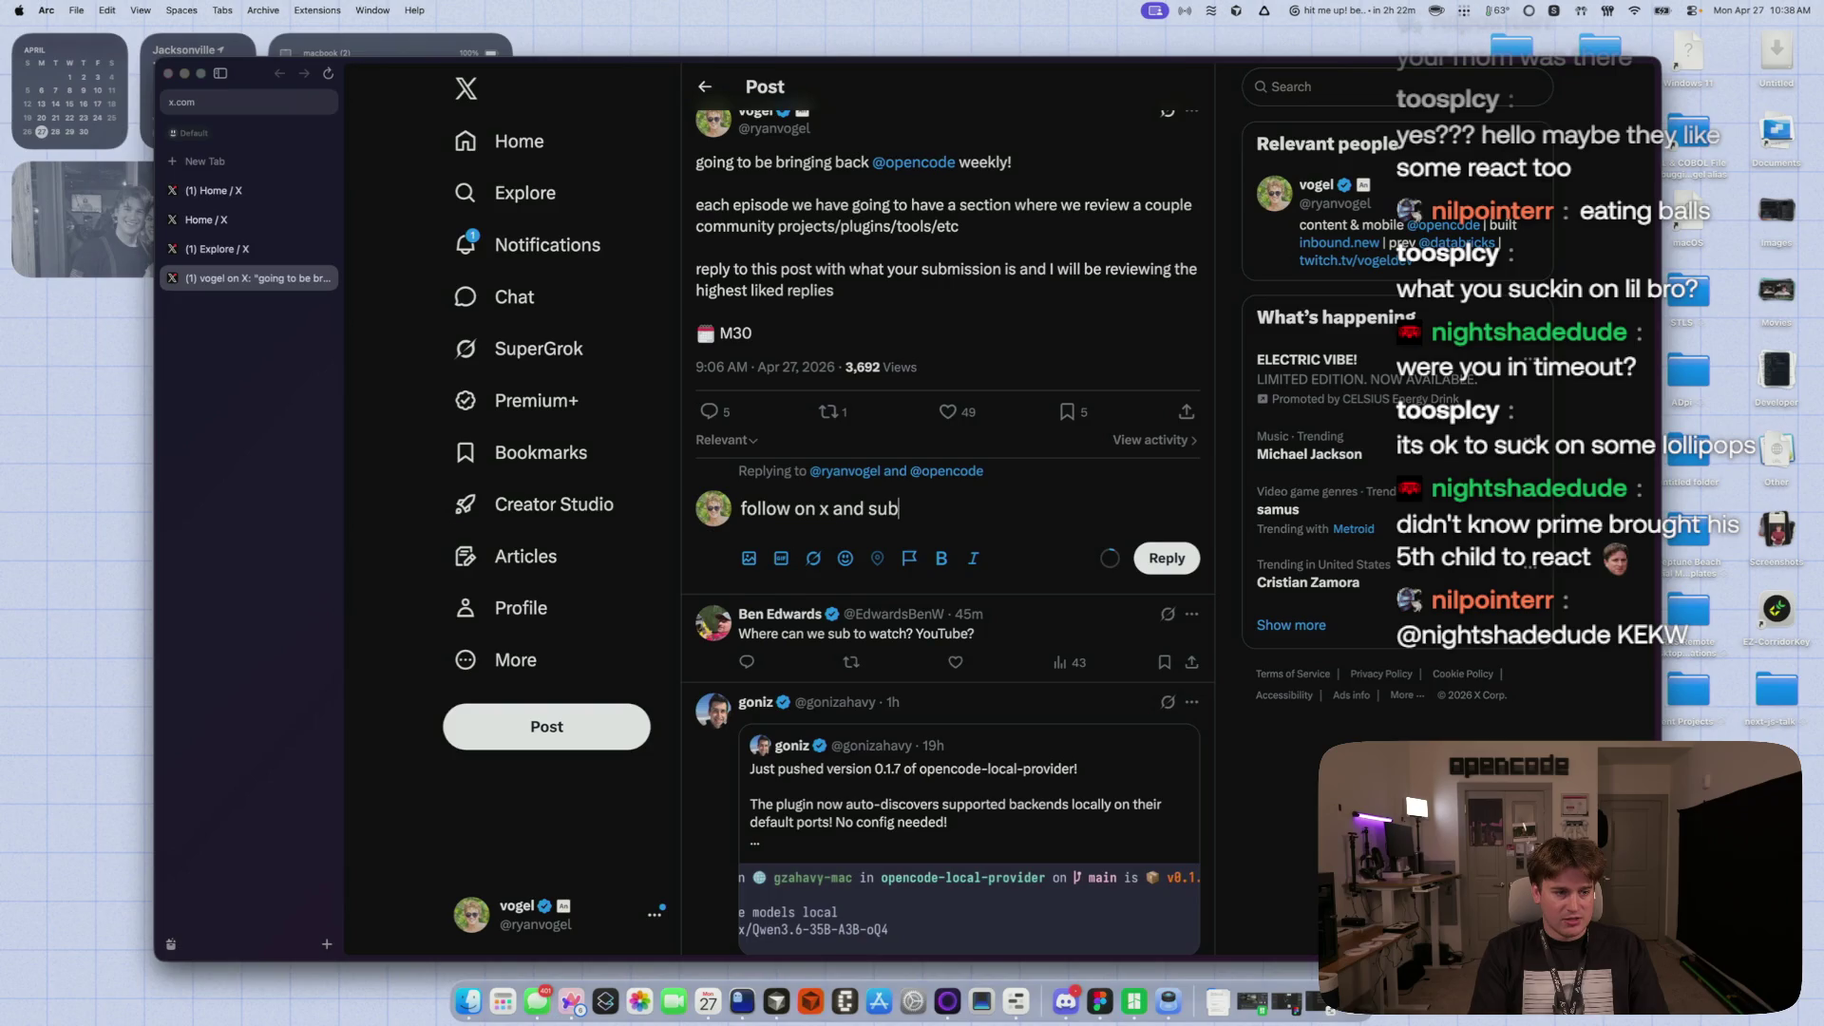
type("ip")
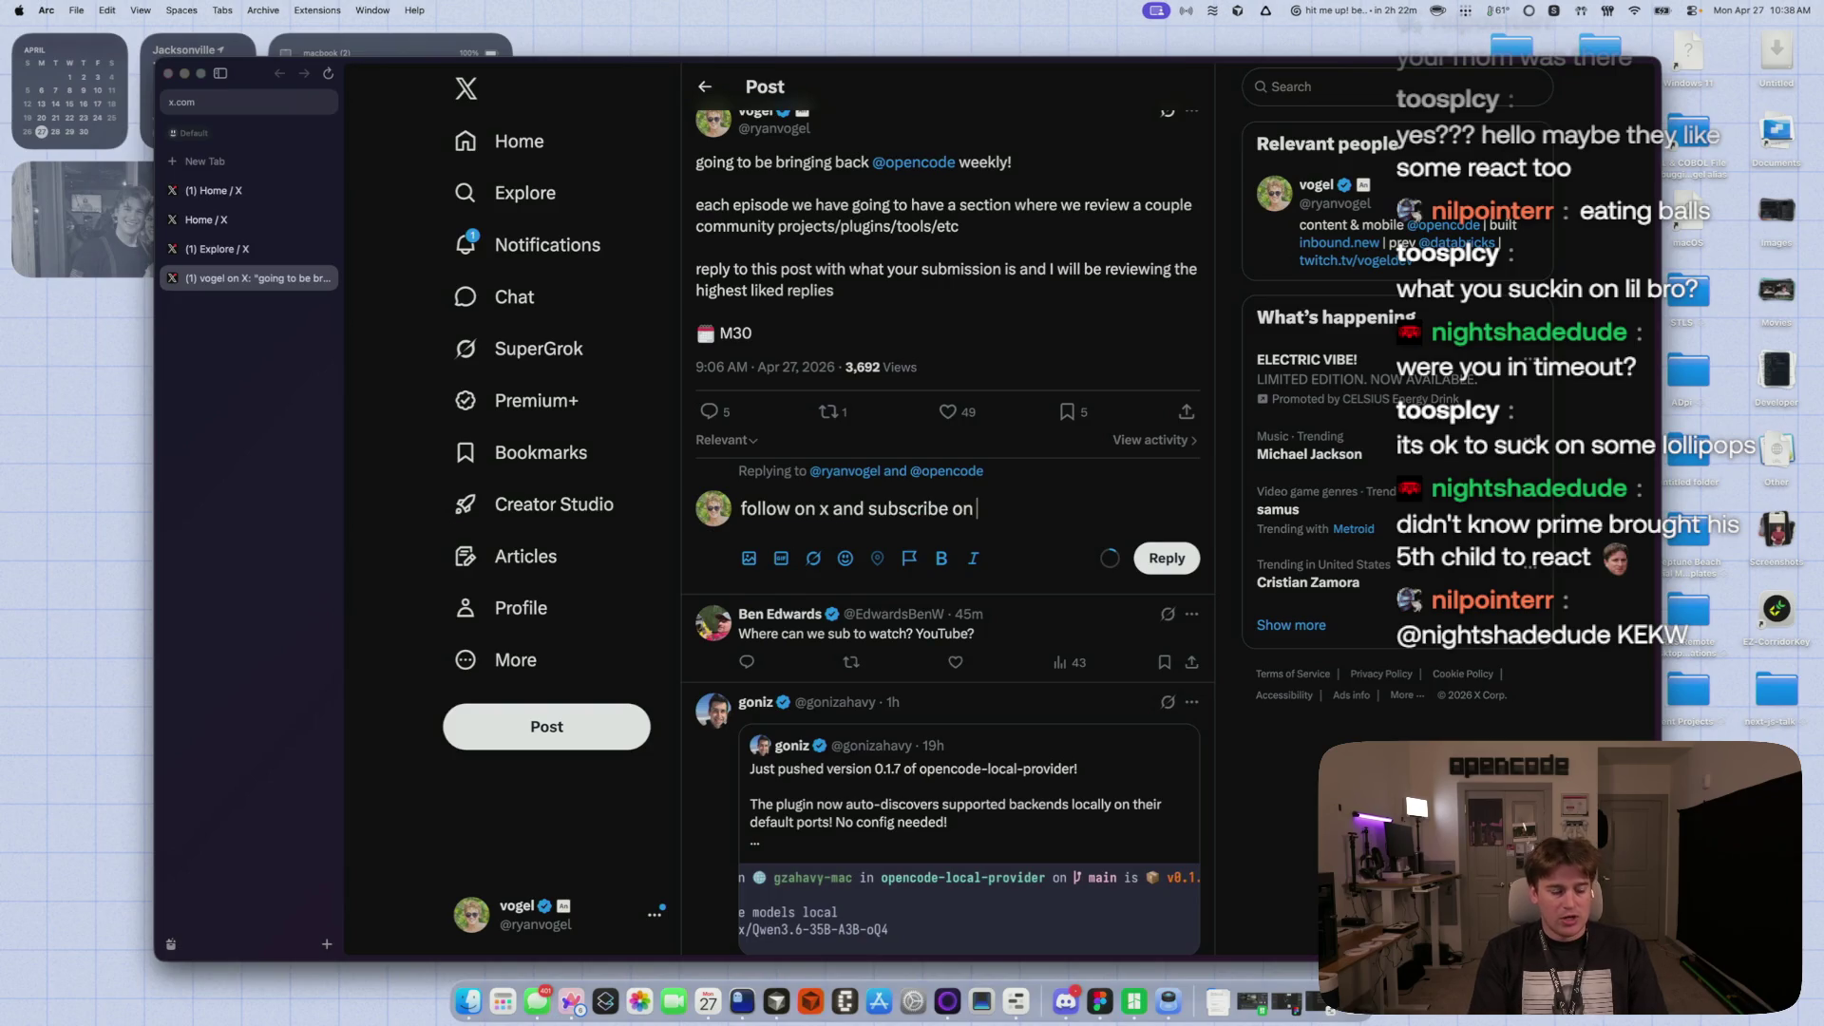
type("https://www.youtube.com/channel/UCSaecrr1v6dBCDJg5YD6FiA")
key("super+Return")
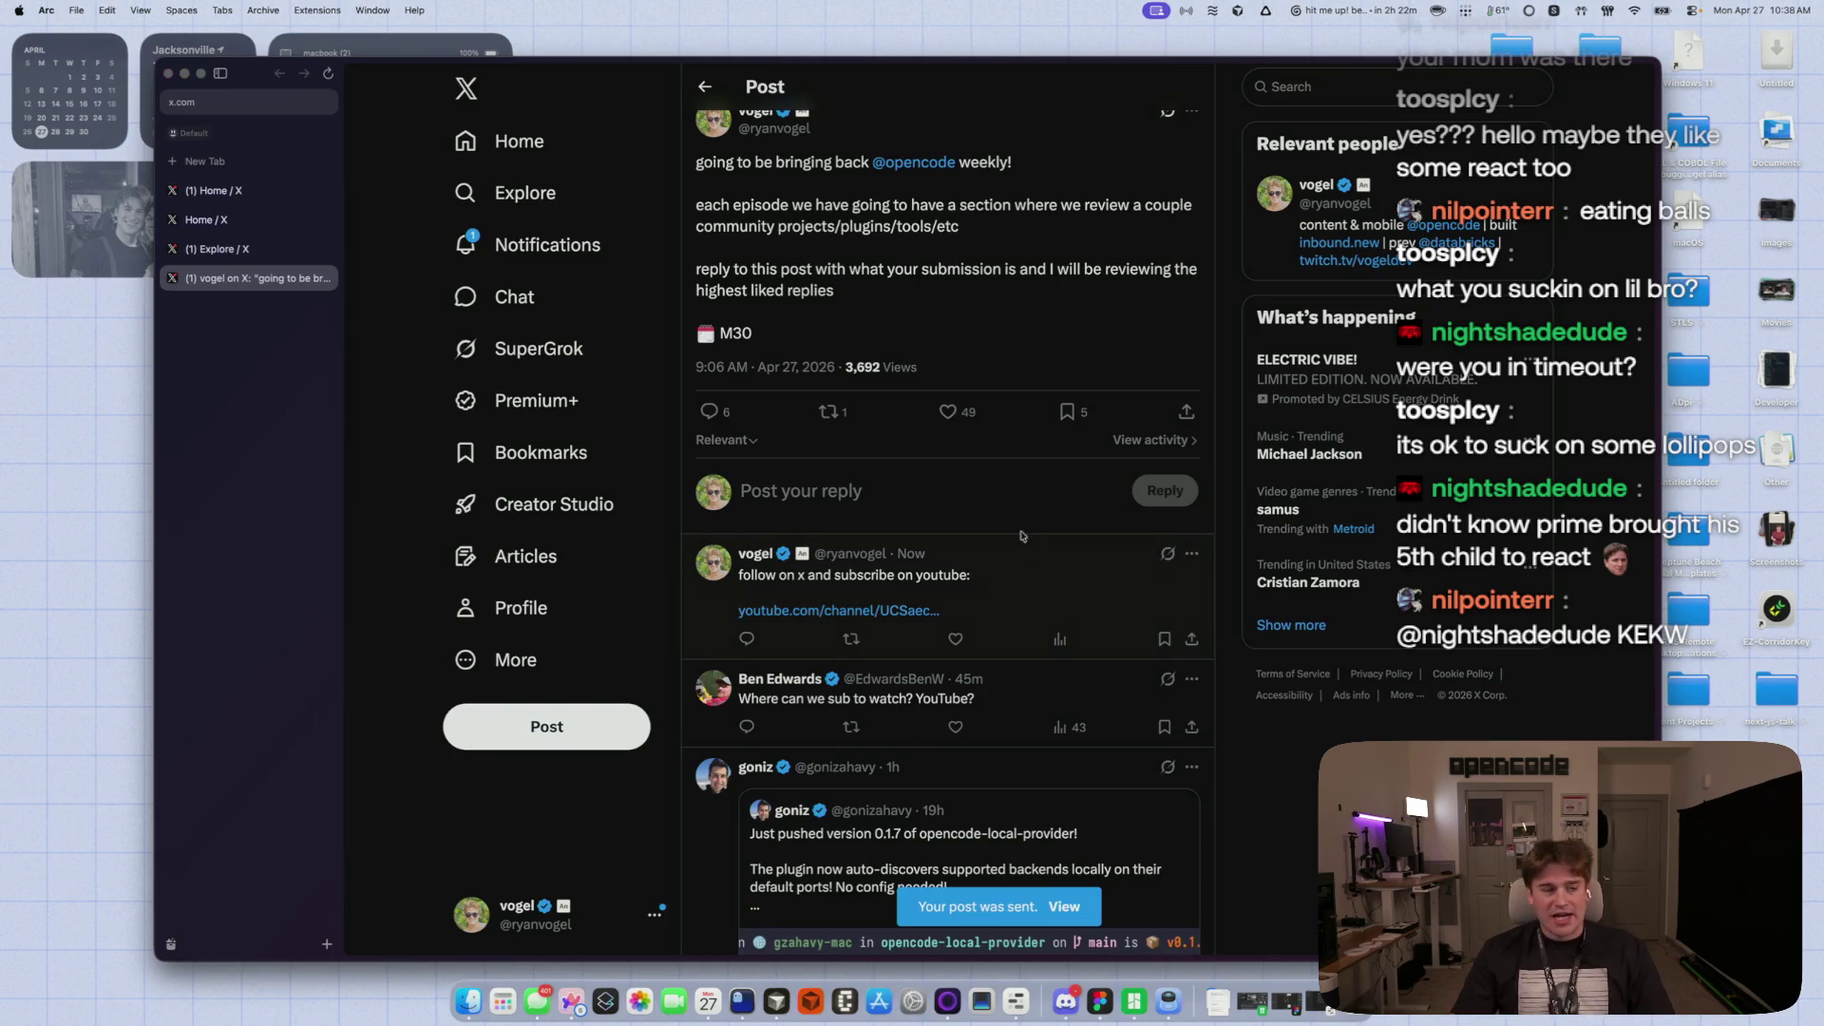
- Via Notifications and Home, open the Microsoft News post's linked blog article
left_click(532, 245)
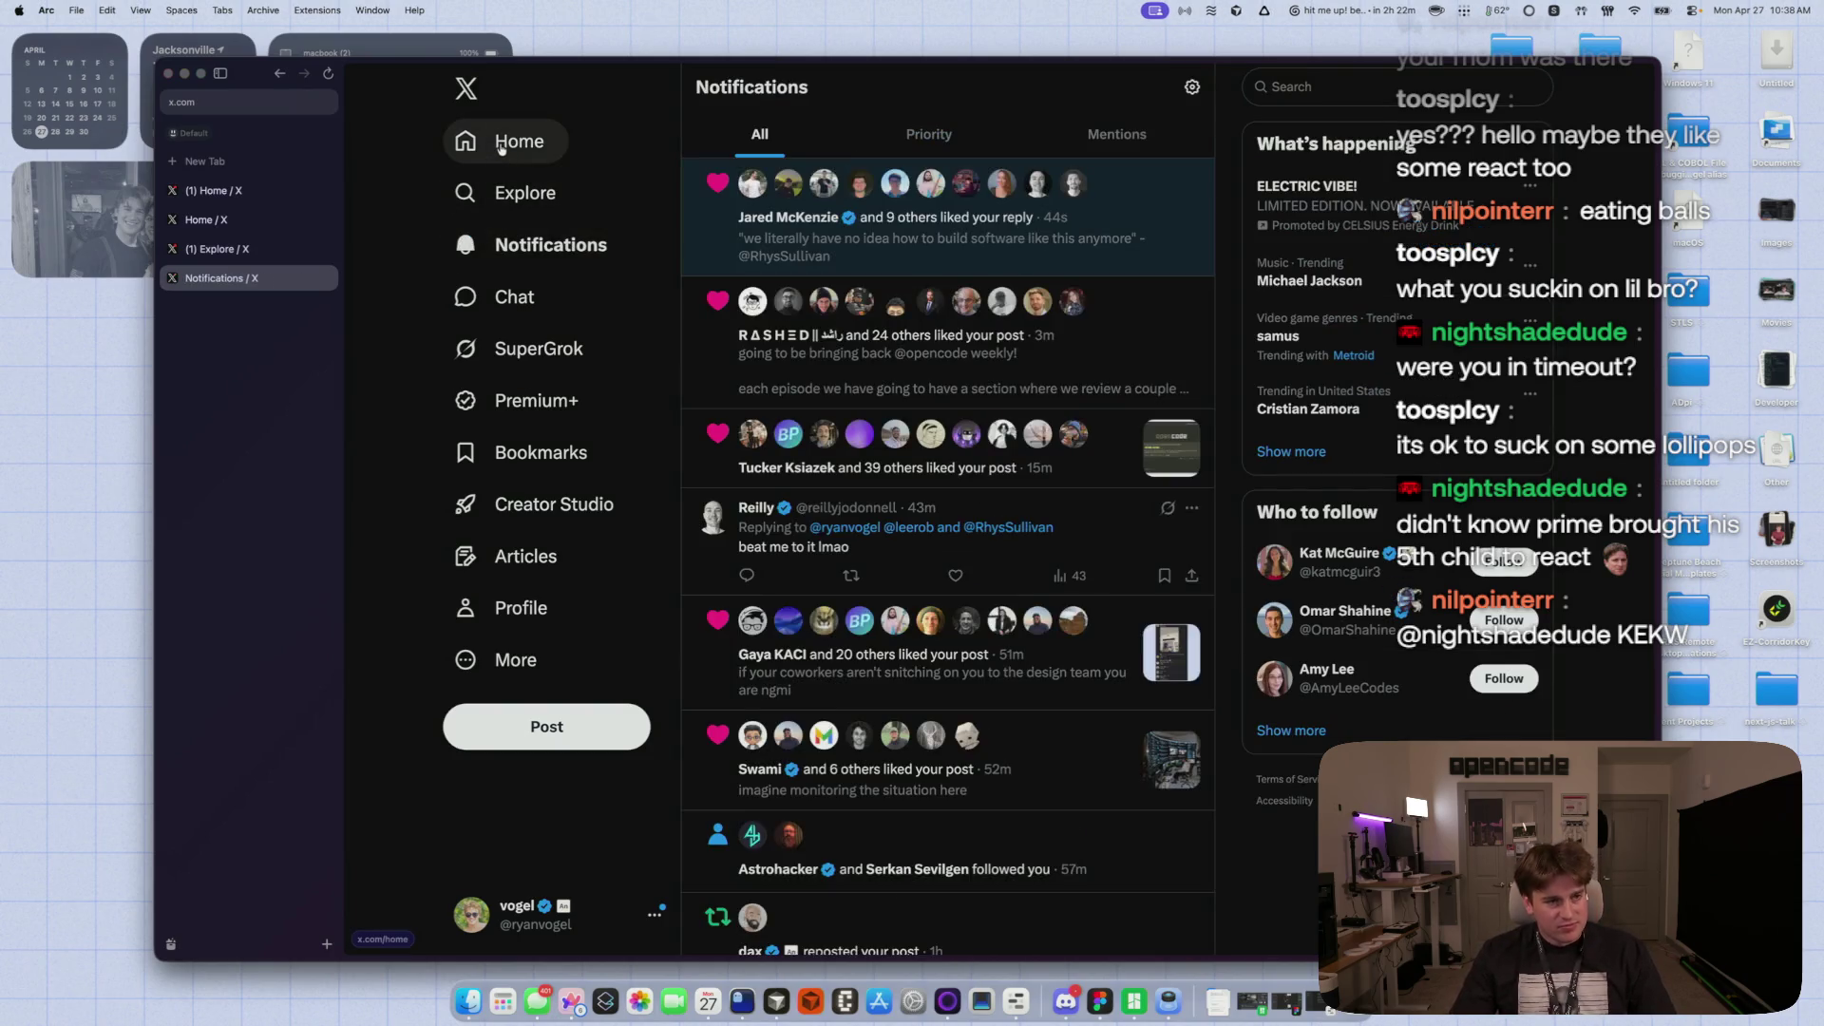
left_click(500, 145)
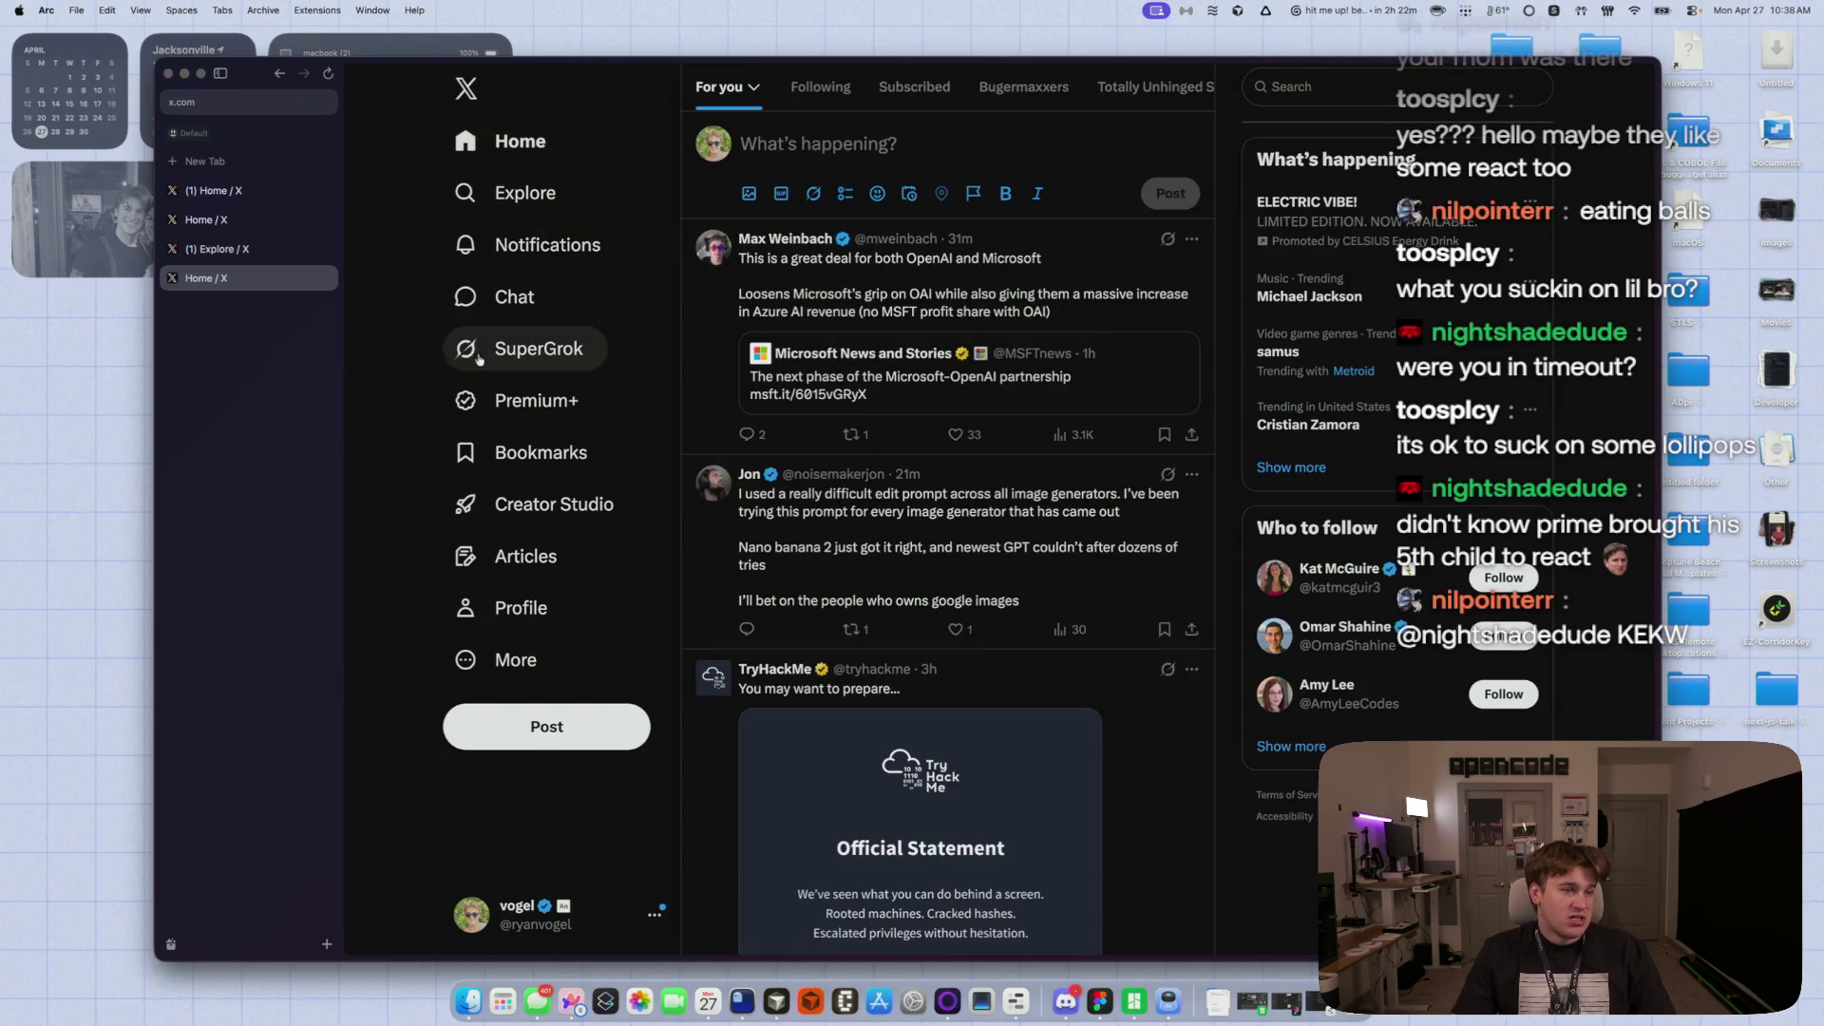
left_click(845, 404)
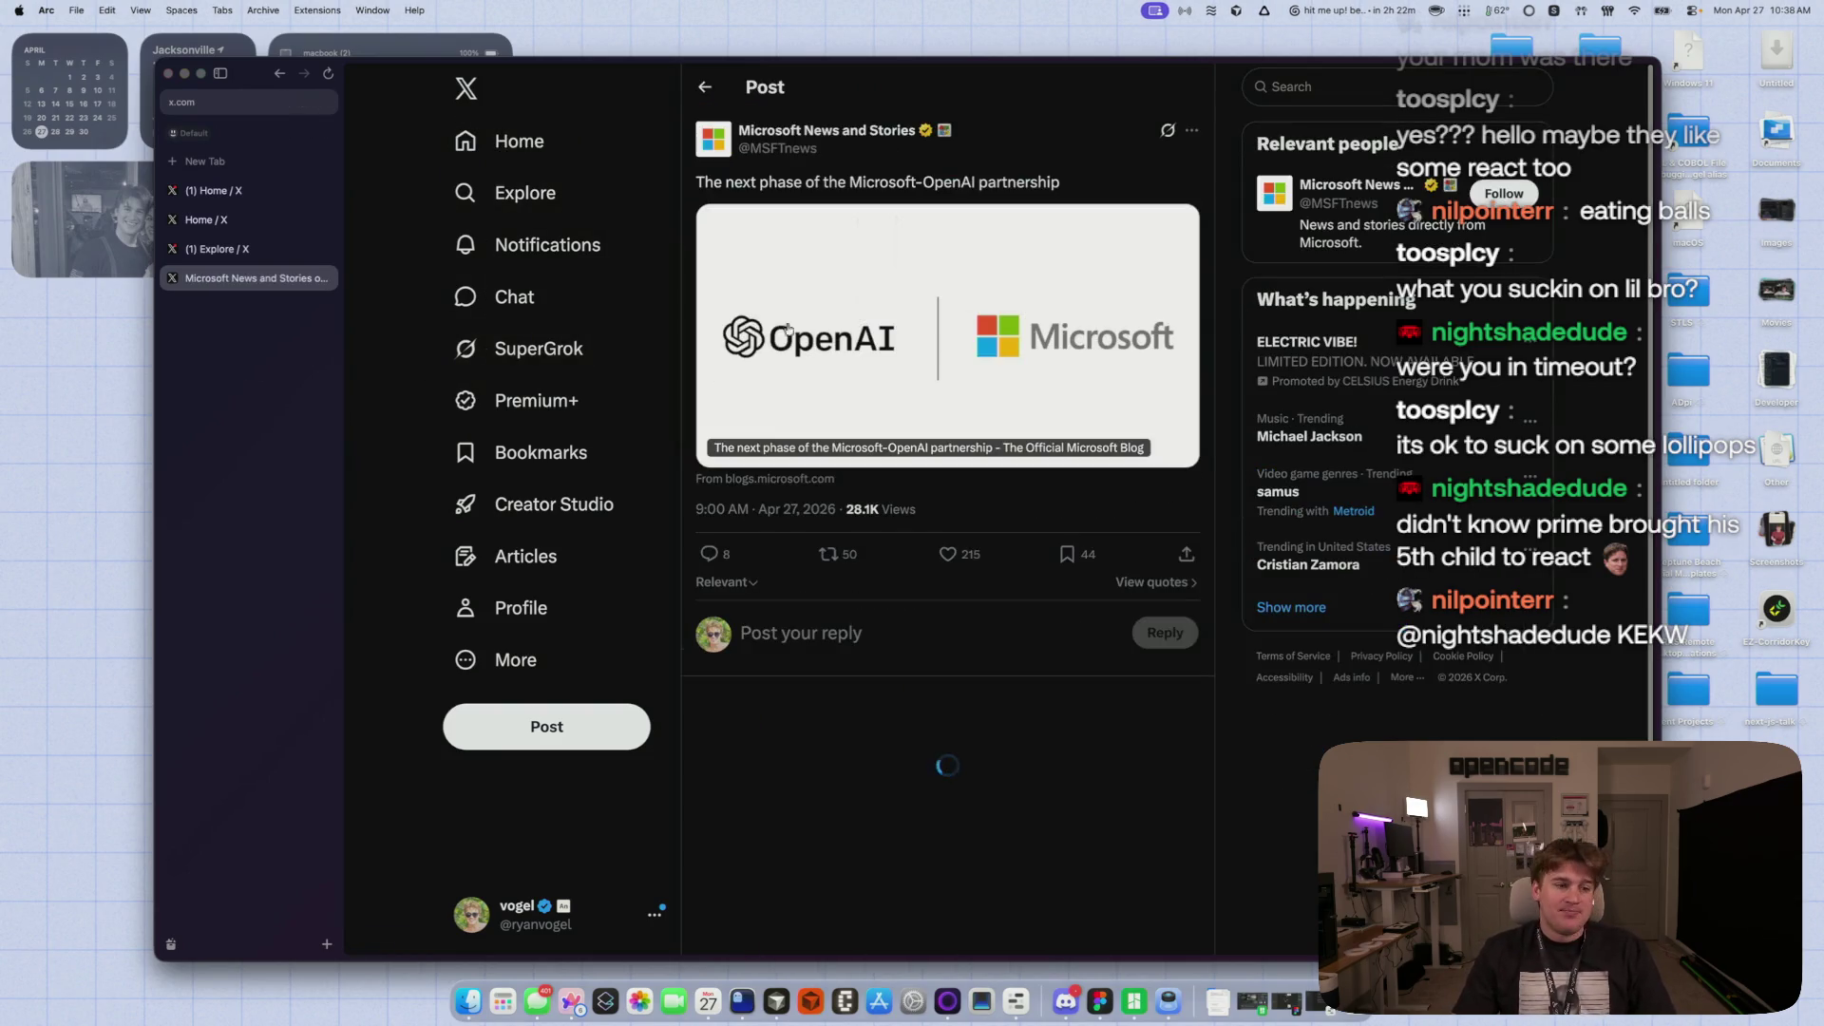
left_click(766, 342)
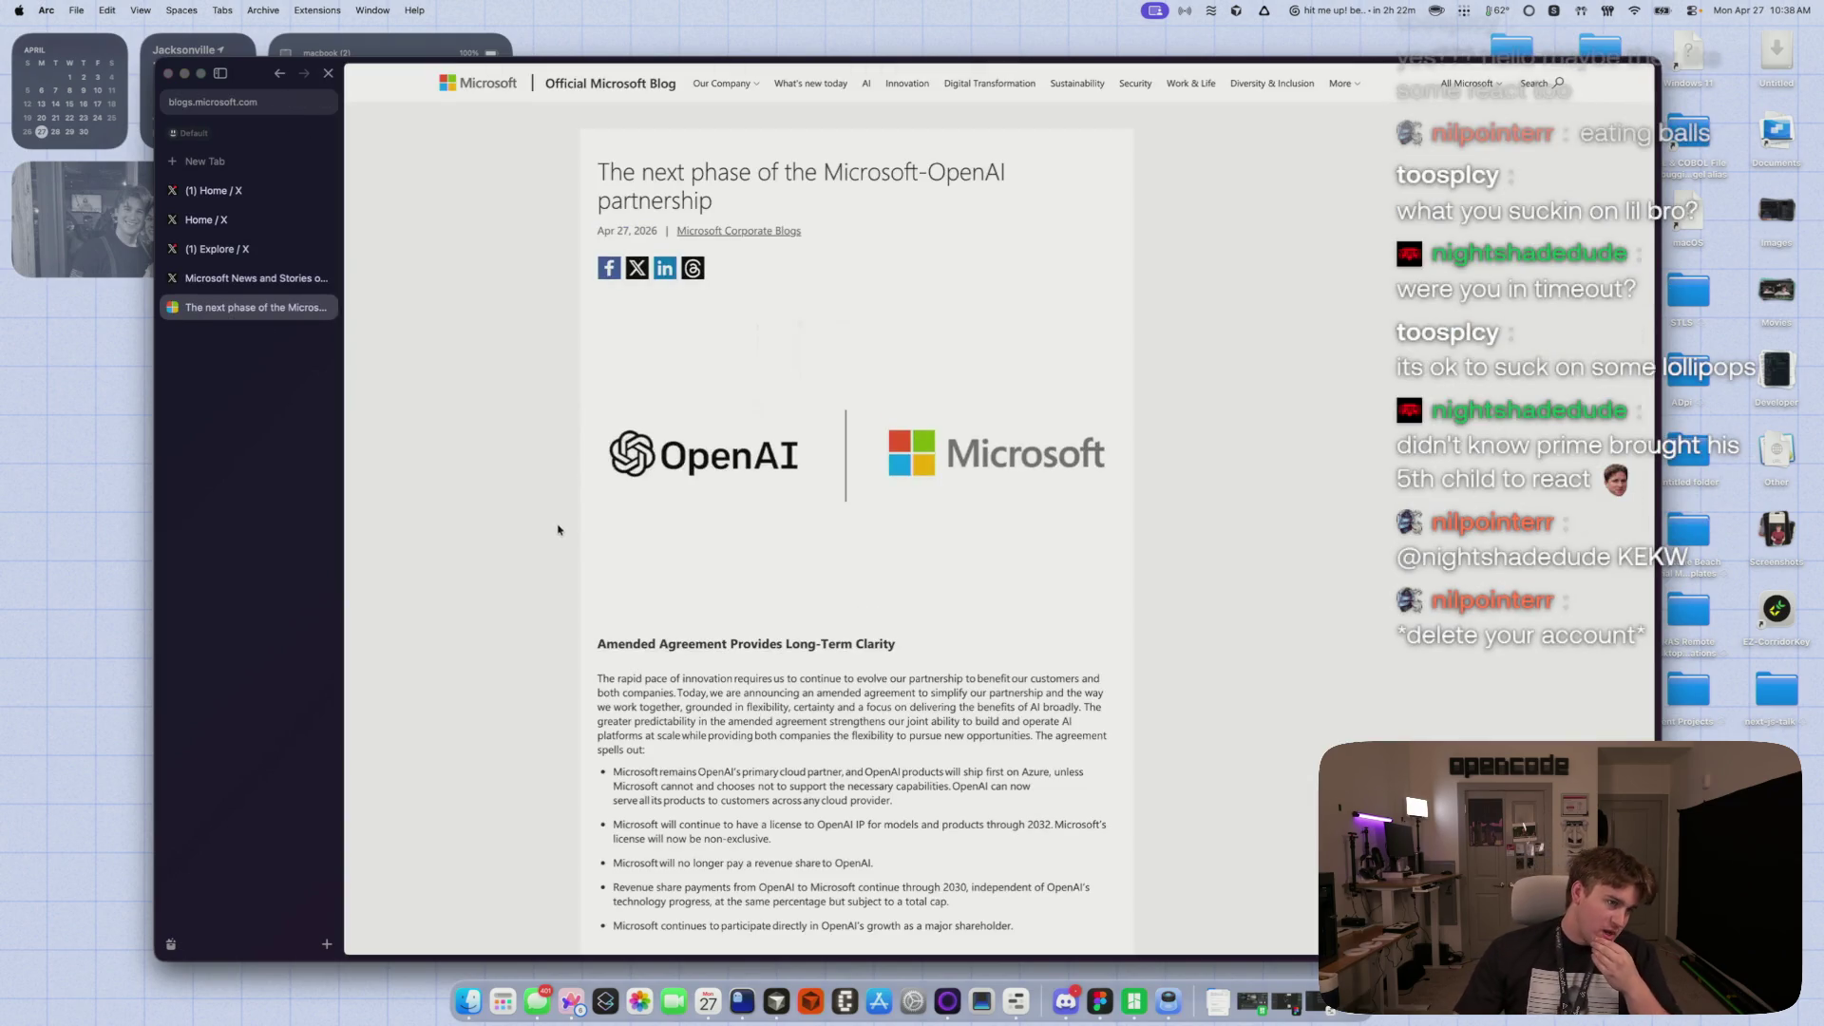
- Skim the Microsoft-OpenAI partnership article and return to the X tab
scroll(568, 532, "down", 3)
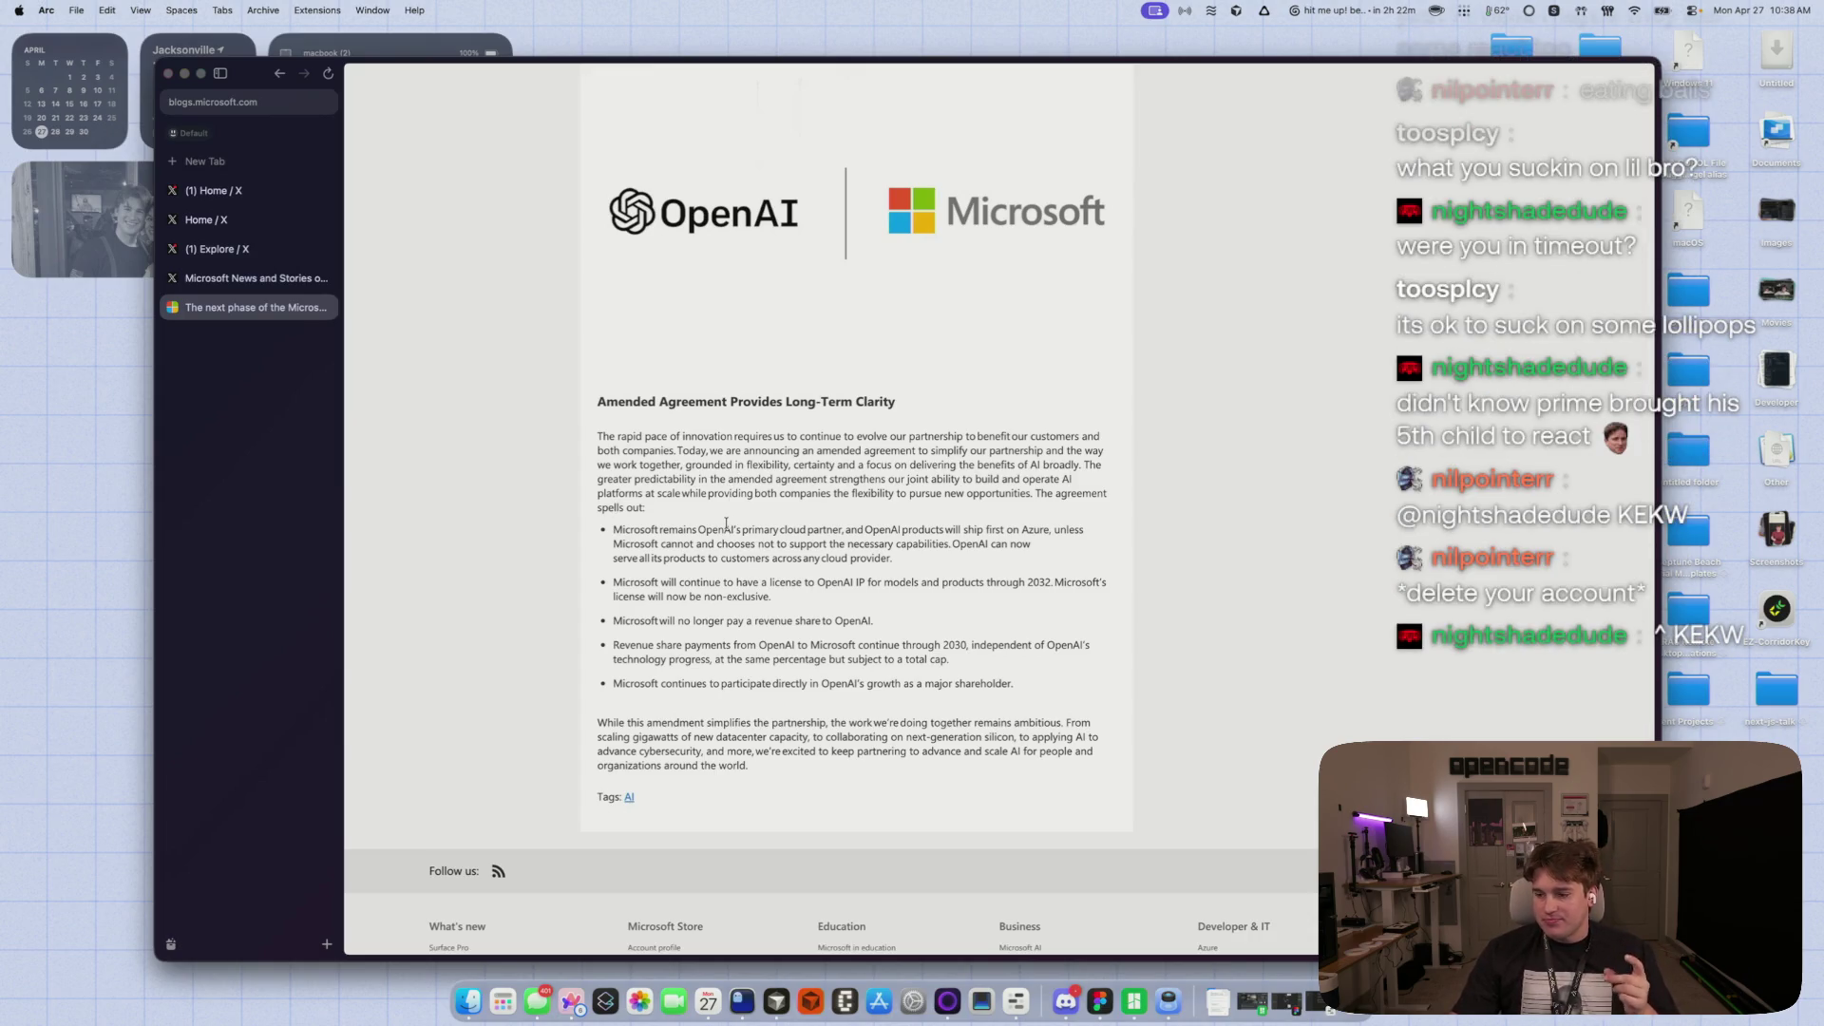
scroll(414, 388, "up", 3)
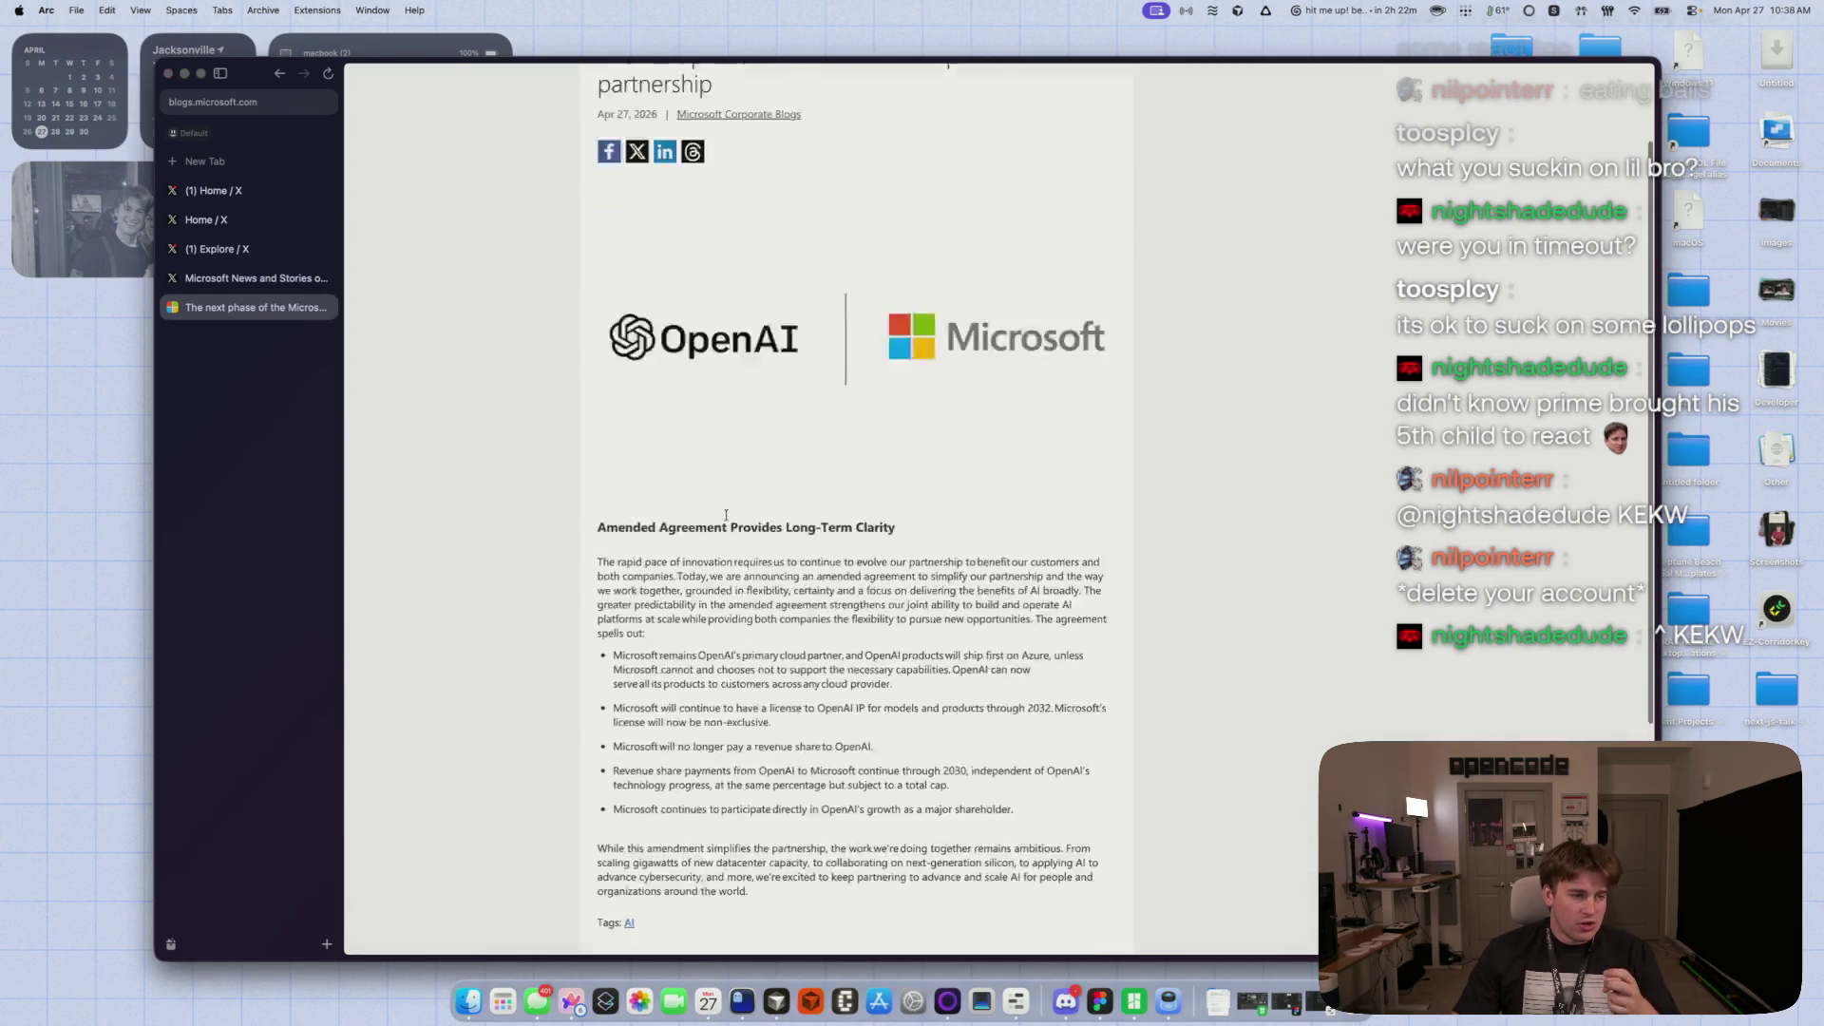
left_click(237, 212)
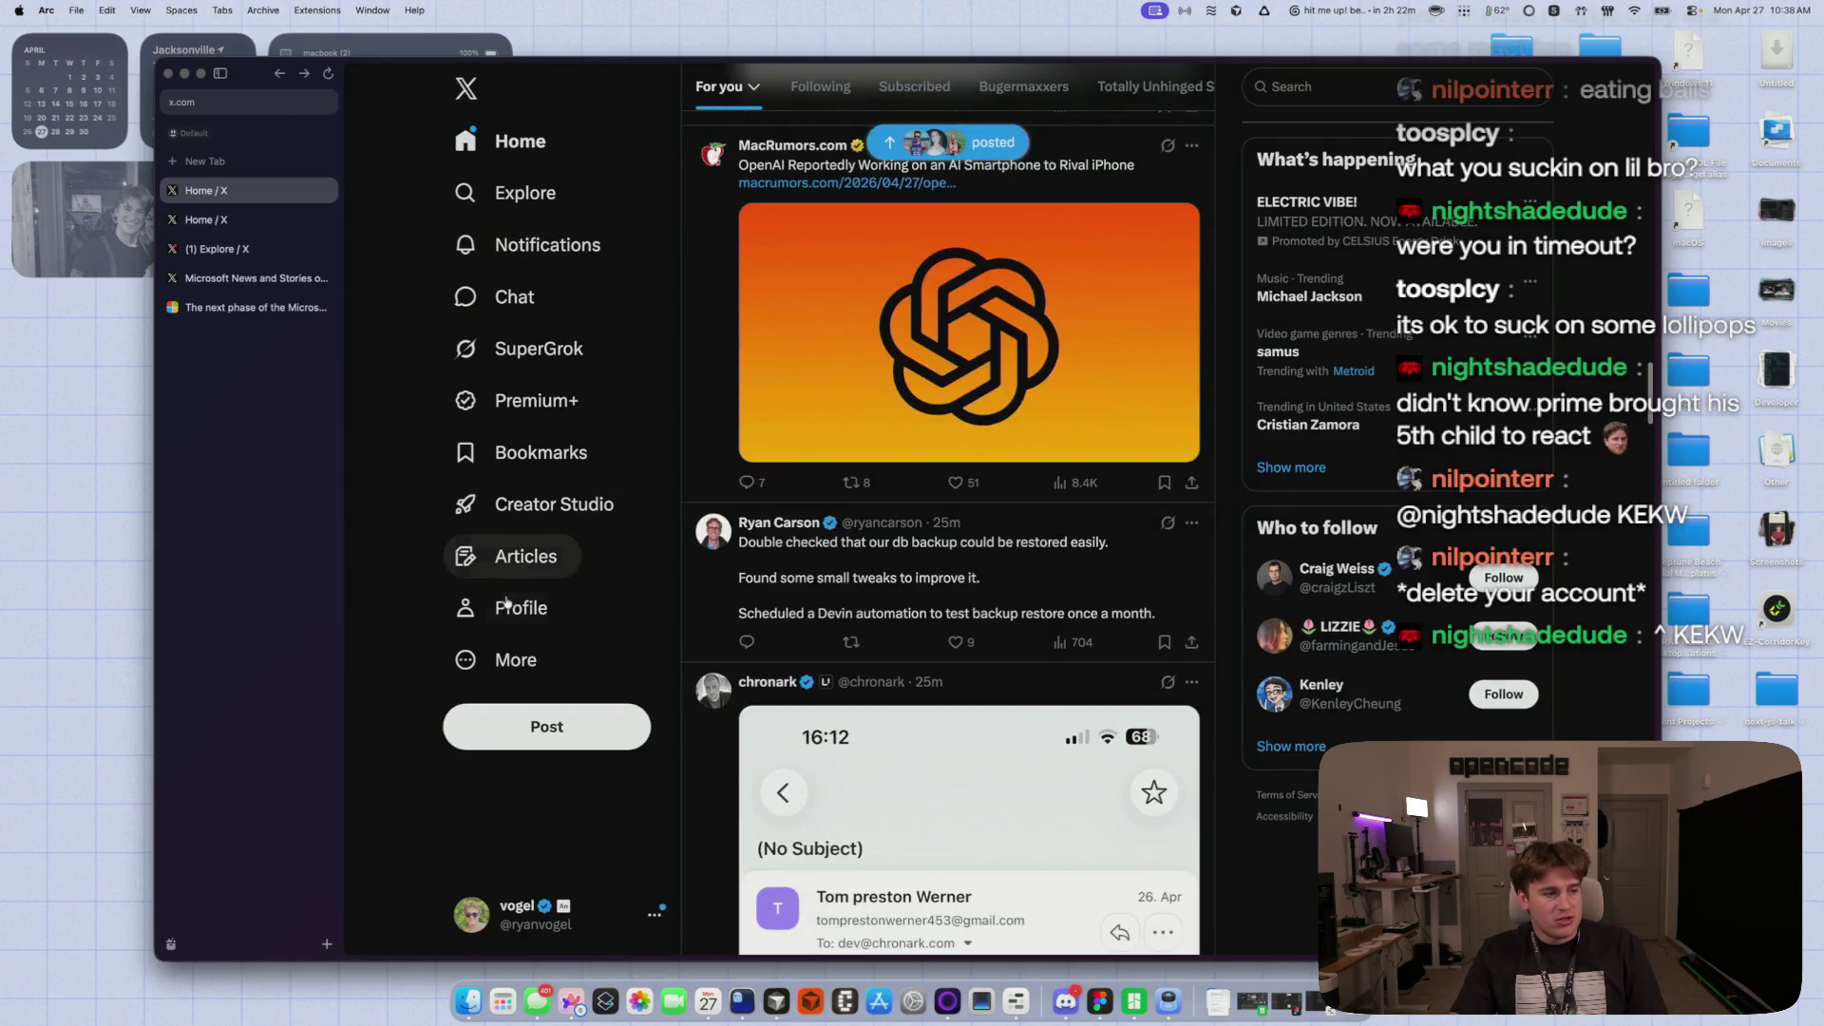
- Search your own profile's posts for 'oc weekly' and open the episode 1 post
left_click(506, 605)
left_click(1192, 91)
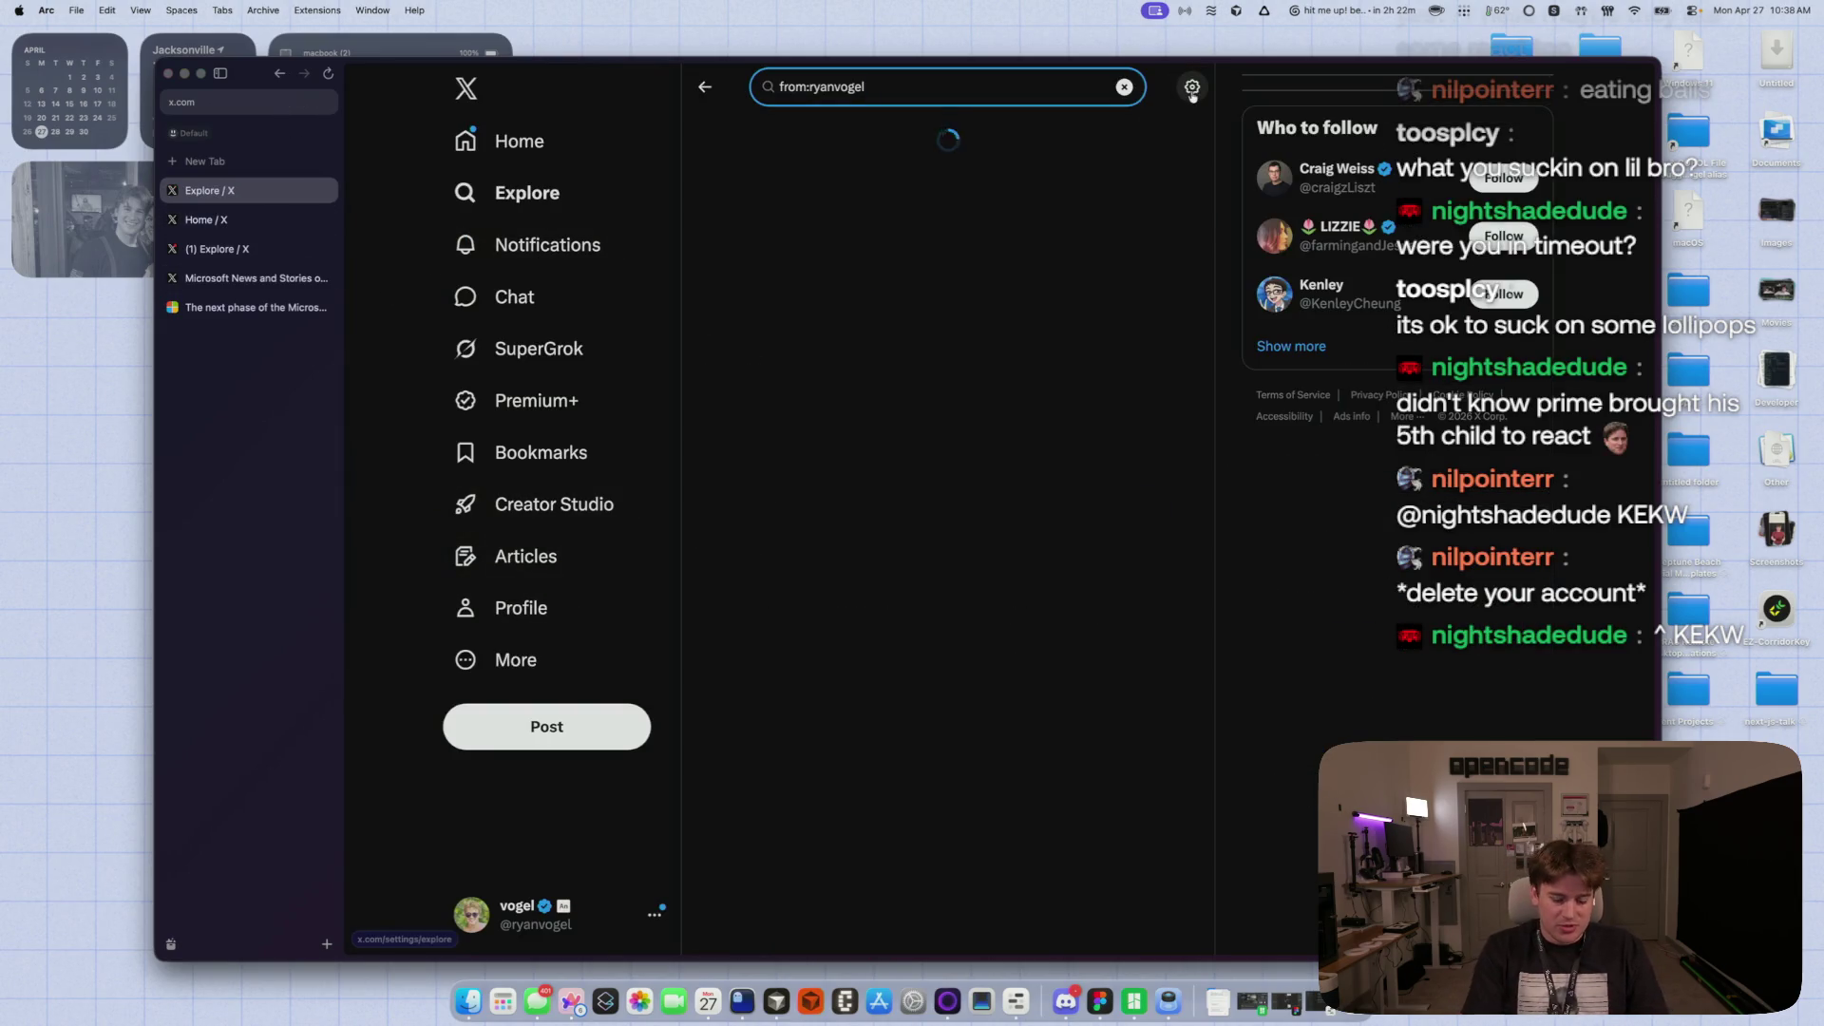
type("oc weekly")
key("Return")
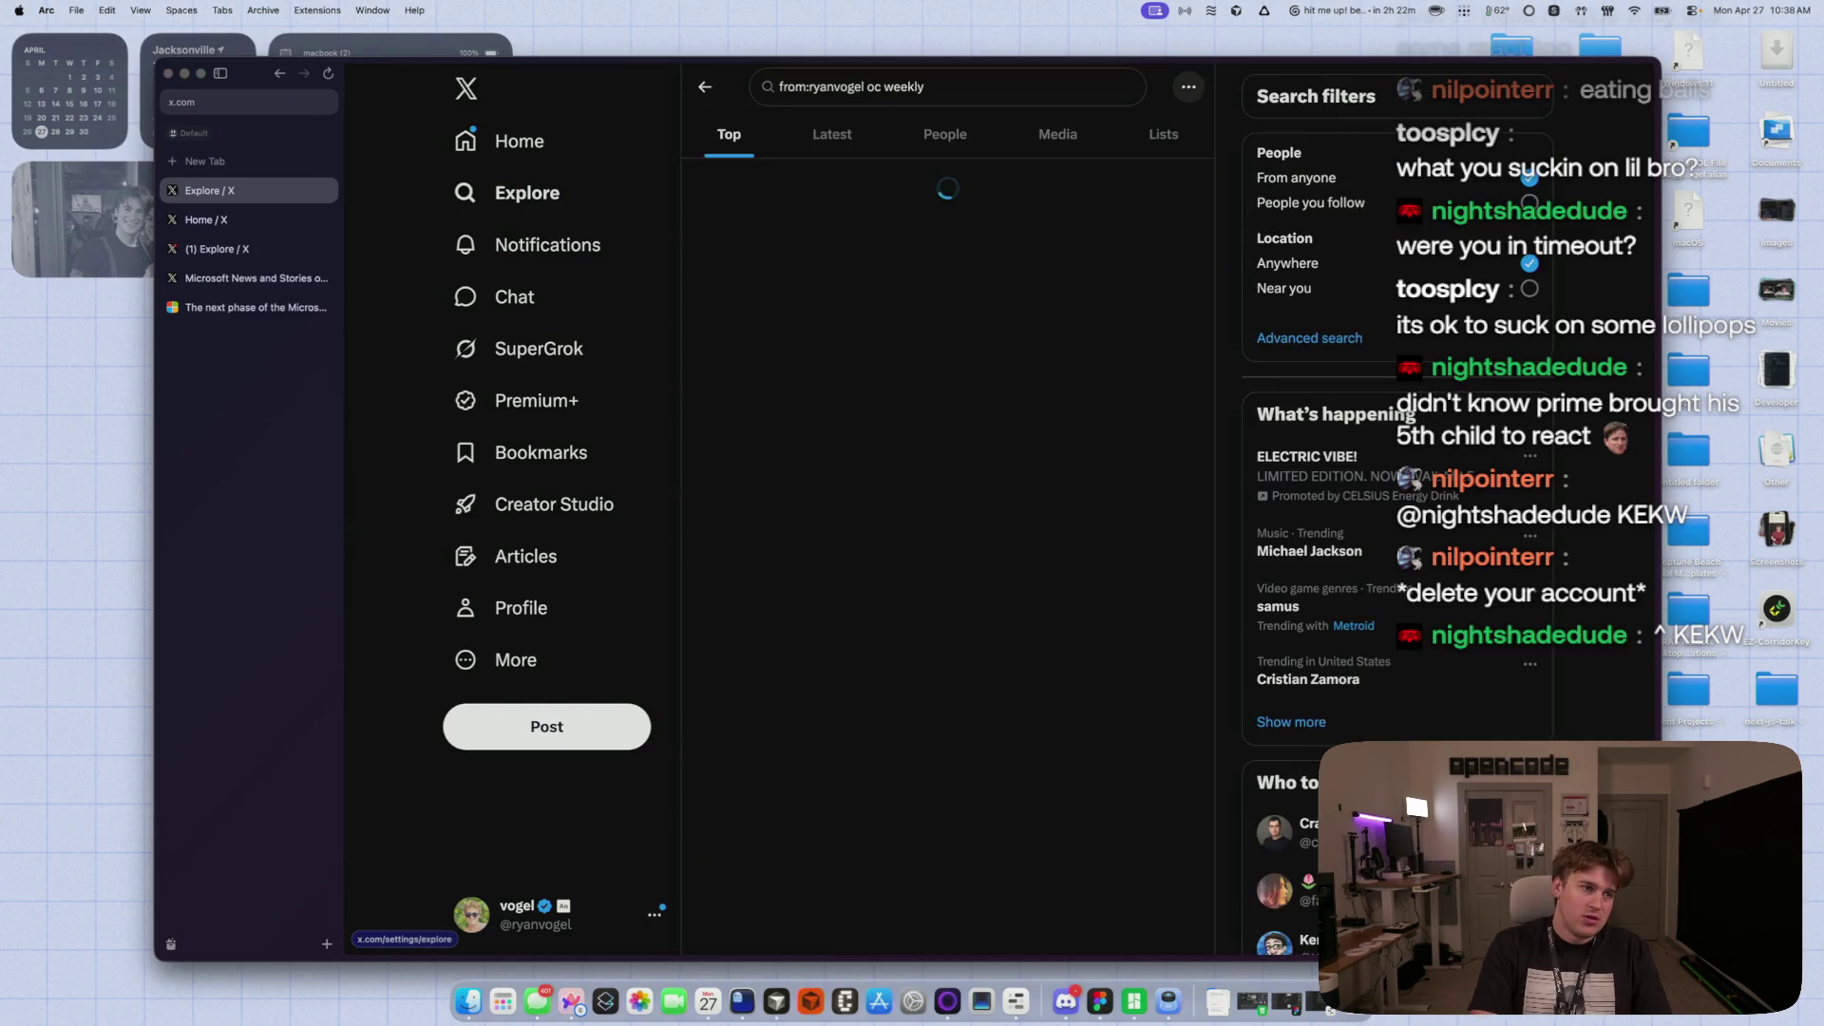
left_click(1076, 440)
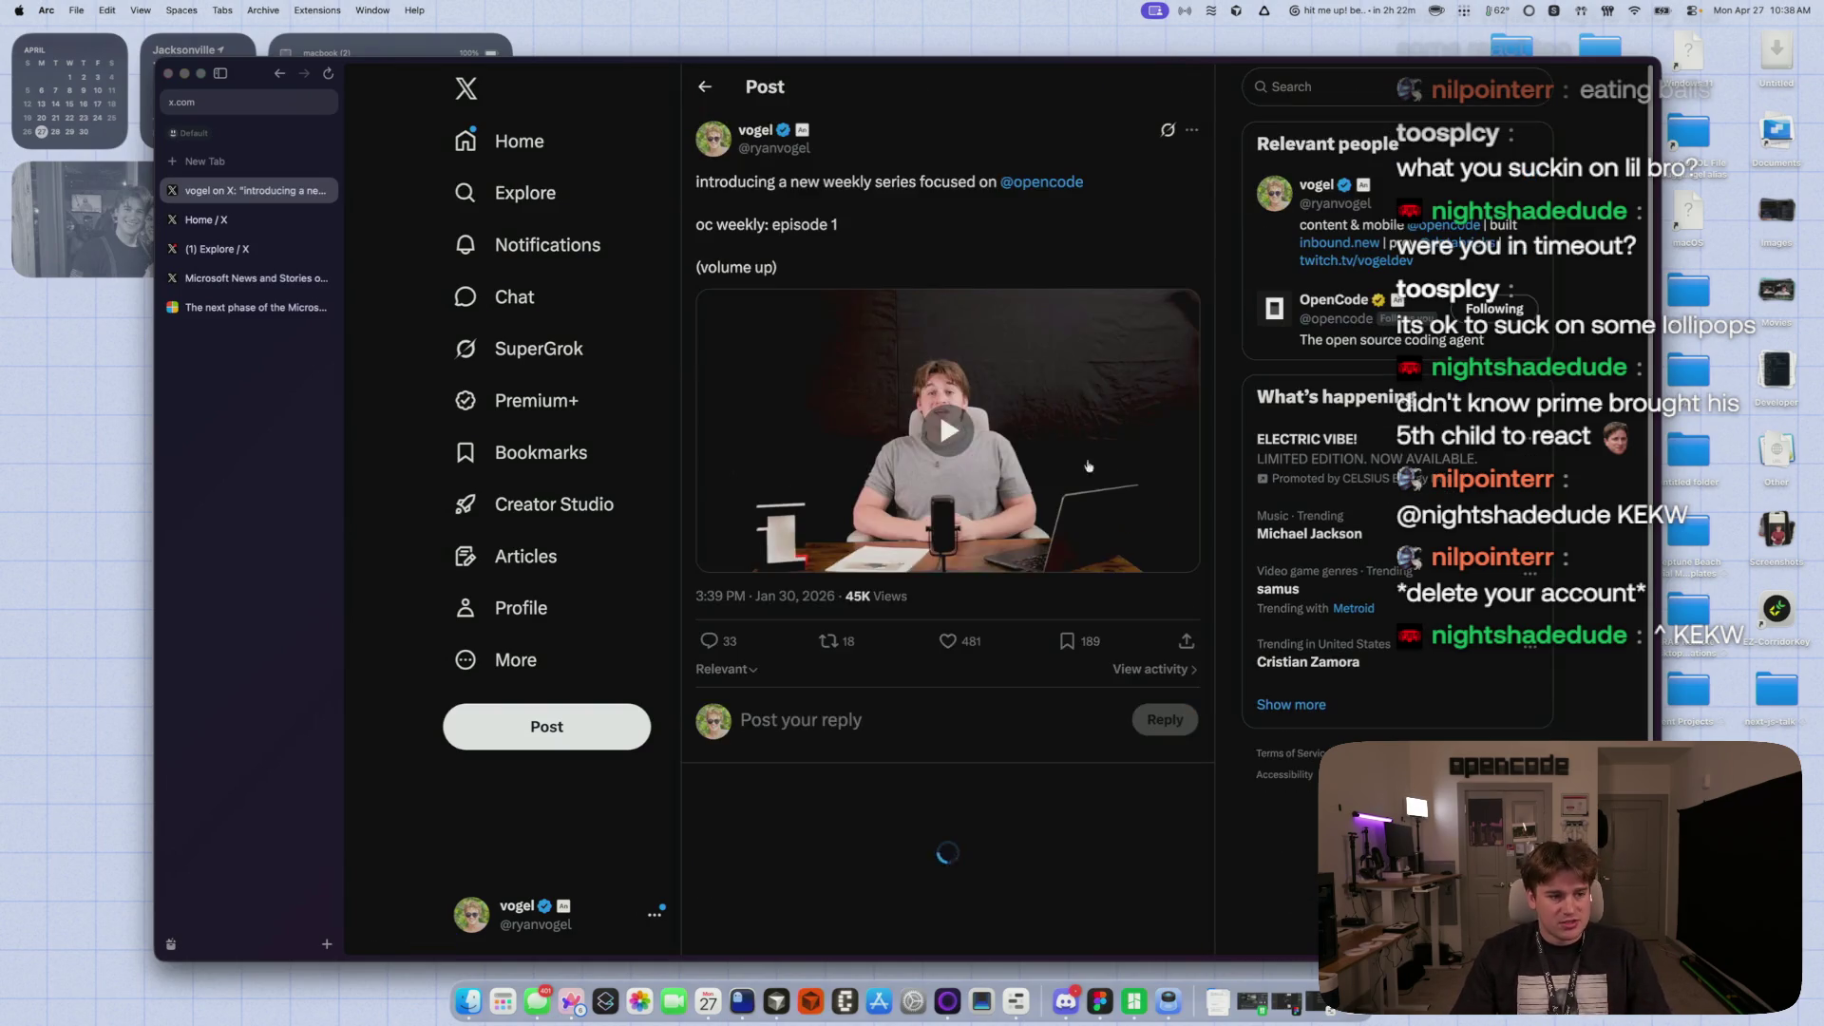
- Play the episode 1 video full screen with the volume raised
key("f")
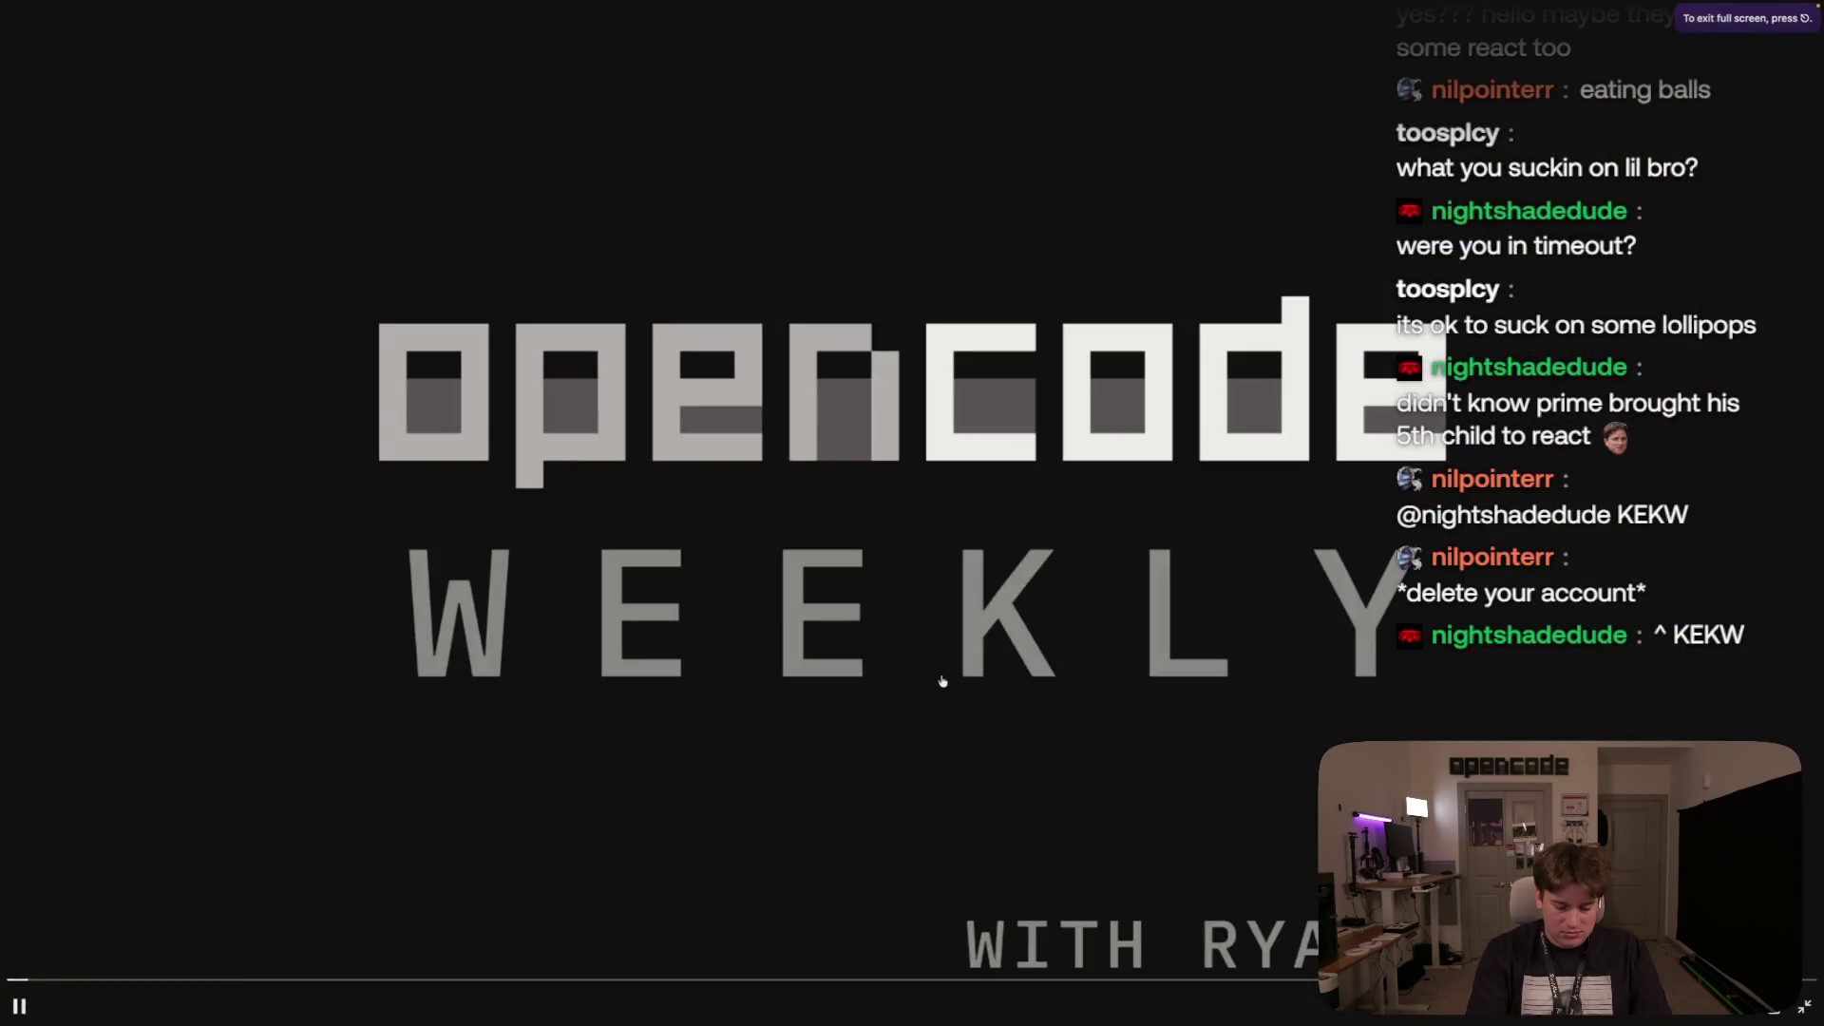
key("XF86AudioRaiseVolume")
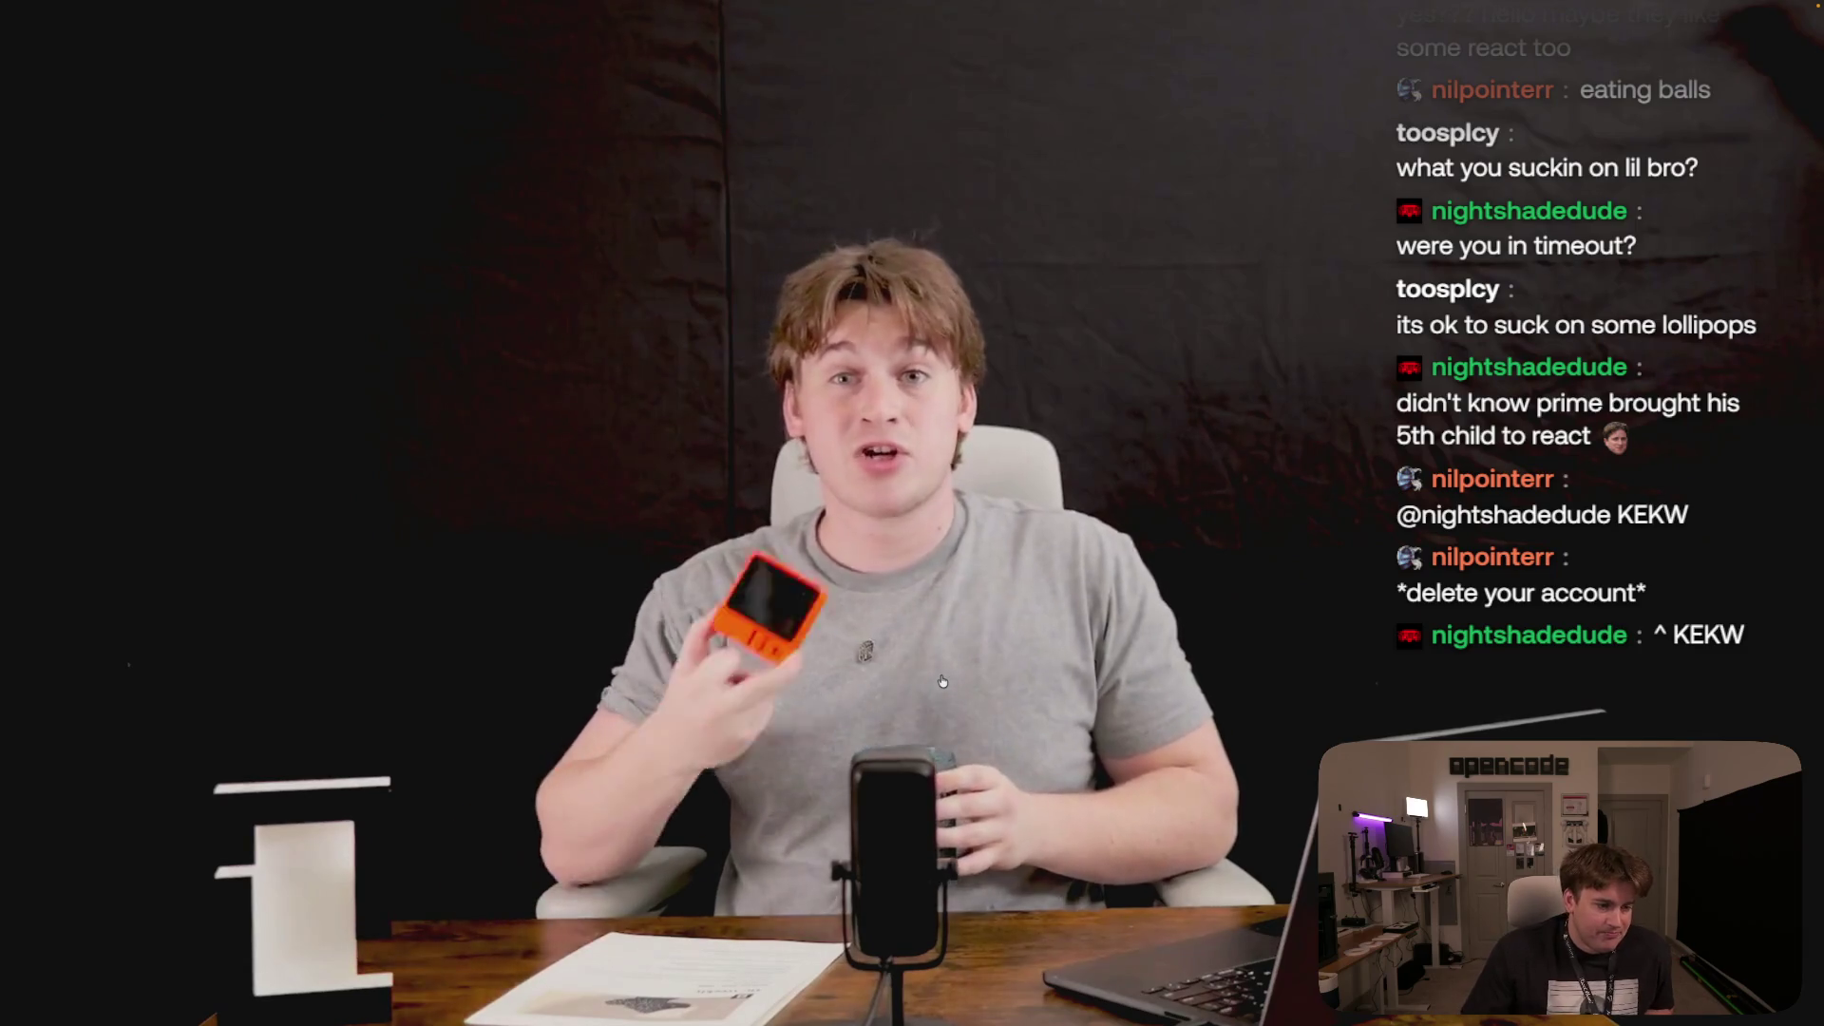
mouse_move(557, 539)
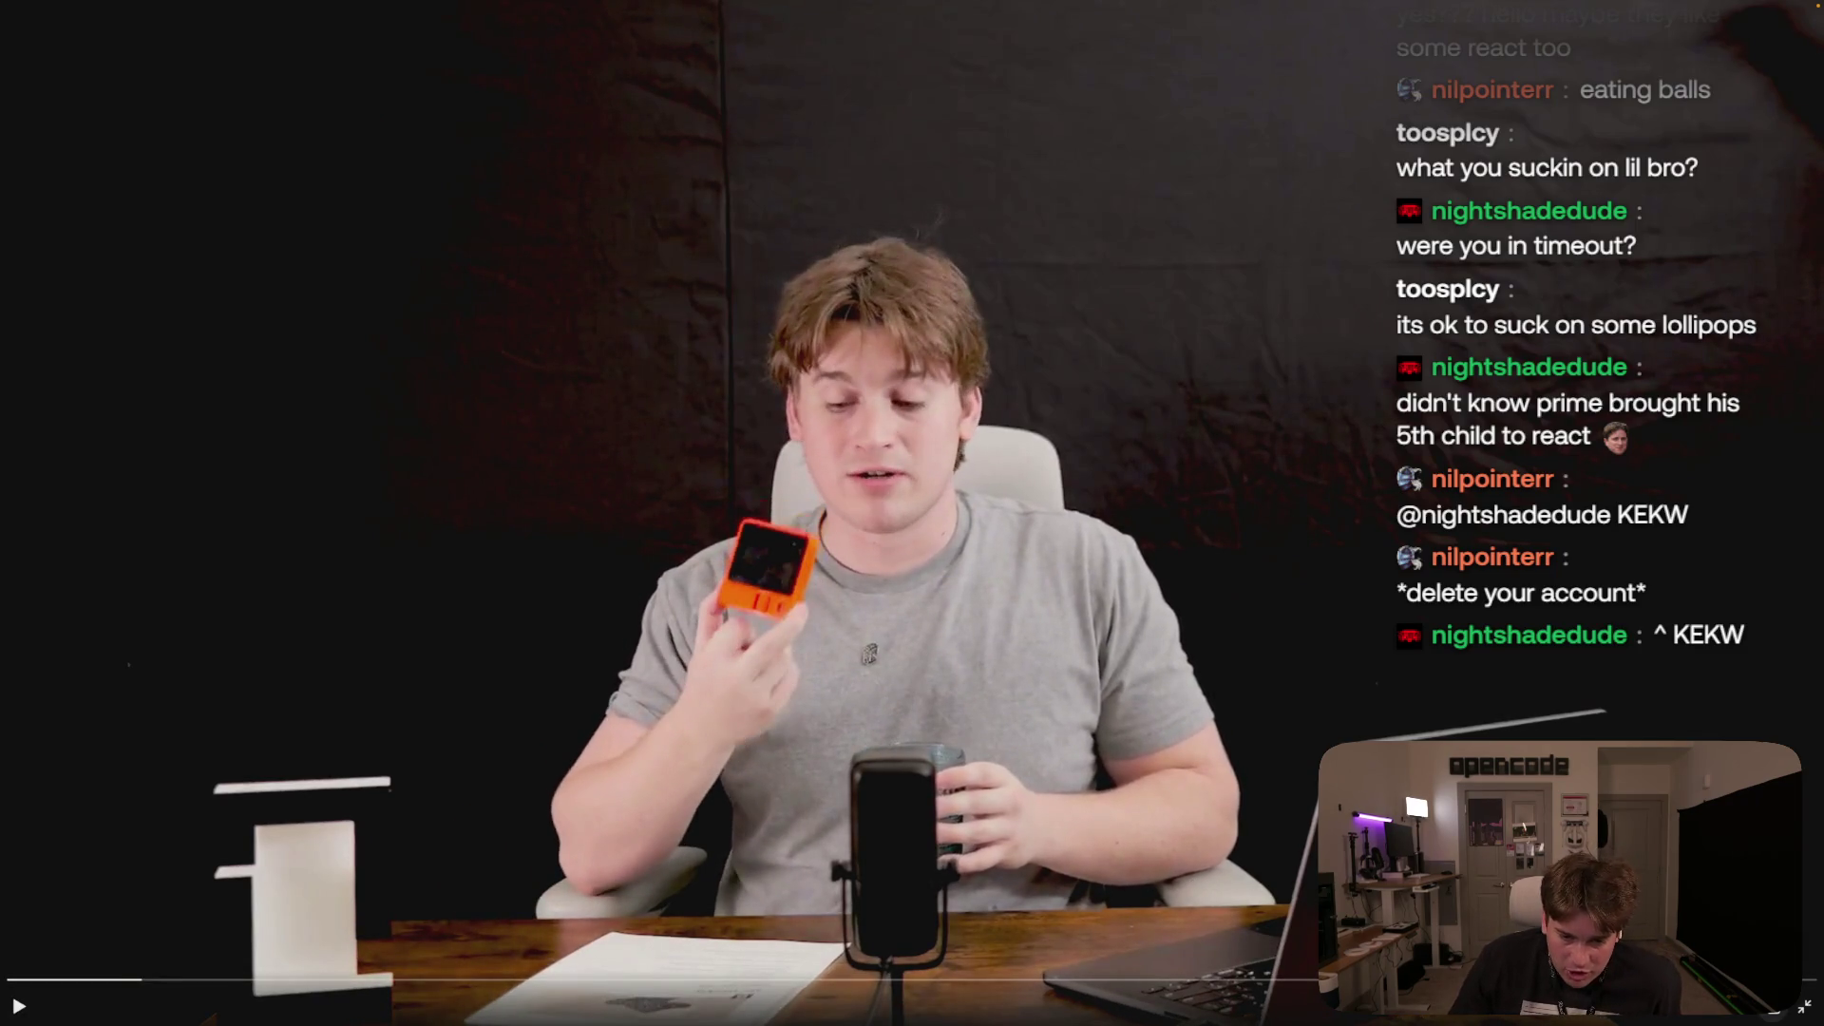
key("Escape")
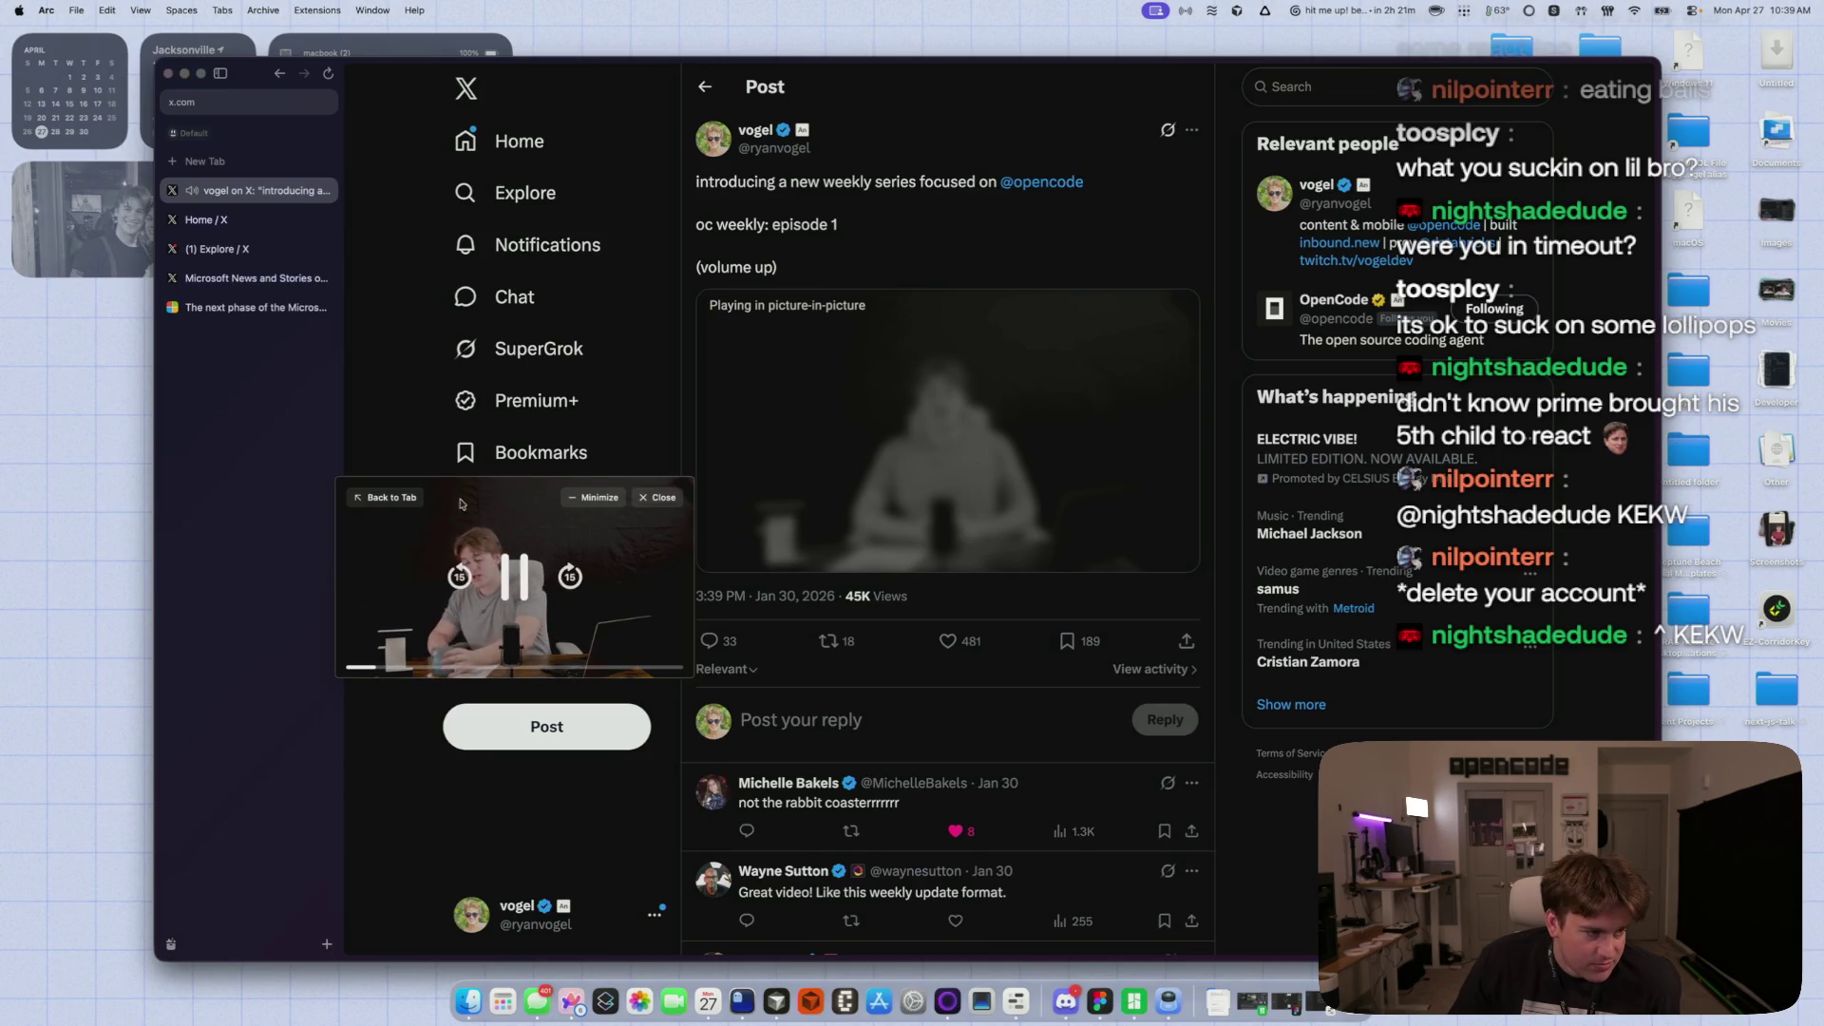
- Watch it full screen again, skip ahead to 1:52, then return to the search results
left_click(385, 497)
left_click(1189, 556)
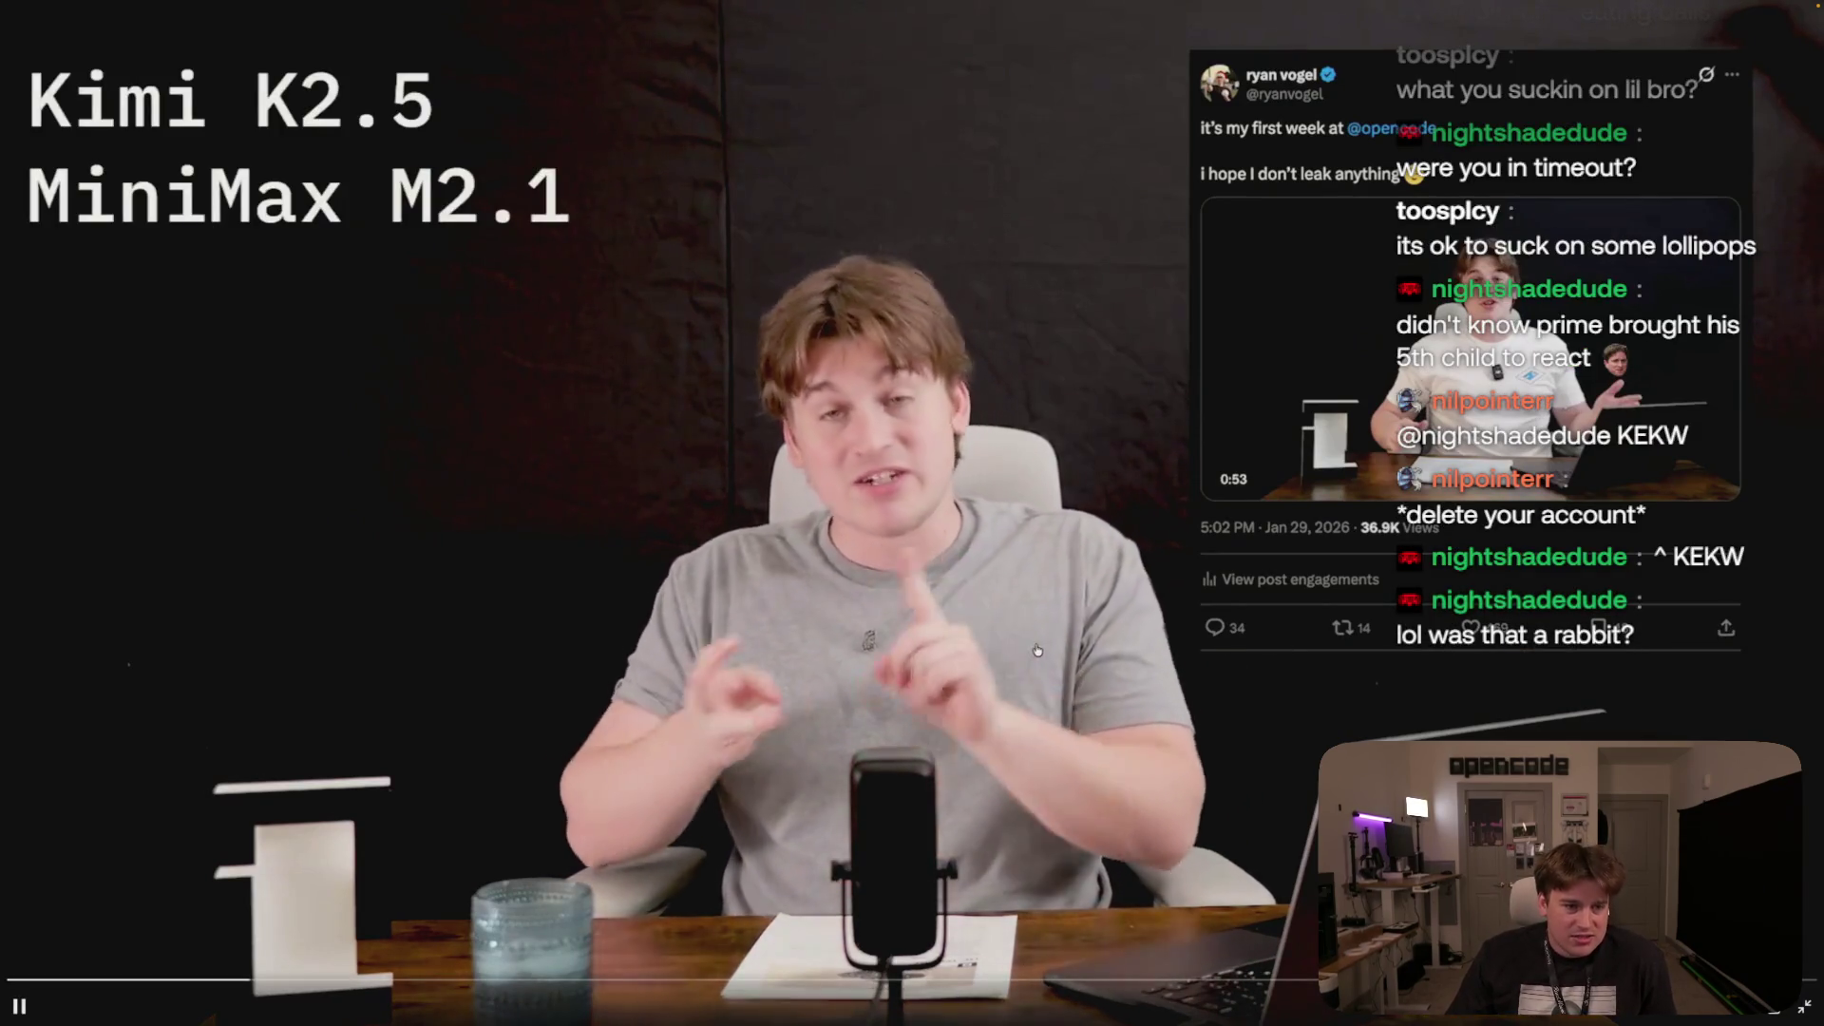
key("Escape")
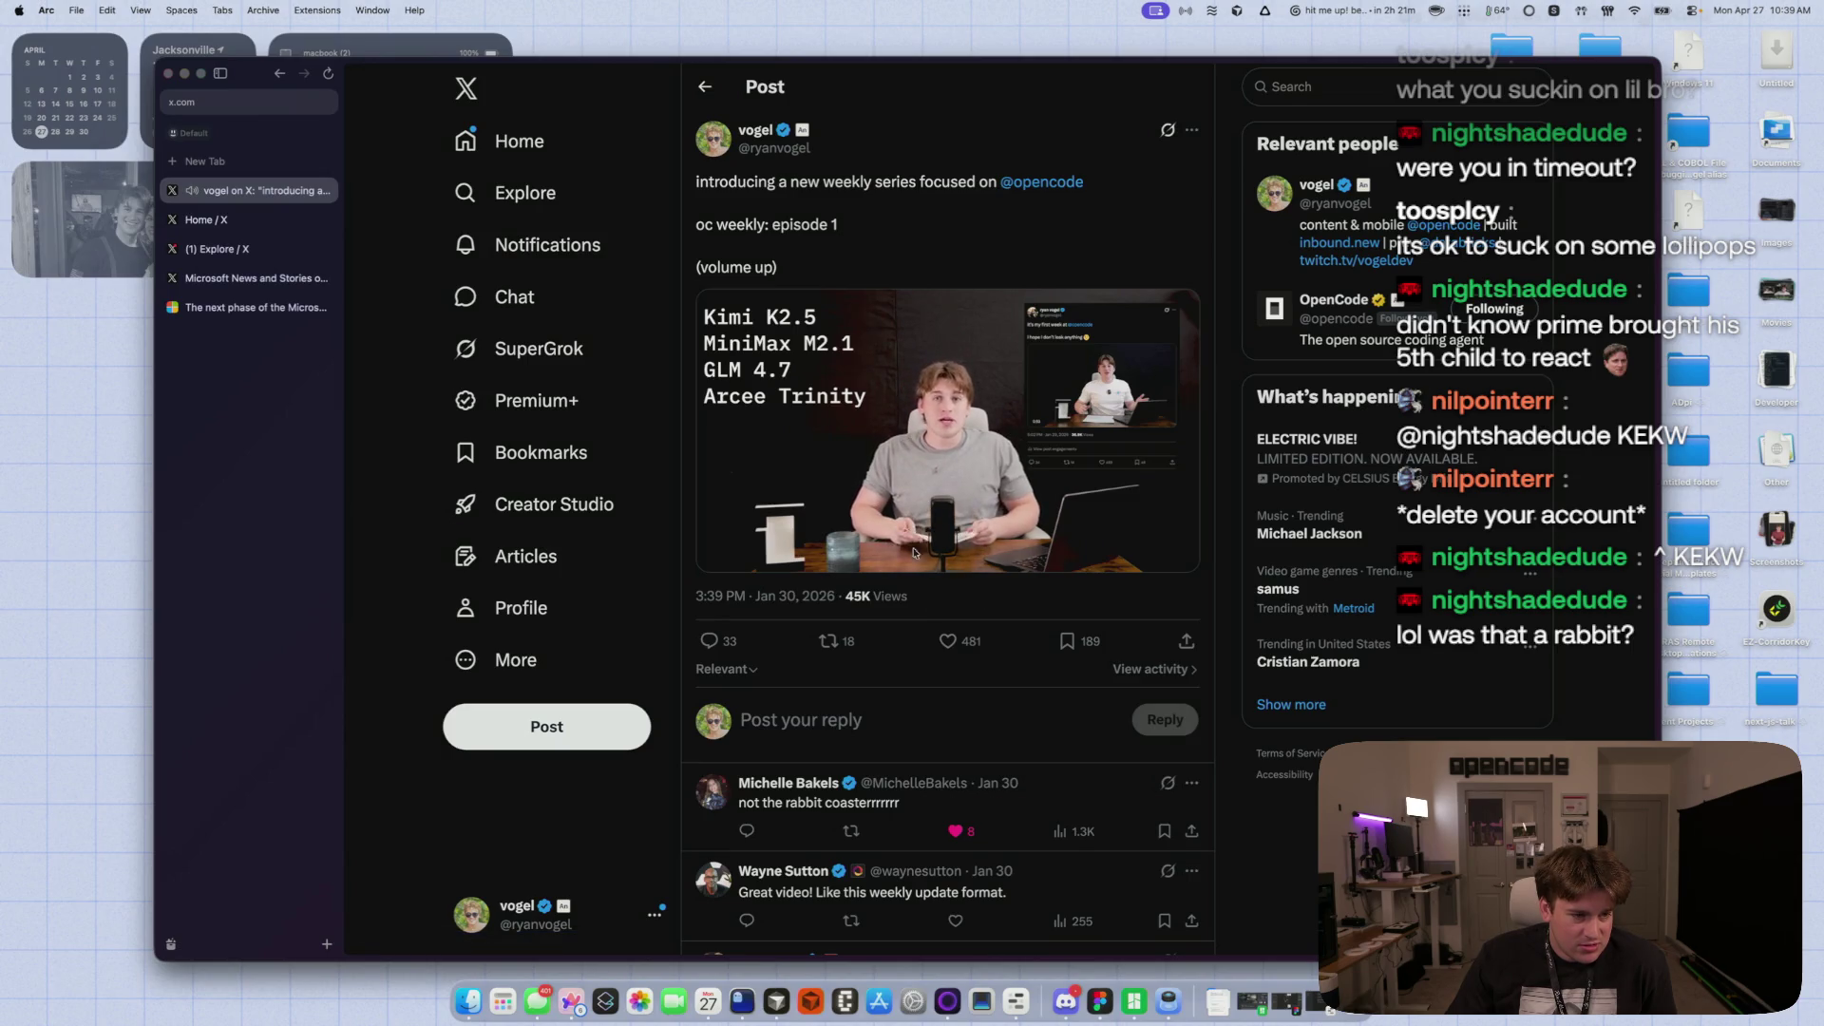
left_click(889, 526)
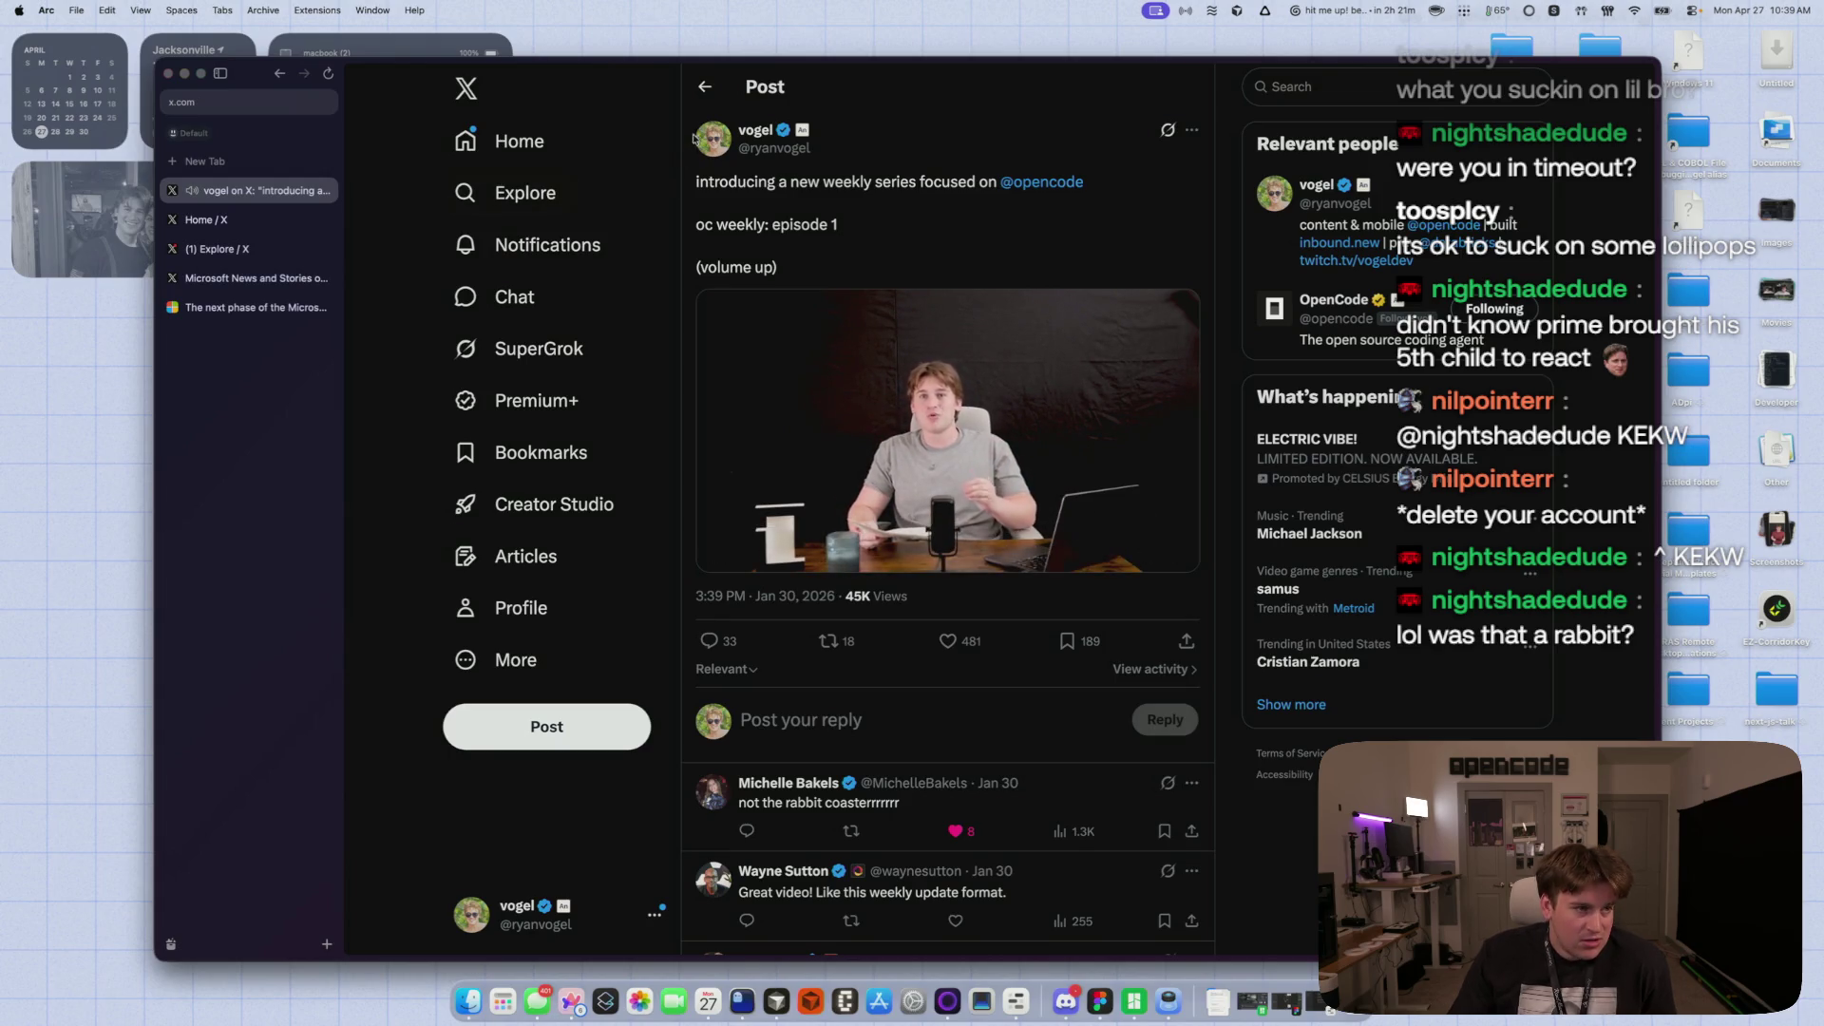
left_click(703, 91)
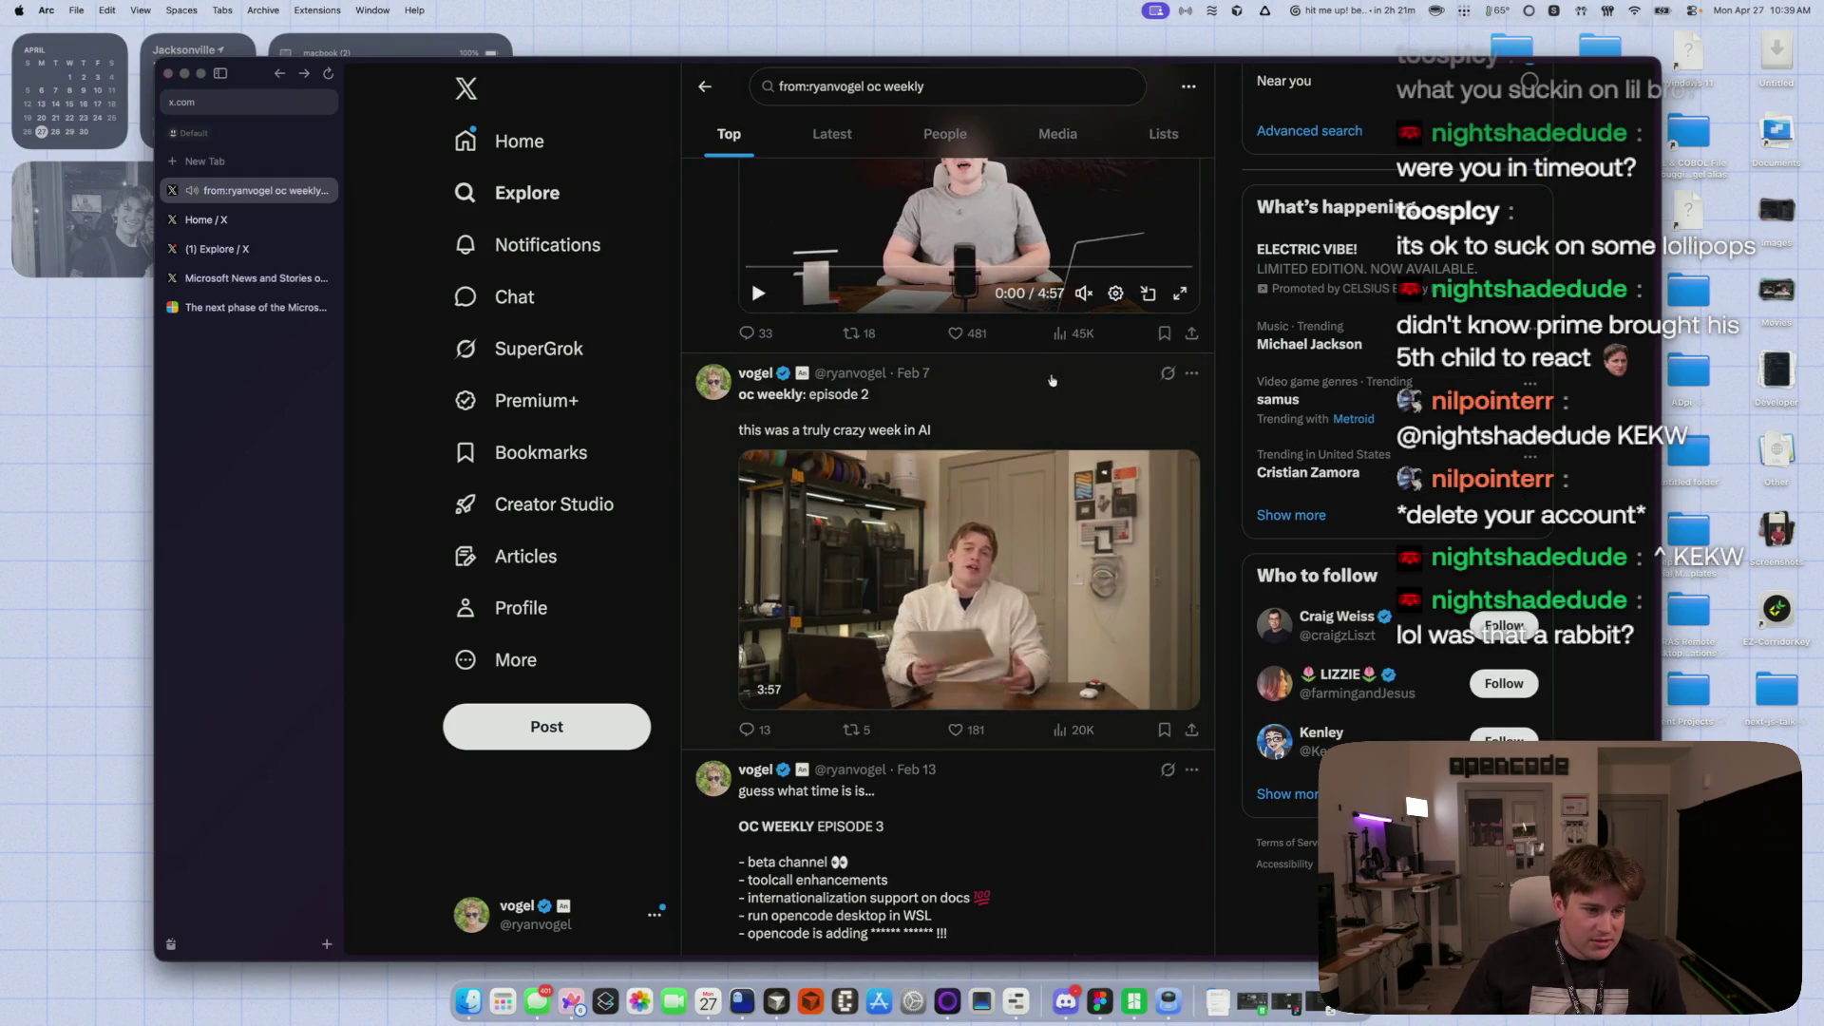
- Open the oc weekly episode 2 post, watch its video full screen, and pause it
left_click(855, 453)
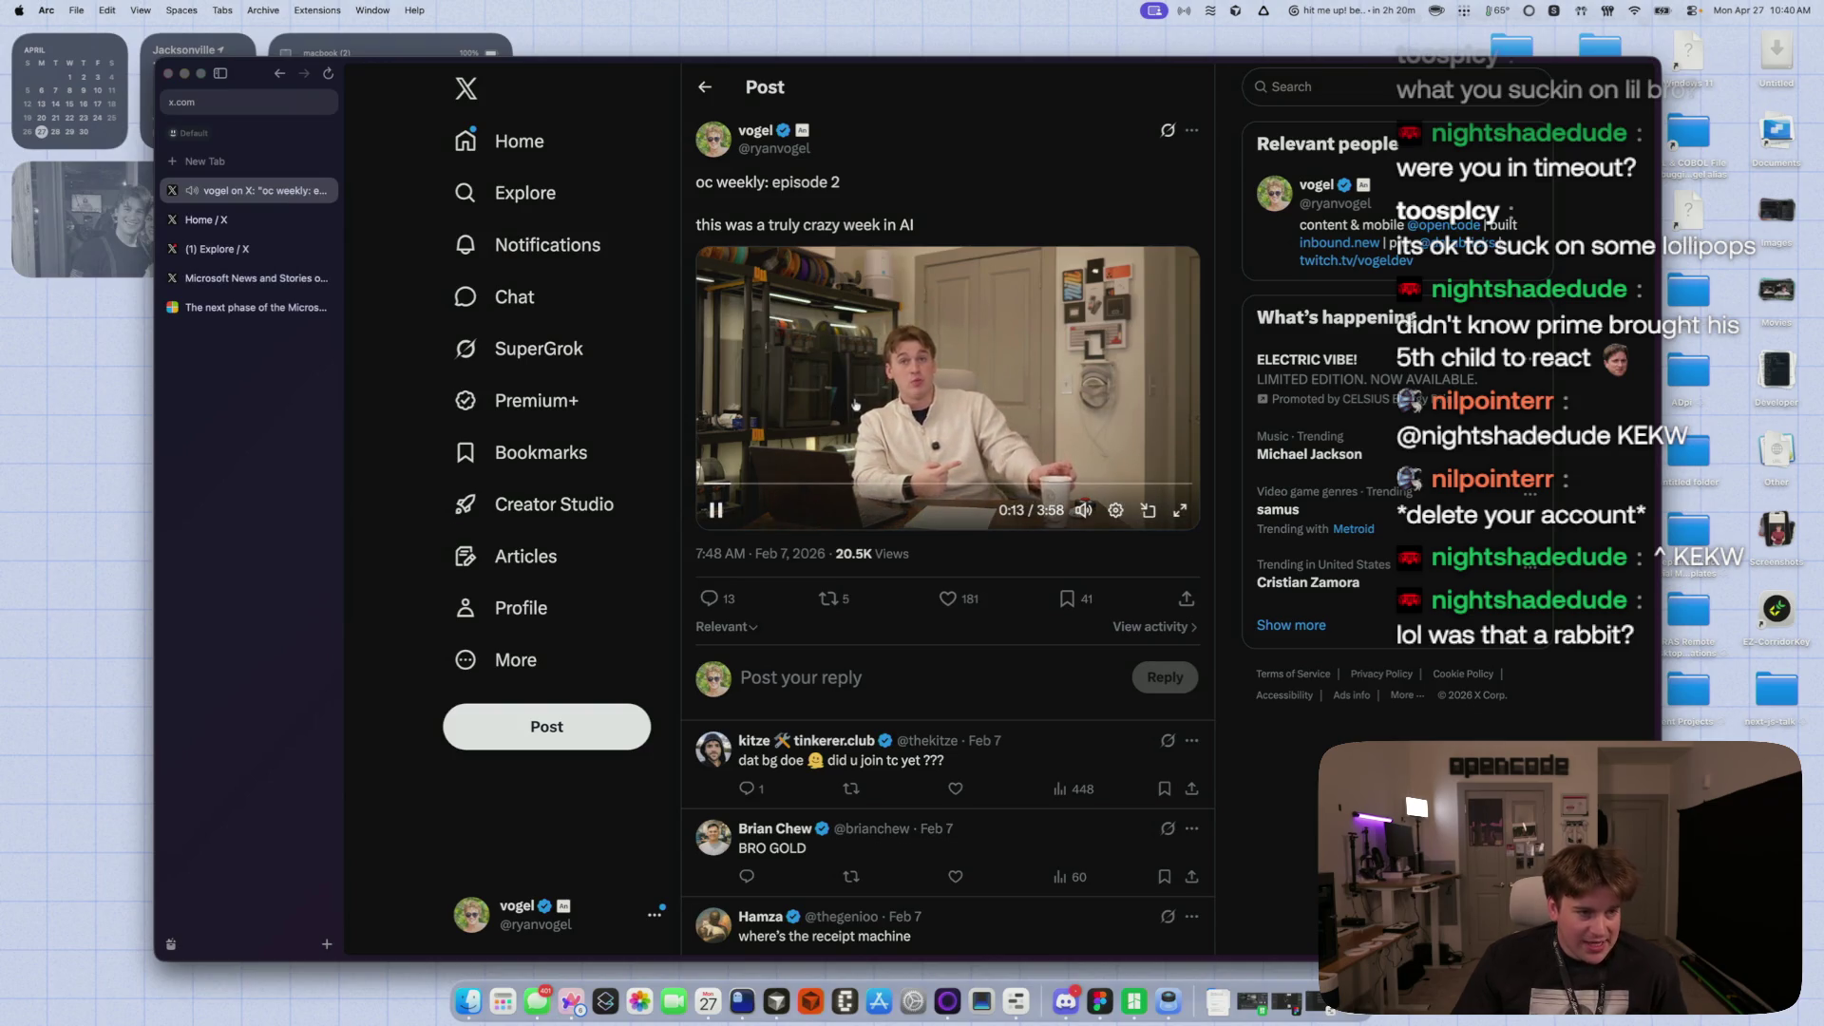
left_click(1179, 511)
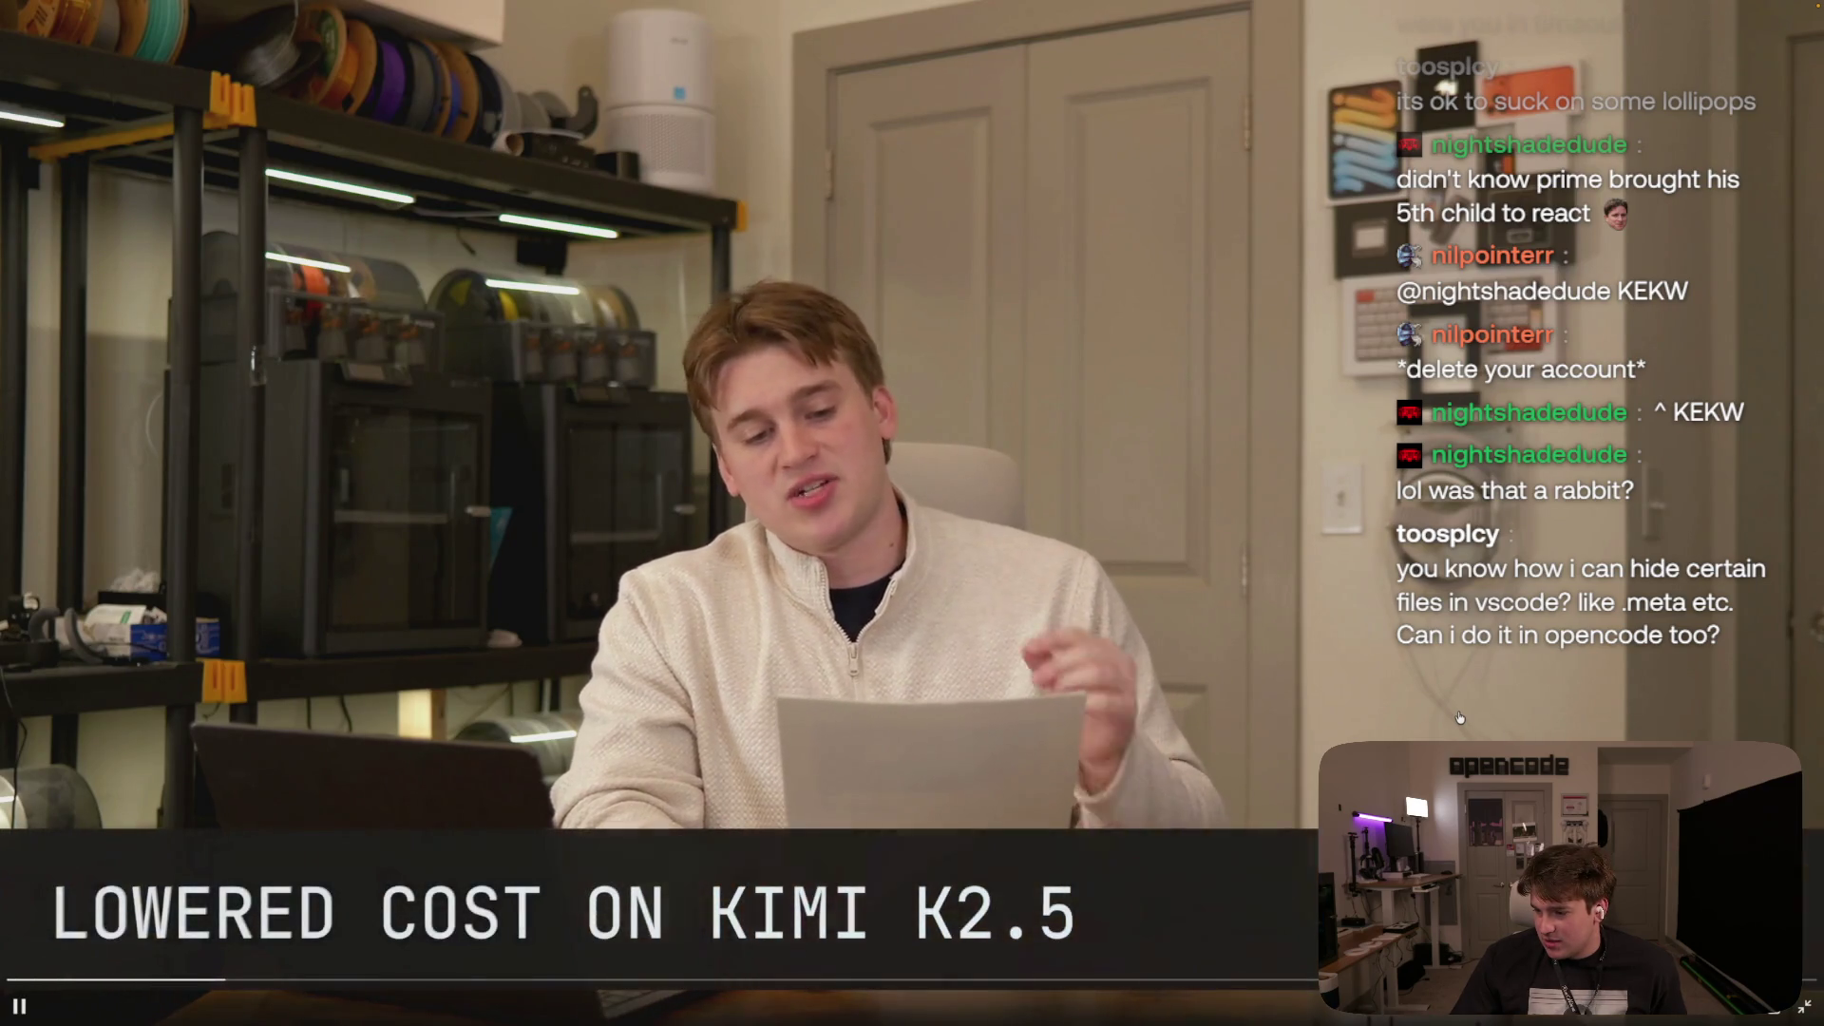
key("space")
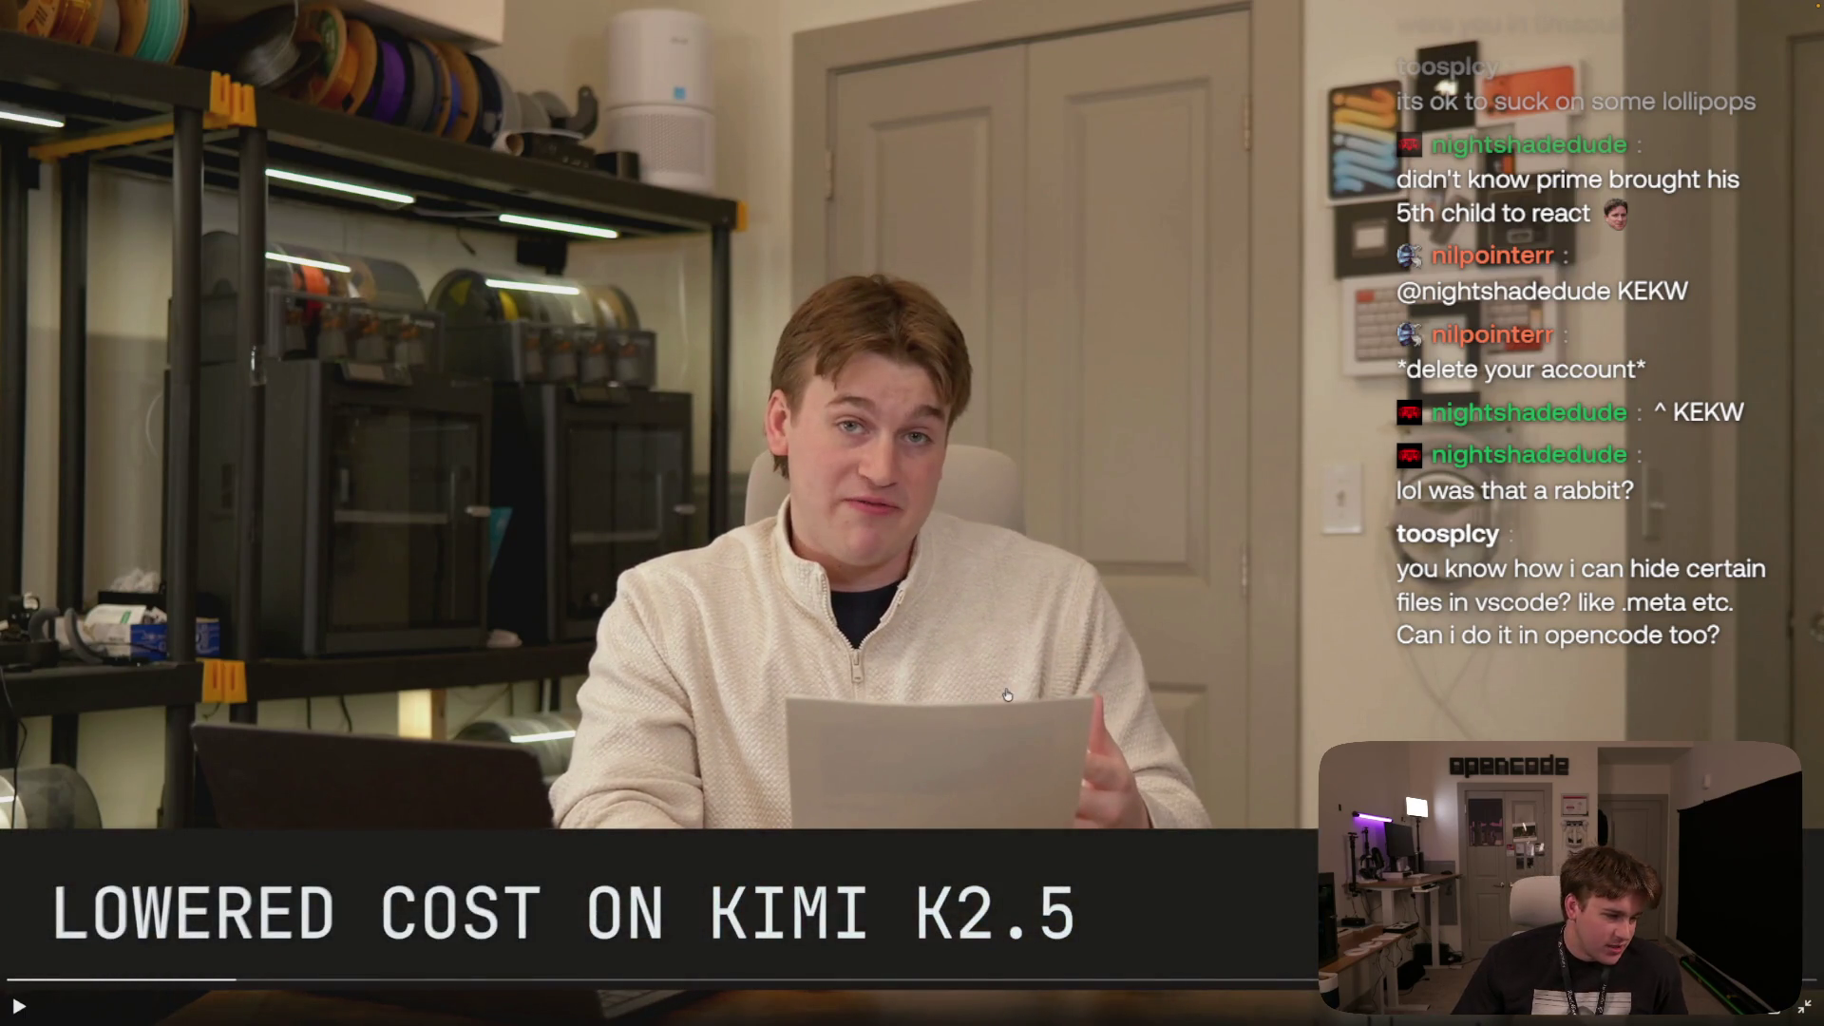
key("Escape")
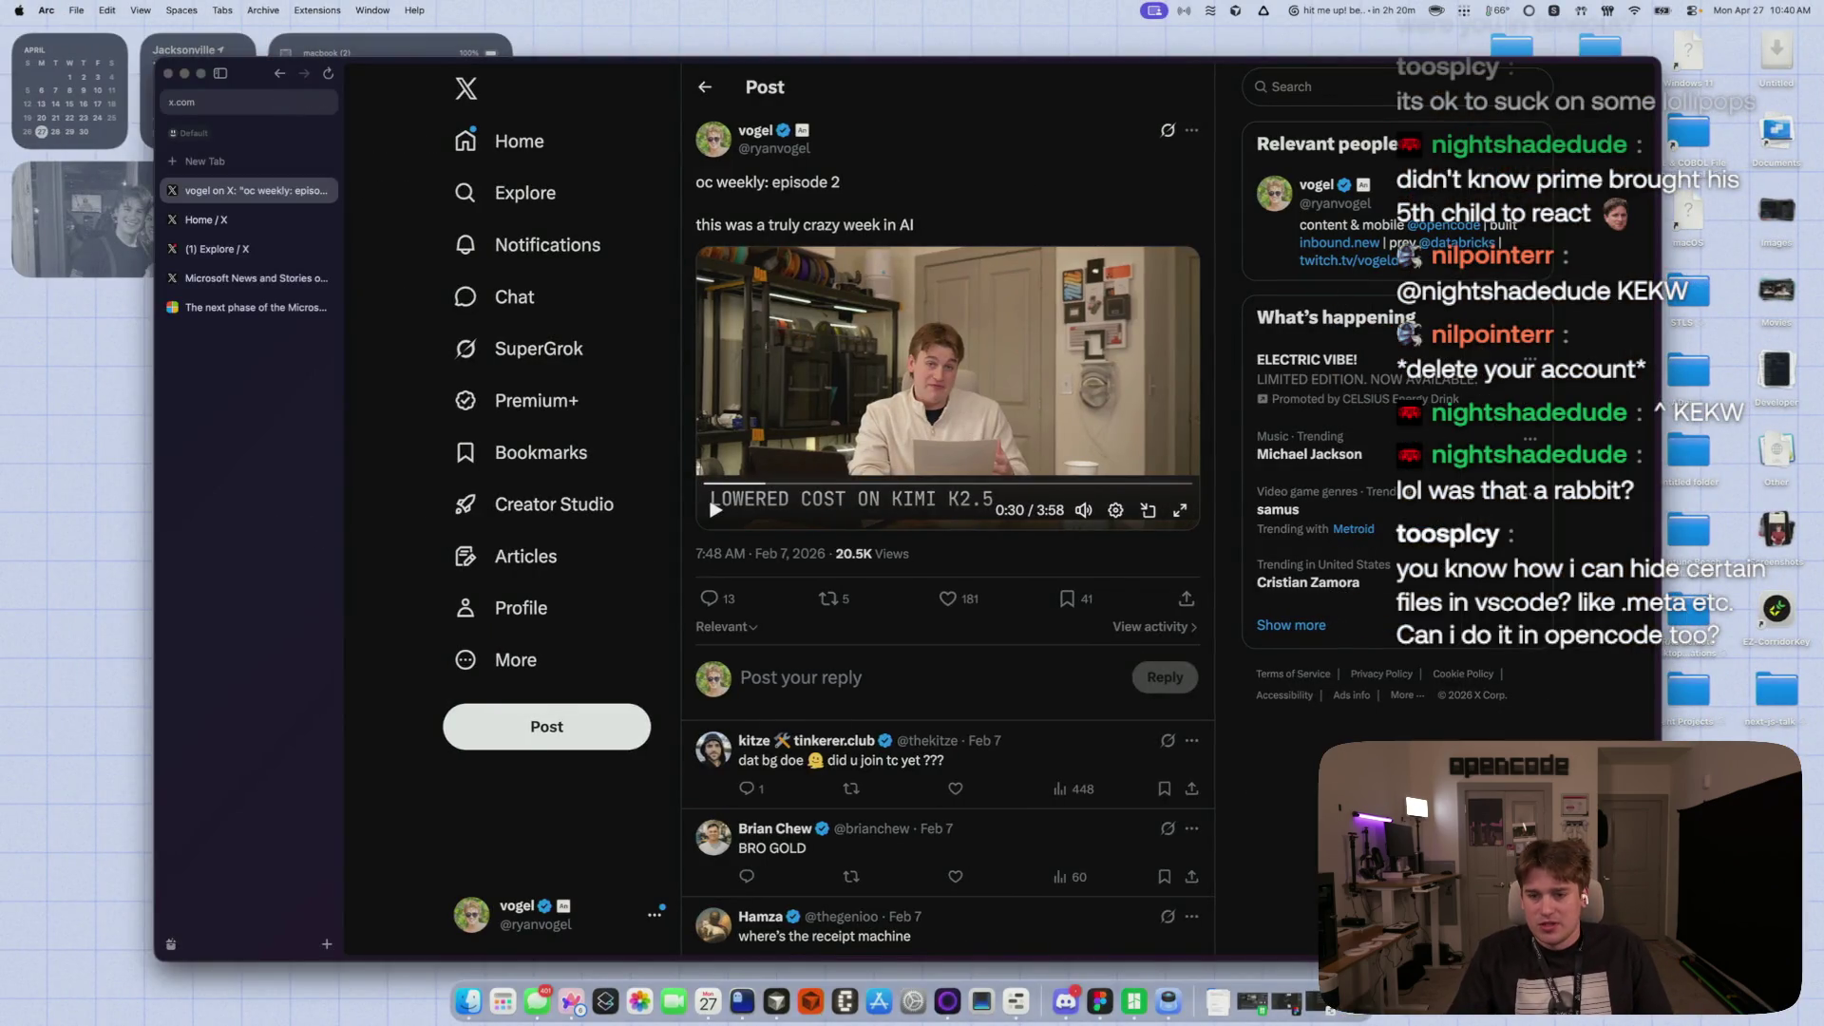
- Load the Twitch creator dashboard in a new tab via 'dashboard.twitch.tv'
key("super+t")
type("dashboard.twitch.tv")
key("Return")
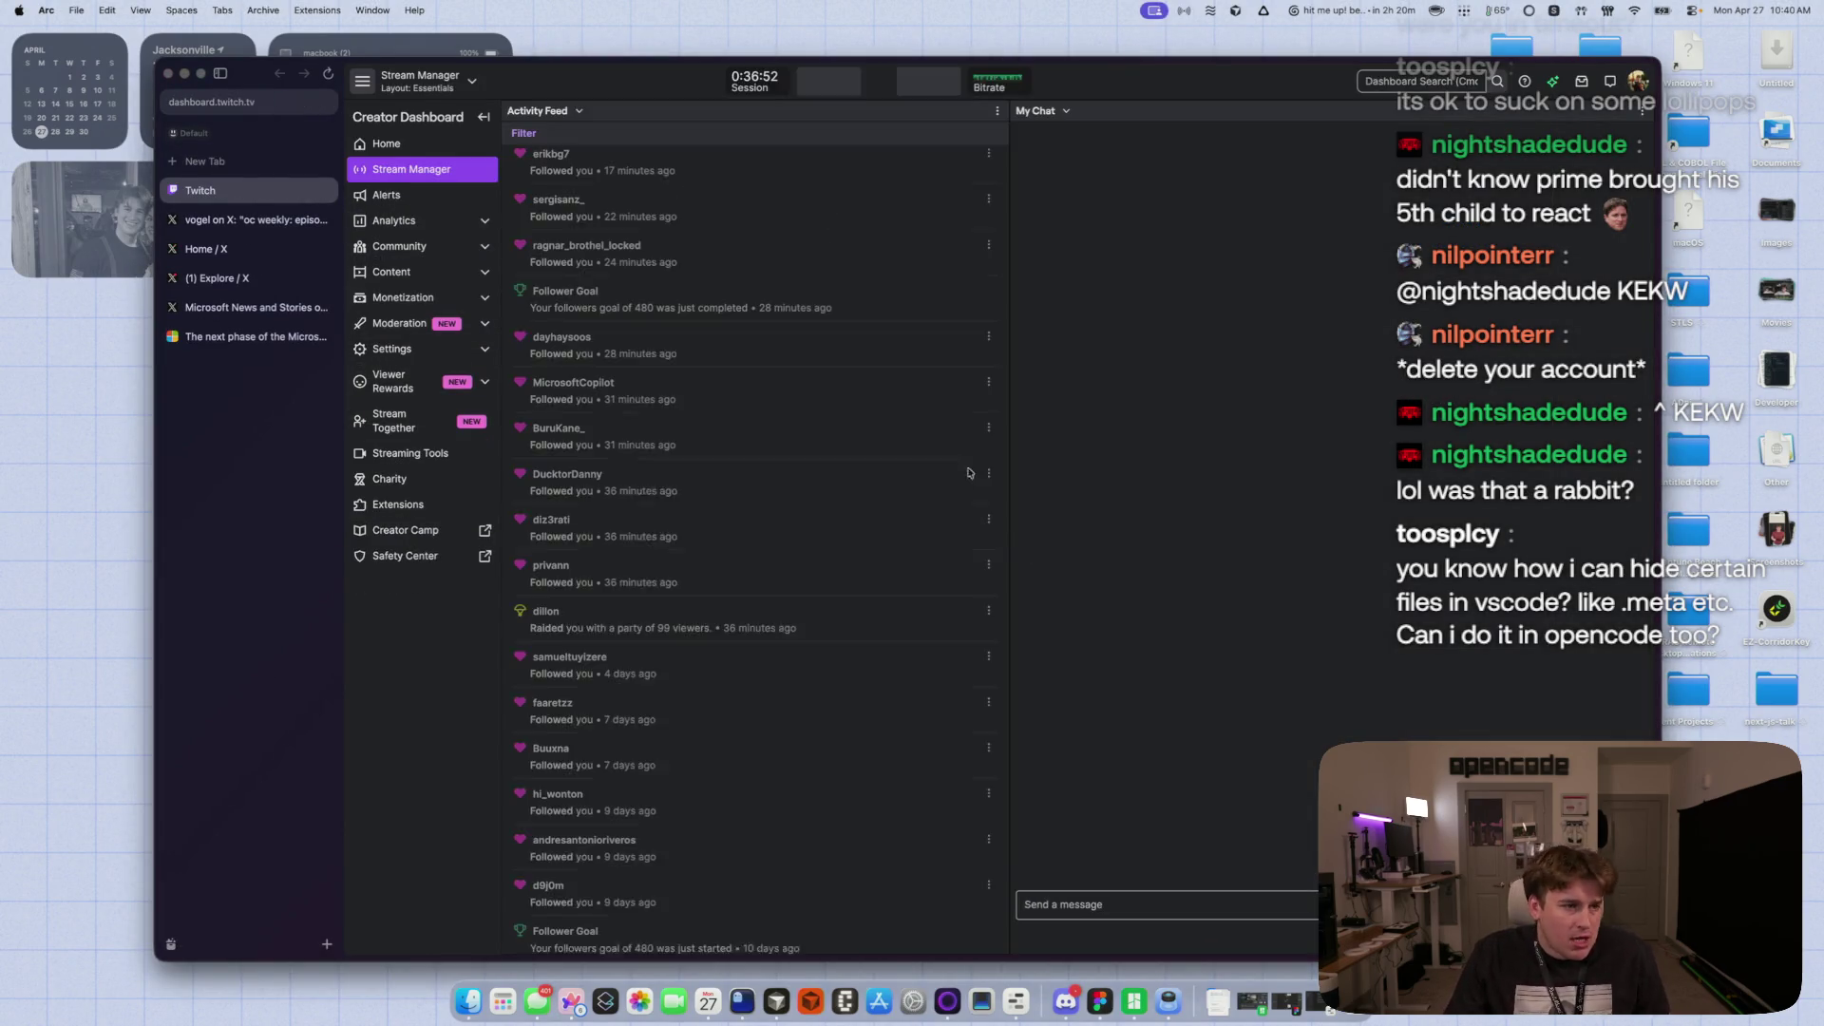
- Collapse the Creator Dashboard sidebar to widen the activity feed and chat
left_click(477, 117)
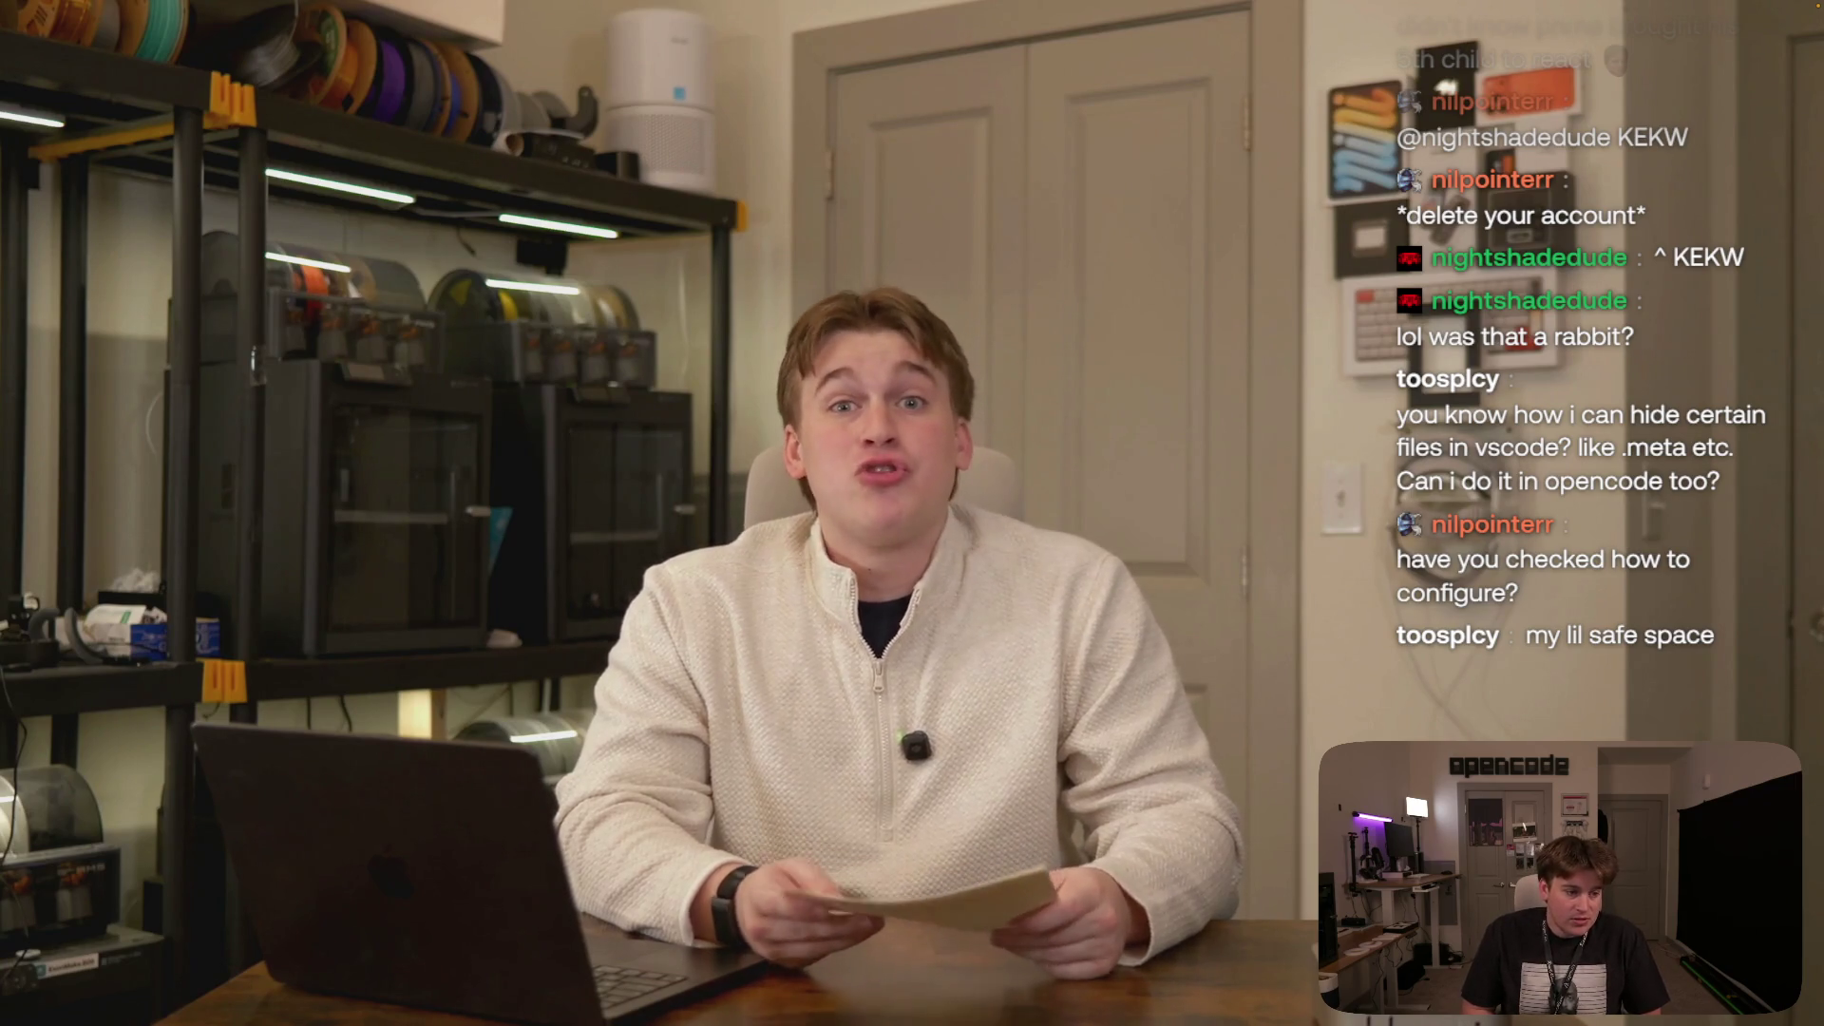
- Leave the full-screen video and return to the oc weekly search results
mouse_move(1087, 525)
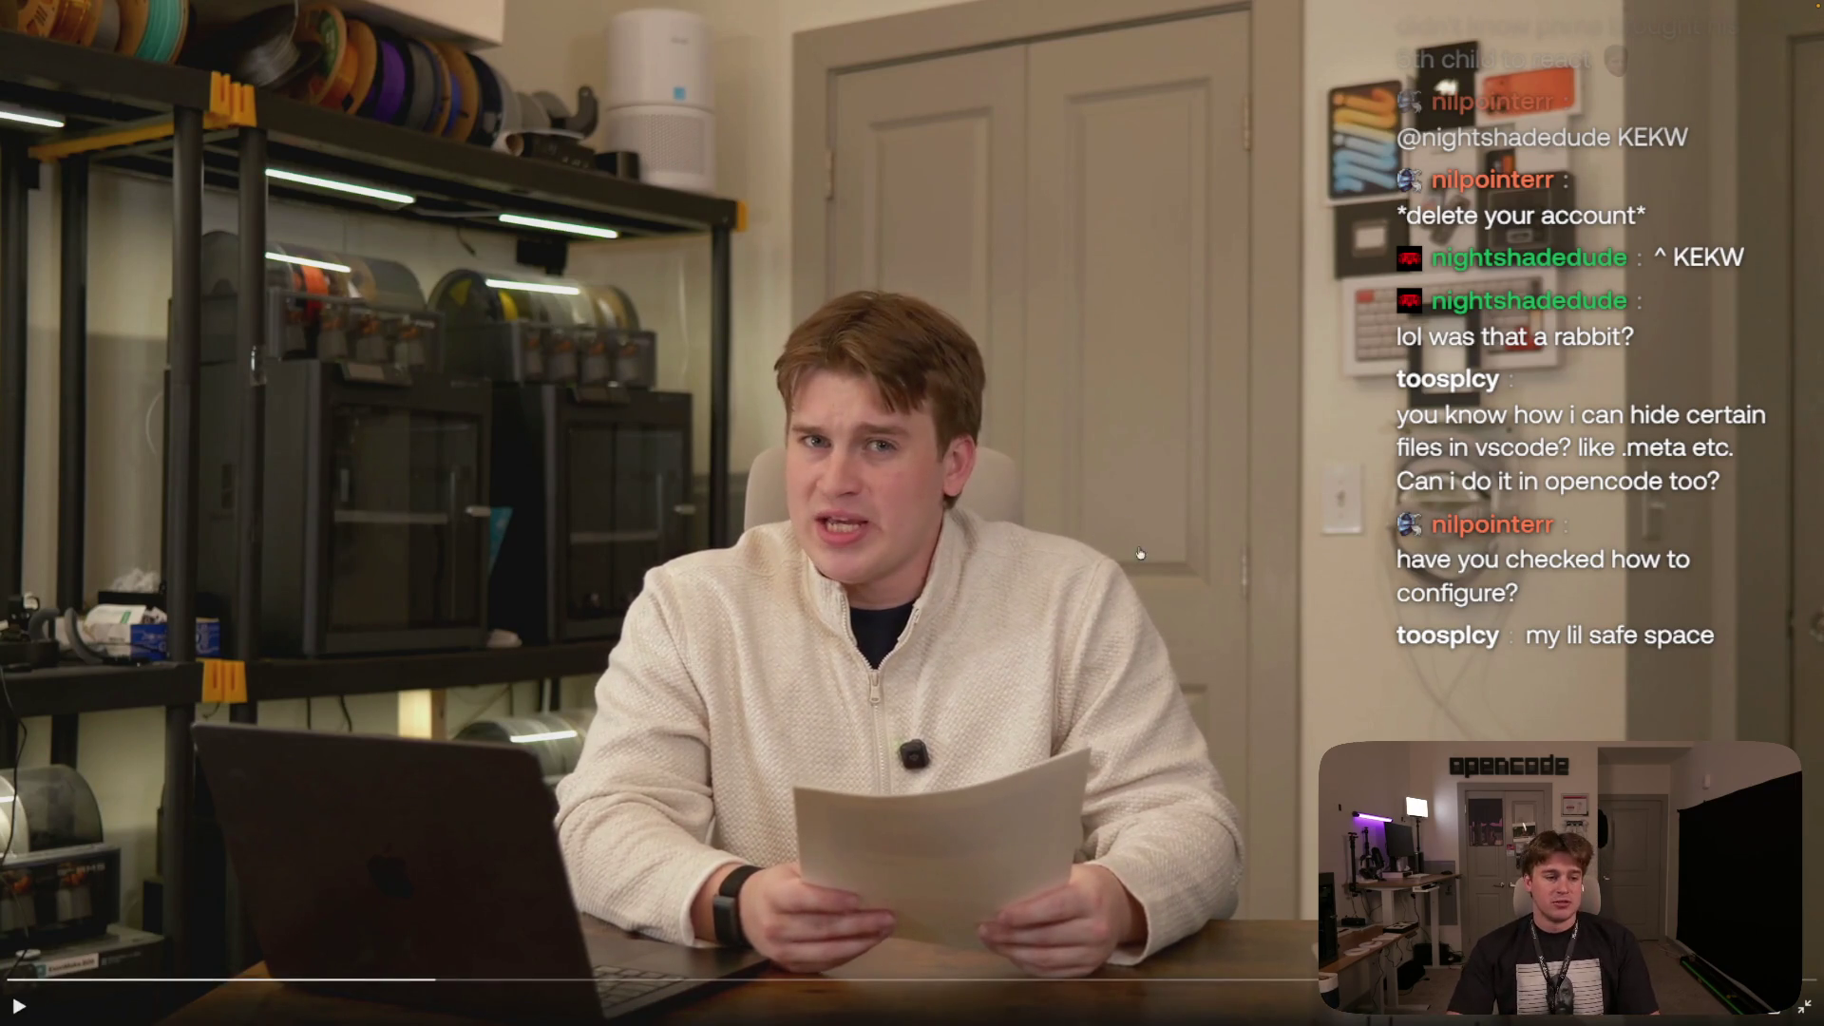
key("Escape")
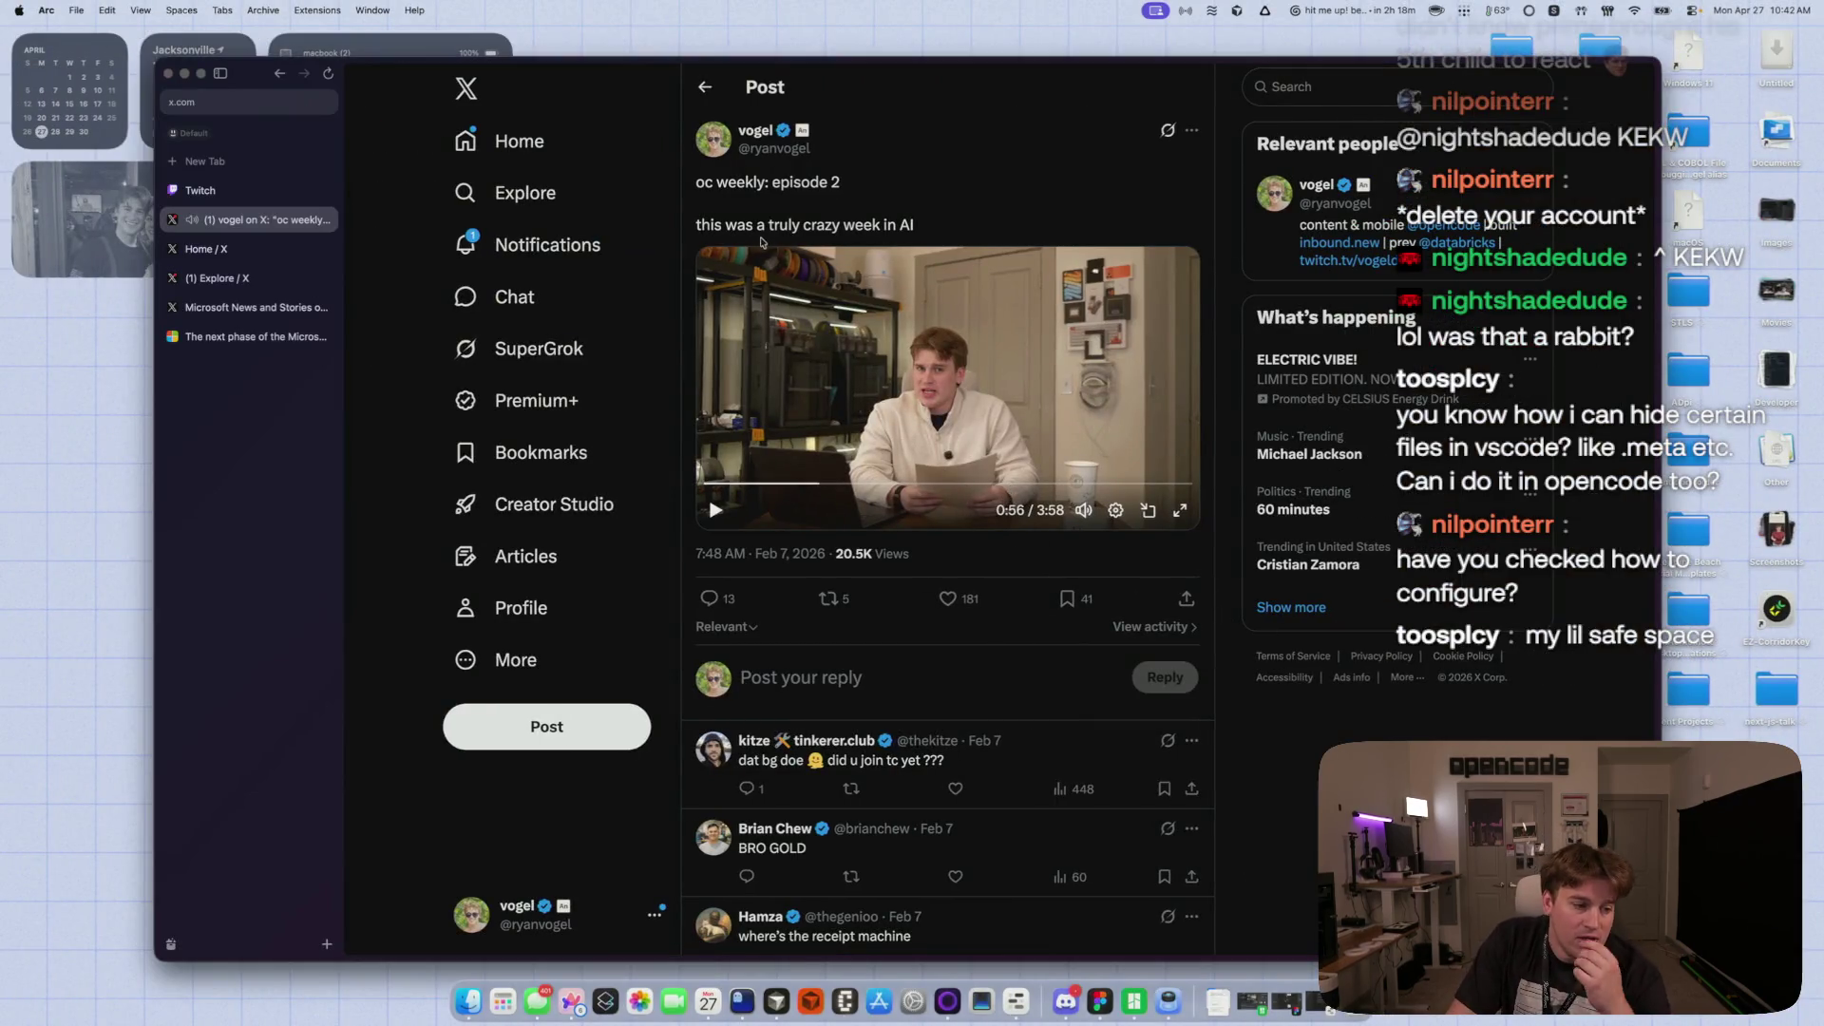
left_click(704, 87)
scroll(1009, 720, "down", 5)
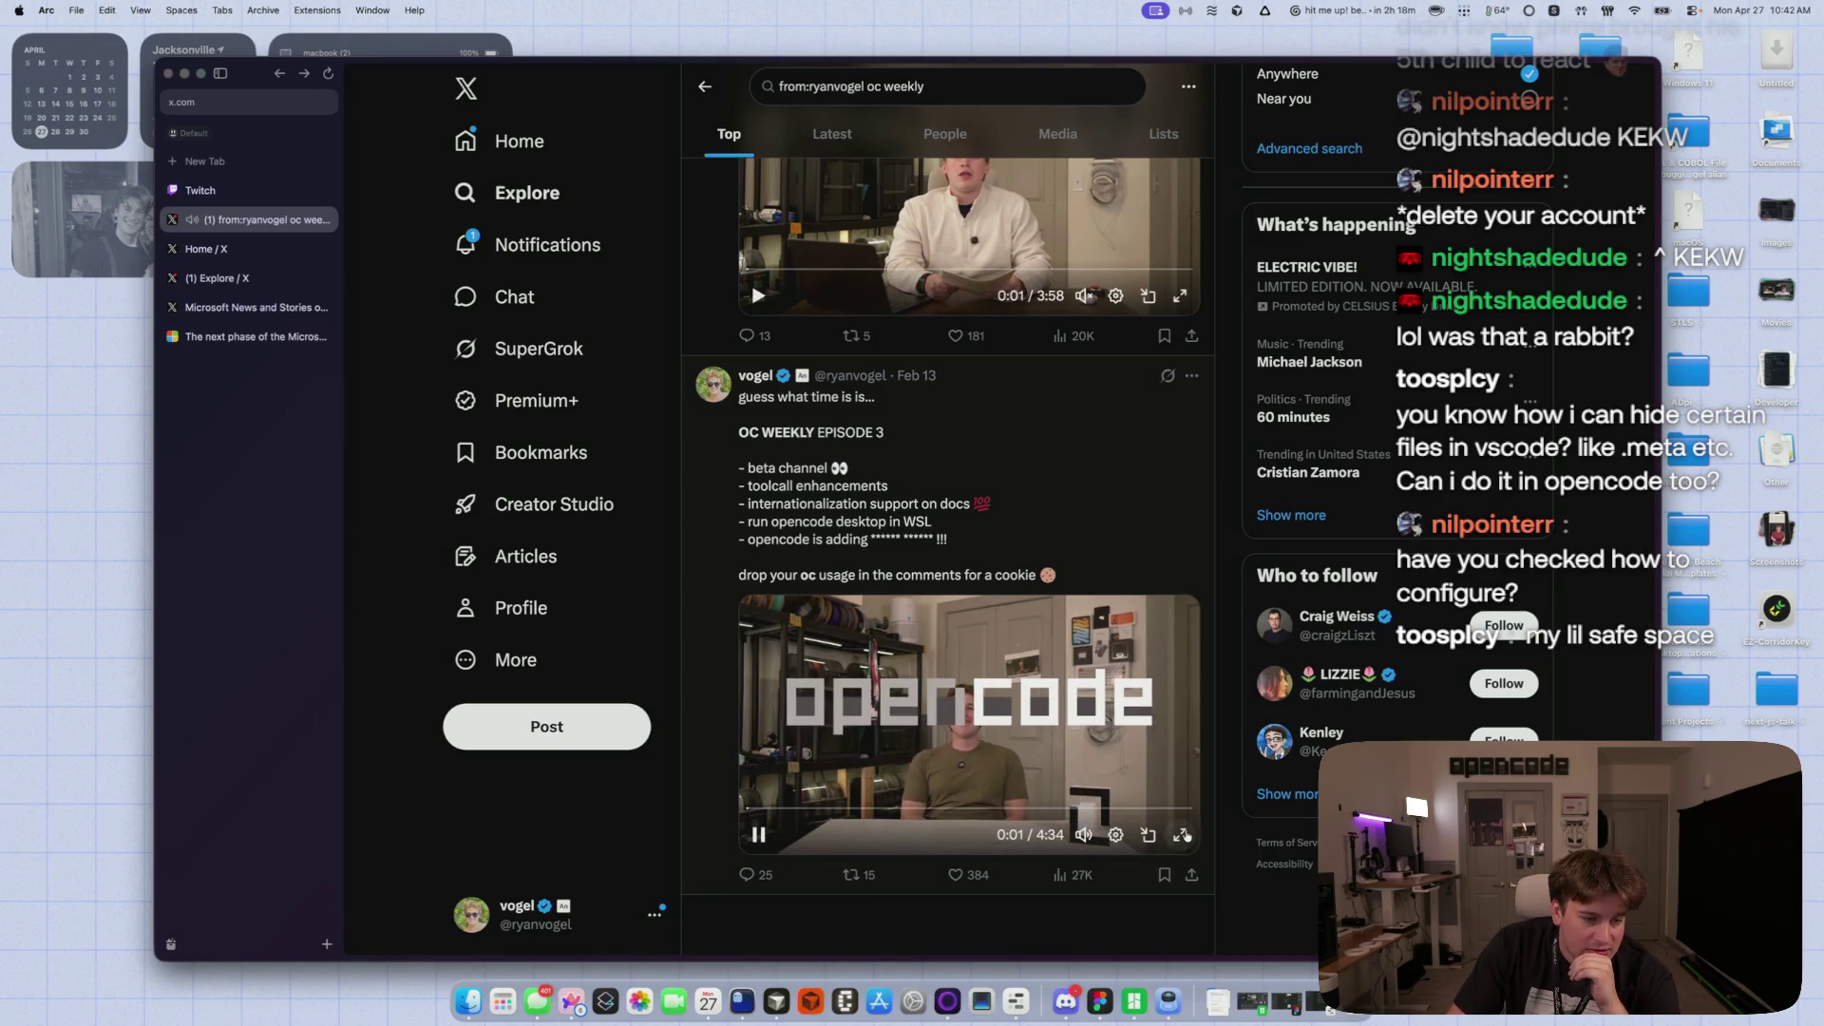
- Watch the episode 3 video full screen, jumping ahead several times, then exit full screen
left_click(1181, 835)
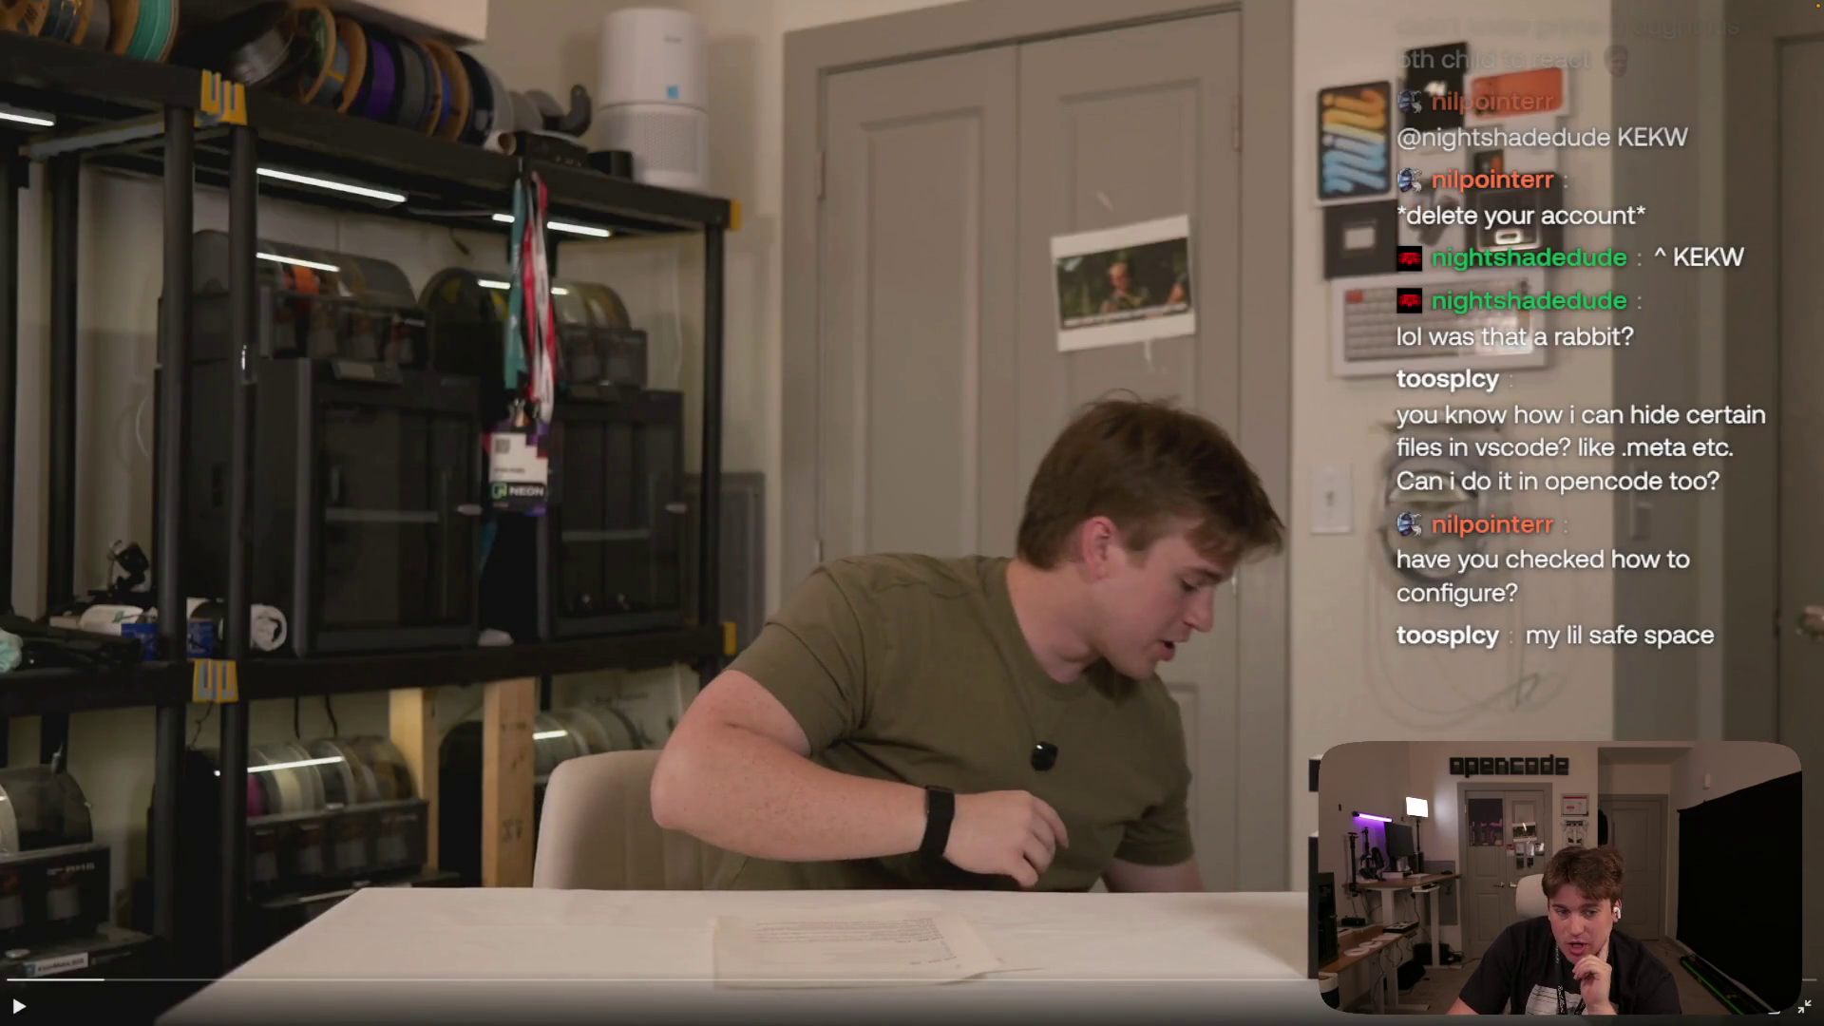
left_click(1199, 777)
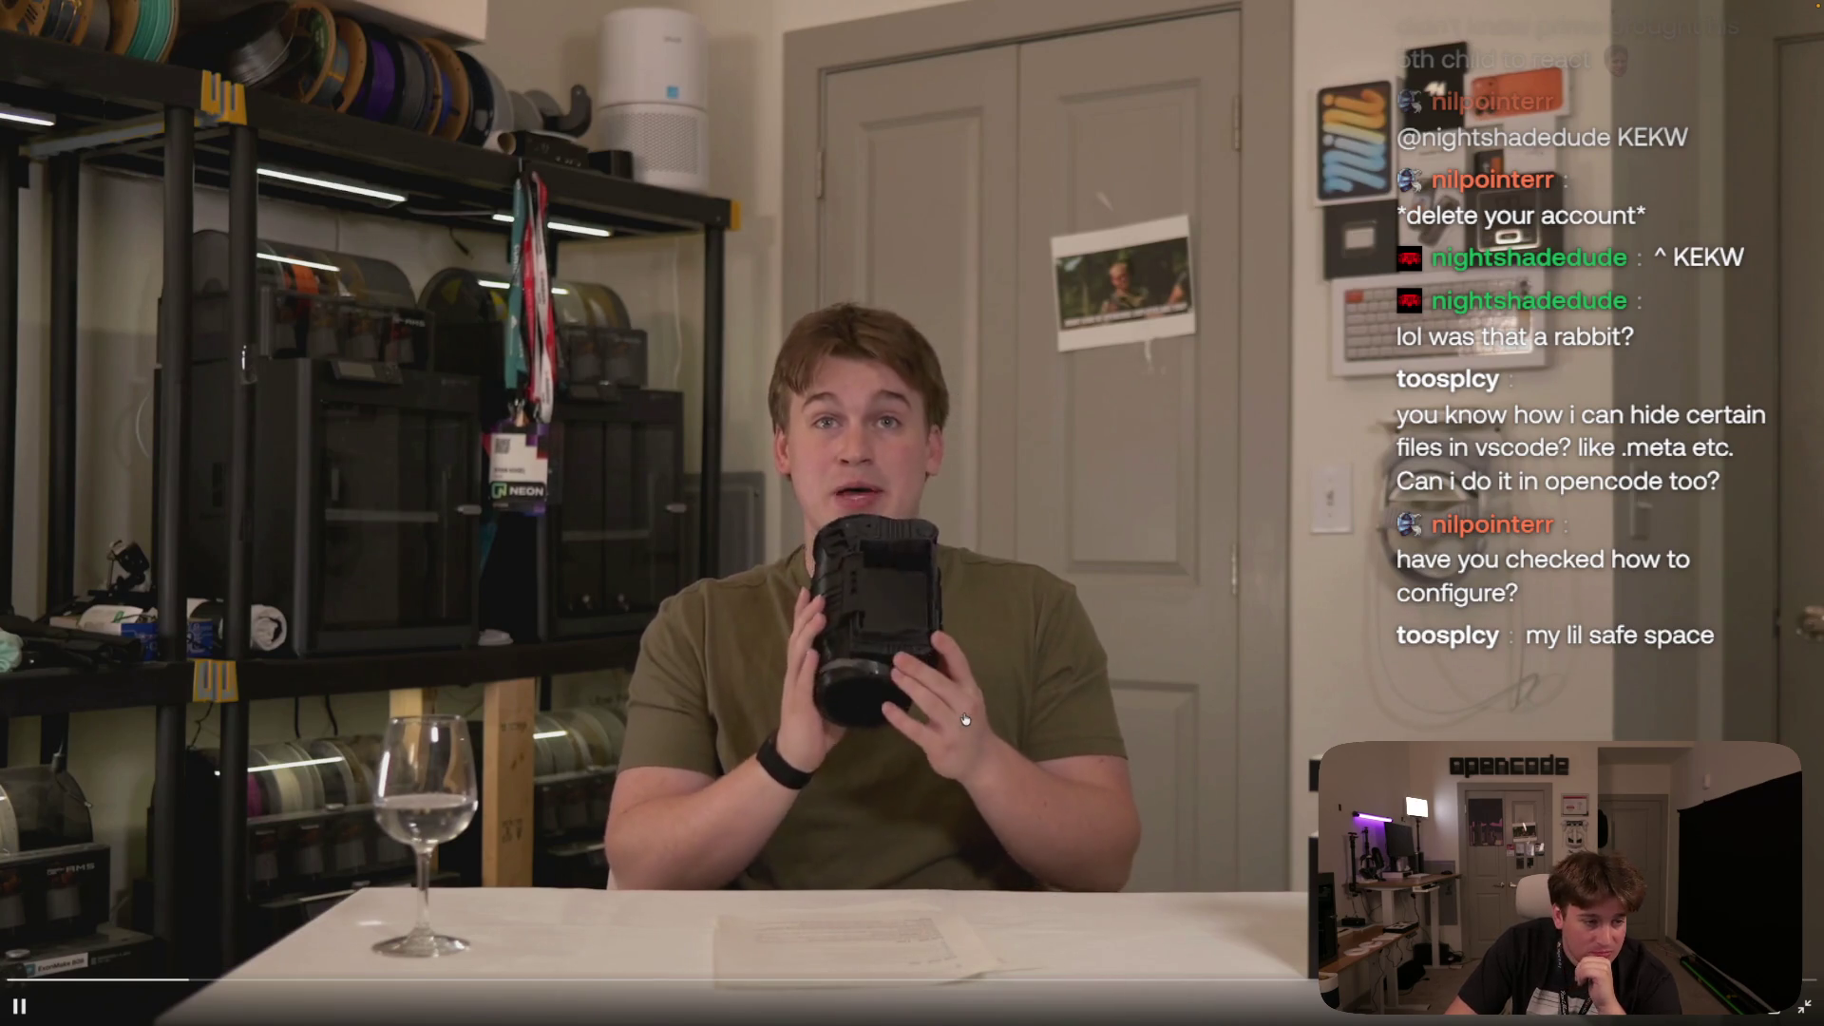
left_click(284, 987)
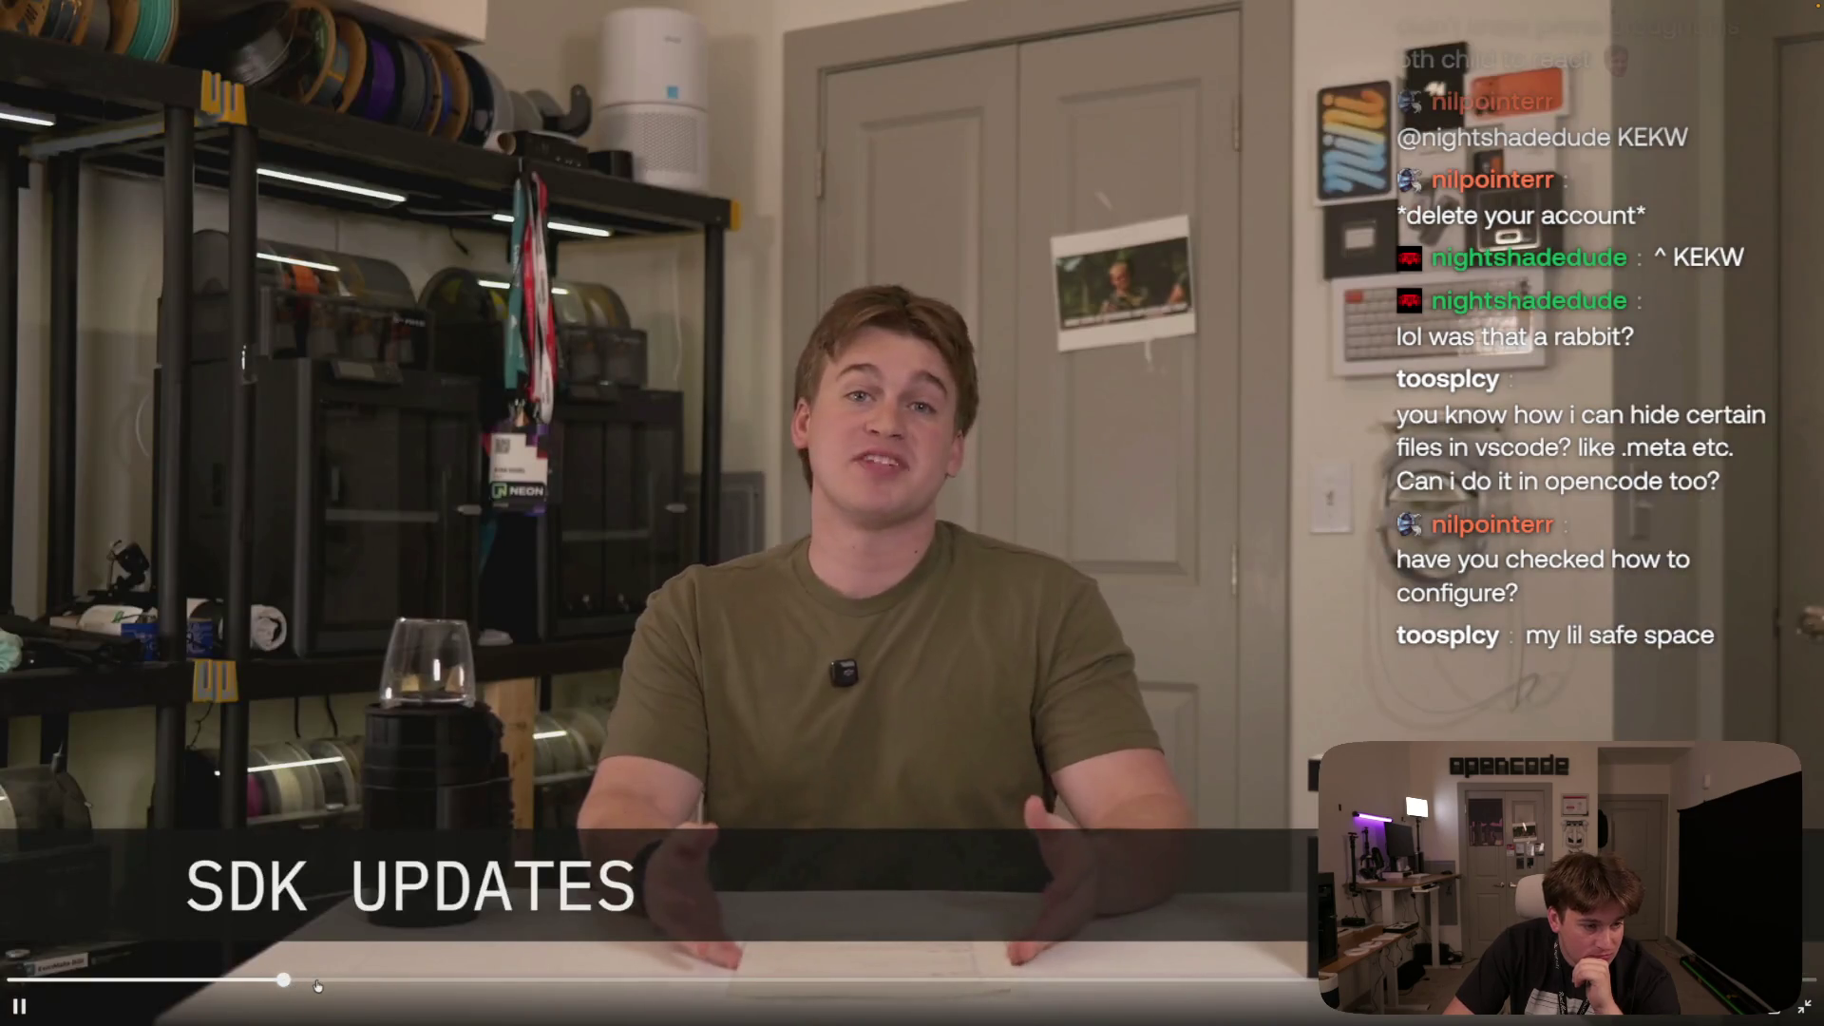
left_click(321, 987)
left_click(364, 987)
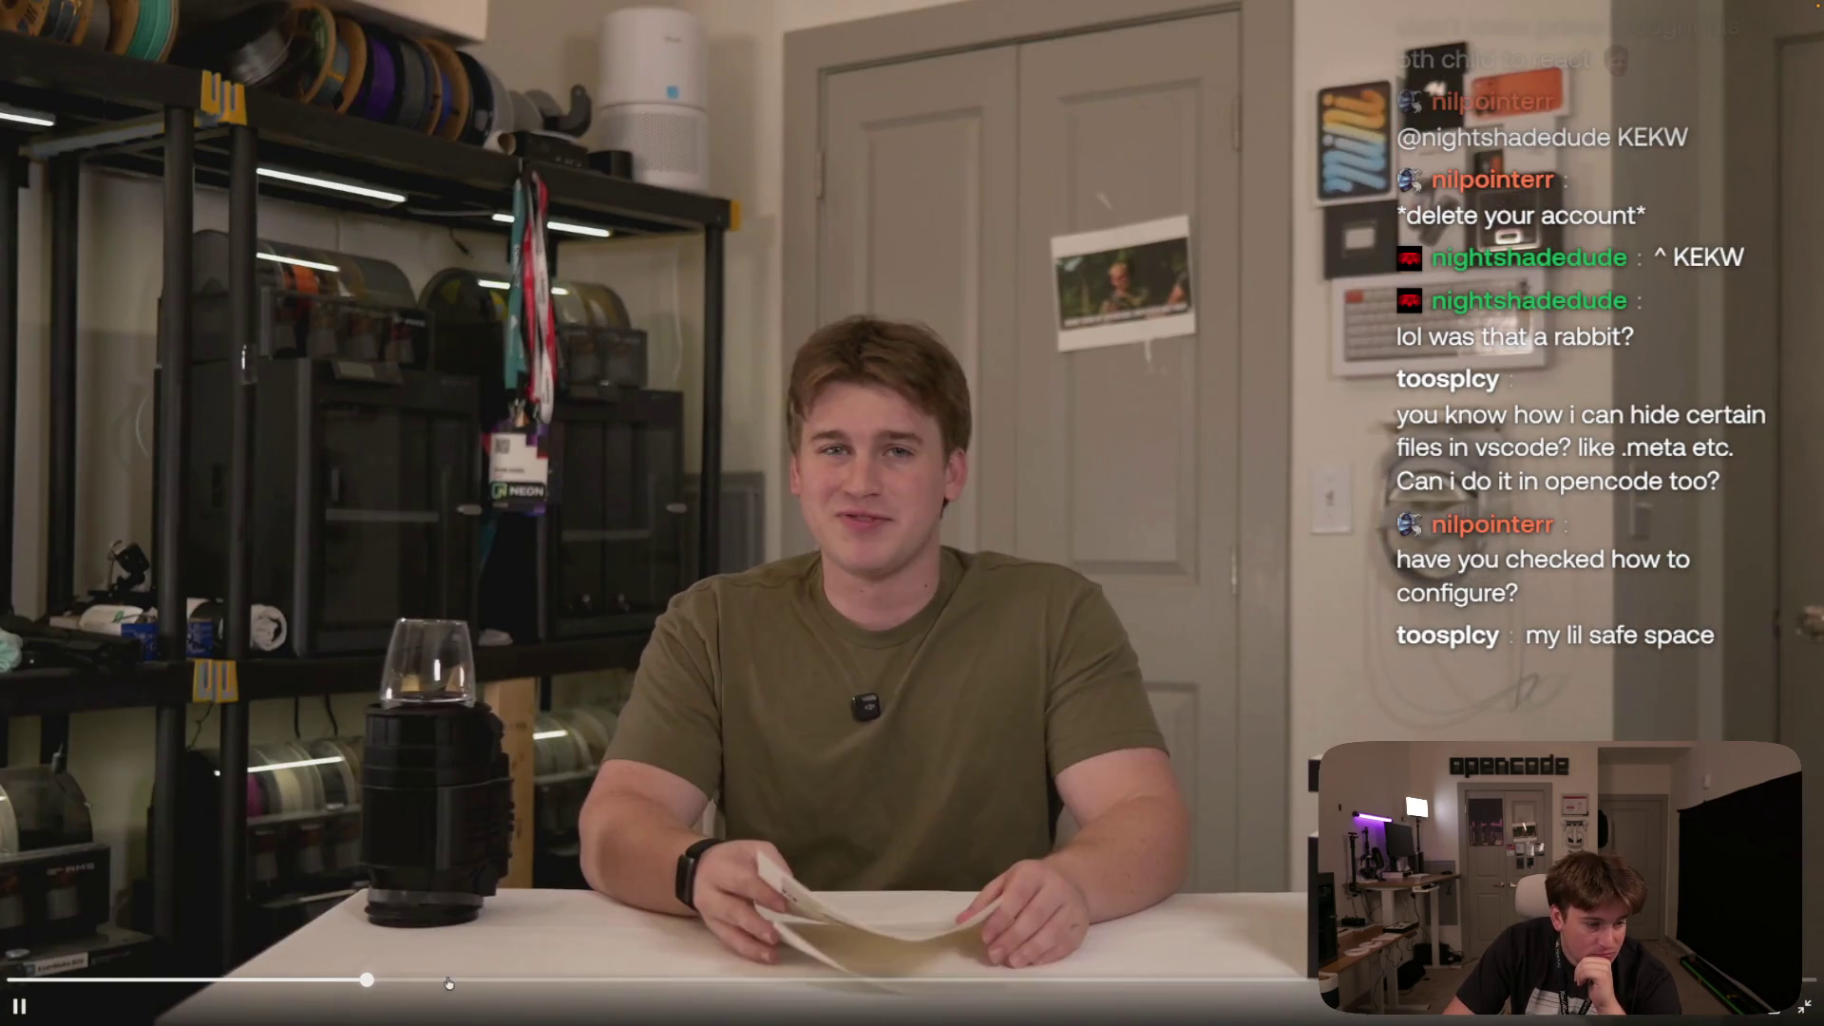
left_click(469, 986)
left_click(1092, 979)
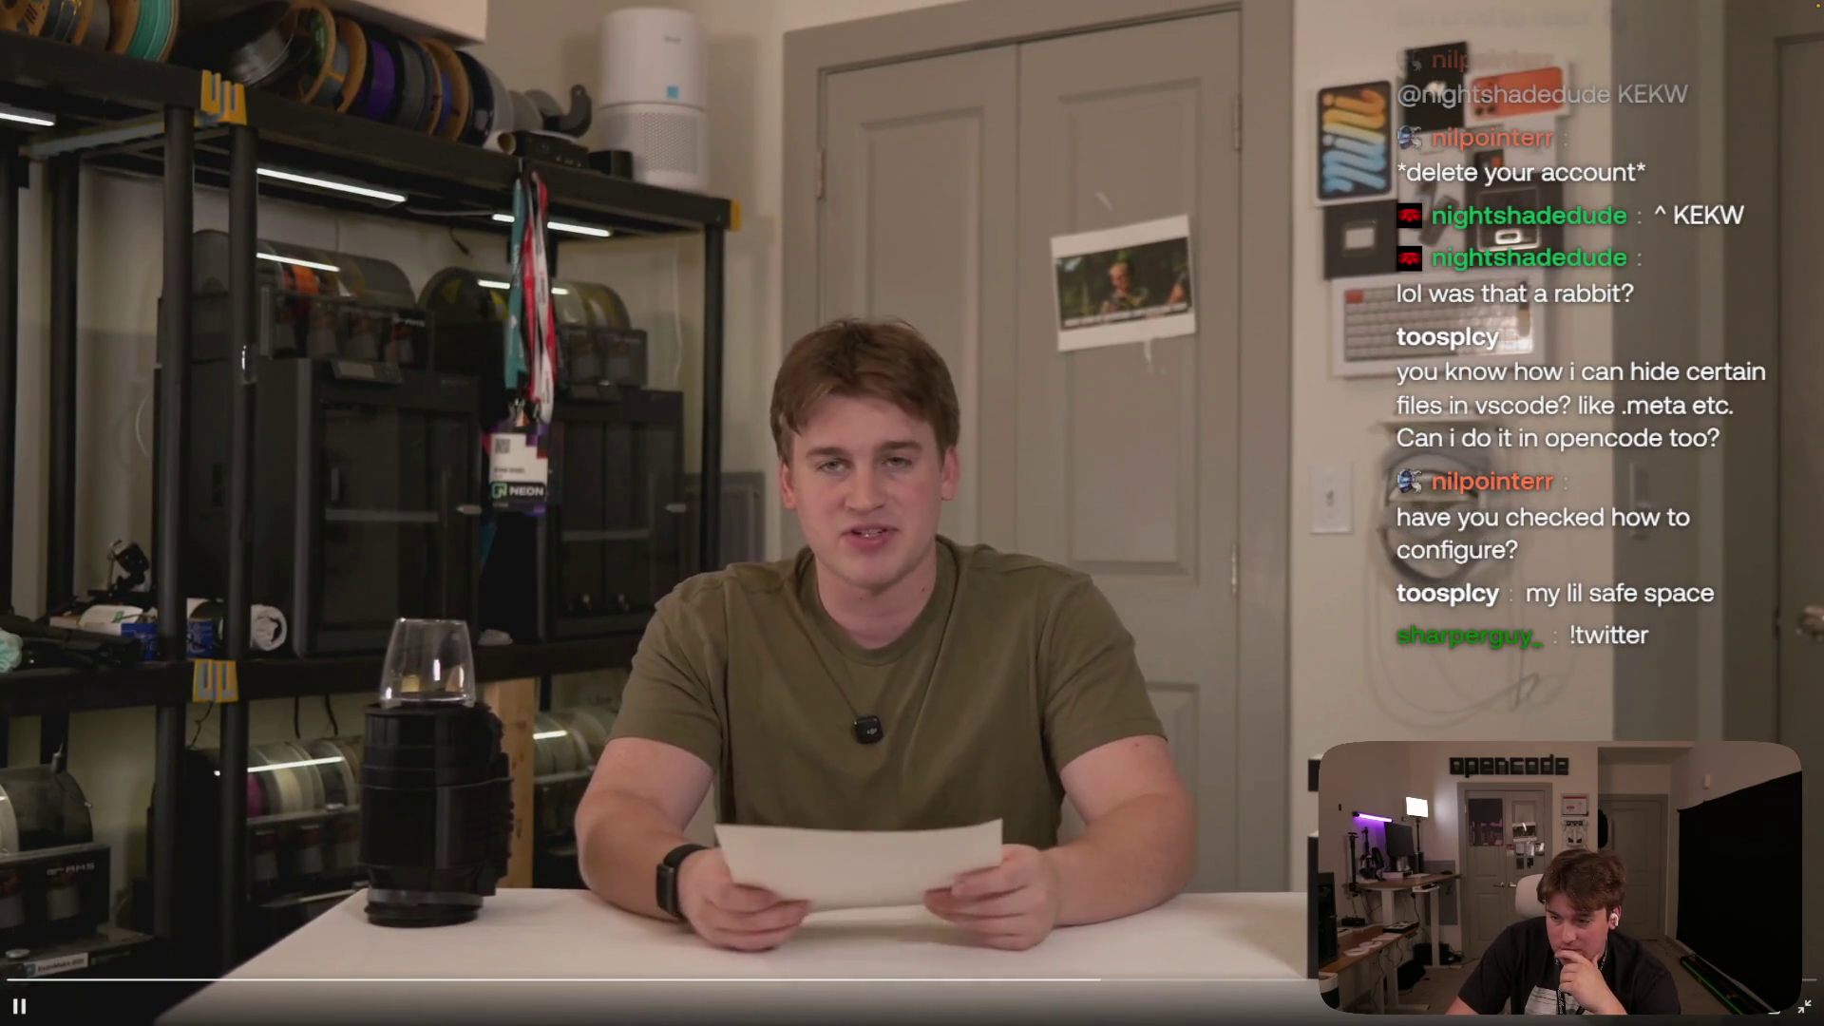
key("Escape")
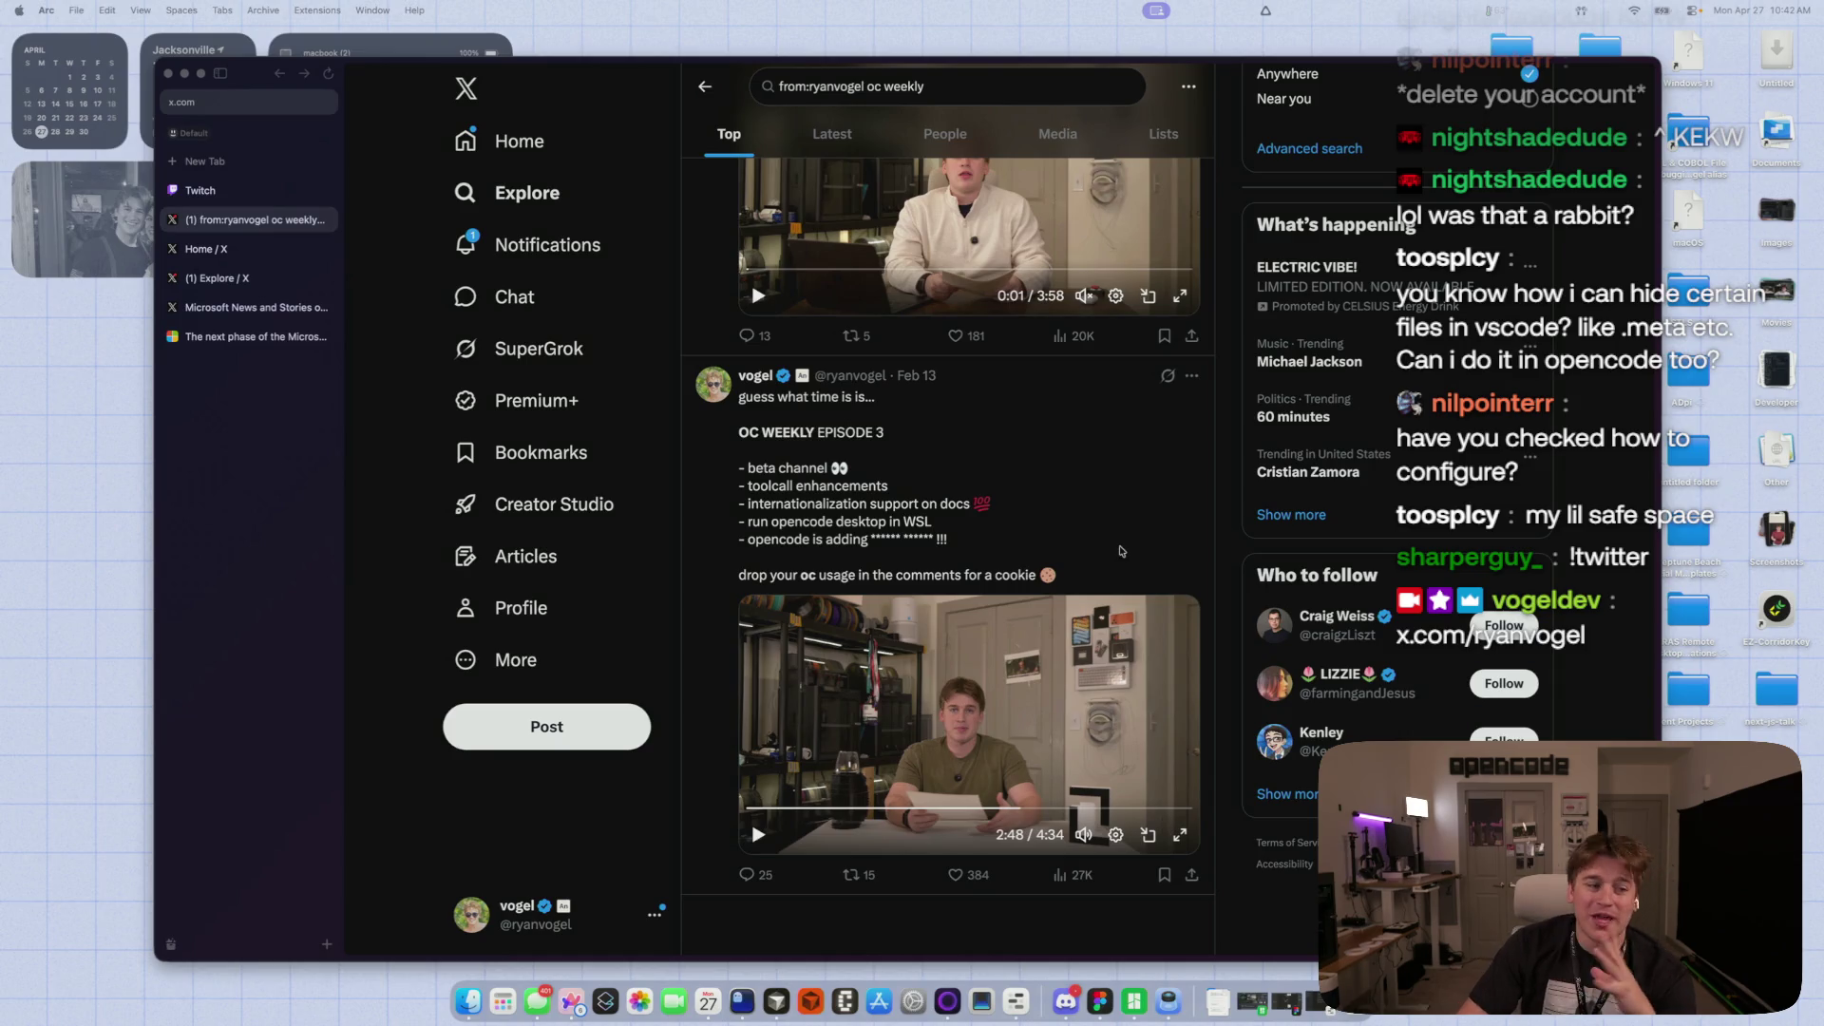
- Search the account's posts for 'receipt' and briefly play, then mute, a result video
scroll(1118, 543, "up", 10)
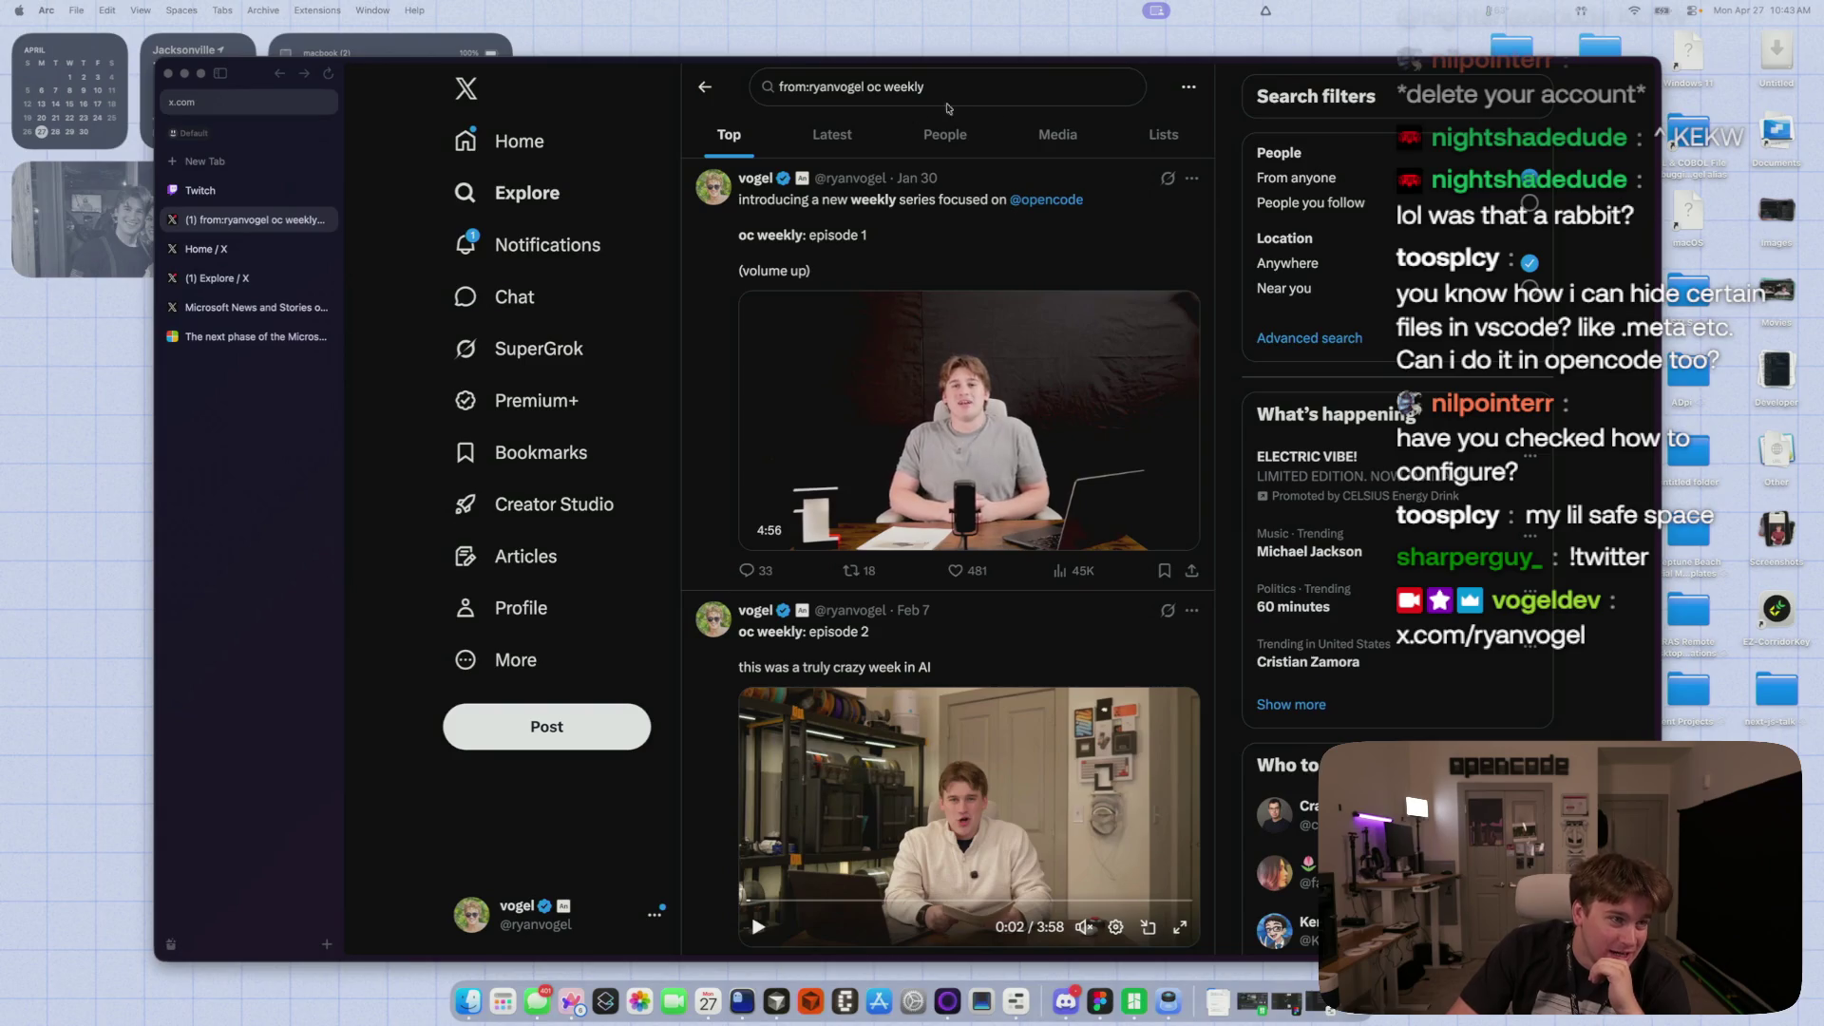
left_click(870, 87)
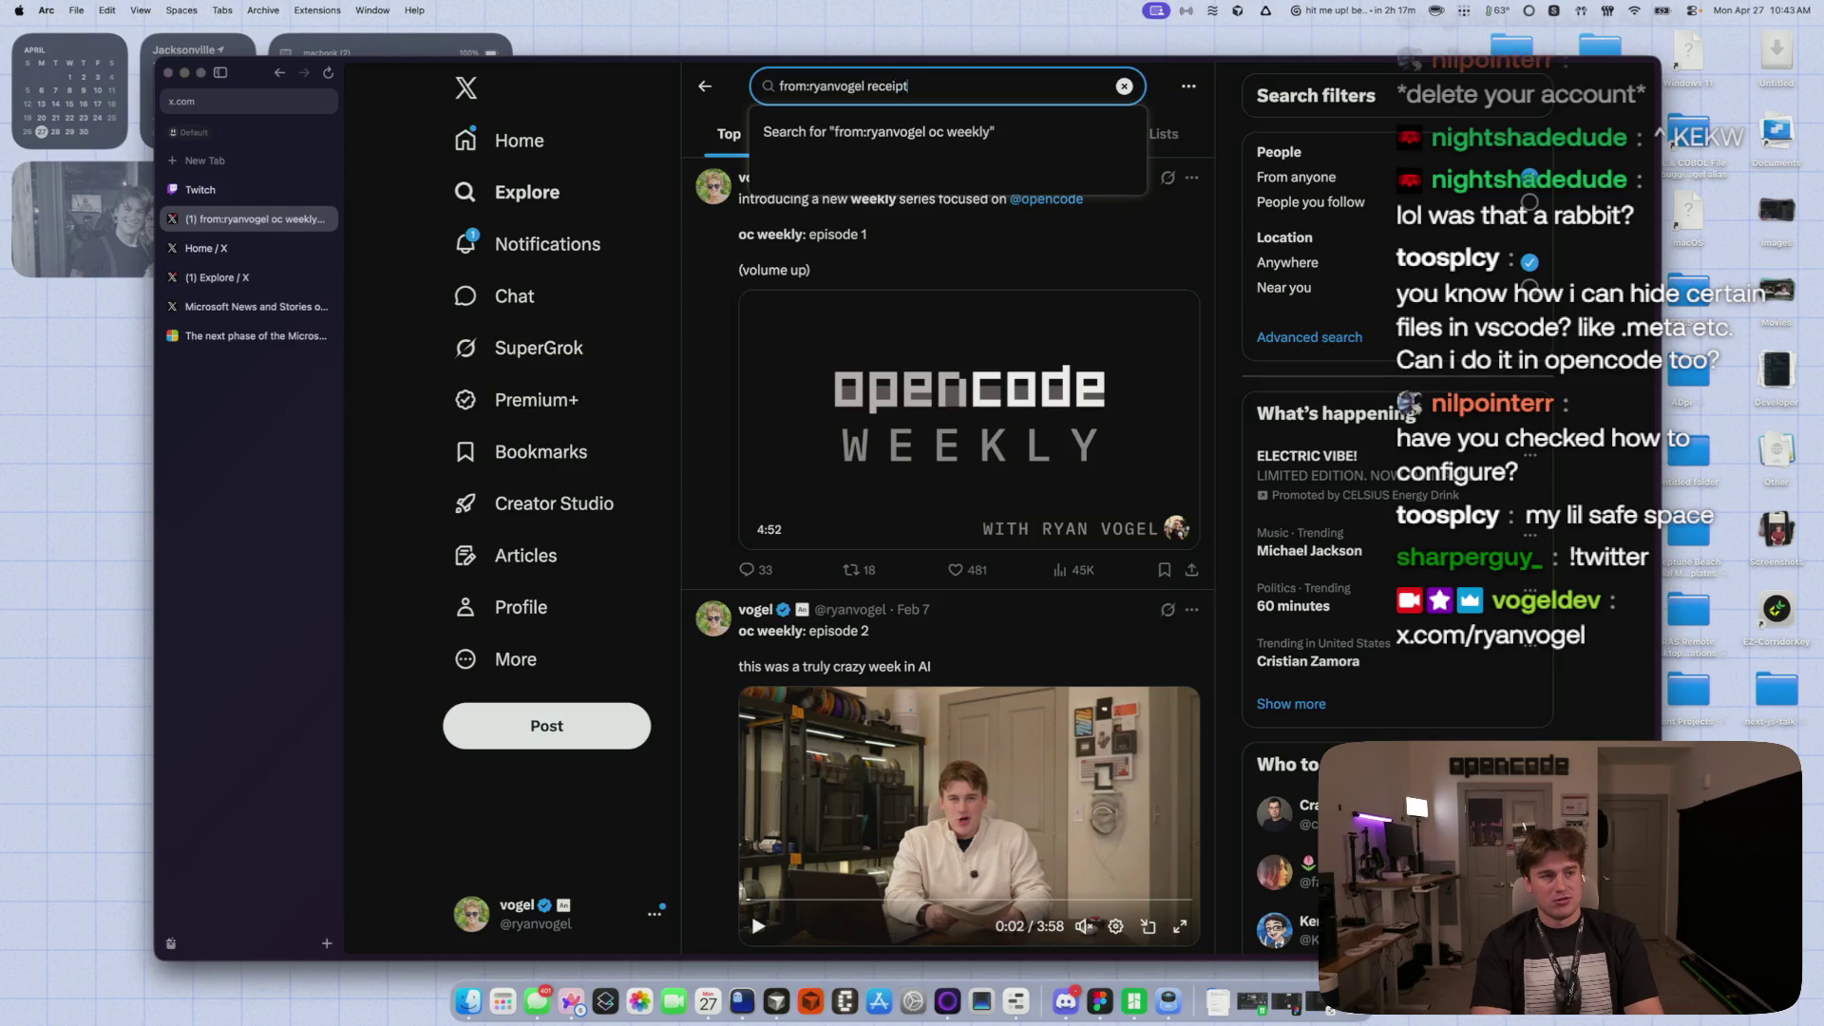
key("Return")
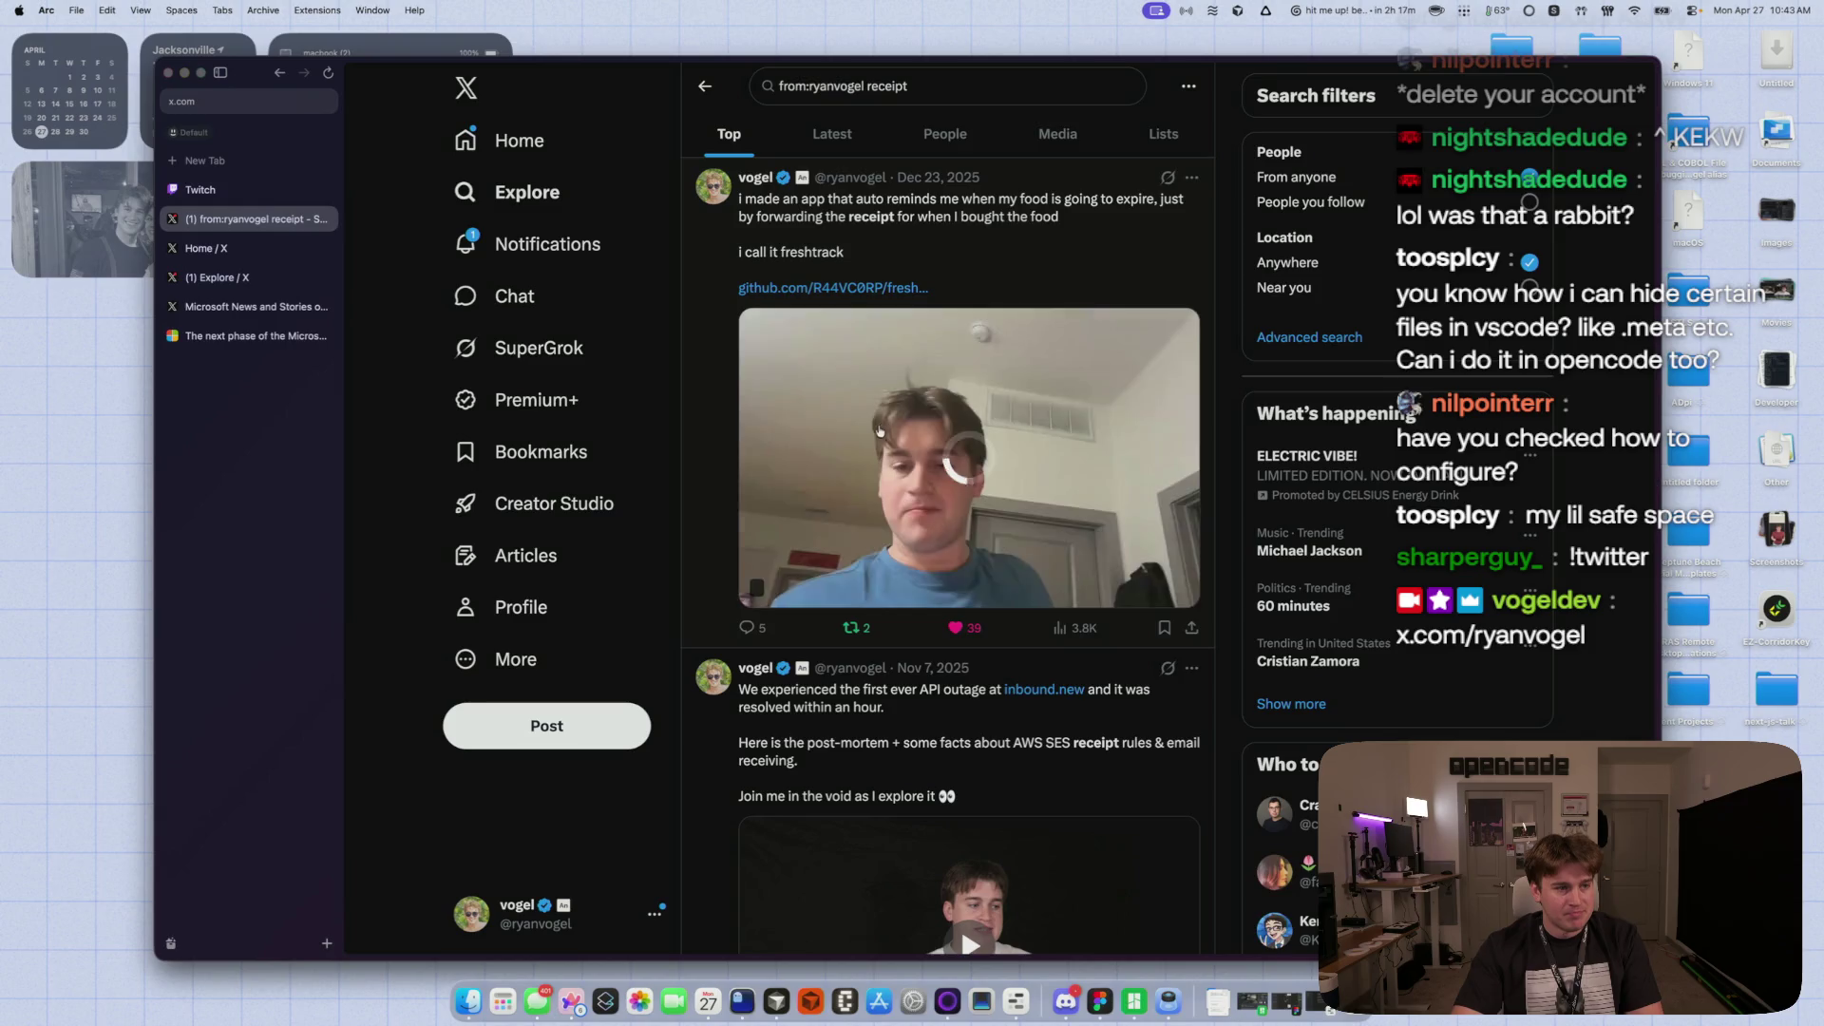
scroll(882, 430, "down", 2)
scroll(1061, 387, "up", 2)
left_click(1061, 387)
left_click(1082, 587)
scroll(855, 475, "down", 3)
scroll(702, 462, "up", 2)
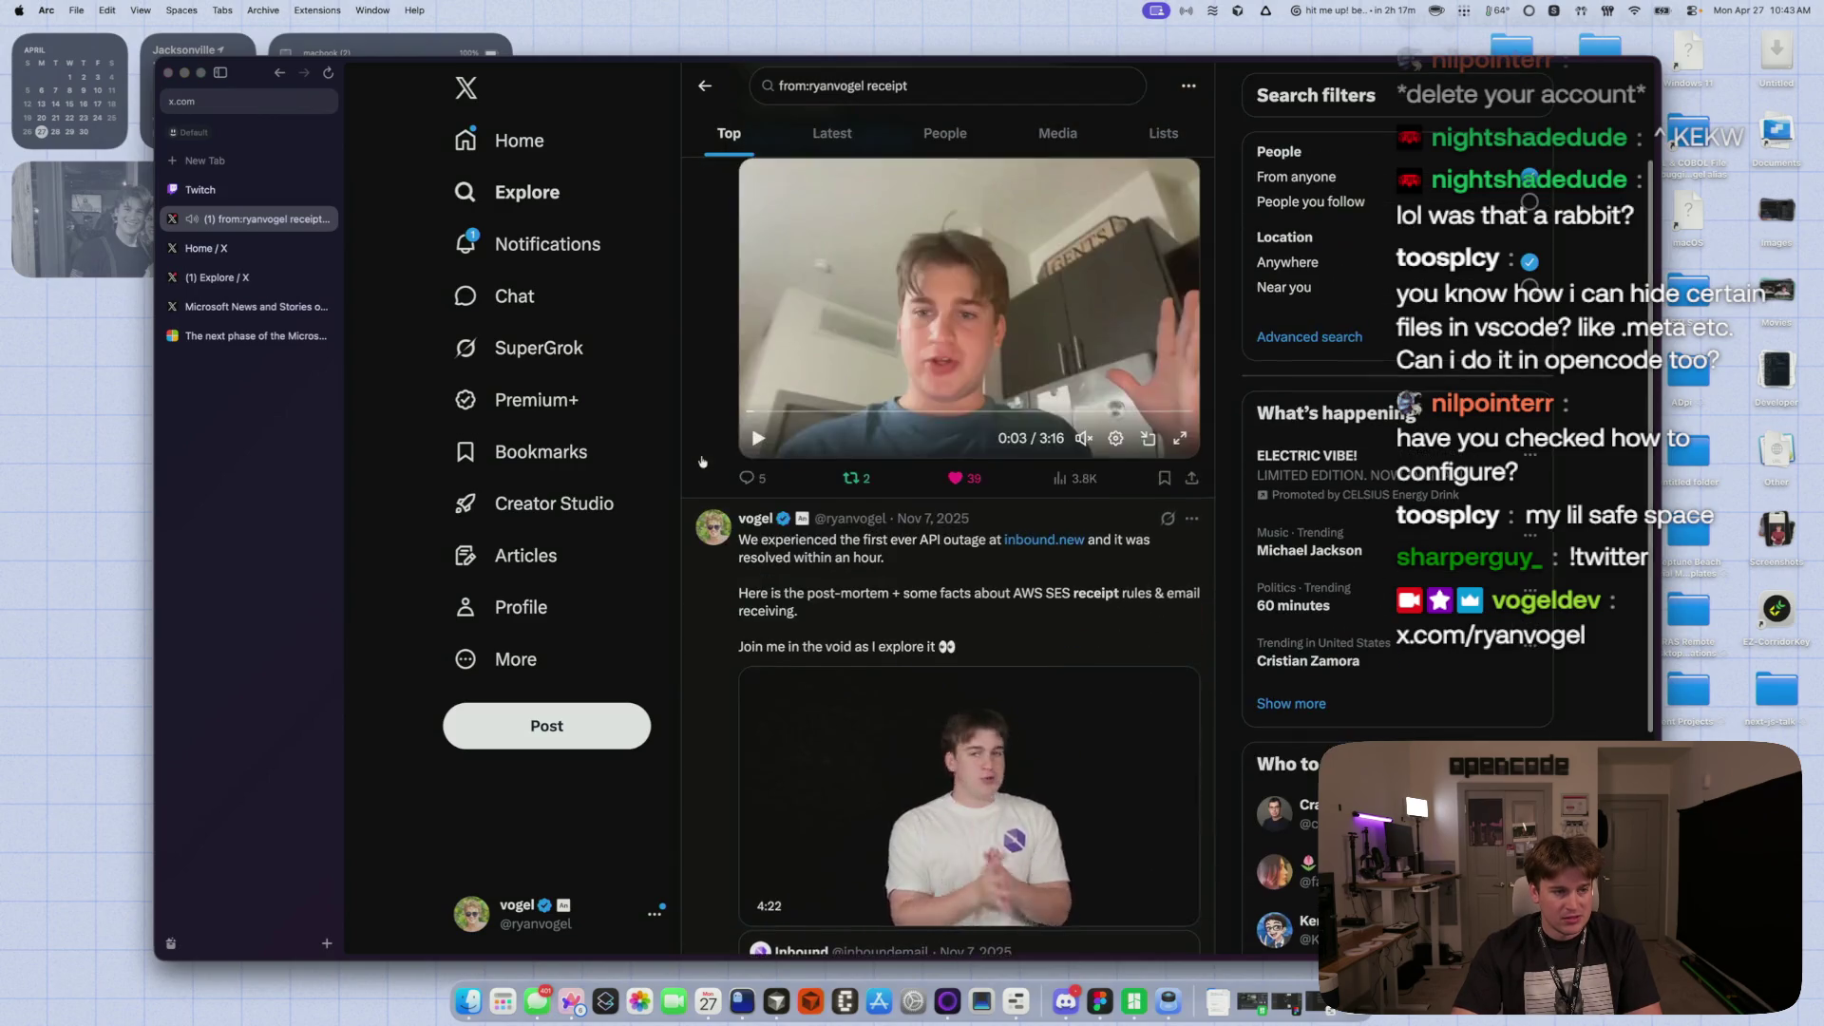
scroll(702, 462, "up", 2)
- Swap the query to 'issue', run it, then go back to the receipt results
double_click(874, 85)
type("is")
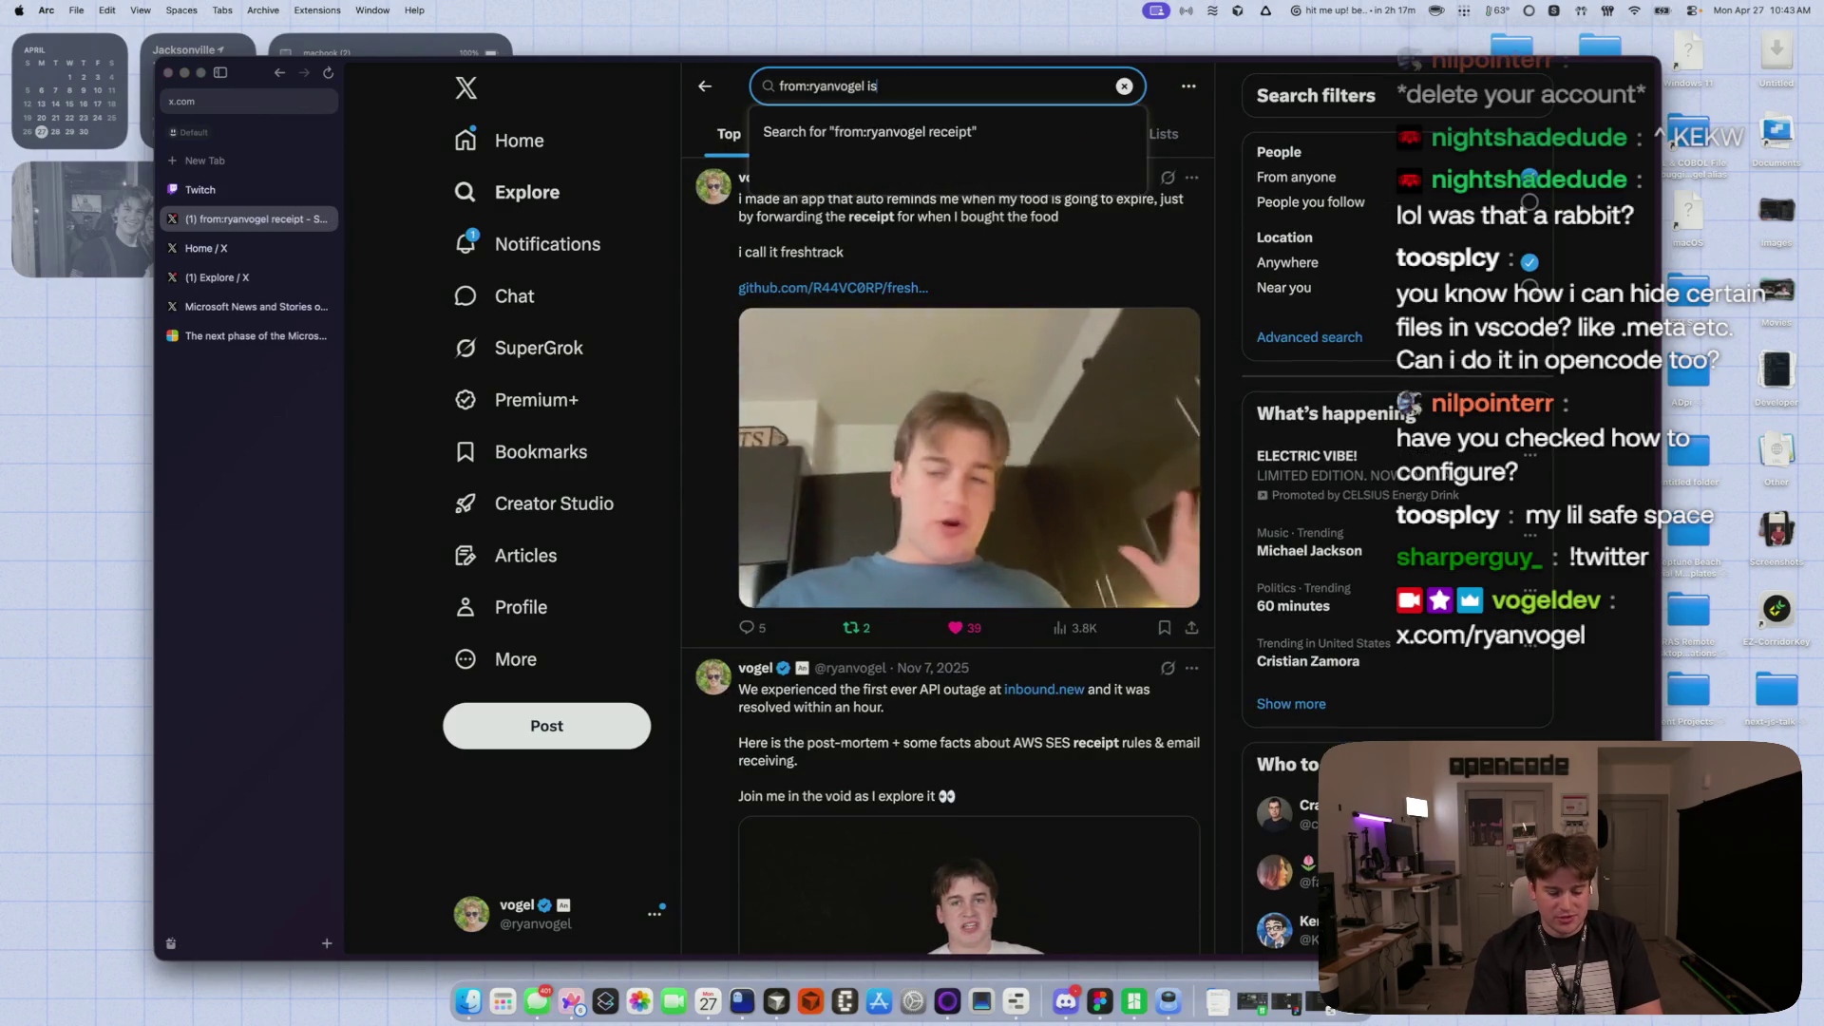
type("sue")
key("Return")
left_click(706, 88)
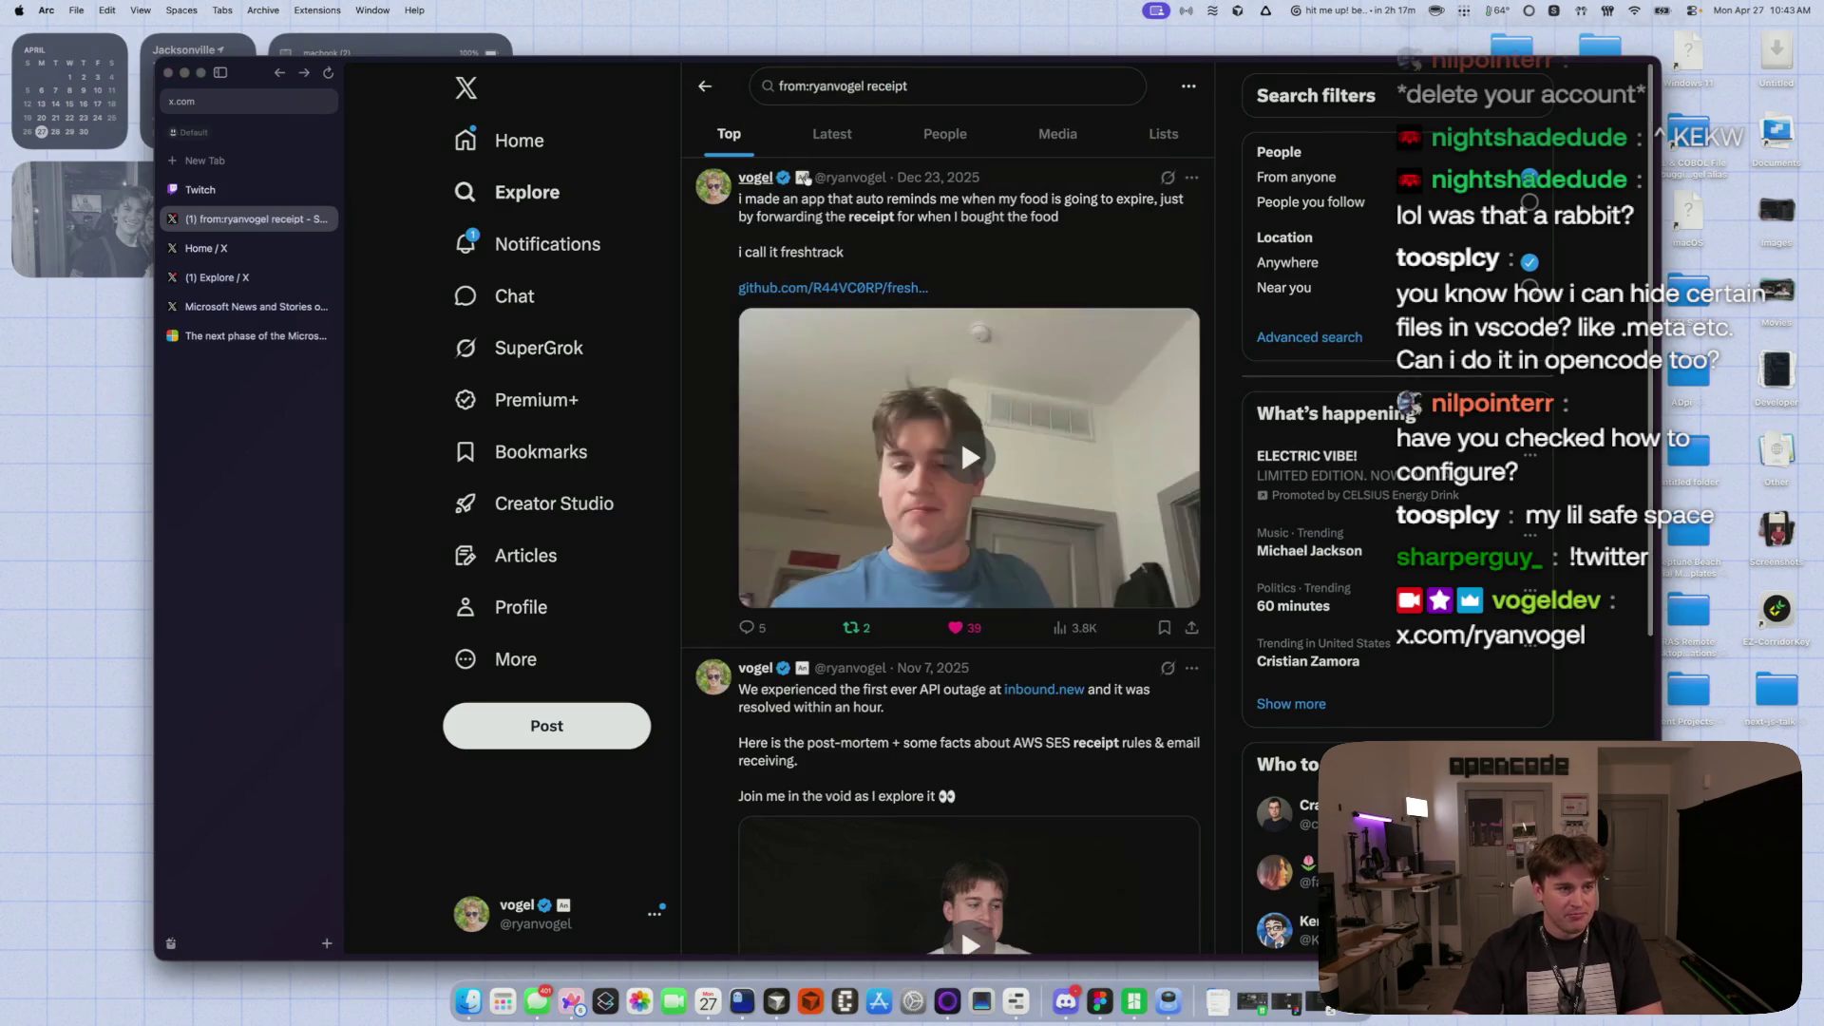
- Search all of the creator's posts by handle alone and filter to Media
left_click(940, 86)
key("BackSpace")
key("BackSpace")
key("BackSpace")
type("yanvogel")
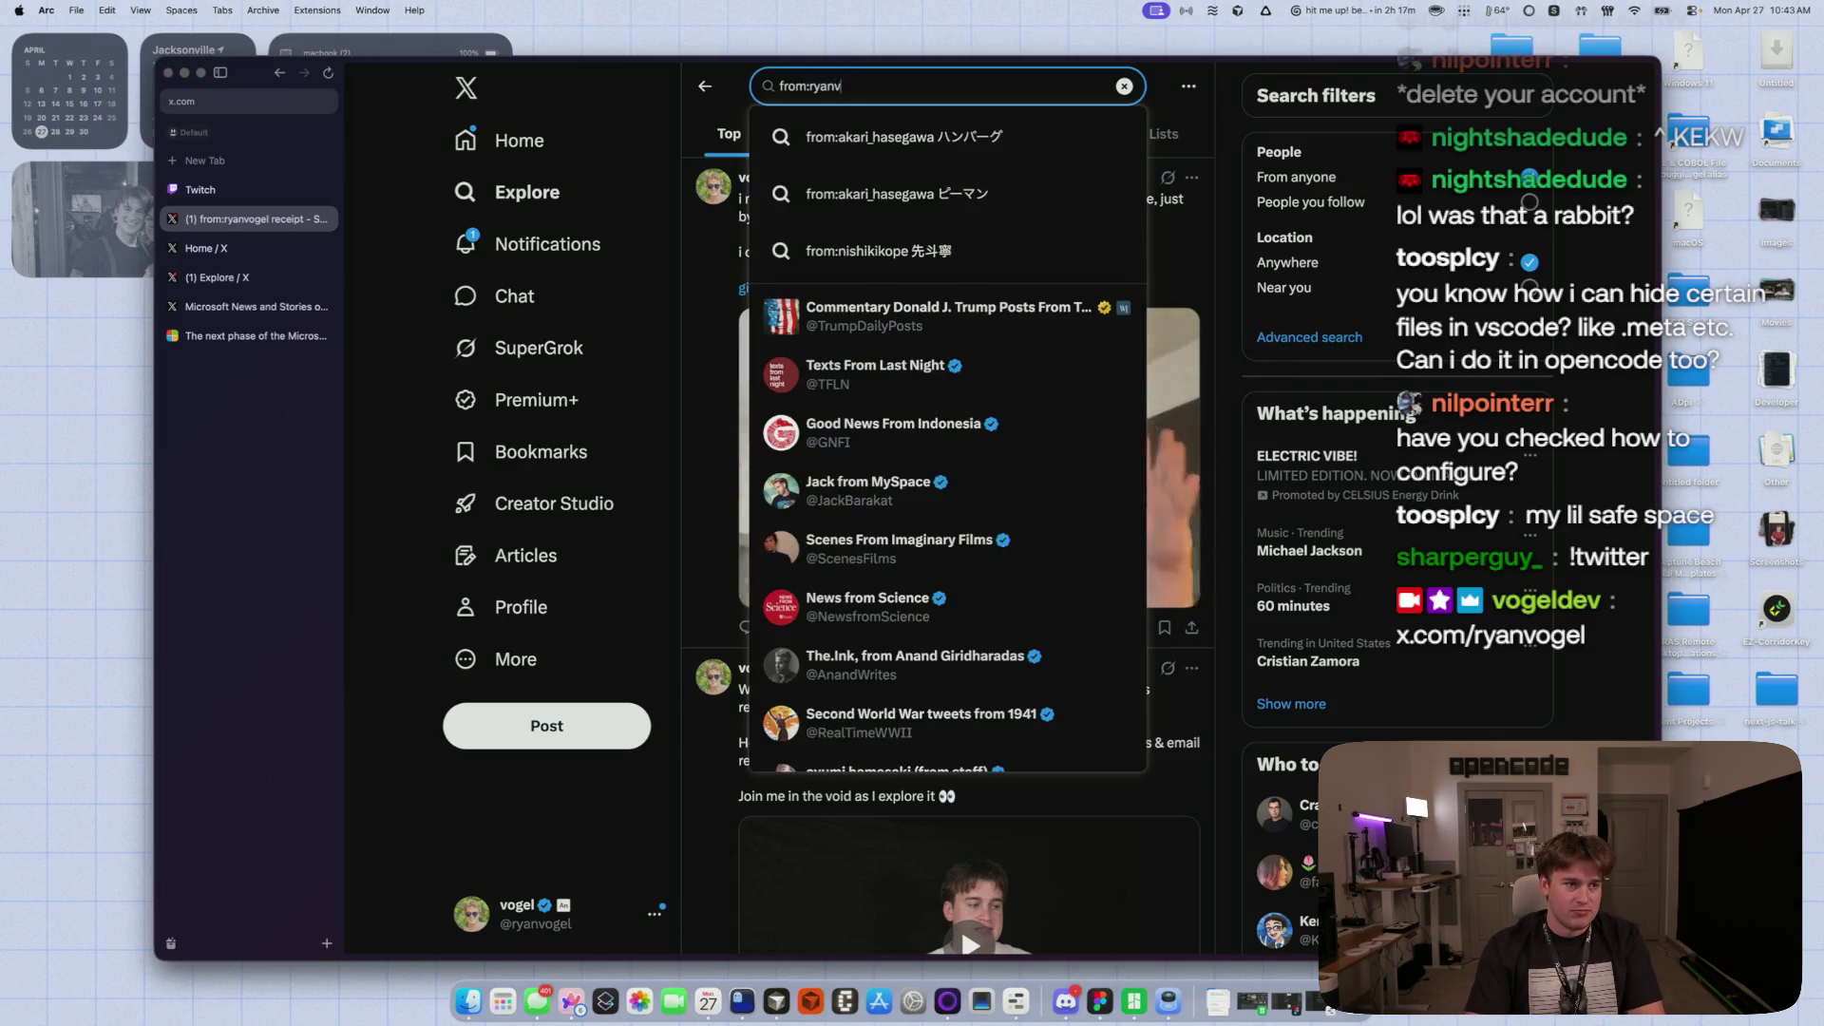
key("Return")
left_click(1083, 138)
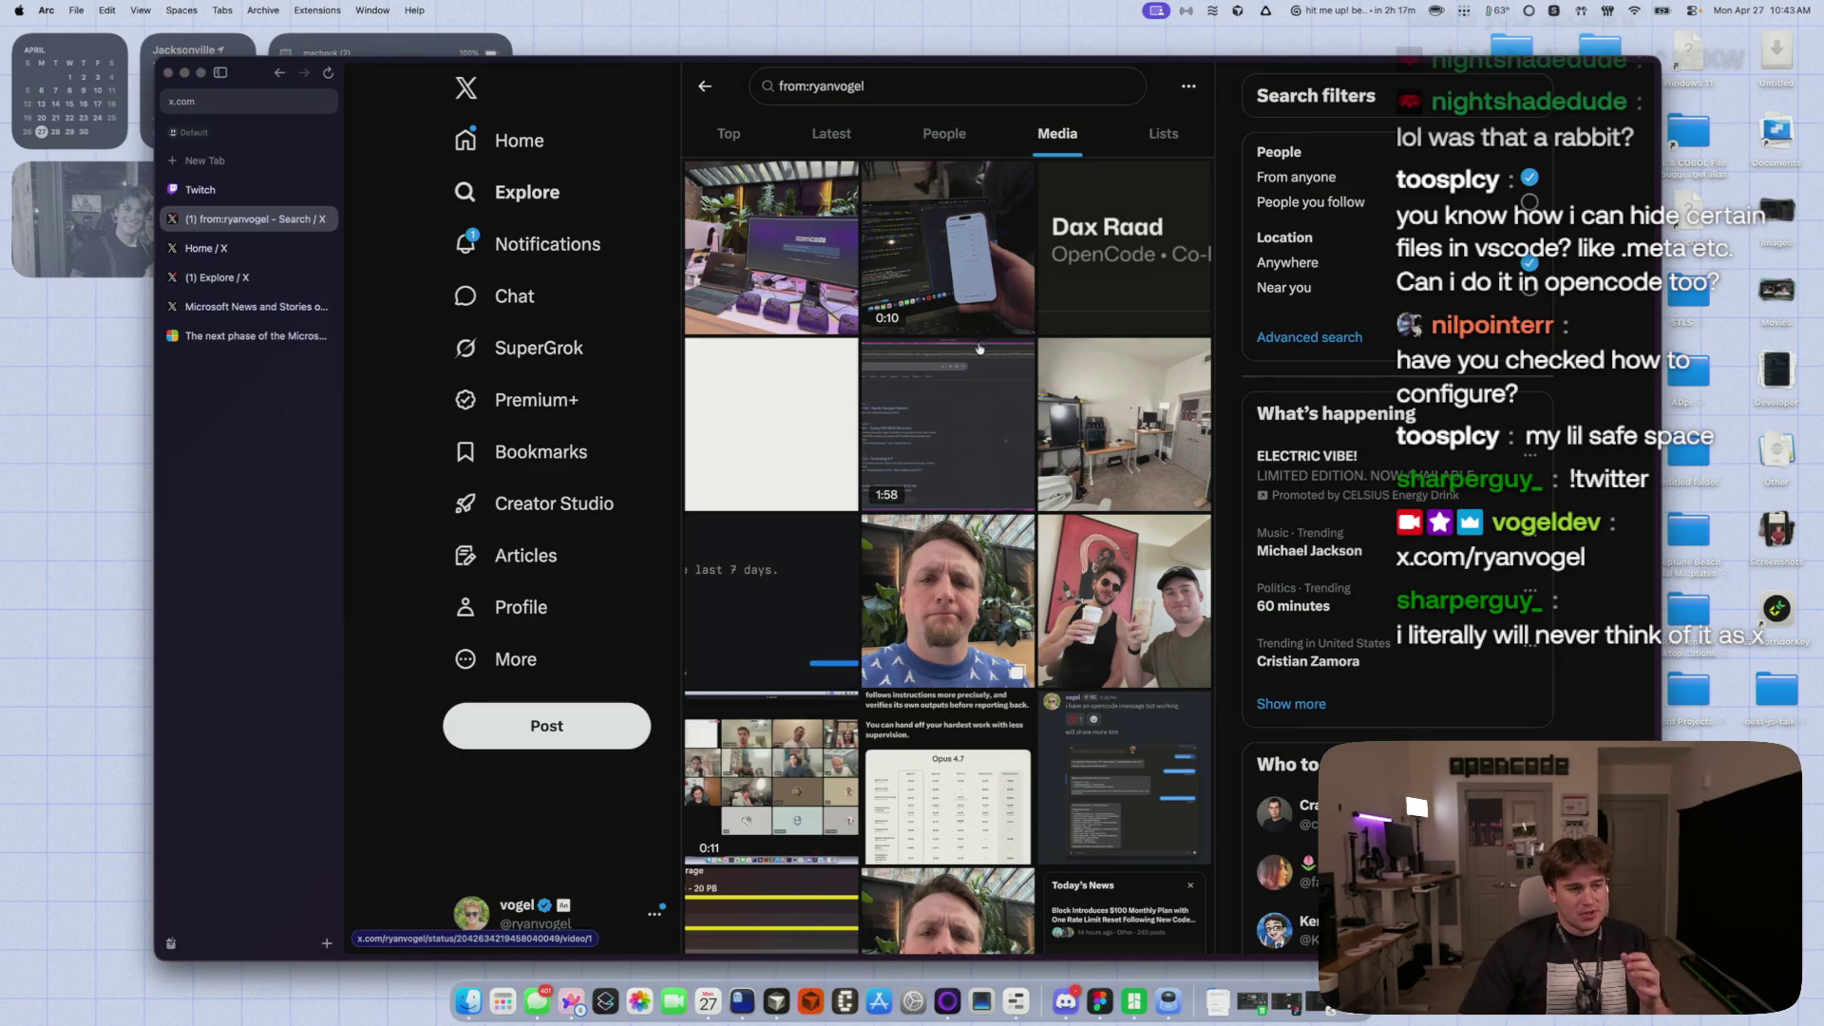
- Scroll down the Media grid and open the mugshot T-shirt photo full size
scroll(980, 348, "down", 2)
scroll(957, 411, "down", 2)
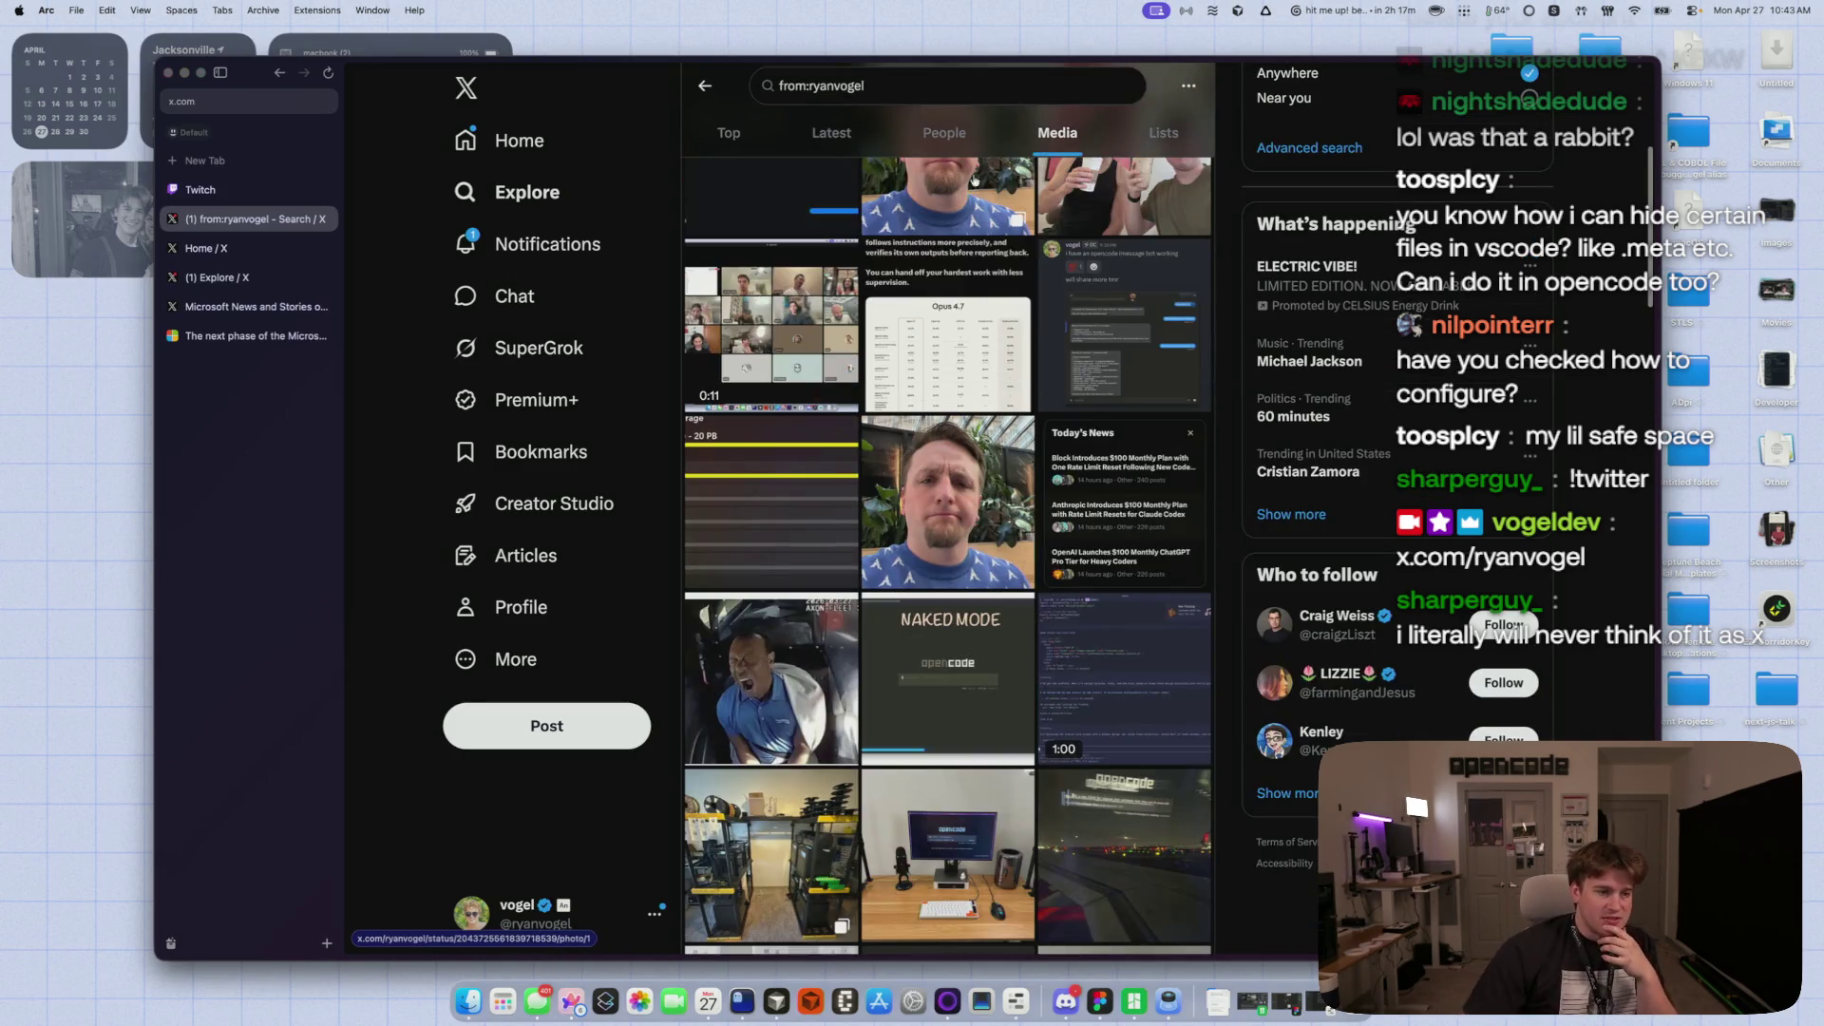
scroll(974, 443, "down", 5)
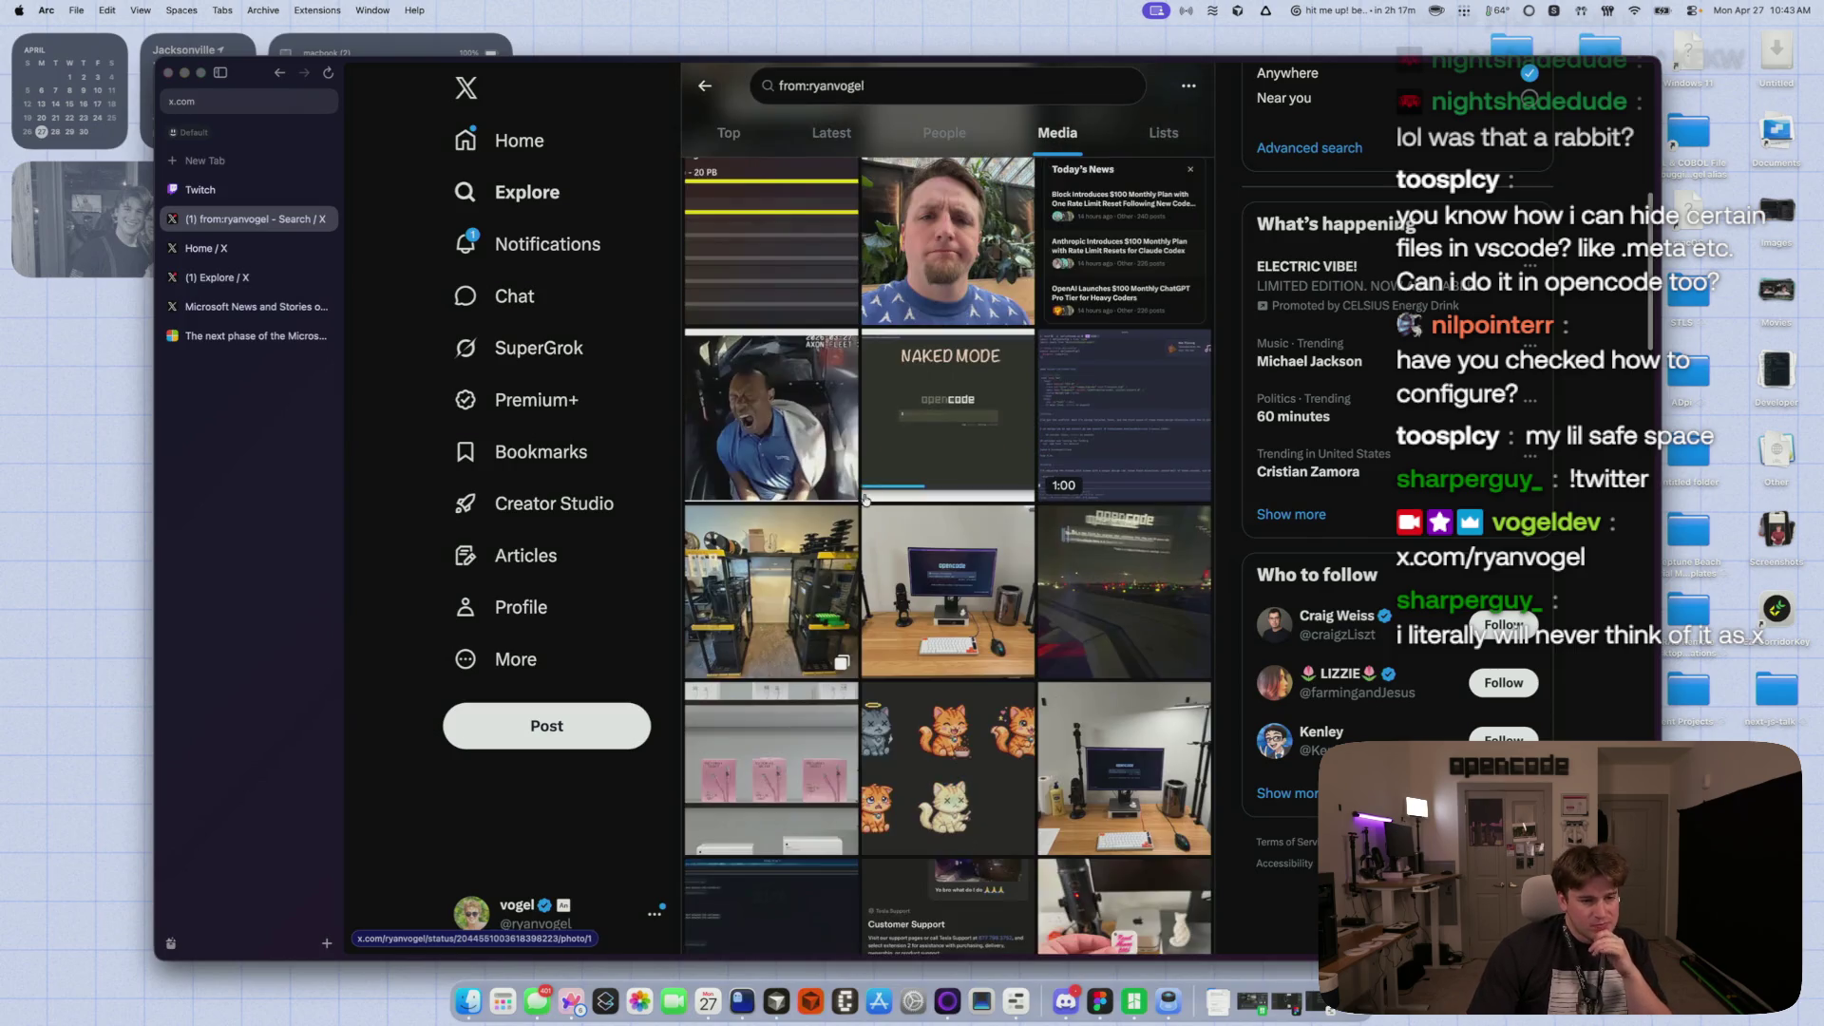
scroll(851, 494, "down", 4)
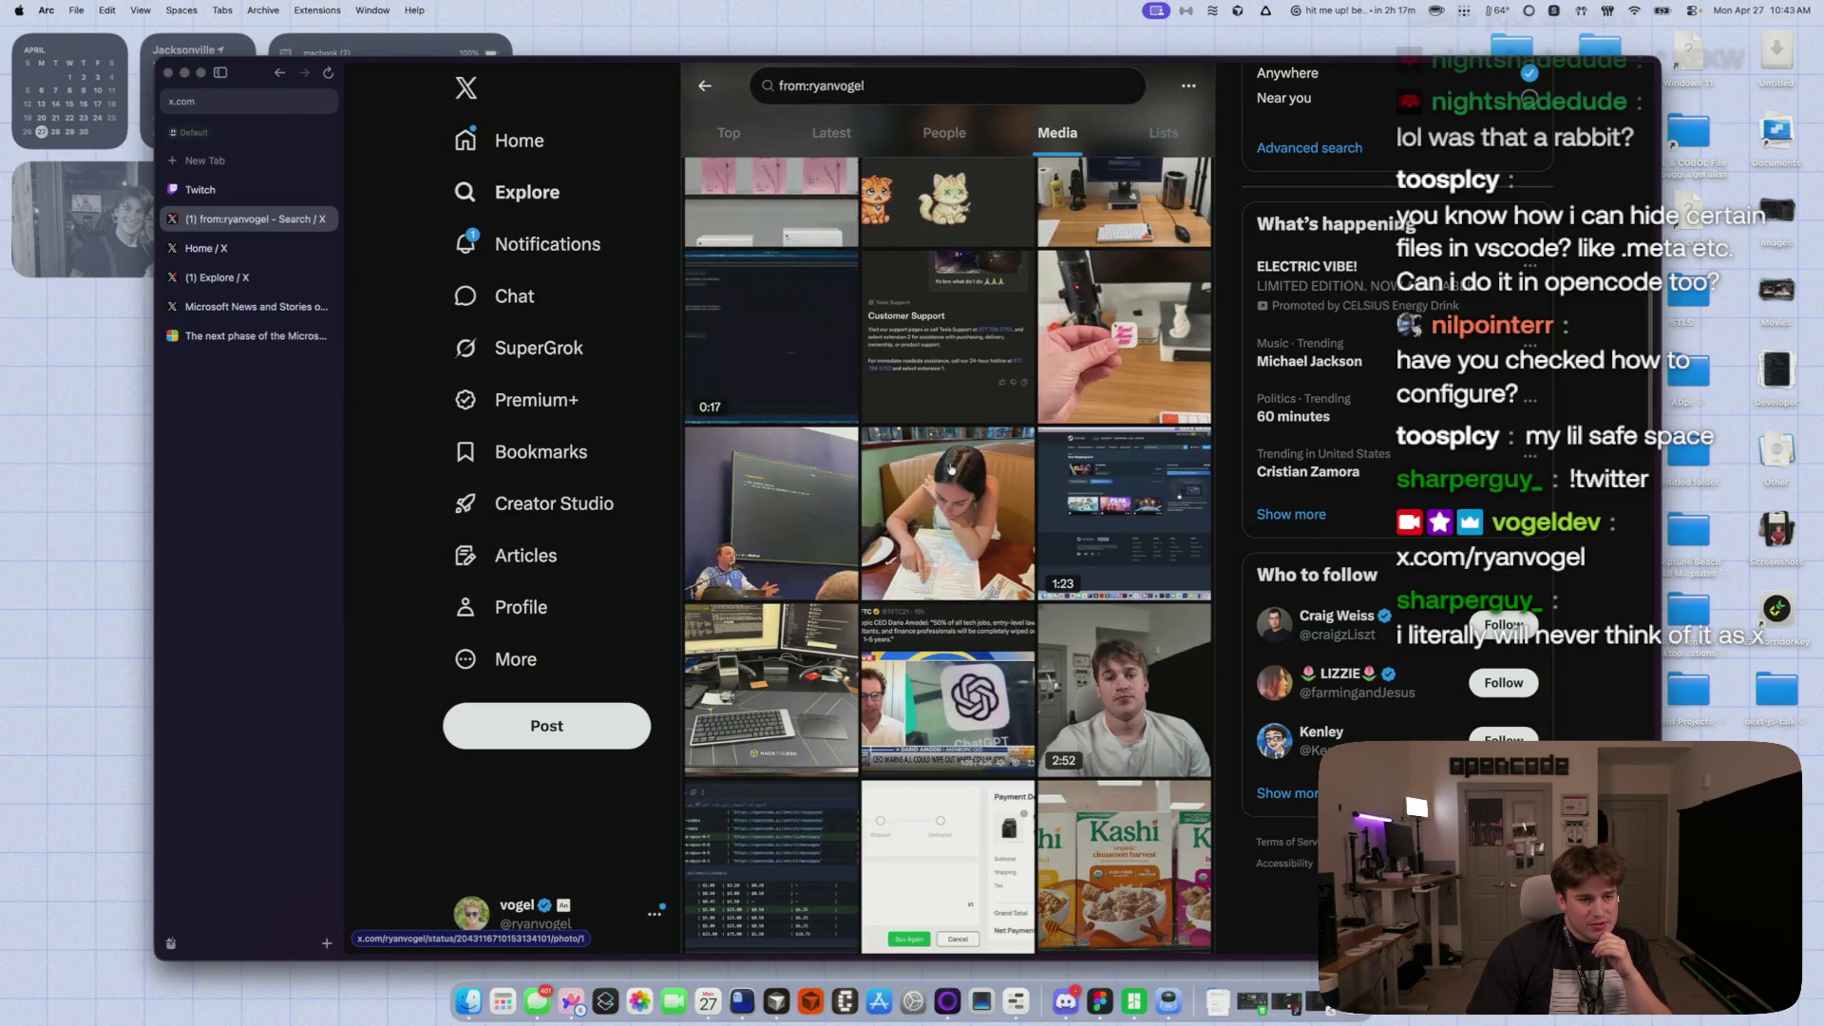
scroll(958, 466, "down", 3)
scroll(957, 466, "down", 15)
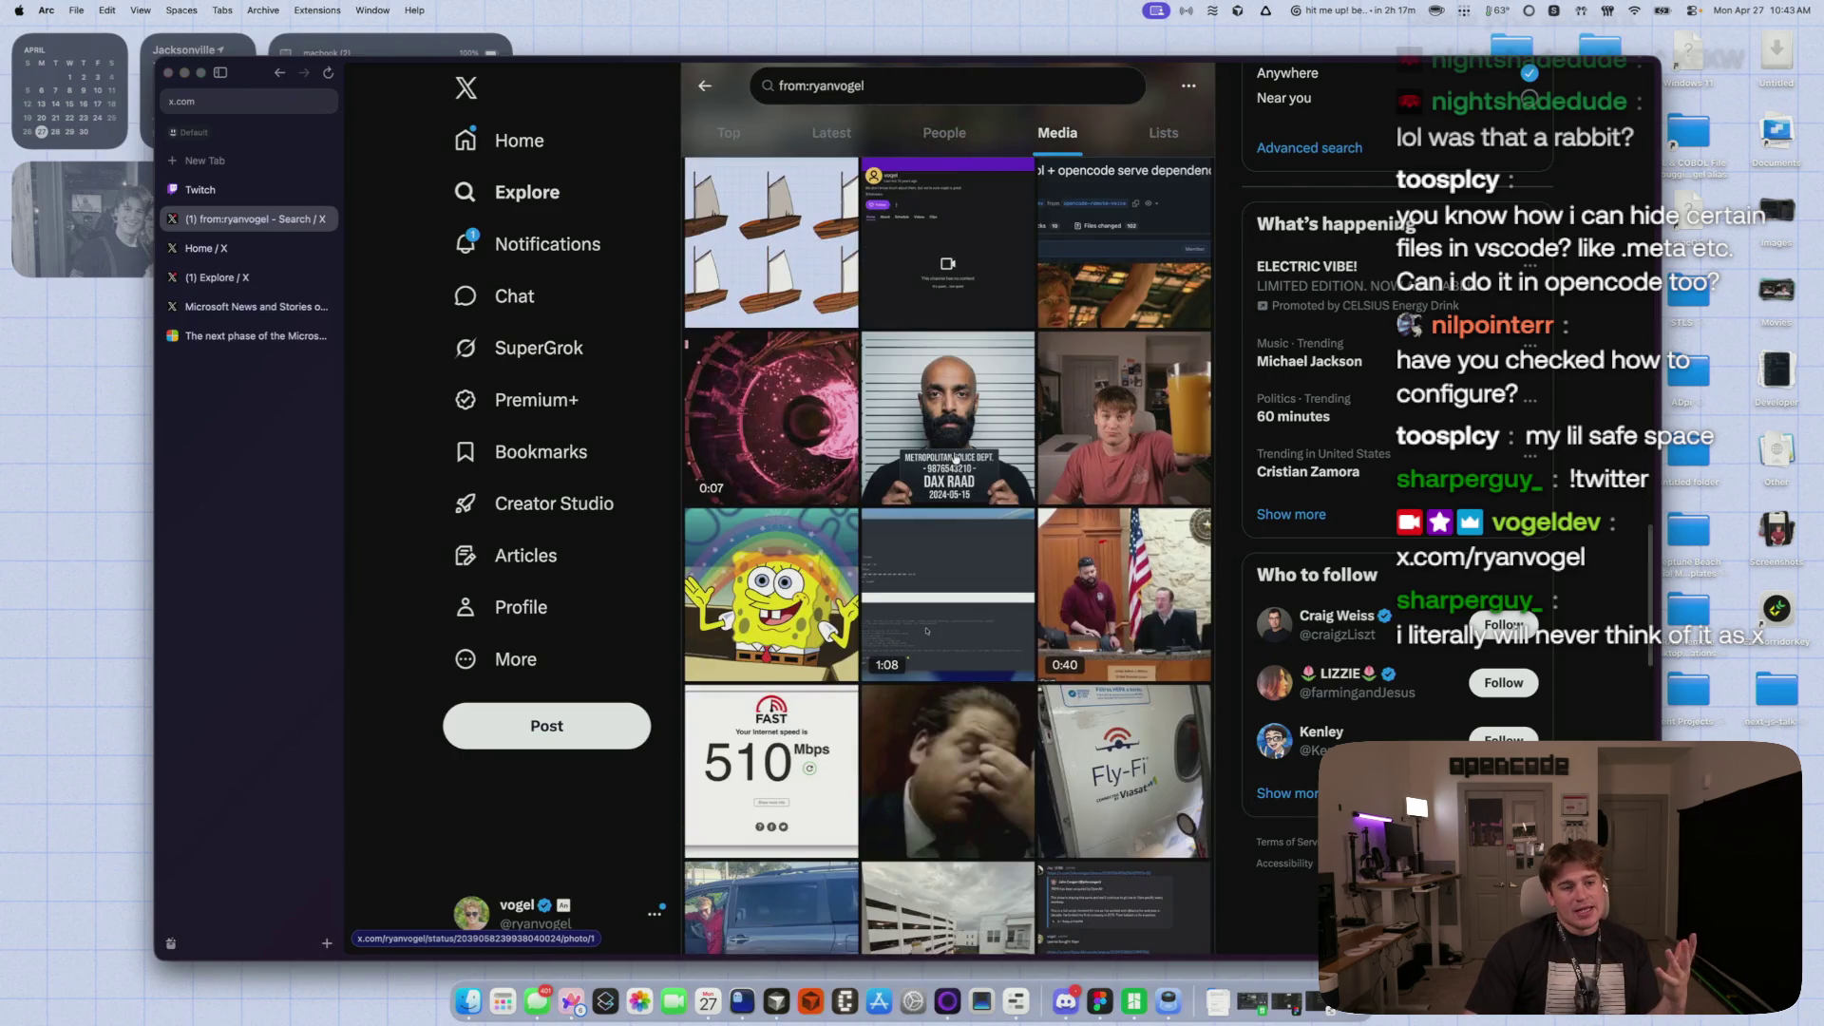
scroll(954, 458, "down", 15)
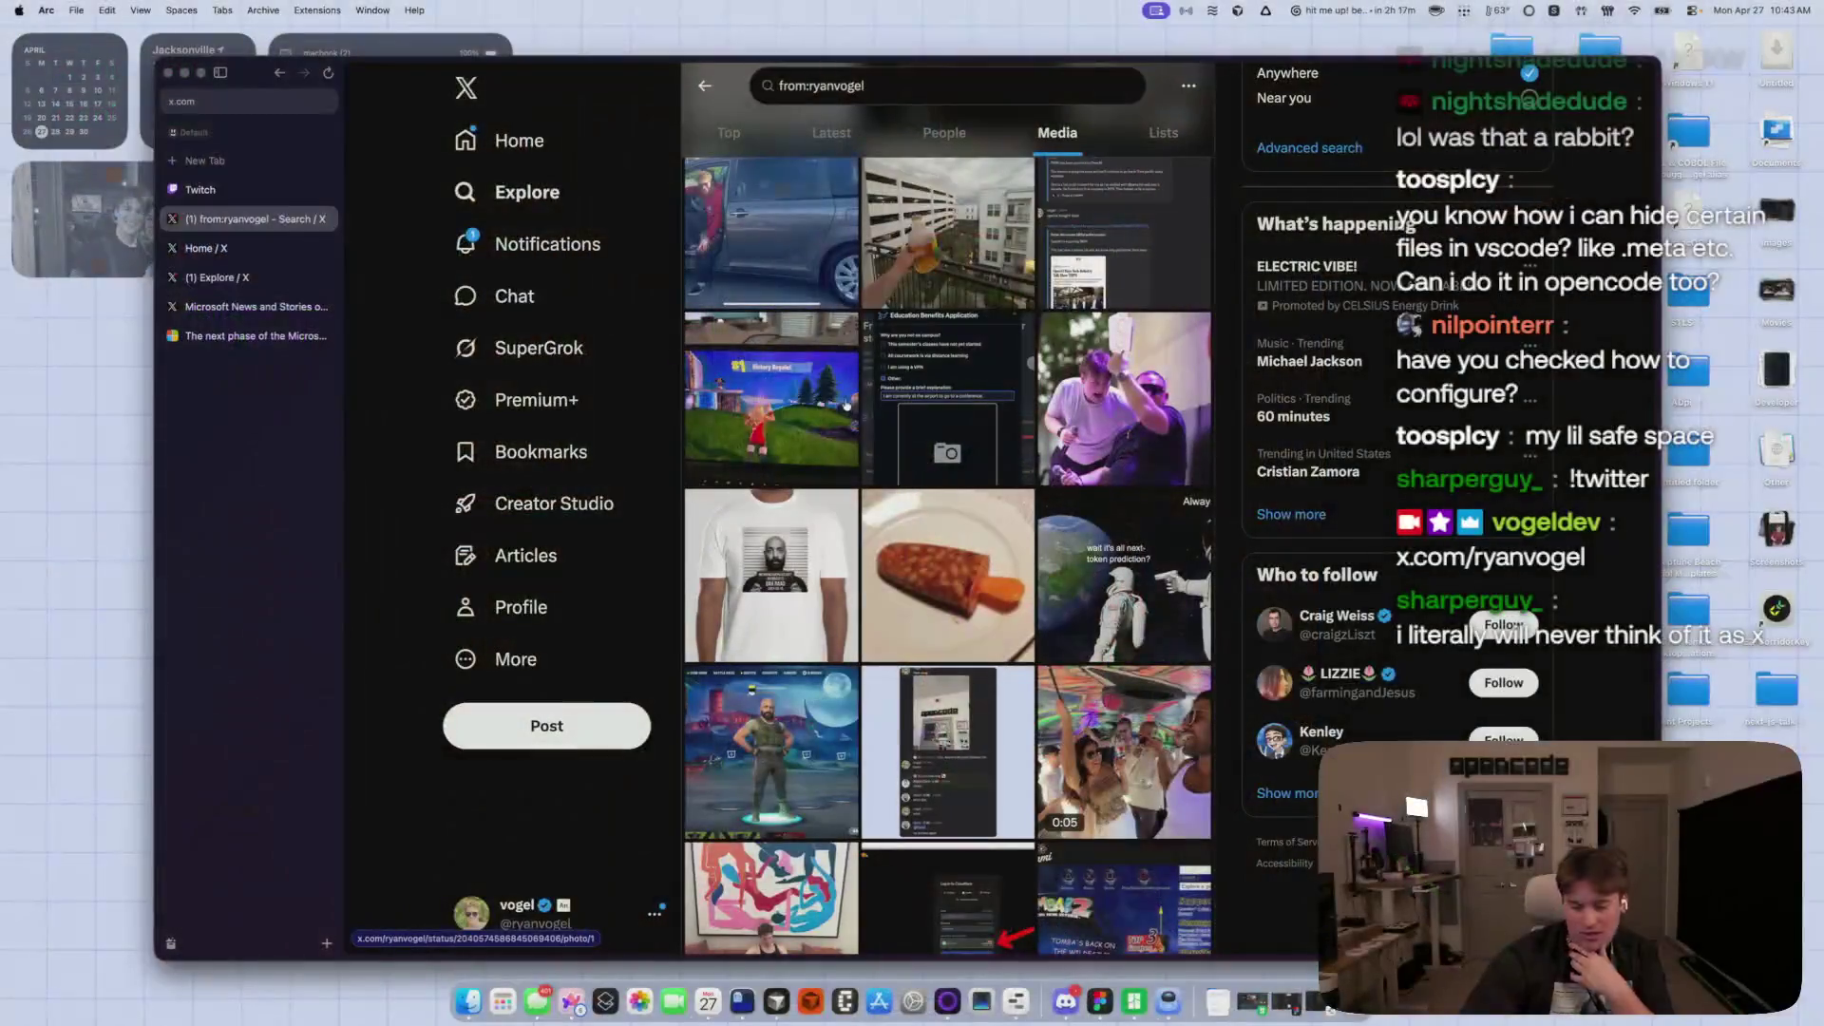
scroll(808, 543, "down", 5)
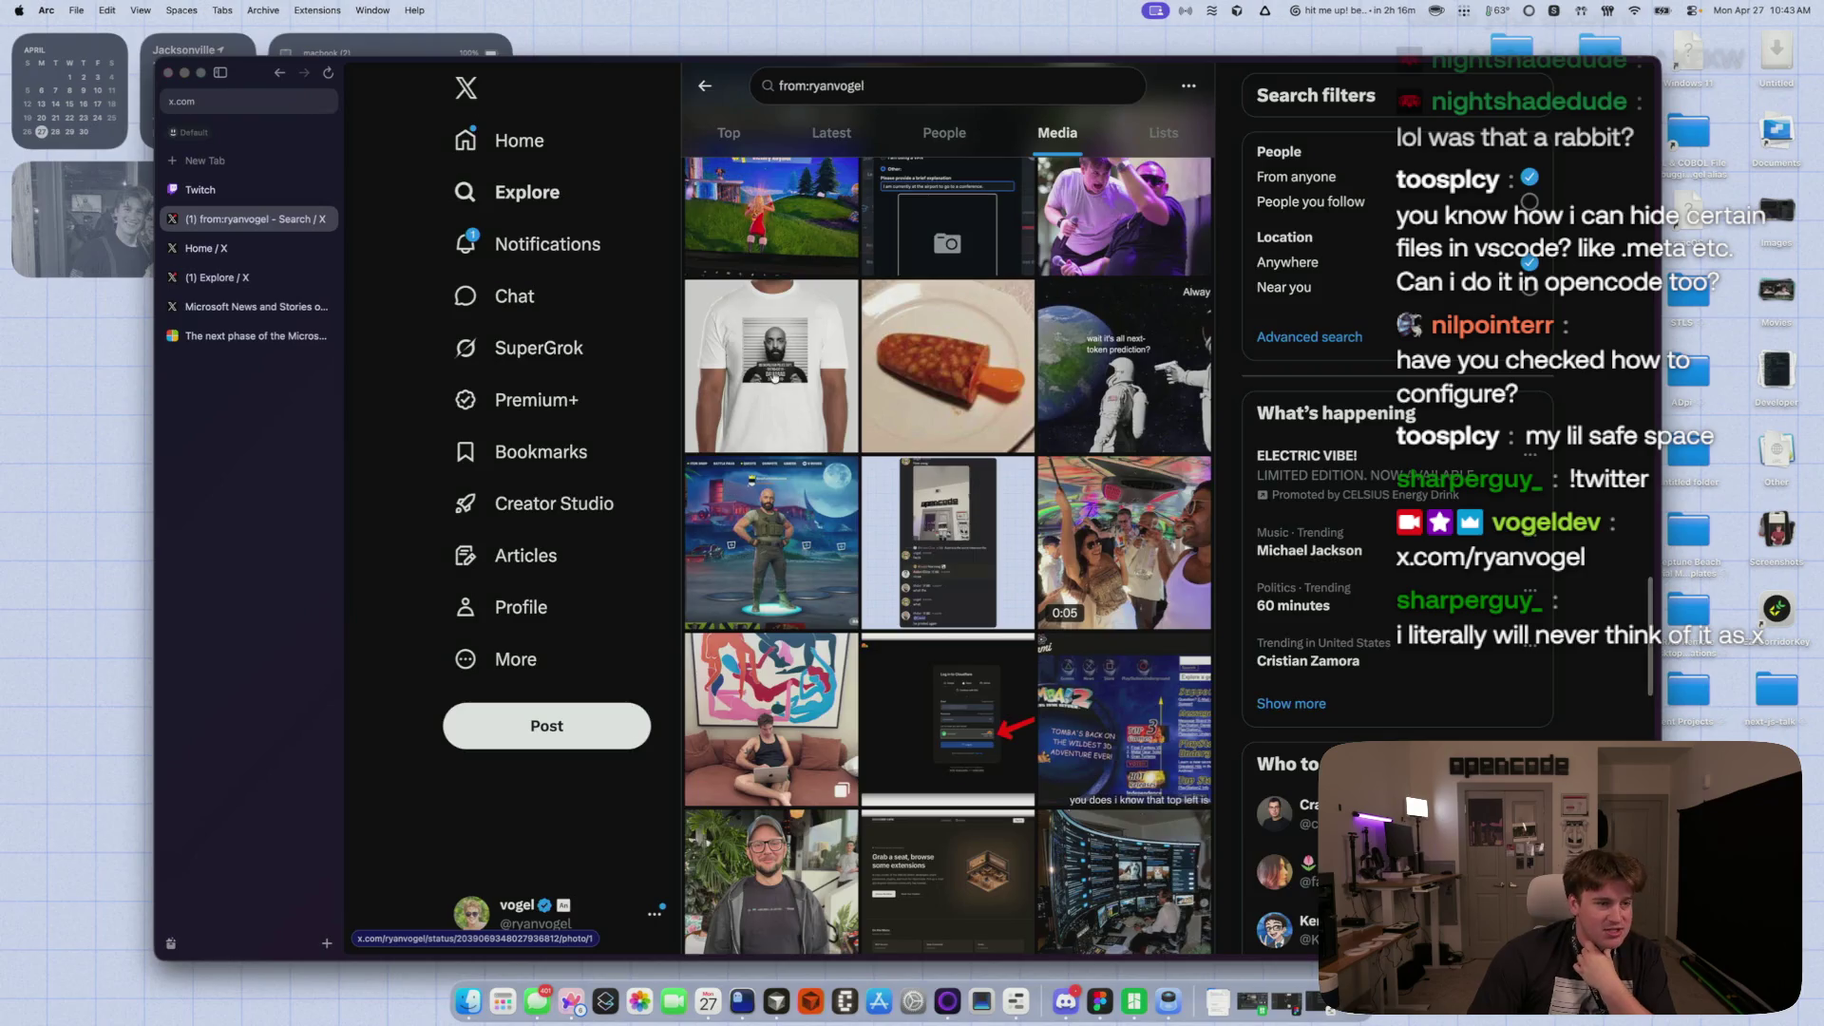
left_click(775, 377)
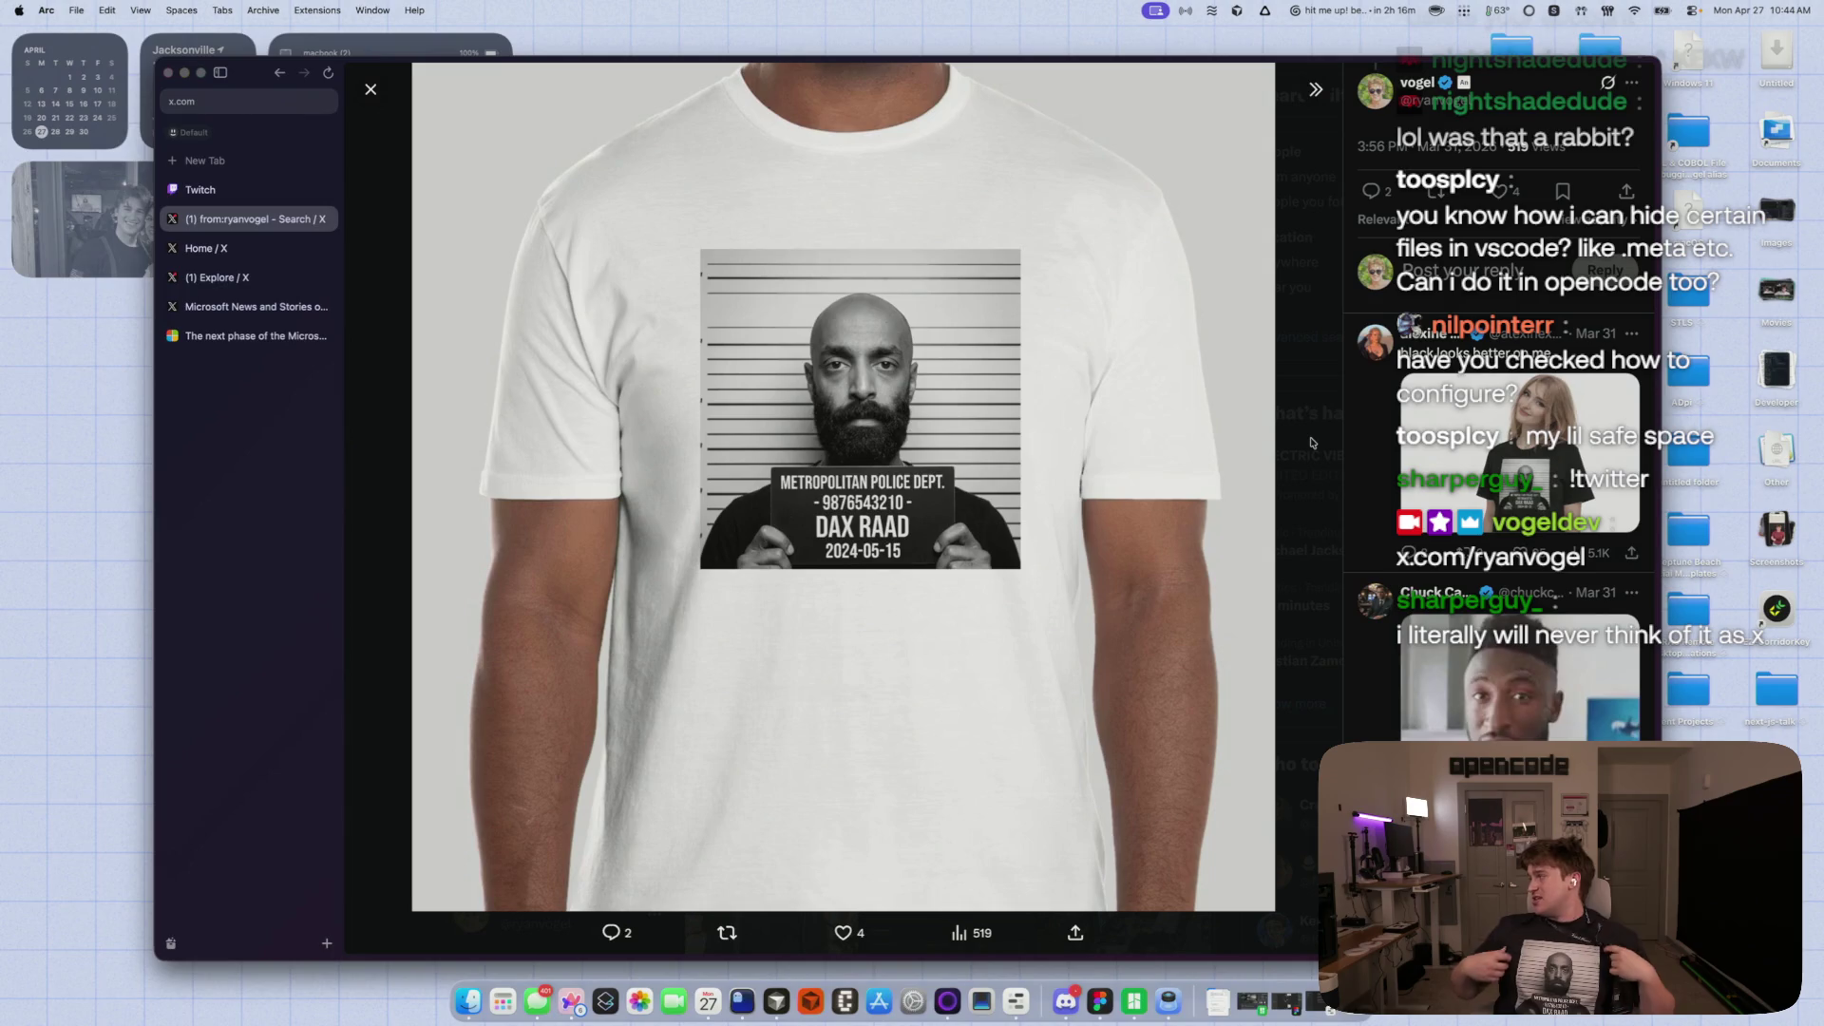
- View the reply post with the black shirt, then return to the T-shirt photo viewer
scroll(1312, 443, "up", 5)
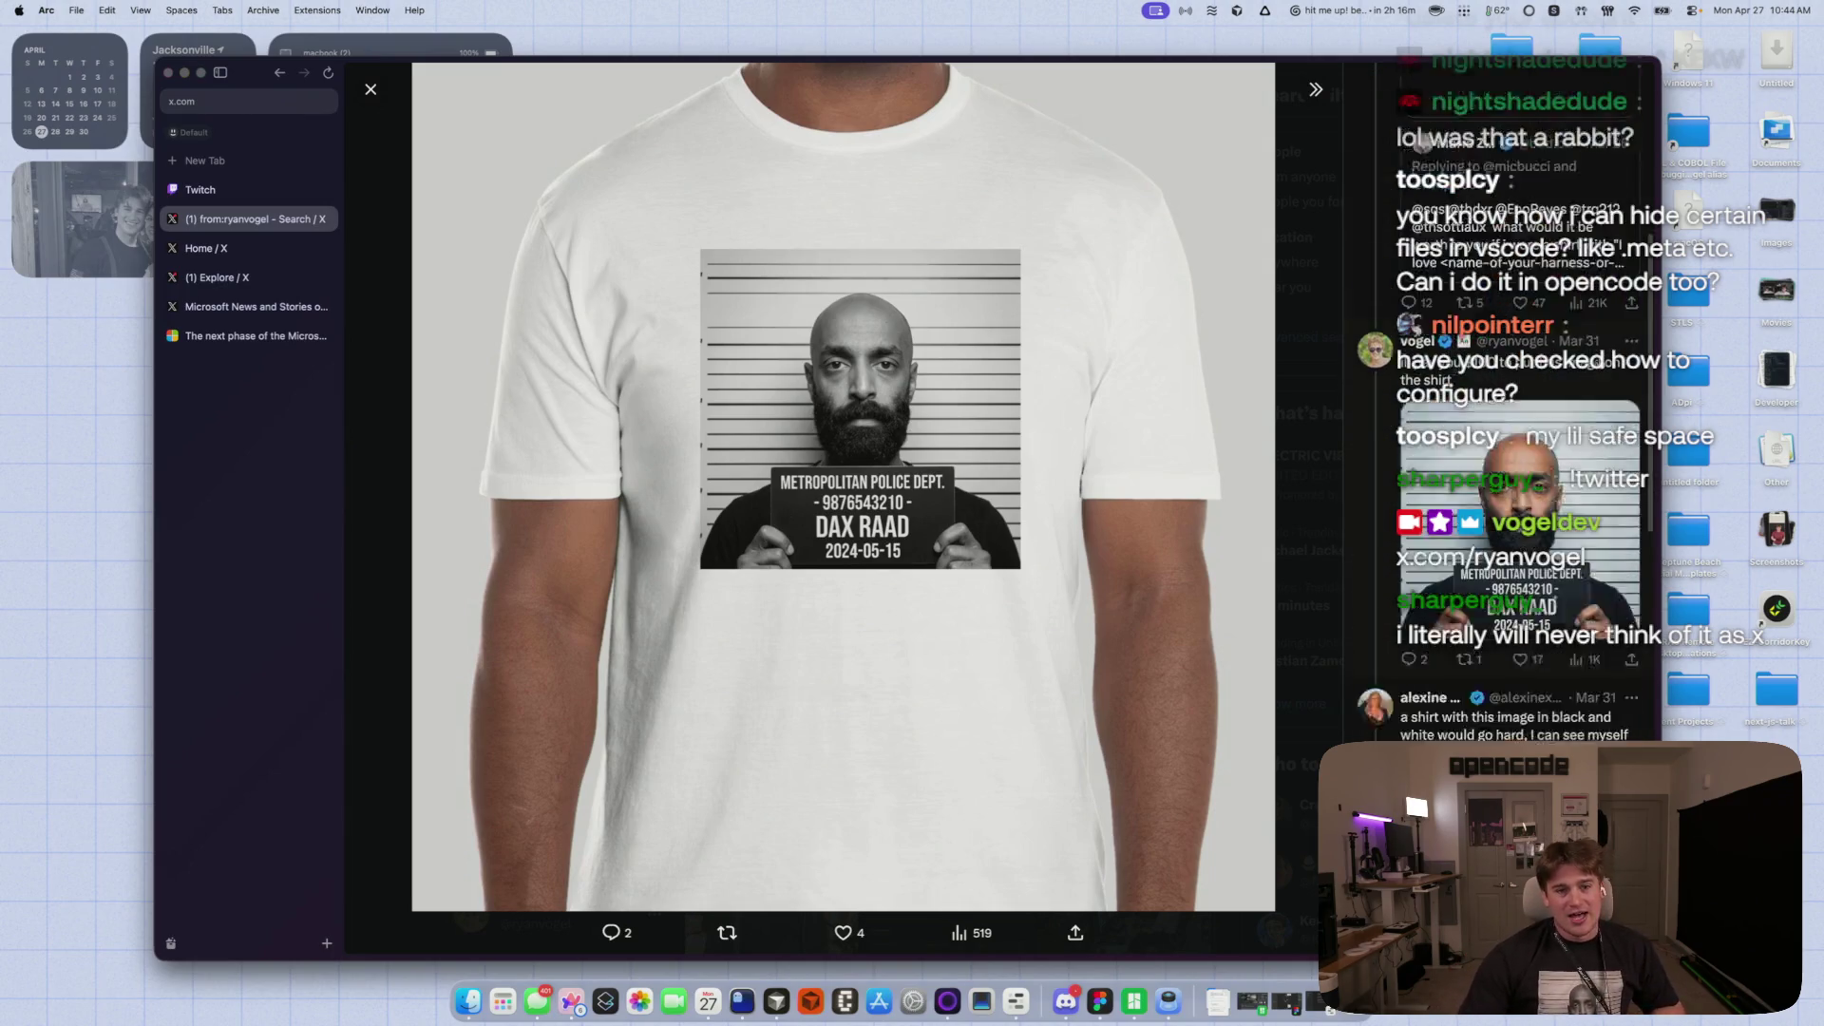
scroll(1520, 398, "up", 3)
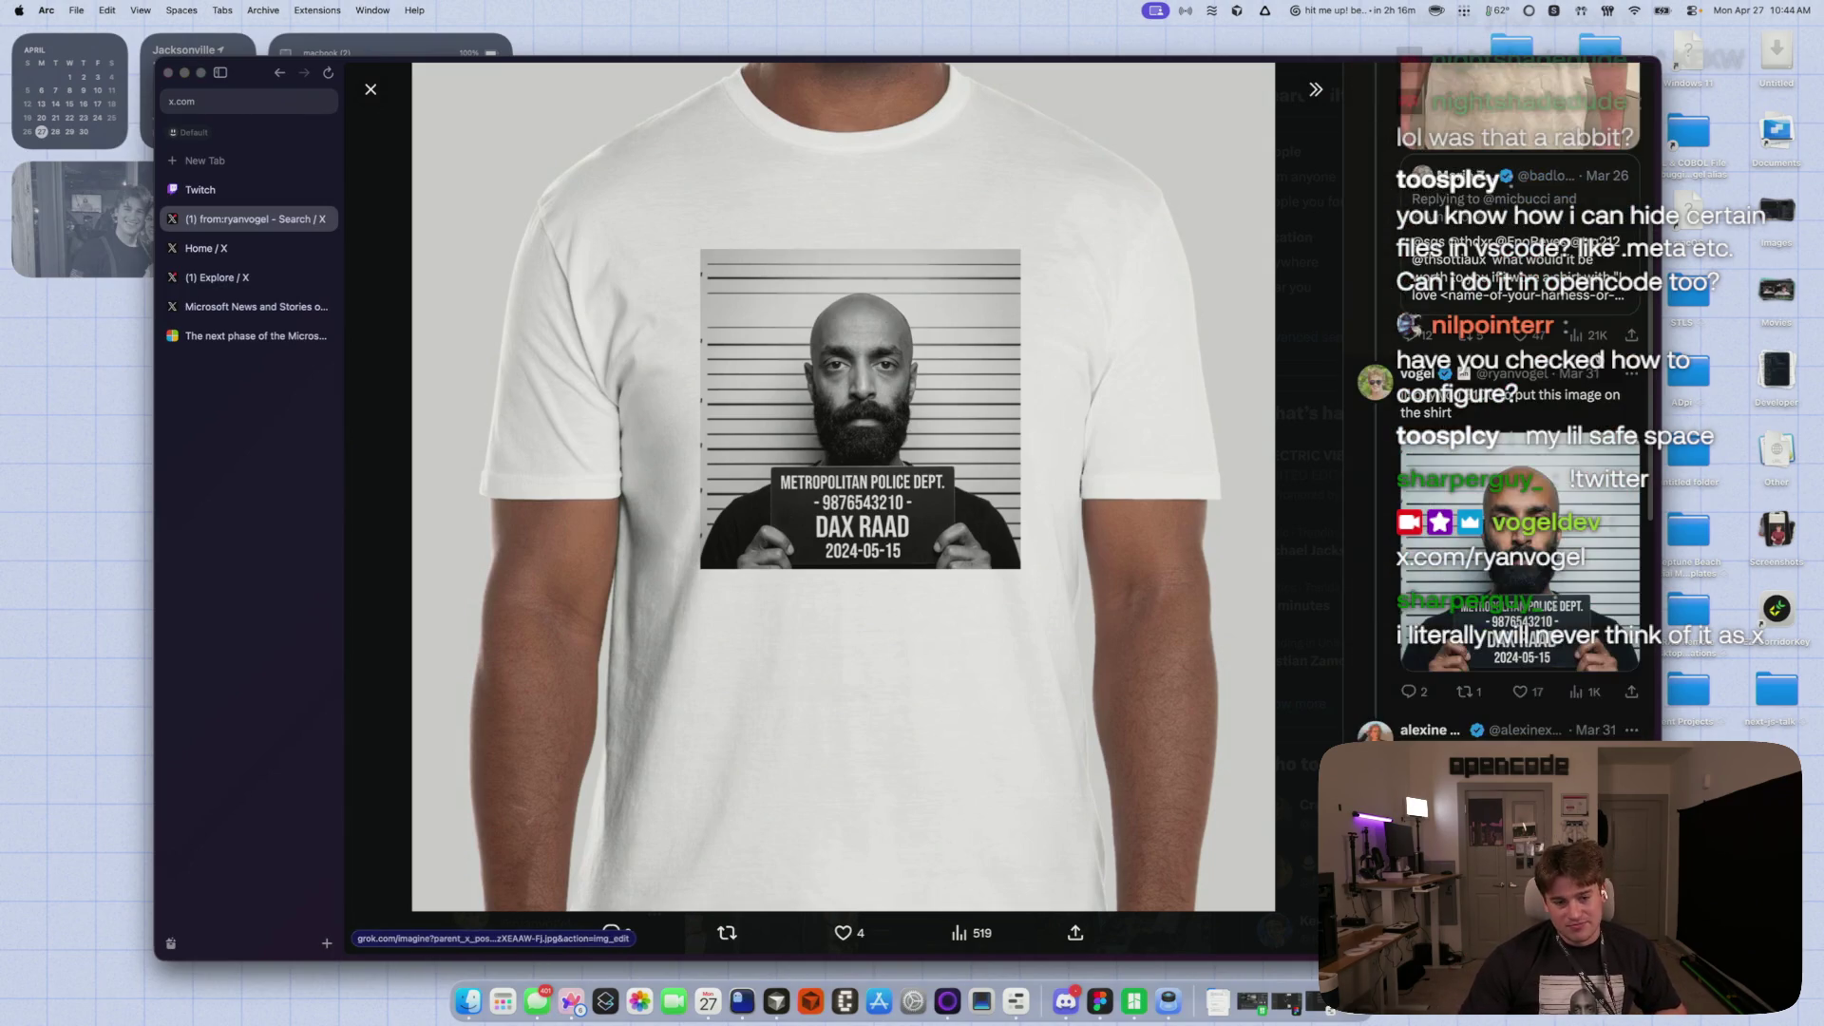
scroll(1520, 399, "up", 3)
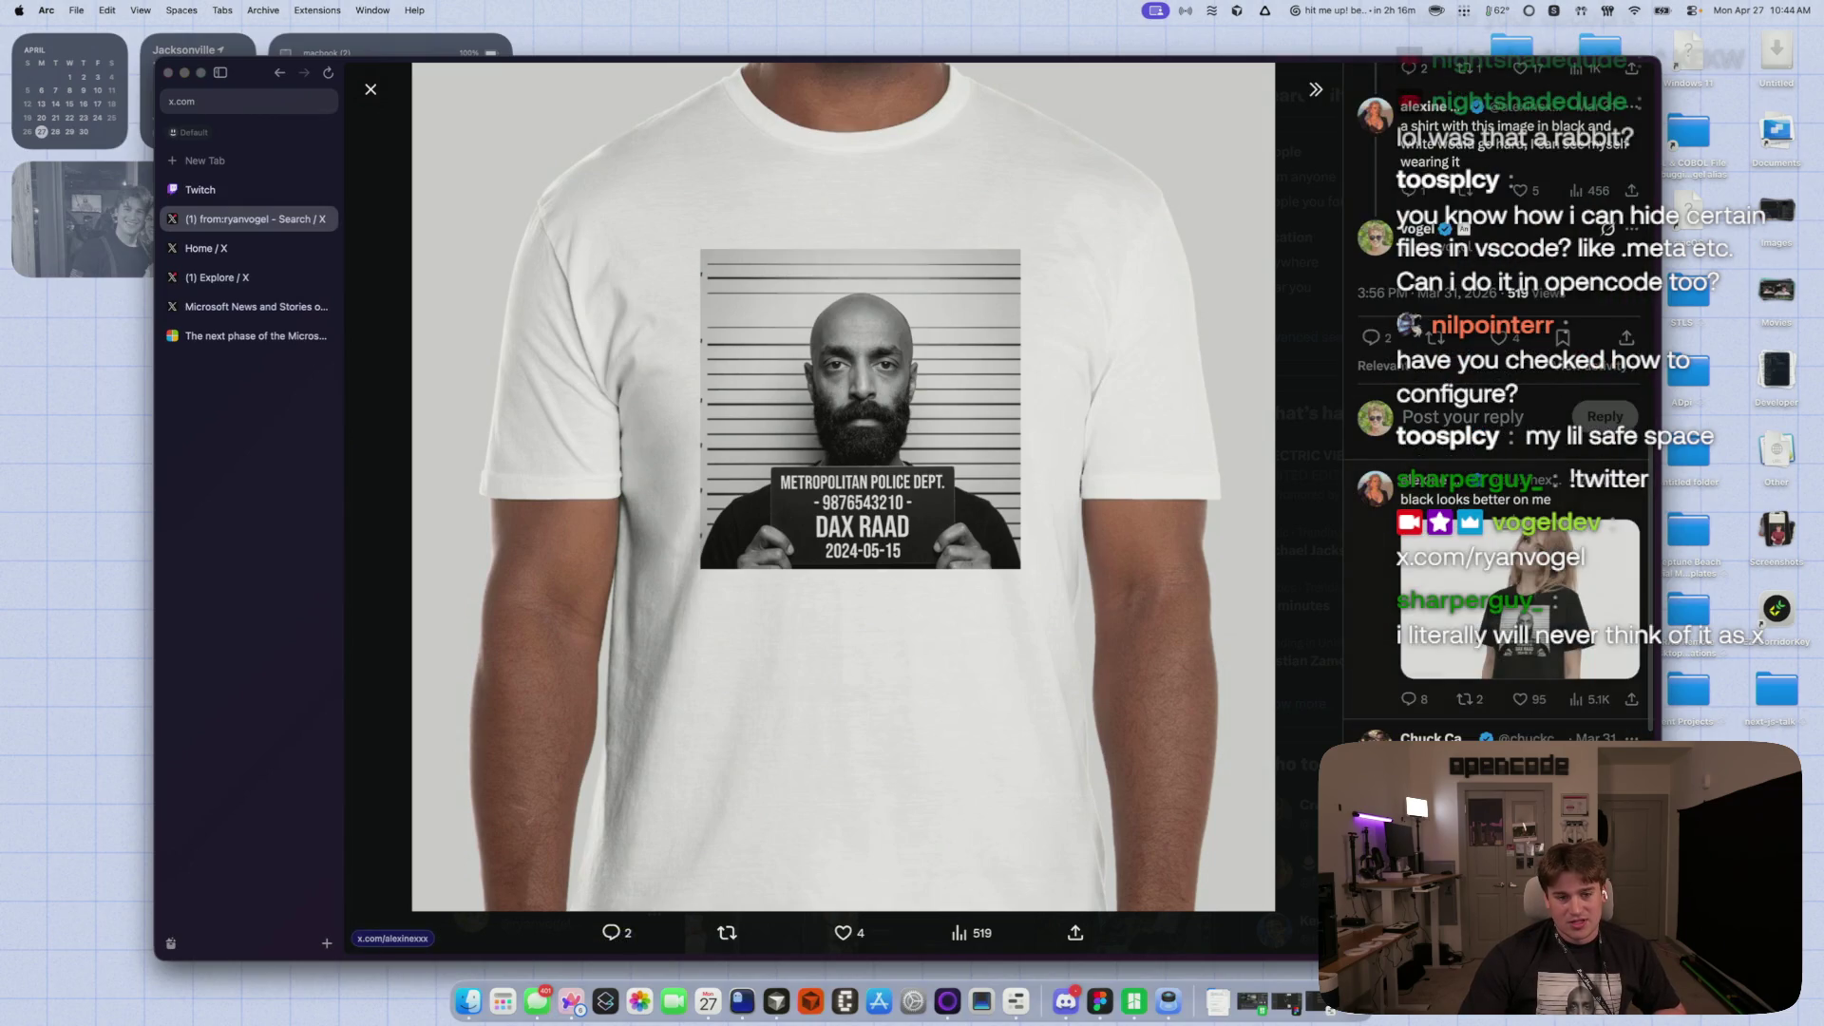
key("Escape")
scroll(783, 567, "down", 3)
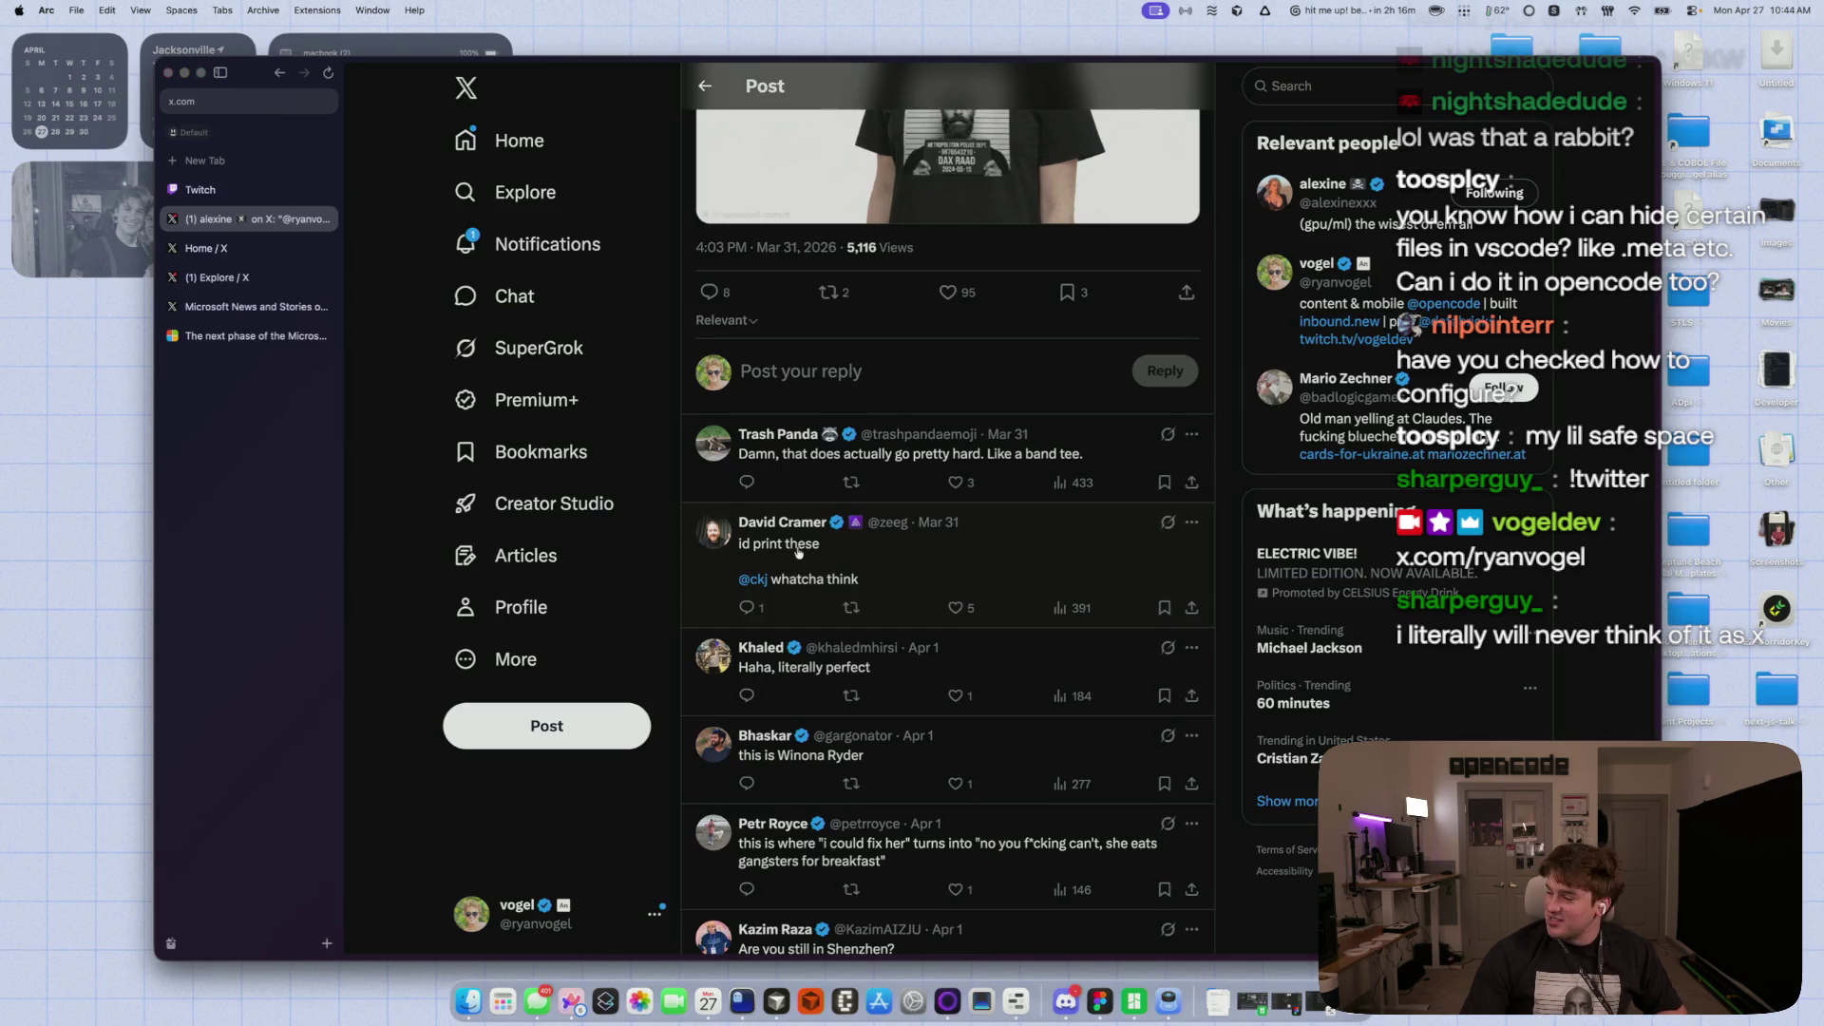
scroll(798, 554, "up", 5)
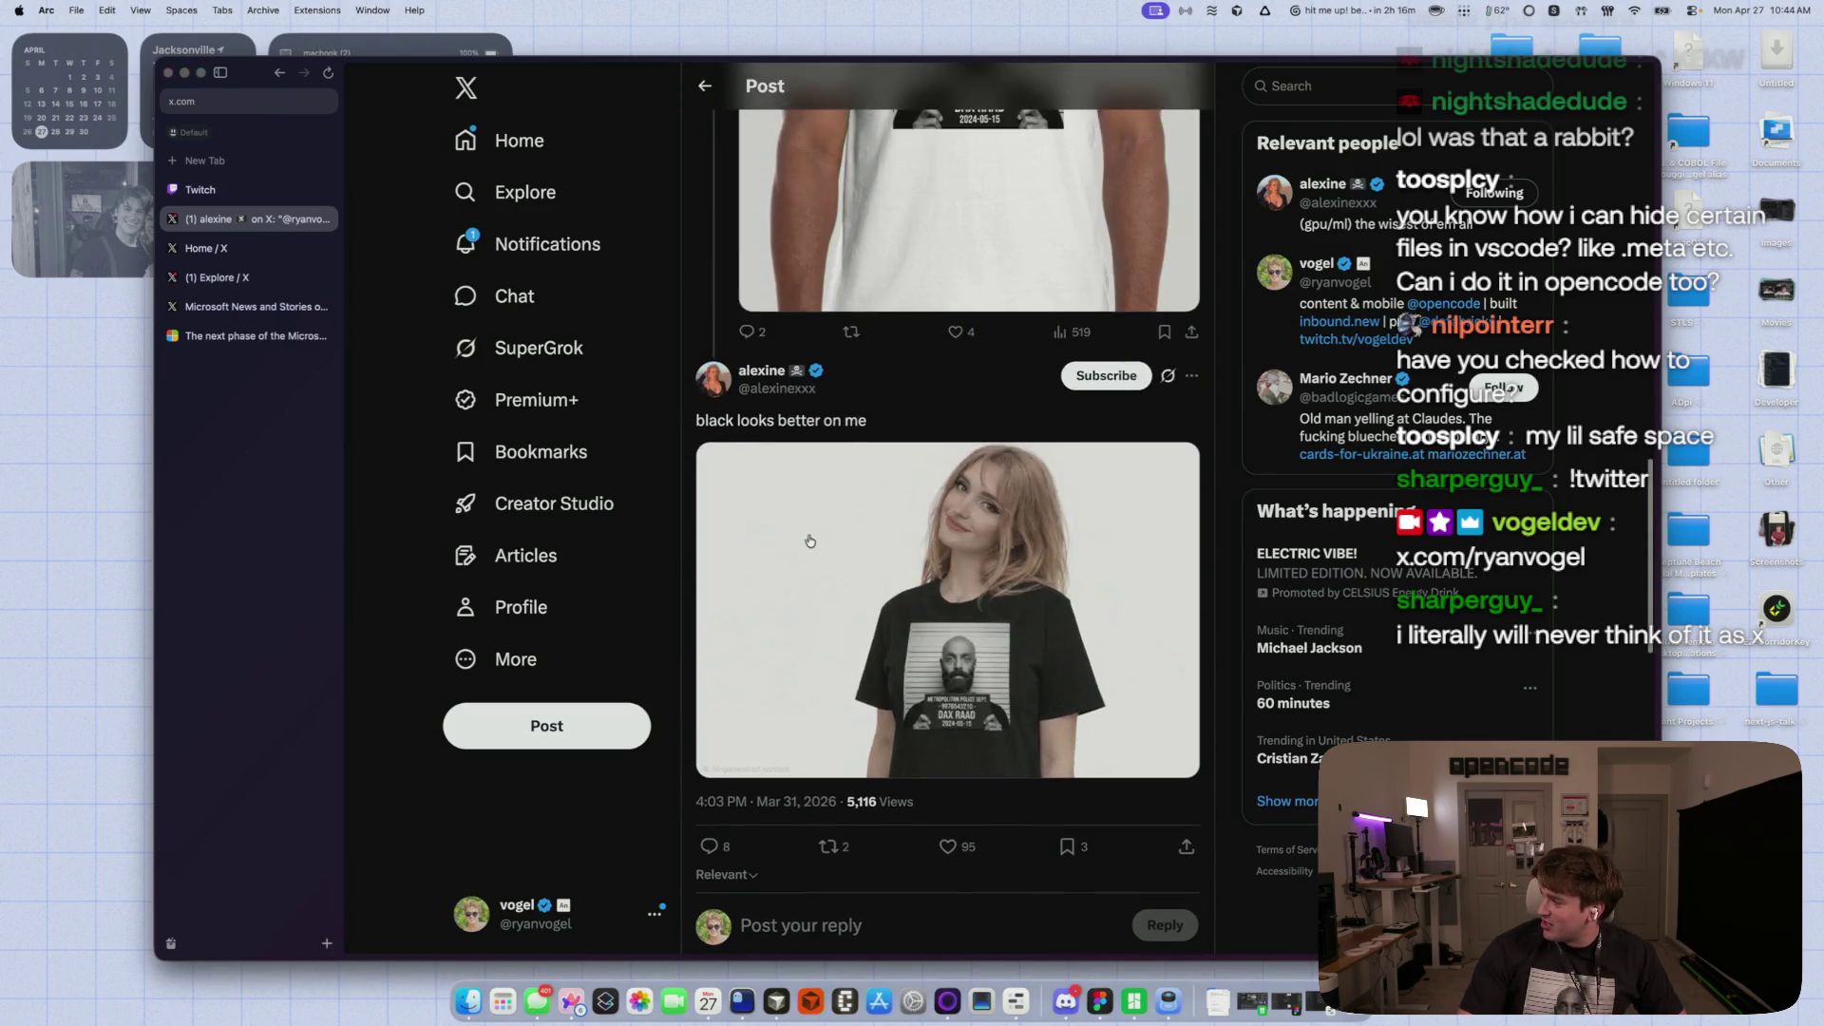
scroll(809, 539, "up", 1)
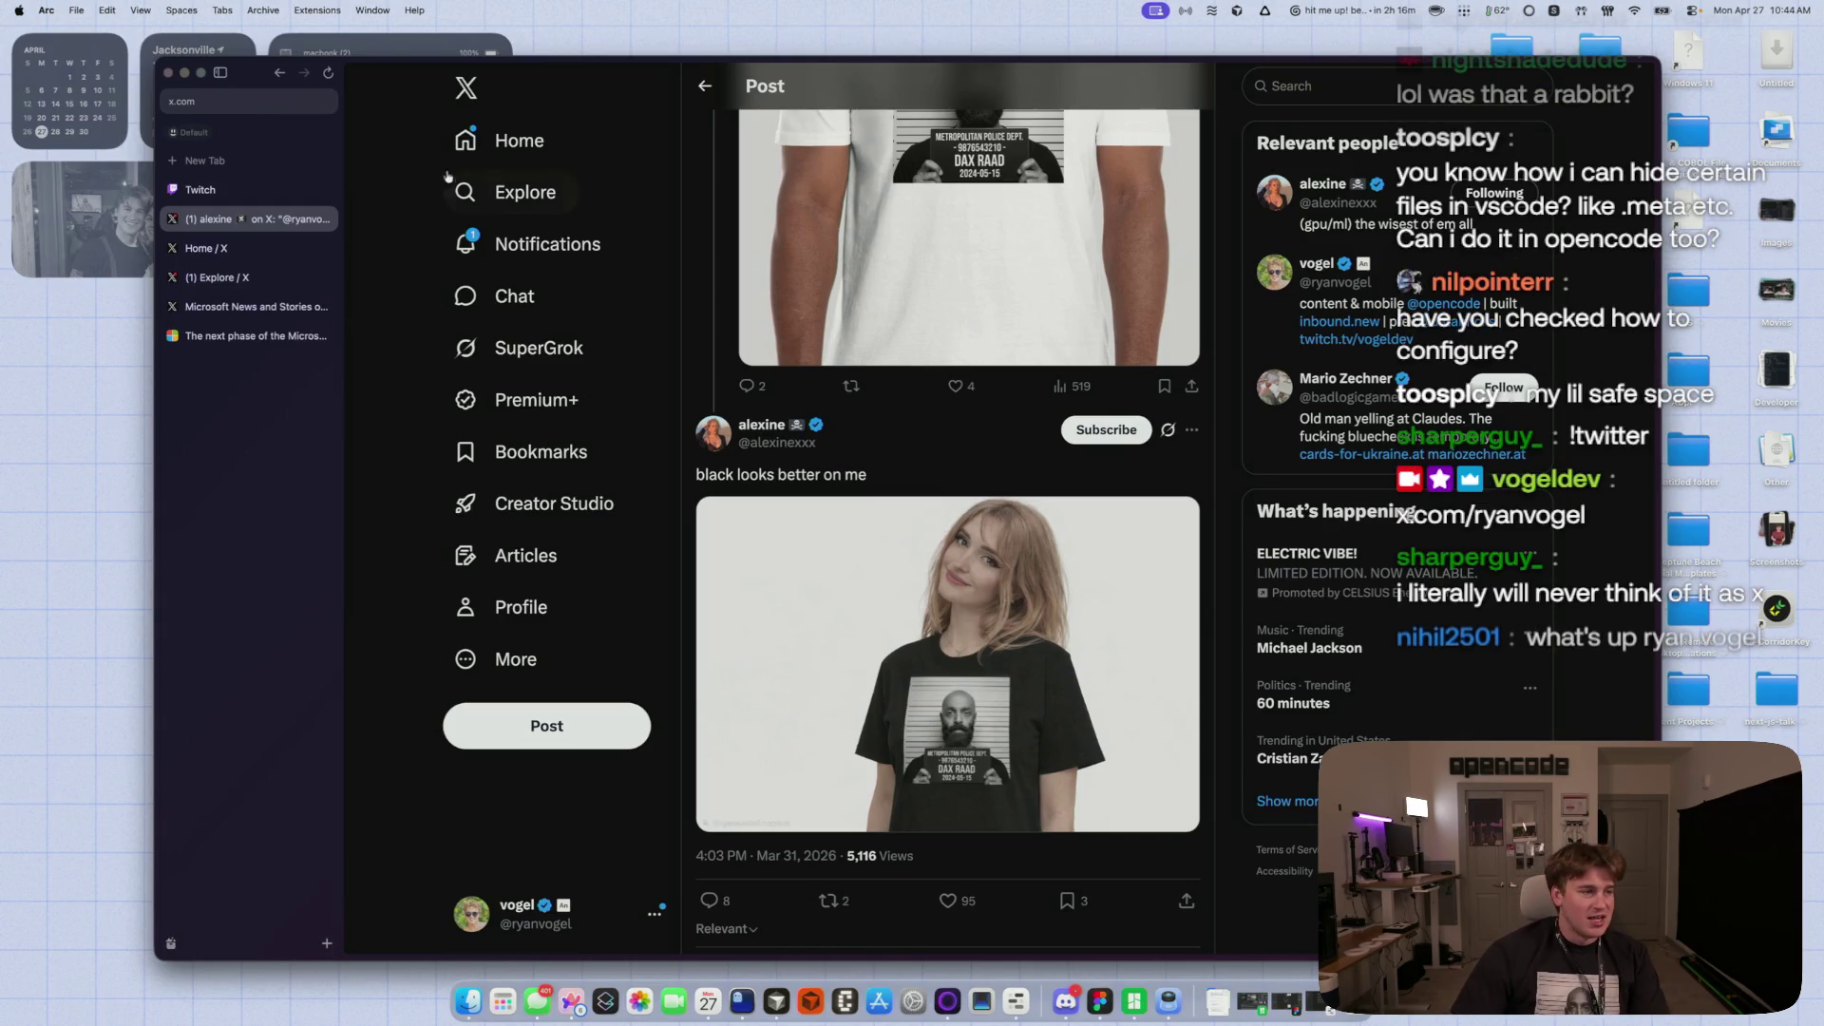
left_click(704, 90)
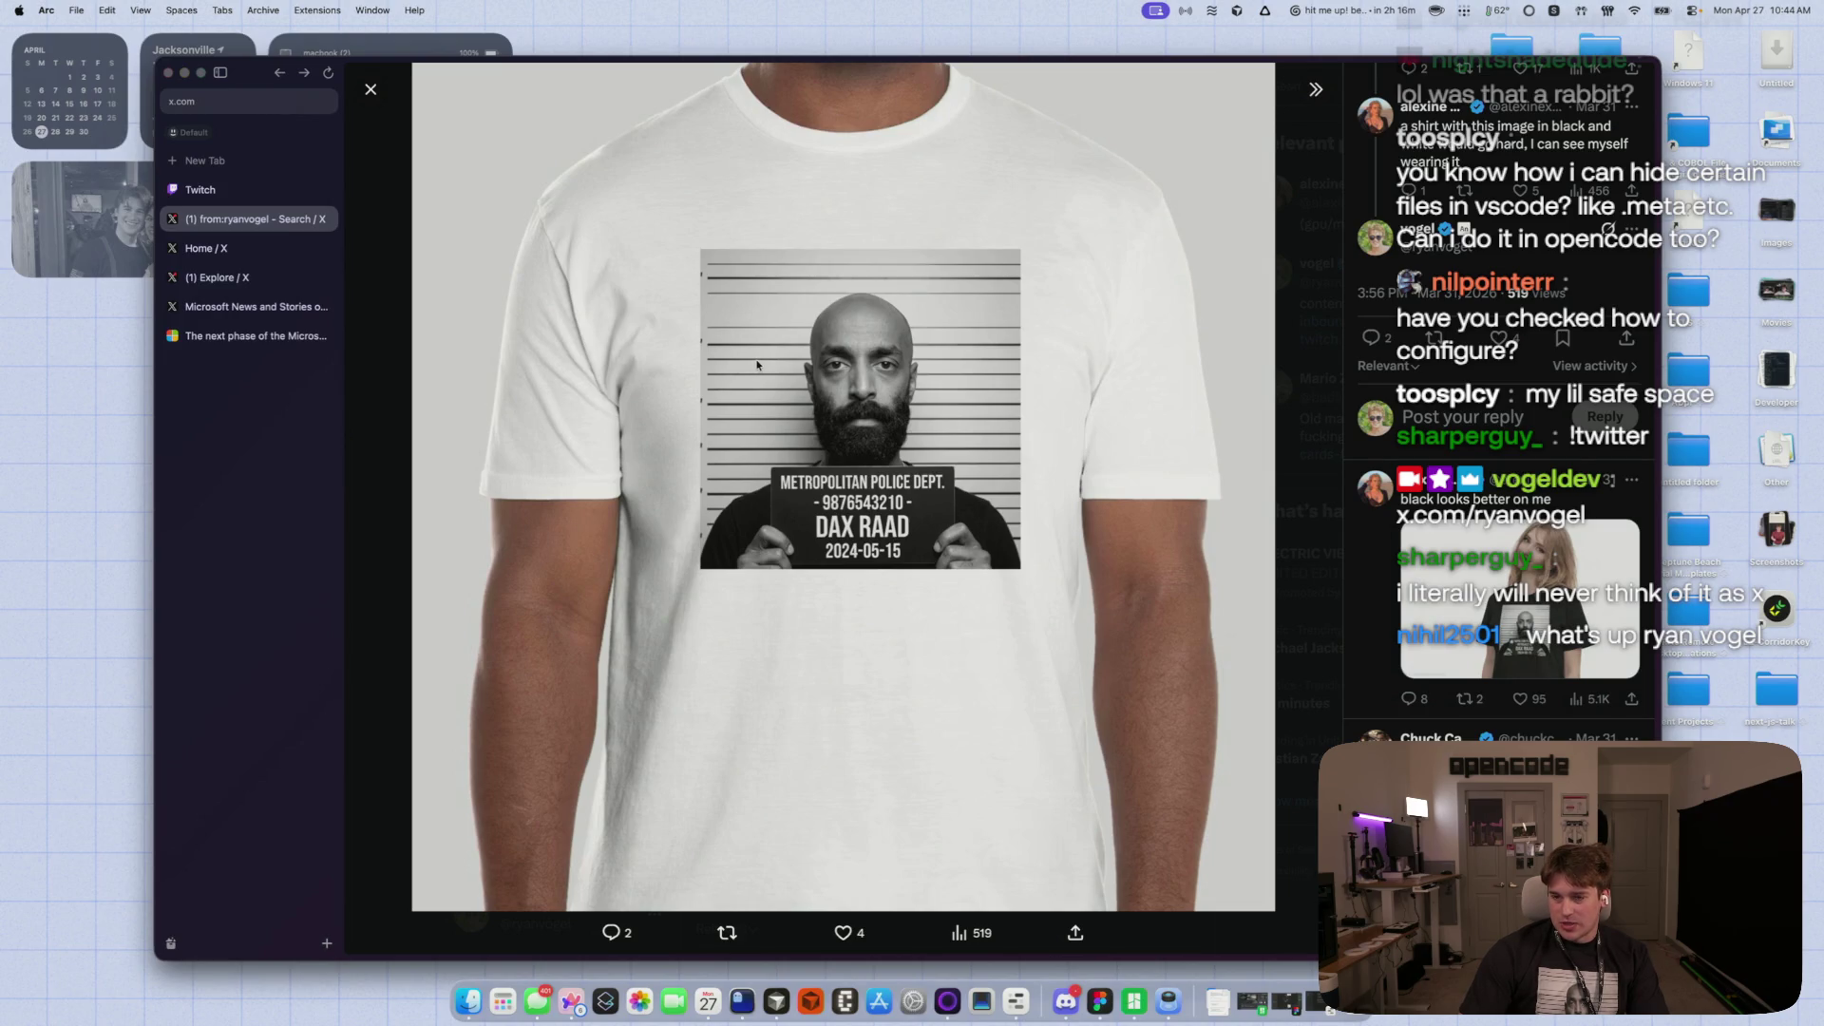
- Close the photo and play the 1:01 Tab-key push-to-talk video from the search results
left_click(369, 93)
scroll(890, 511, "down", 5)
scroll(890, 511, "down", 10)
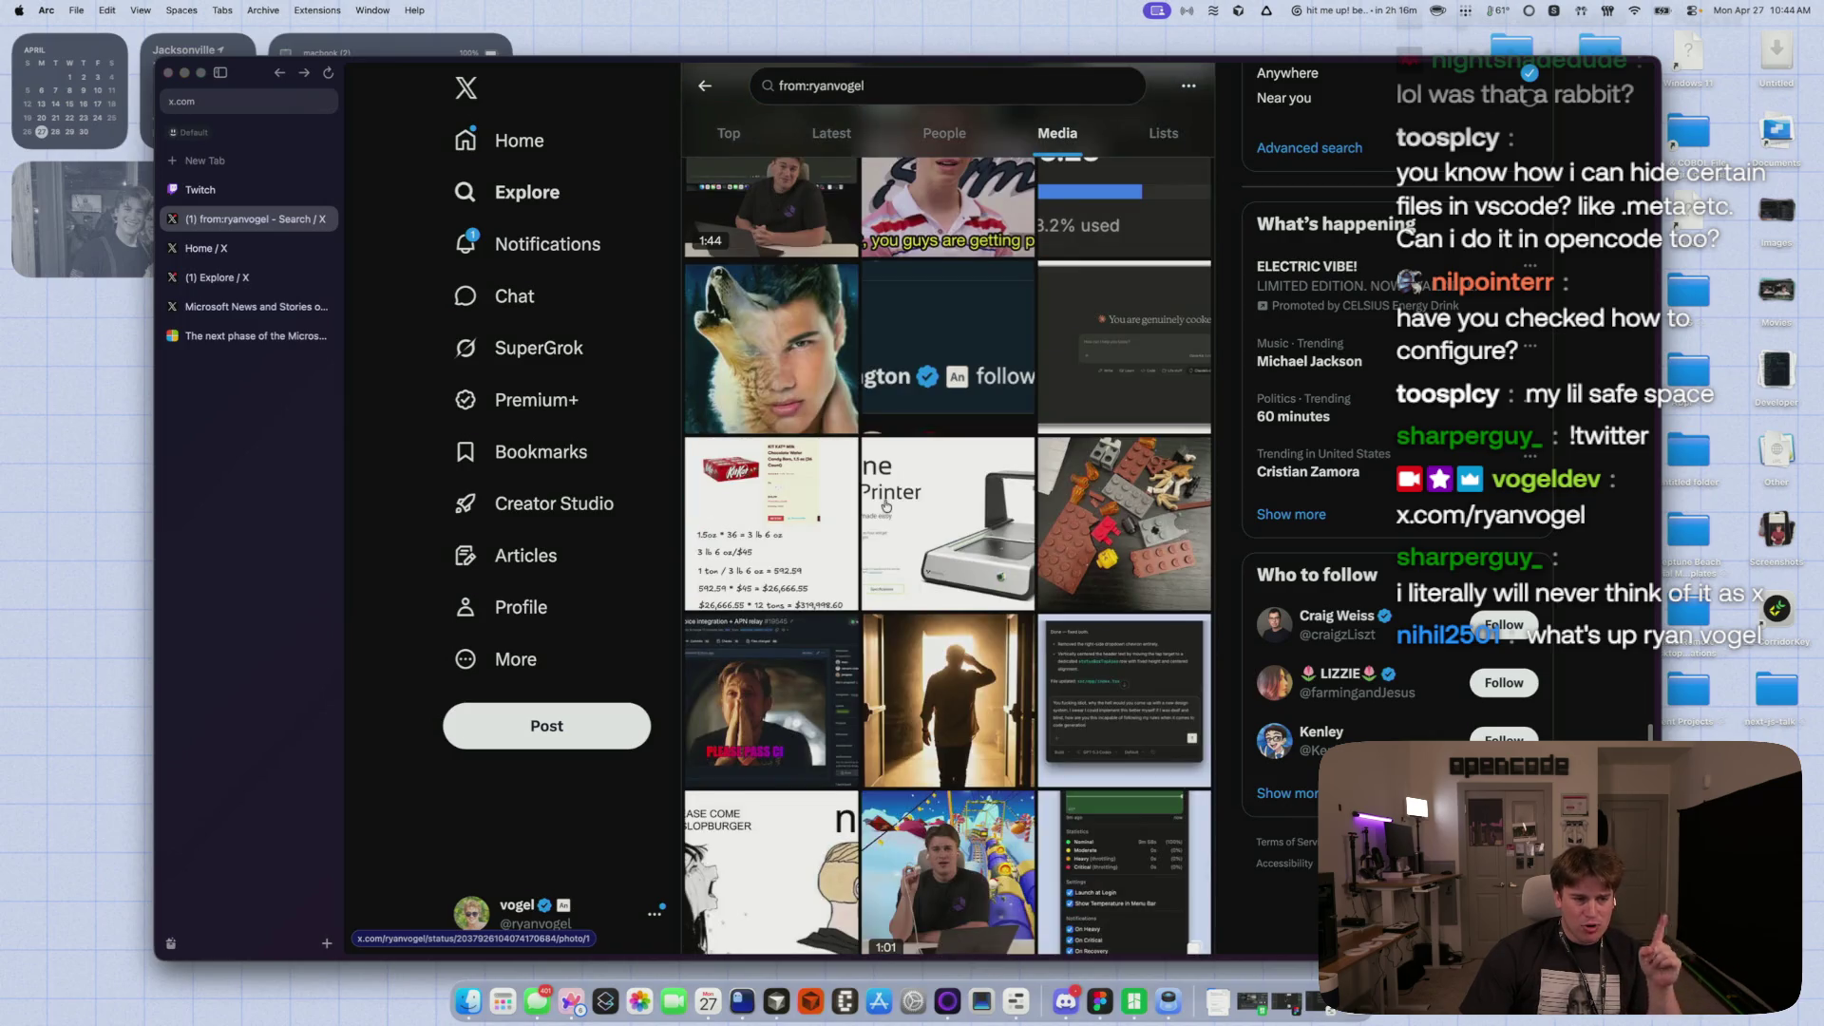
scroll(885, 506, "down", 6)
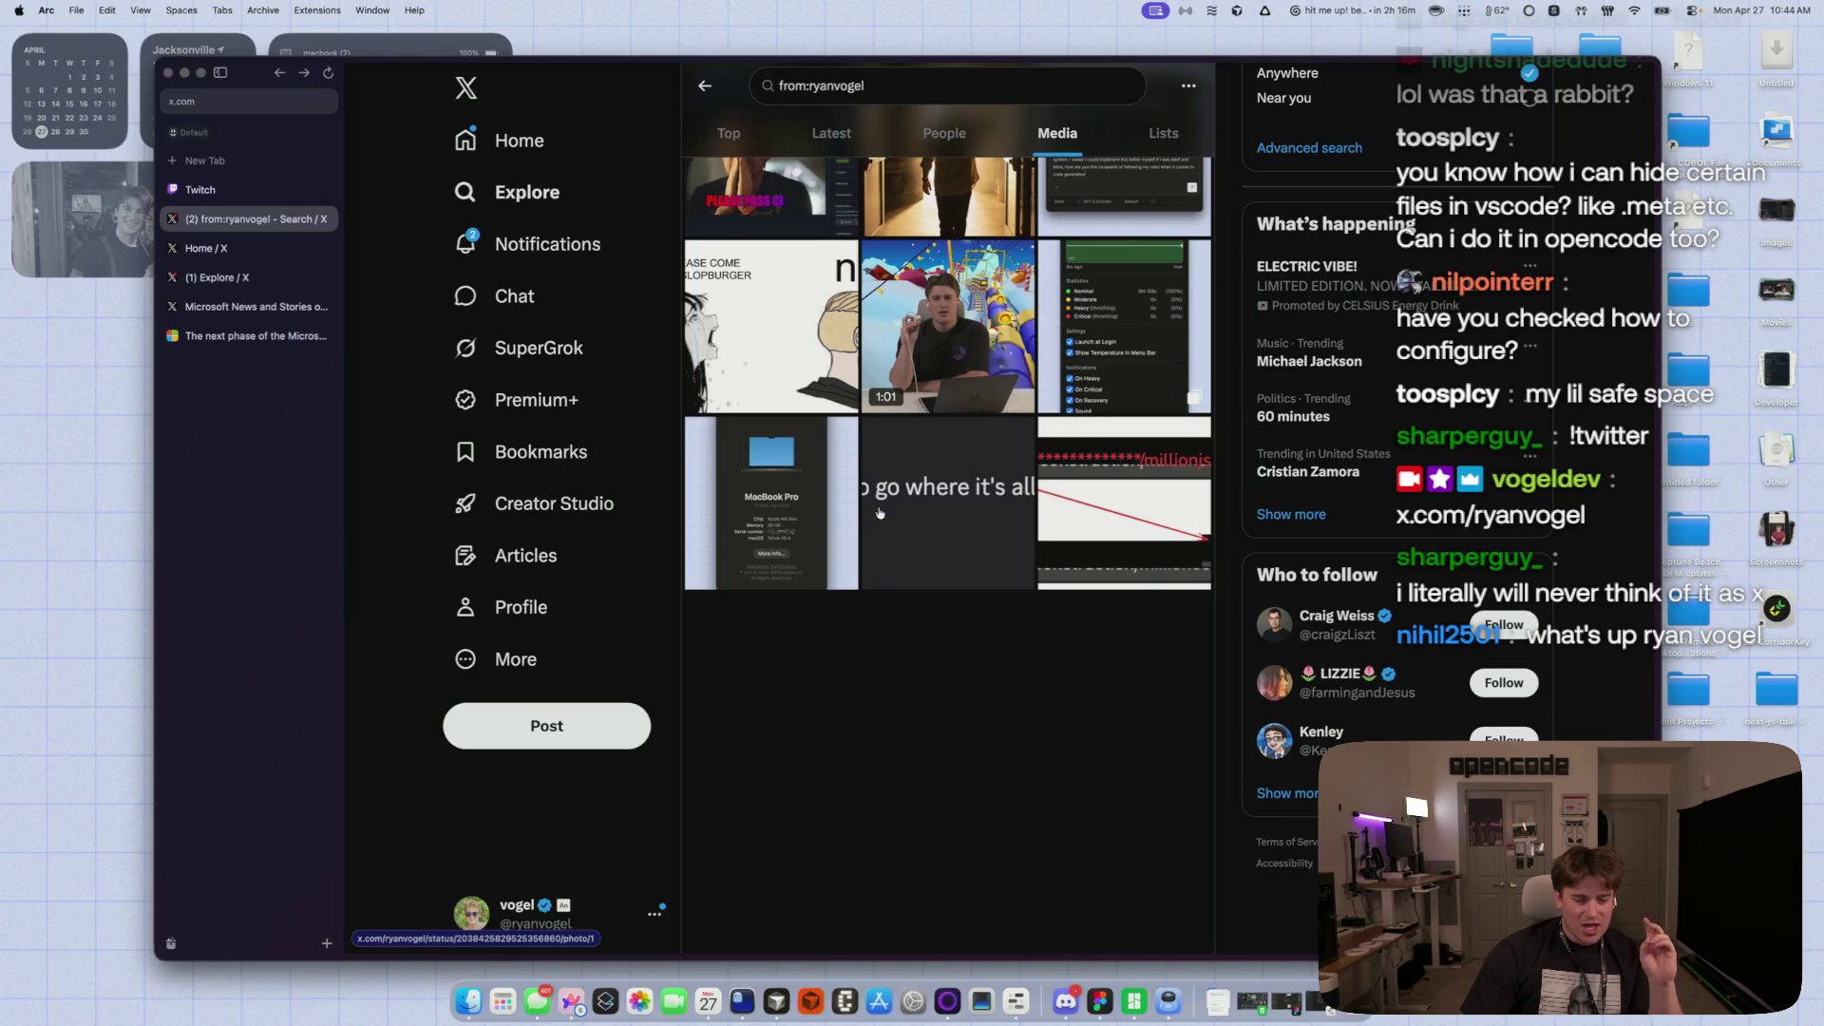
scroll(880, 513, "up", 2)
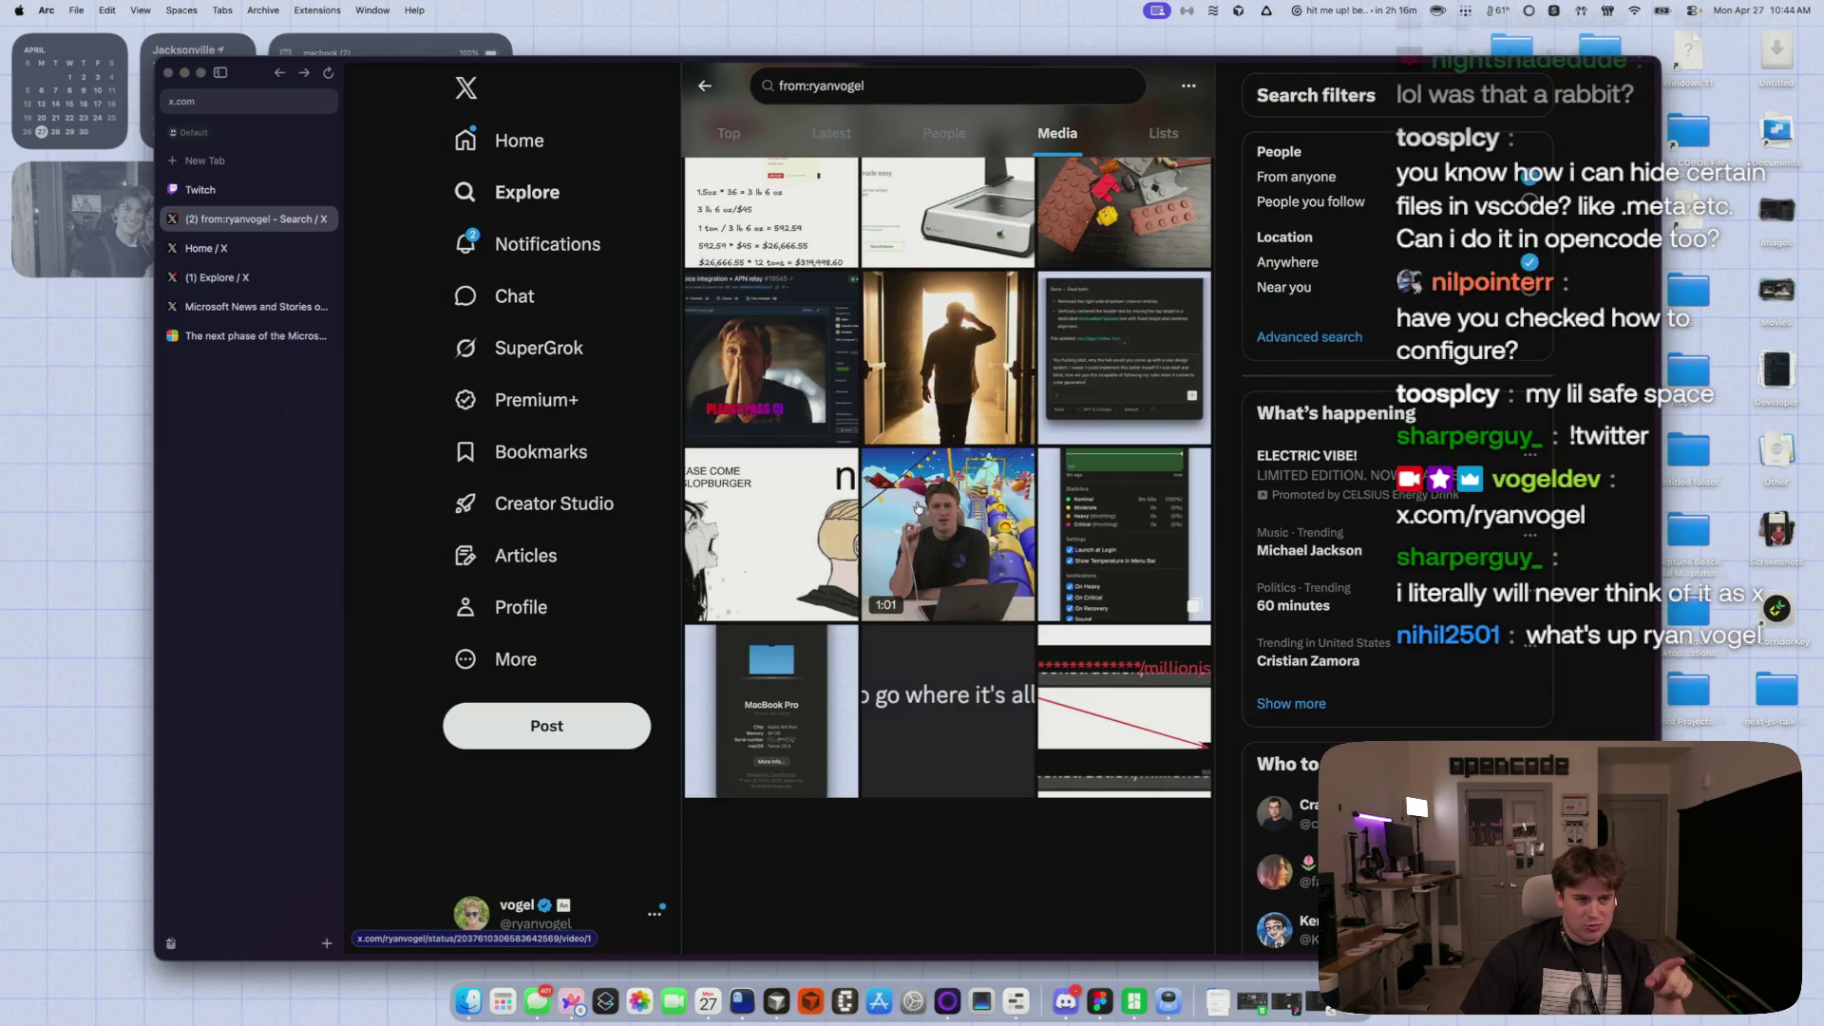
left_click(925, 506)
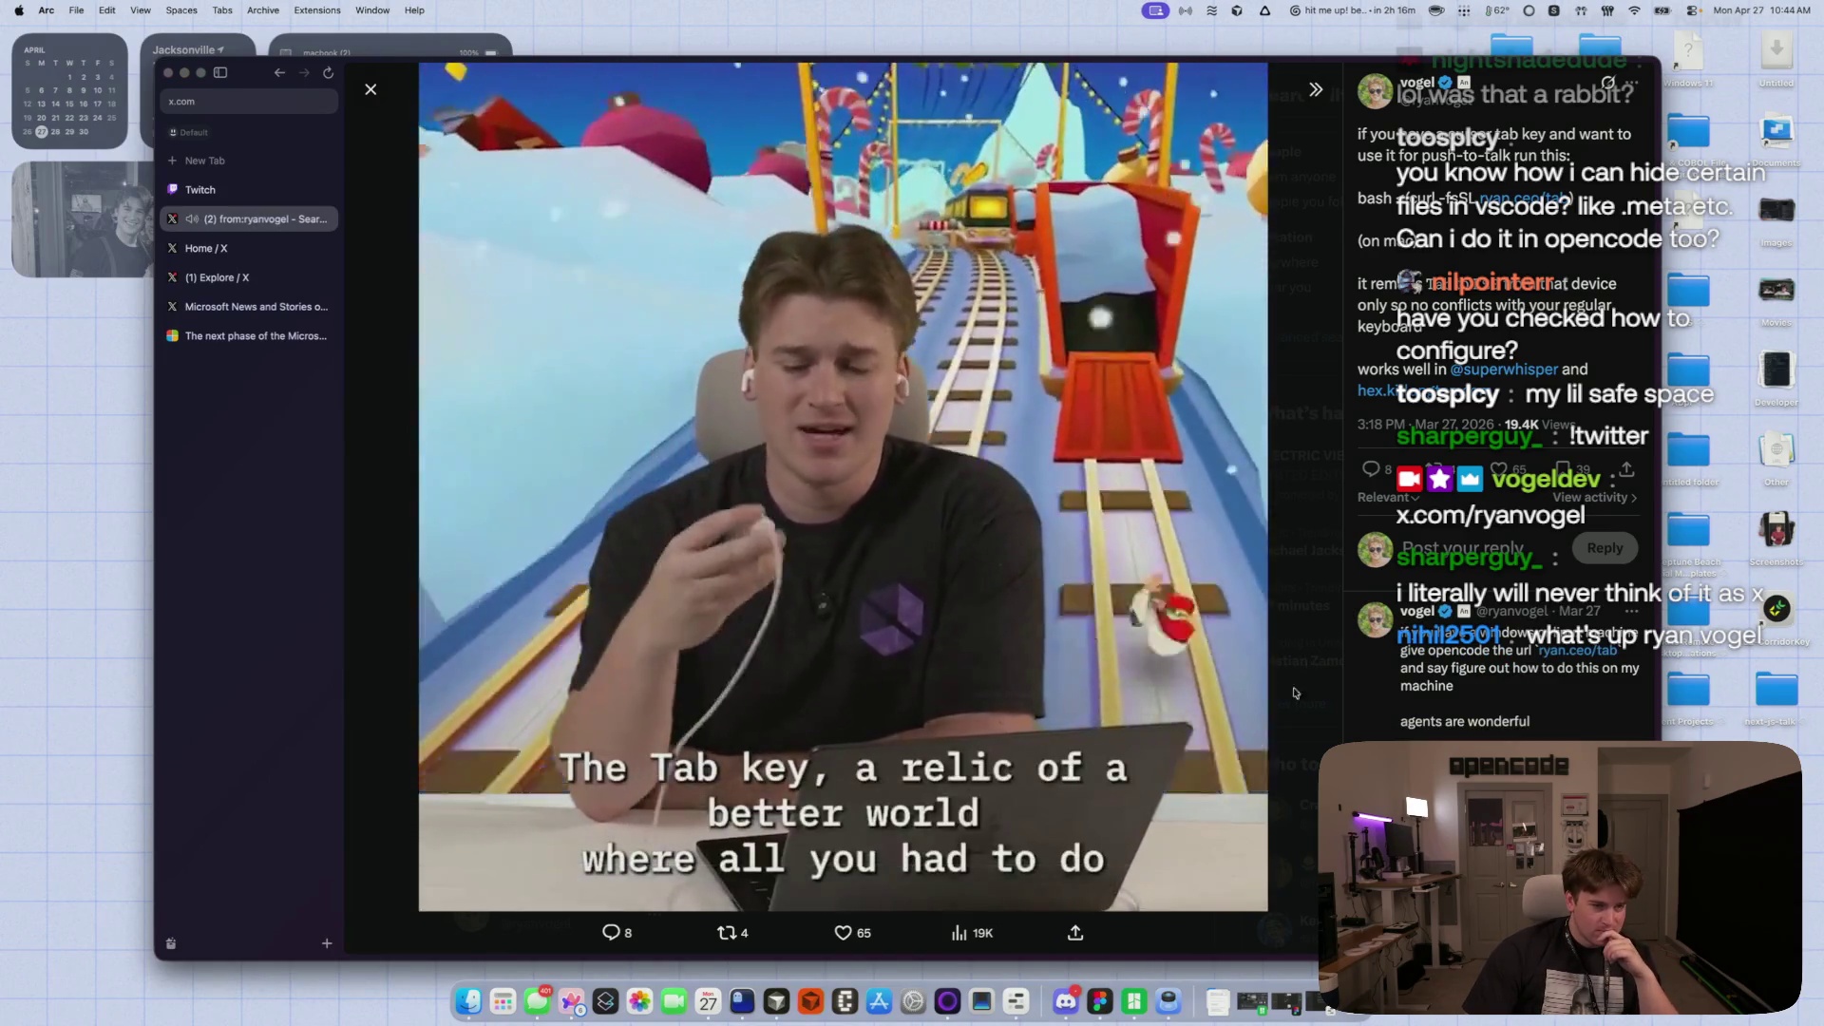
- Check the video's quality settings, dismiss the menu, and exit the viewer to the post
left_click(1210, 890)
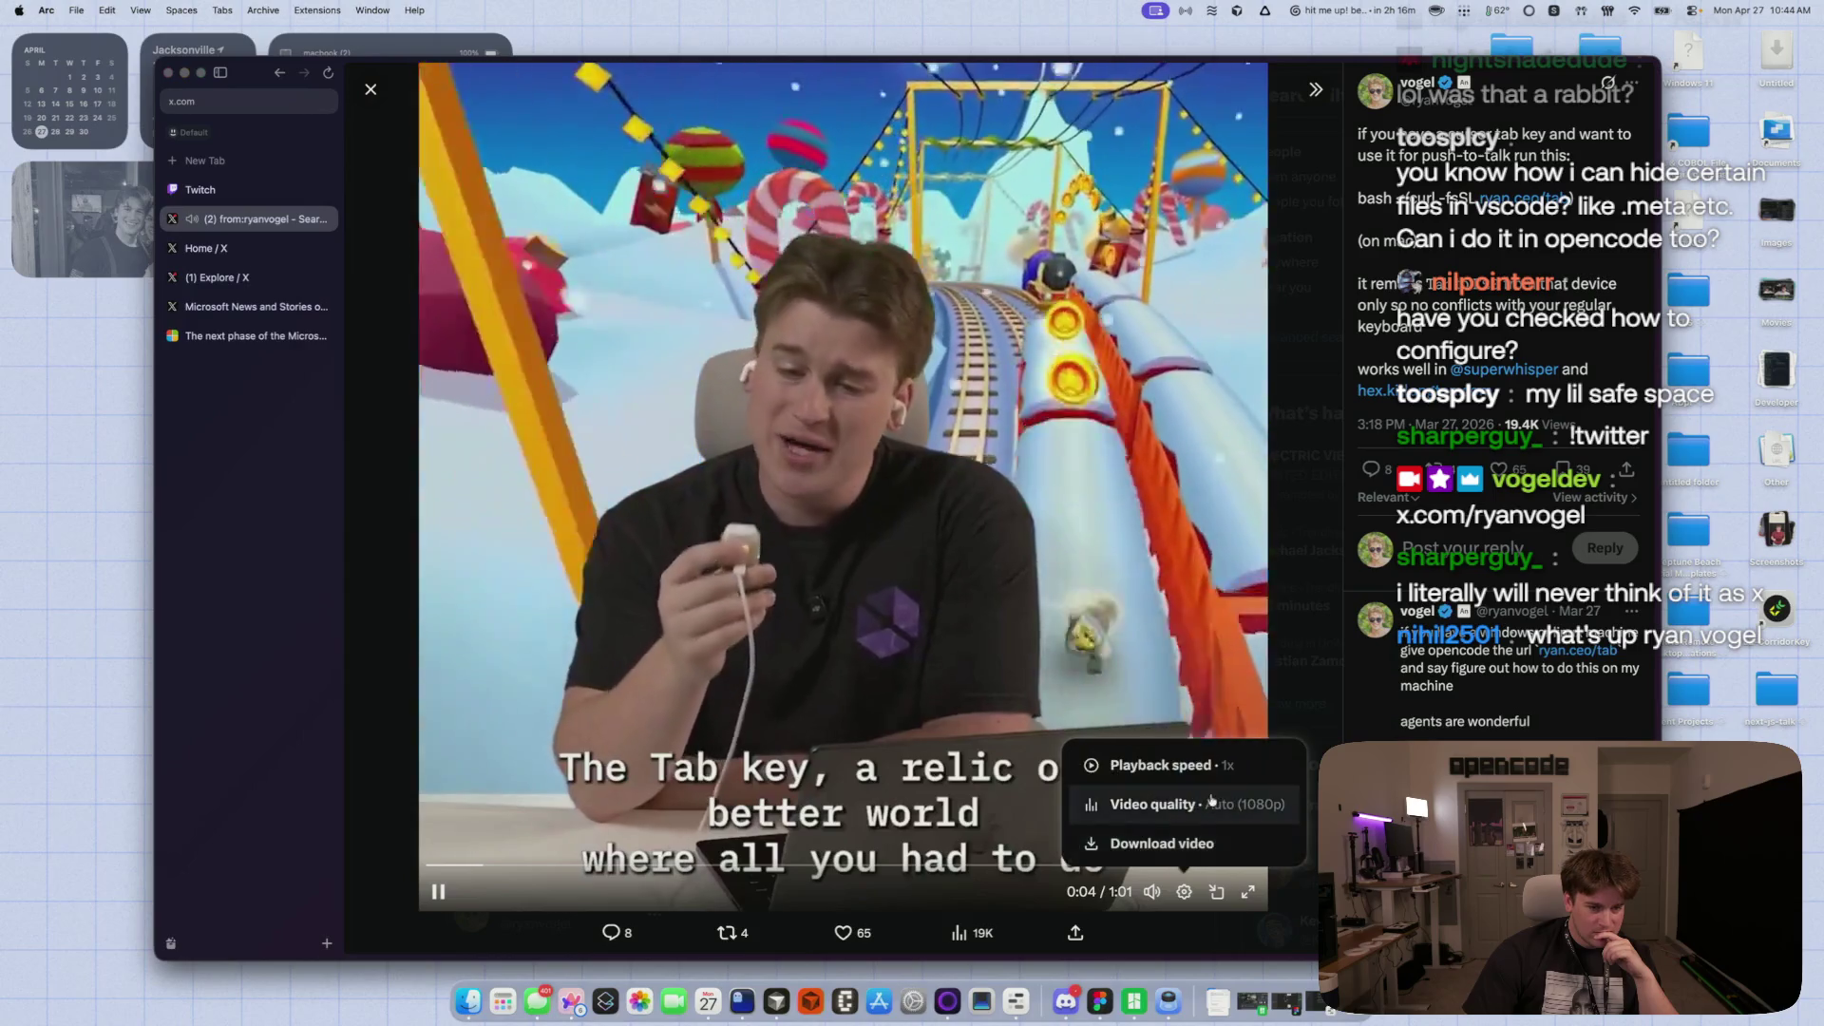
left_click(1197, 903)
left_click(1210, 803)
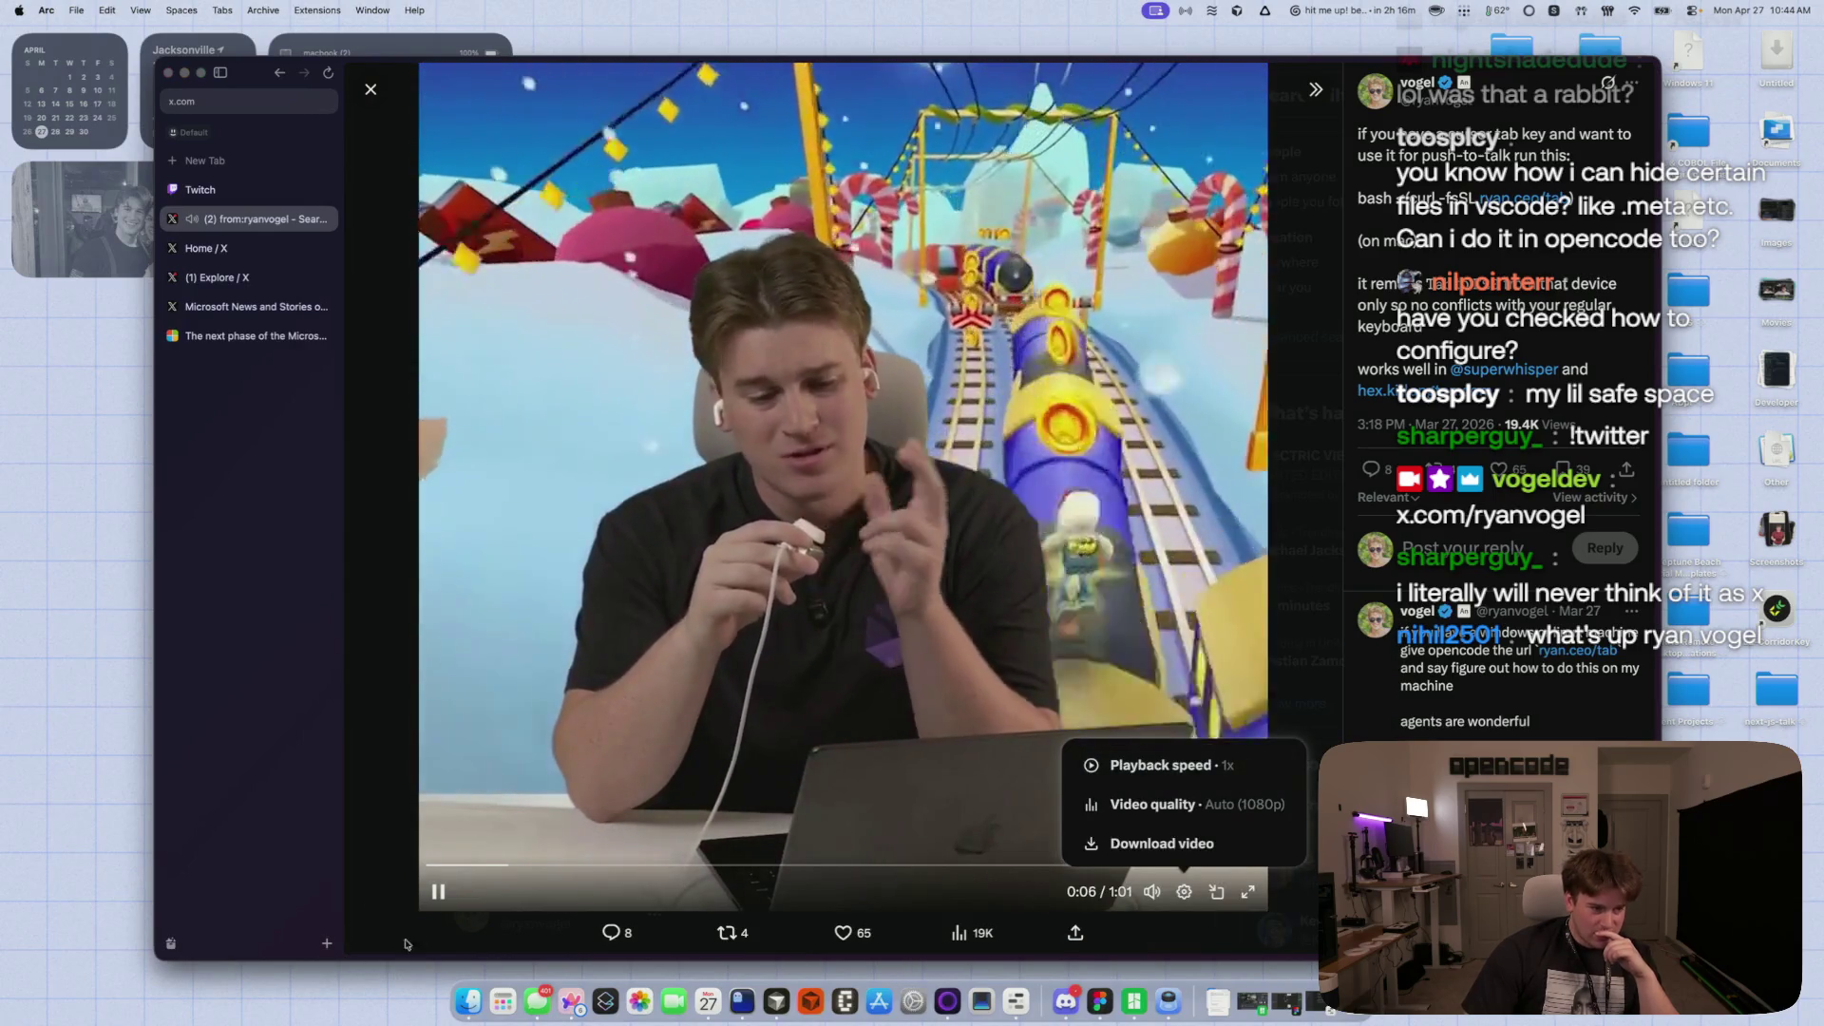
left_click(432, 898)
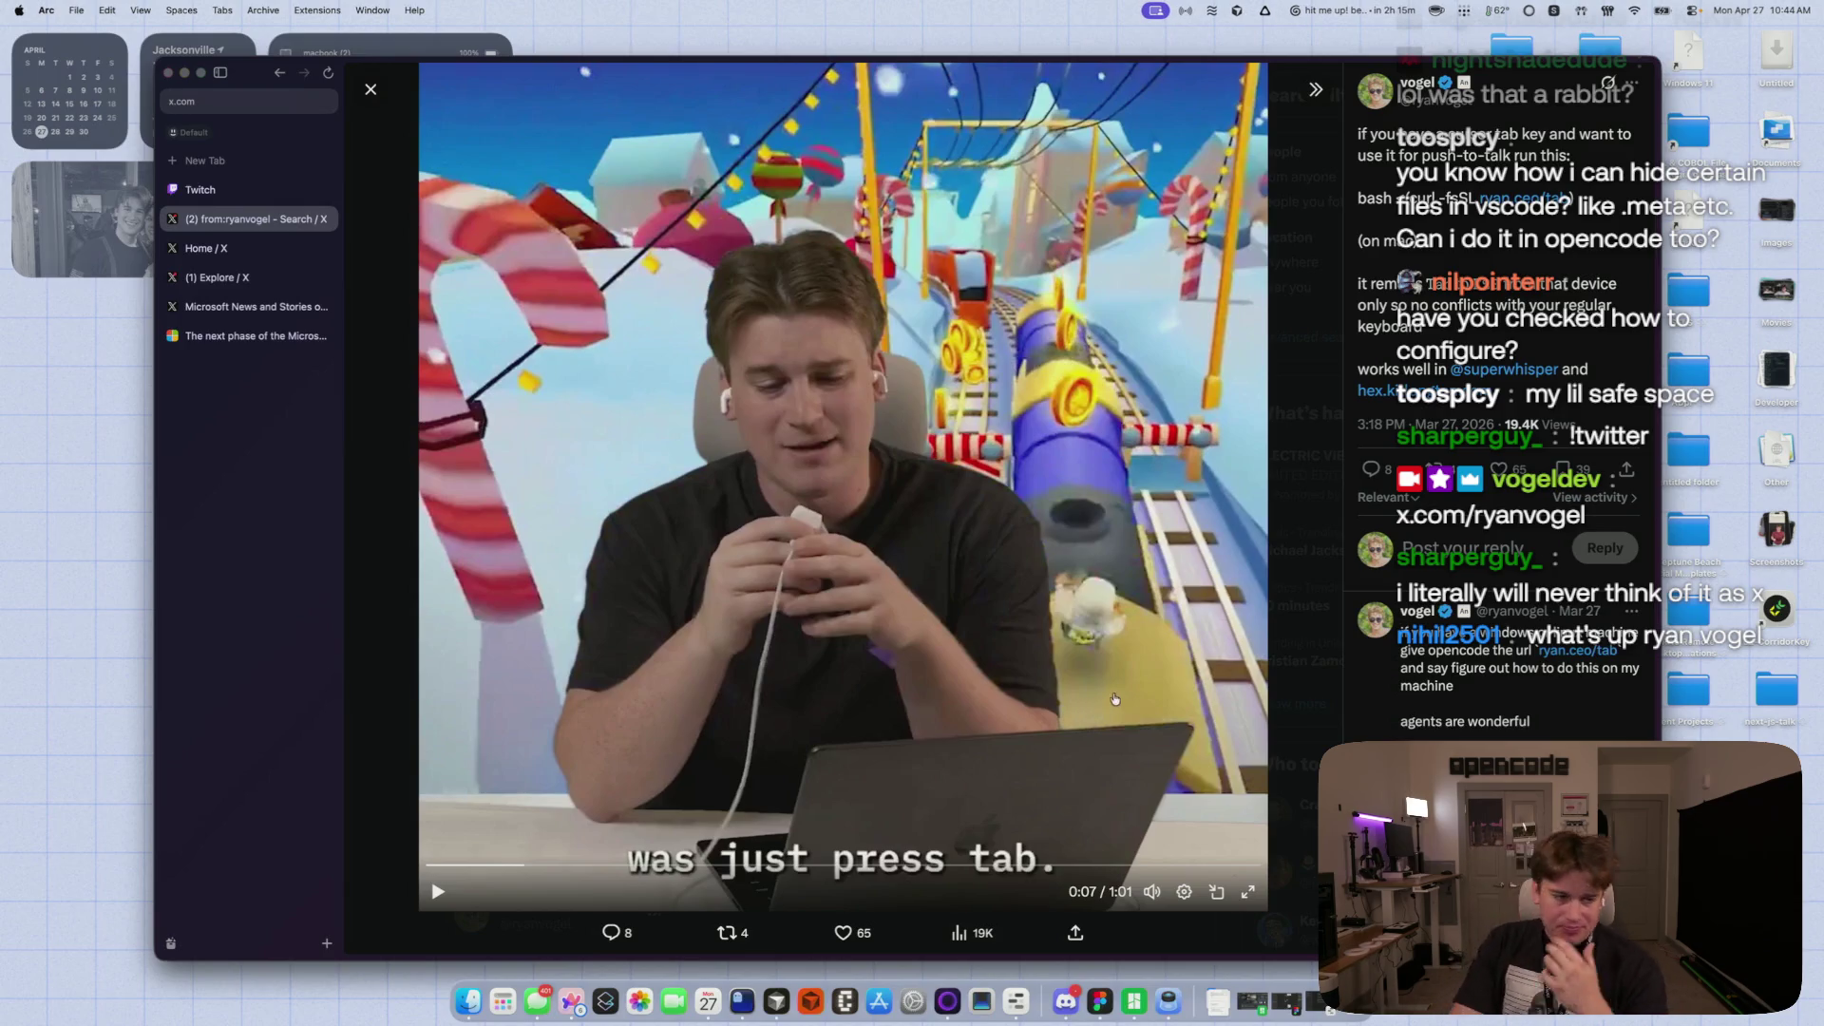
key("Escape")
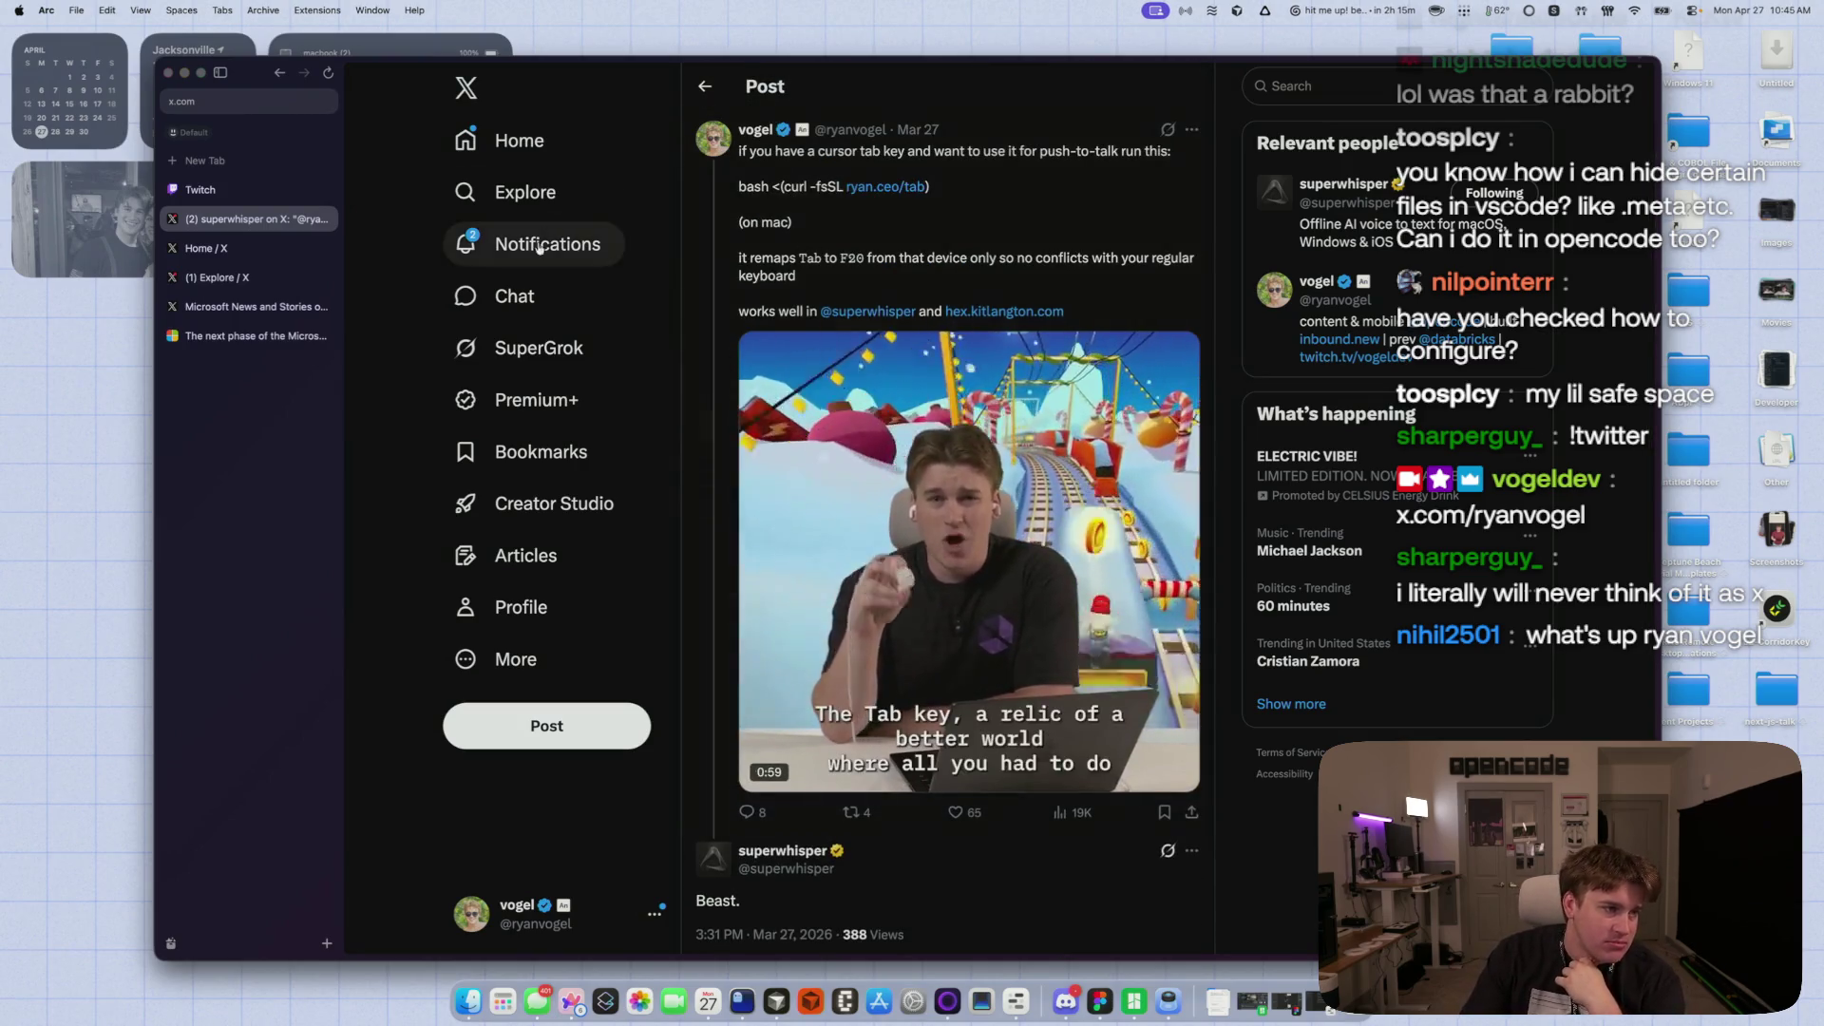
- Go to your profile's Media tab and scroll far down the photo and video grid
left_click(502, 598)
left_click(1091, 542)
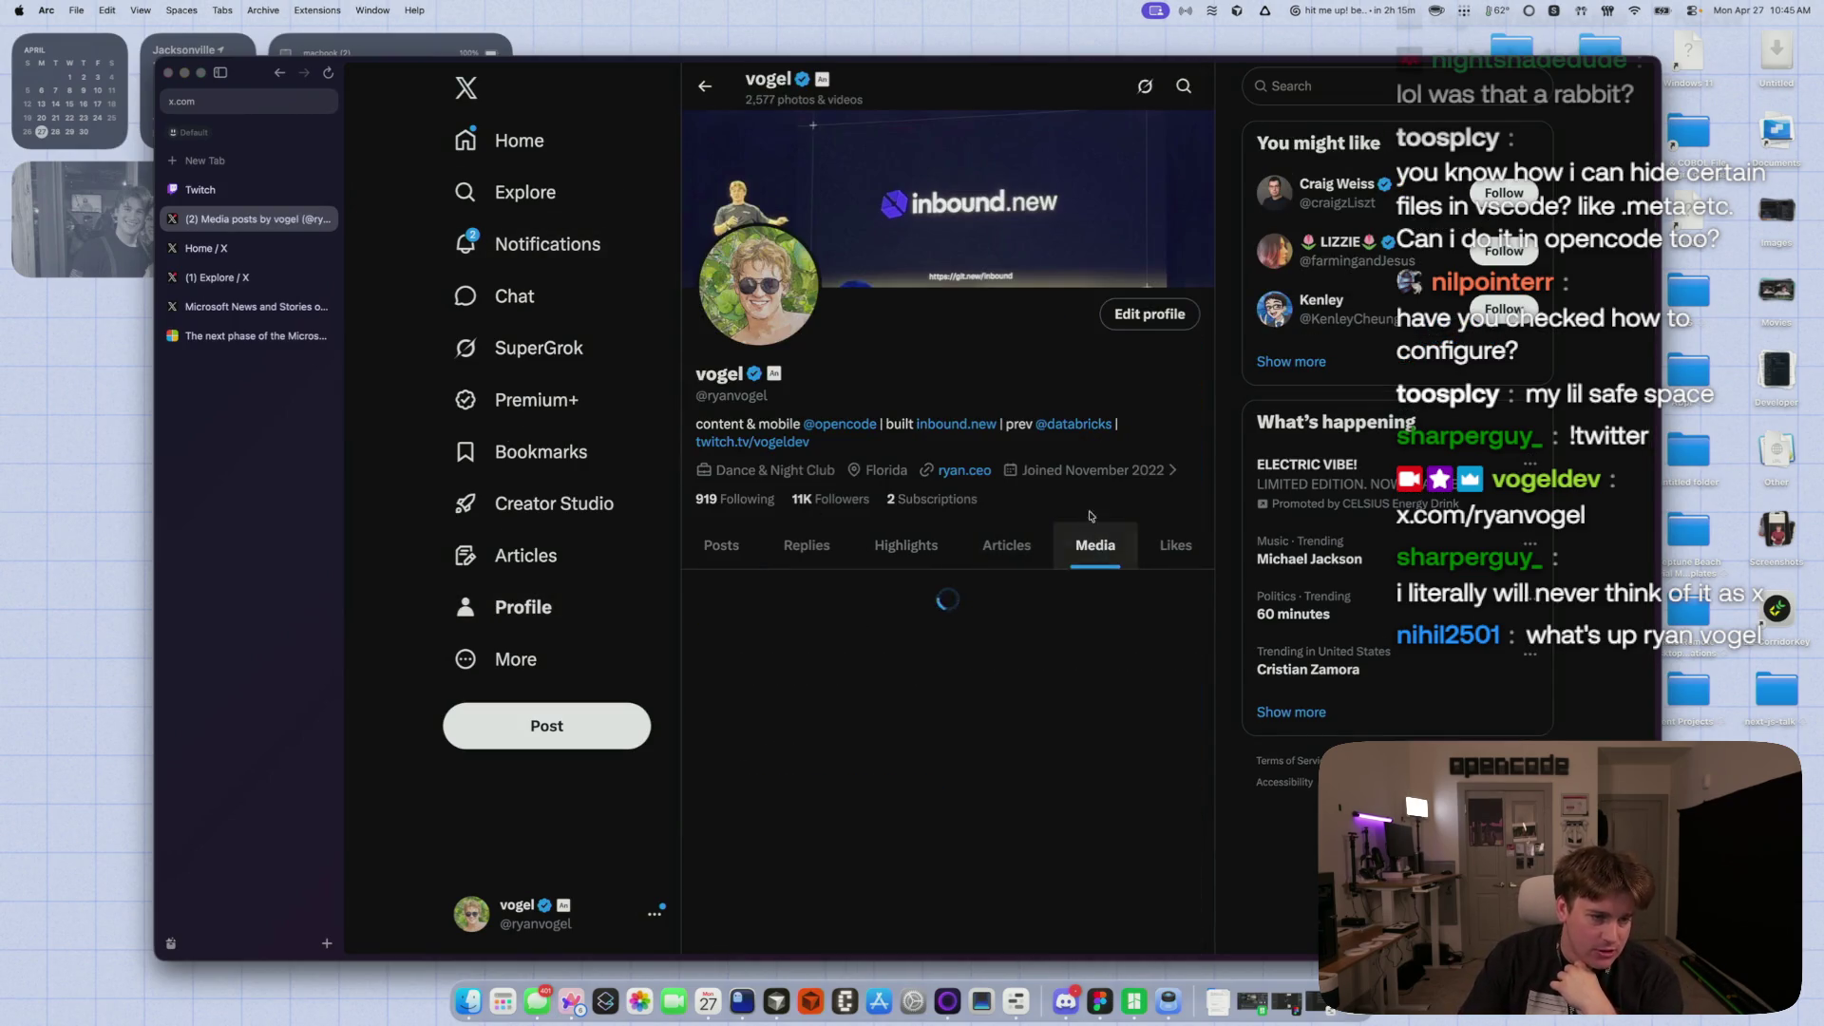
scroll(1057, 465, "down", 3)
scroll(1057, 465, "down", 10)
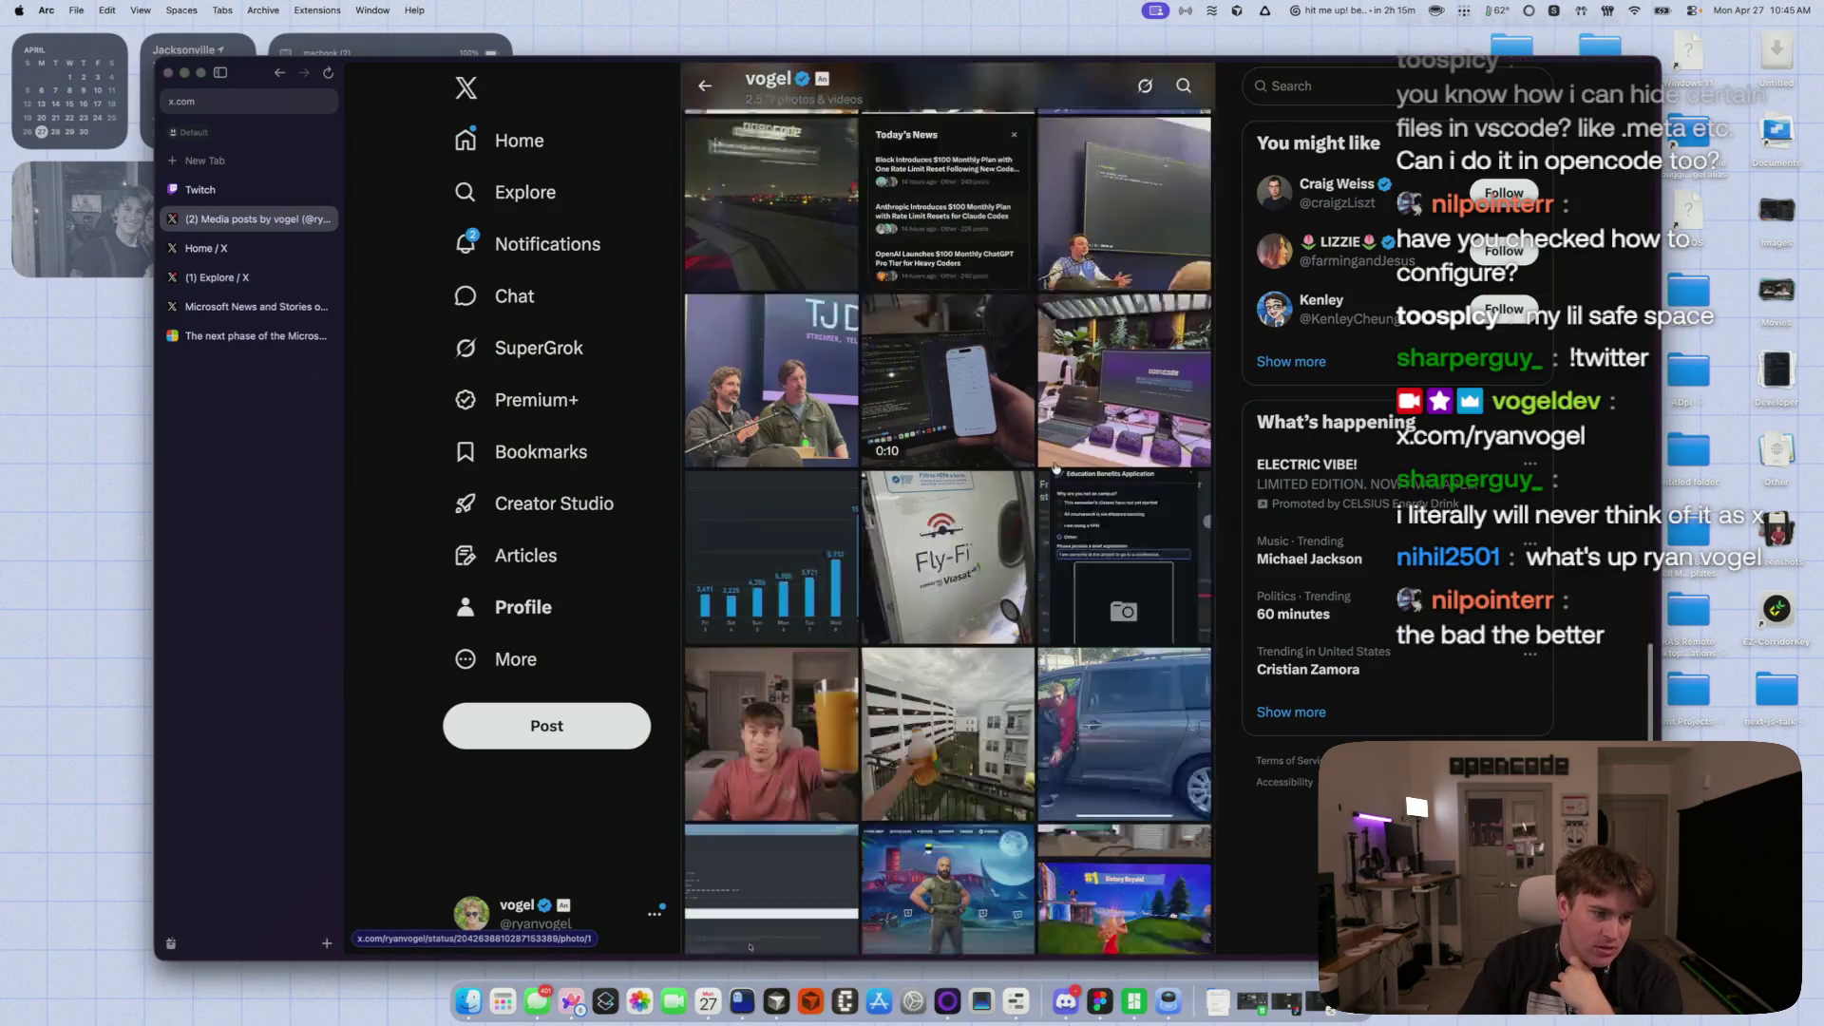
scroll(1055, 467, "down", 15)
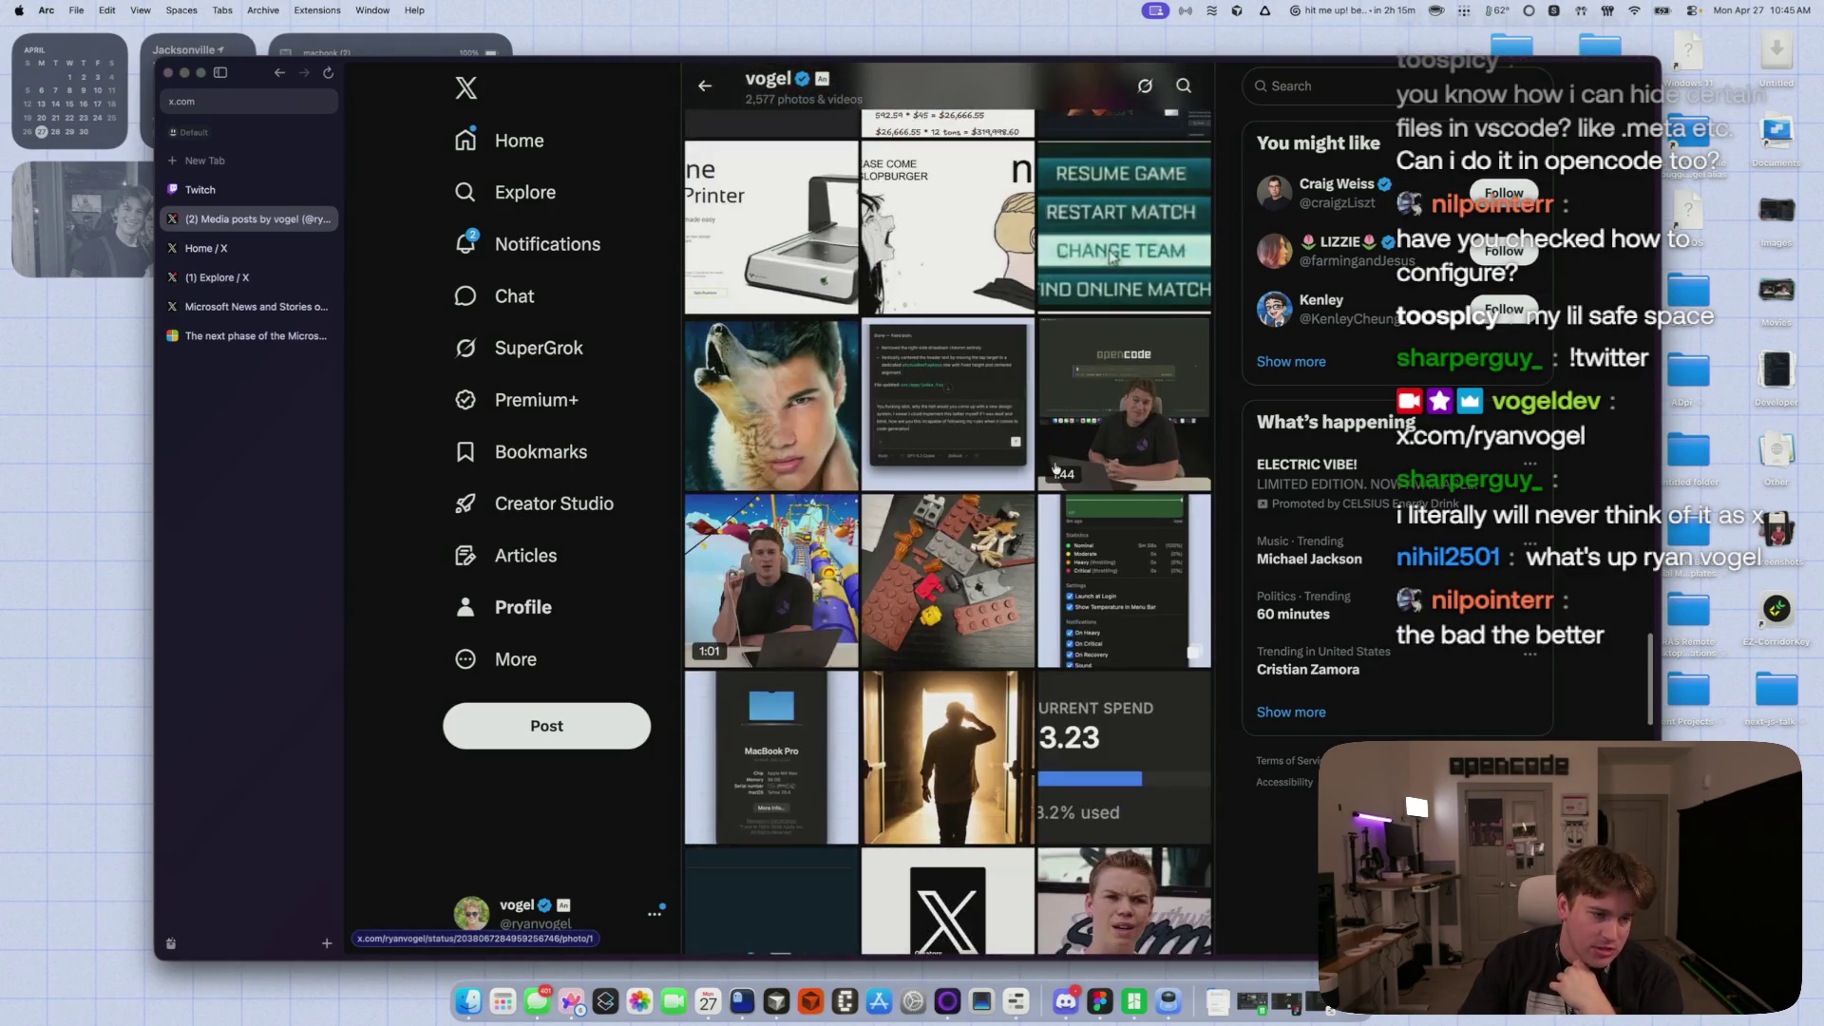
scroll(1055, 467, "down", 15)
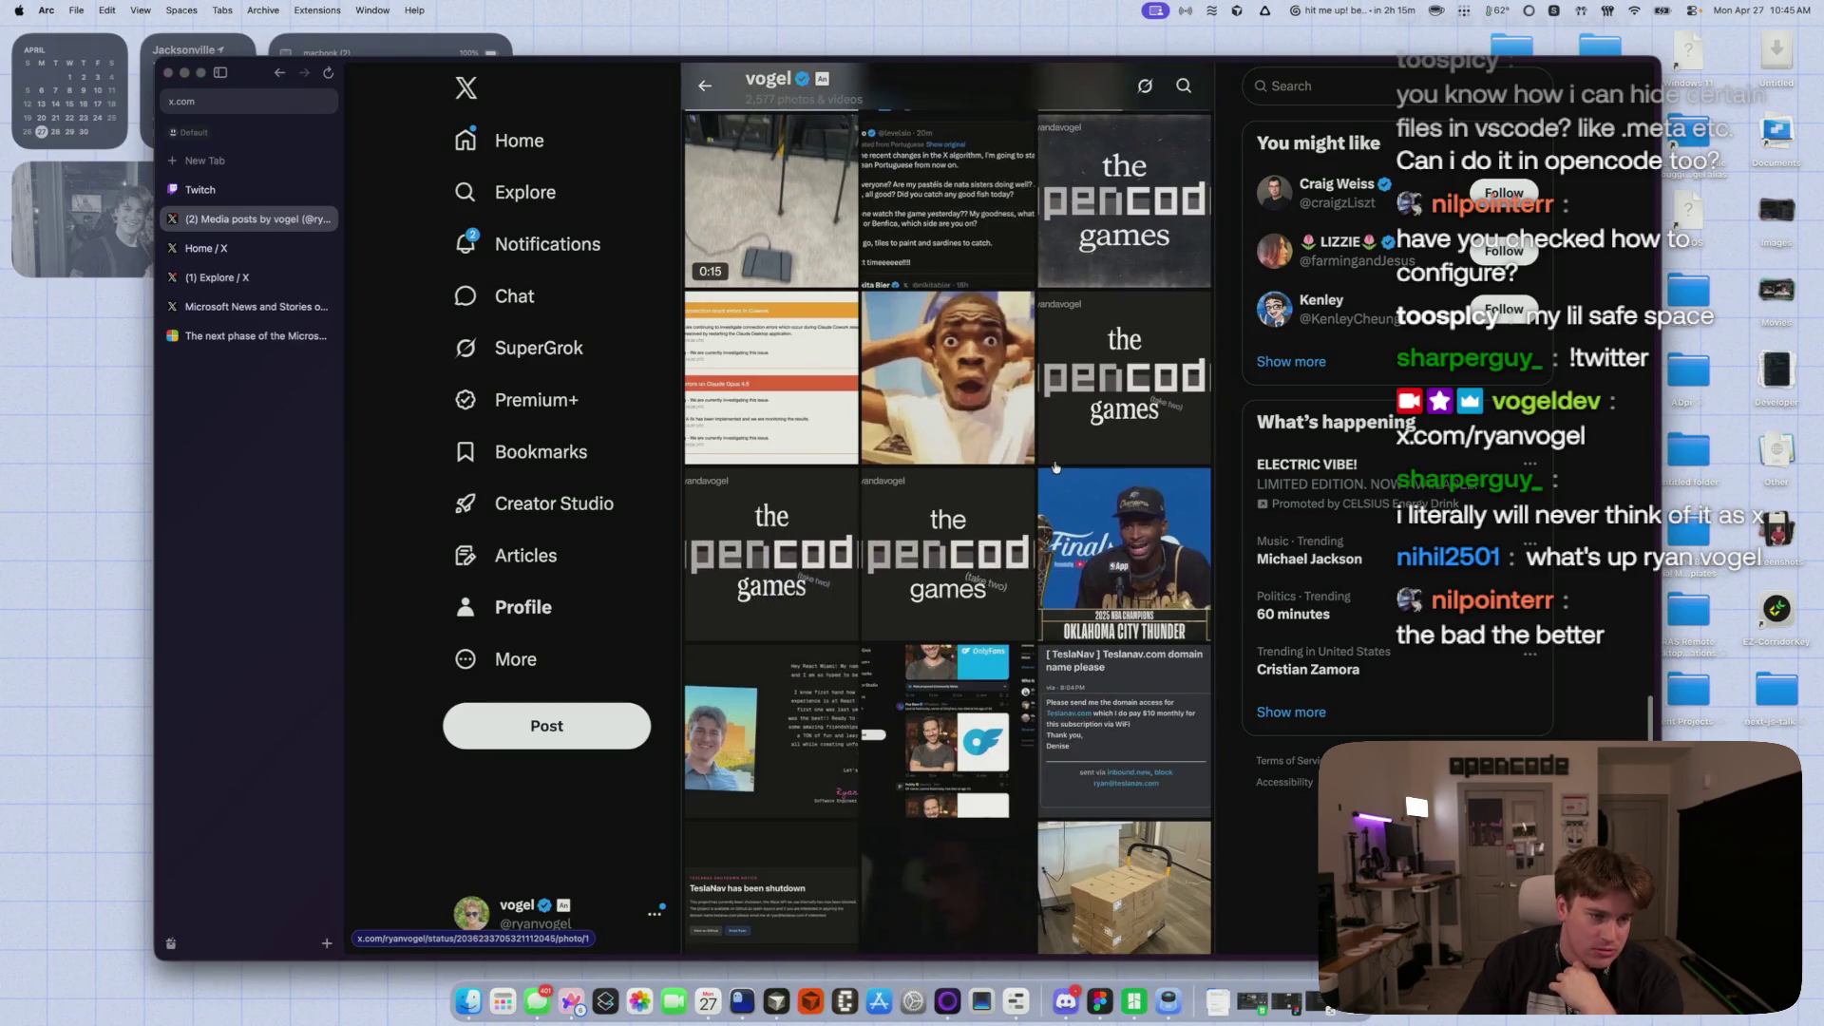
scroll(1055, 468, "down", 7)
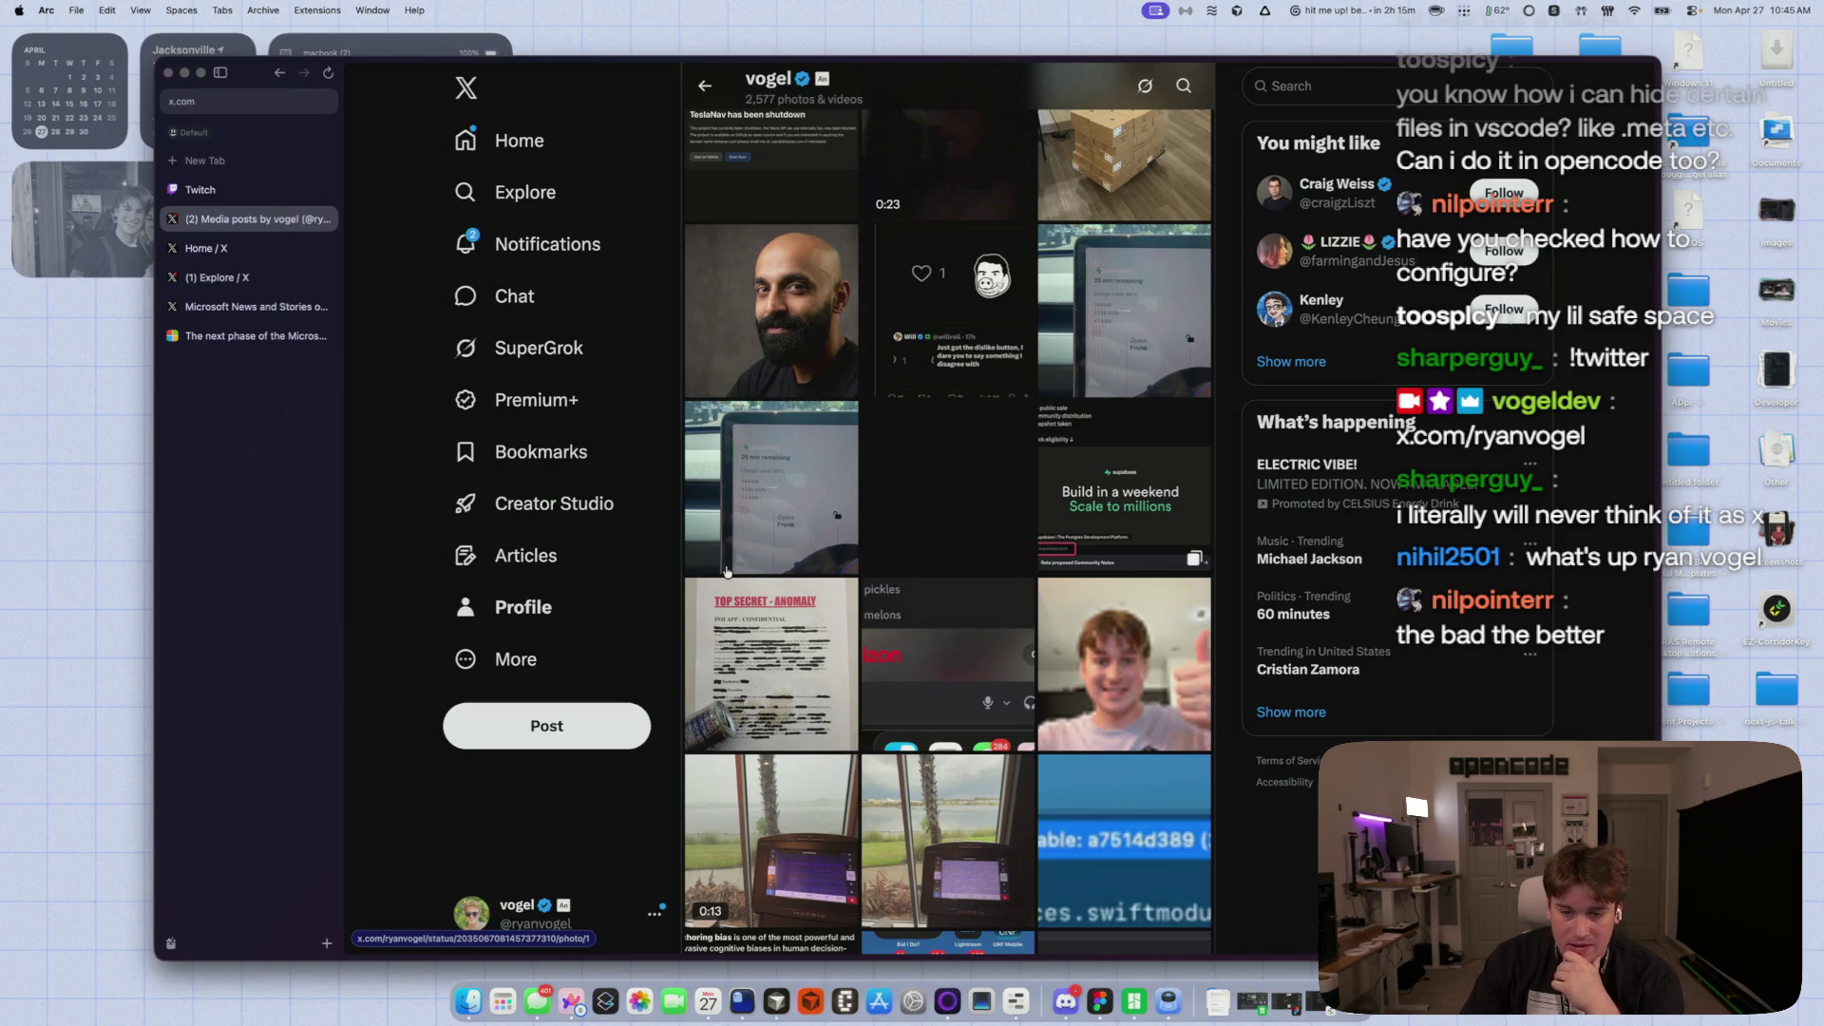
scroll(751, 556, "down", 15)
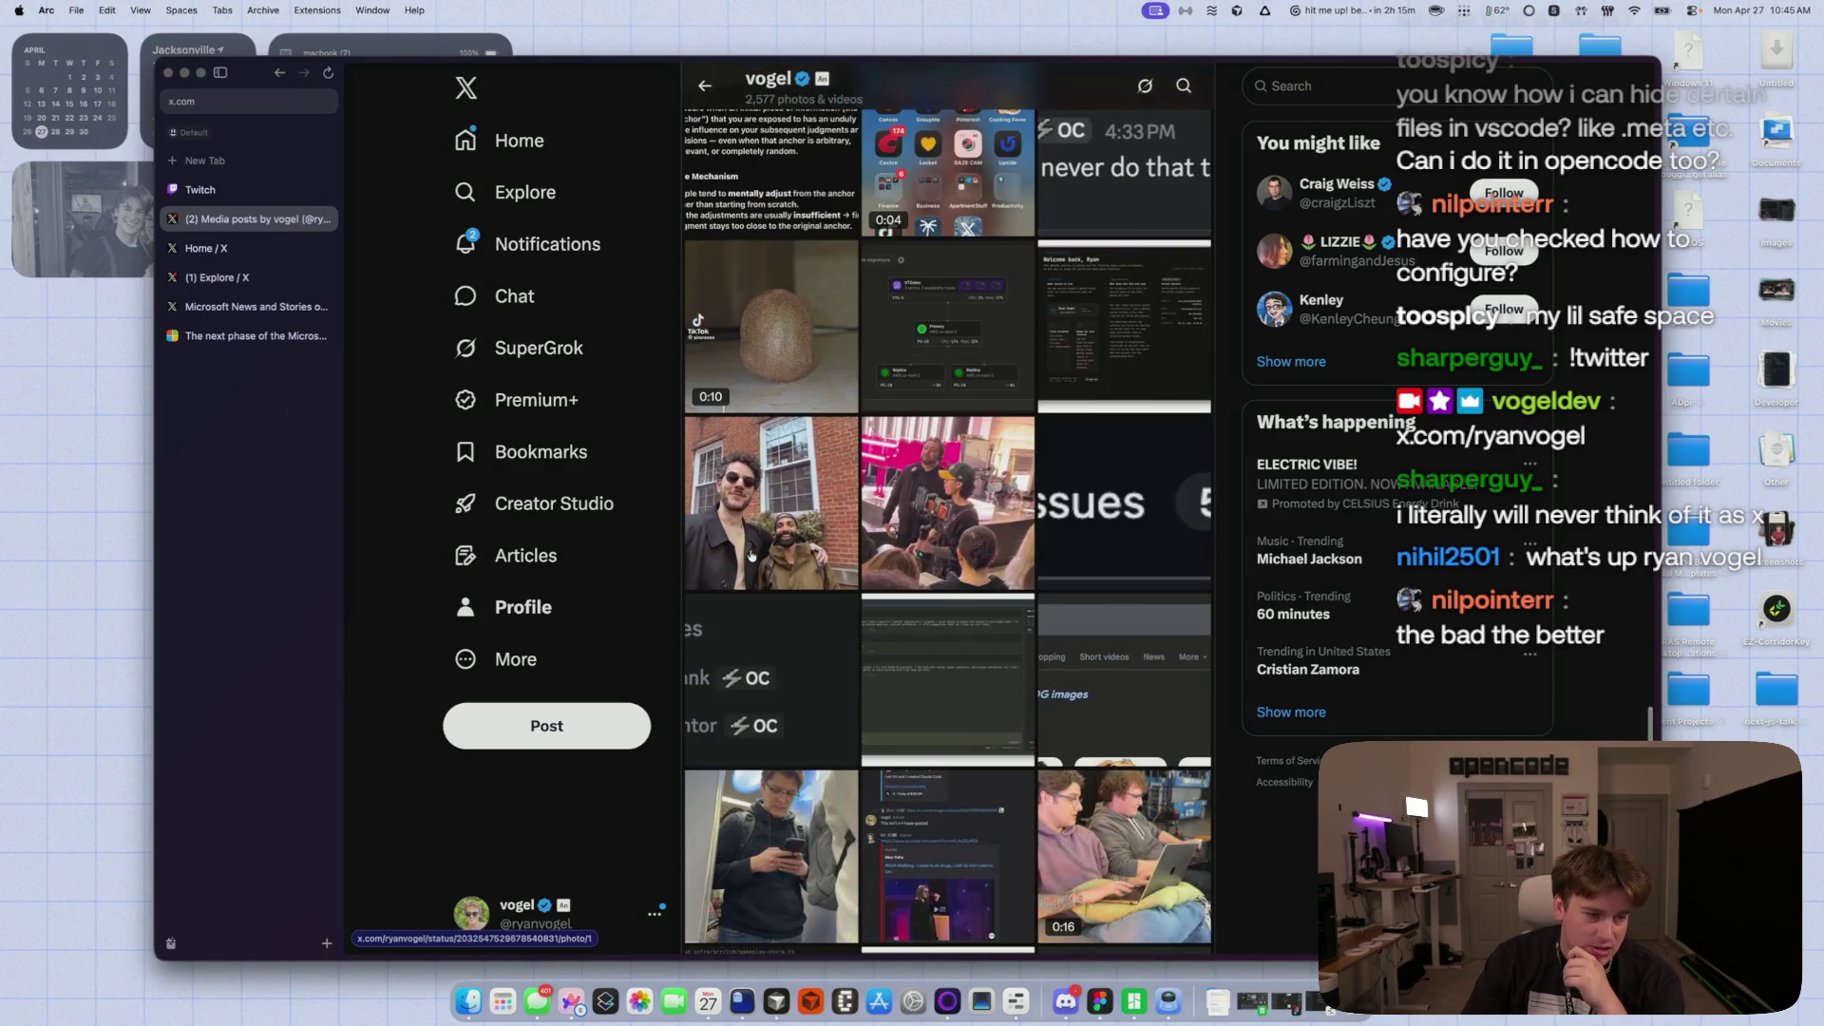
scroll(757, 554, "down", 15)
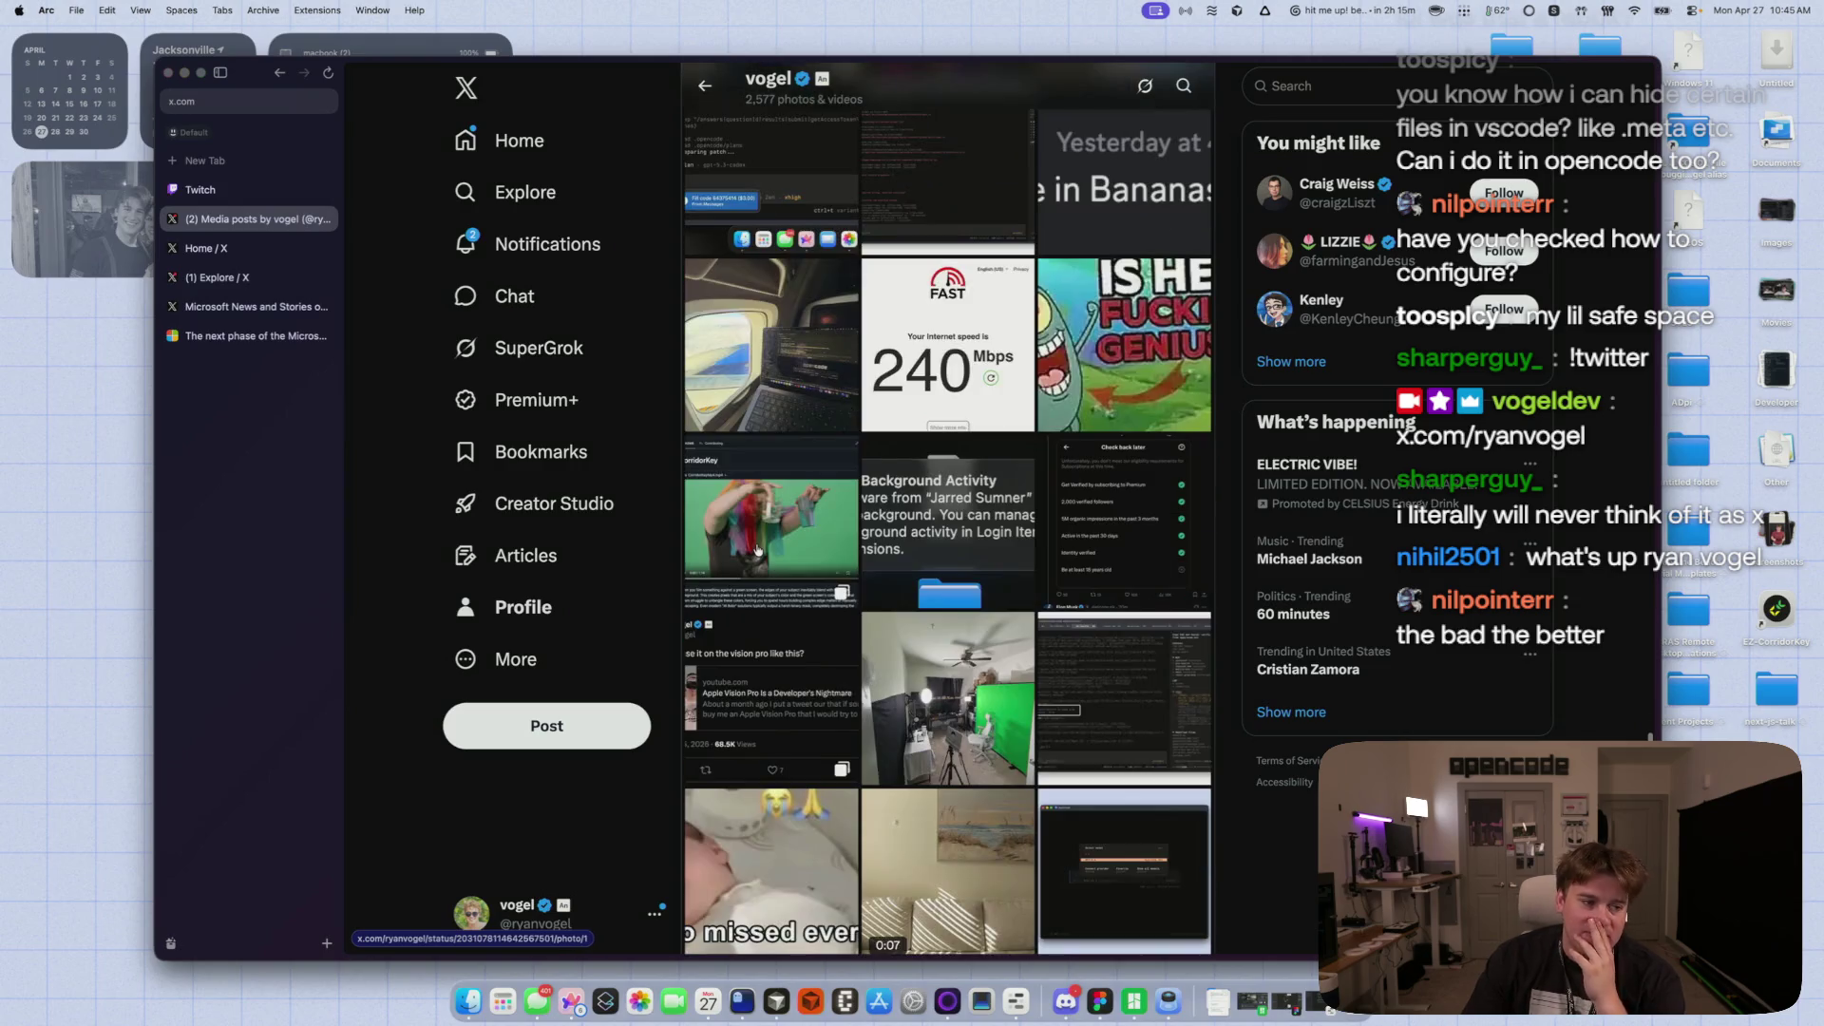
scroll(757, 550, "down", 4)
scroll(756, 549, "down", 15)
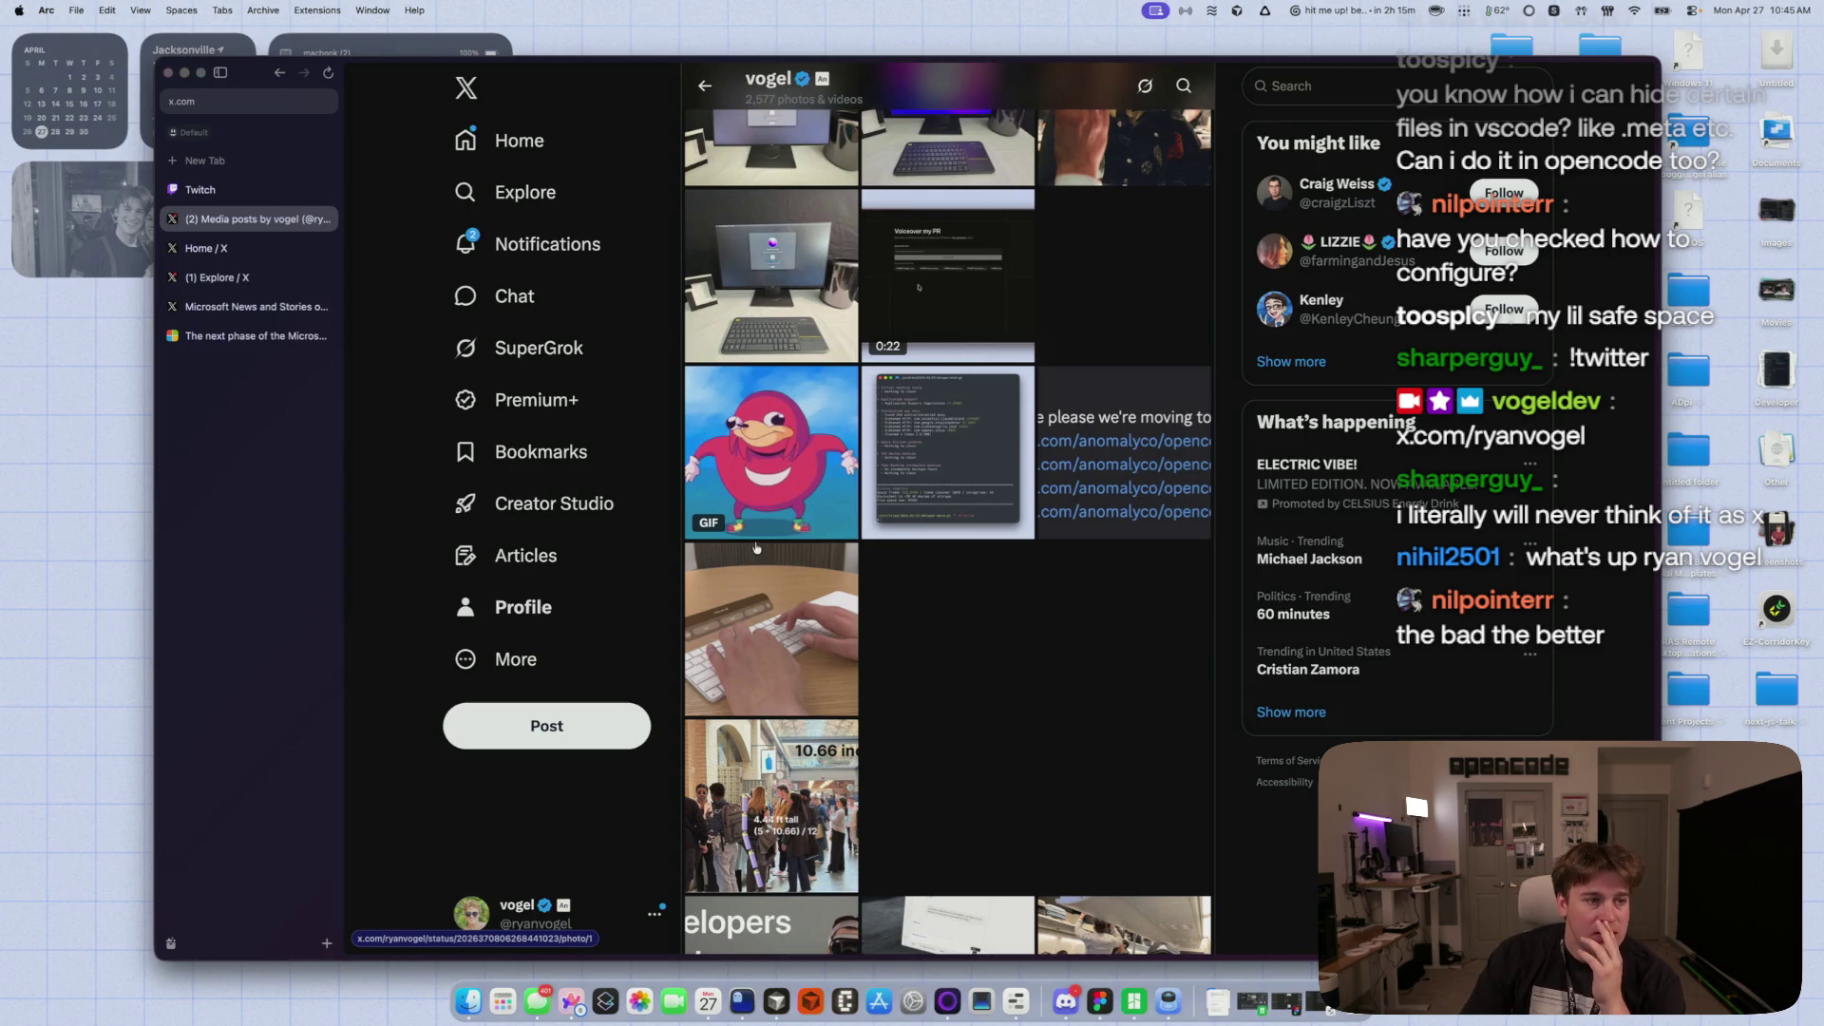
scroll(756, 548, "down", 15)
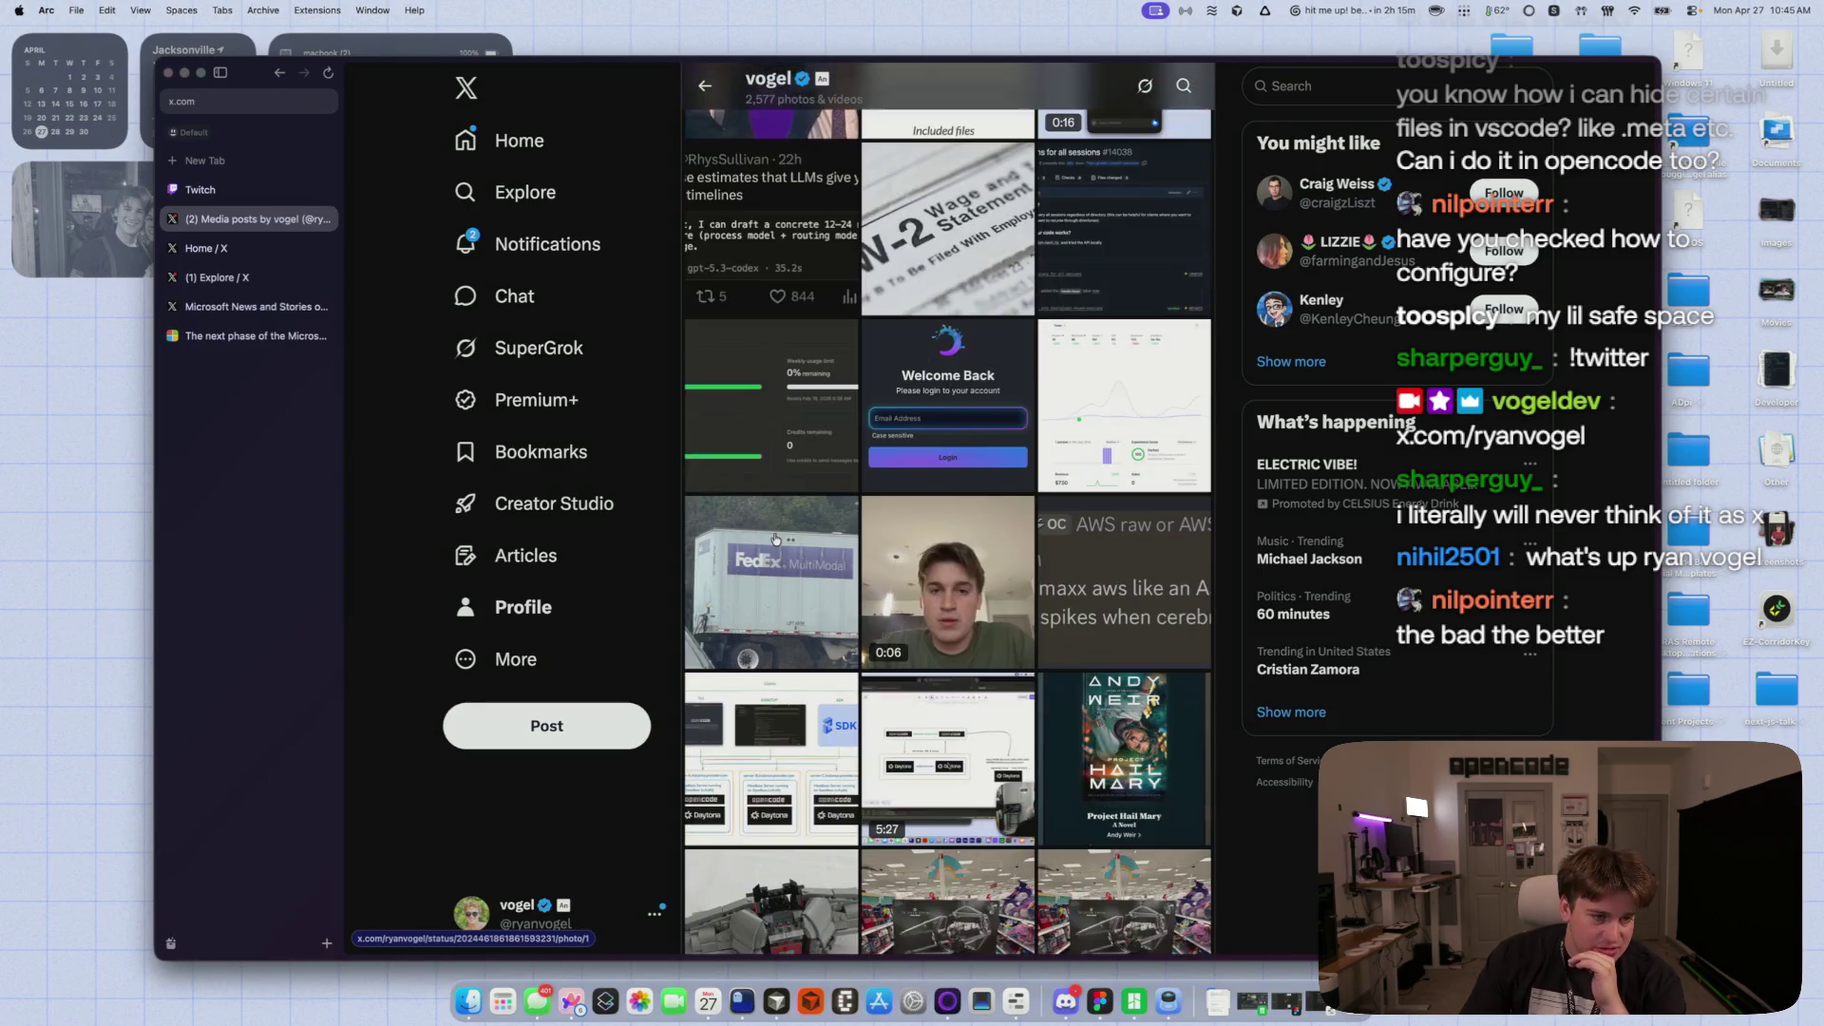
scroll(775, 540, "down", 10)
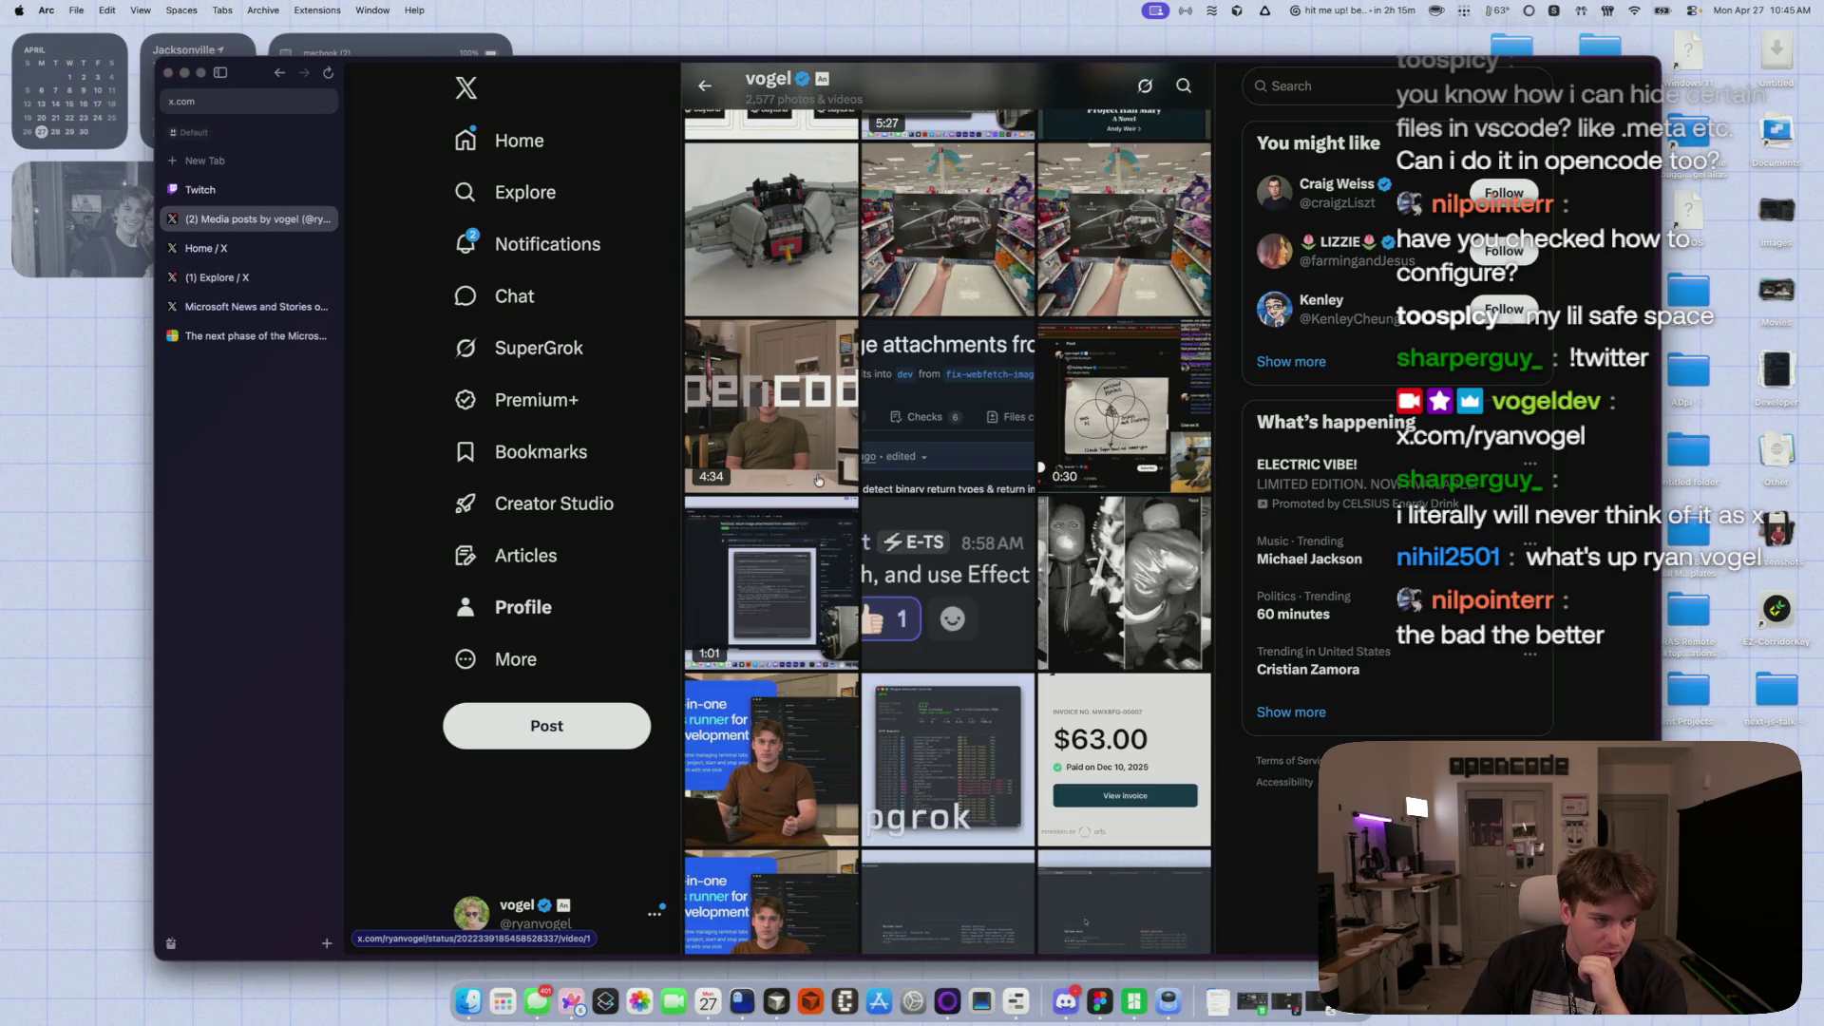
scroll(819, 468, "down", 3)
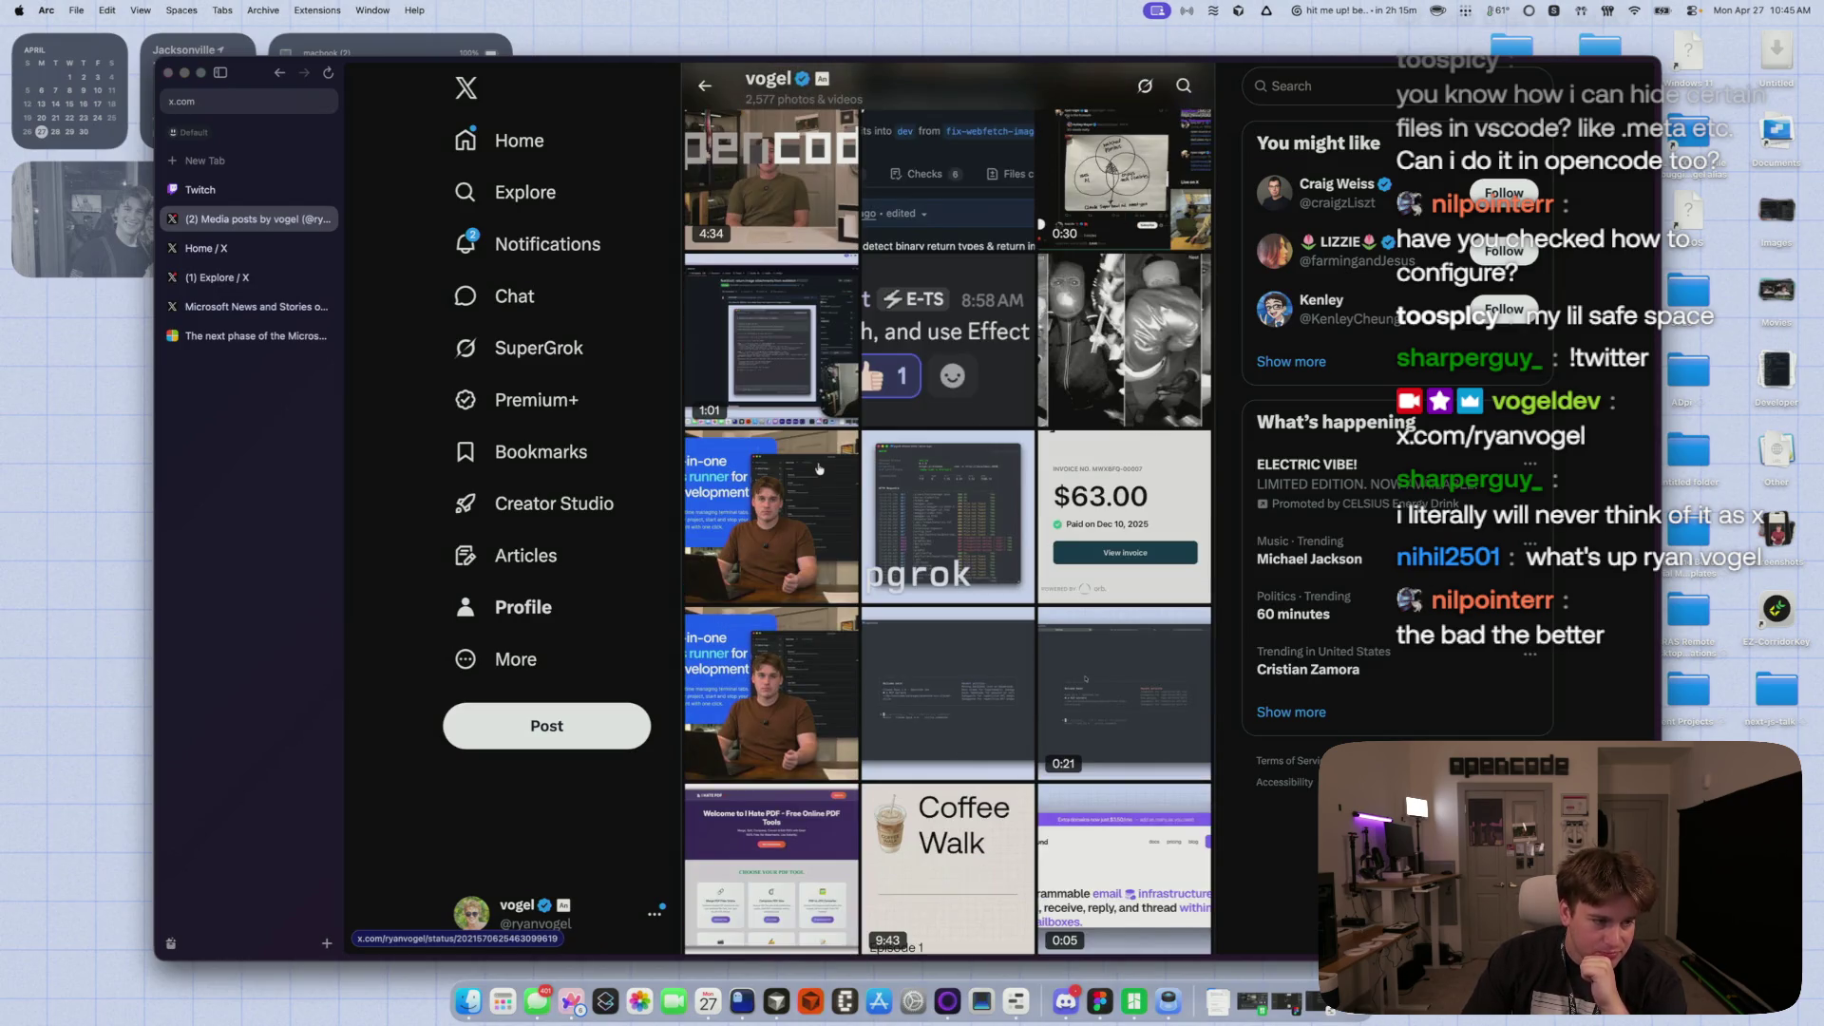
- Open one thumbnail's post and return to the media grid
left_click(819, 468)
left_click(704, 86)
scroll(874, 594, "down", 8)
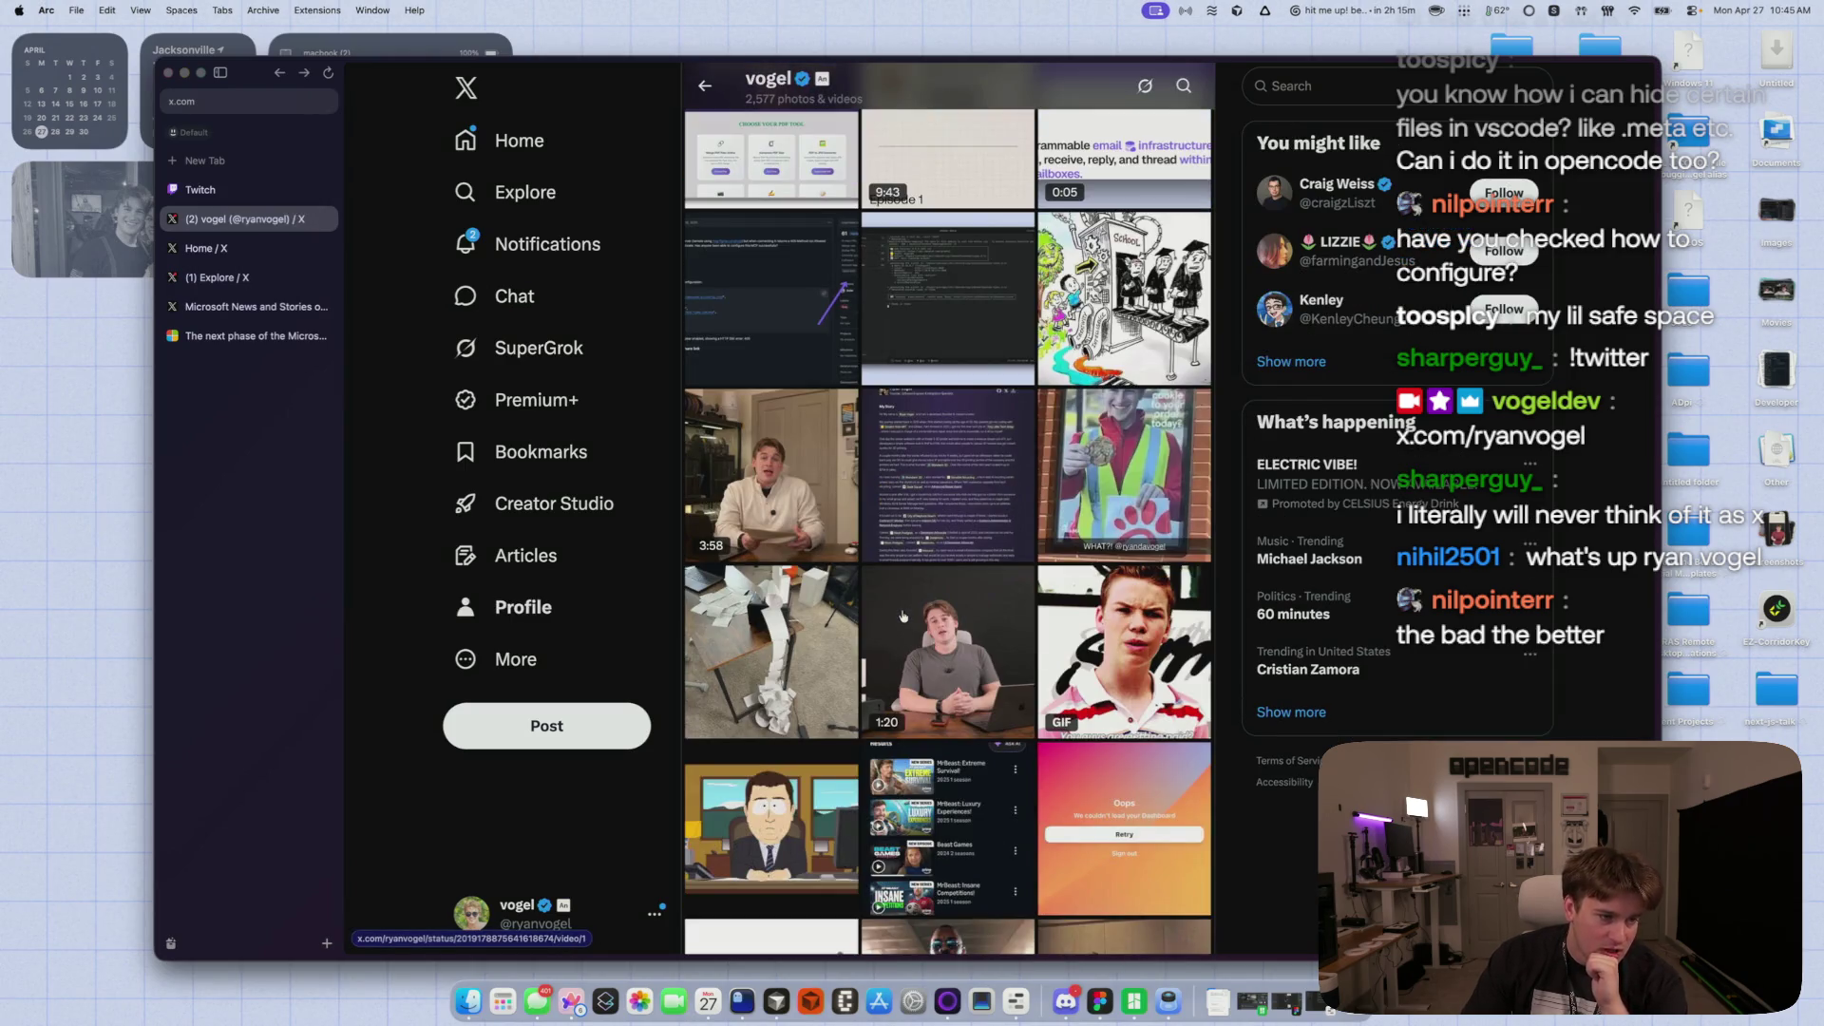
- Preview and close the 3:58 video, then play the 1:20 video in the viewer
left_click(767, 530)
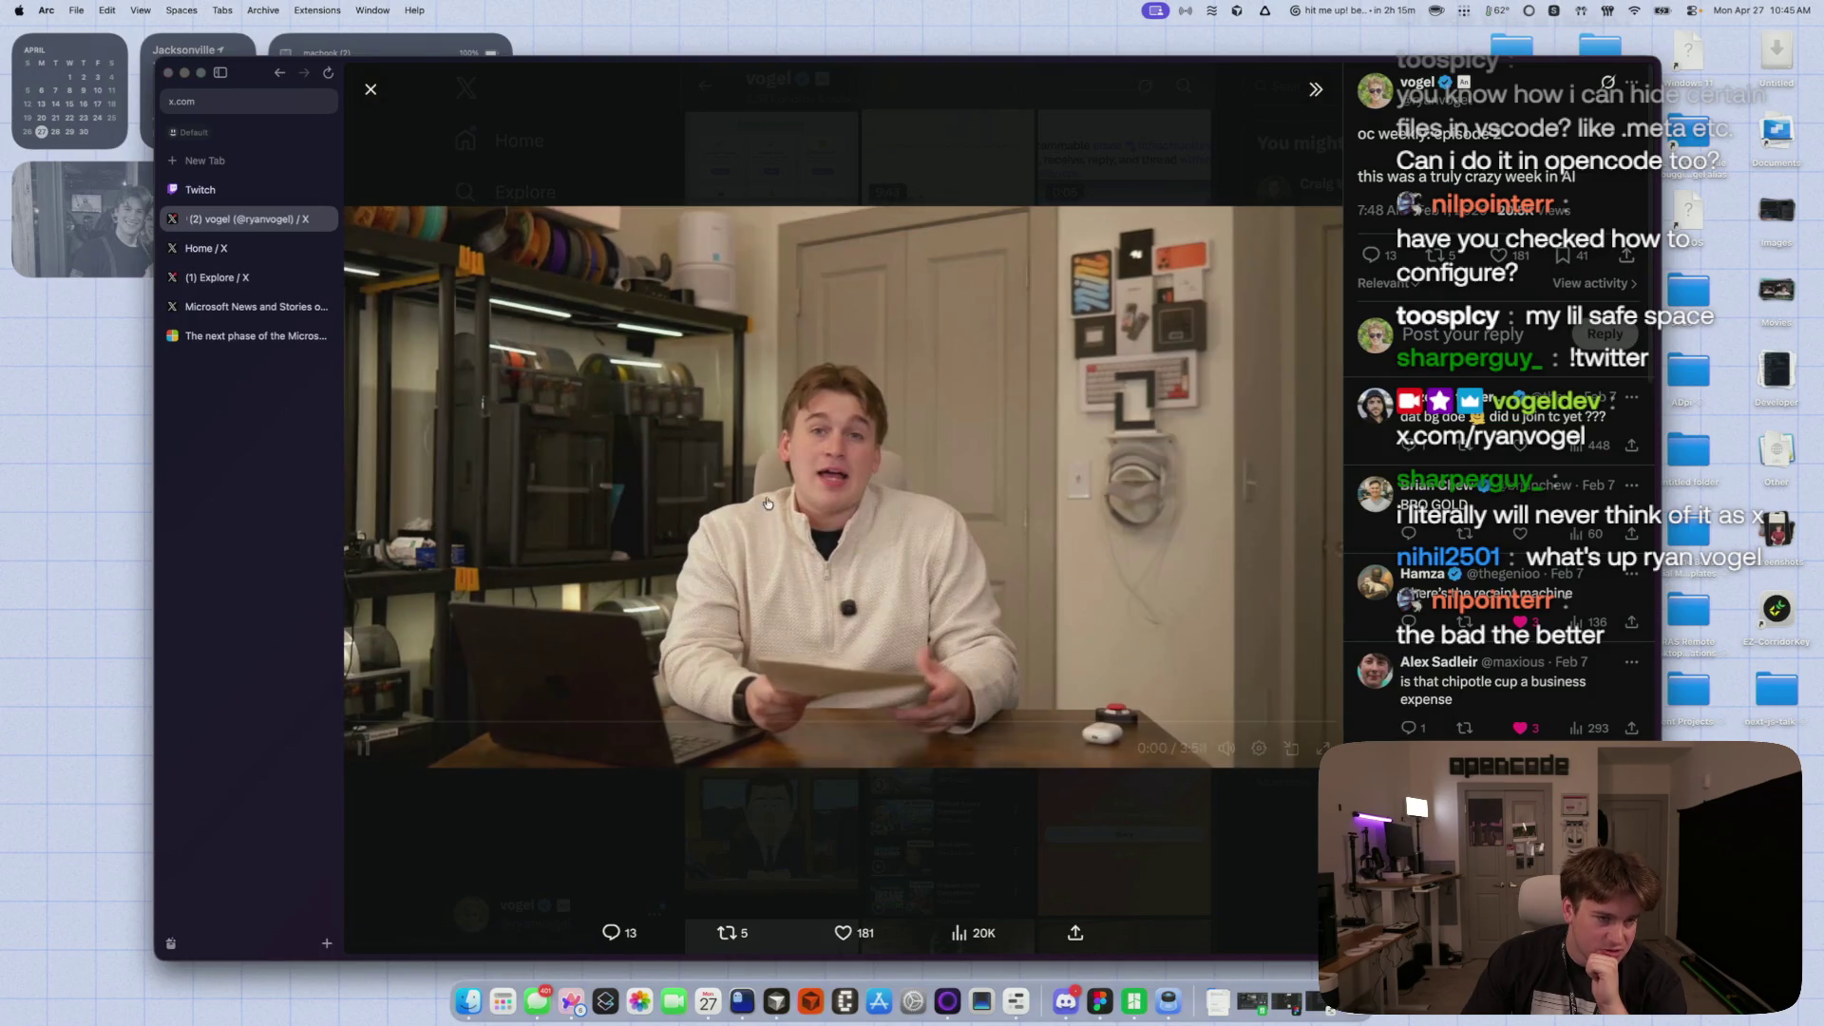
key("Escape")
scroll(841, 575, "down", 1)
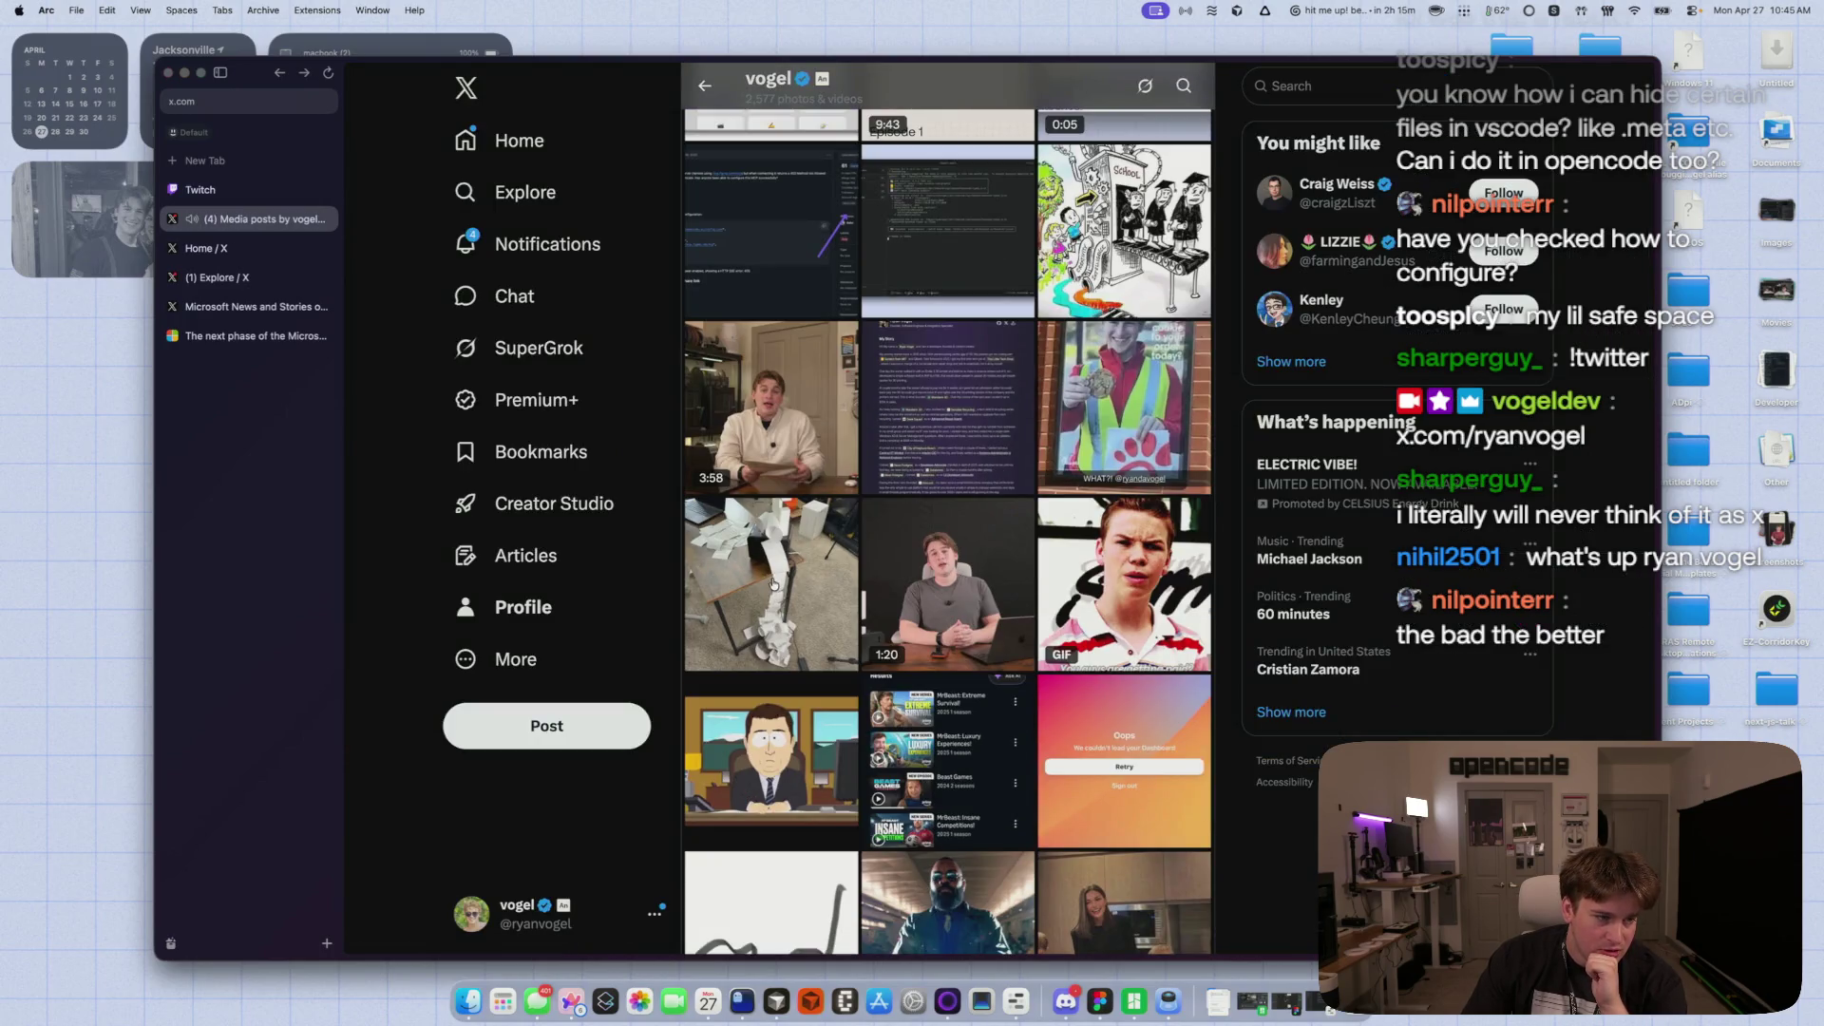
left_click(947, 584)
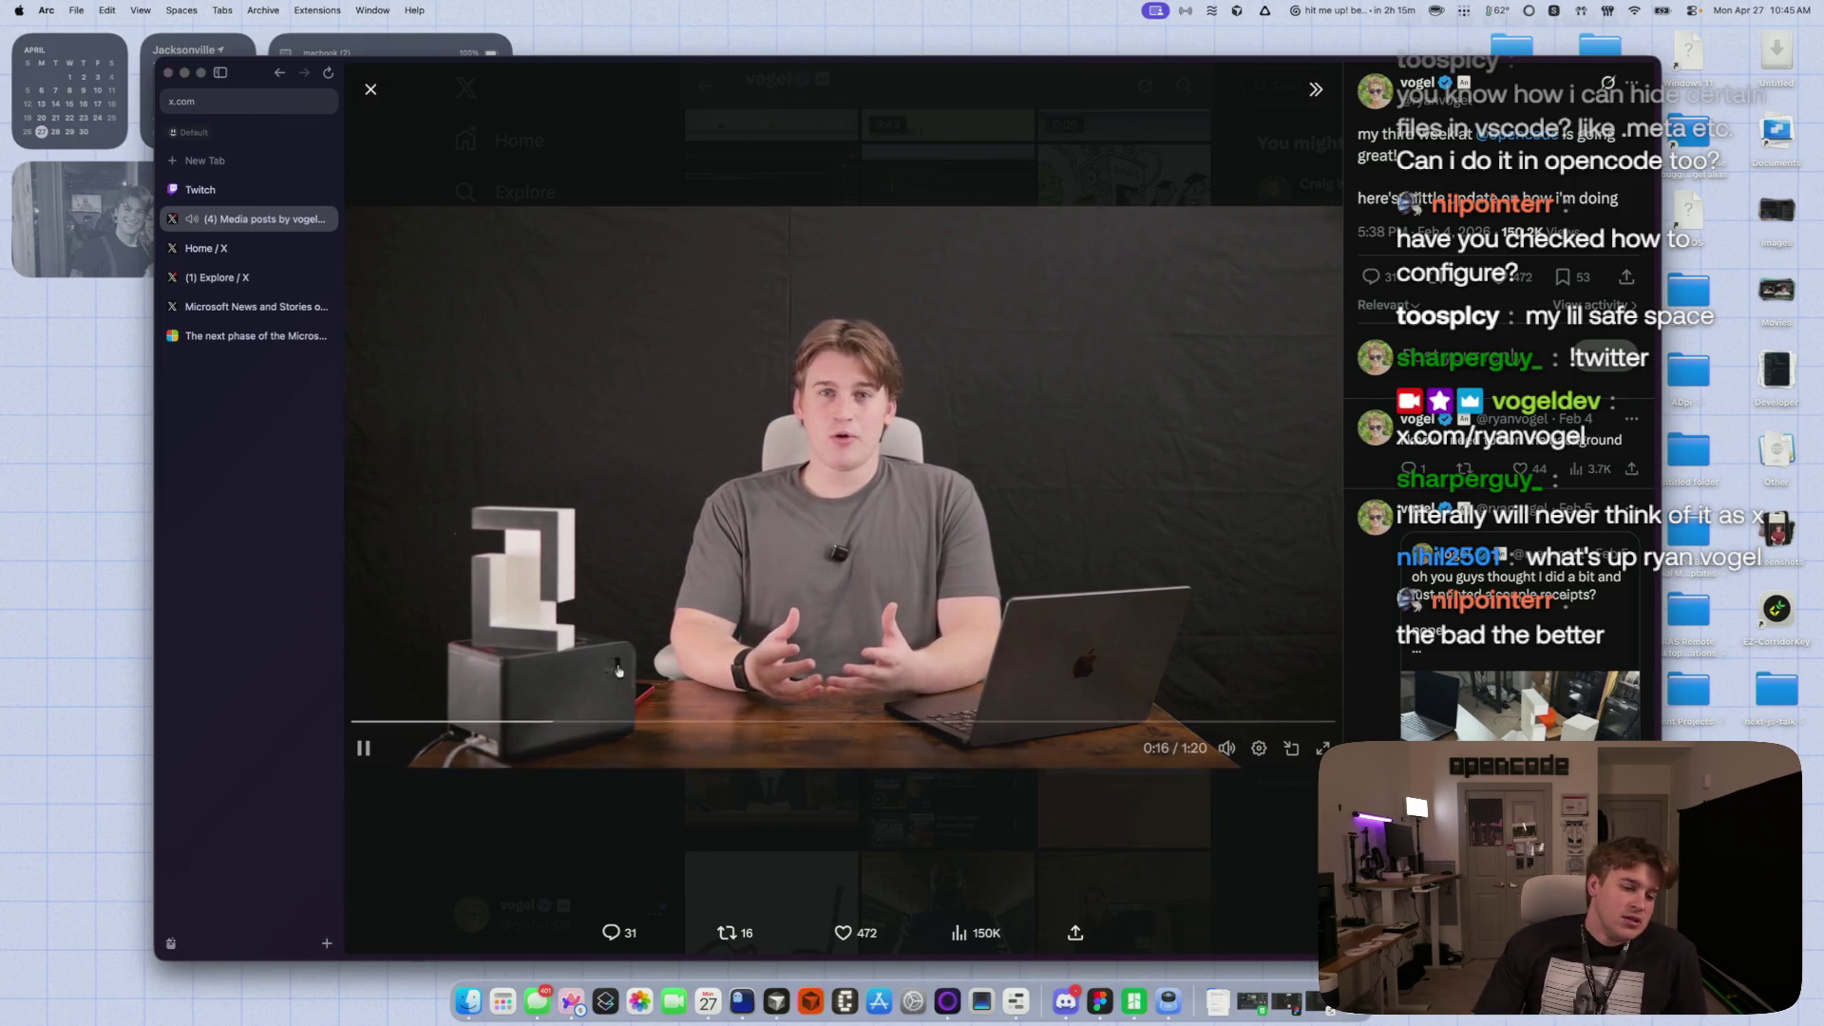
left_click(760, 730)
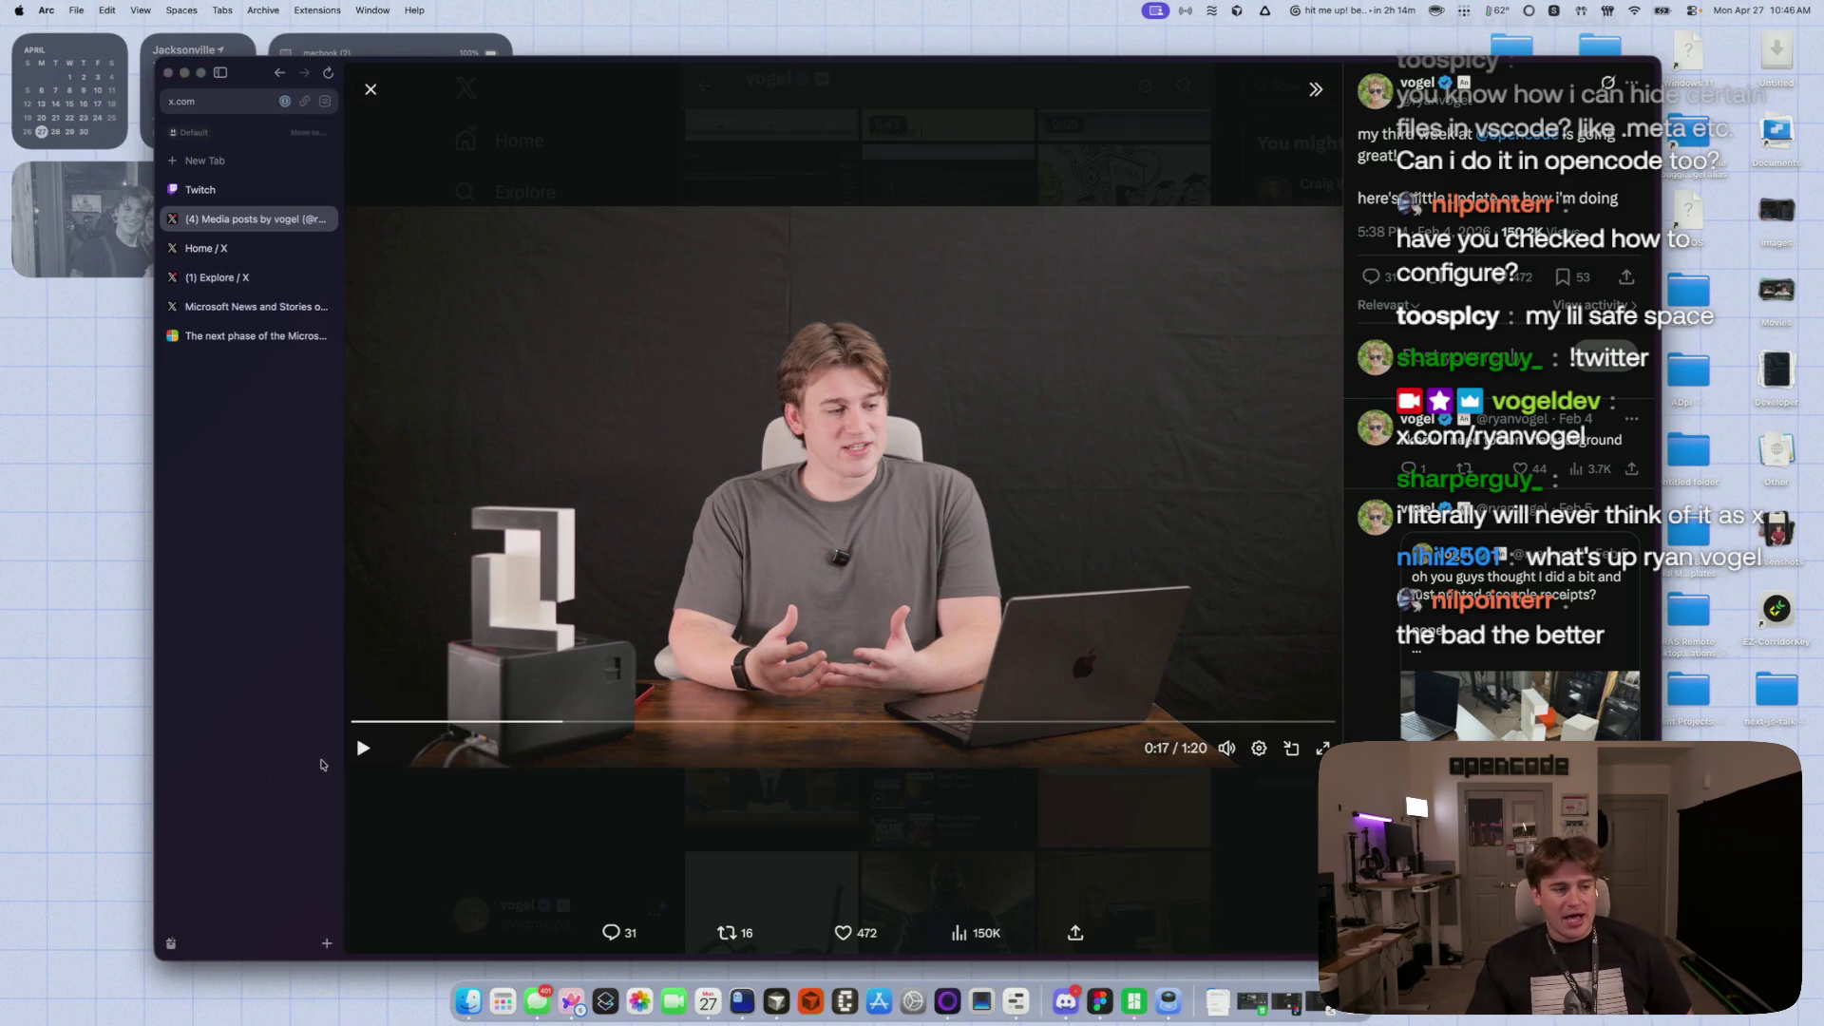
left_click(362, 747)
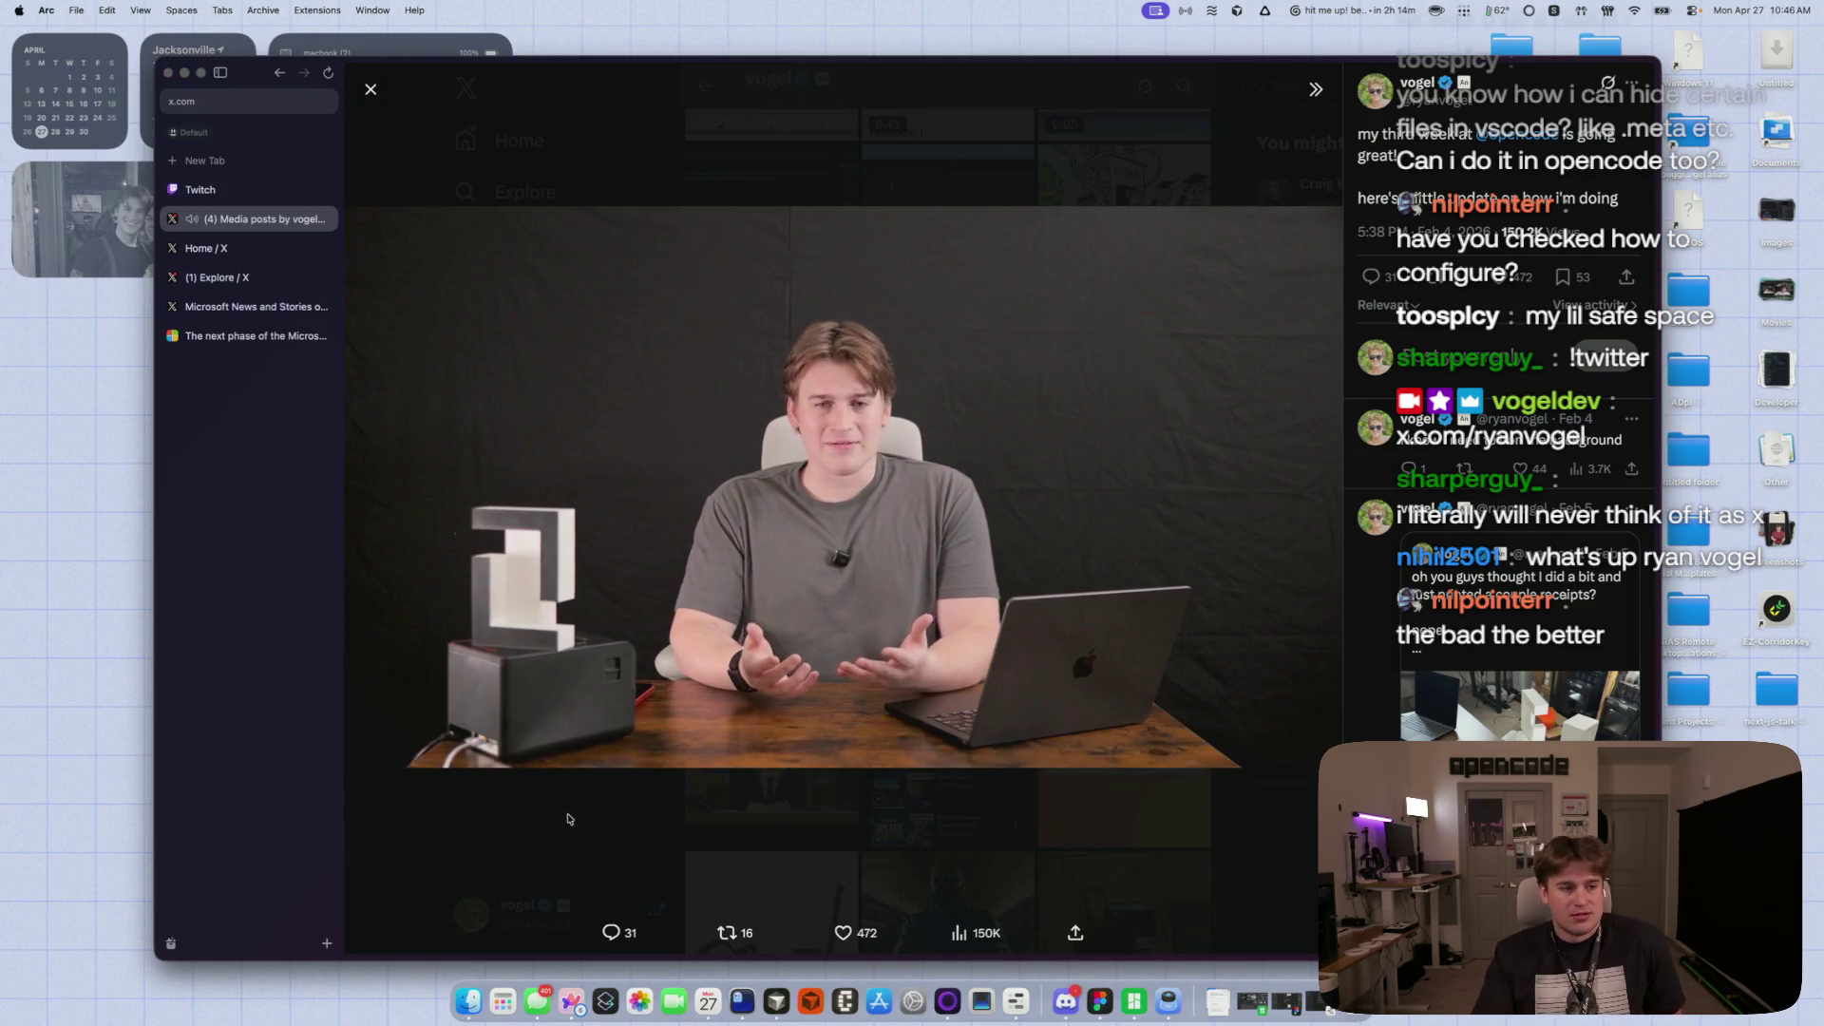
left_click(366, 759)
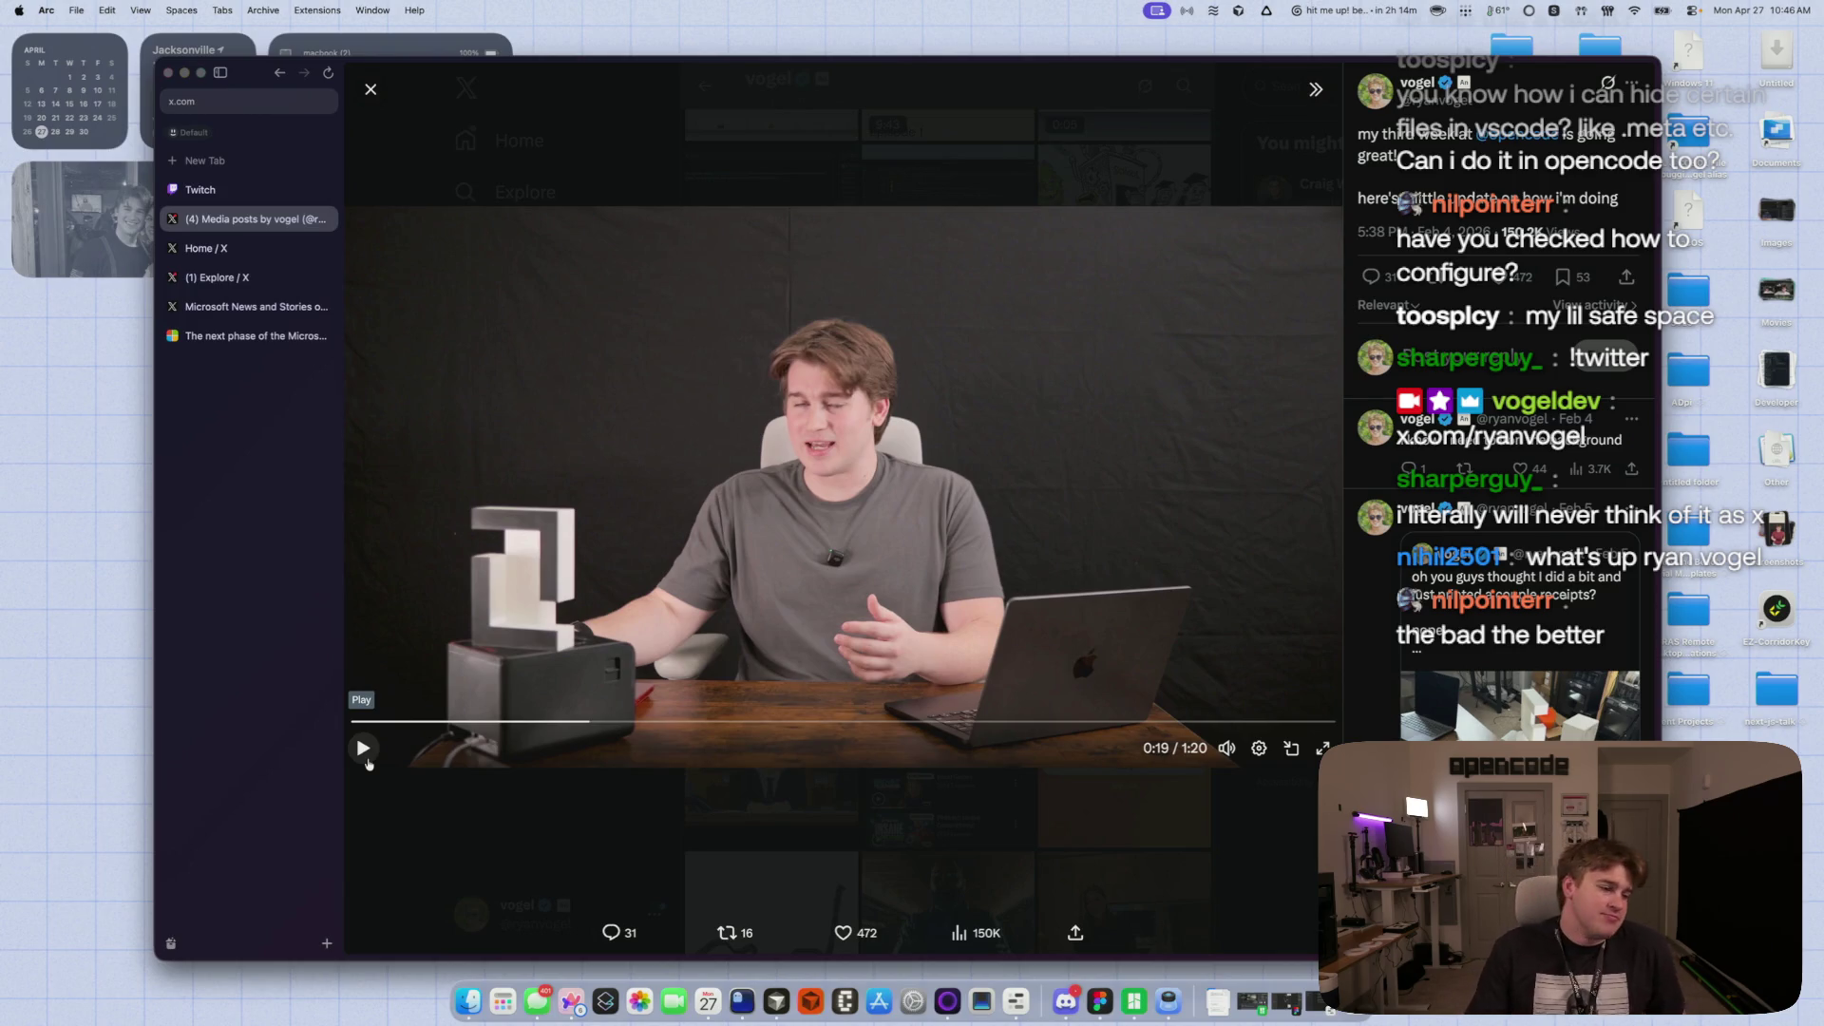
left_click(367, 760)
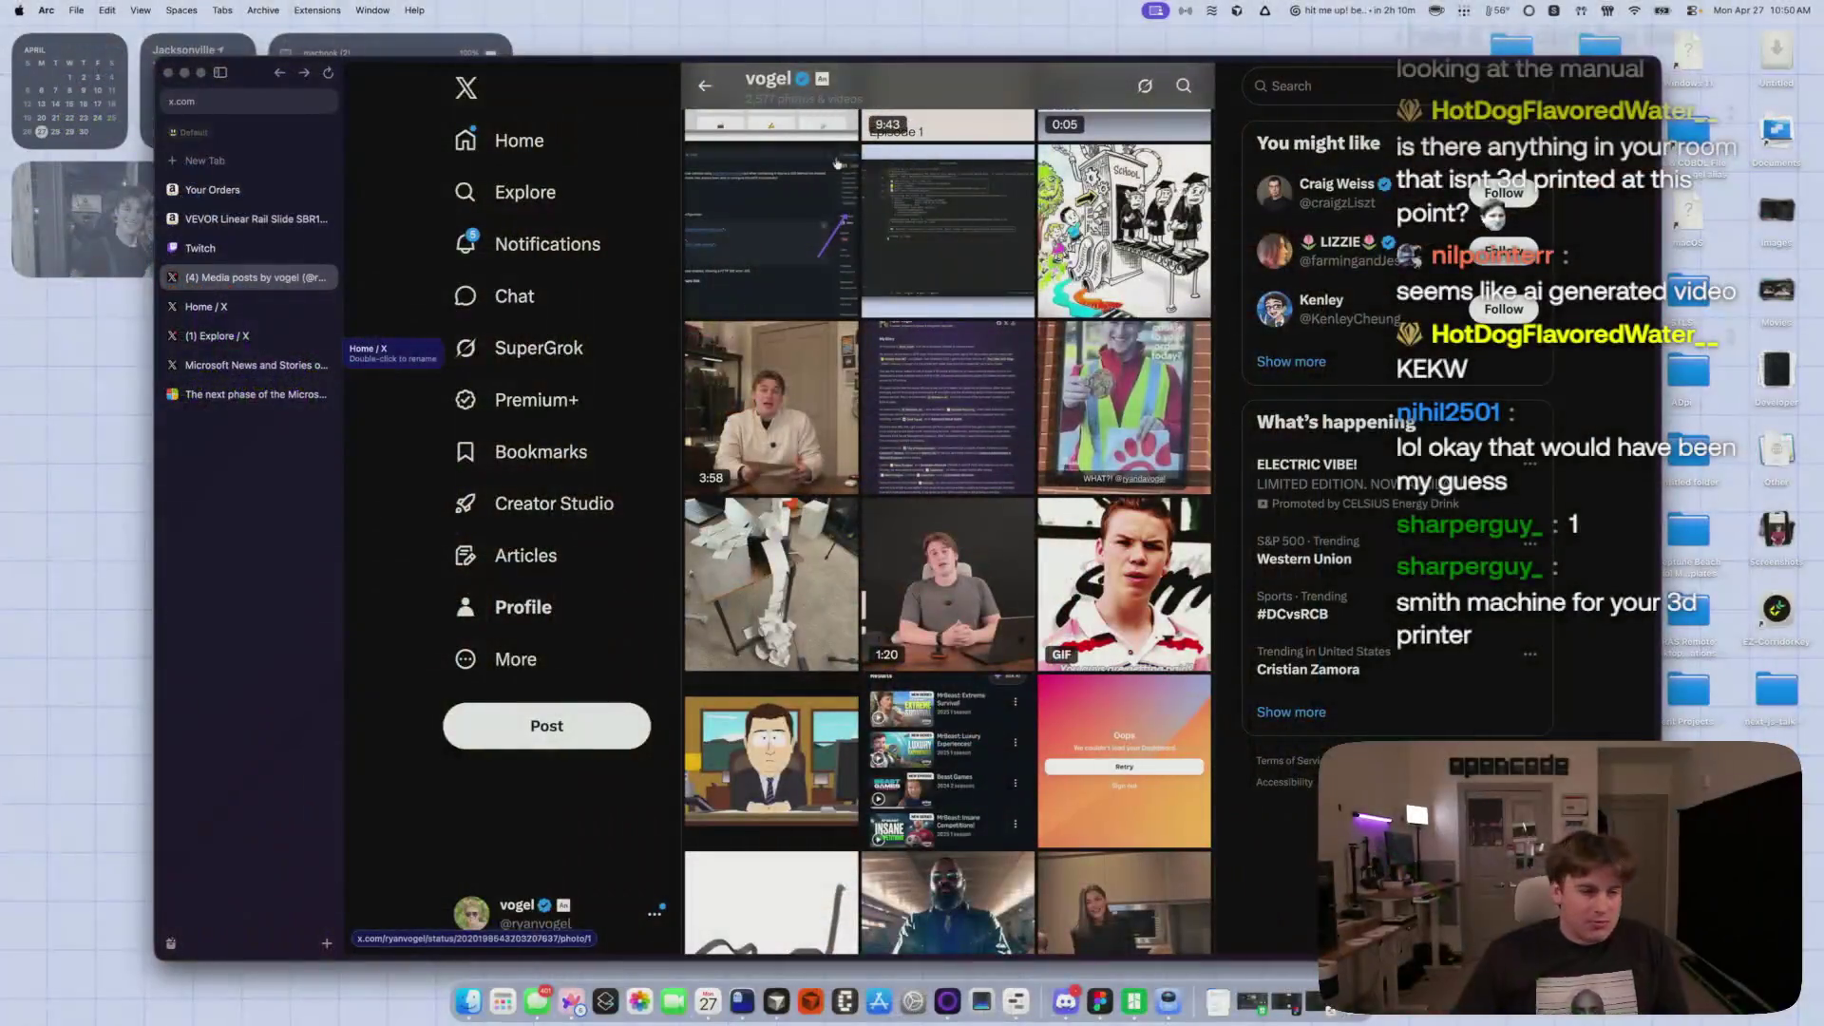
- Watch the 1:00 opencode video, pausing at 0:06 and resuming, then close it
scroll(893, 504, "down", 10)
scroll(893, 503, "down", 2)
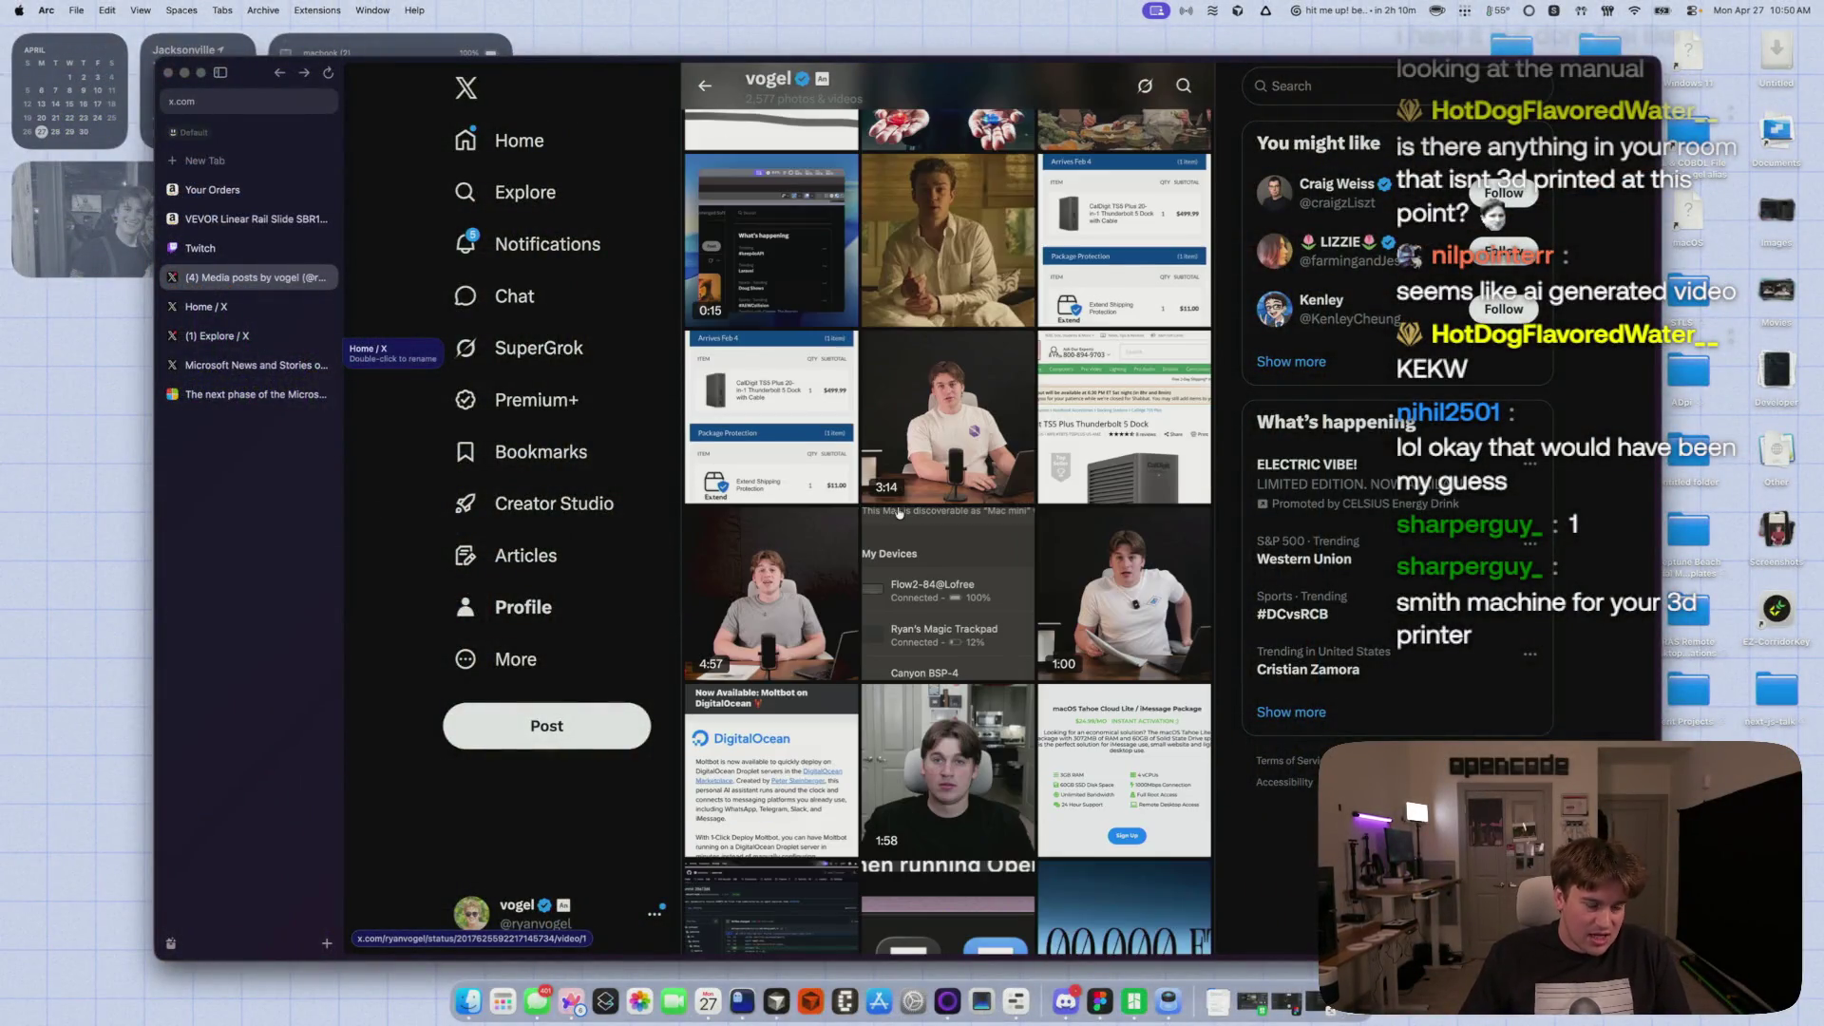
scroll(899, 513, "down", 4)
left_click(991, 407)
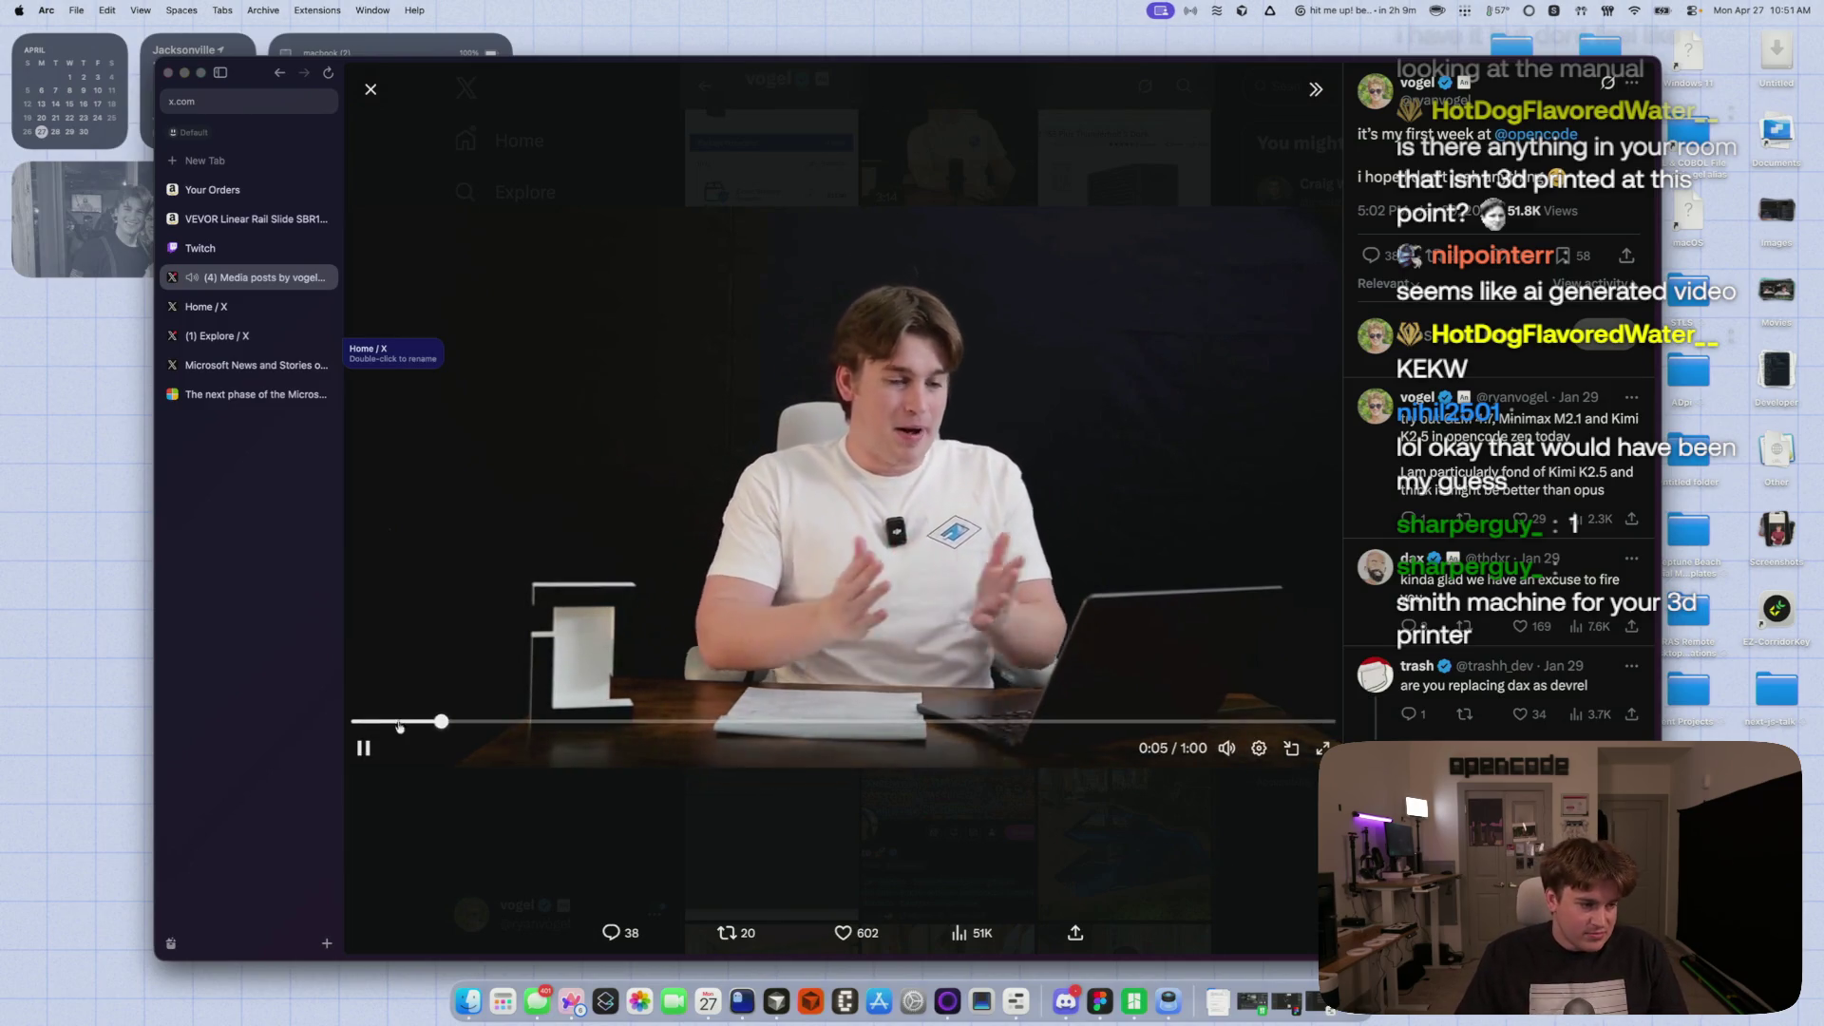
left_click(362, 747)
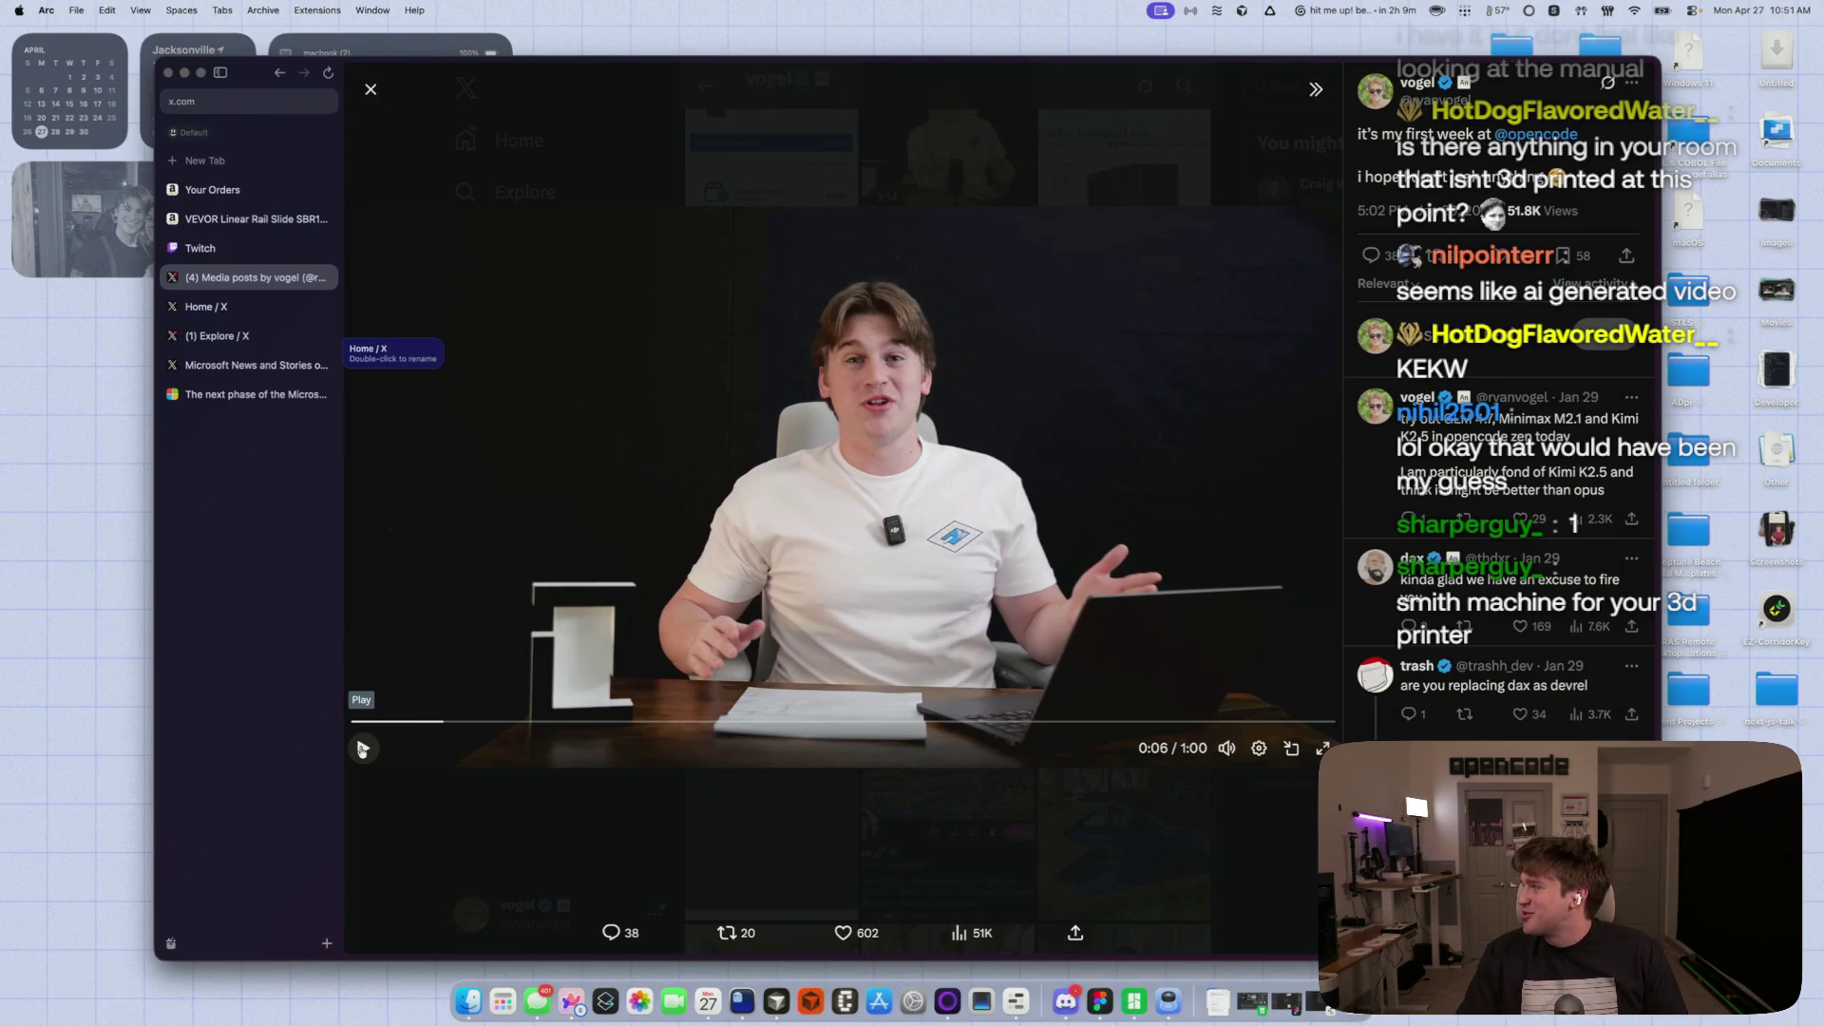
left_click(362, 748)
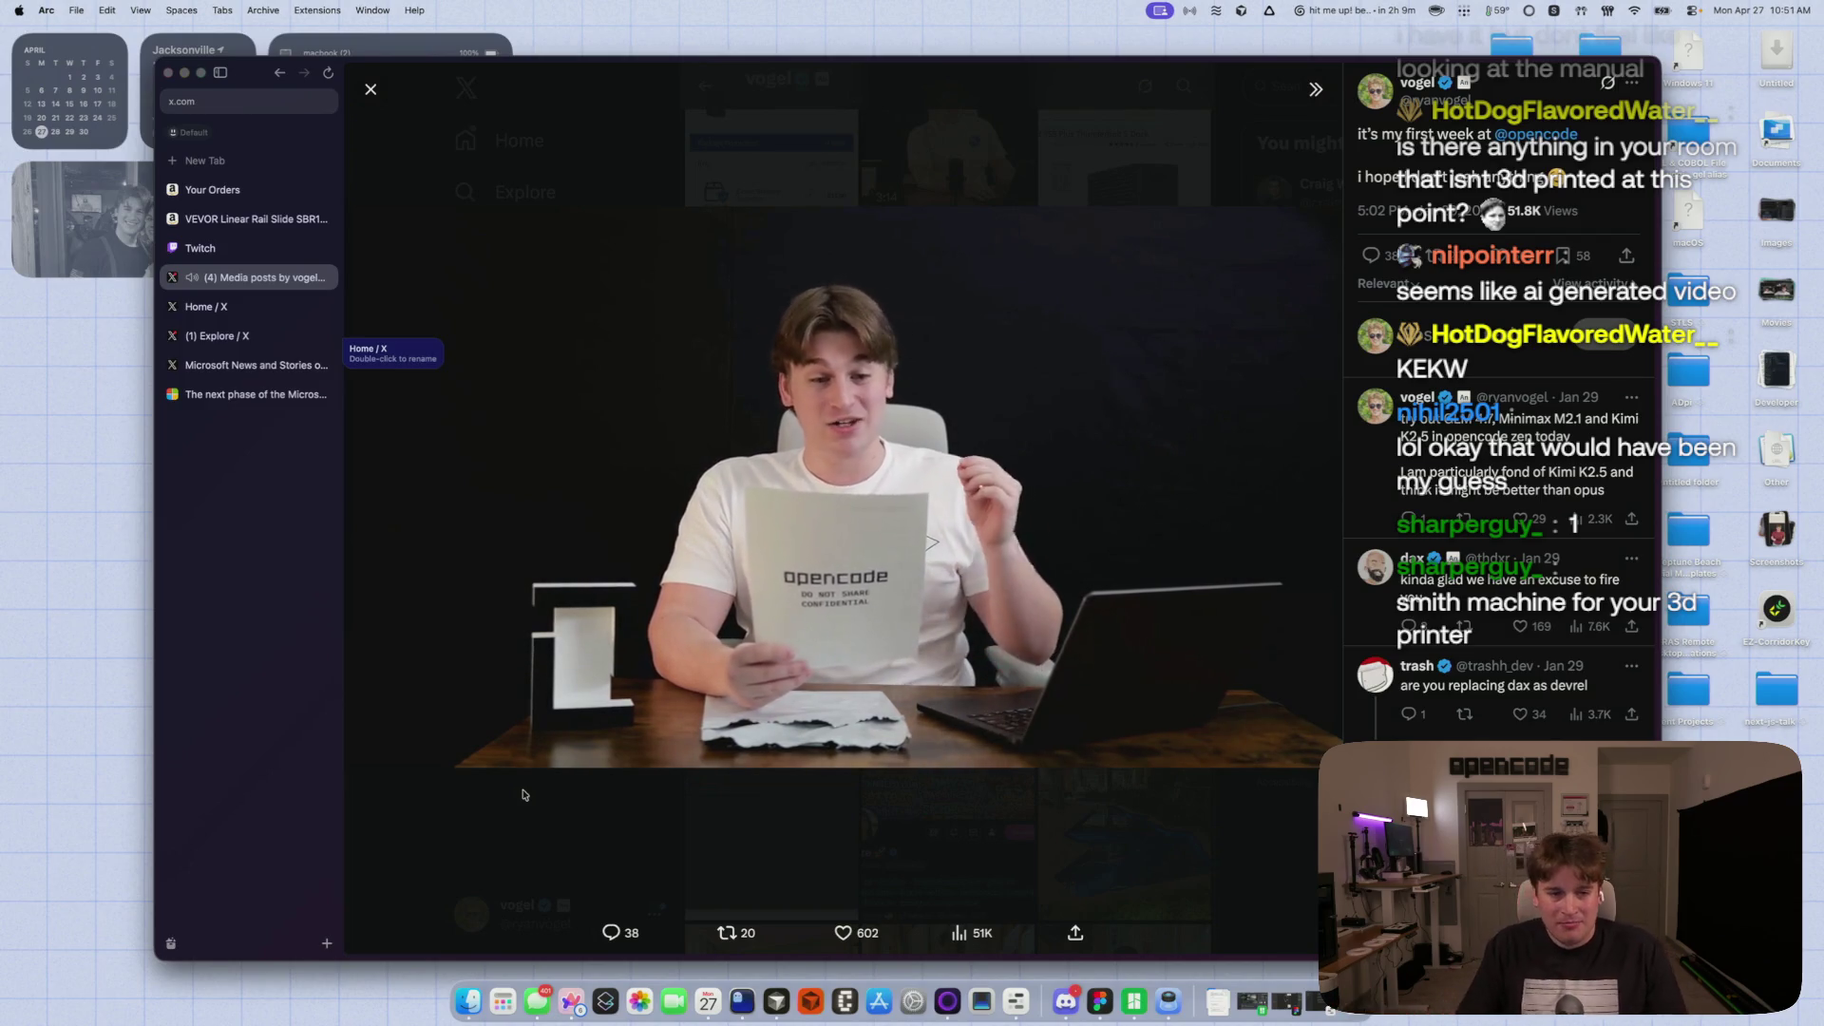
scroll(1501, 399, "down", 4)
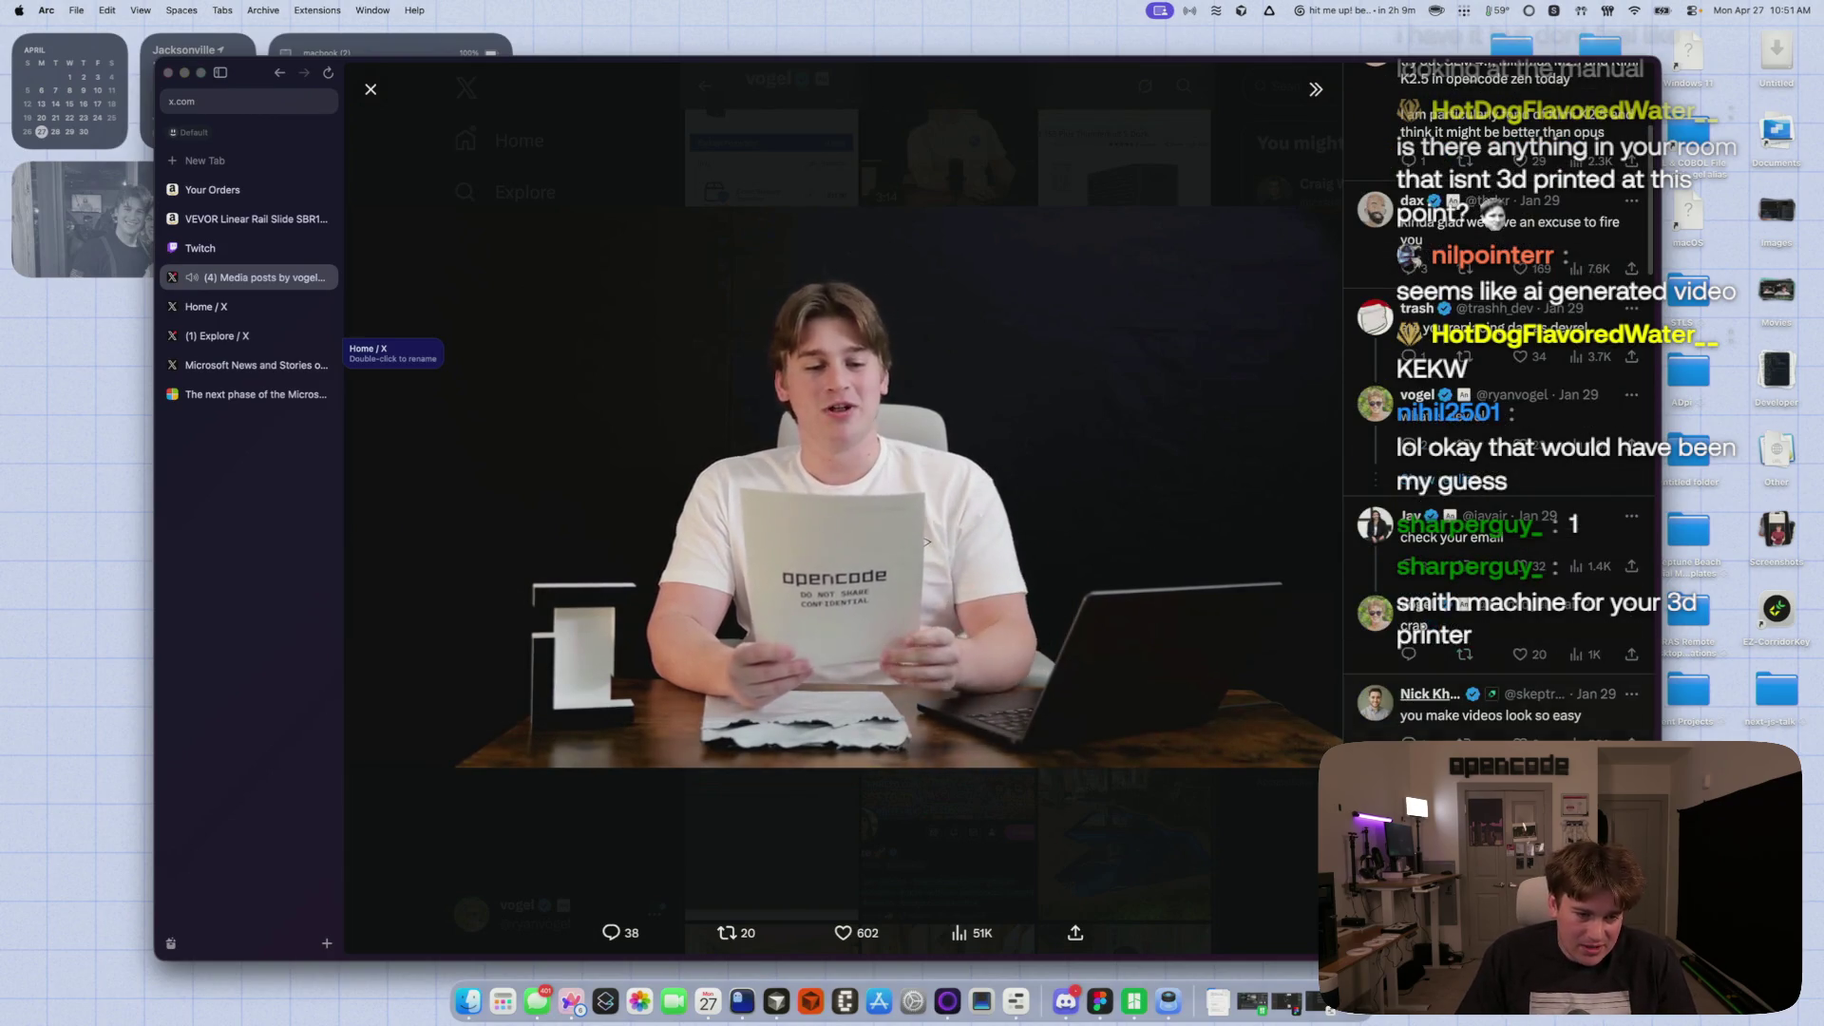
left_click(1170, 852)
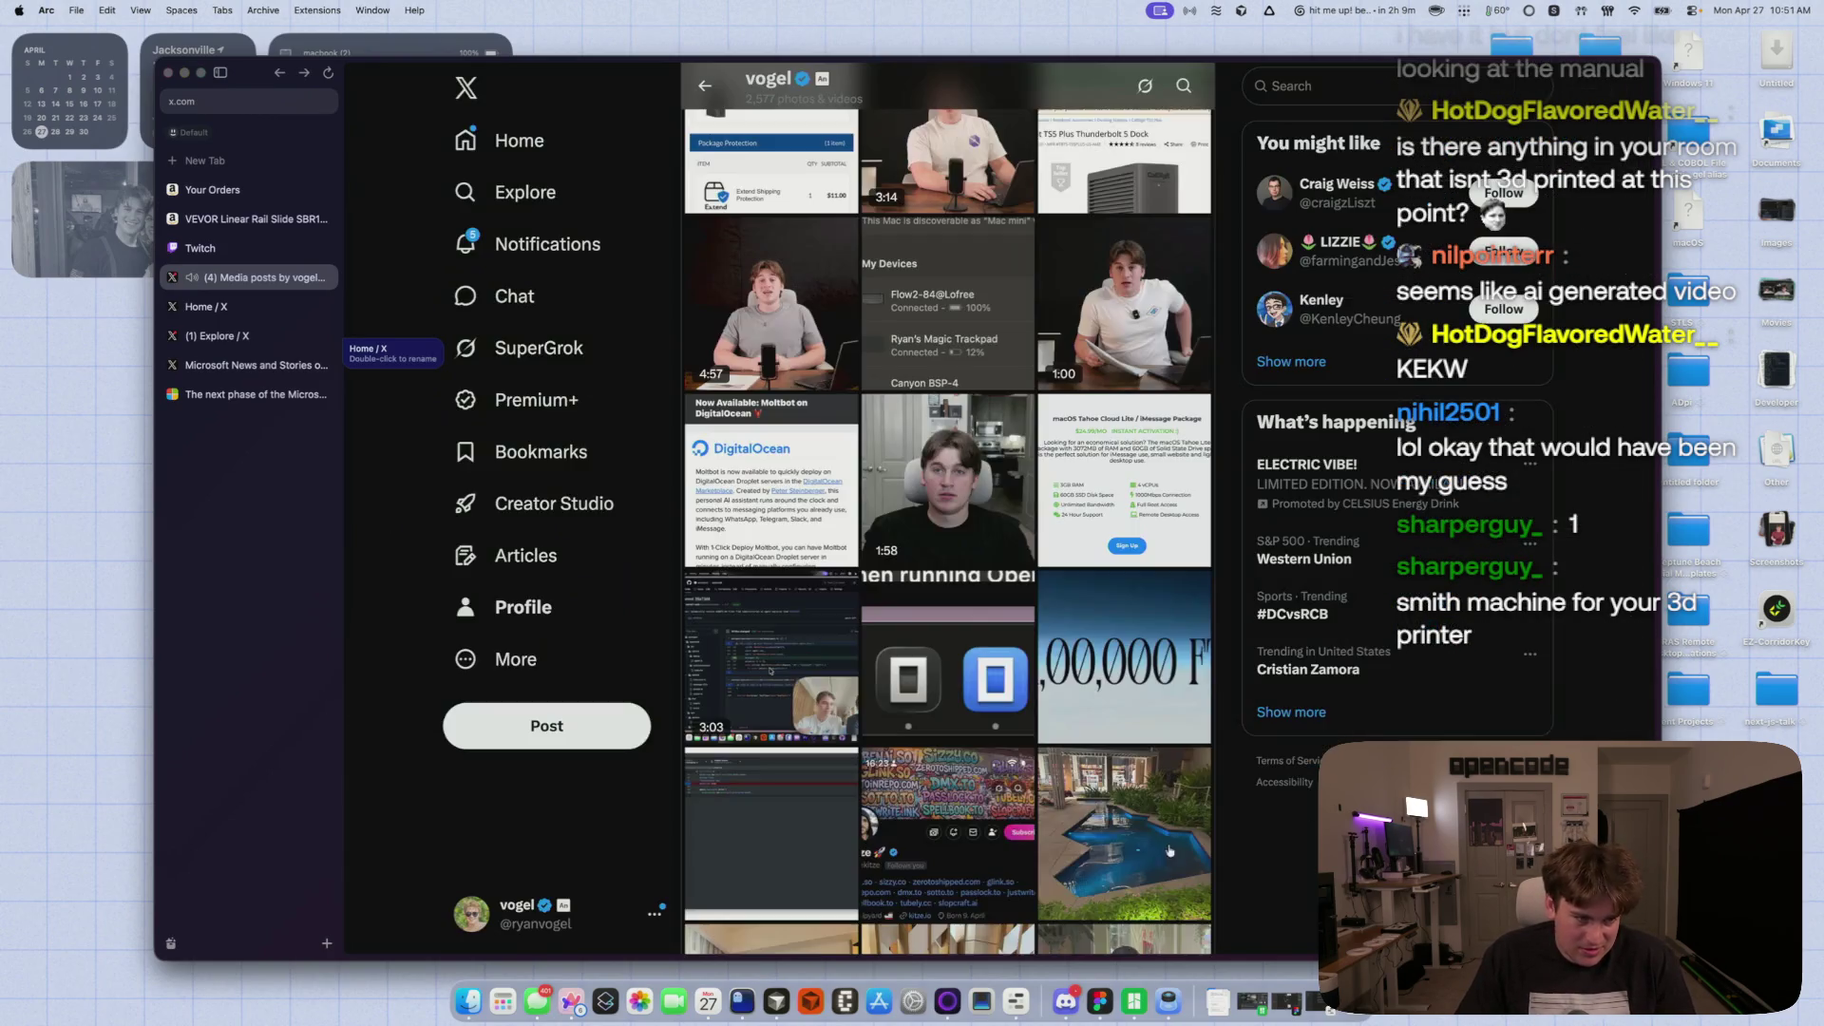
left_click(961, 532)
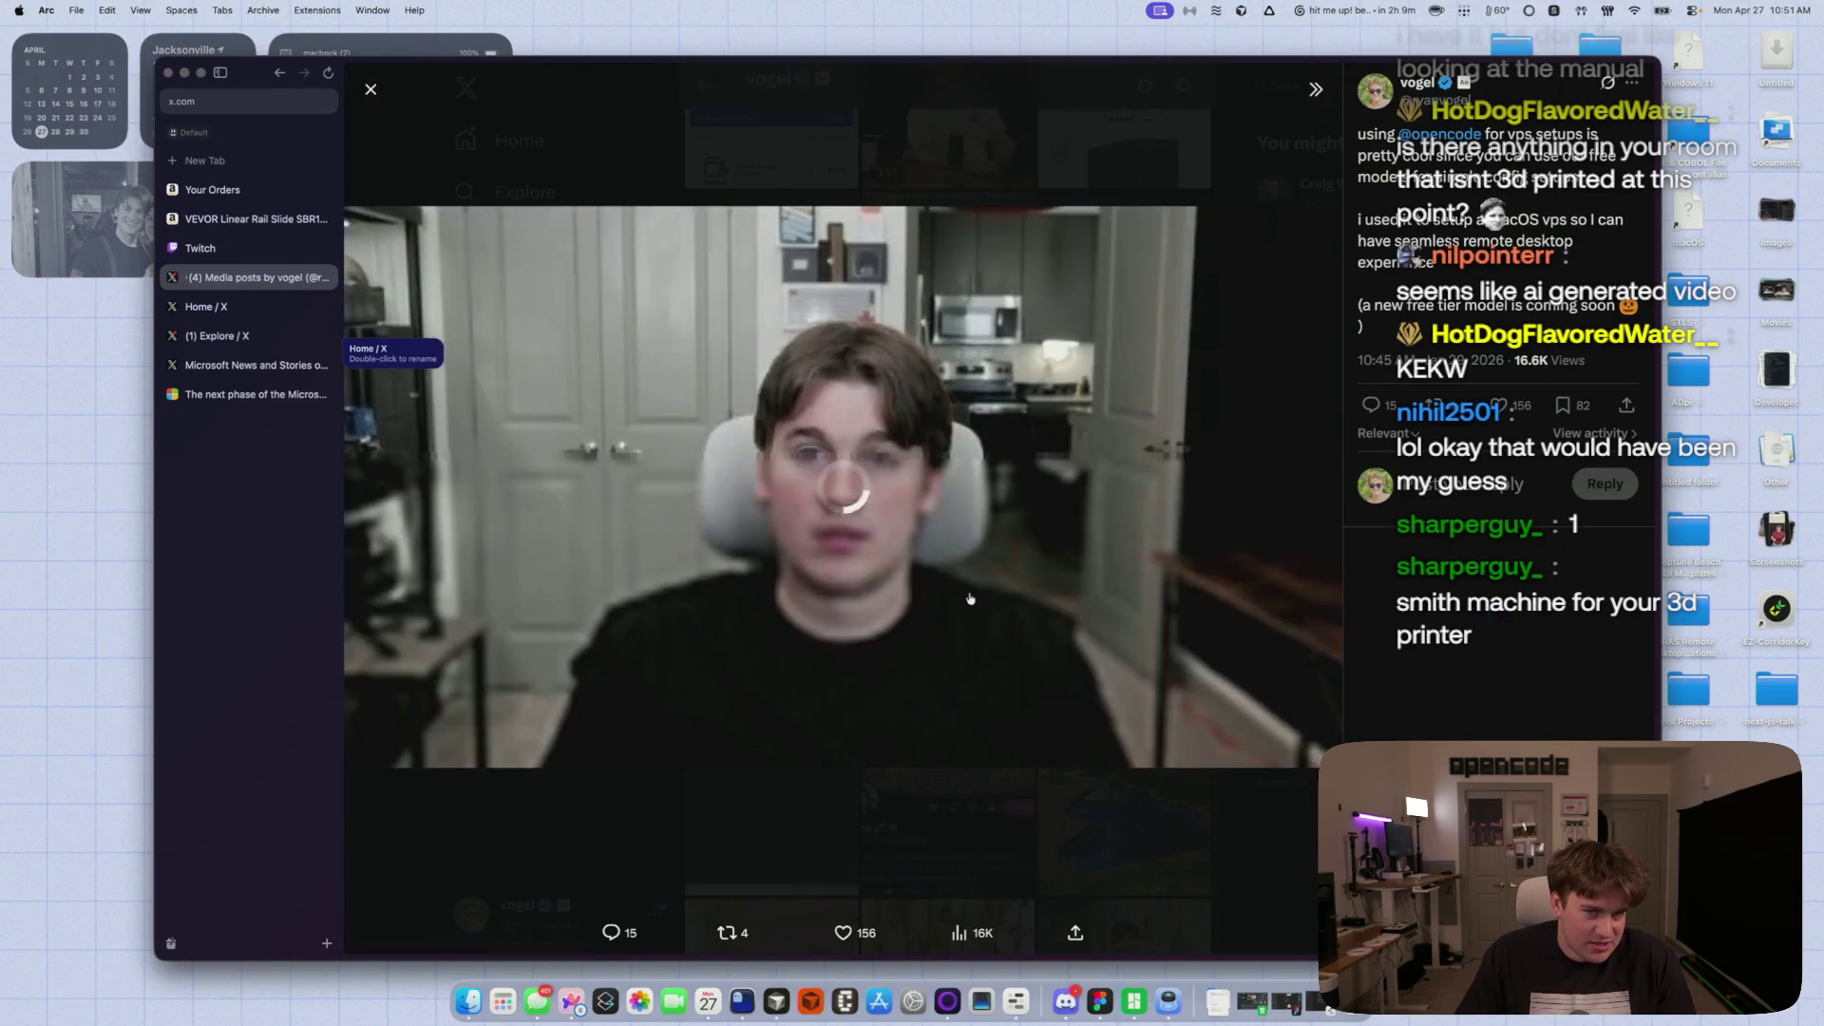
left_click(1213, 865)
scroll(799, 643, "down", 7)
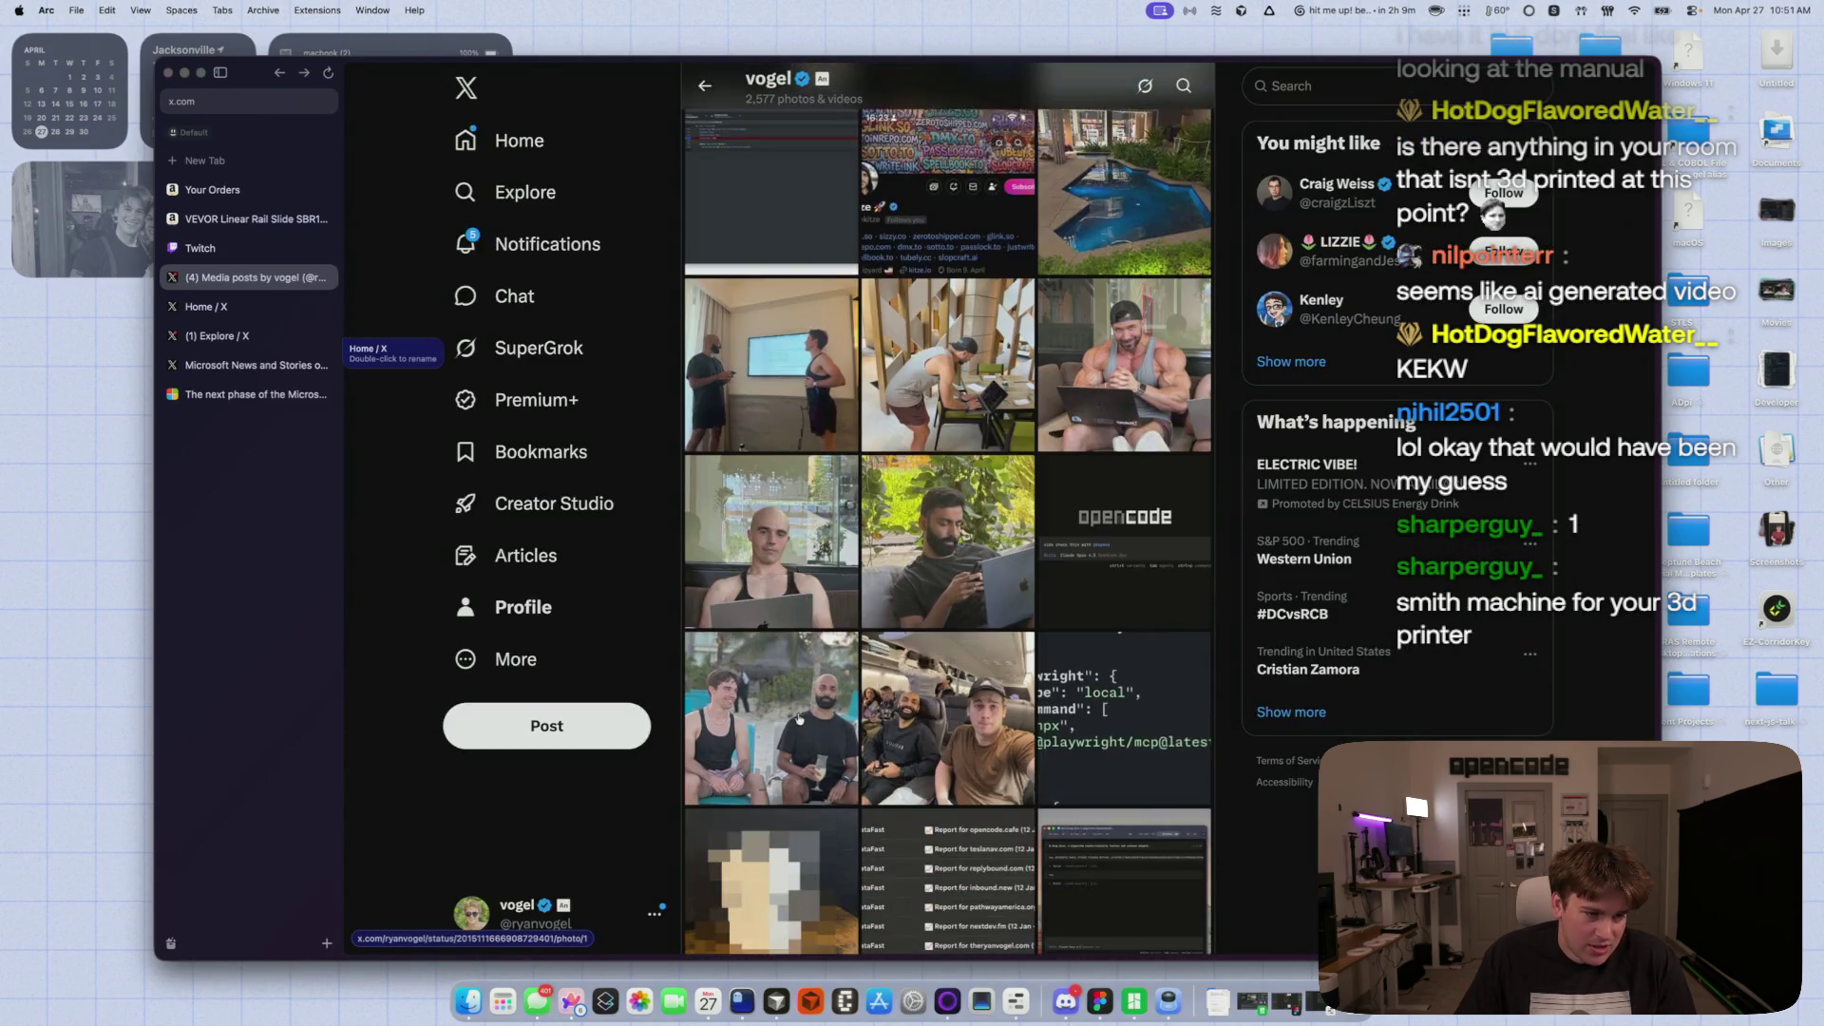
scroll(799, 719, "down", 6)
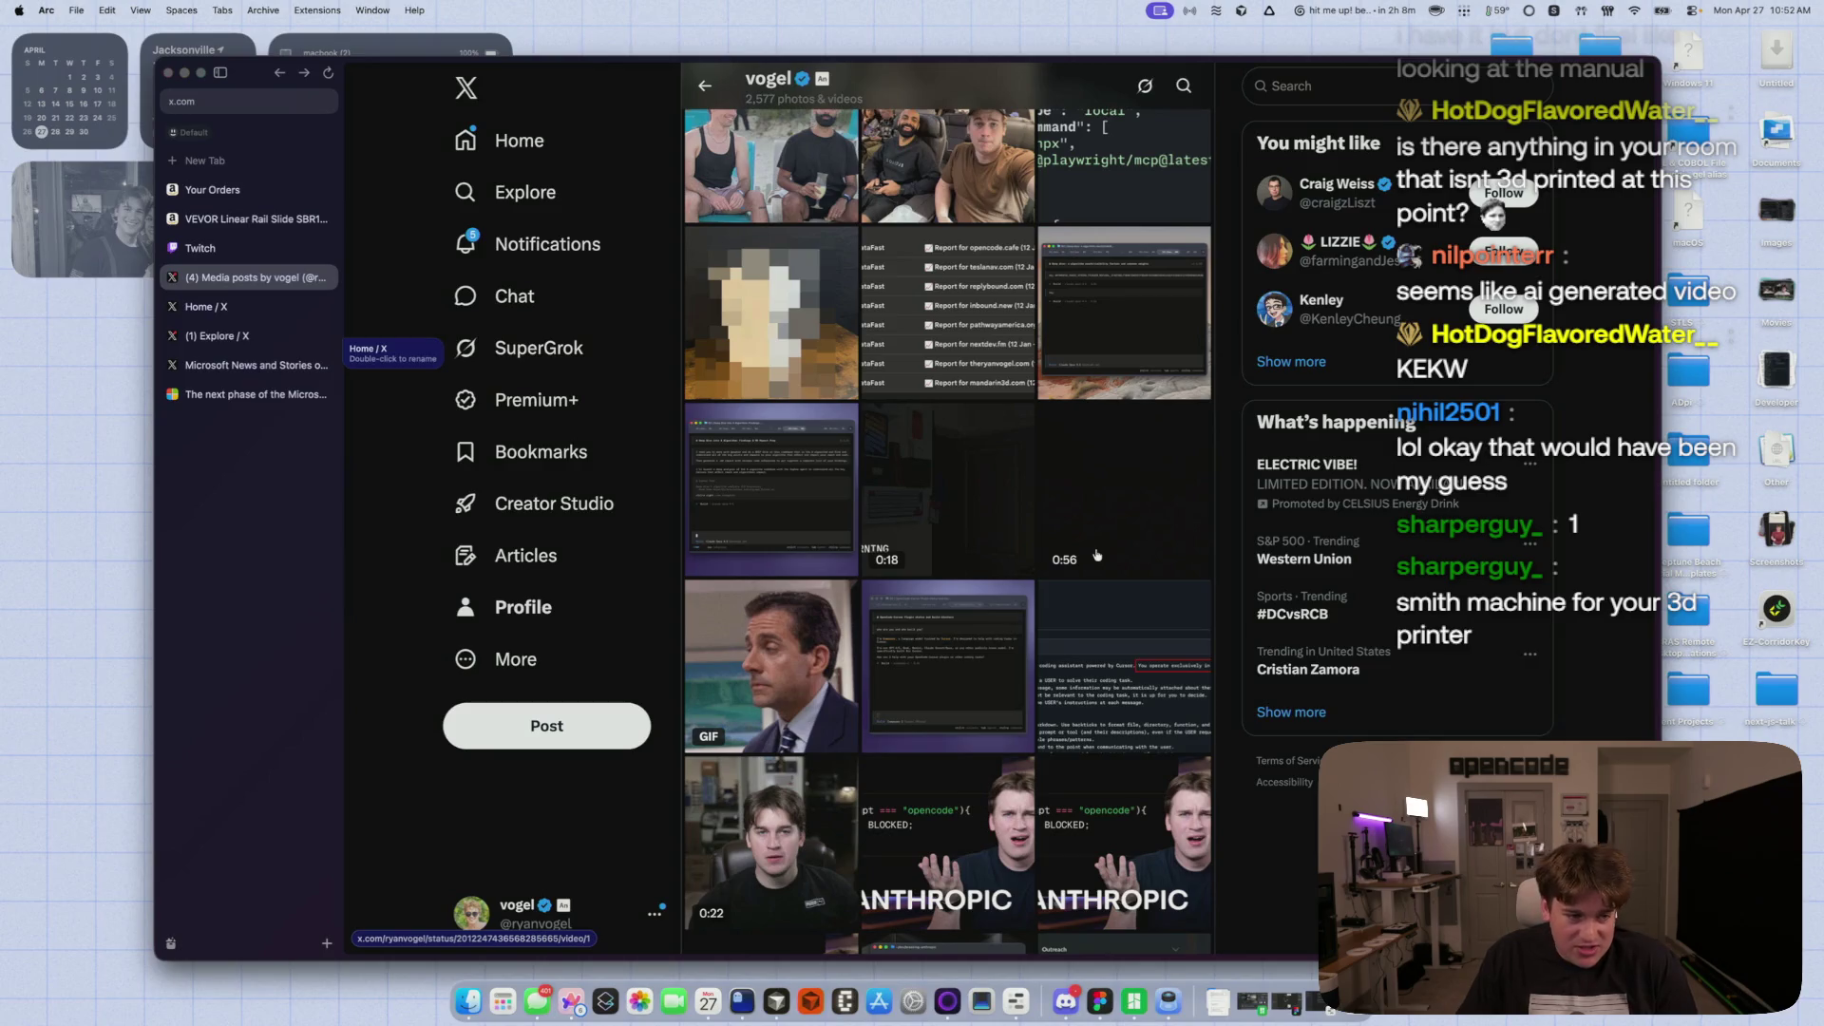
left_click(1097, 555)
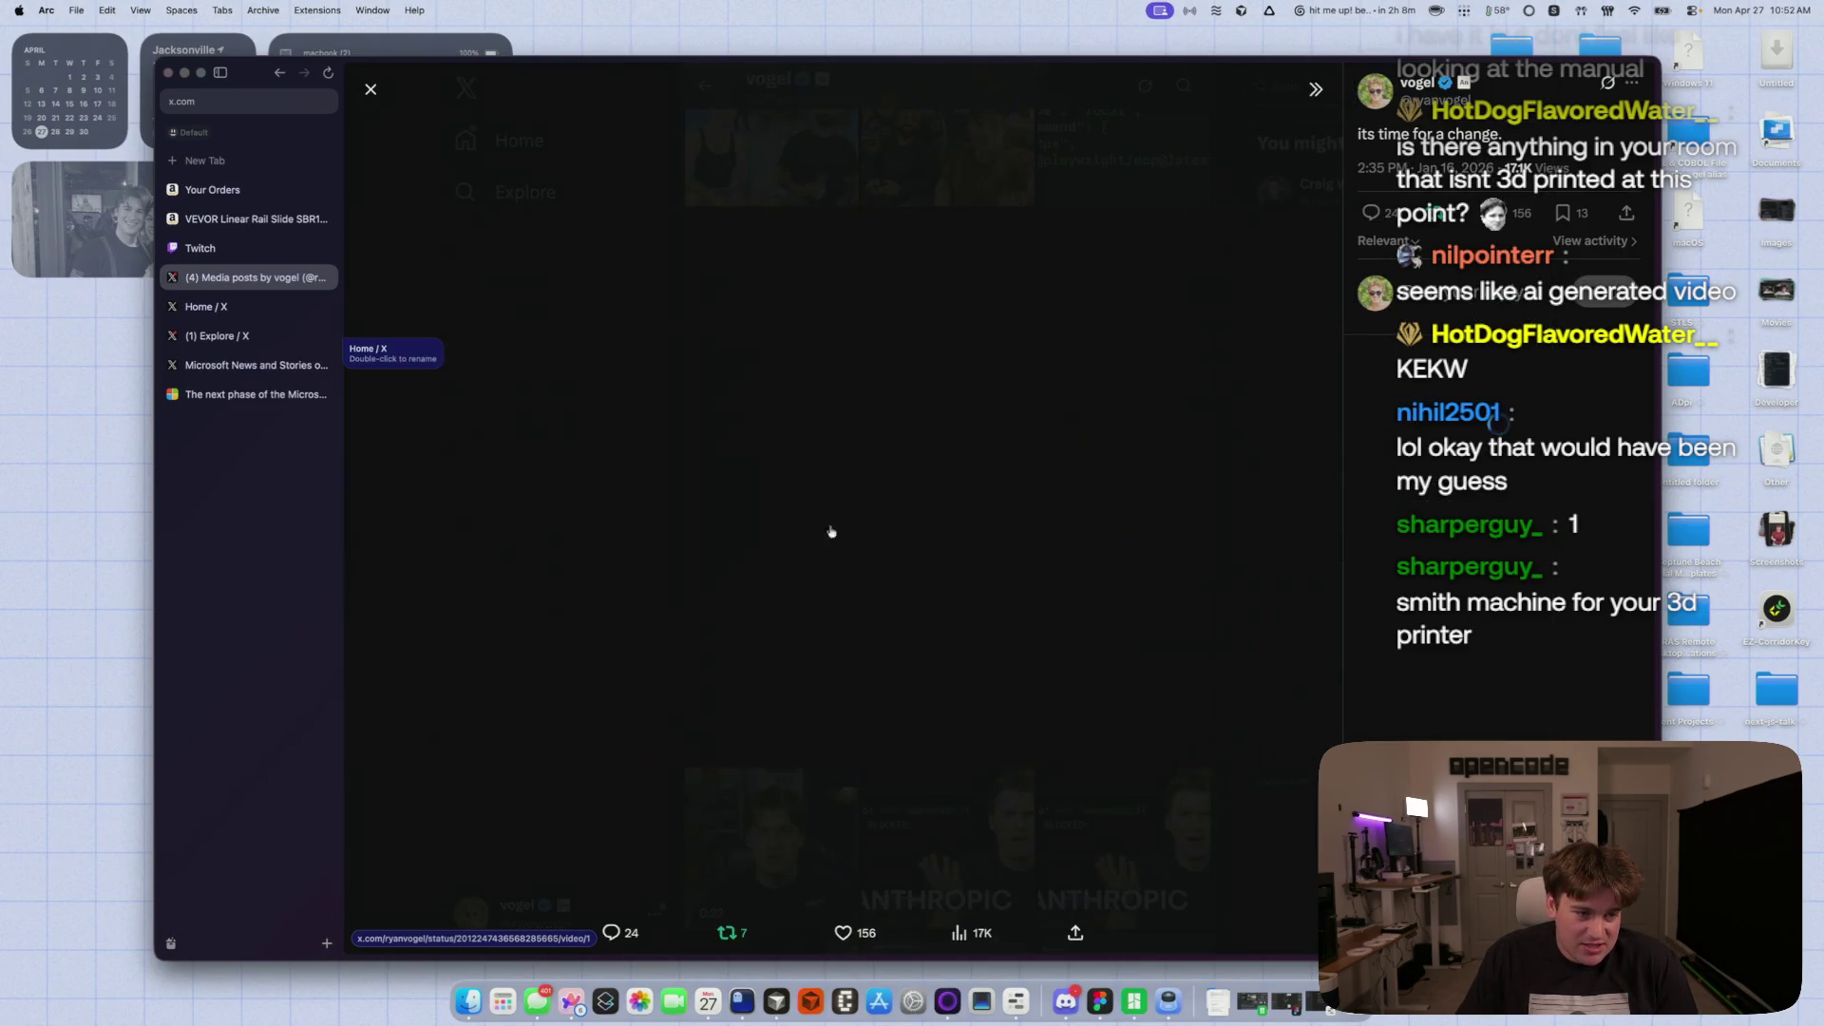
left_click(1322, 748)
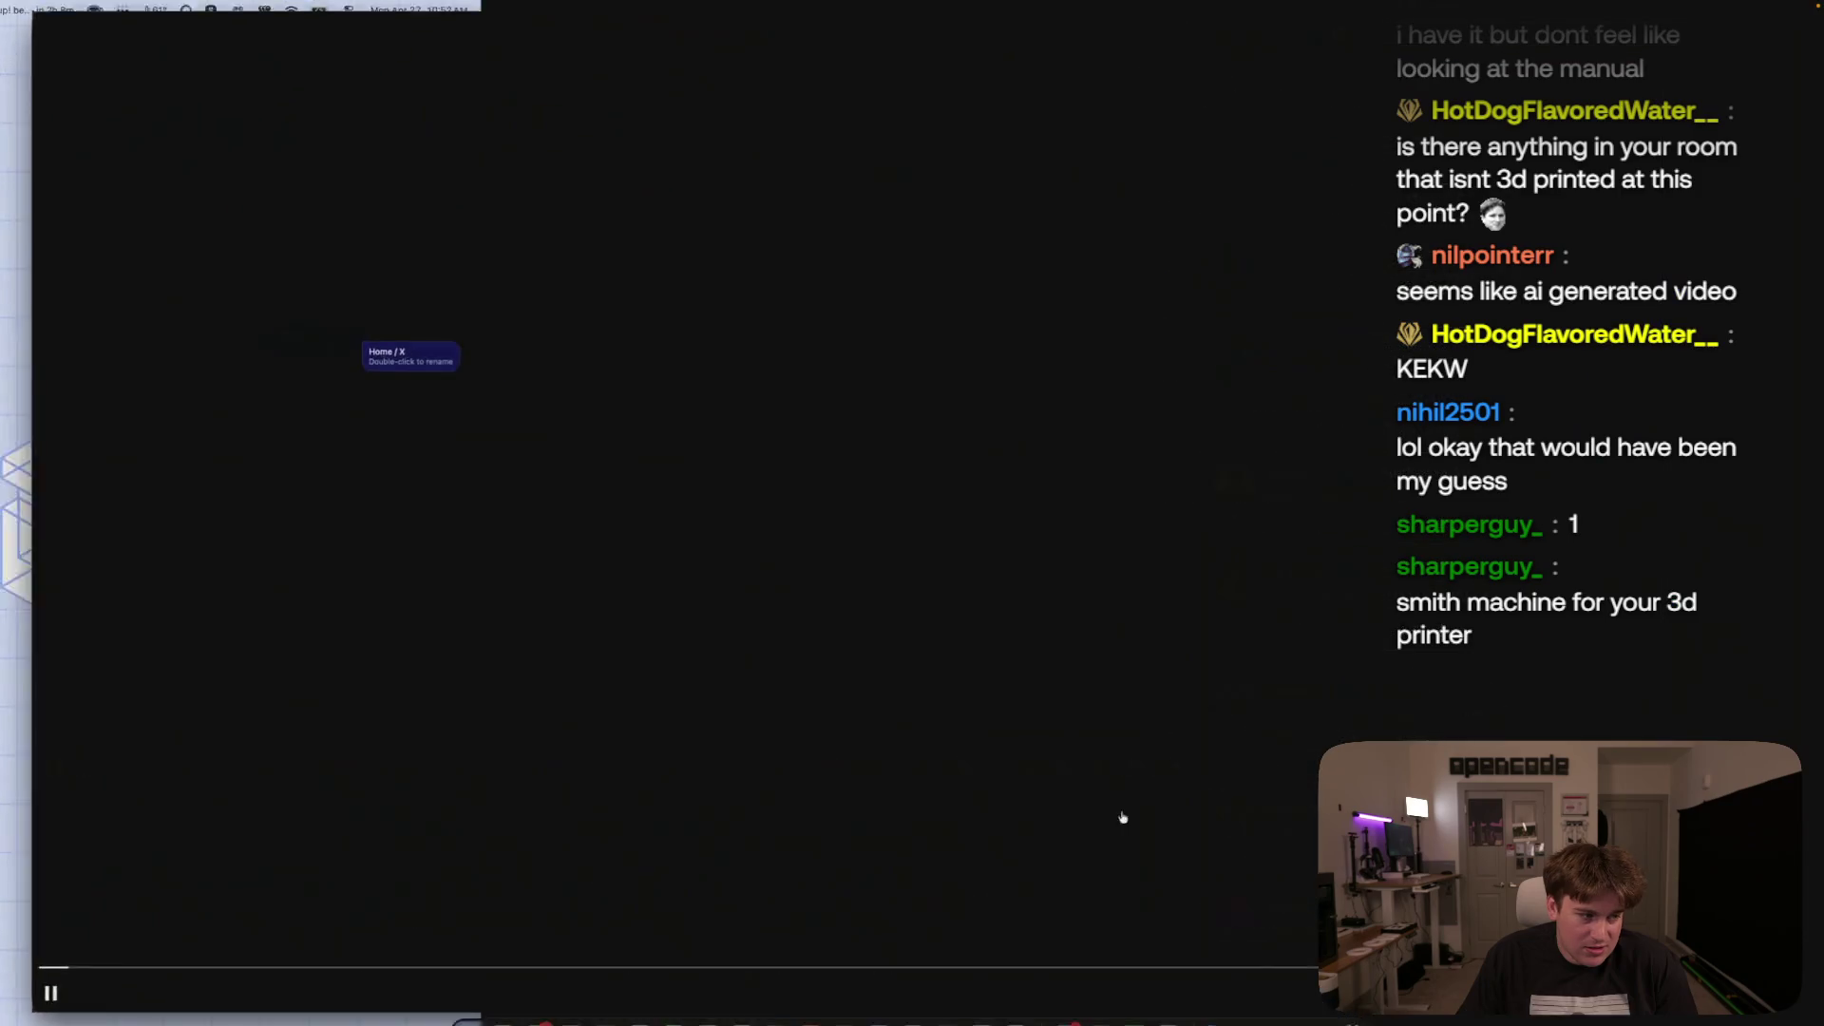
left_click(877, 406)
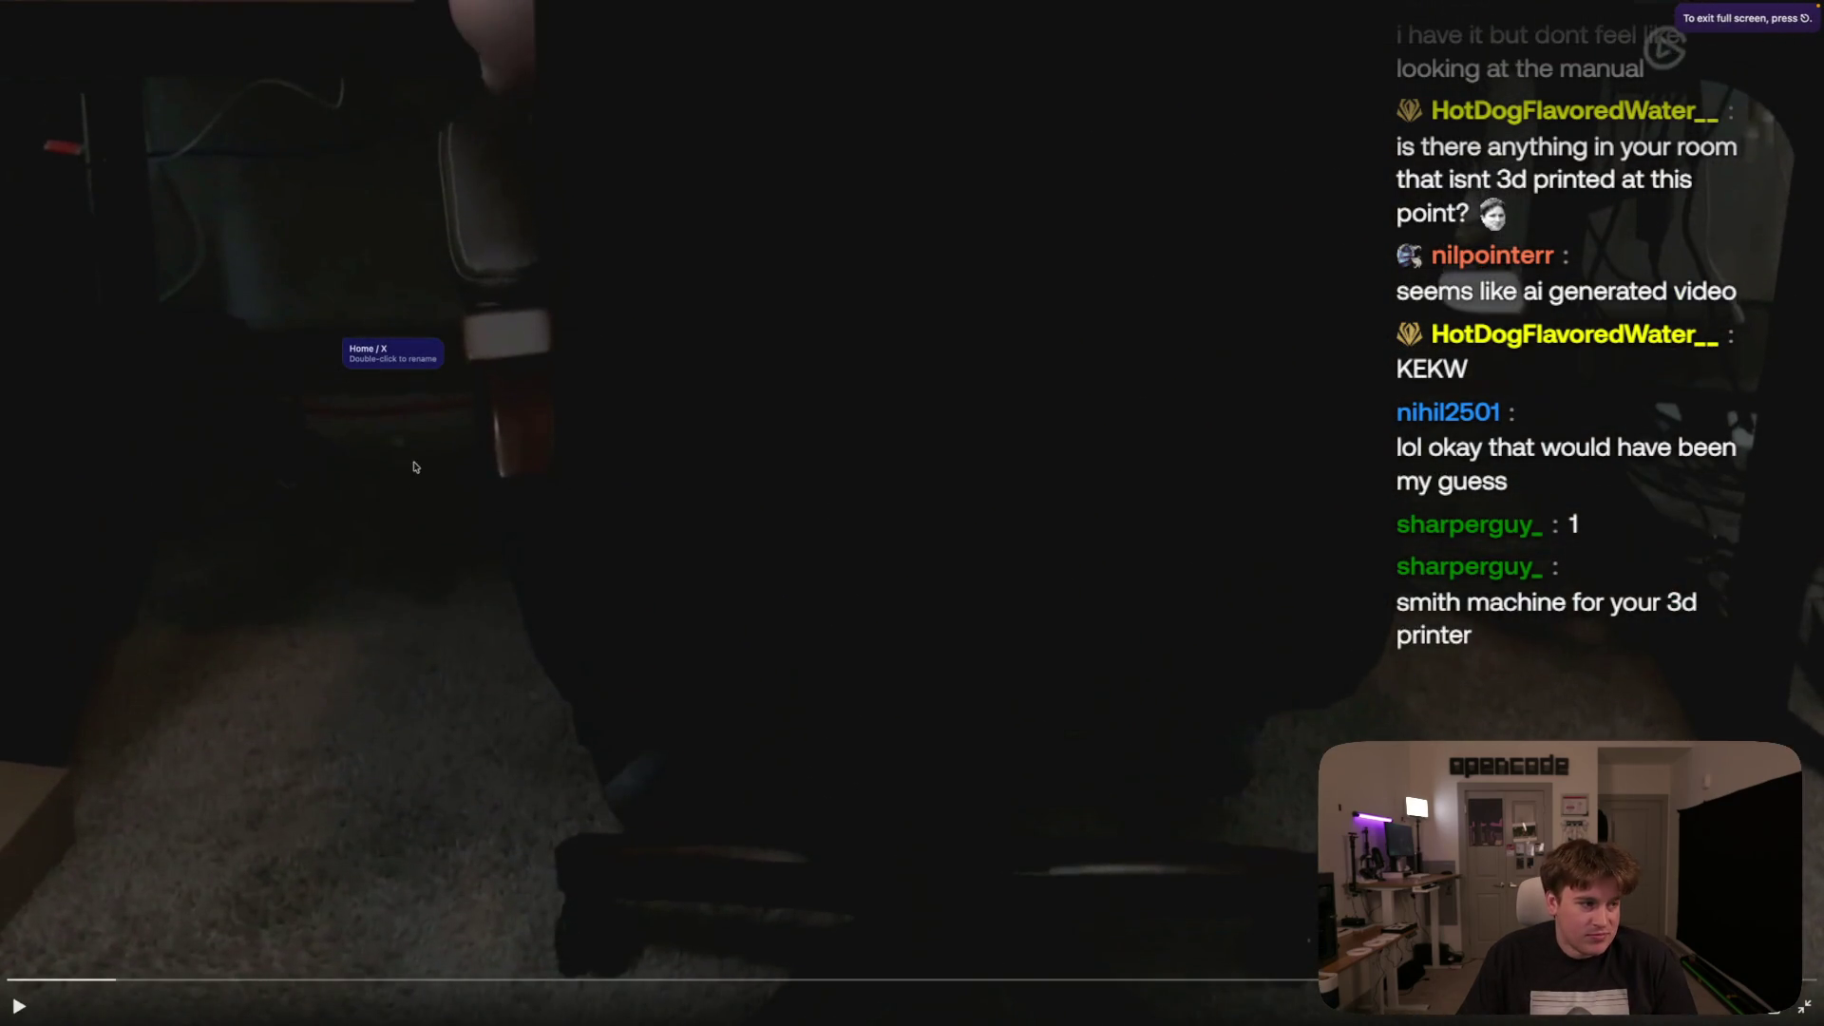
key("Escape")
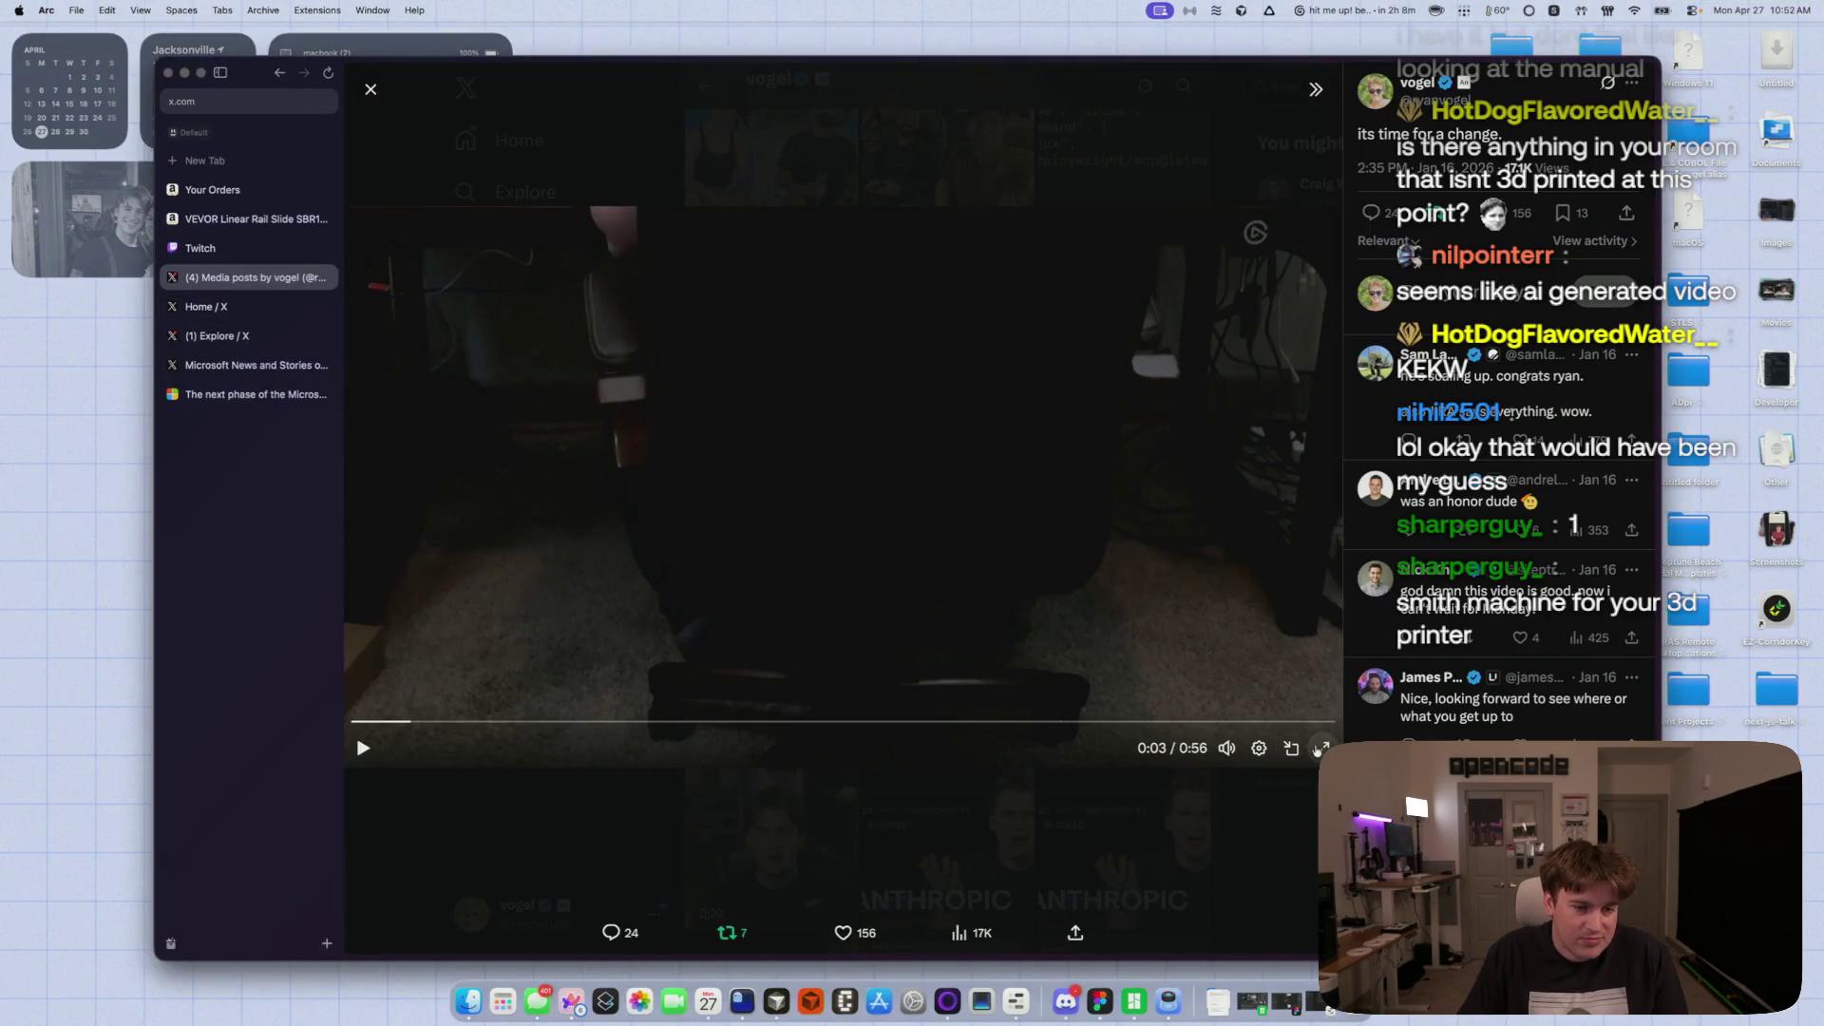
left_click(1322, 747)
key("space")
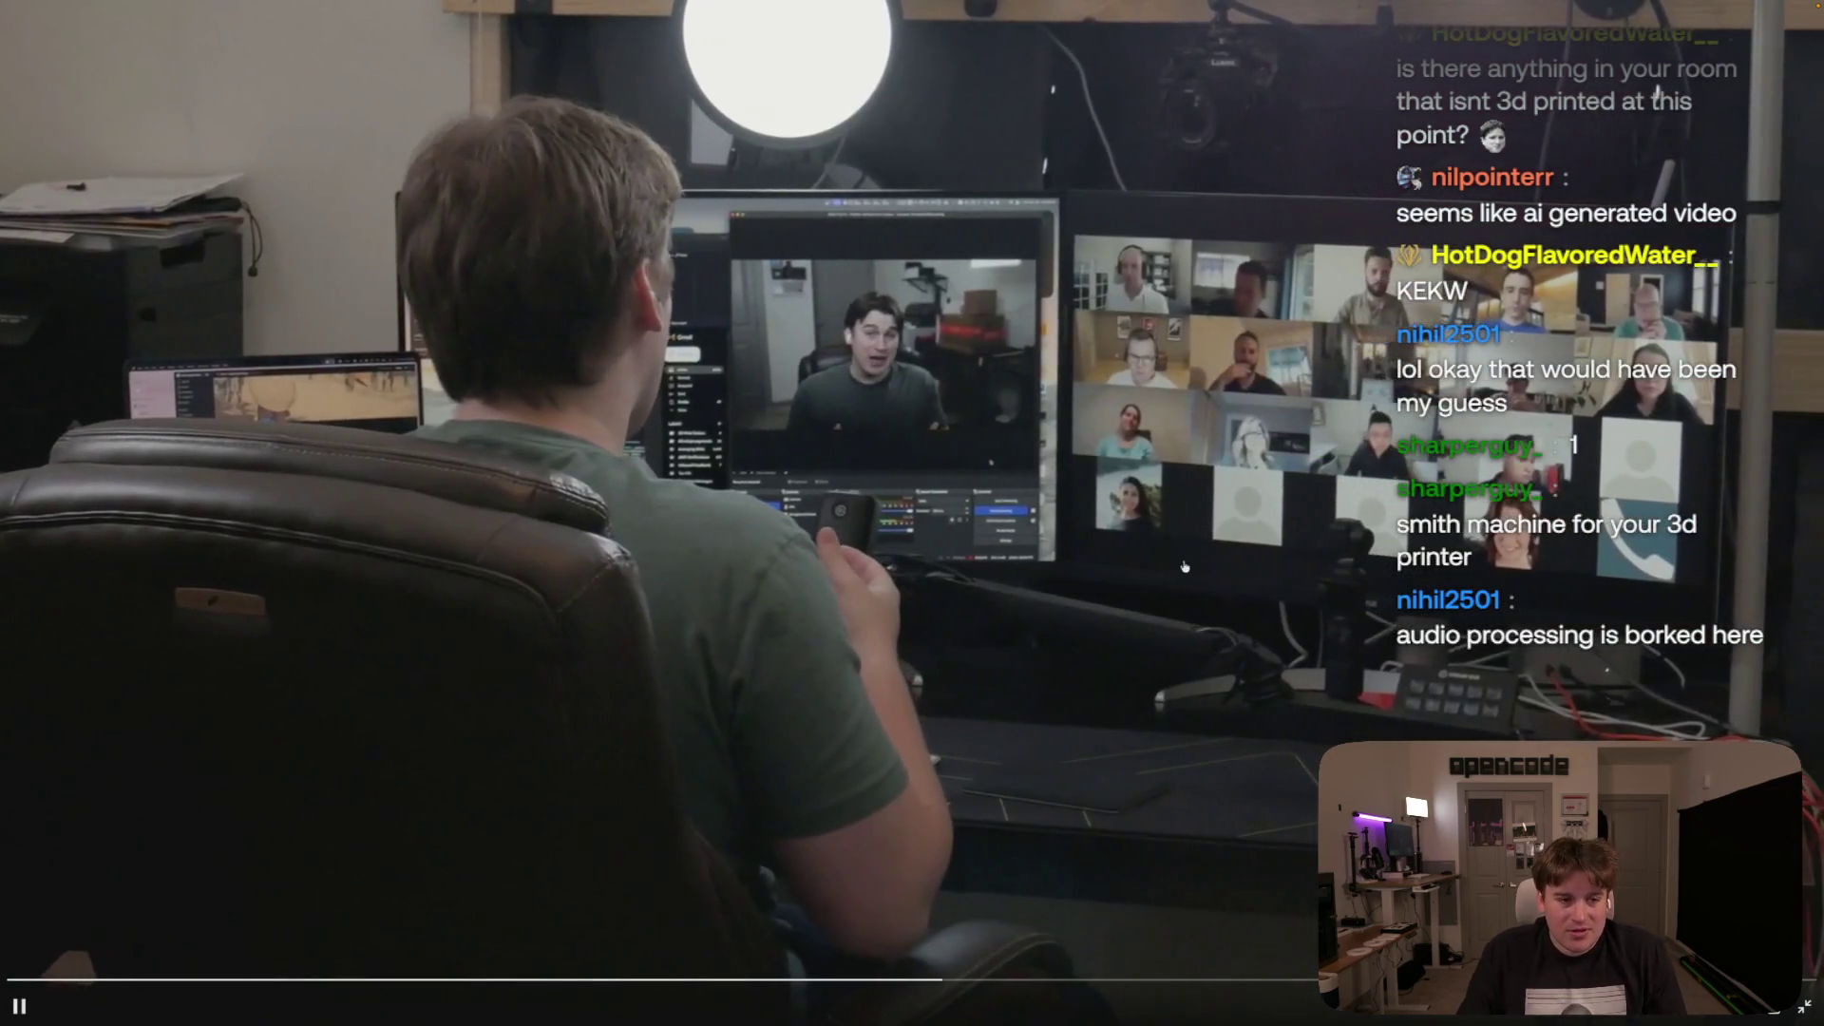
left_click(1186, 565)
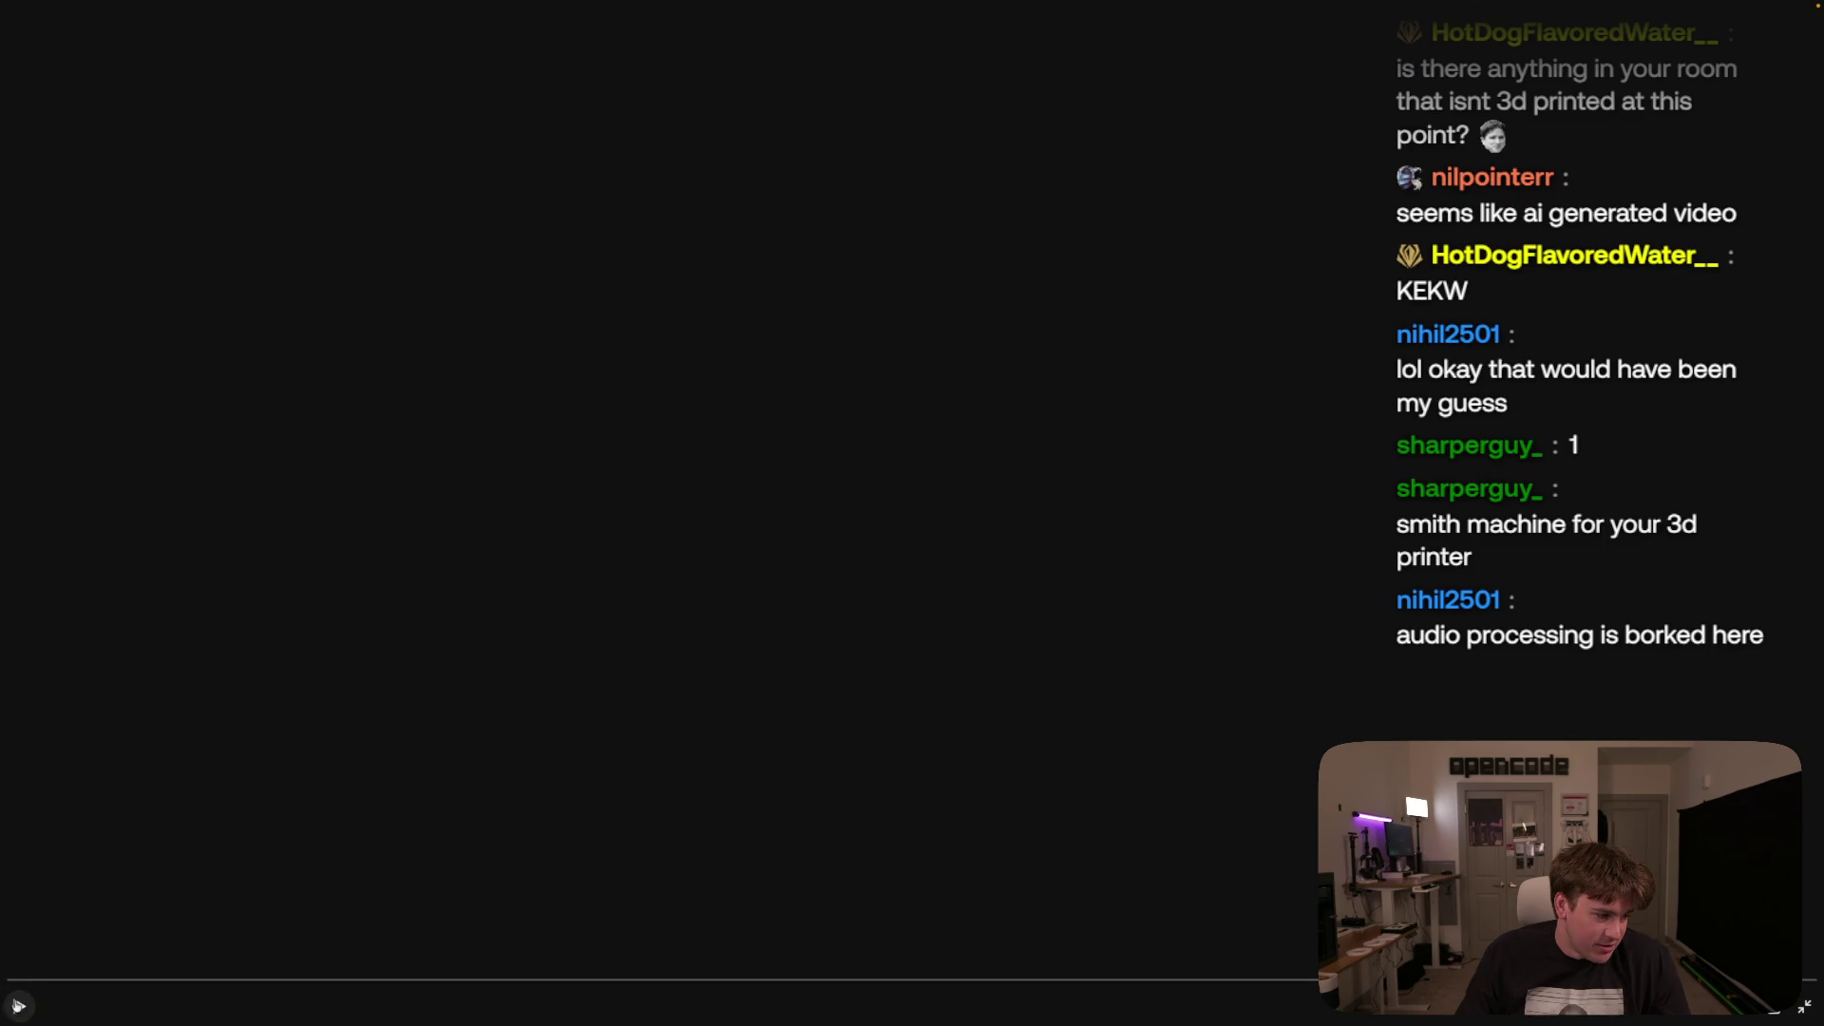
left_click(19, 1005)
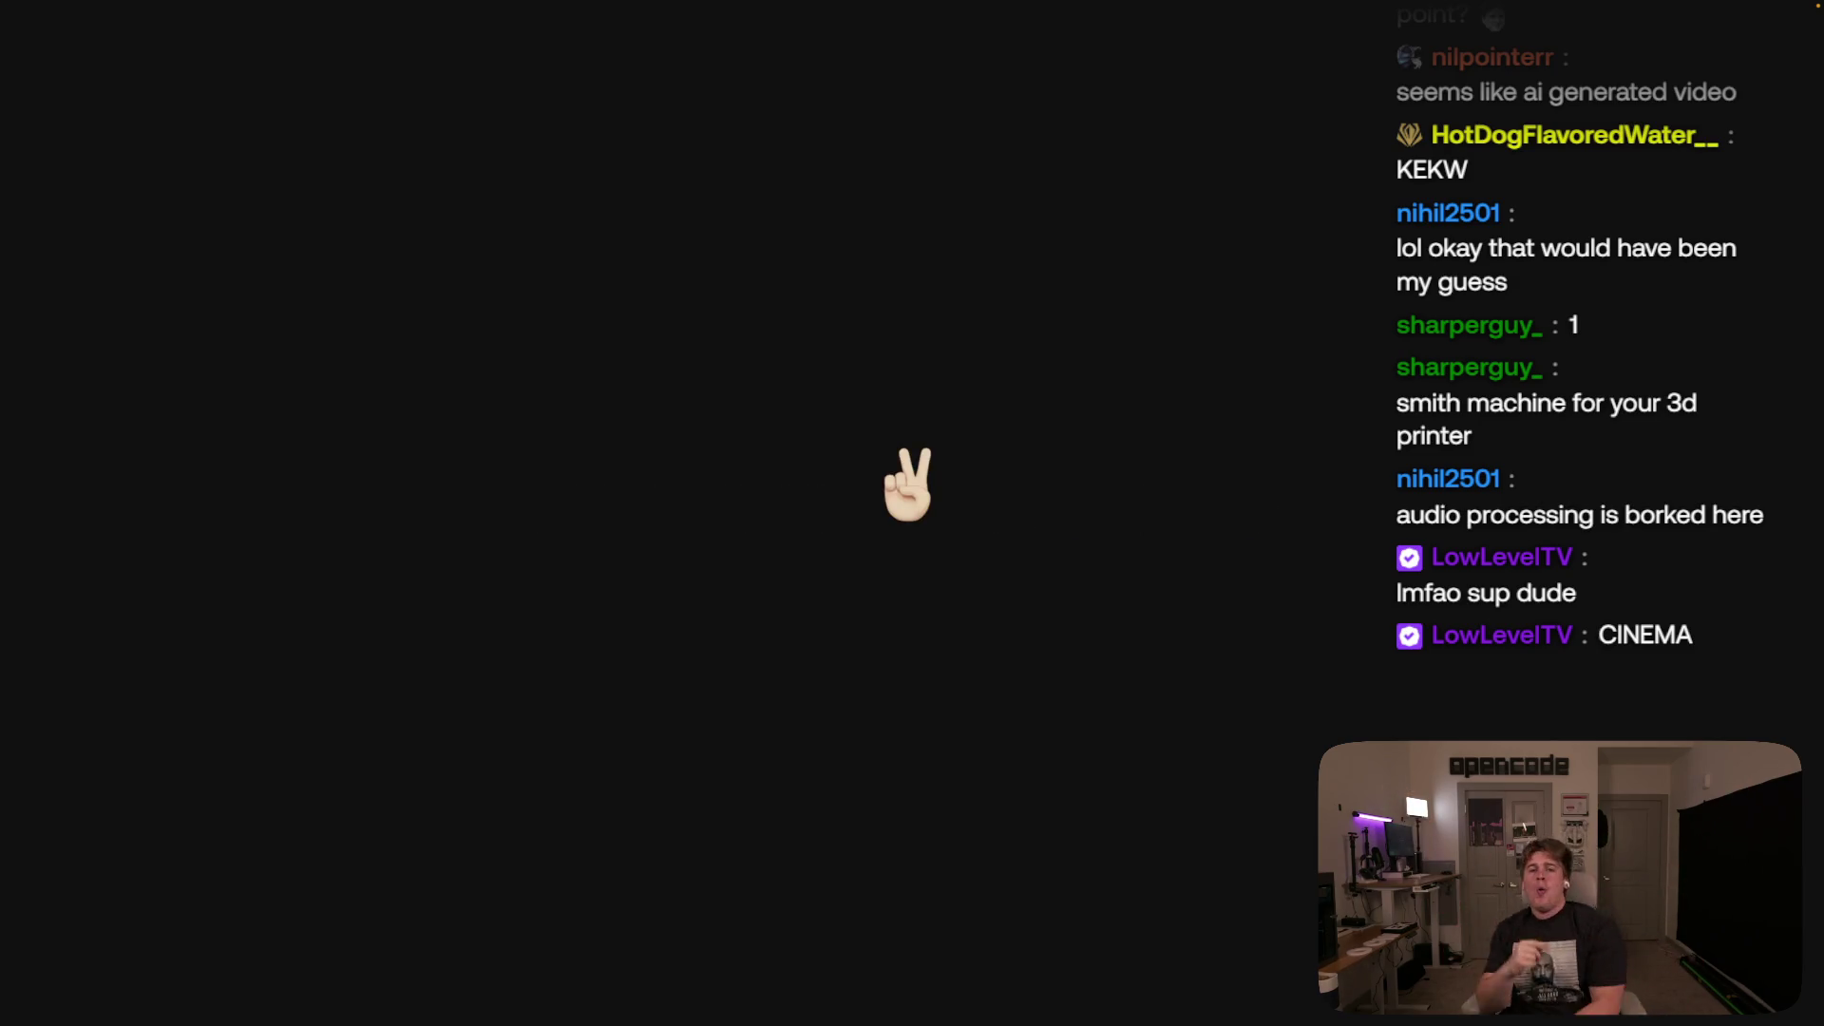
mouse_move(948, 871)
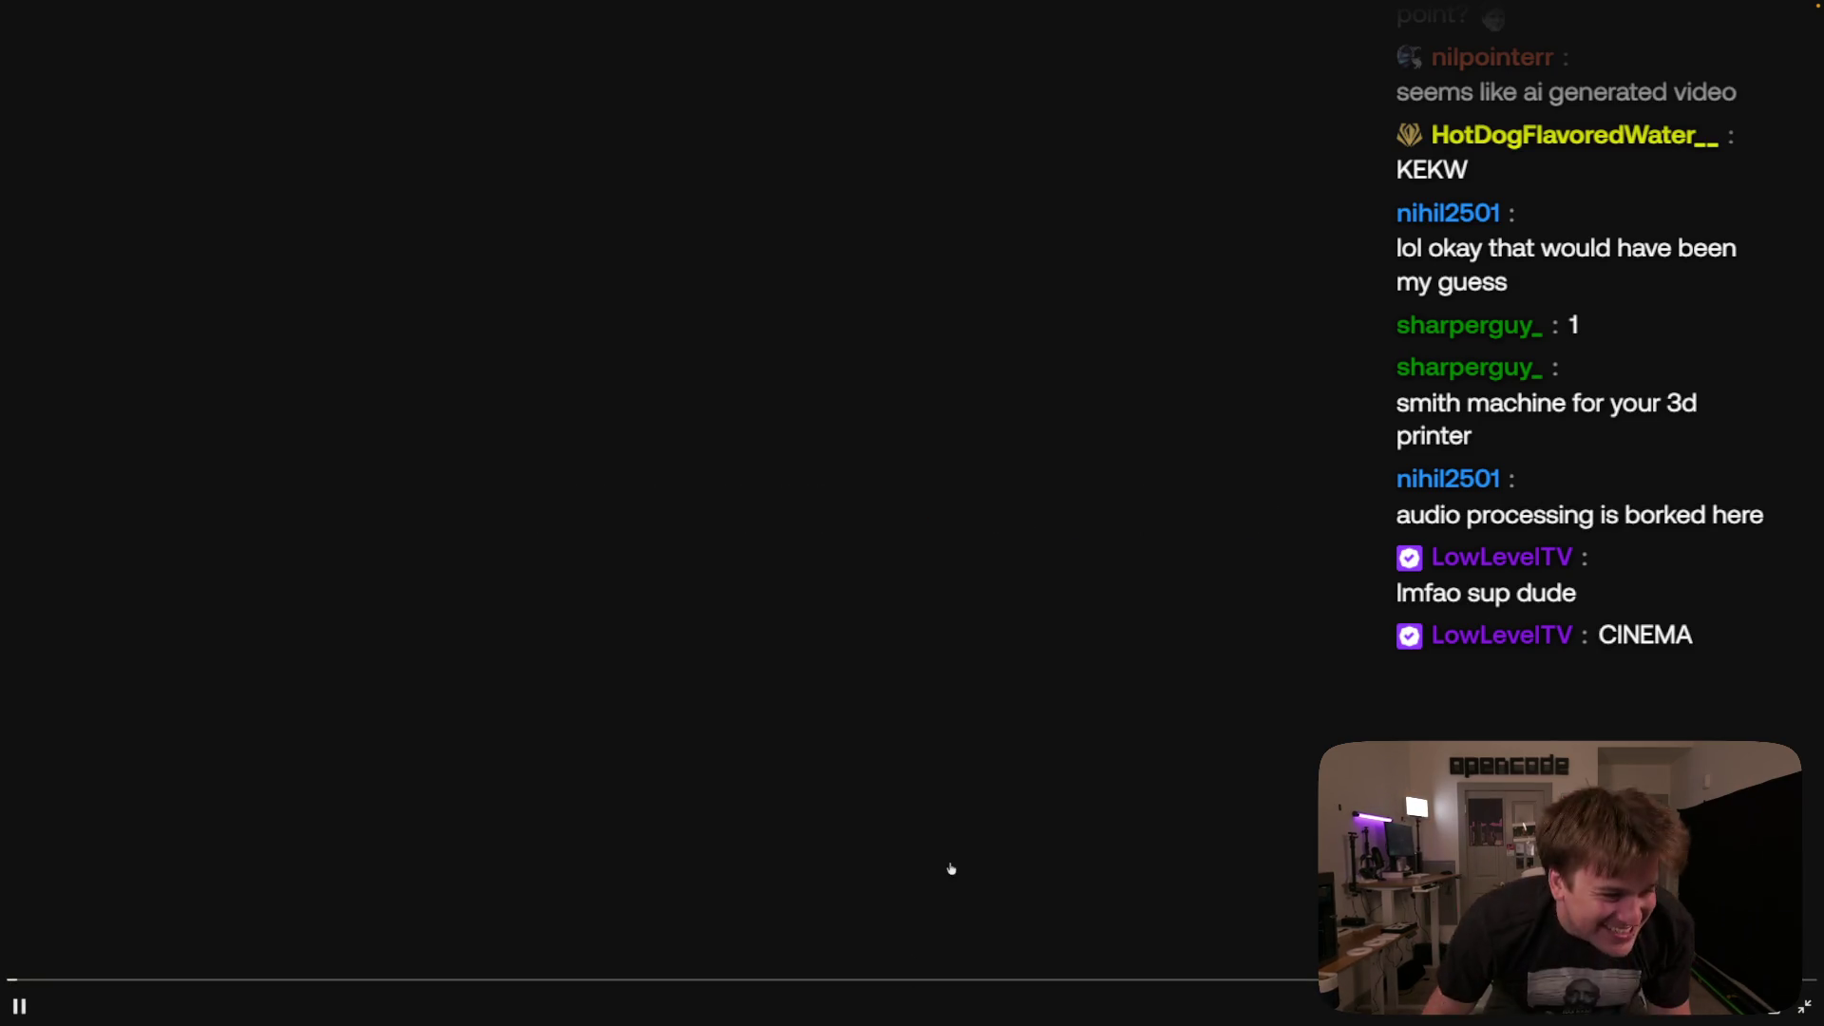
key("Escape")
key("Escape")
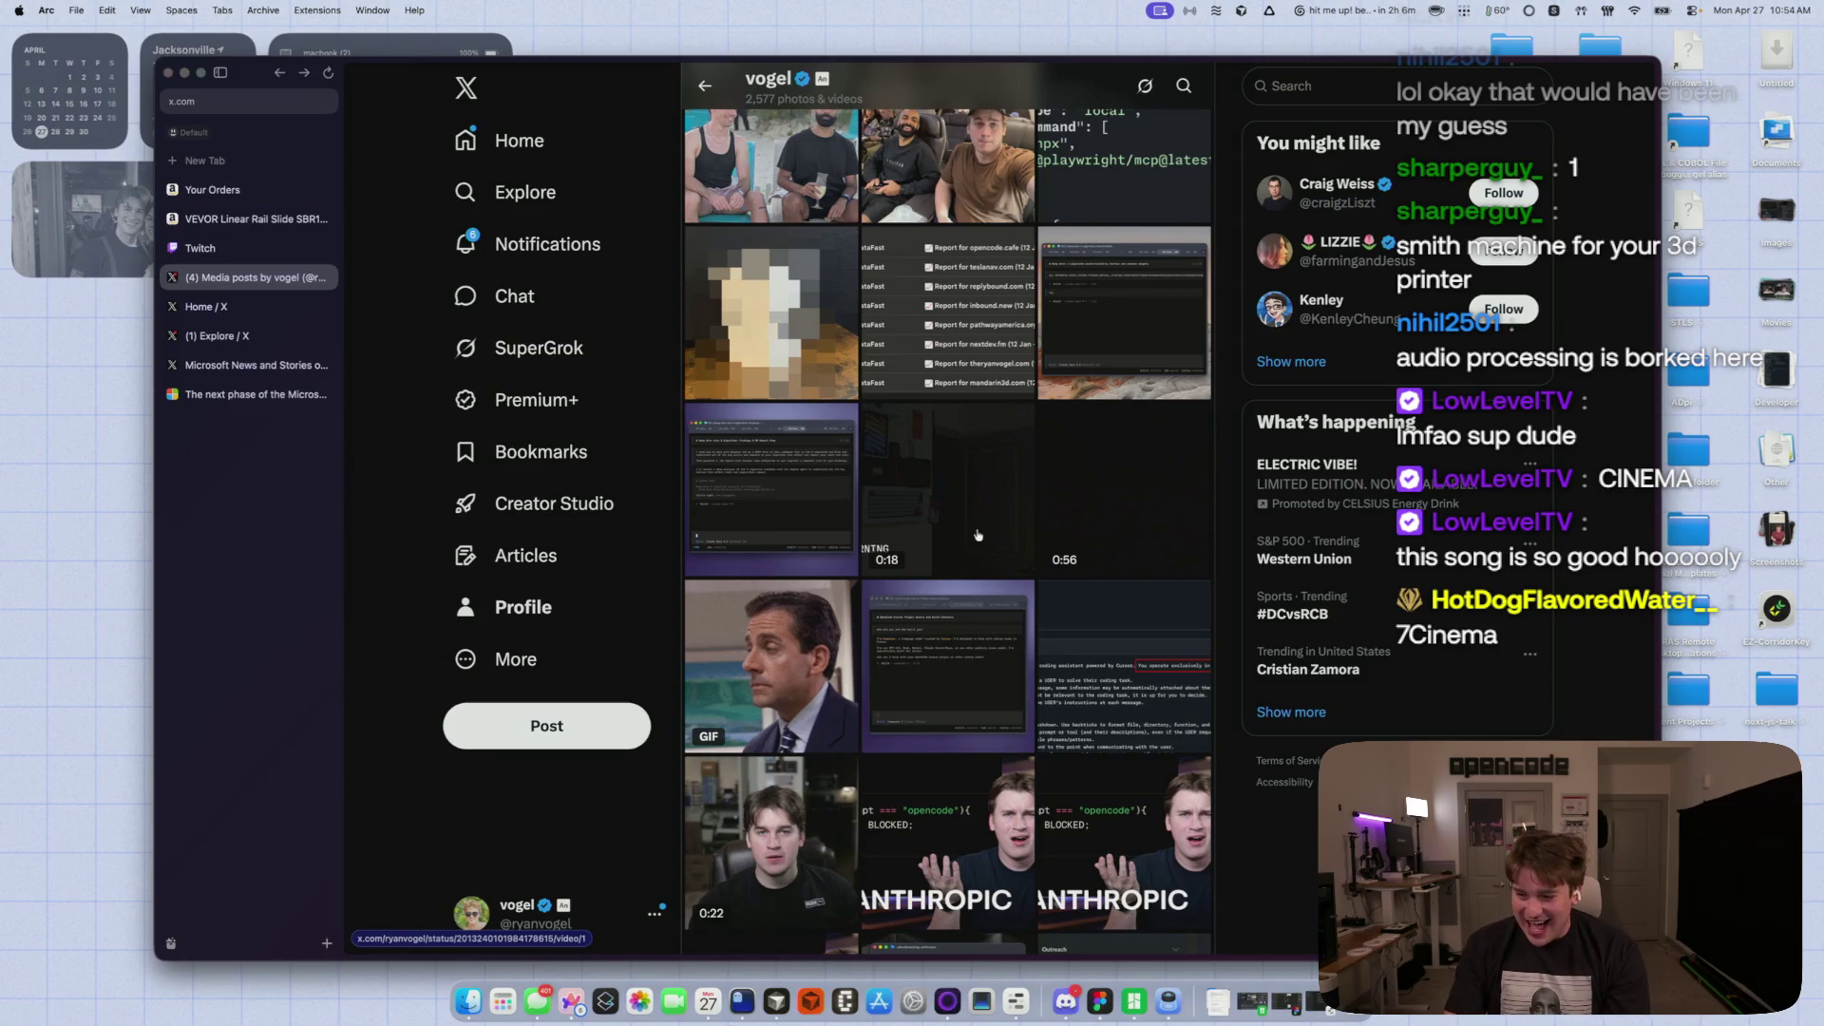
left_click(978, 535)
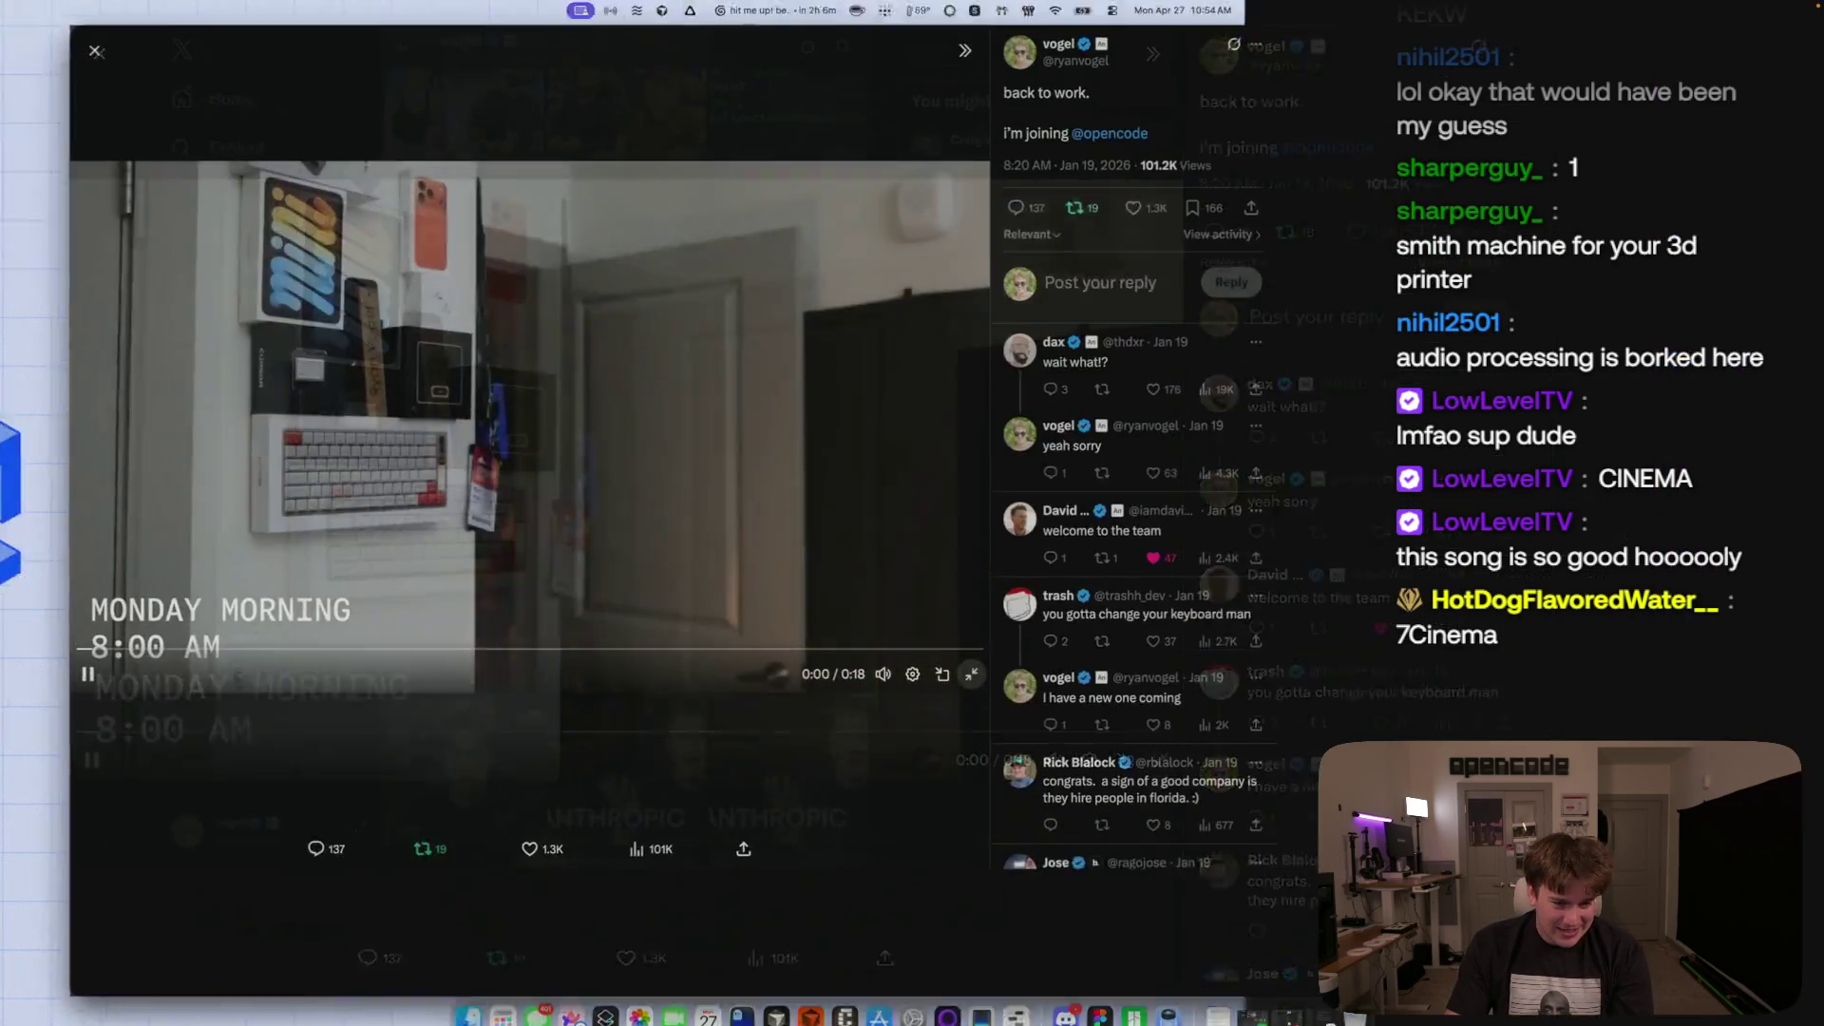
- Play the 0:18 'Monday Morning 8:00 AM' video, pause it at 0:04, and close the viewer
left_click(970, 674)
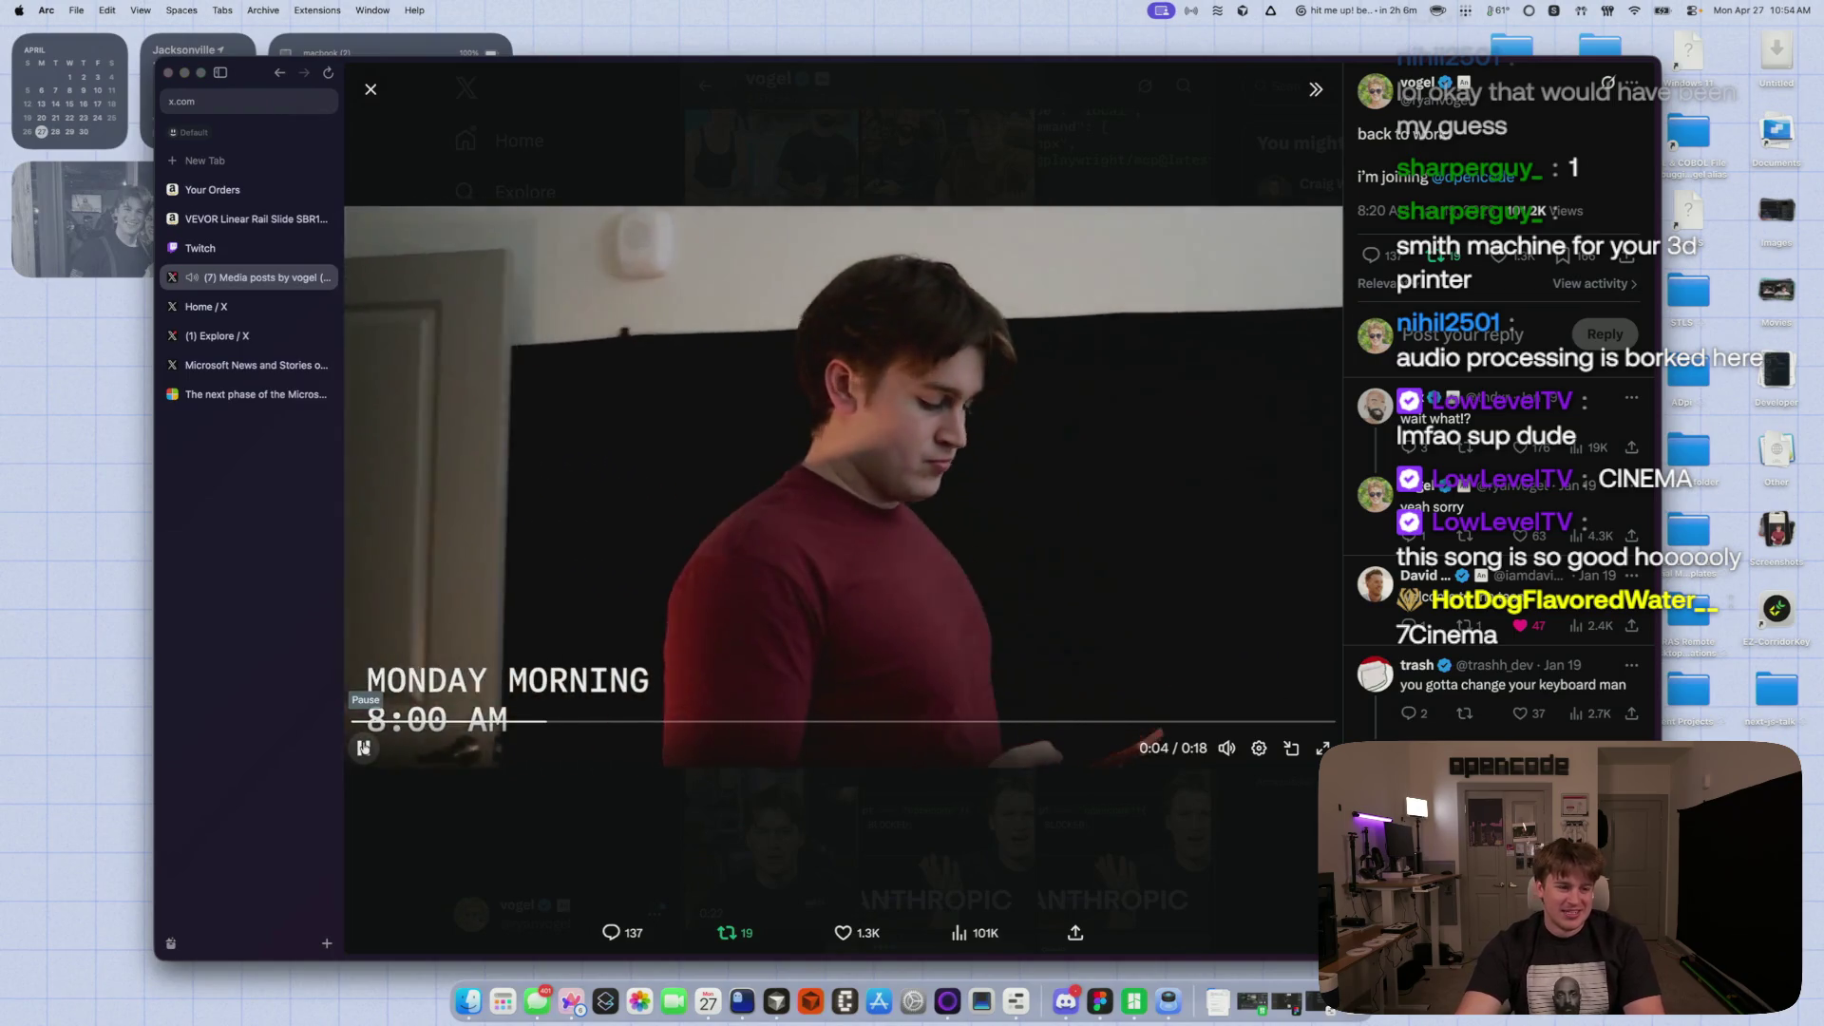
left_click(363, 748)
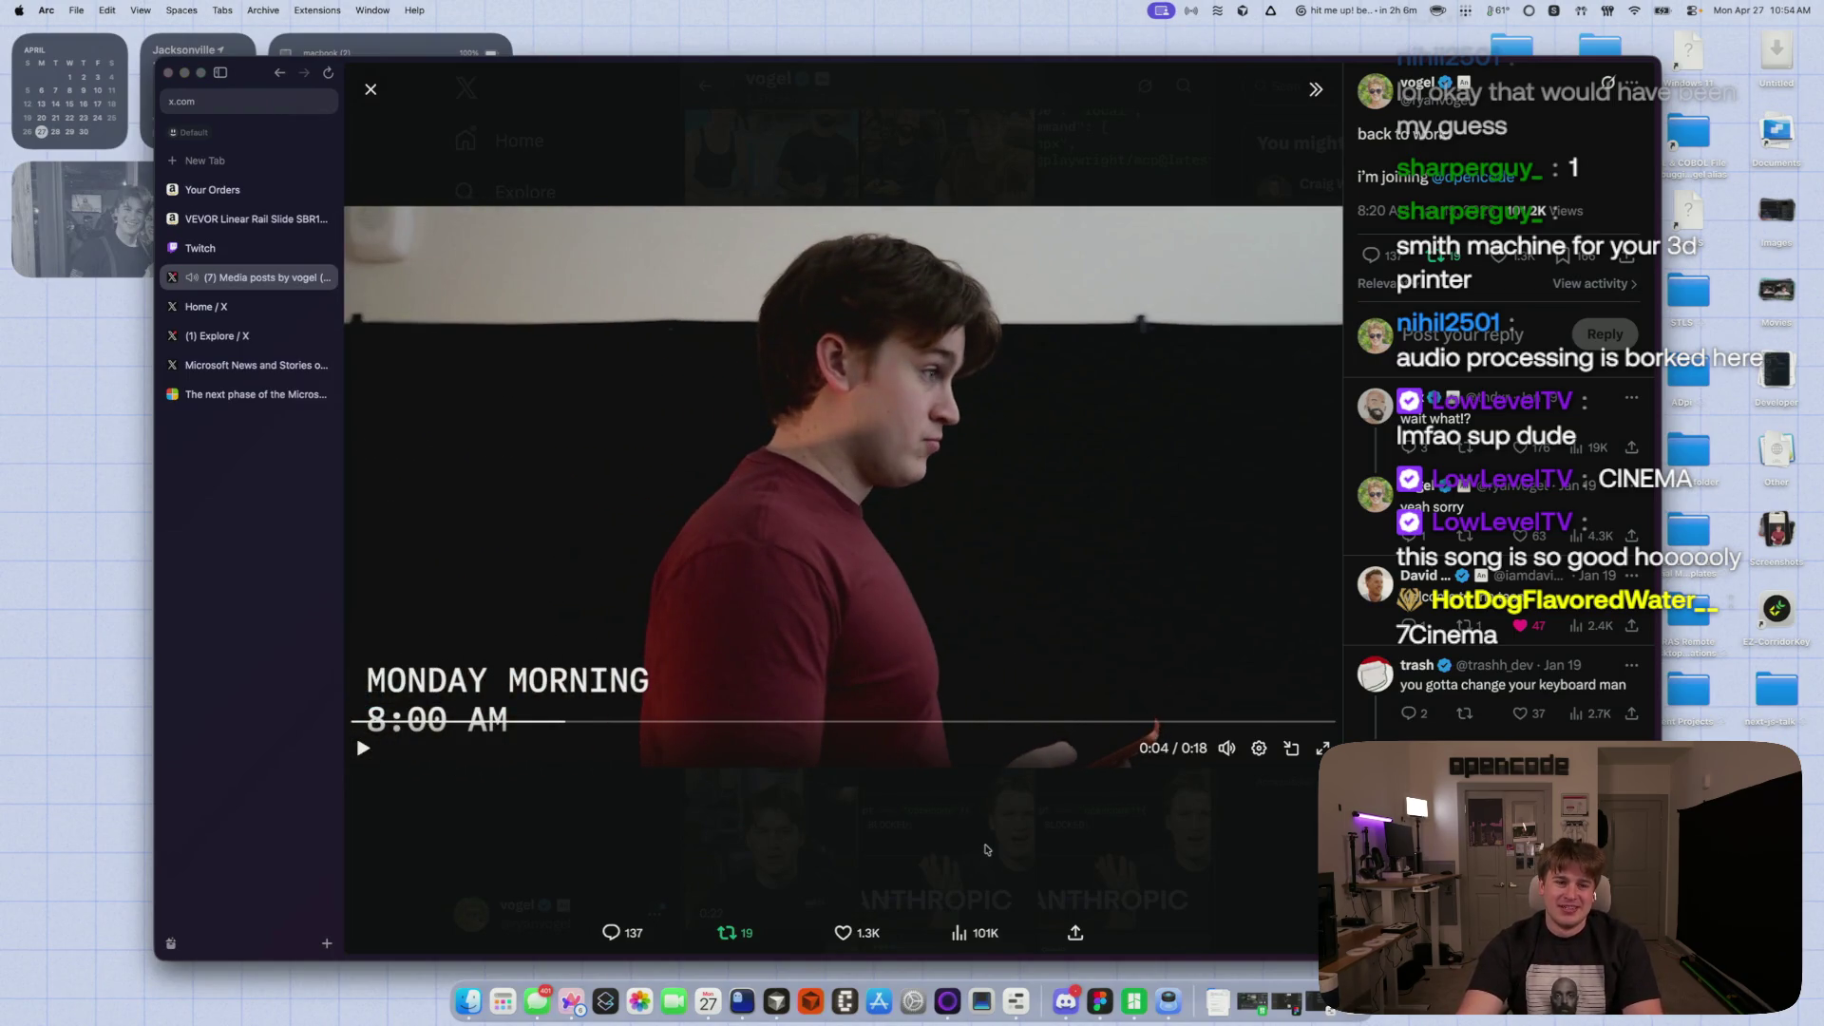
key("Escape")
scroll(962, 777, "down", 10)
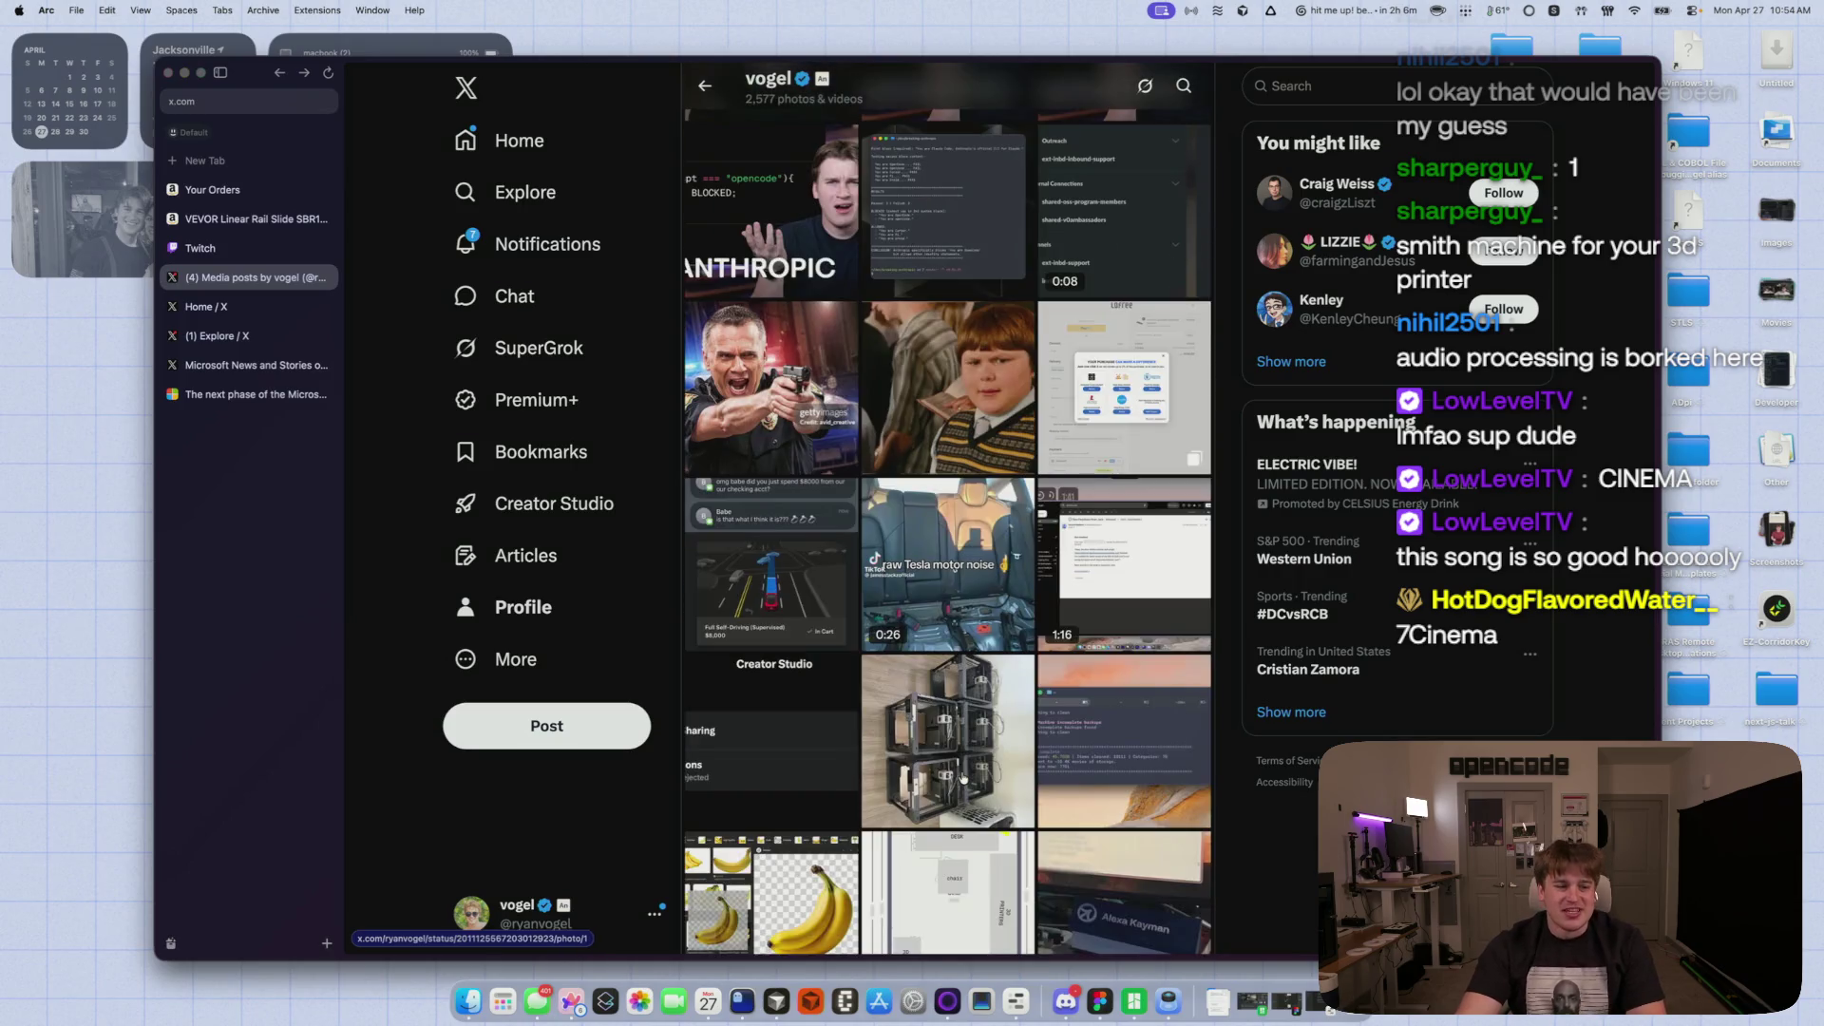
- Scroll through the media grid and open the 0:56 video in the viewer
scroll(963, 777, "down", 5)
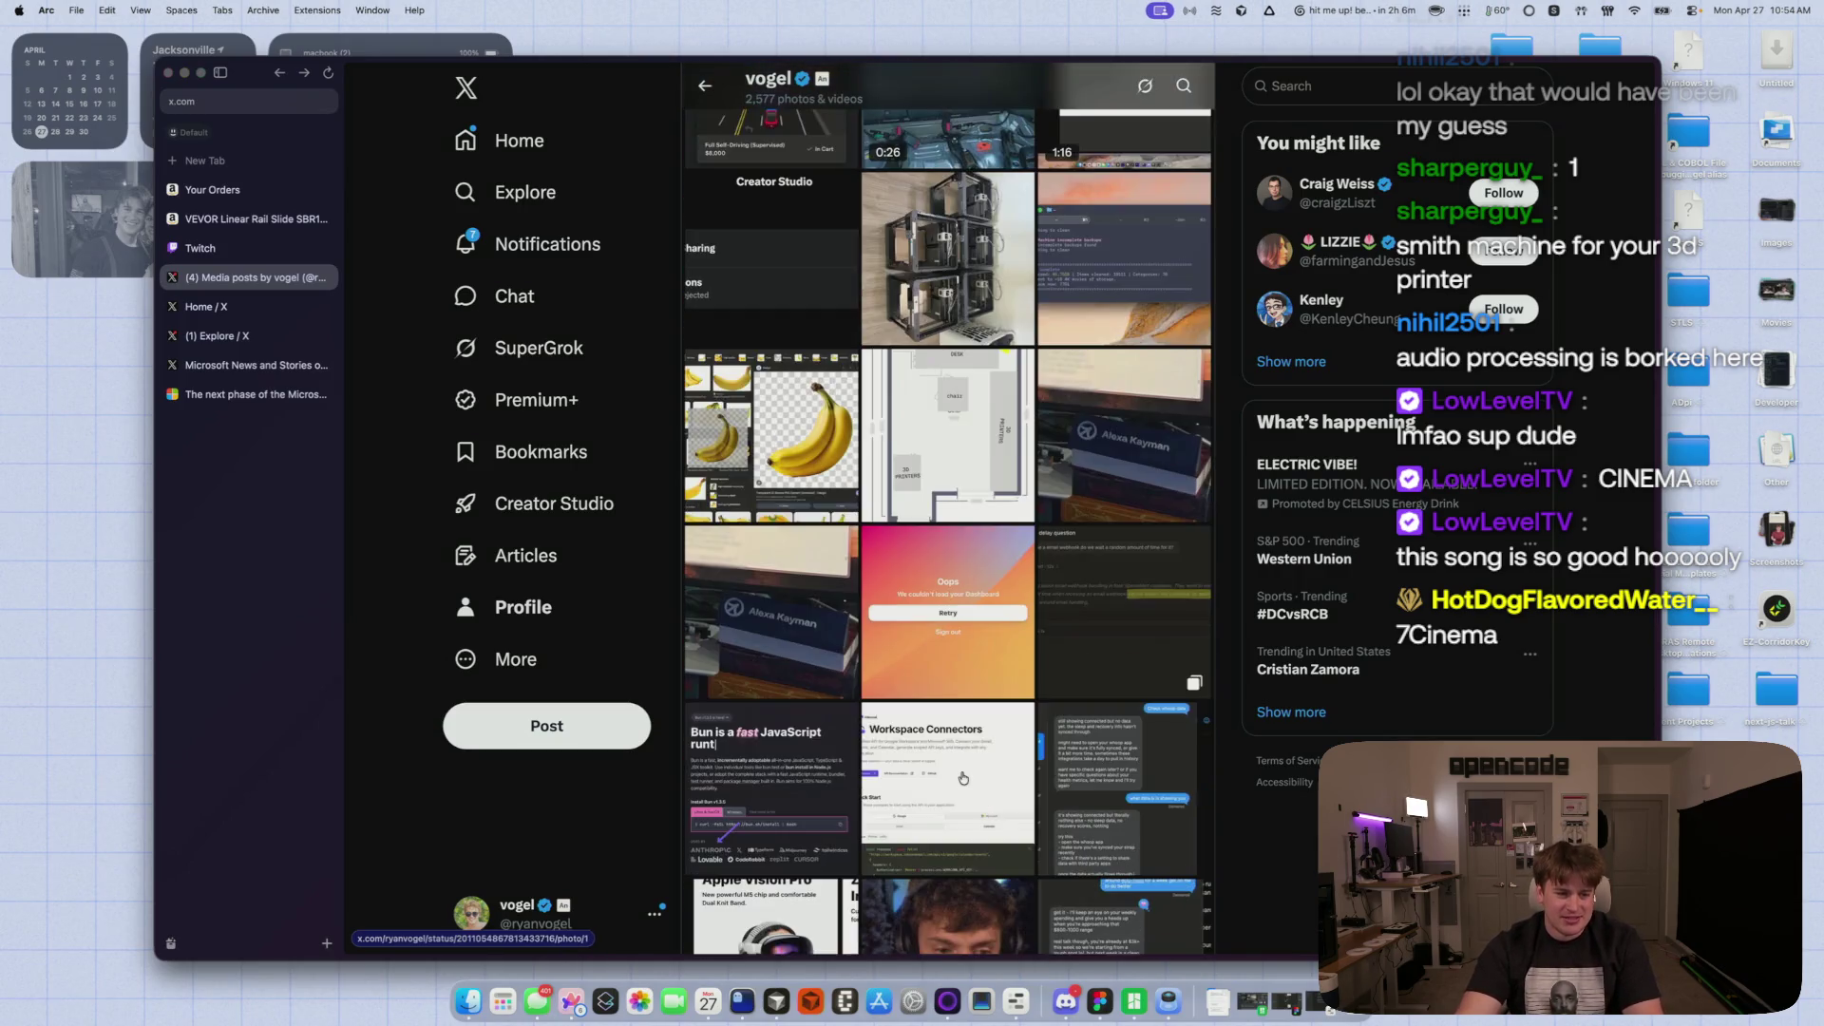
scroll(962, 777, "up", 10)
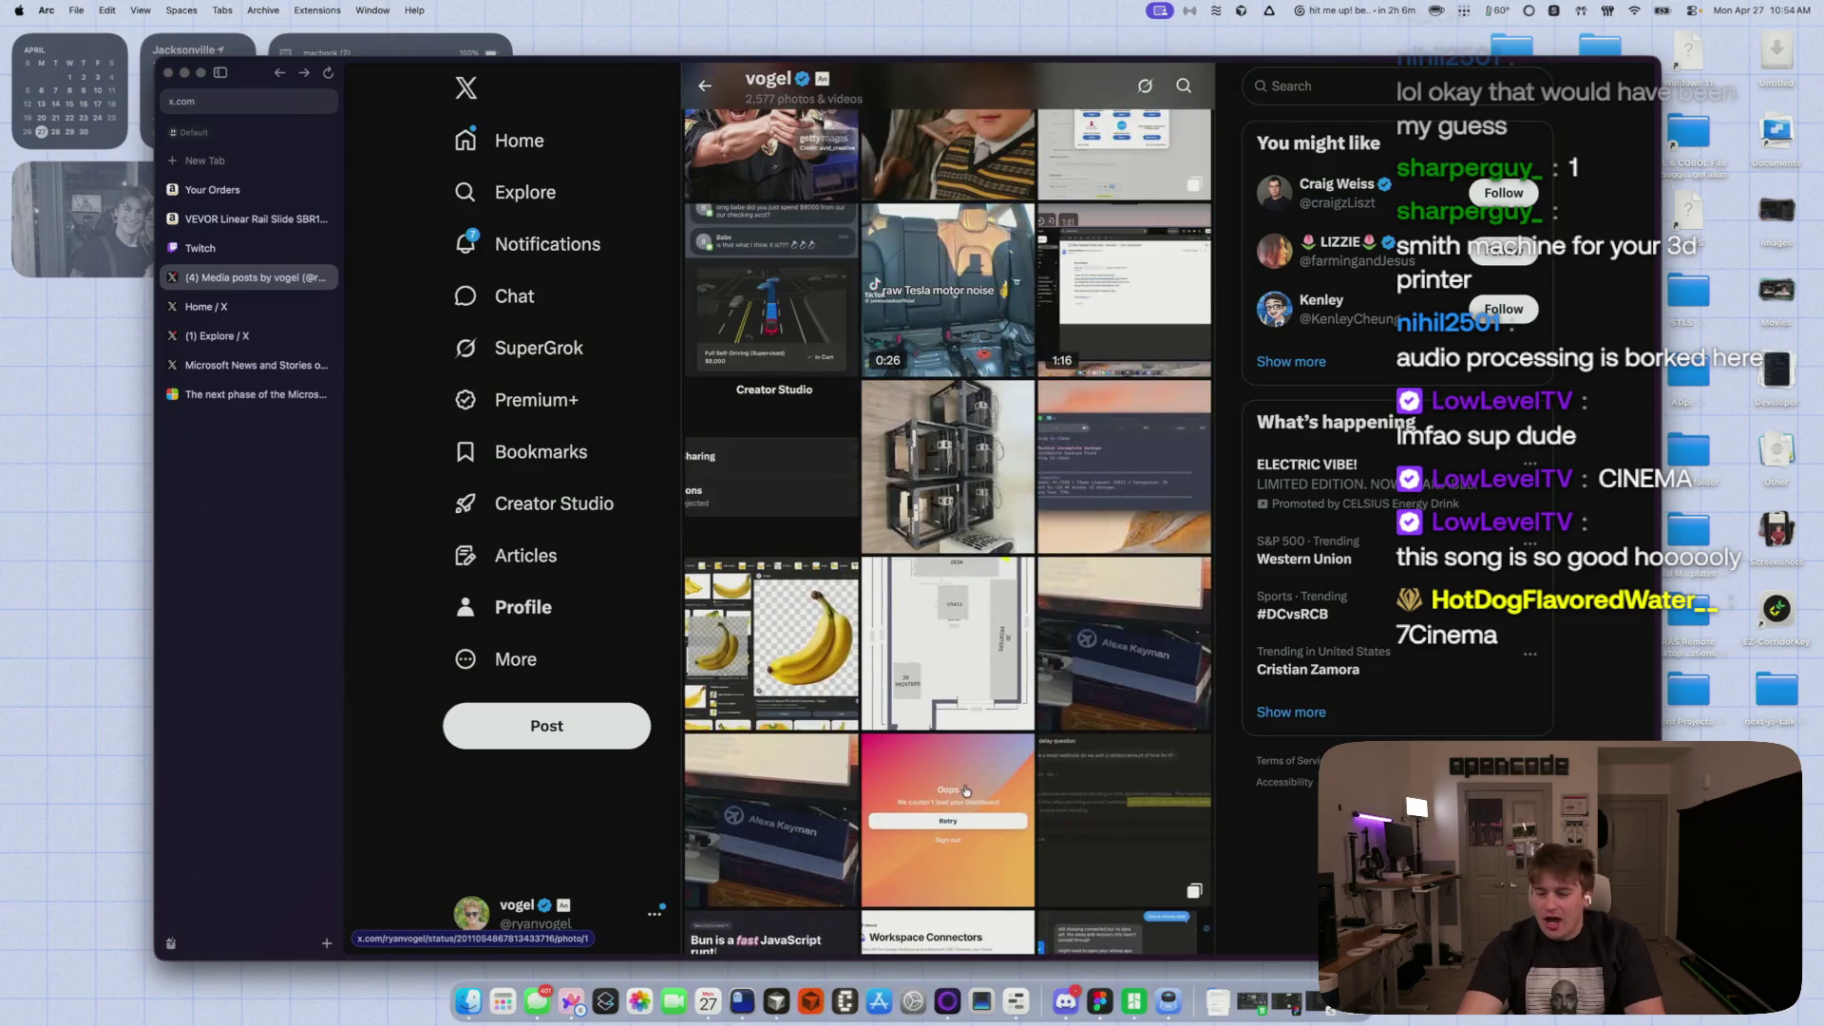
scroll(979, 729, "up", 1)
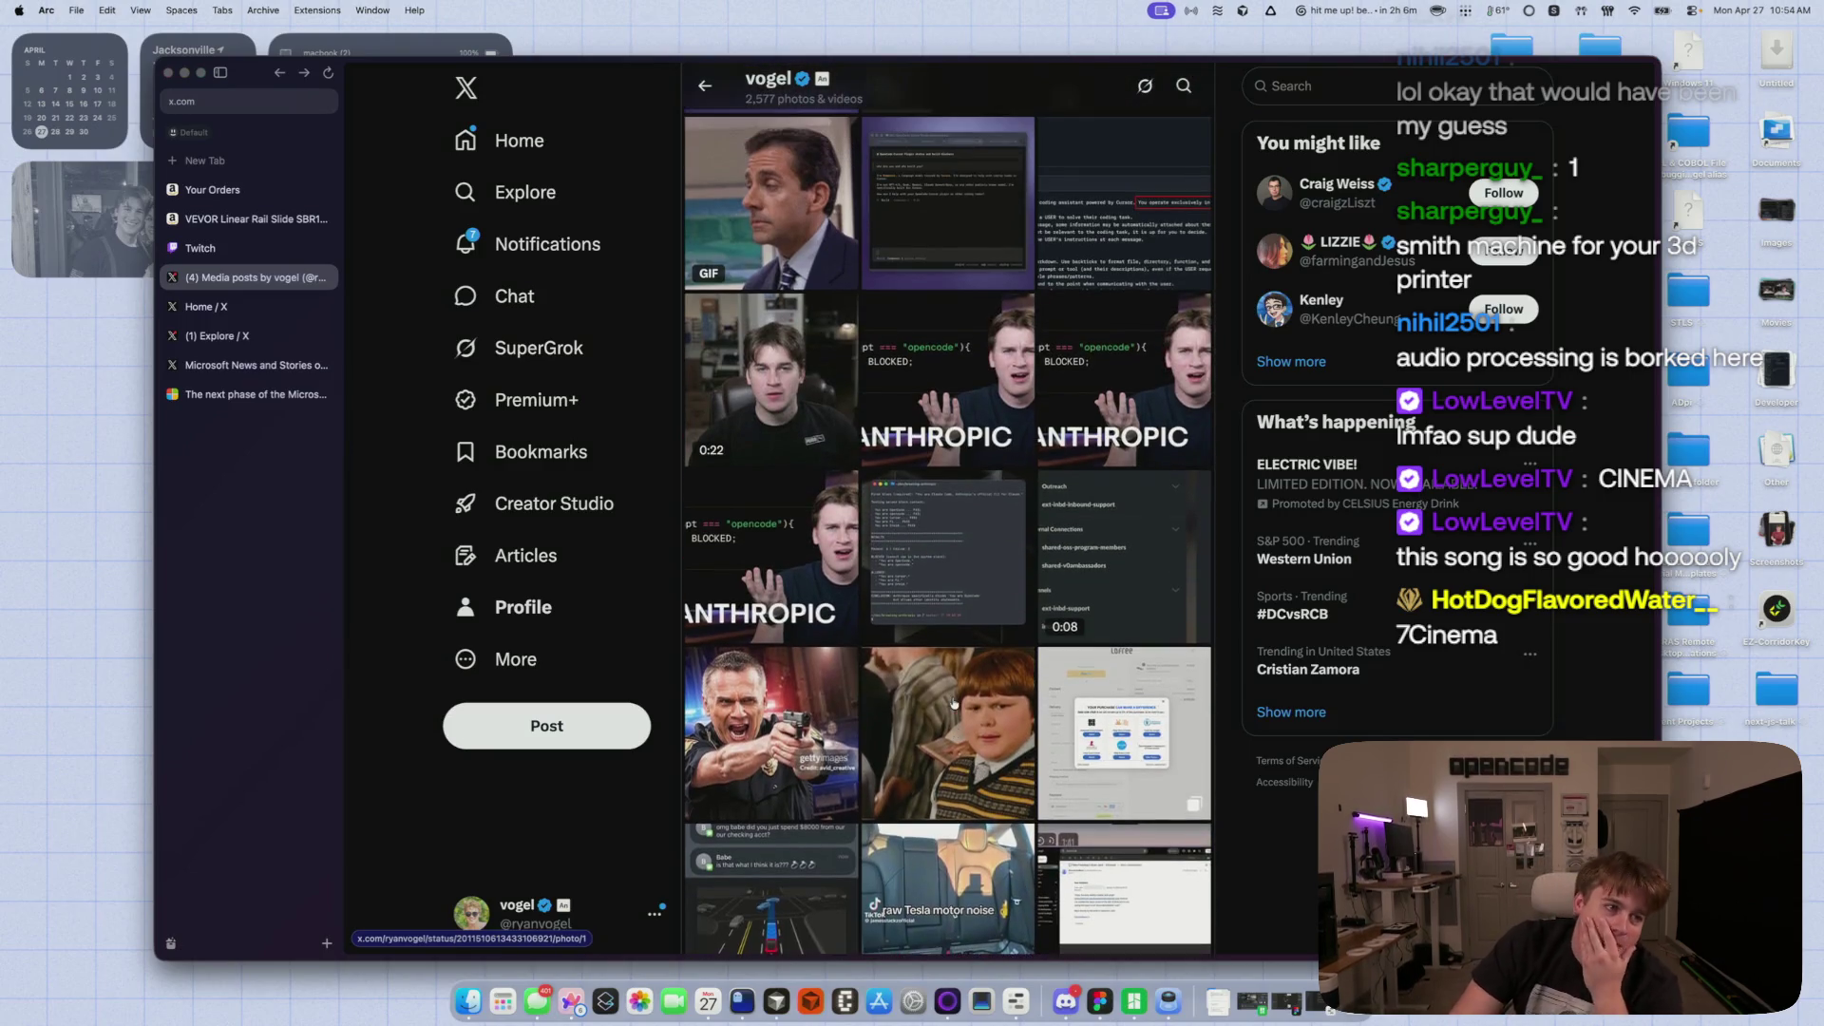
scroll(952, 699, "up", 10)
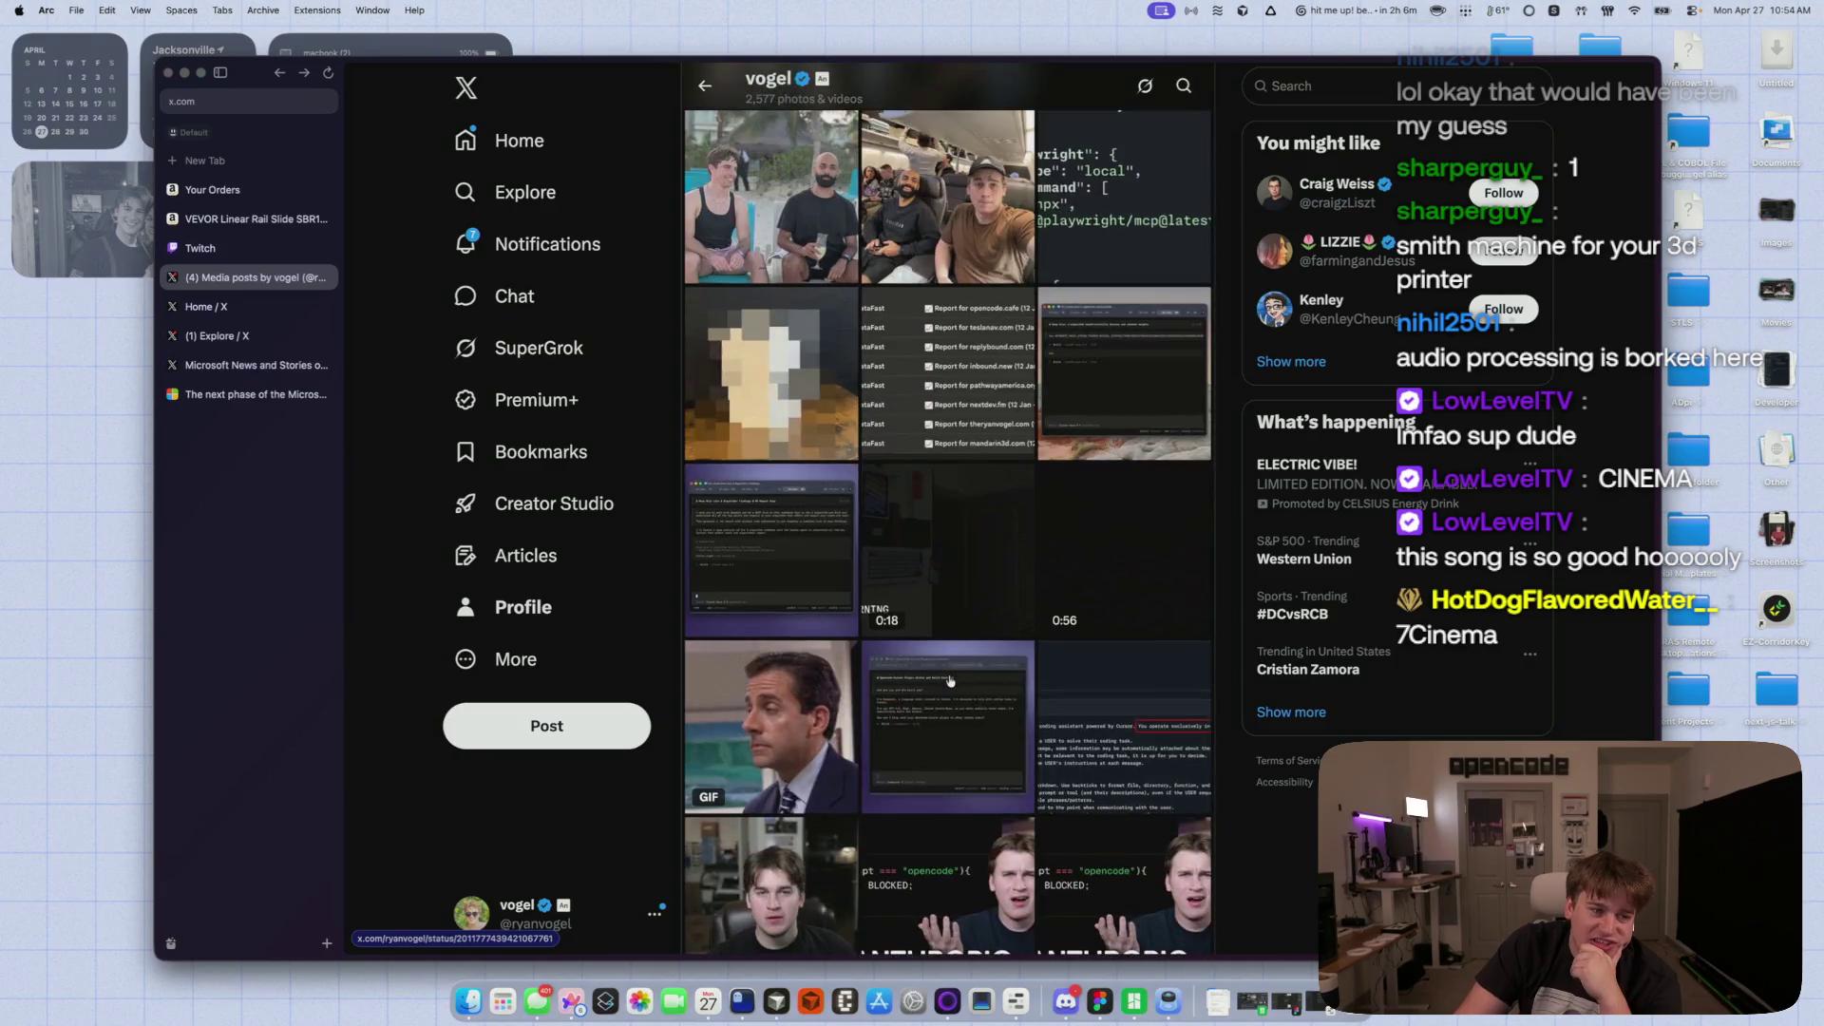
scroll(953, 671, "down", 5)
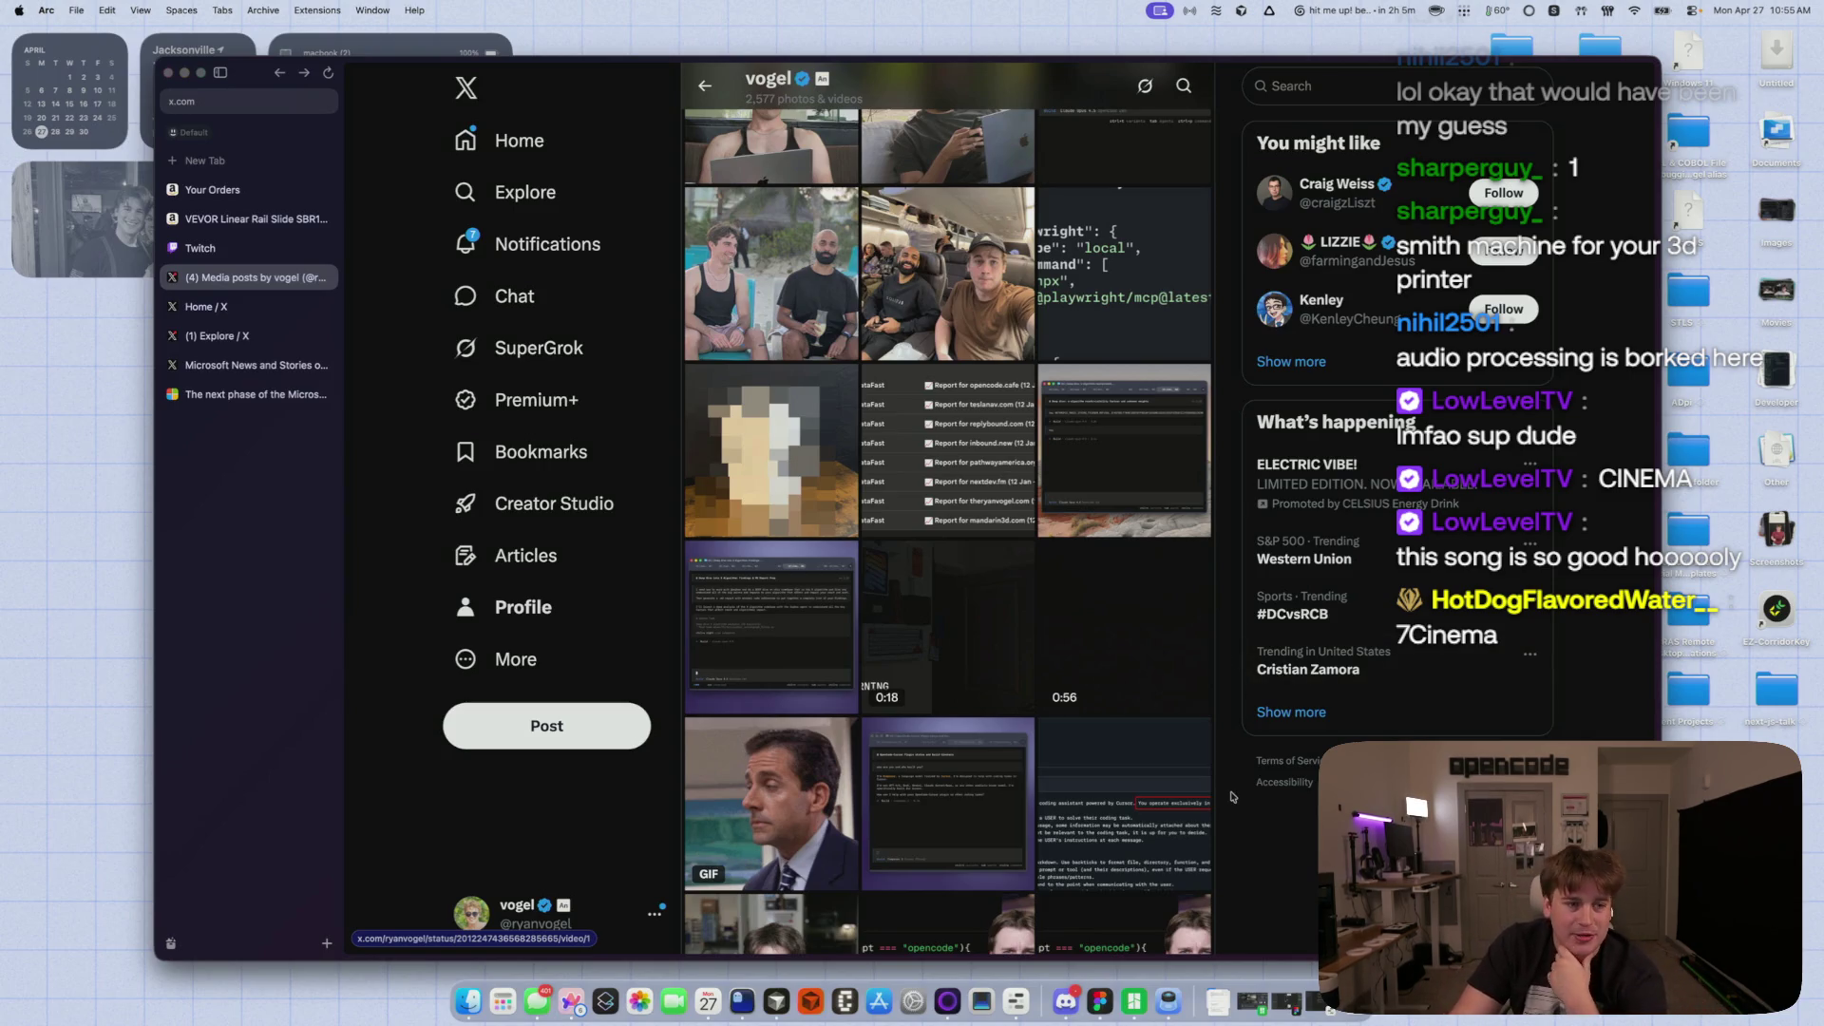
scroll(1232, 795, "down", 15)
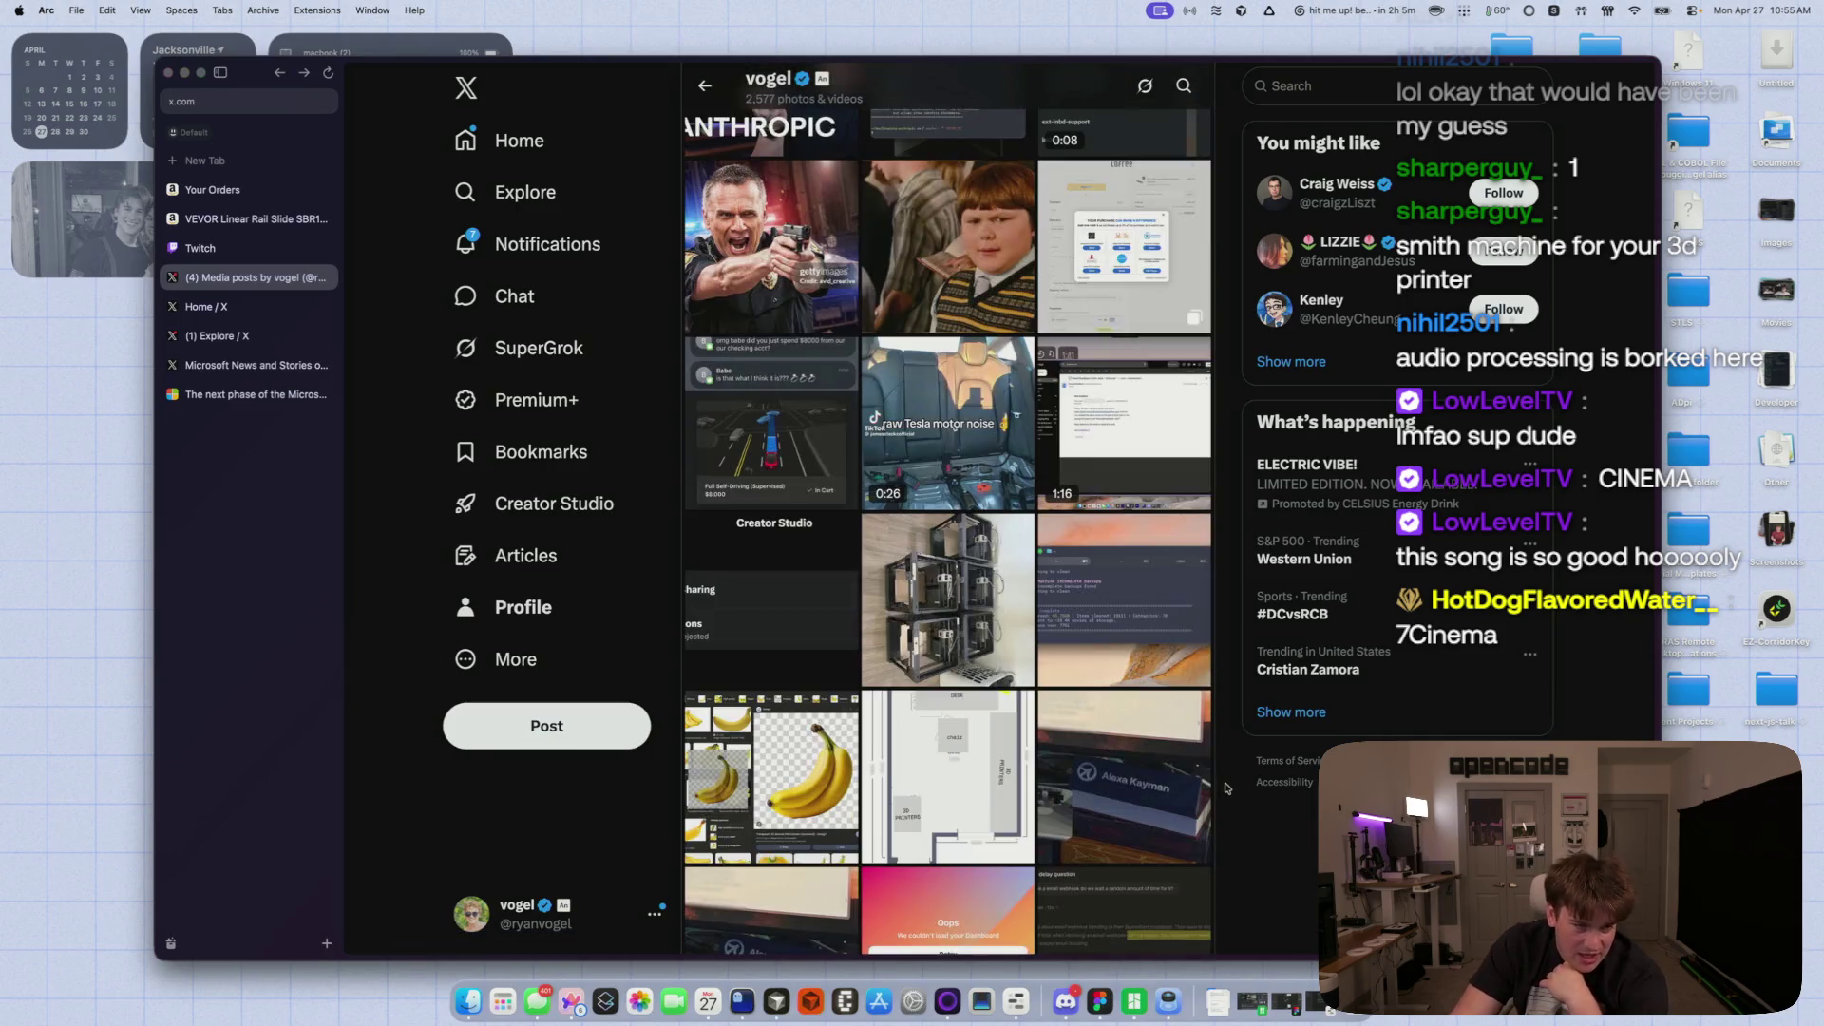
scroll(1225, 788, "down", 10)
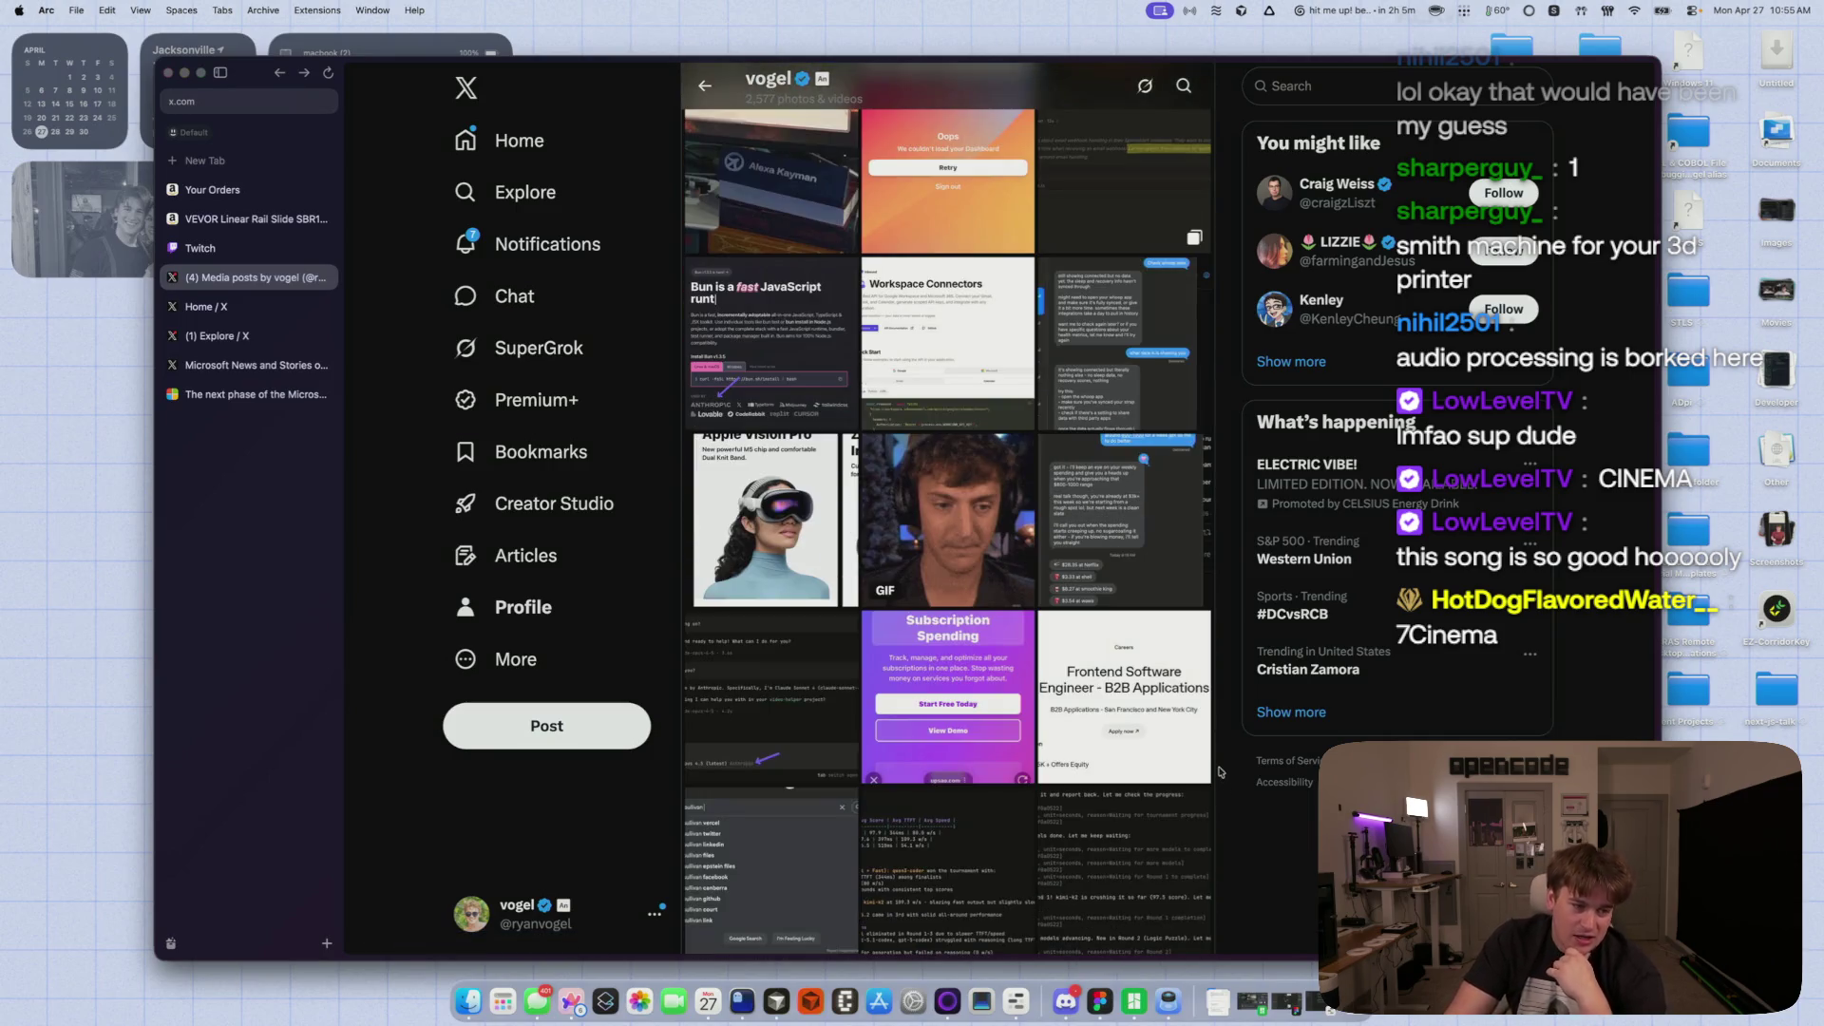
scroll(1220, 771, "down", 10)
left_click(1053, 781)
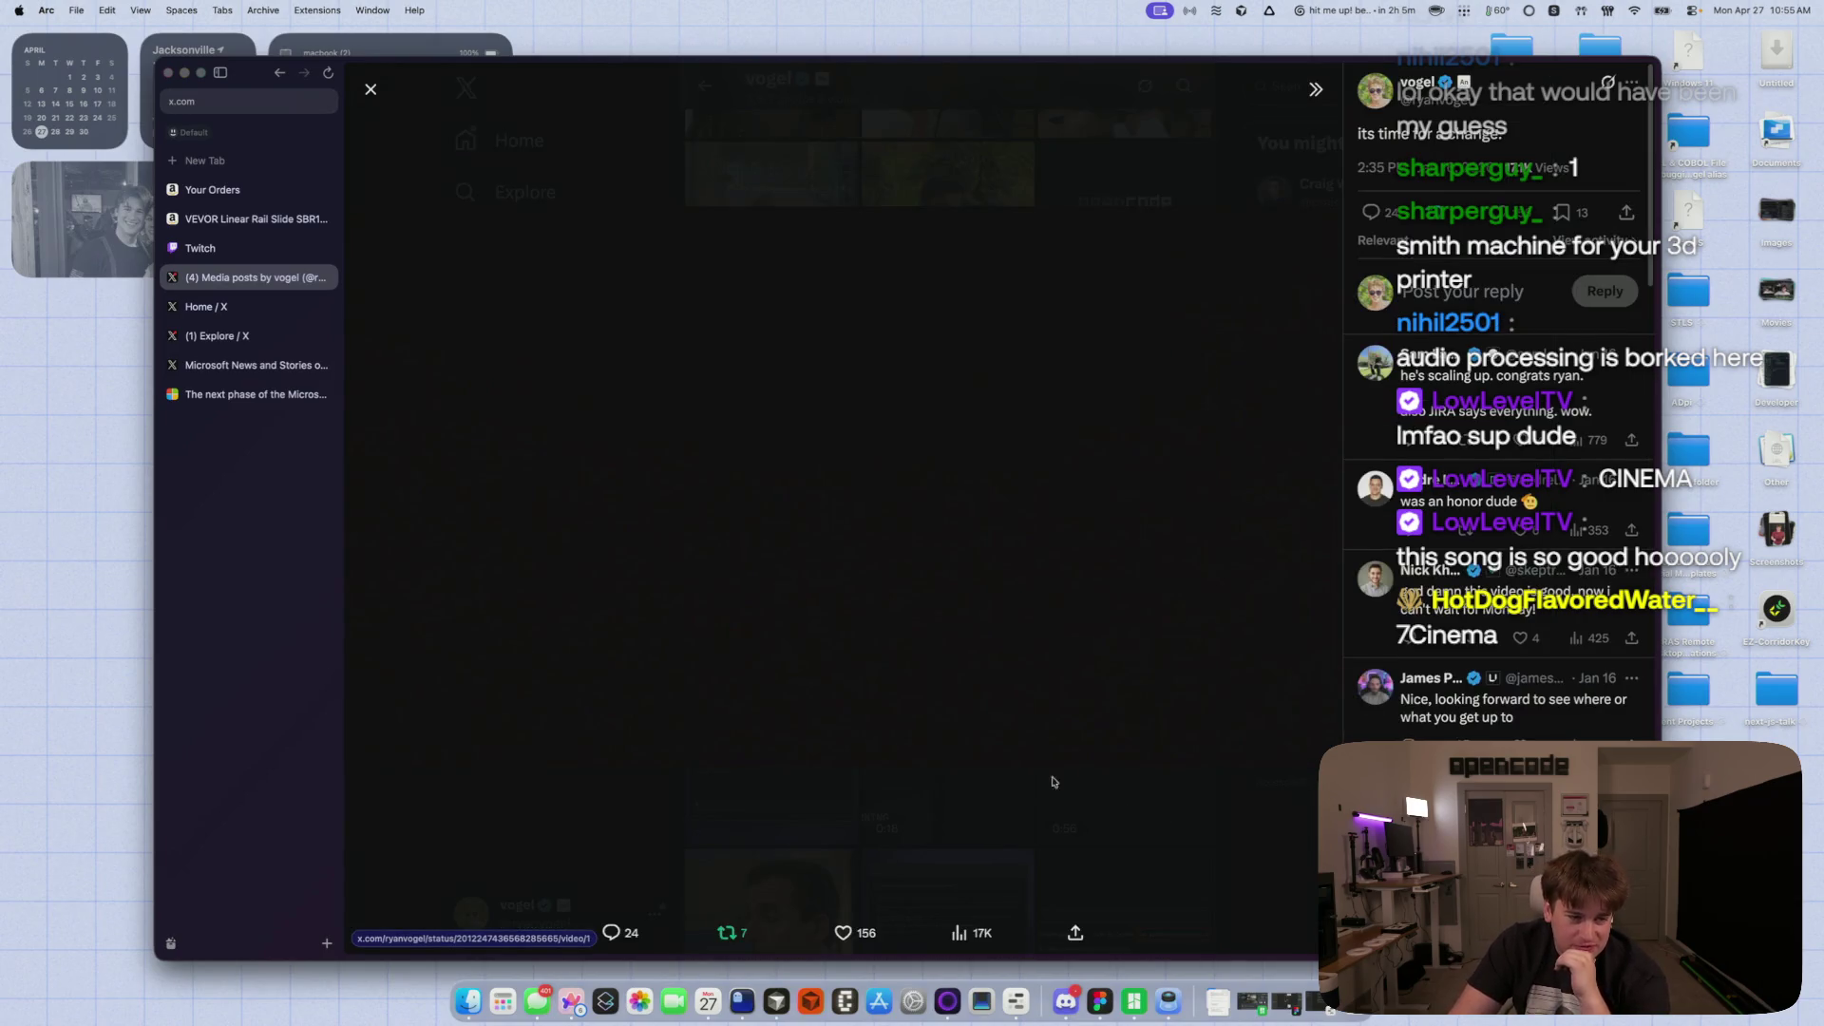
- Play the 0:56 video full screen and pause it at 0:17 on the SQL code shot
double_click(1310, 800)
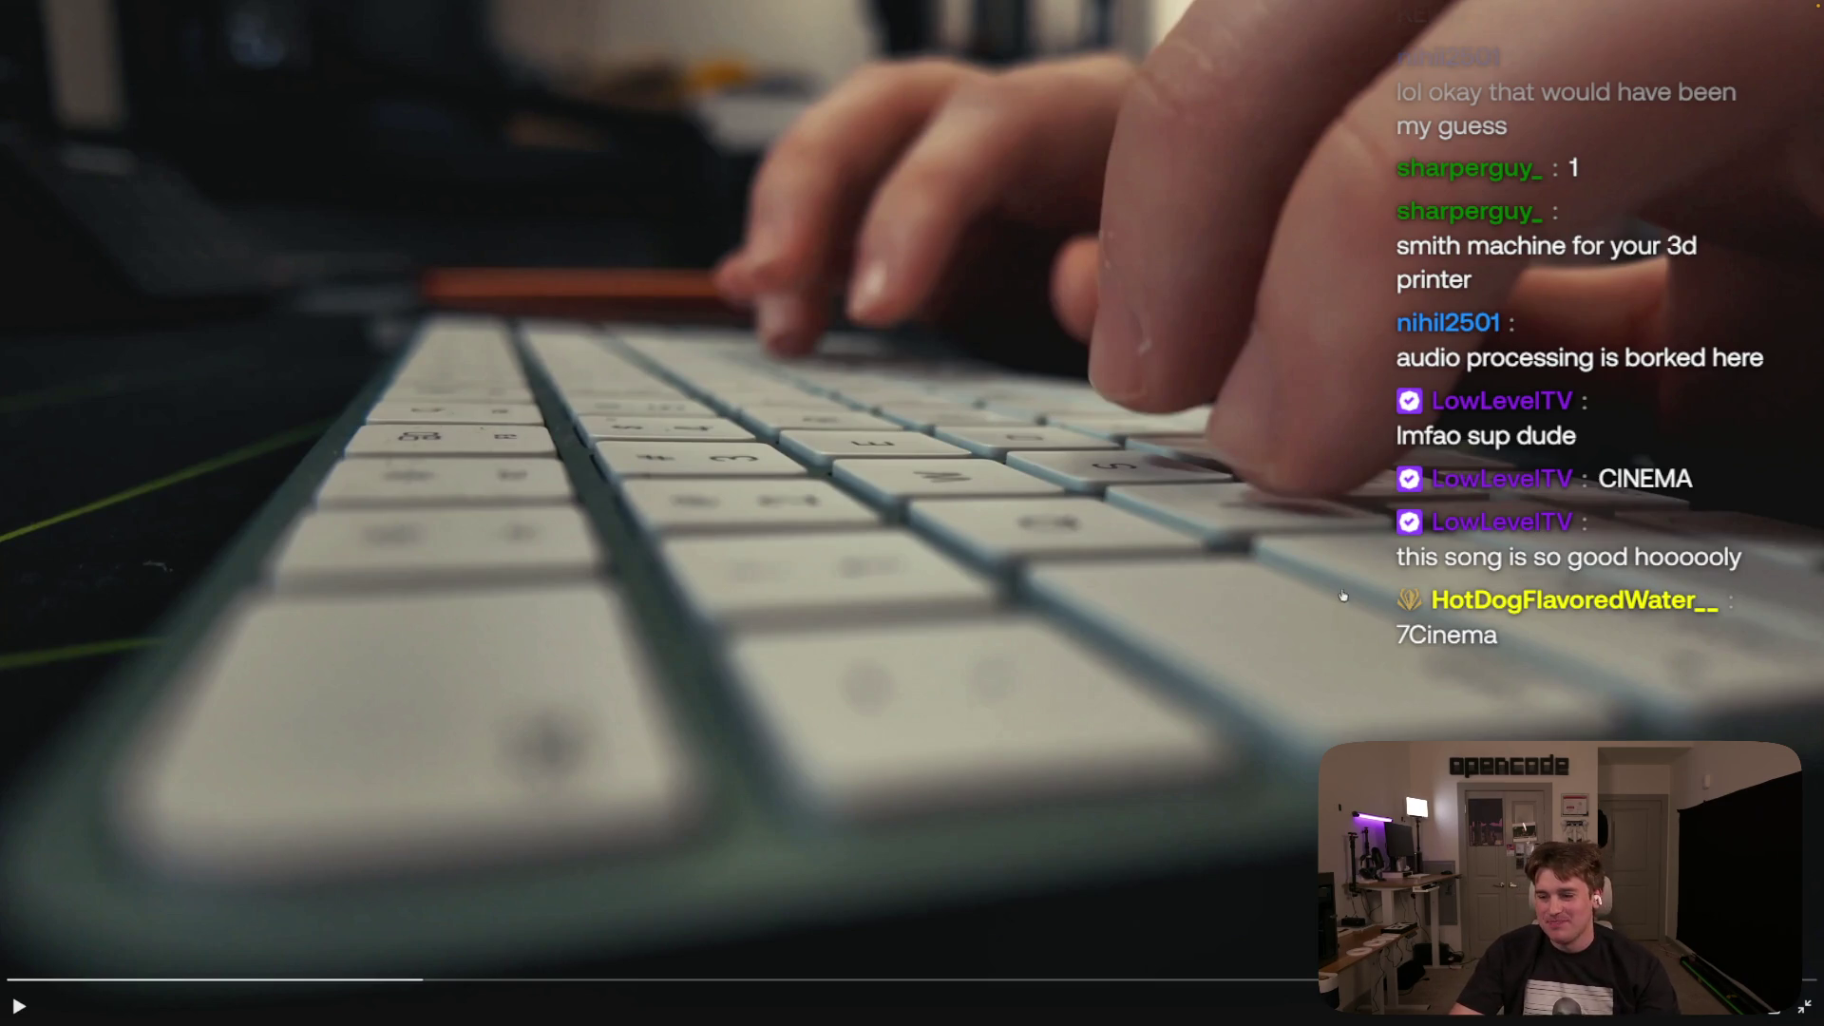
left_click(1035, 551)
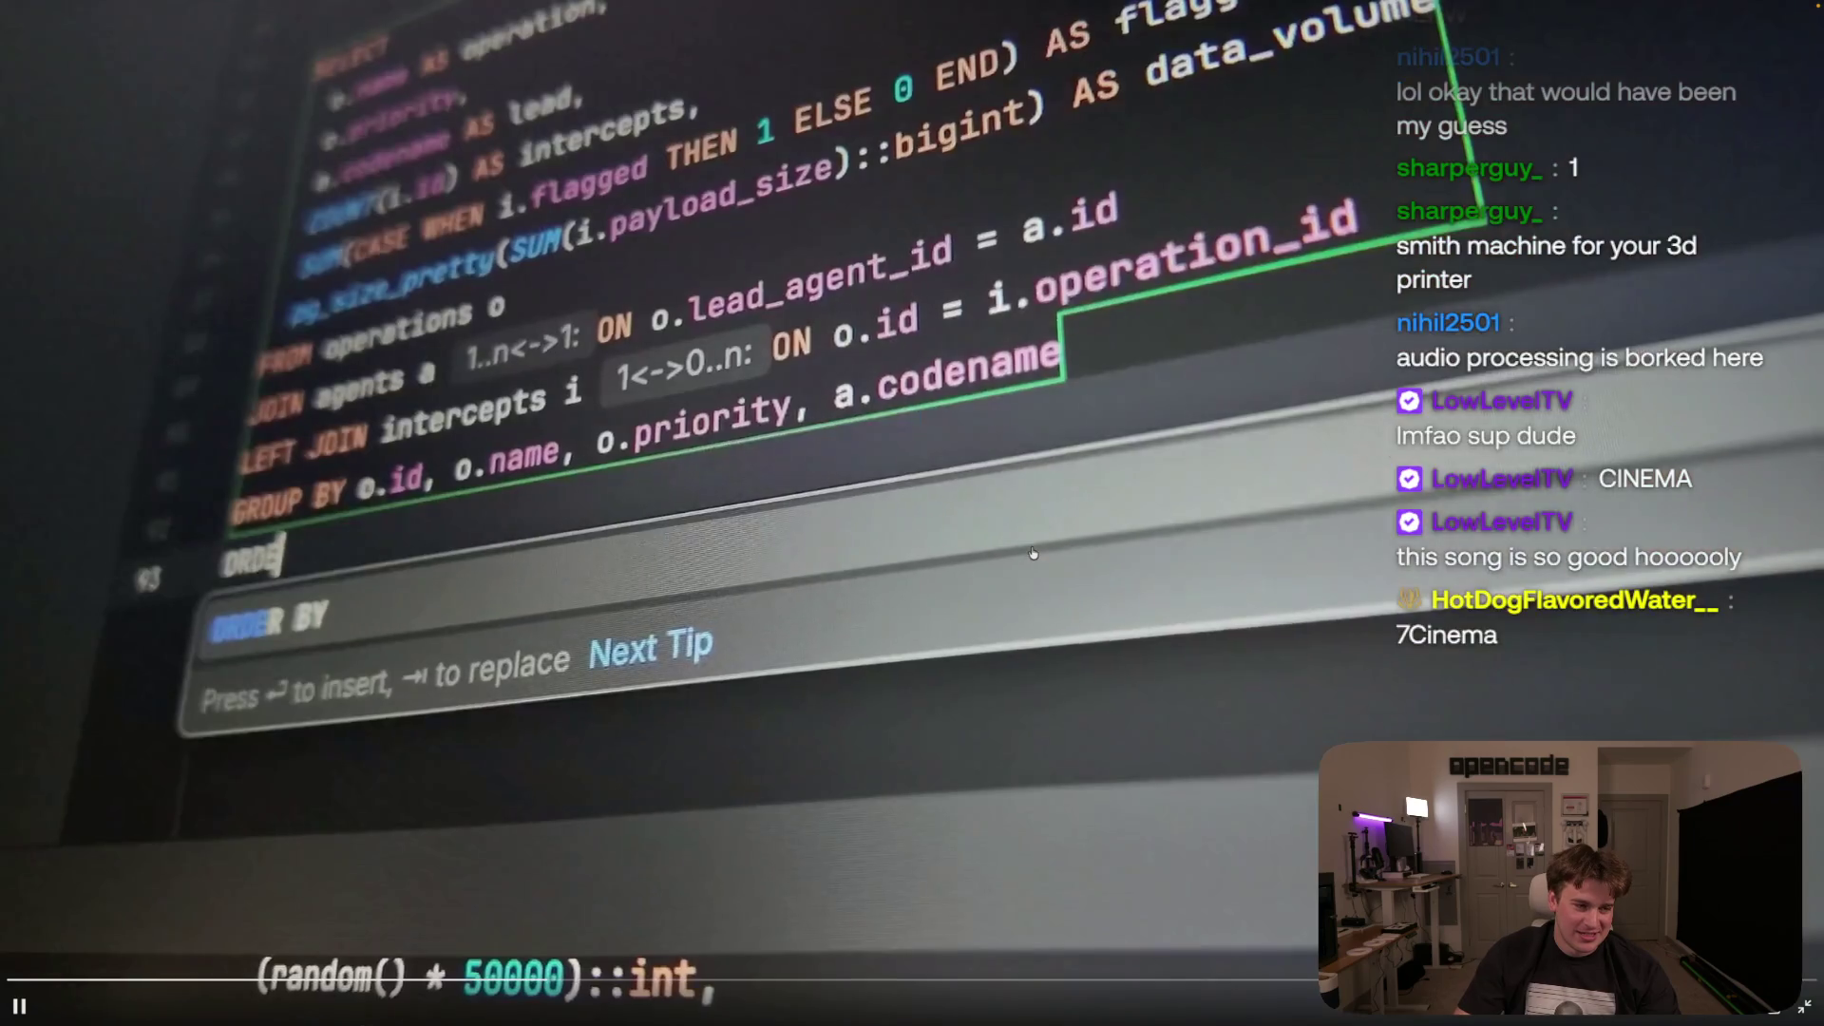
left_click(1033, 552)
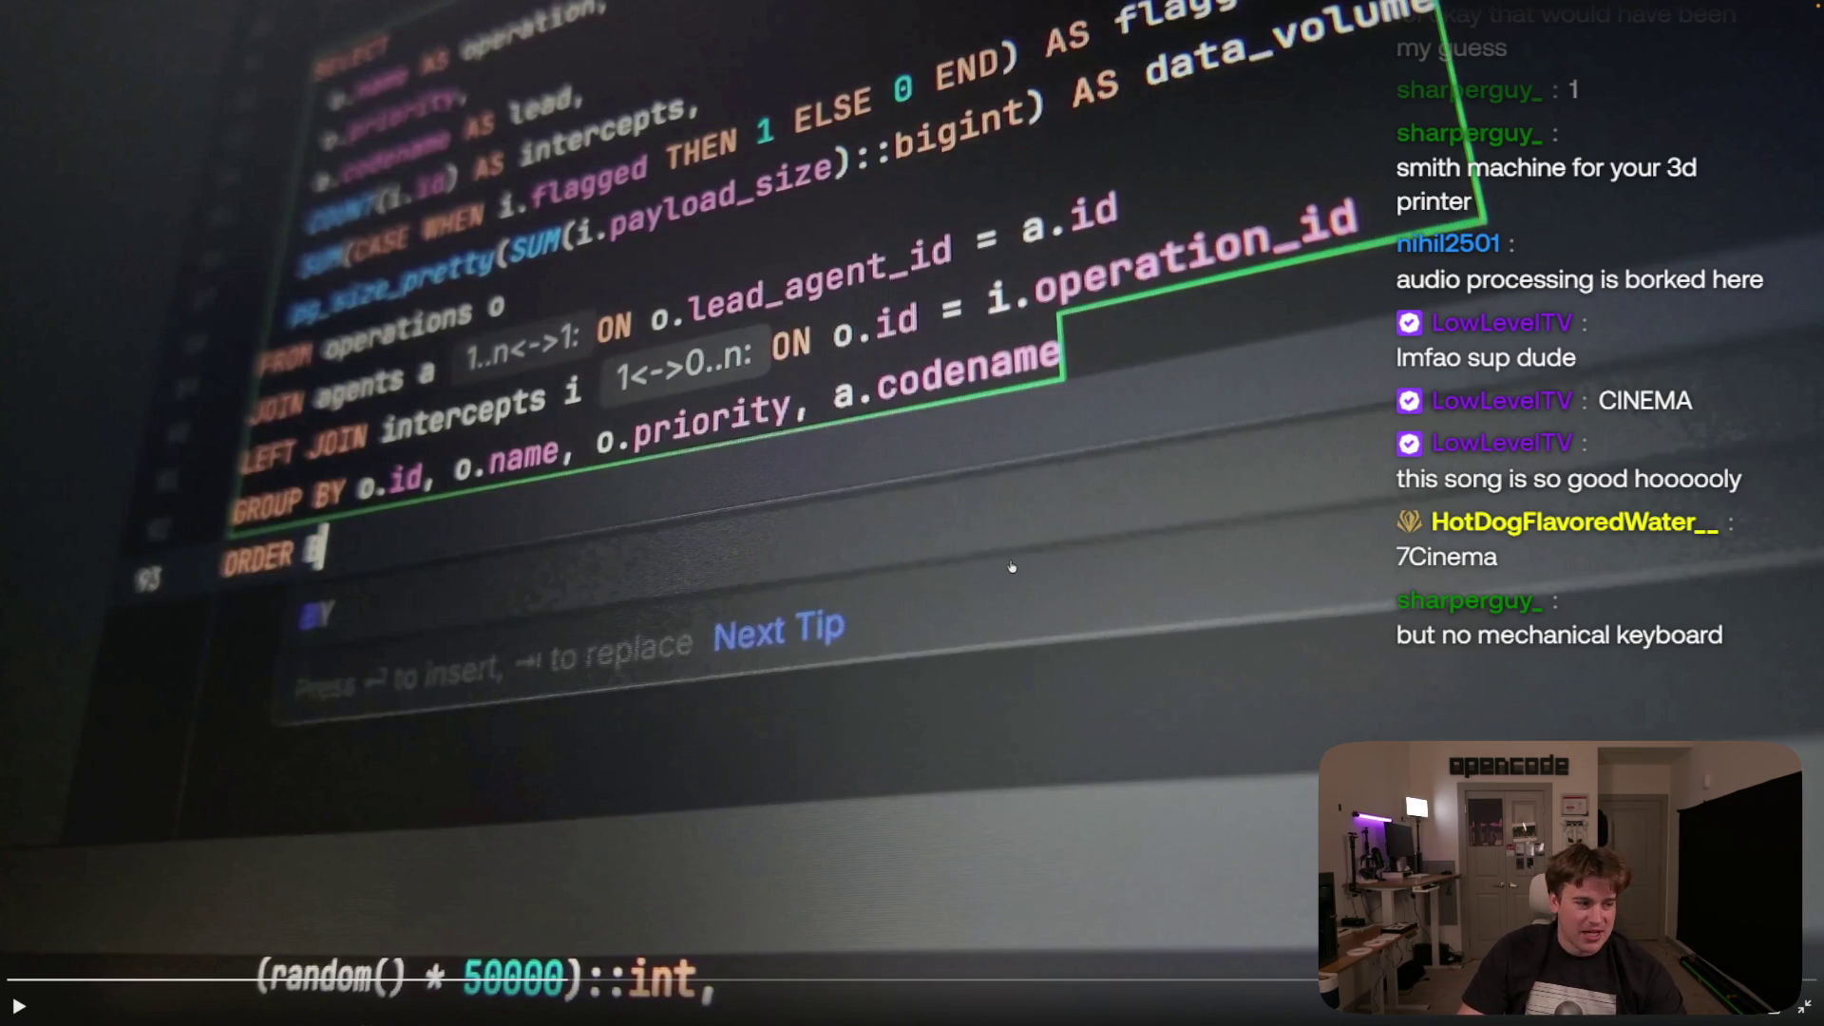
key("Escape")
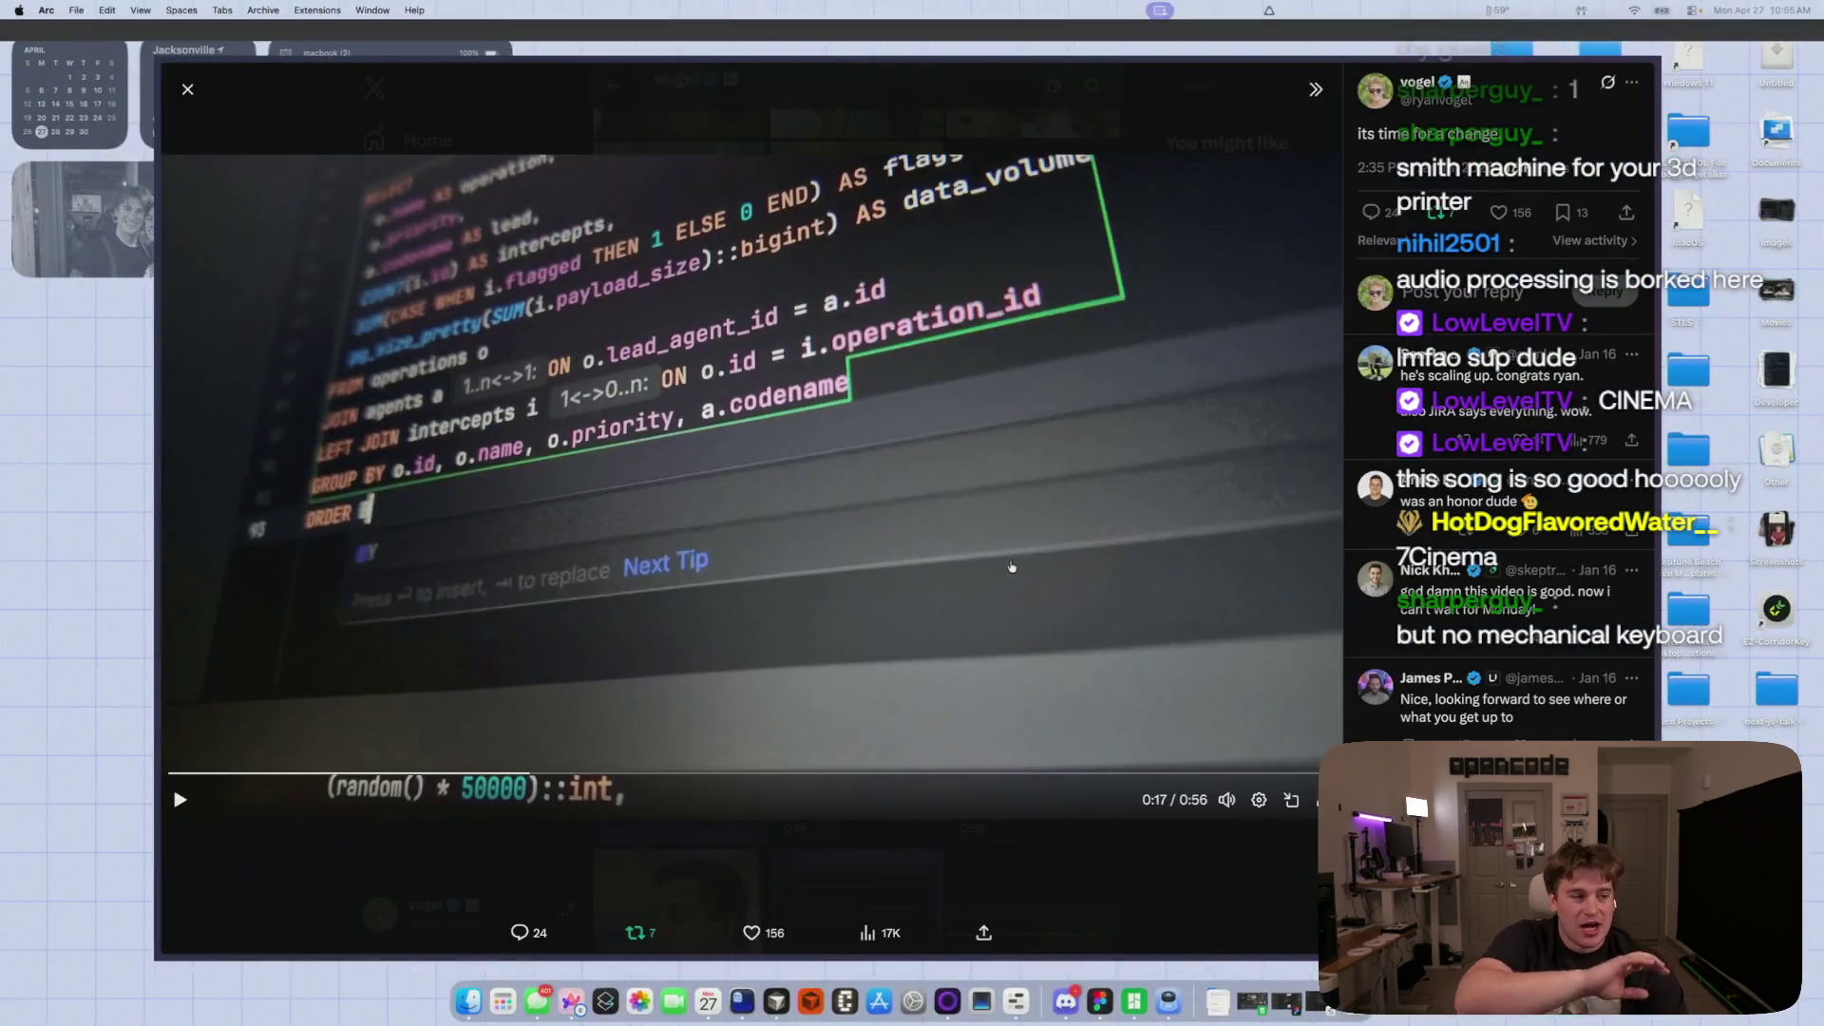
- Return the 0:56 video to full screen, play it to the end, then exit fullscreen
left_click(1321, 746)
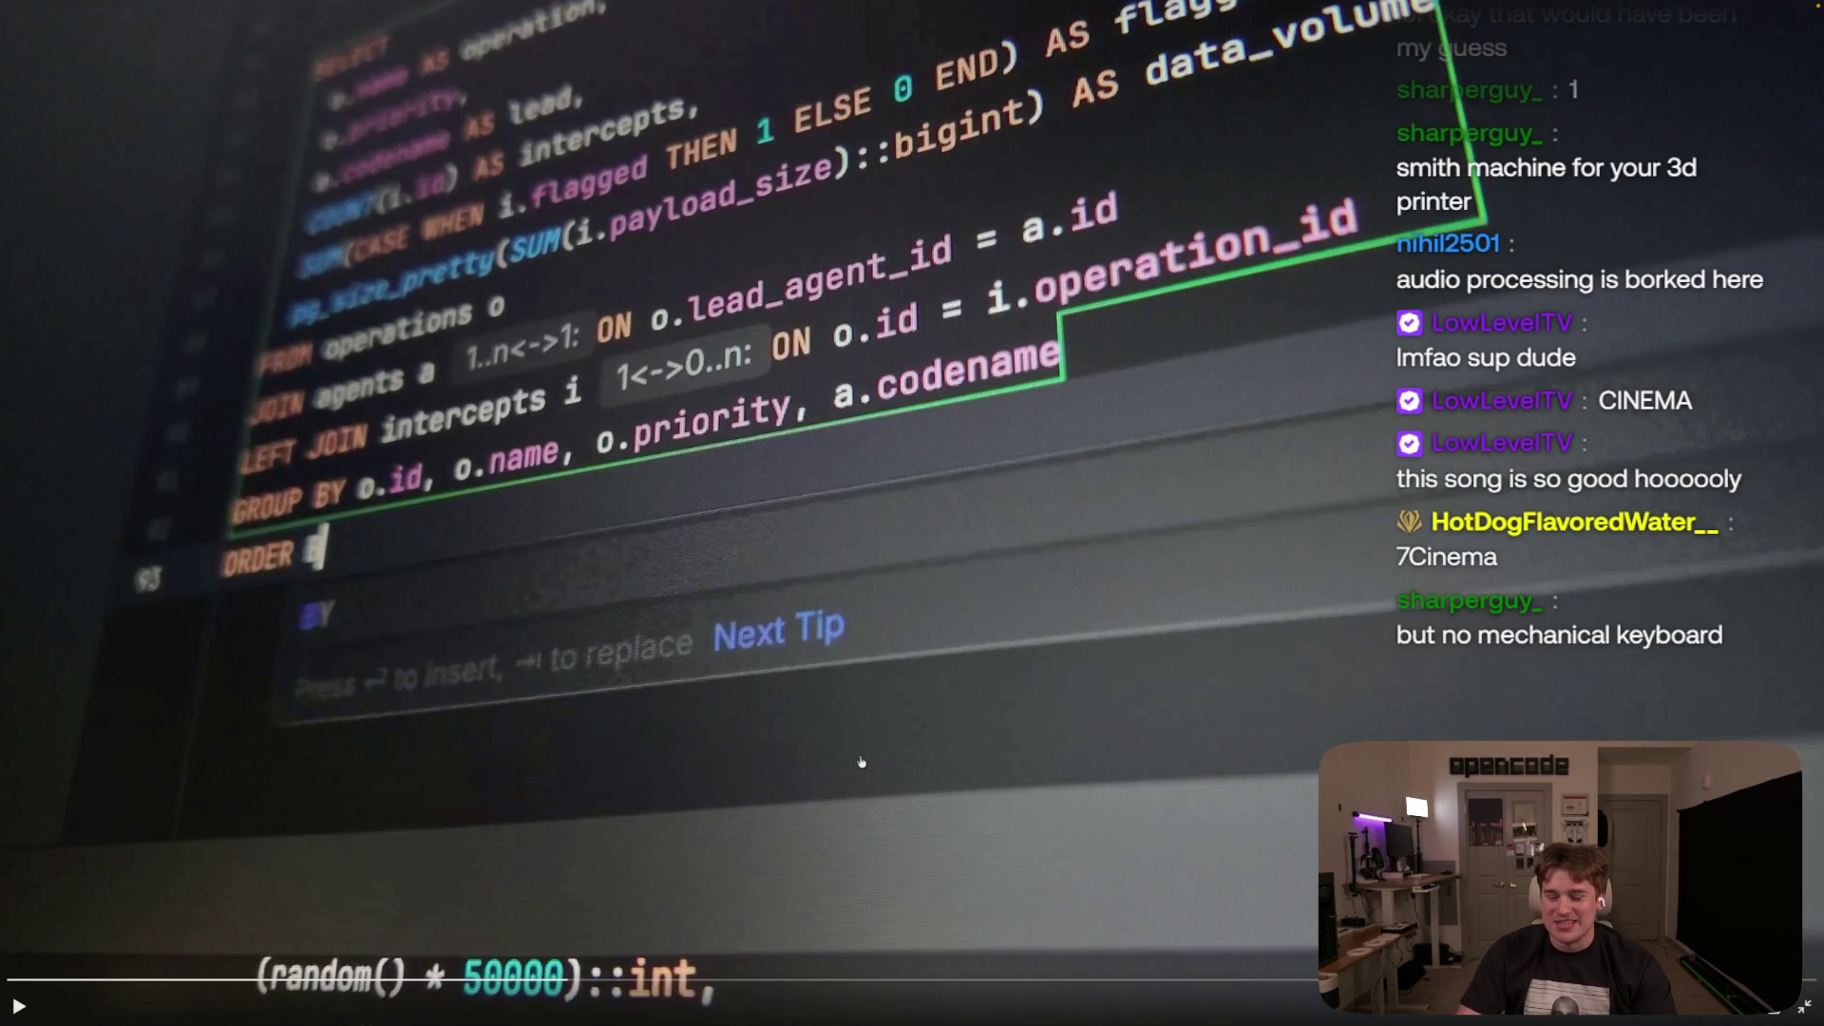
left_click(975, 737)
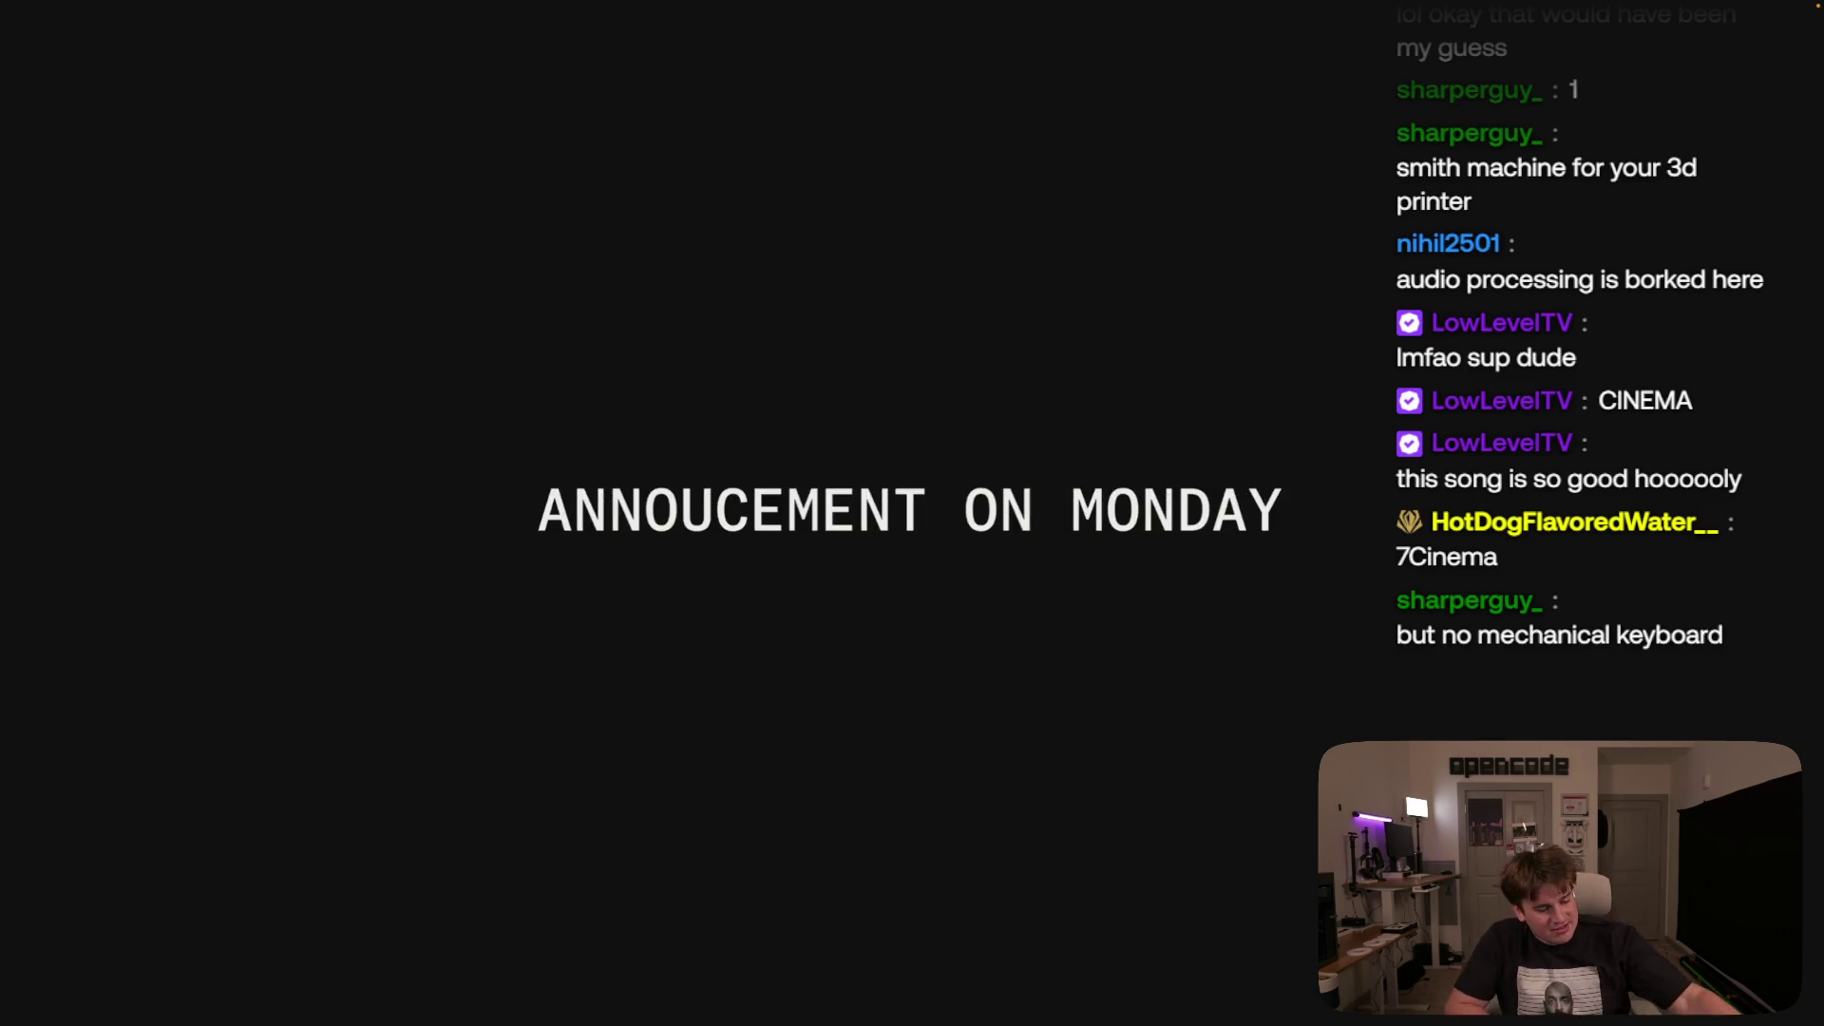
key("Escape")
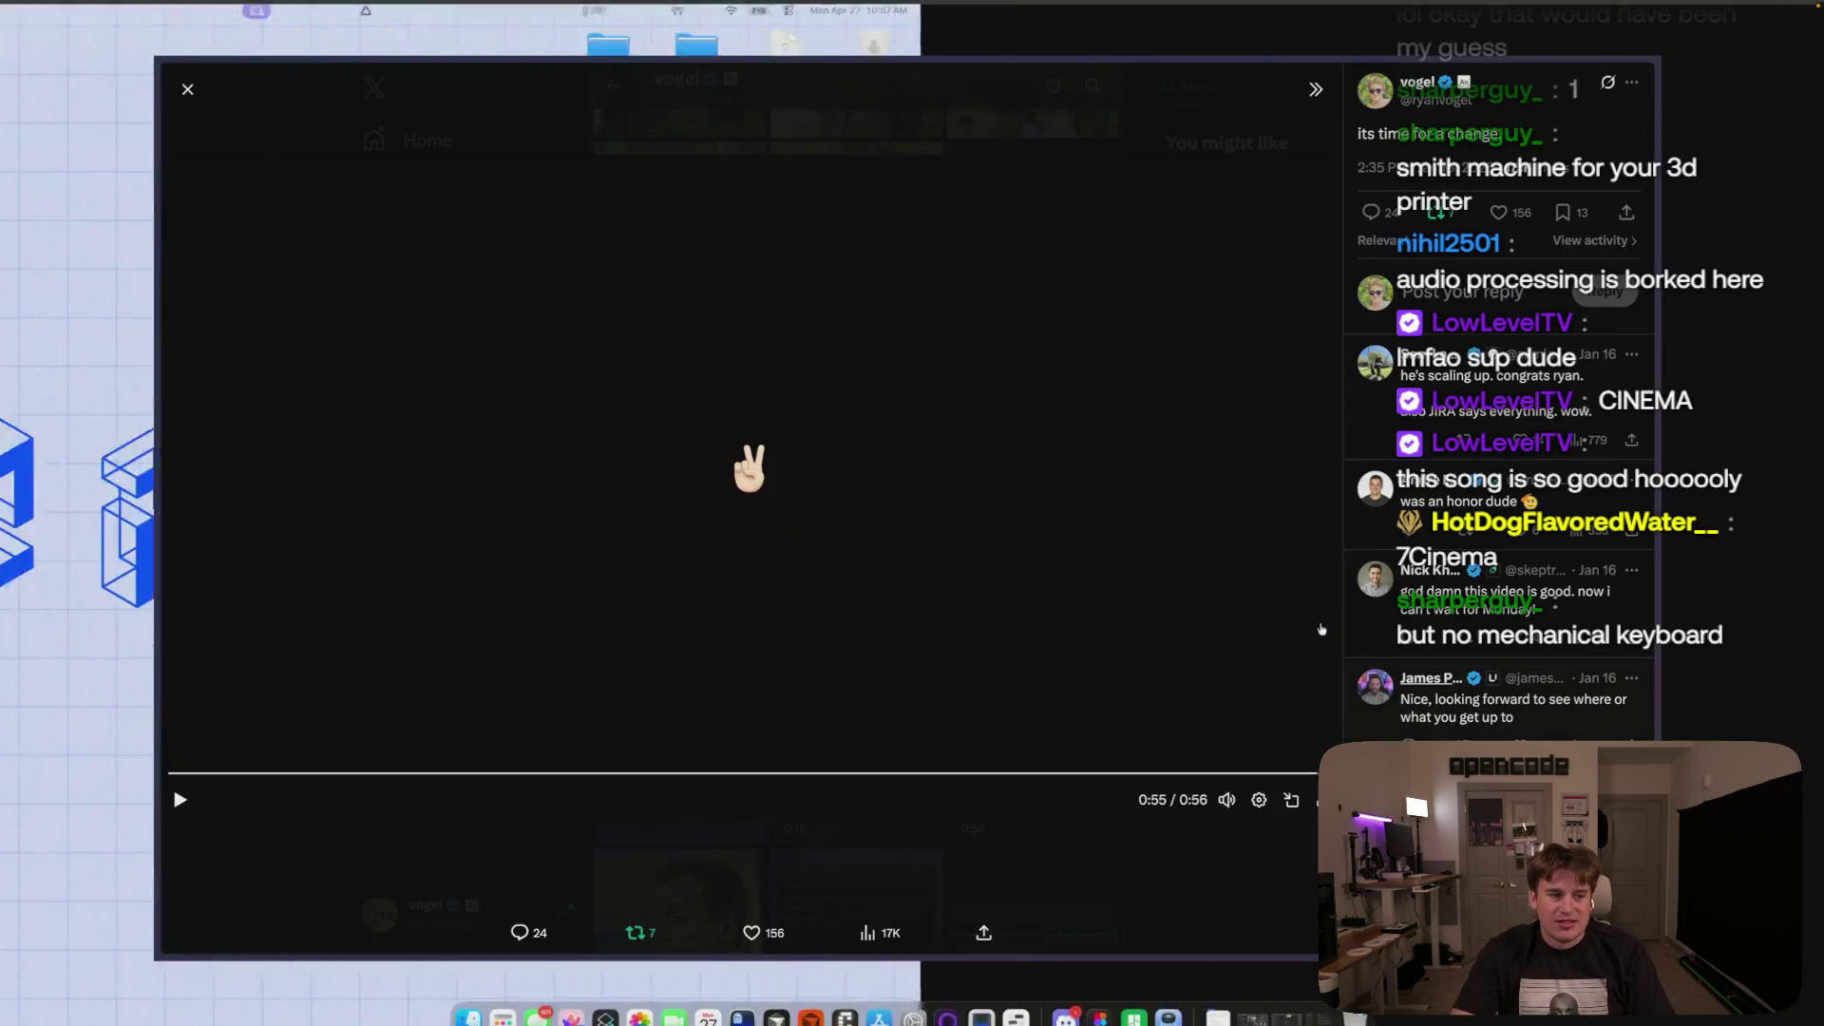
- Close the video and view the OpenCode terminal screenshot from the media grid
scroll(1239, 788, "down", 6)
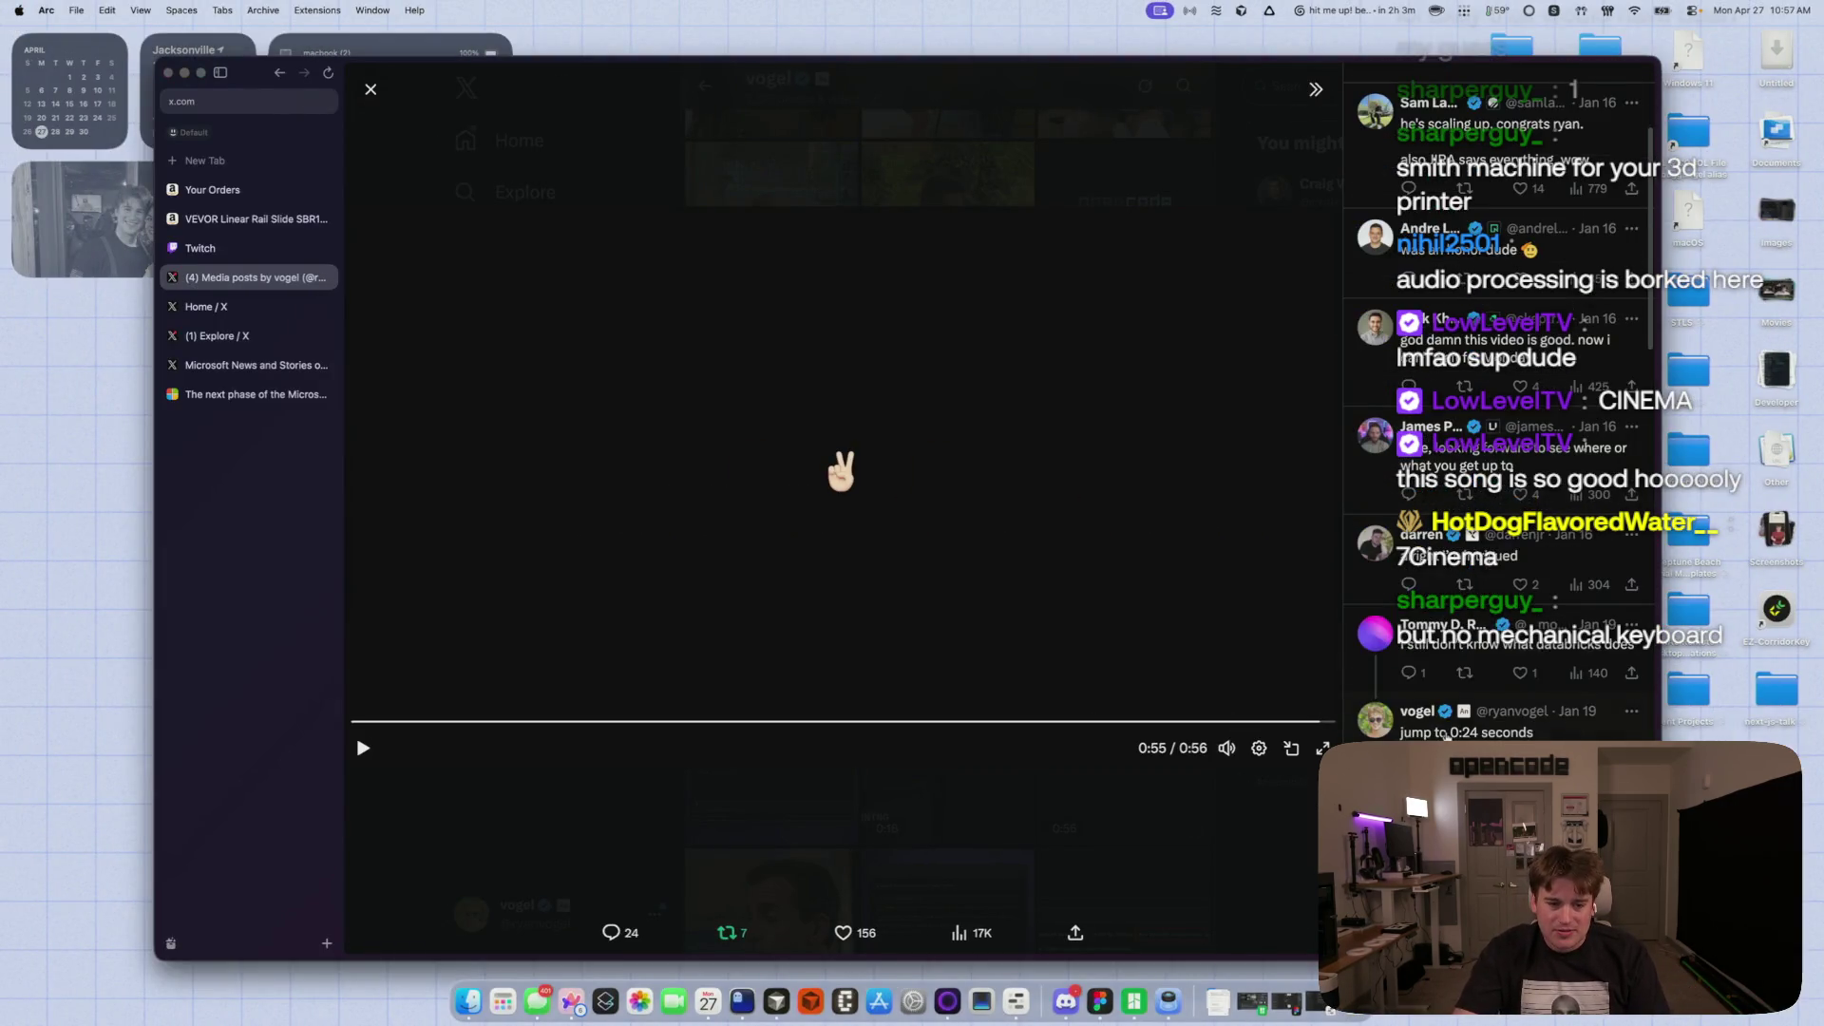
left_click(1137, 821)
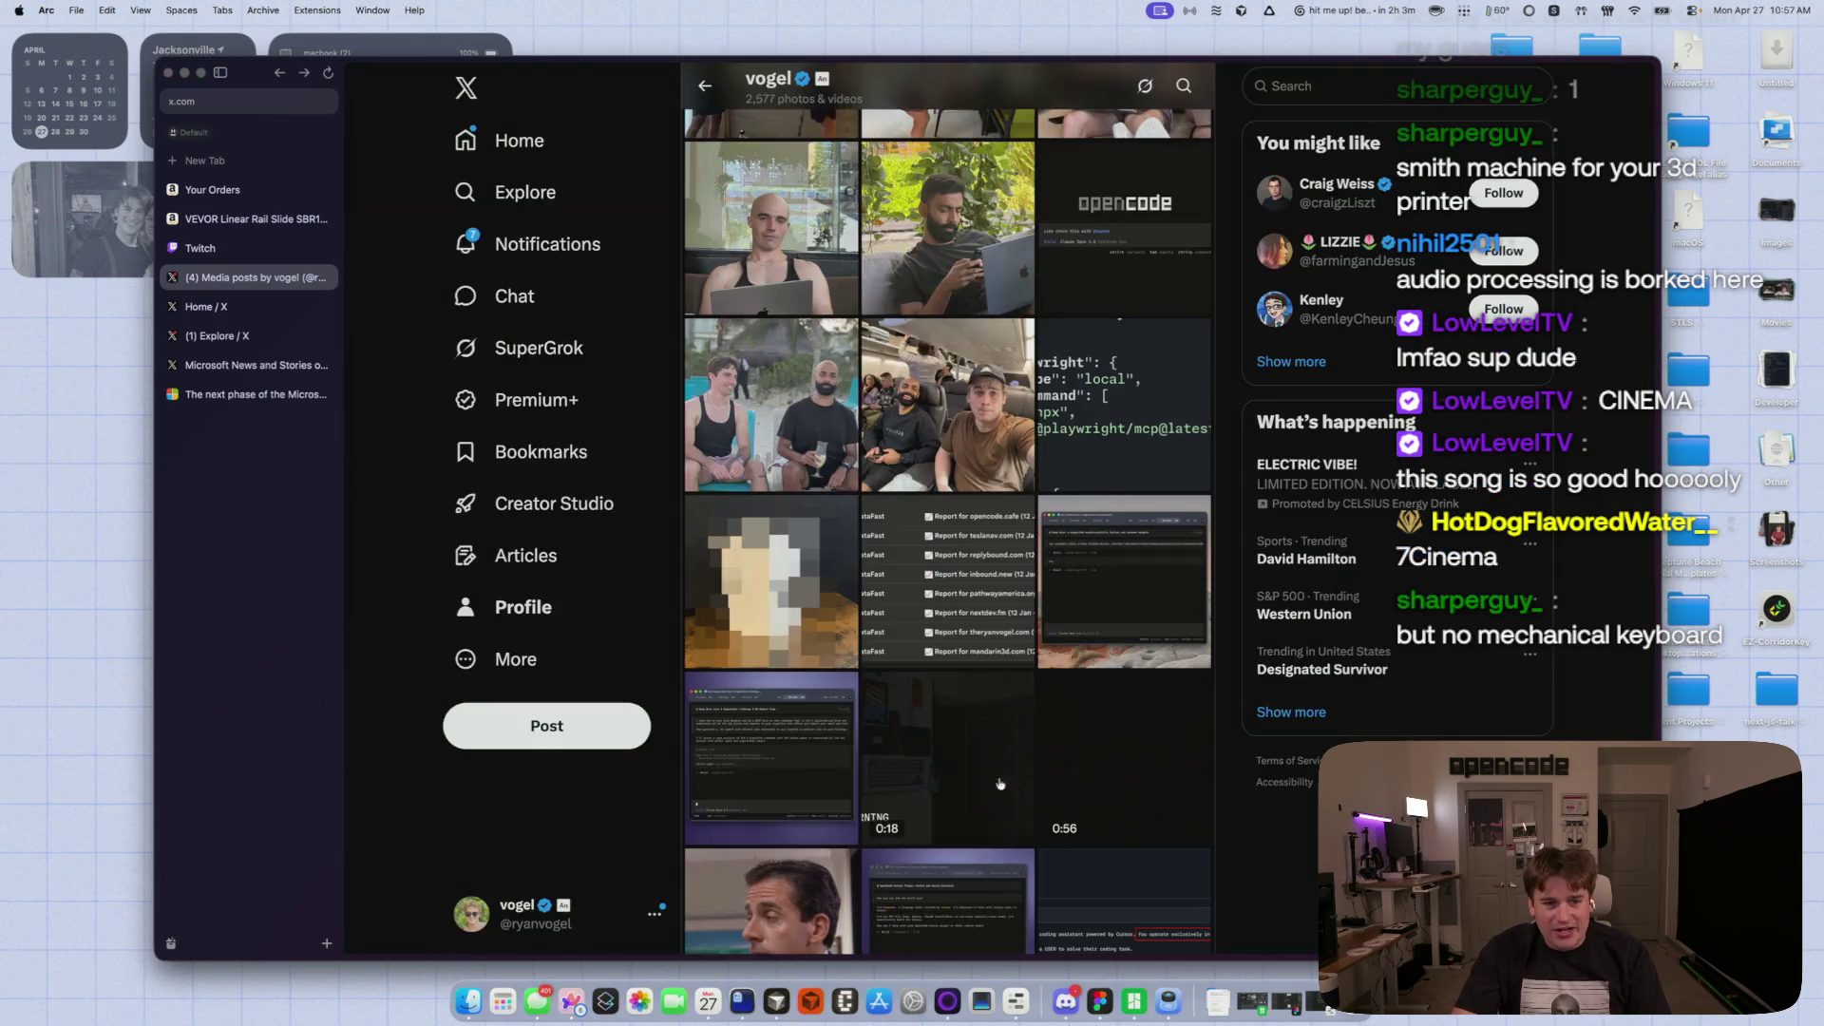
scroll(894, 770, "down", 8)
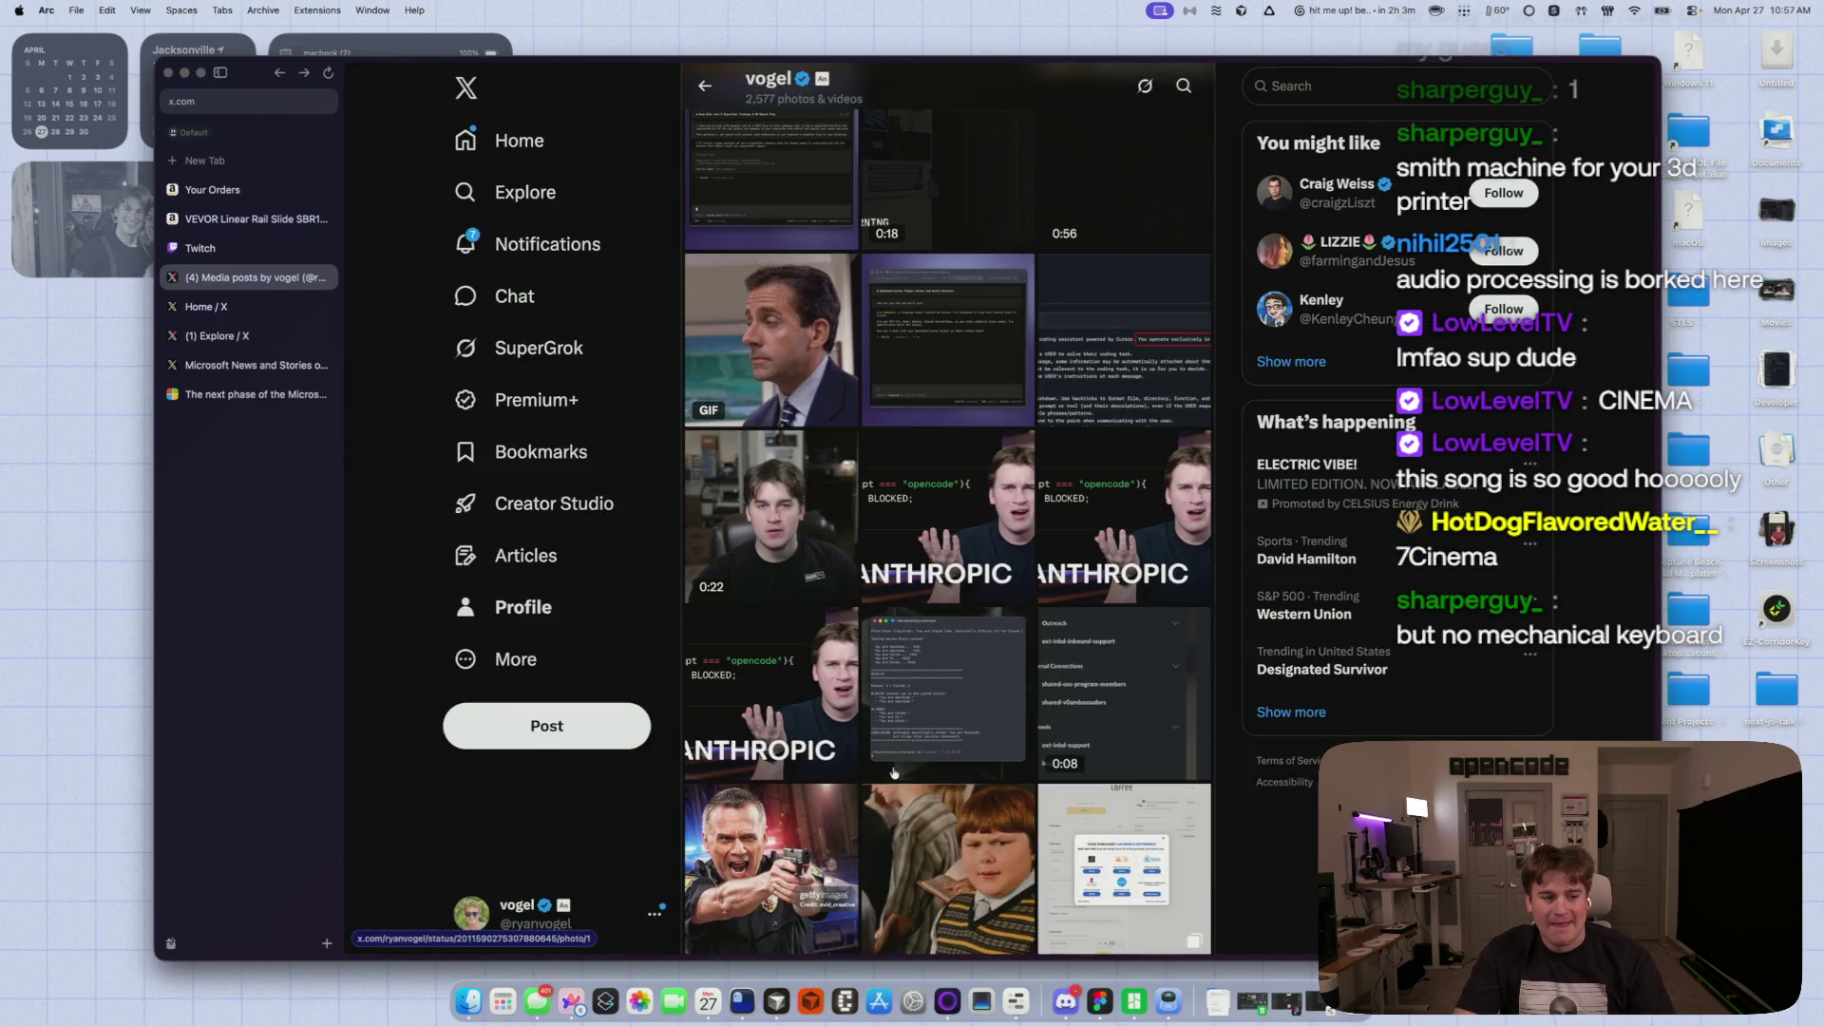
left_click(926, 390)
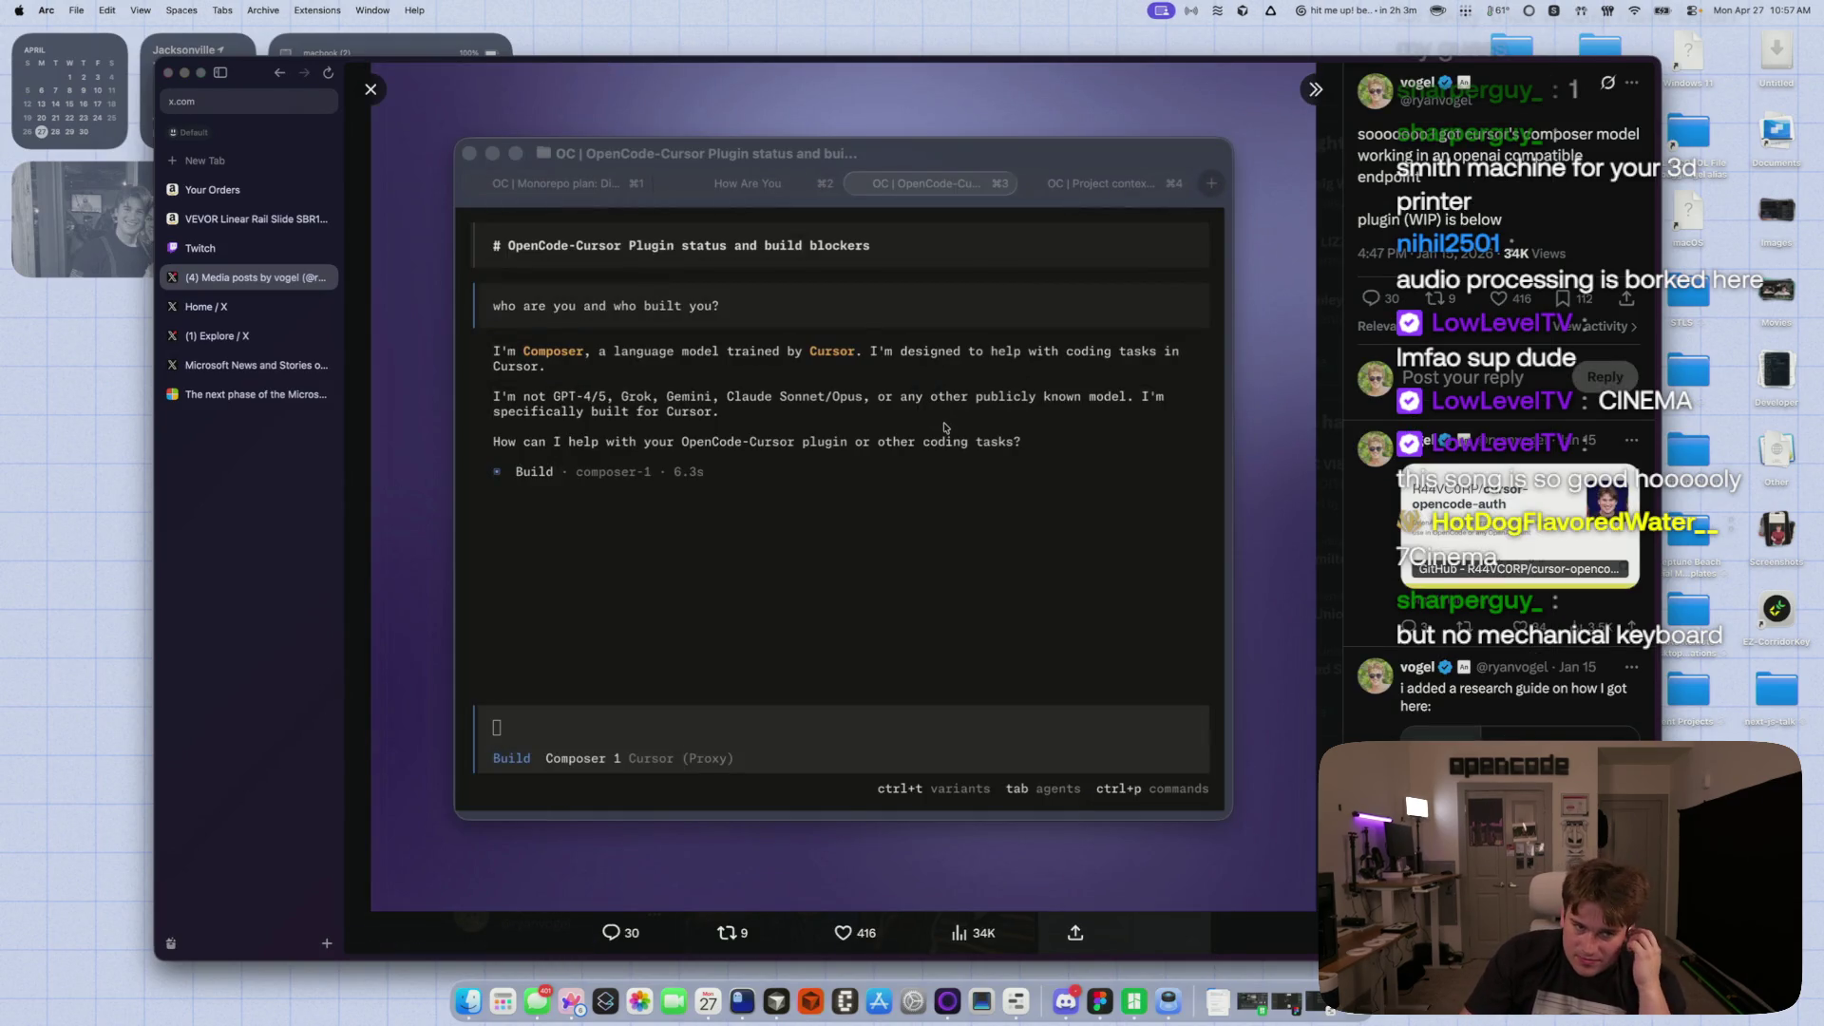
left_click(1251, 945)
- Scroll further and view another media post and the LiberNovo chair screenshot
scroll(1044, 769, "down", 6)
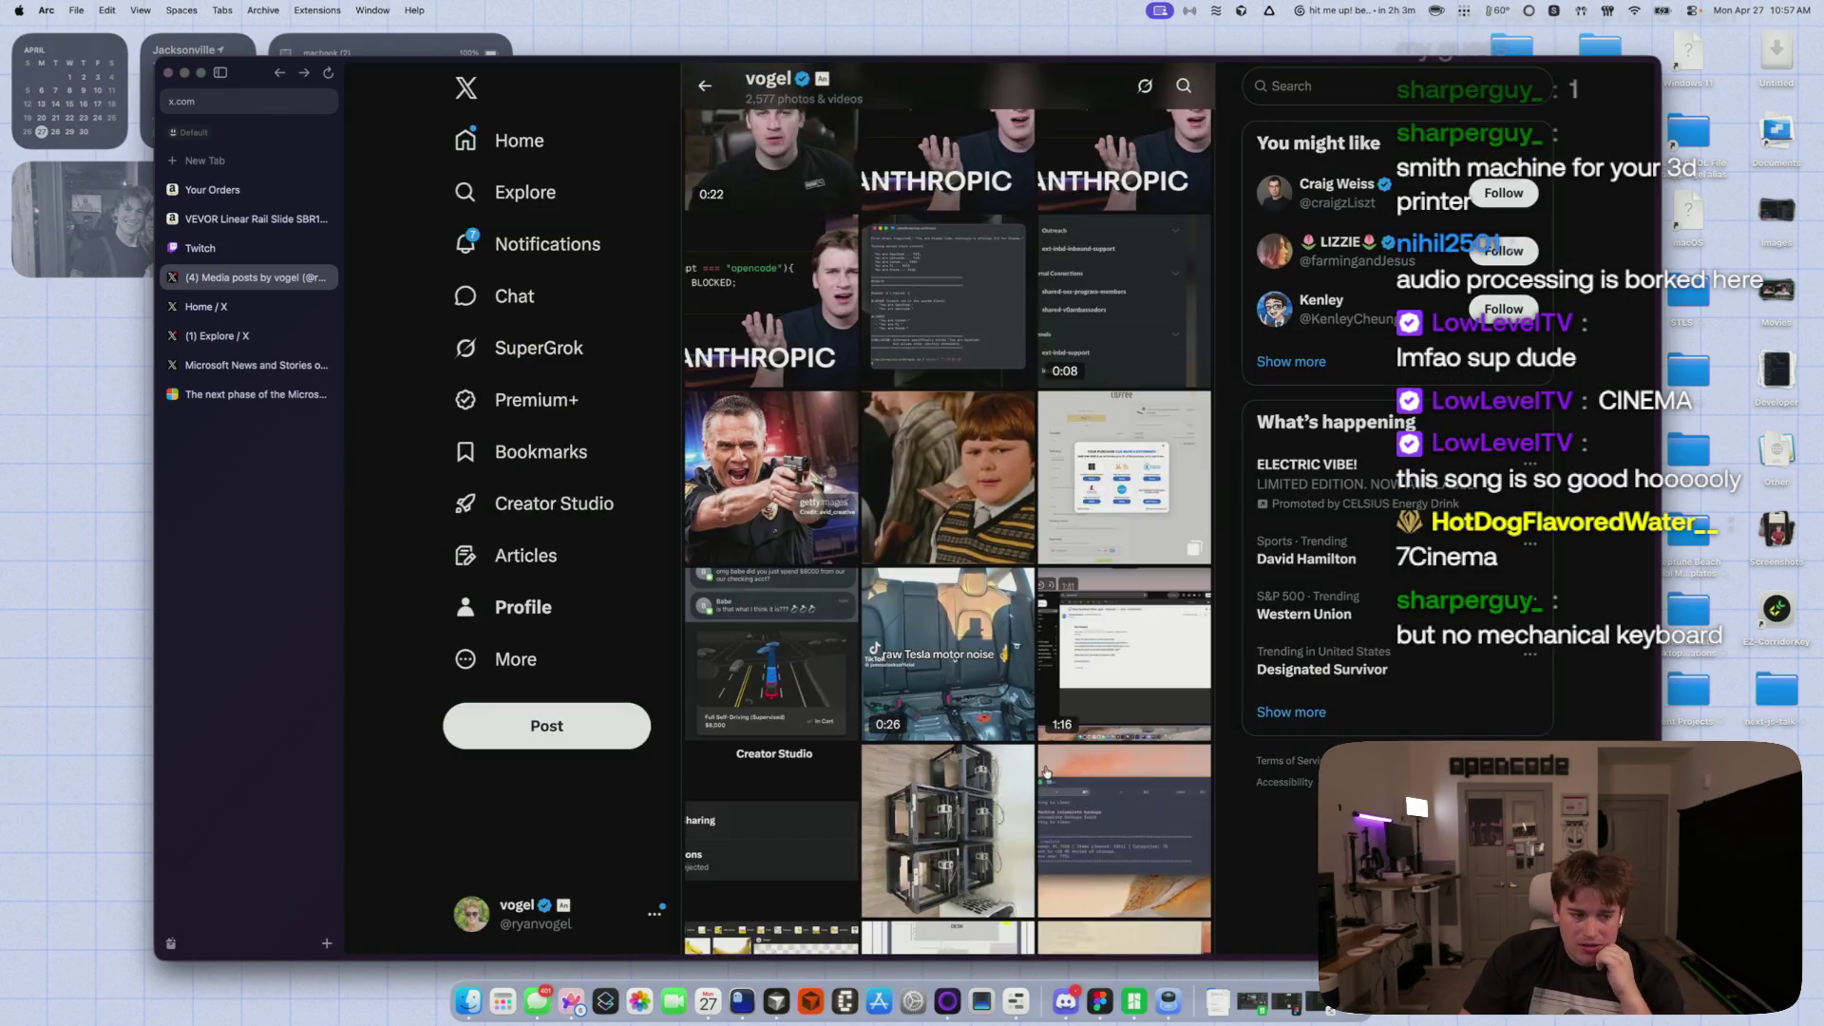
scroll(1043, 769, "down", 10)
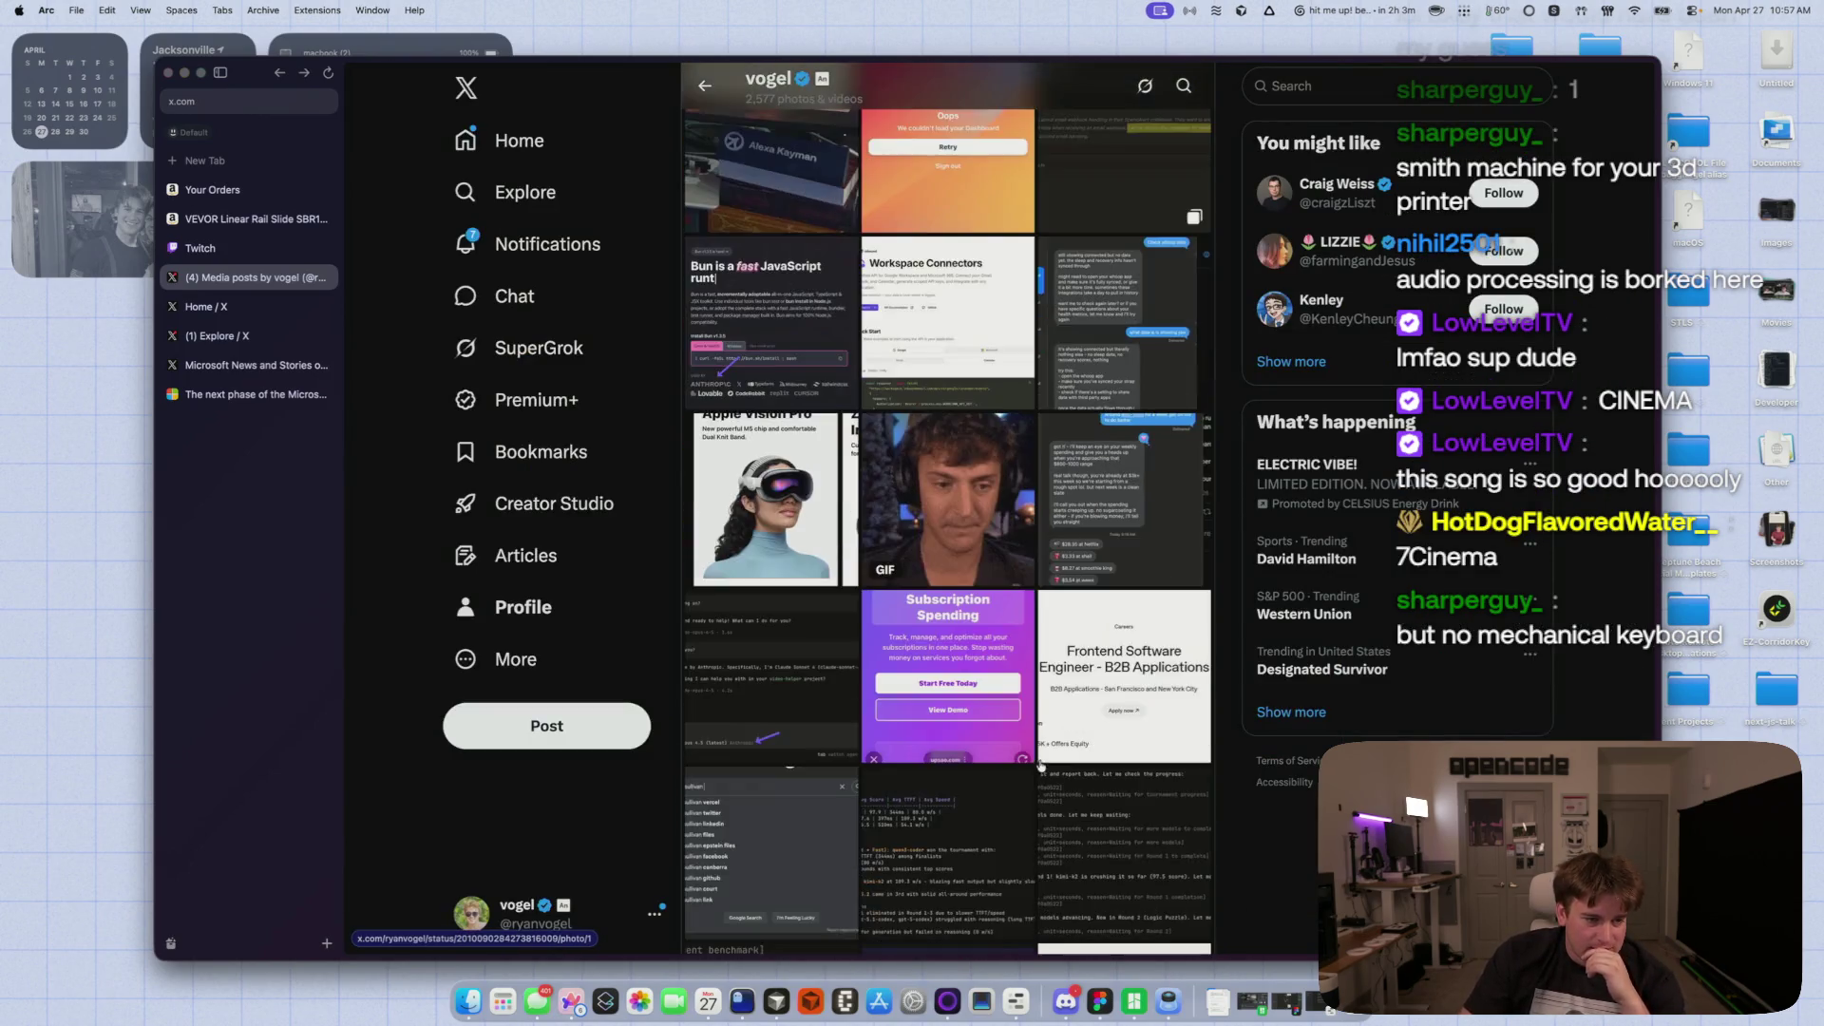
scroll(1035, 762, "down", 3)
left_click(955, 555)
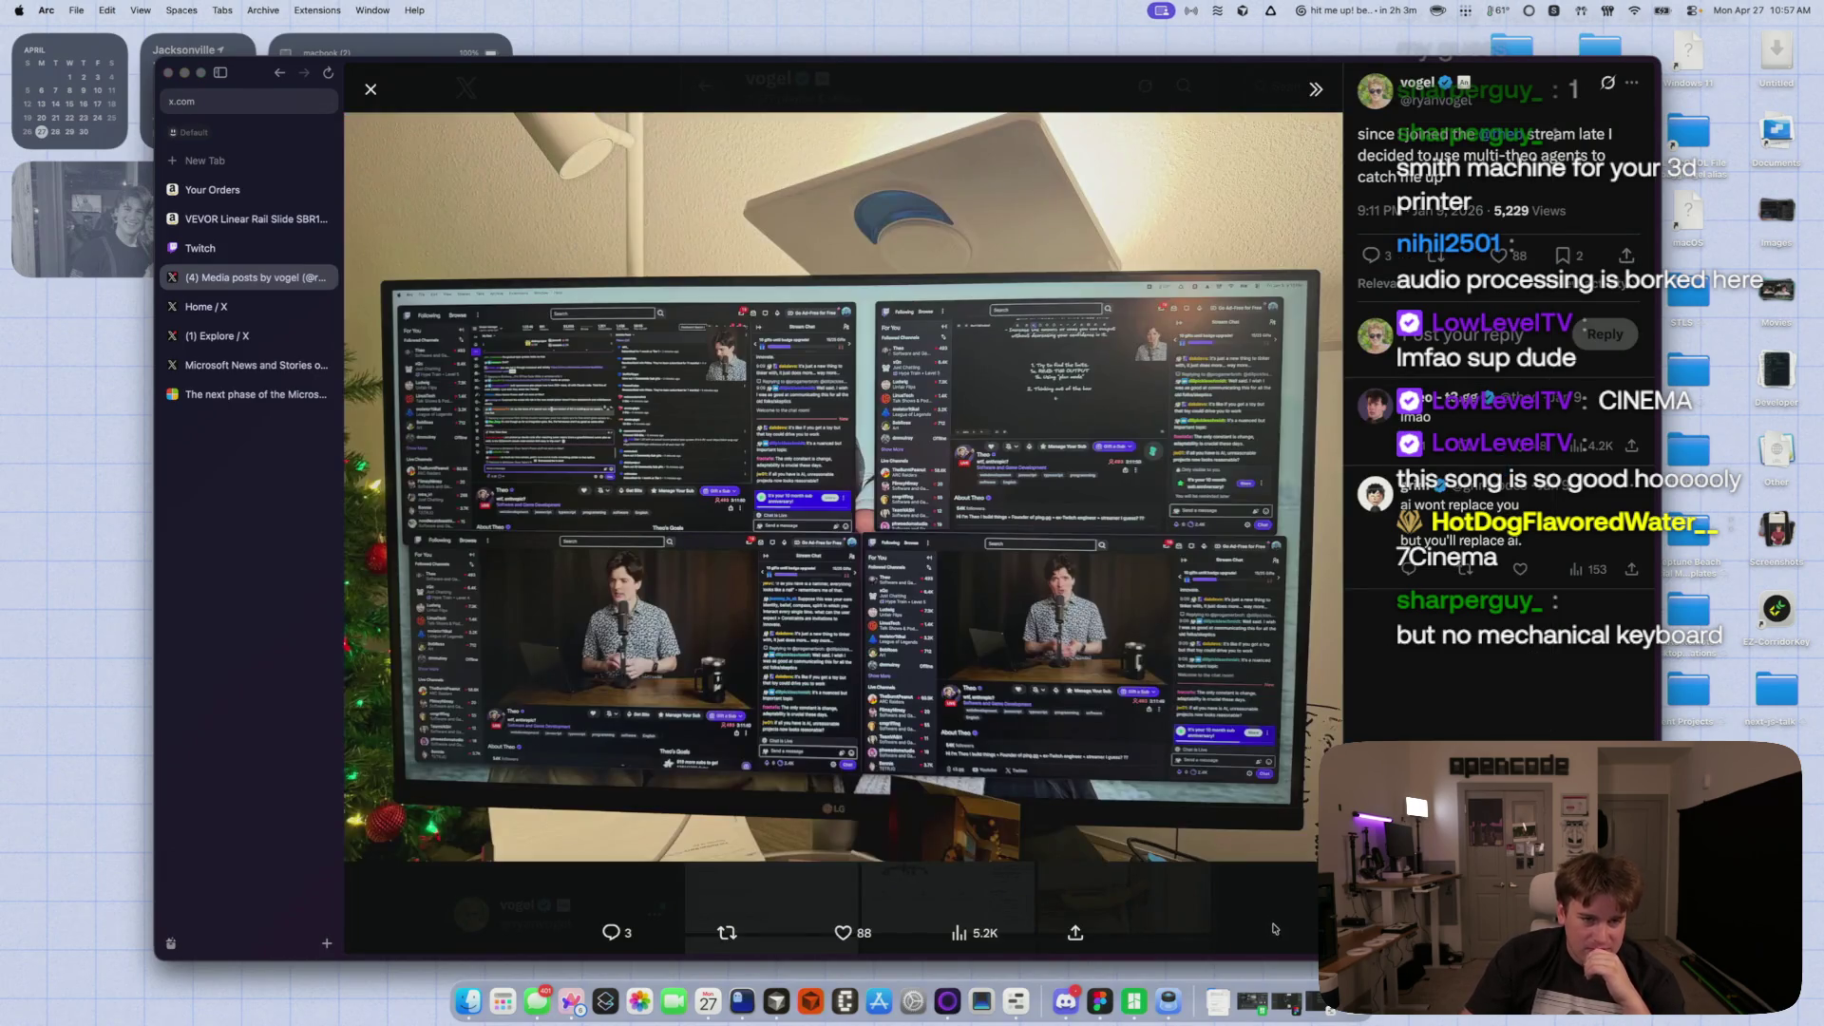
left_click(1277, 926)
scroll(901, 711, "down", 5)
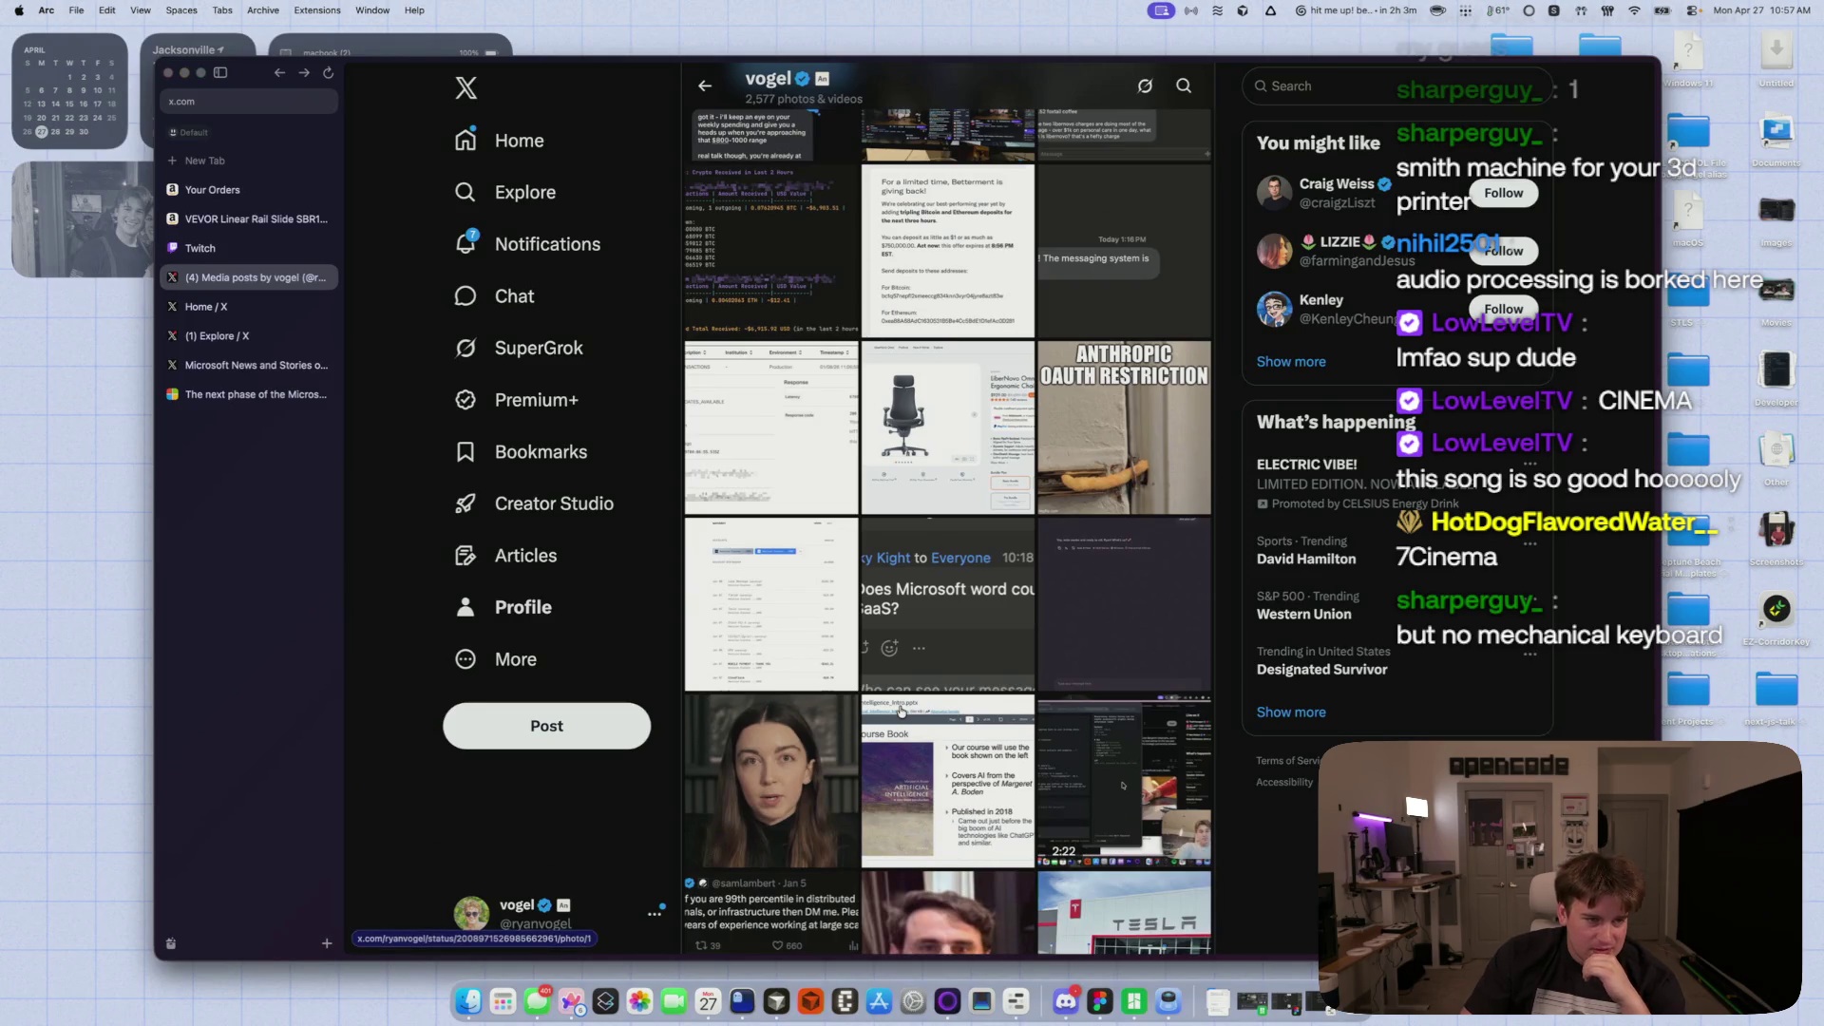
left_click(962, 448)
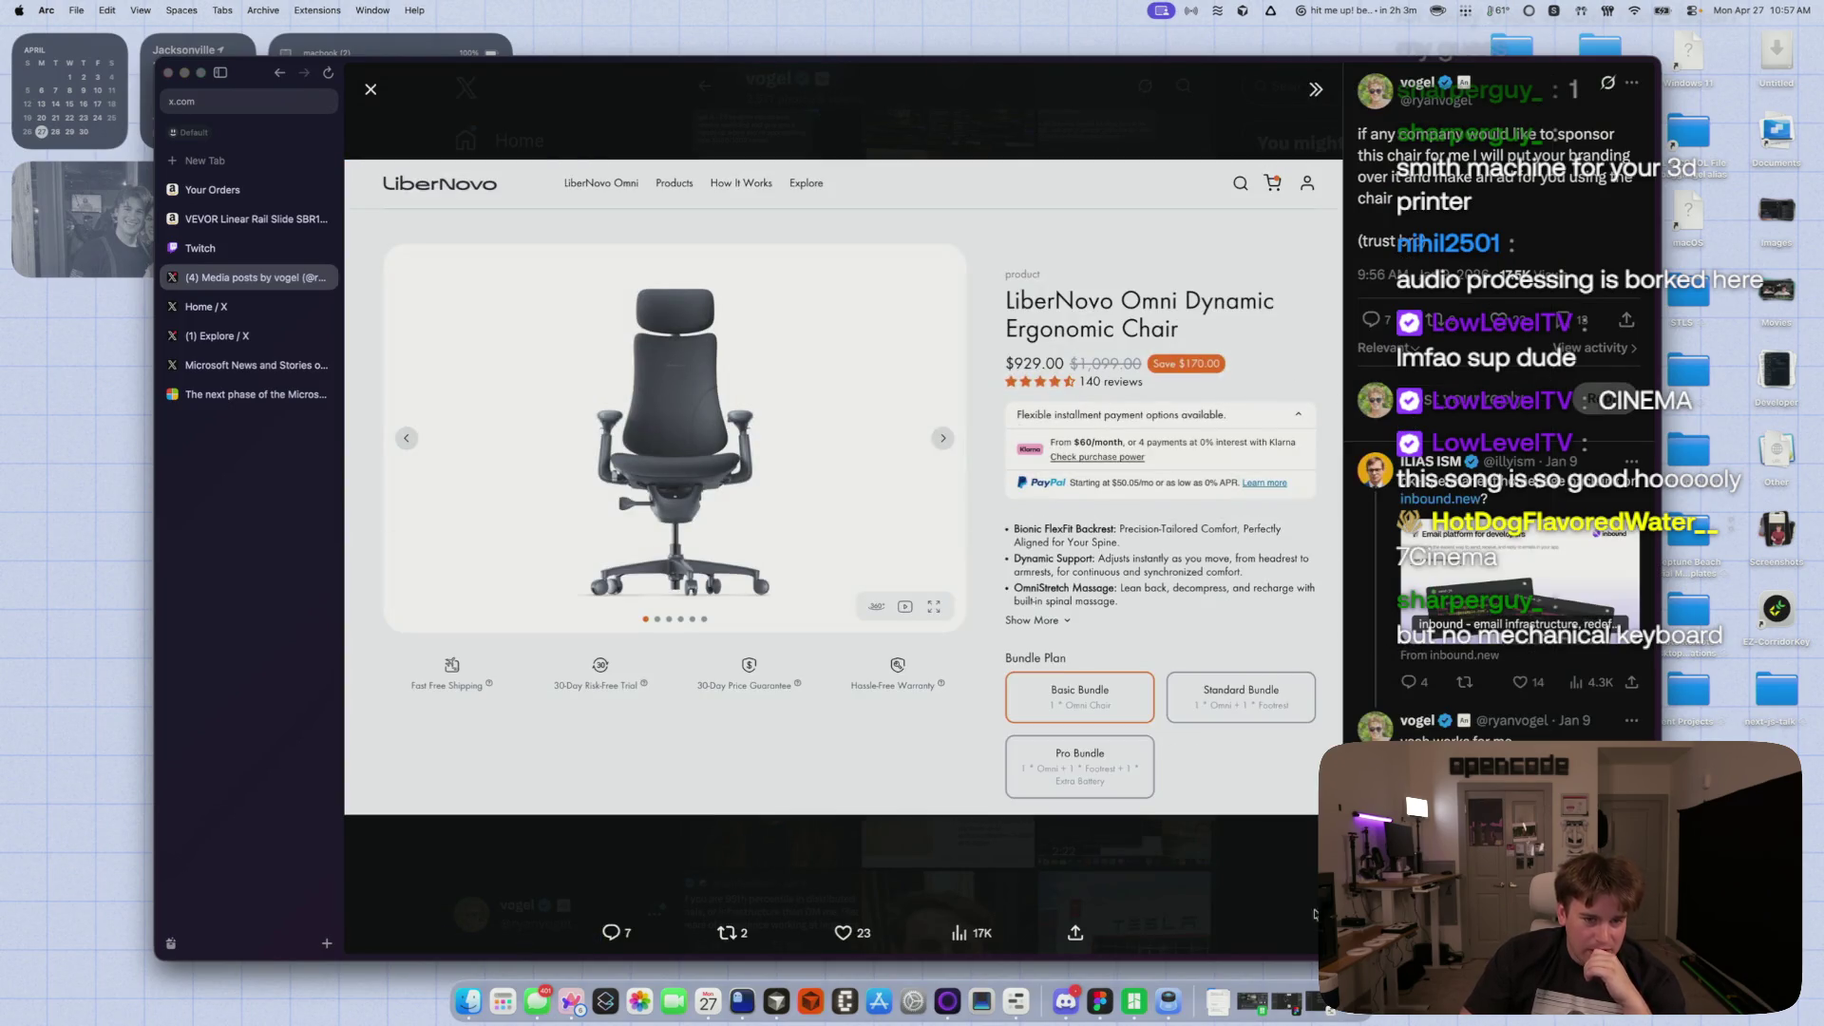
left_click(1223, 896)
- View the Tesla dealership photo and the EXON charging display photo
scroll(852, 779, "down", 5)
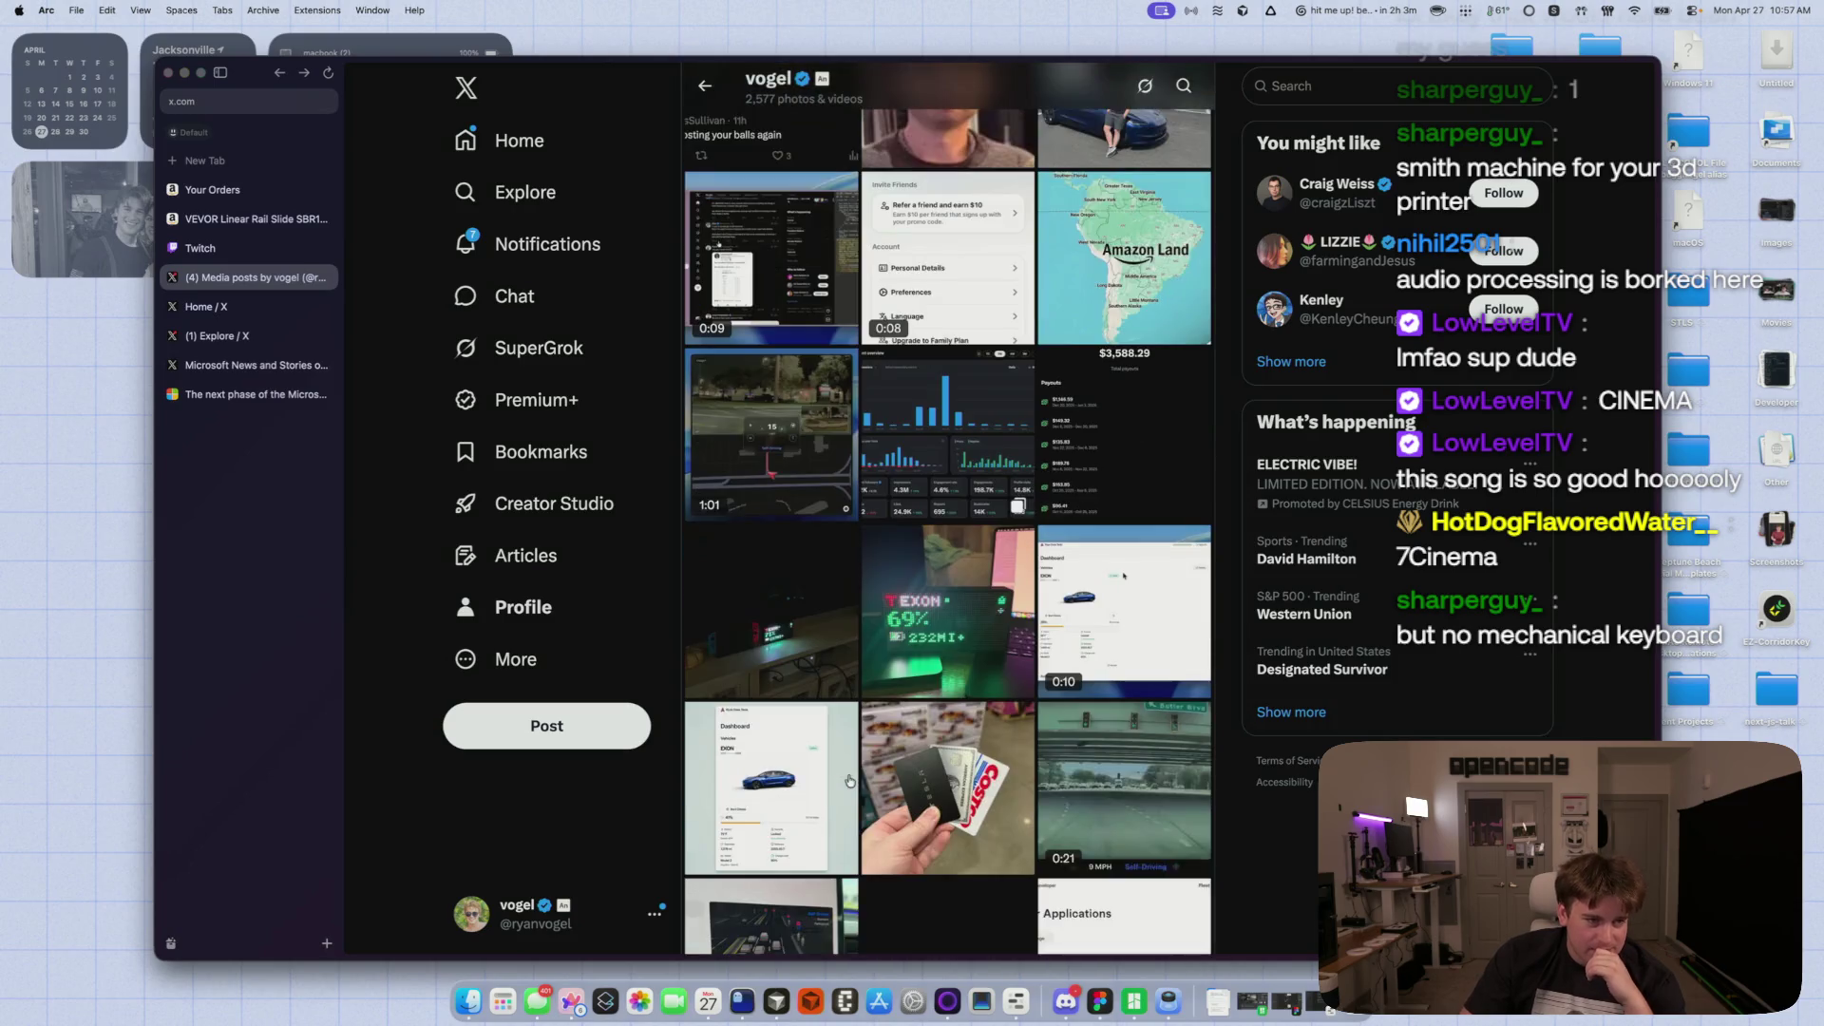
scroll(853, 777, "up", 4)
left_click(1150, 406)
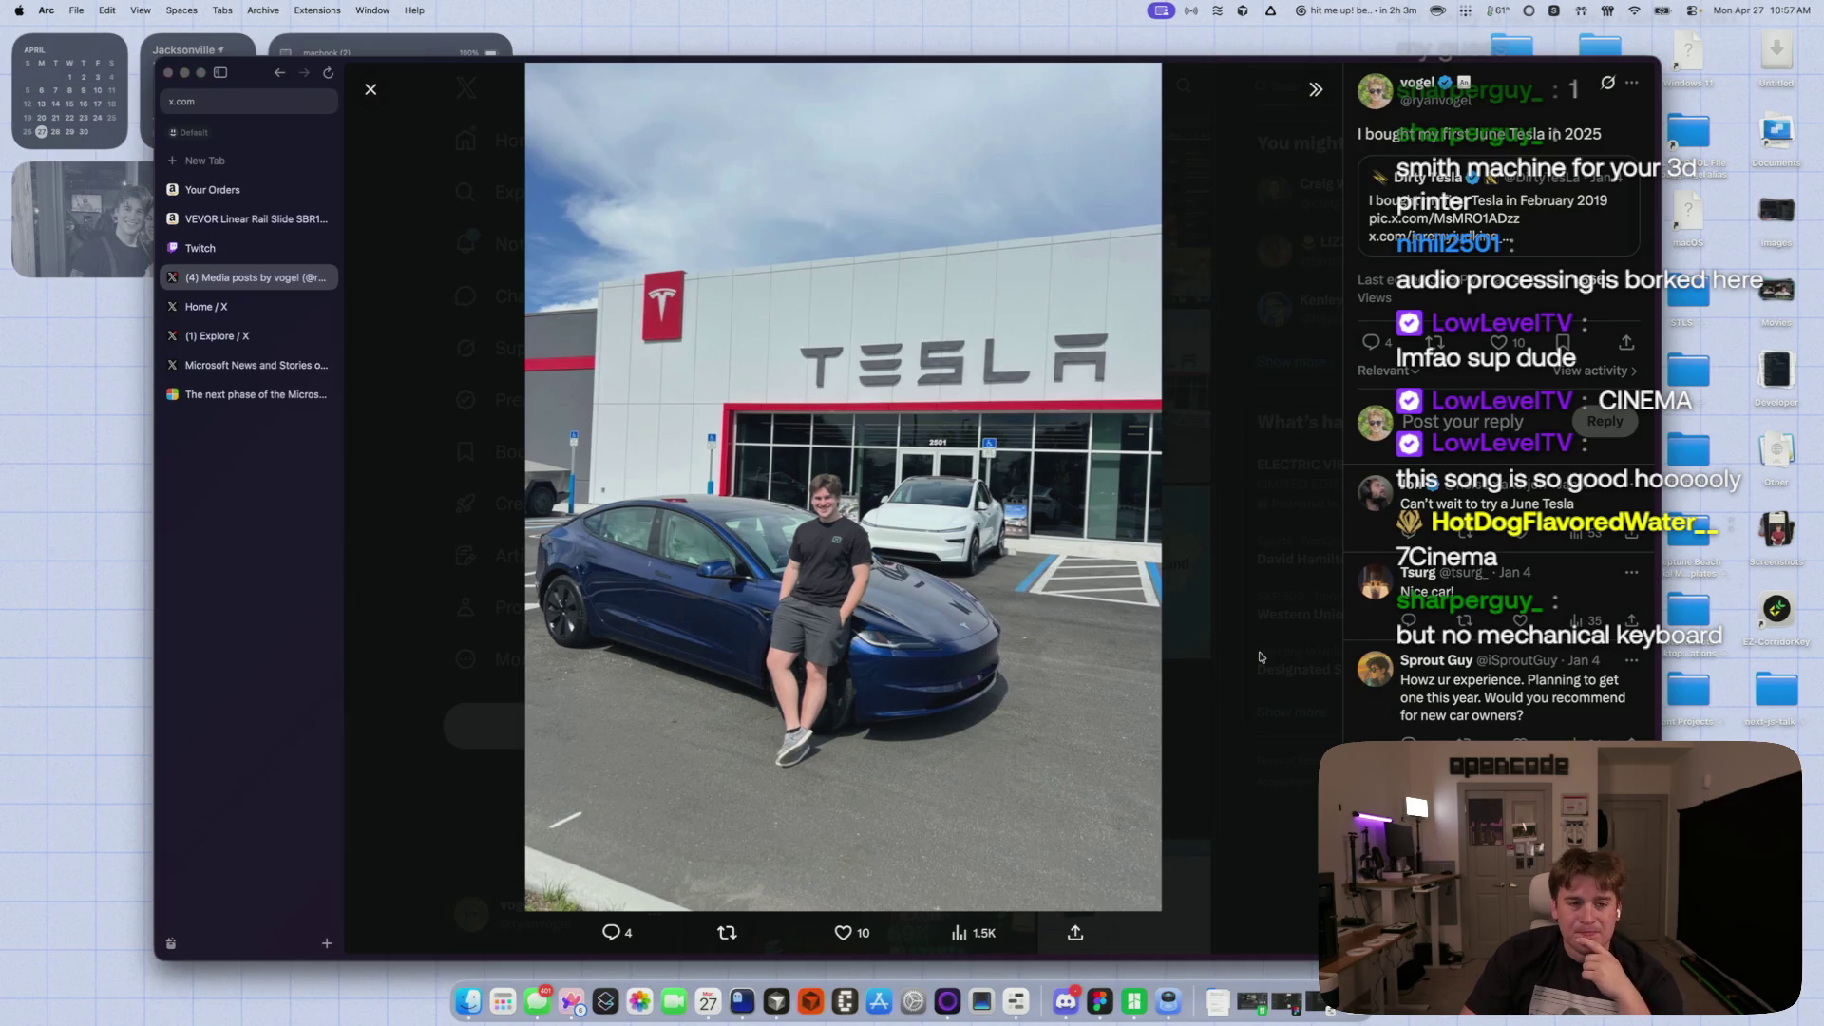
left_click(1254, 654)
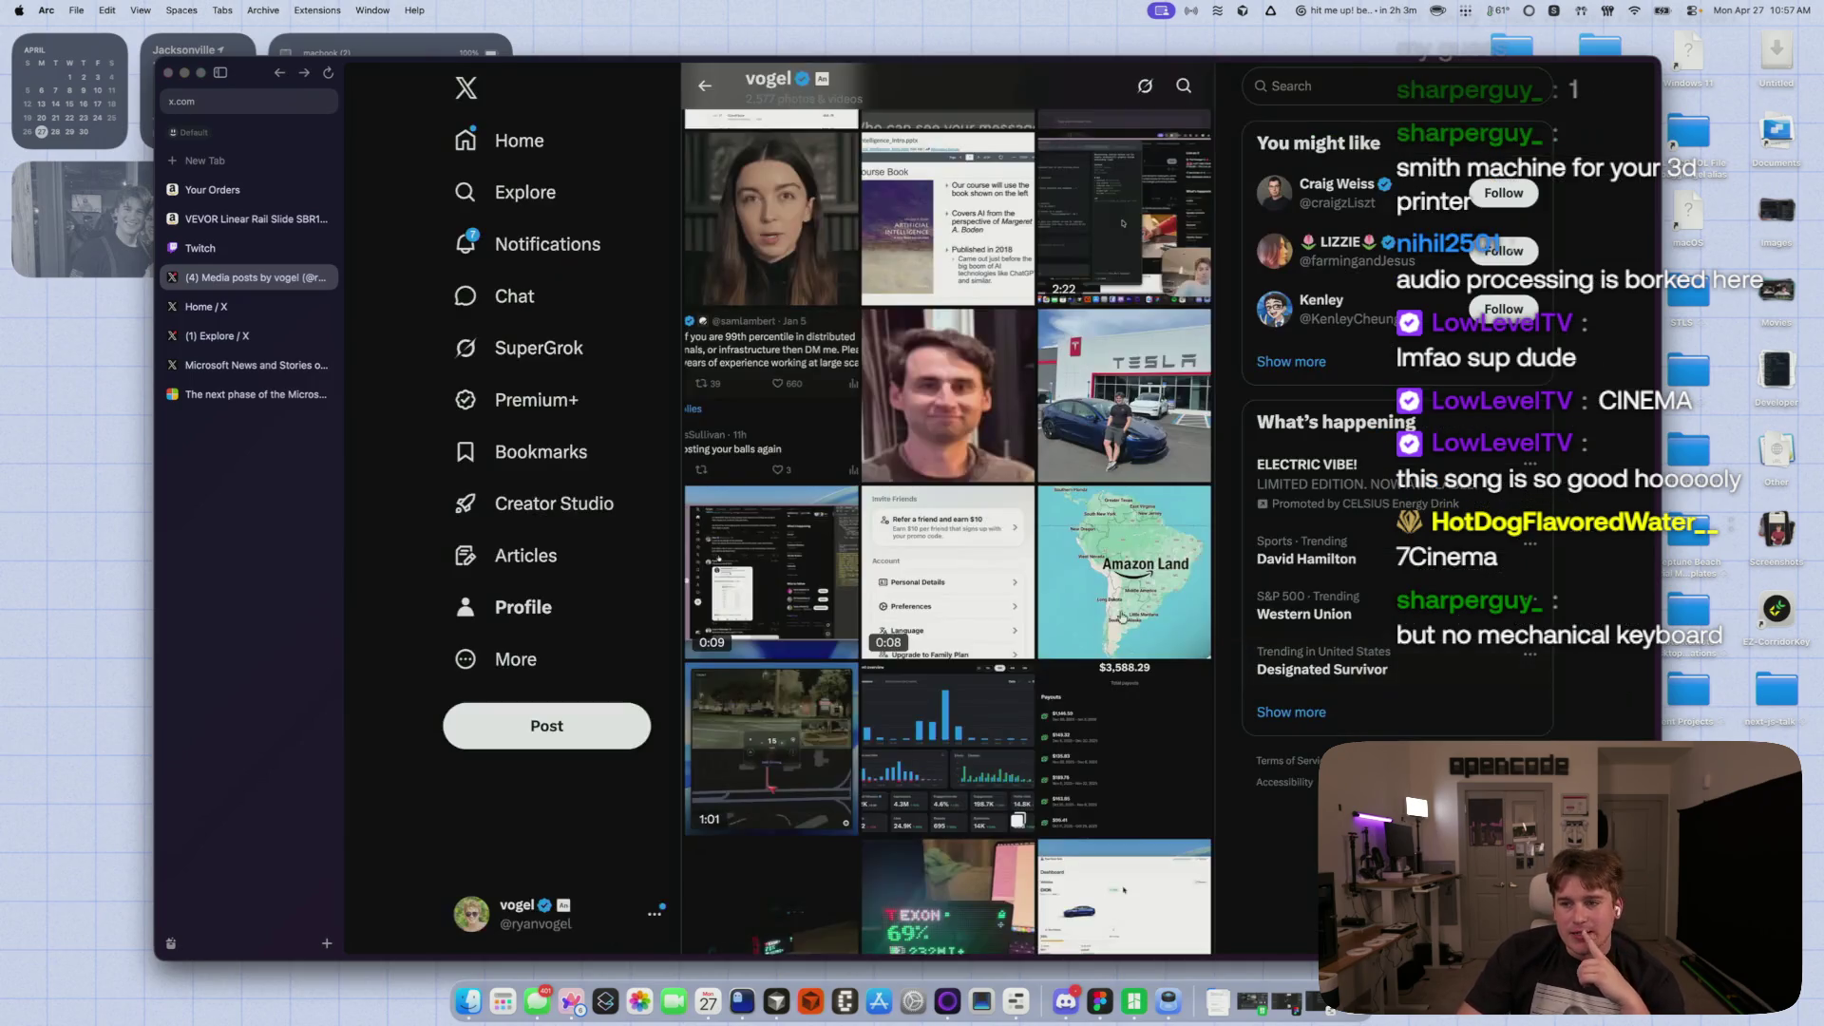
scroll(1153, 618, "down", 8)
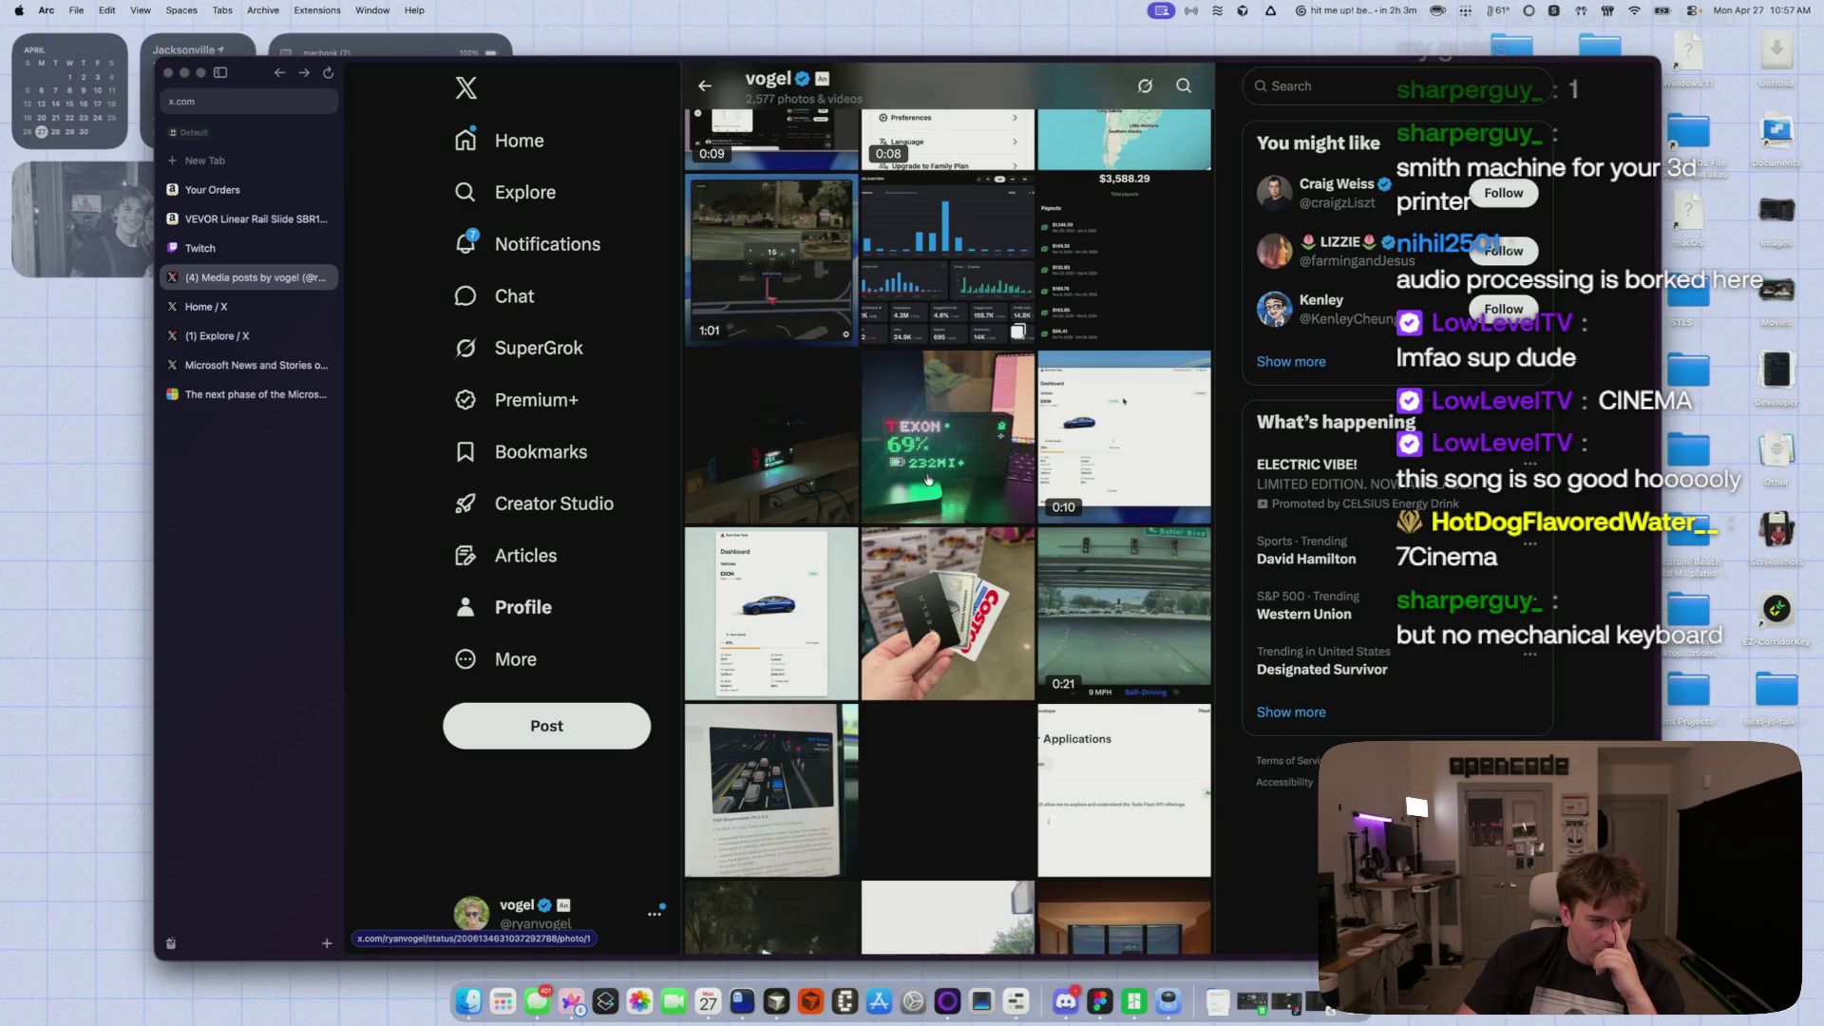
left_click(881, 429)
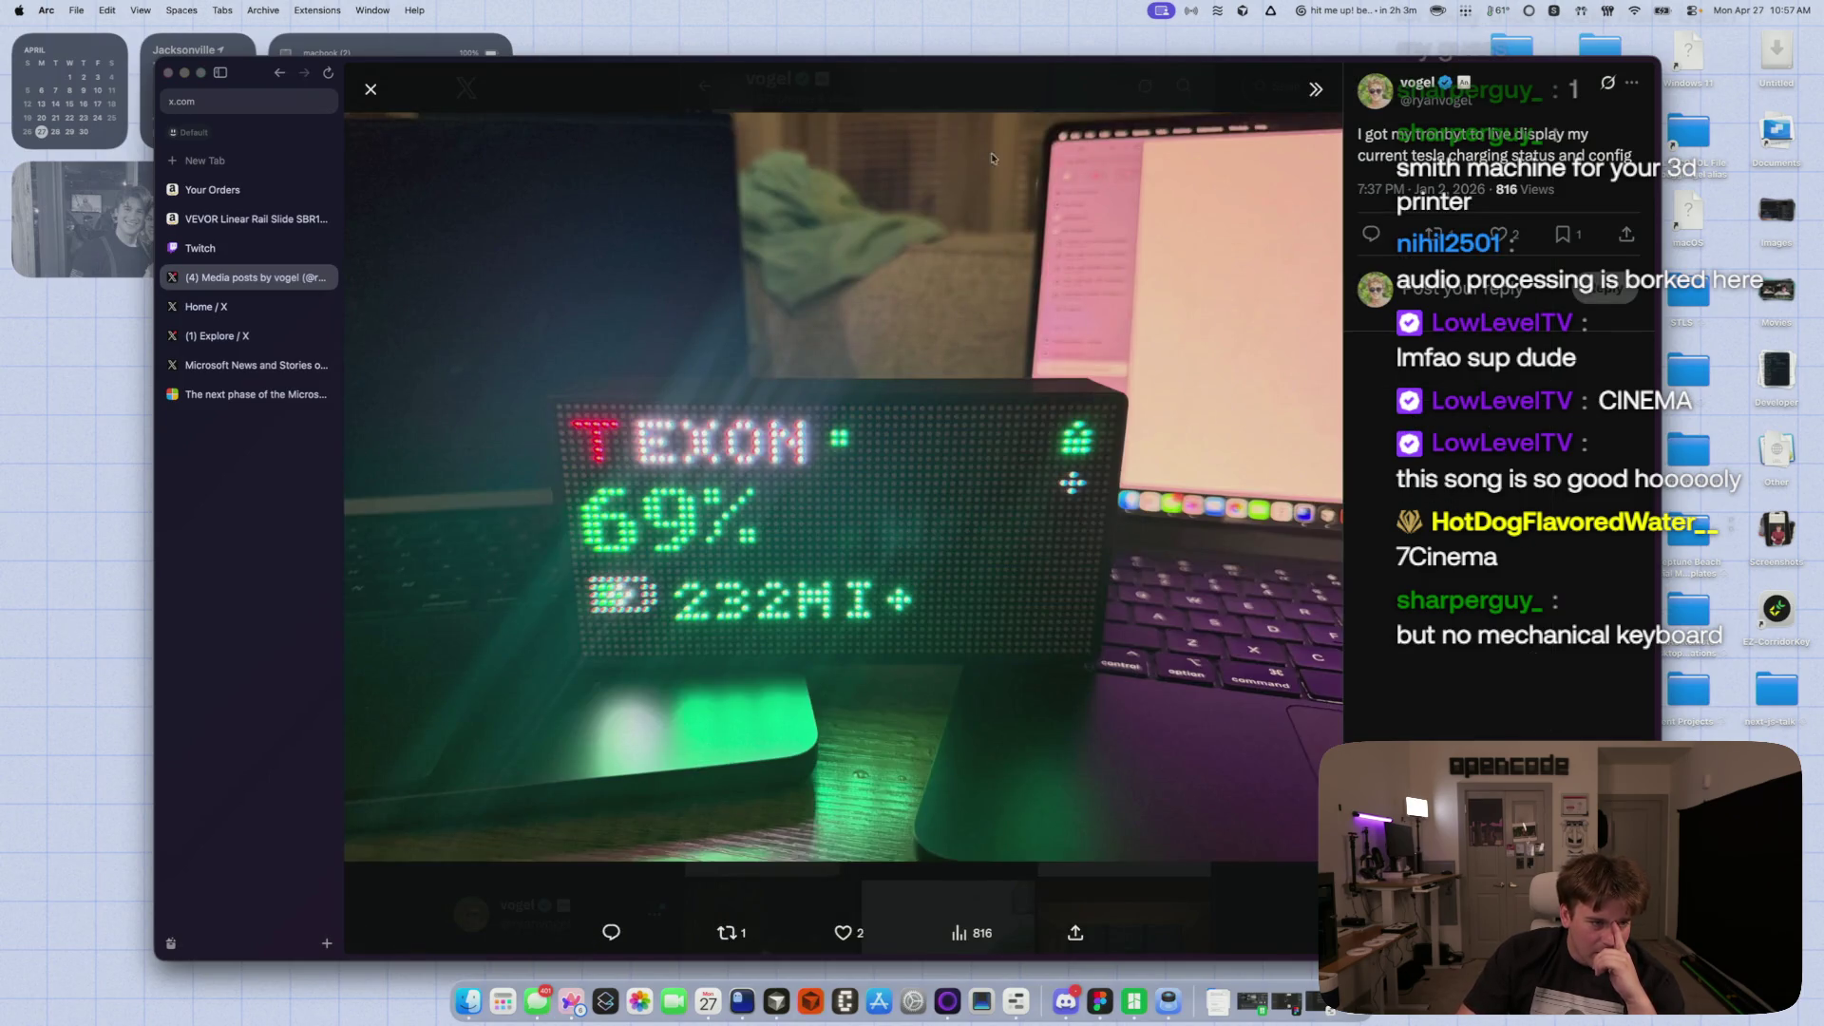
key("Escape")
- Briefly play the 3:12 video, then watch the Sora holiday video to its end
scroll(897, 619, "down", 10)
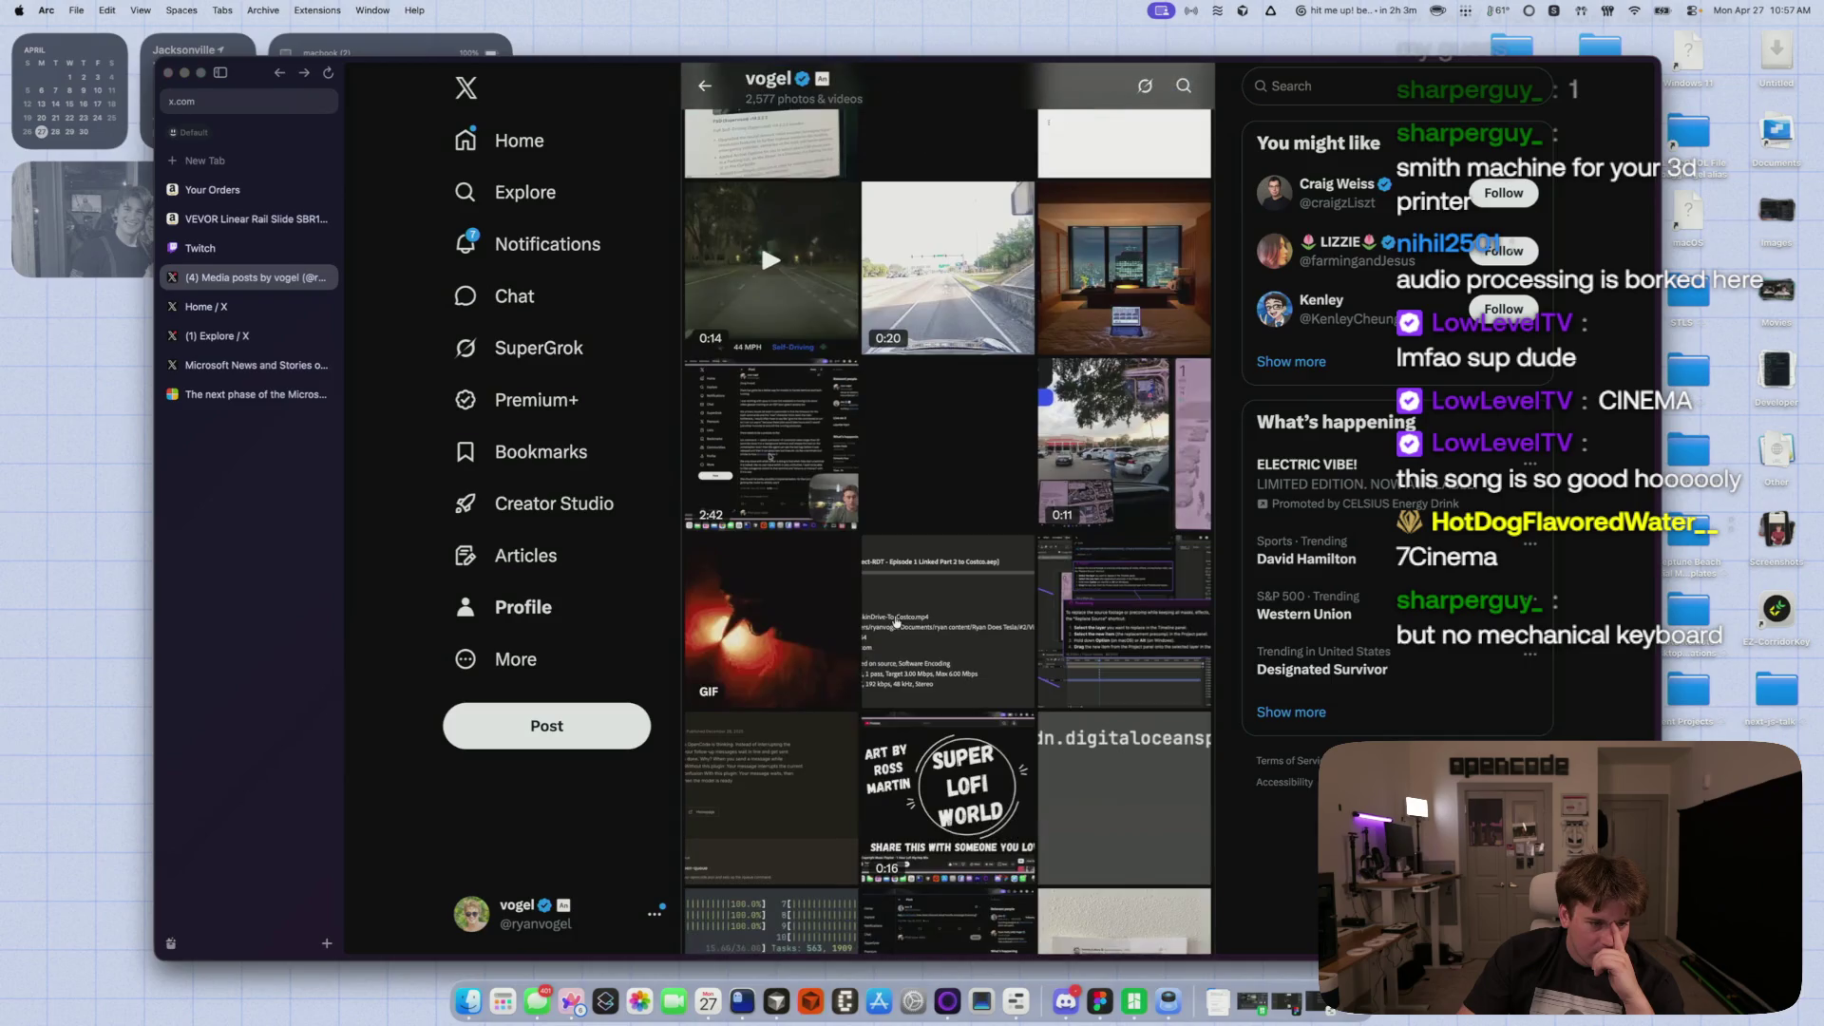
scroll(896, 618, "down", 15)
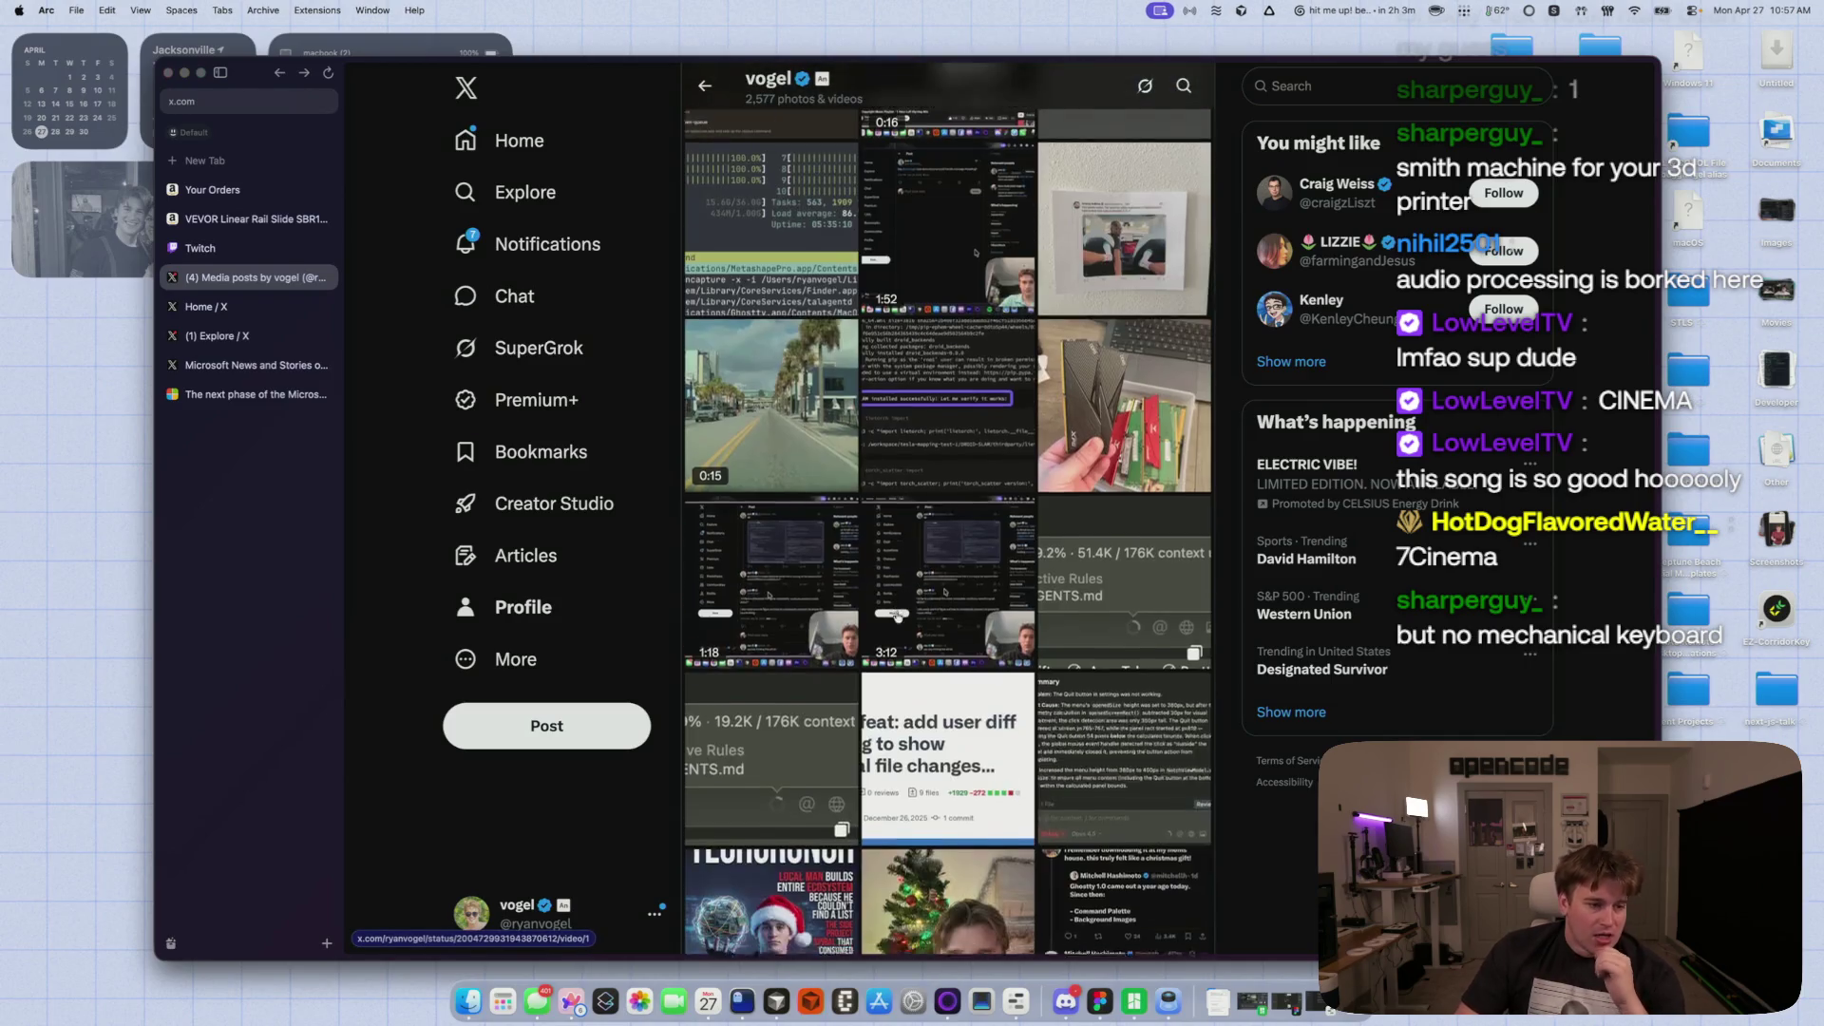
left_click(936, 283)
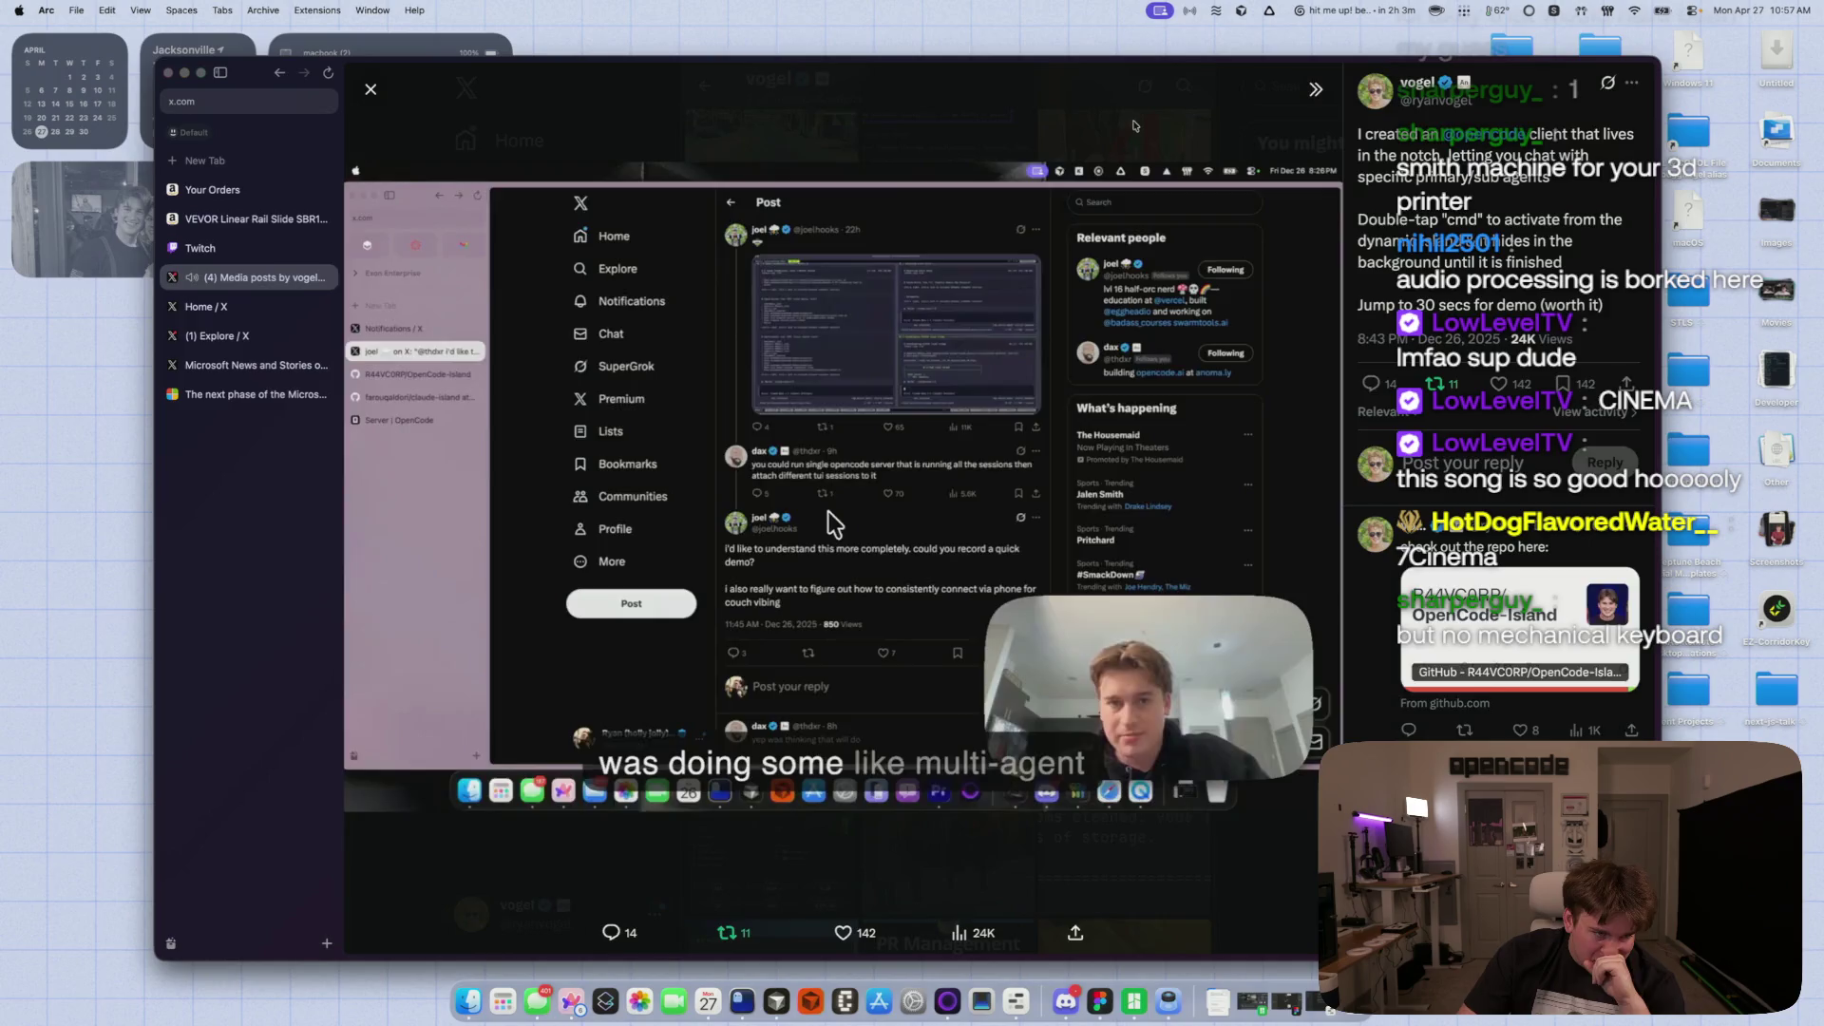
key("Escape")
scroll(779, 602, "down", 5)
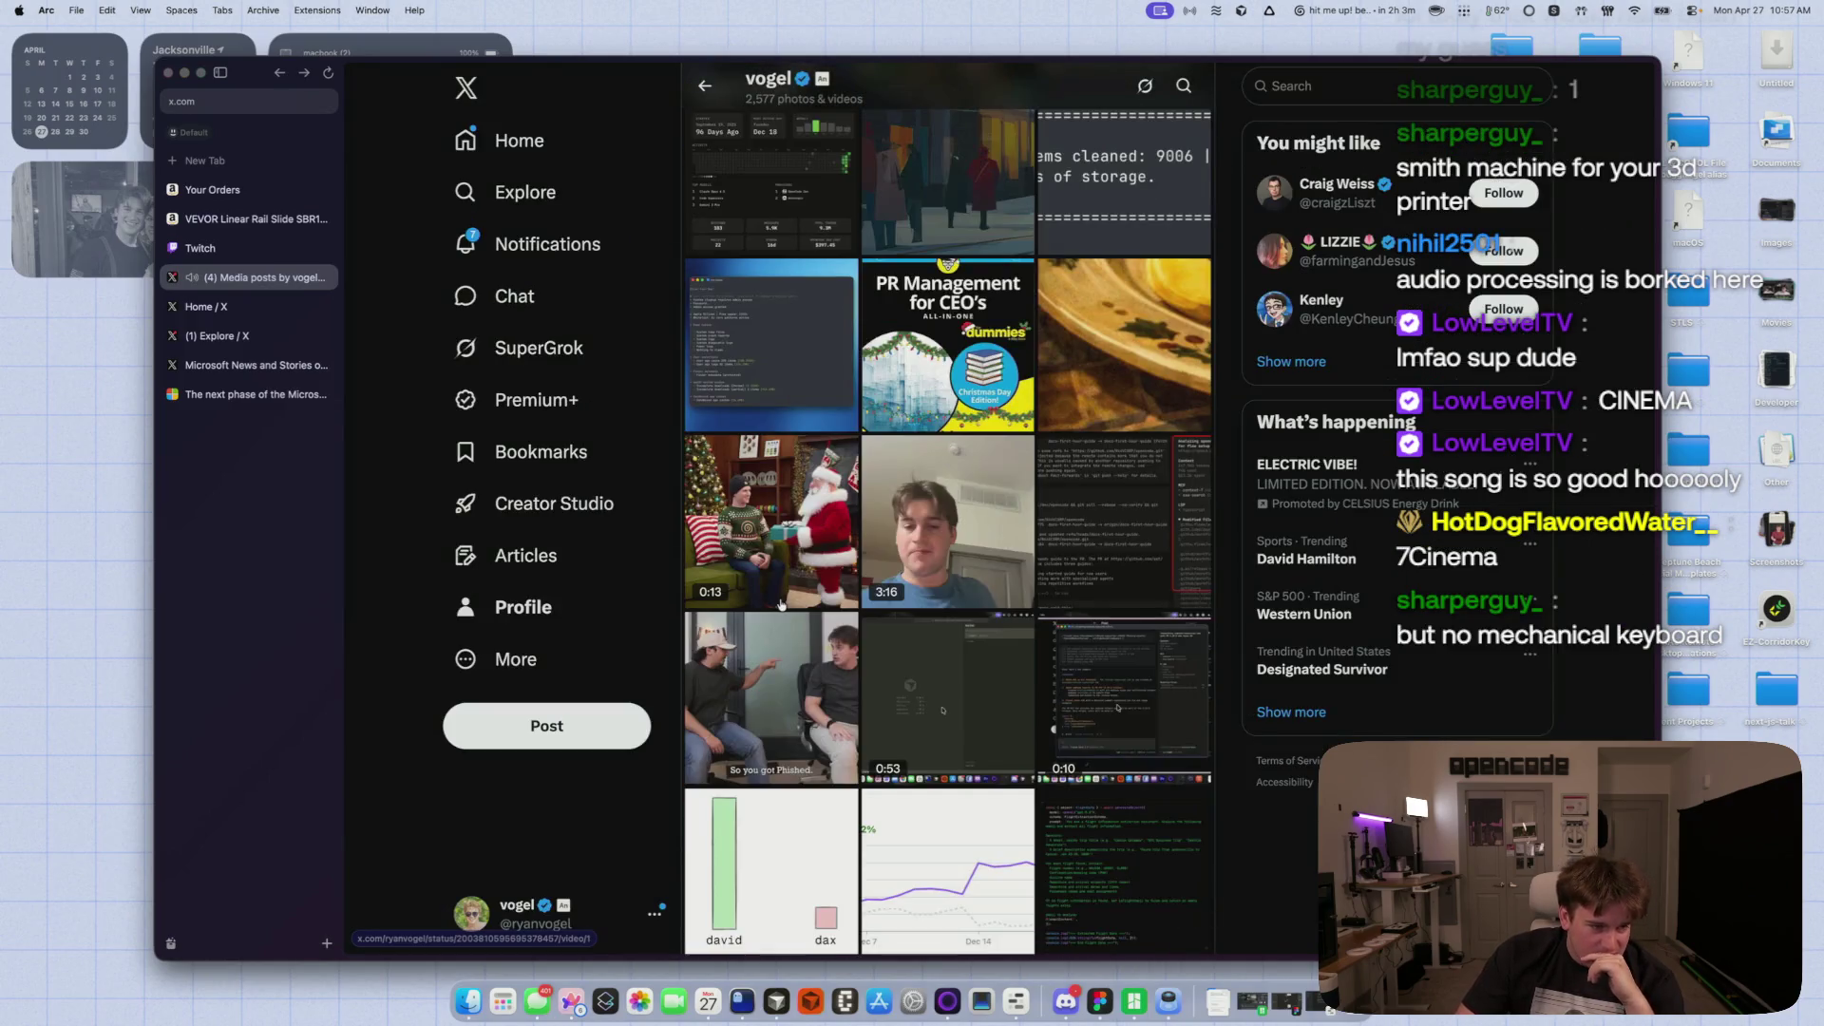
left_click(799, 547)
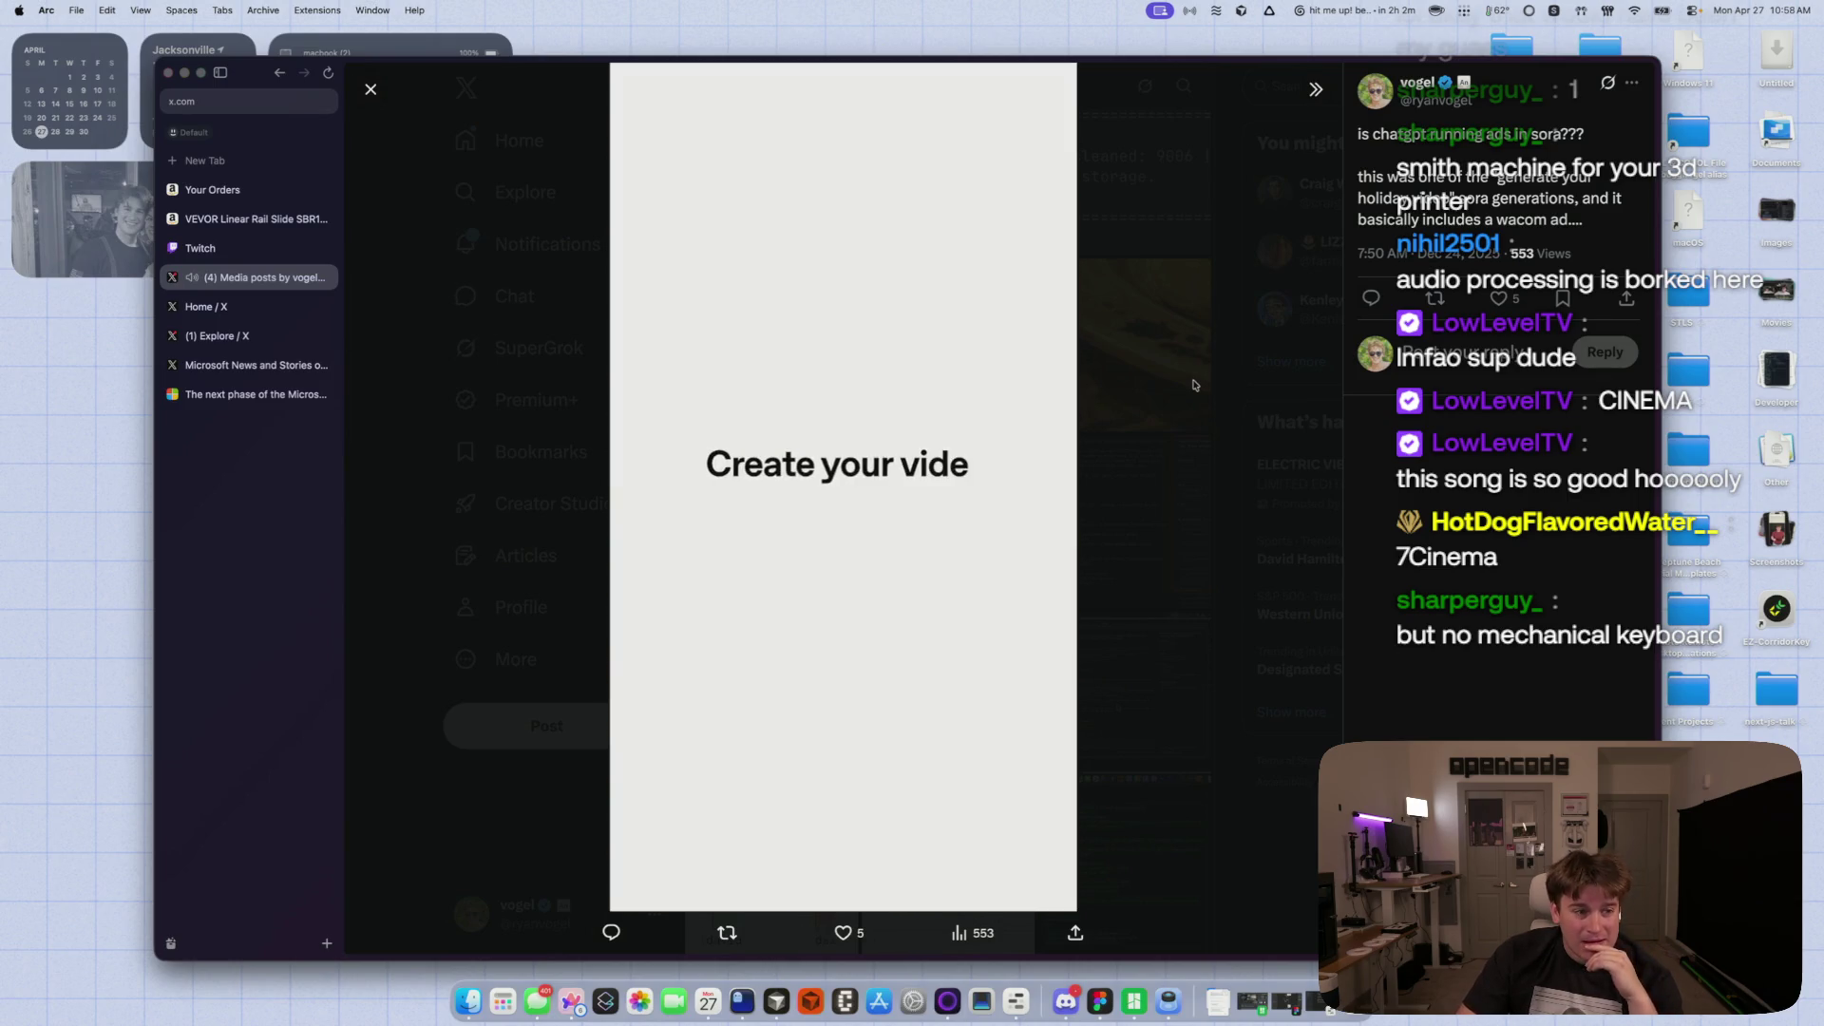
left_click(1182, 390)
- Watch the 1:35 iPad app video, then go to the Notifications page
scroll(758, 664, "down", 3)
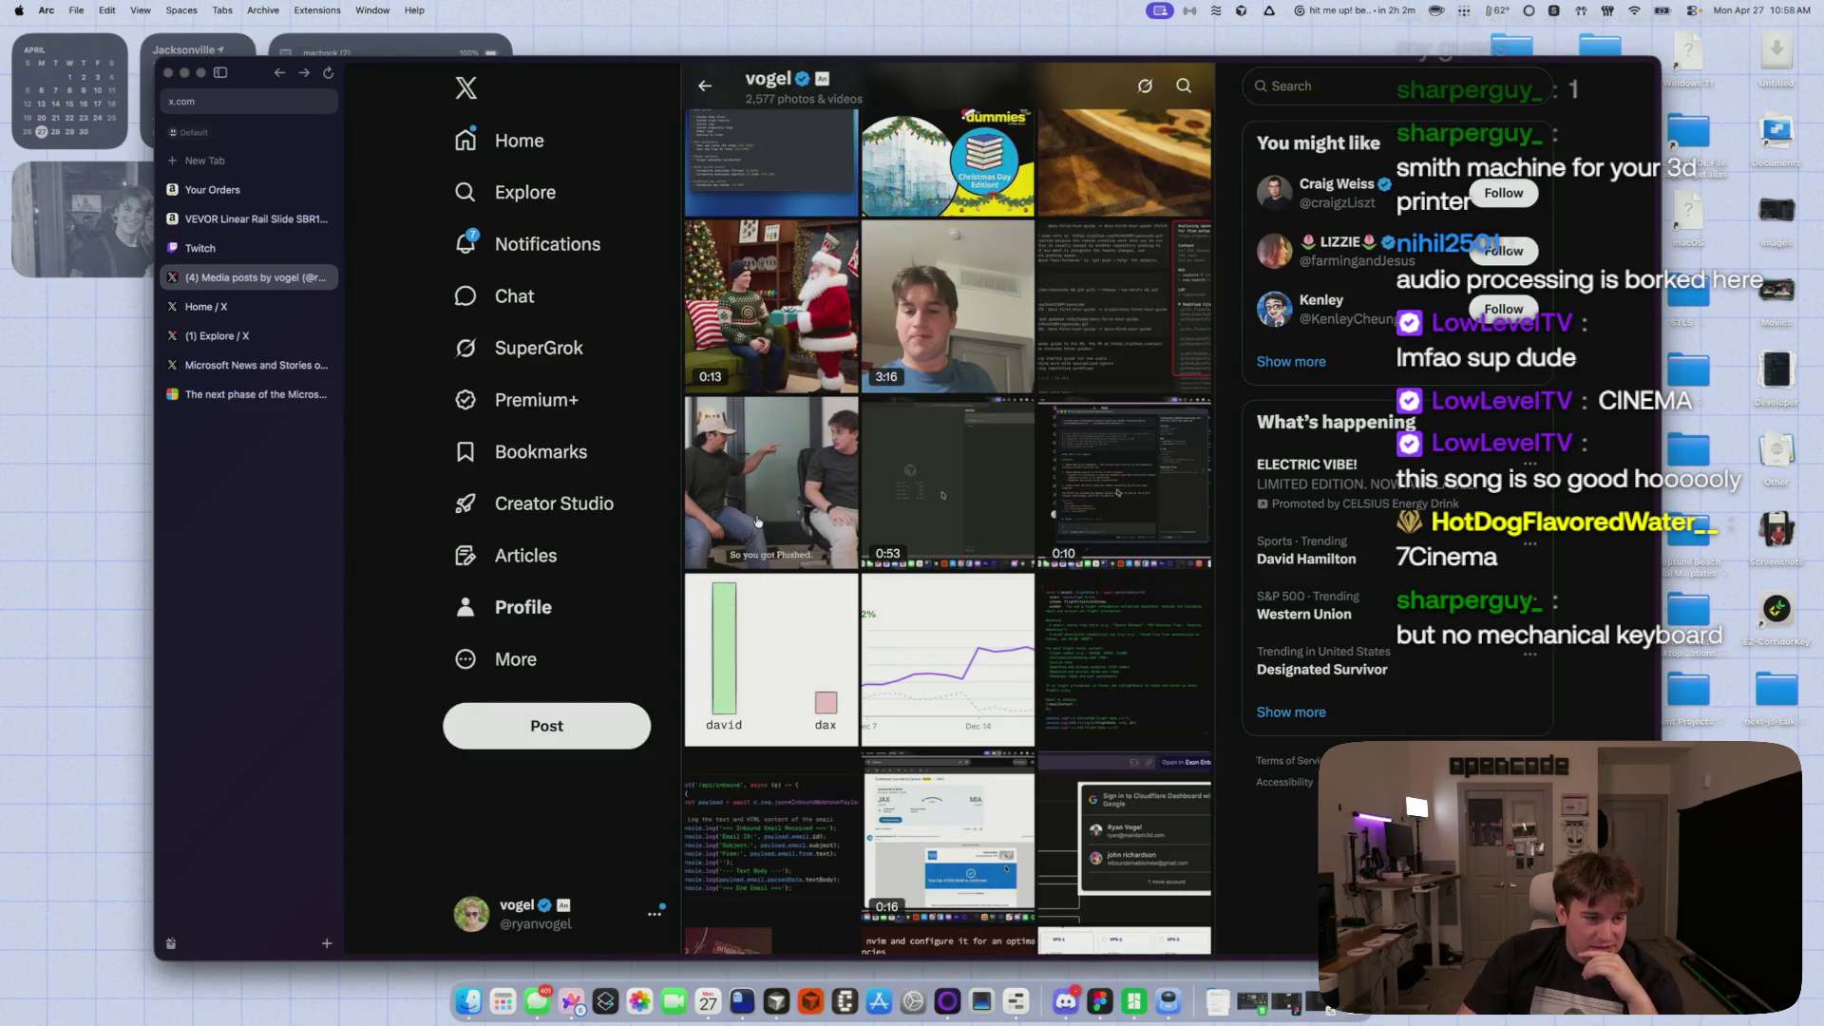
scroll(758, 520, "down", 10)
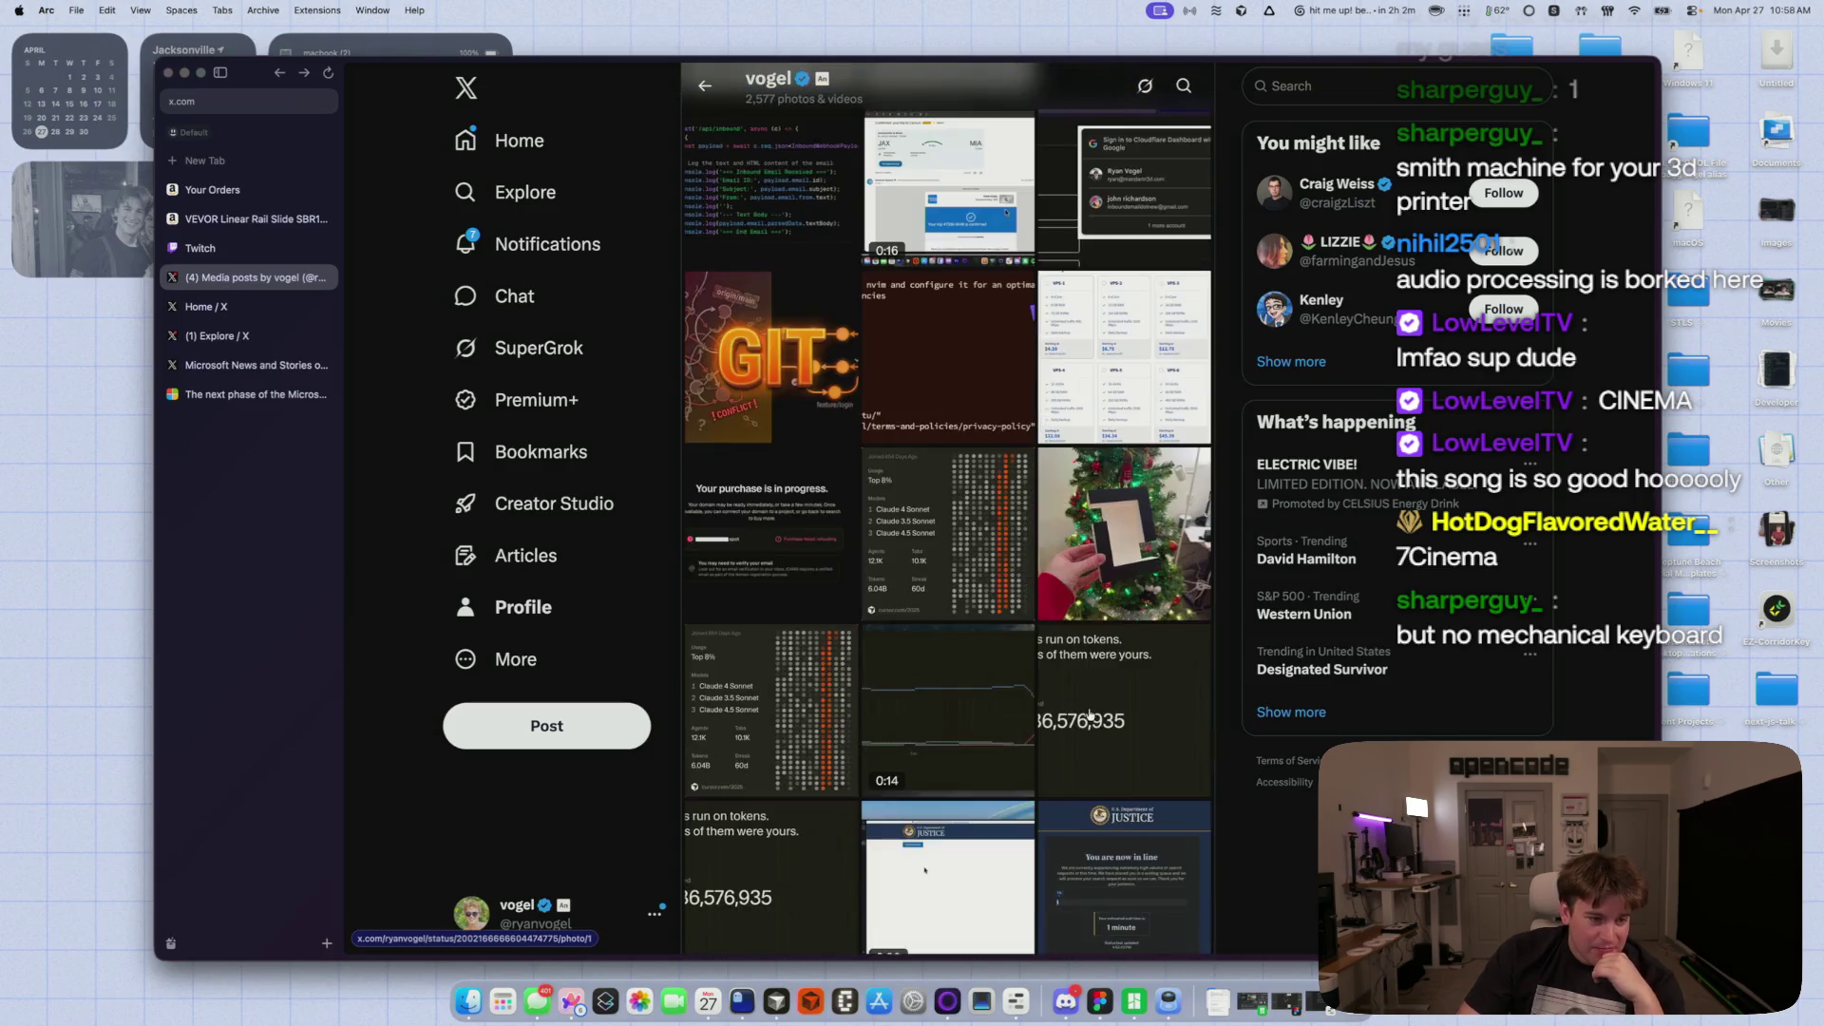
scroll(1090, 714, "down", 15)
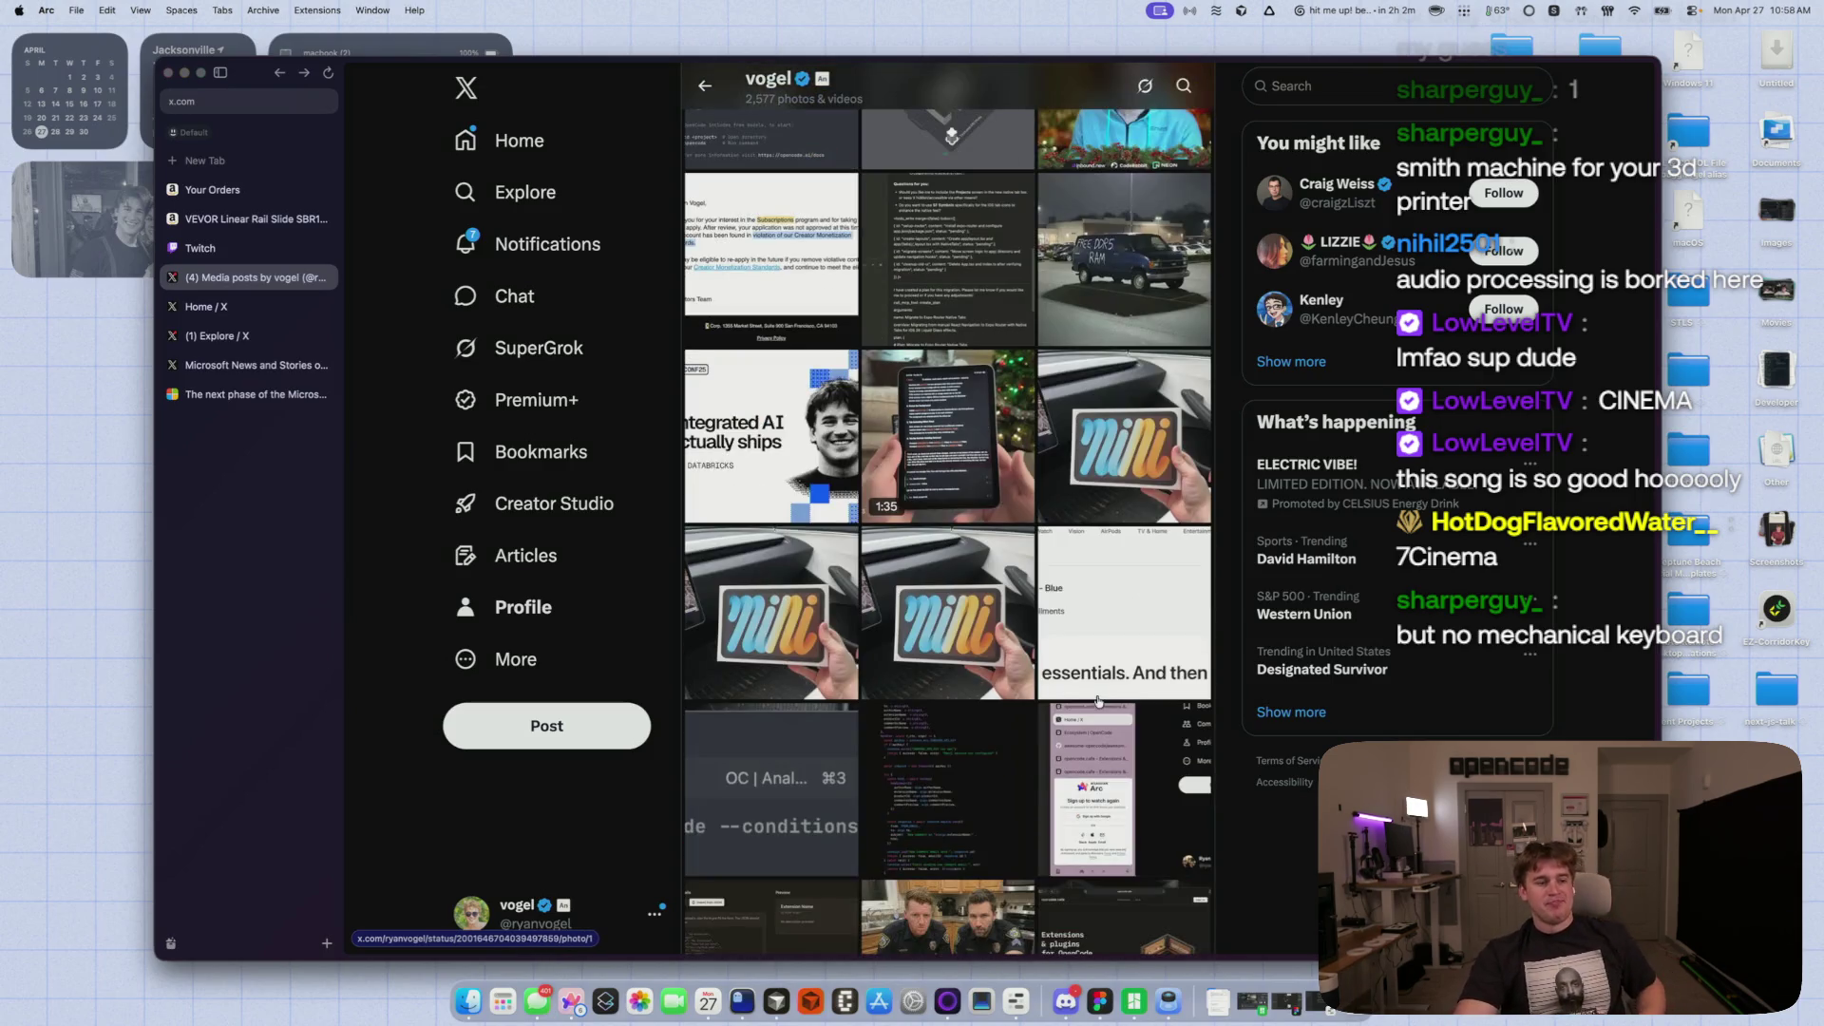
left_click(898, 447)
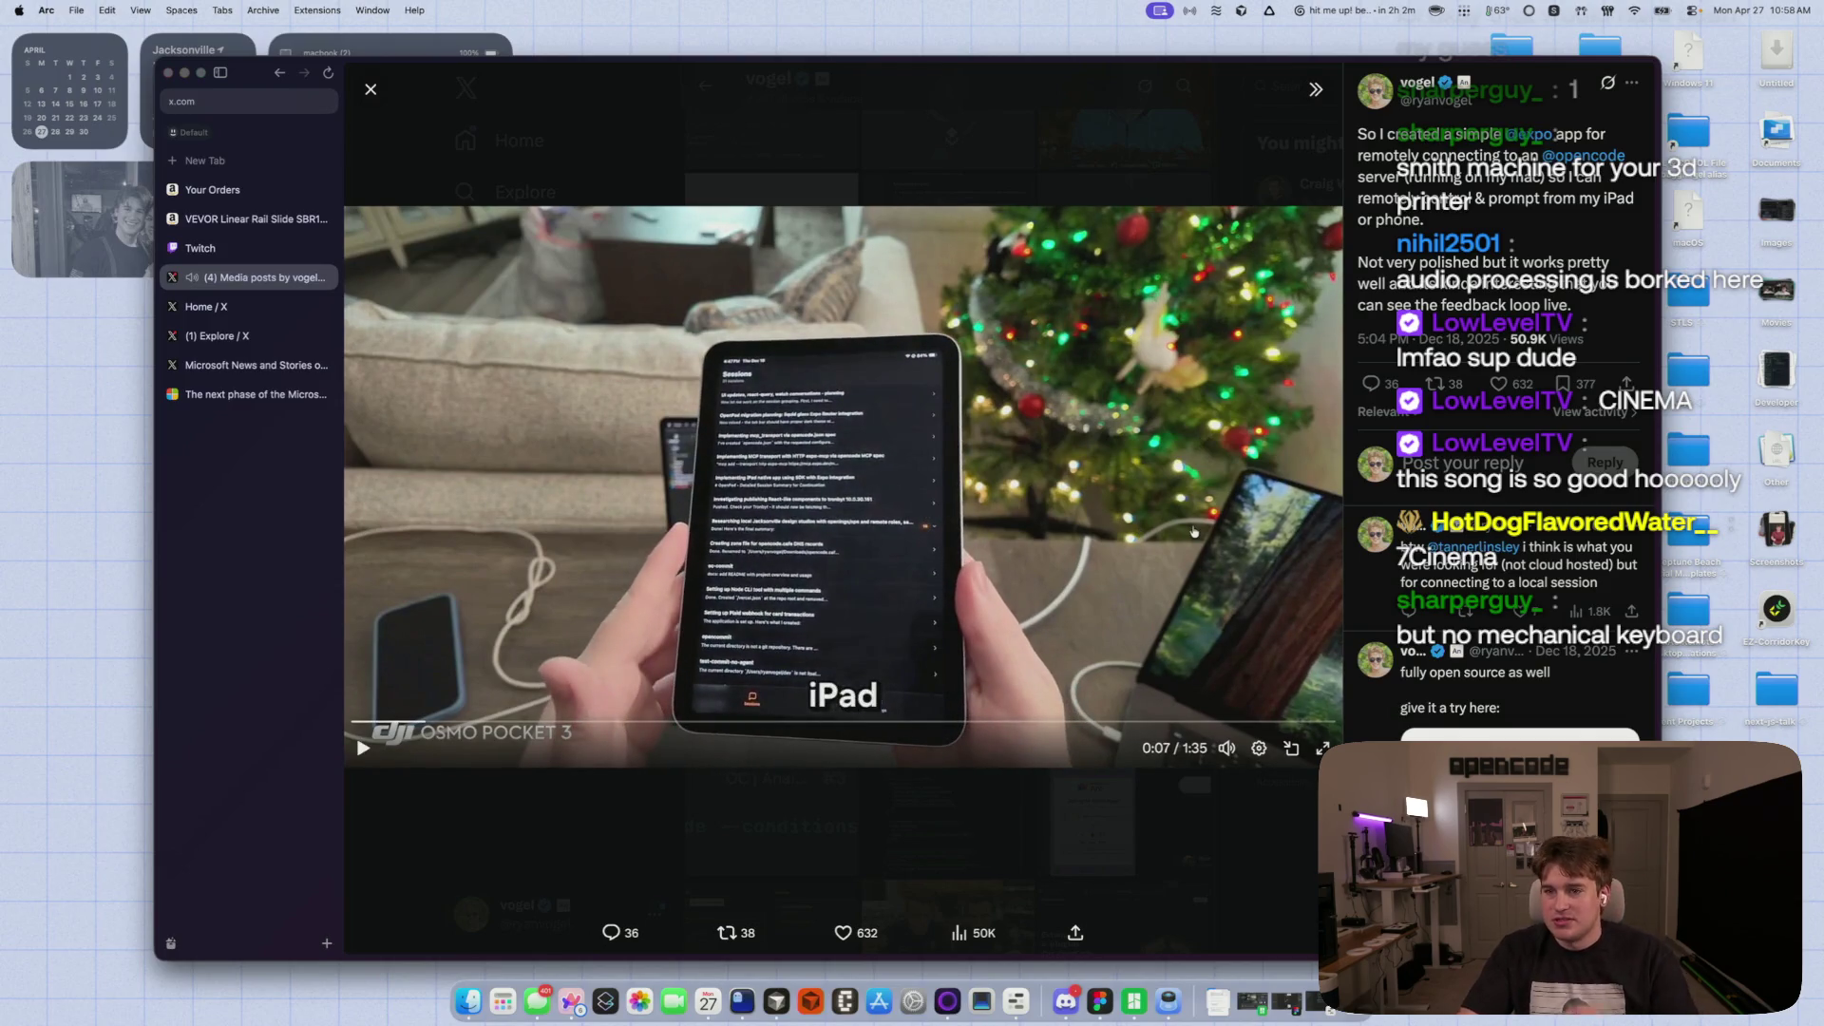
left_click(943, 551)
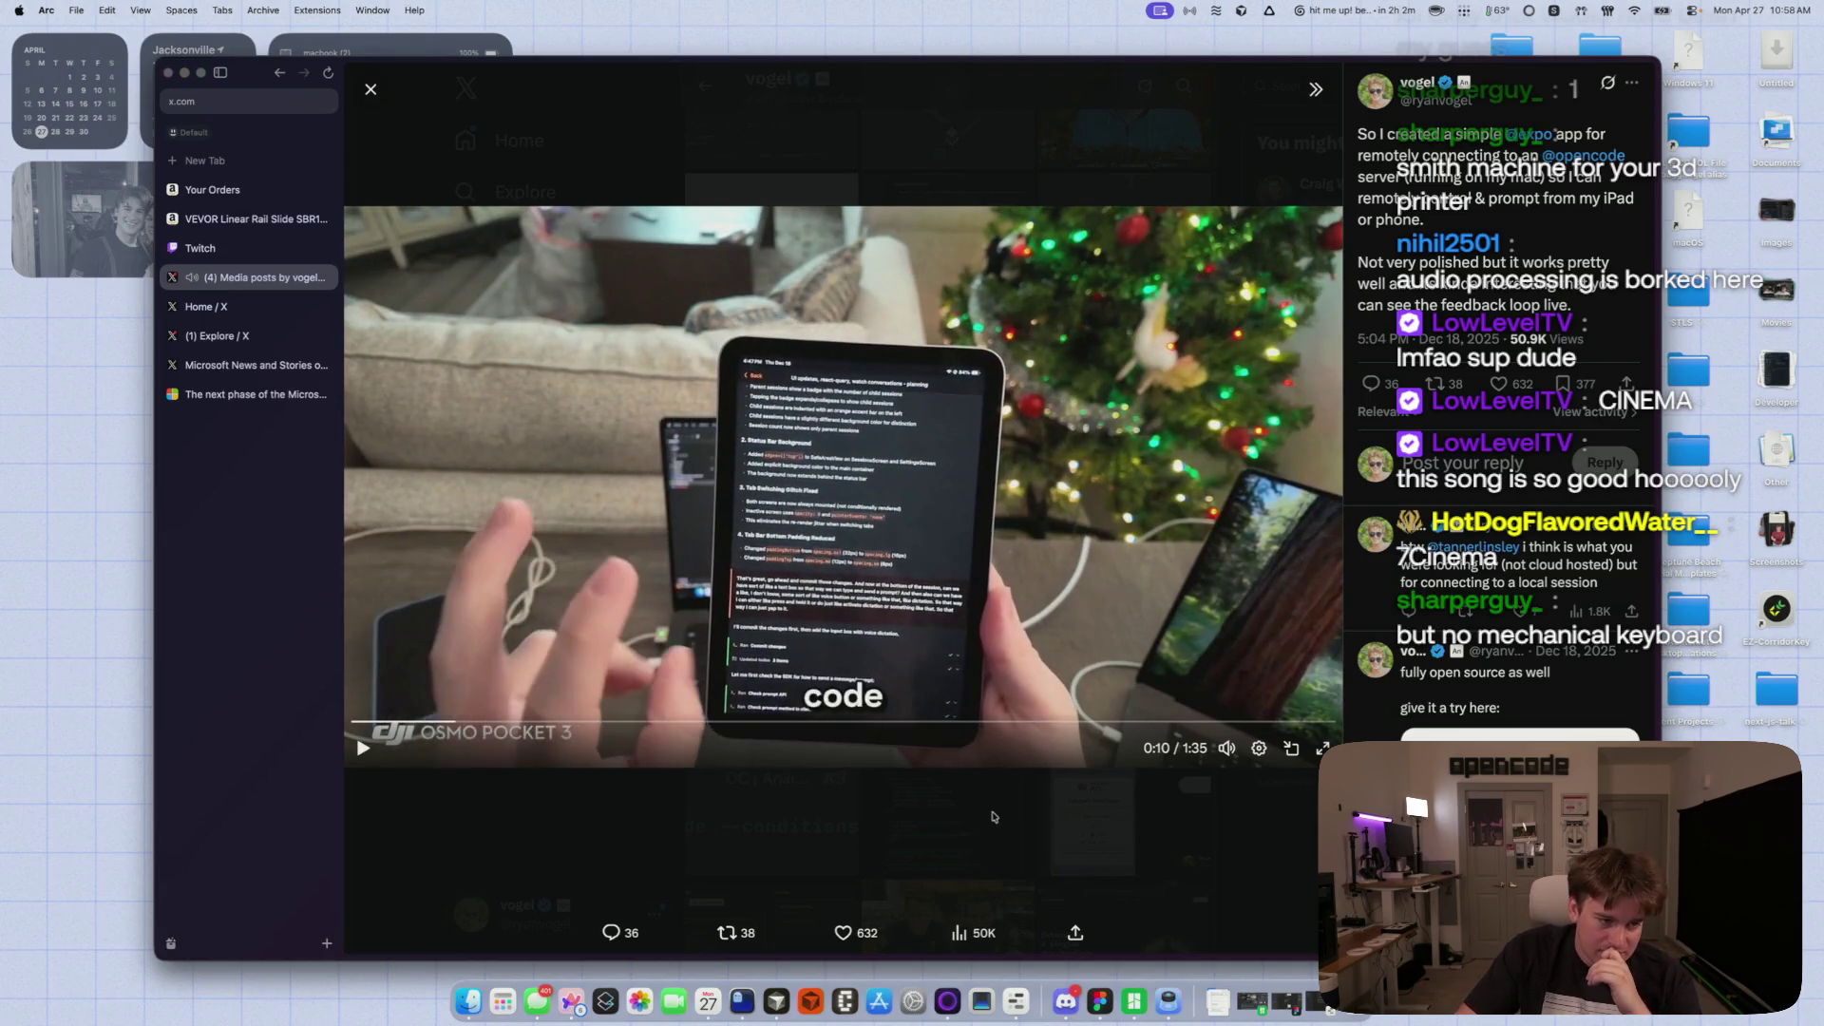
key("Escape")
scroll(787, 705, "up", 5)
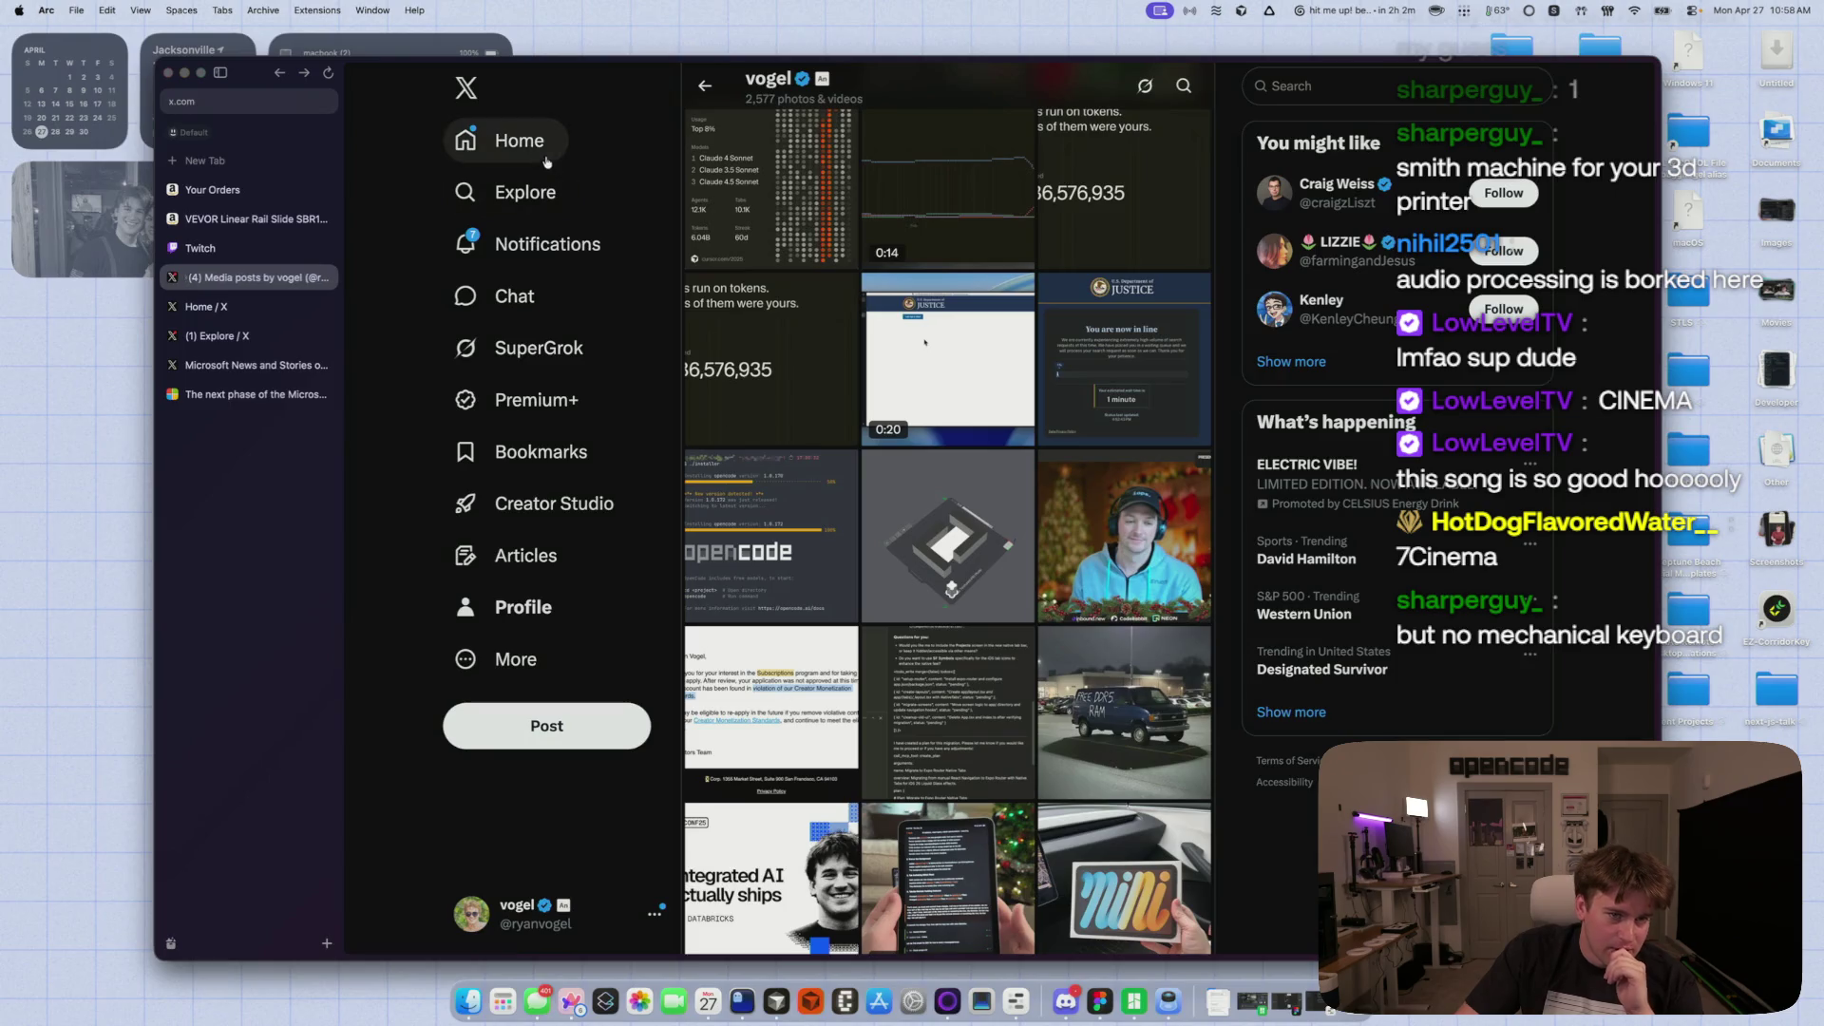
left_click(521, 245)
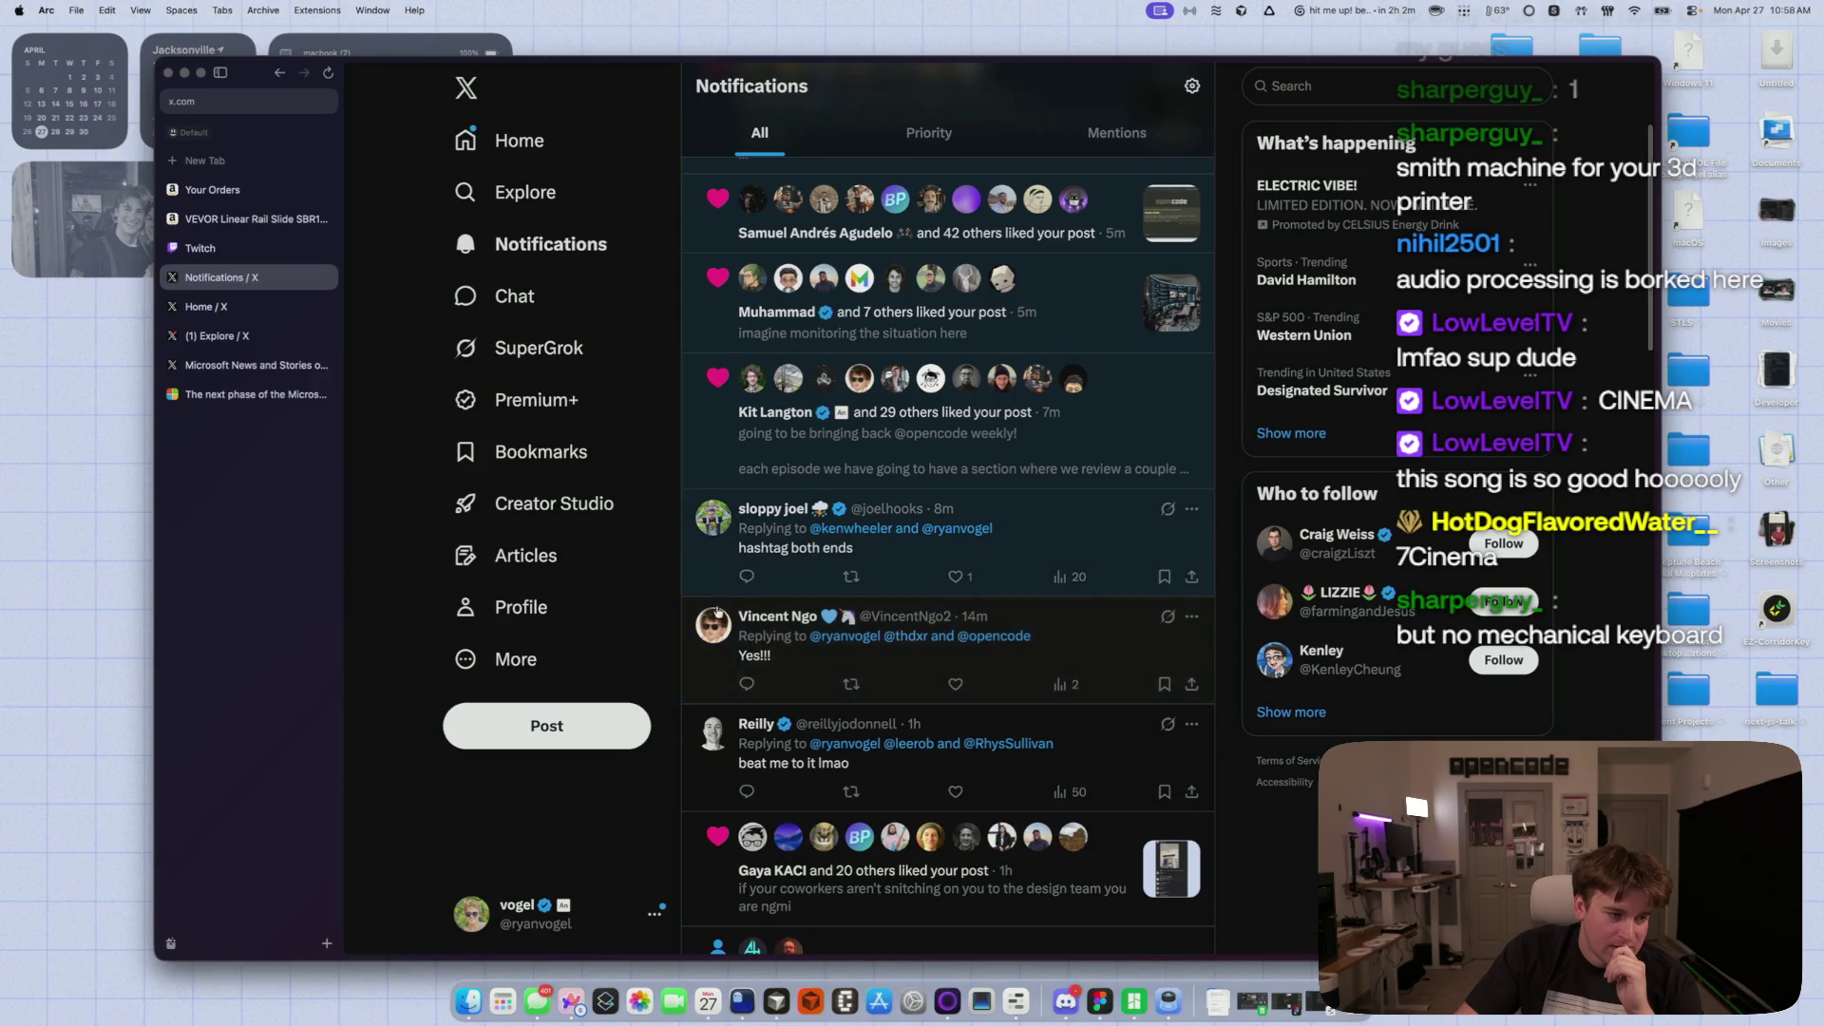
- Open the 'hashtag both ends' reply, then return to the home timeline
left_click(855, 560)
scroll(881, 653, "up", 3)
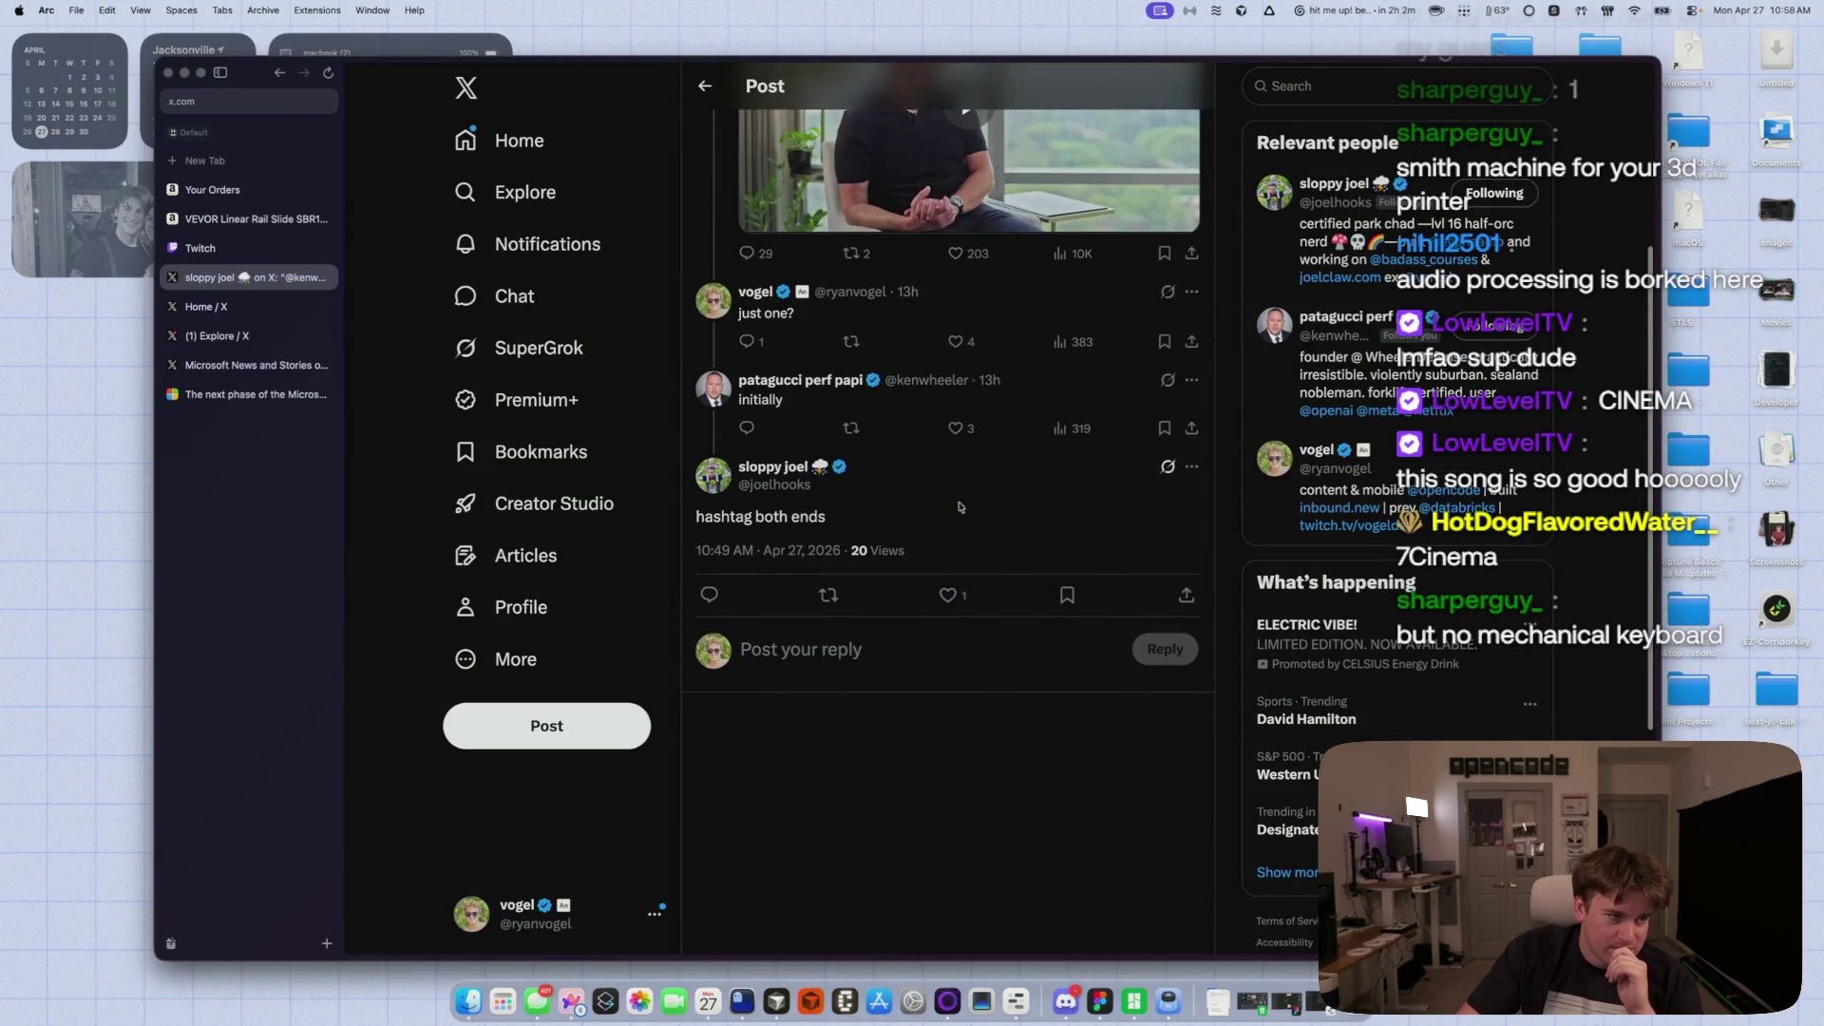
scroll(980, 523, "up", 3)
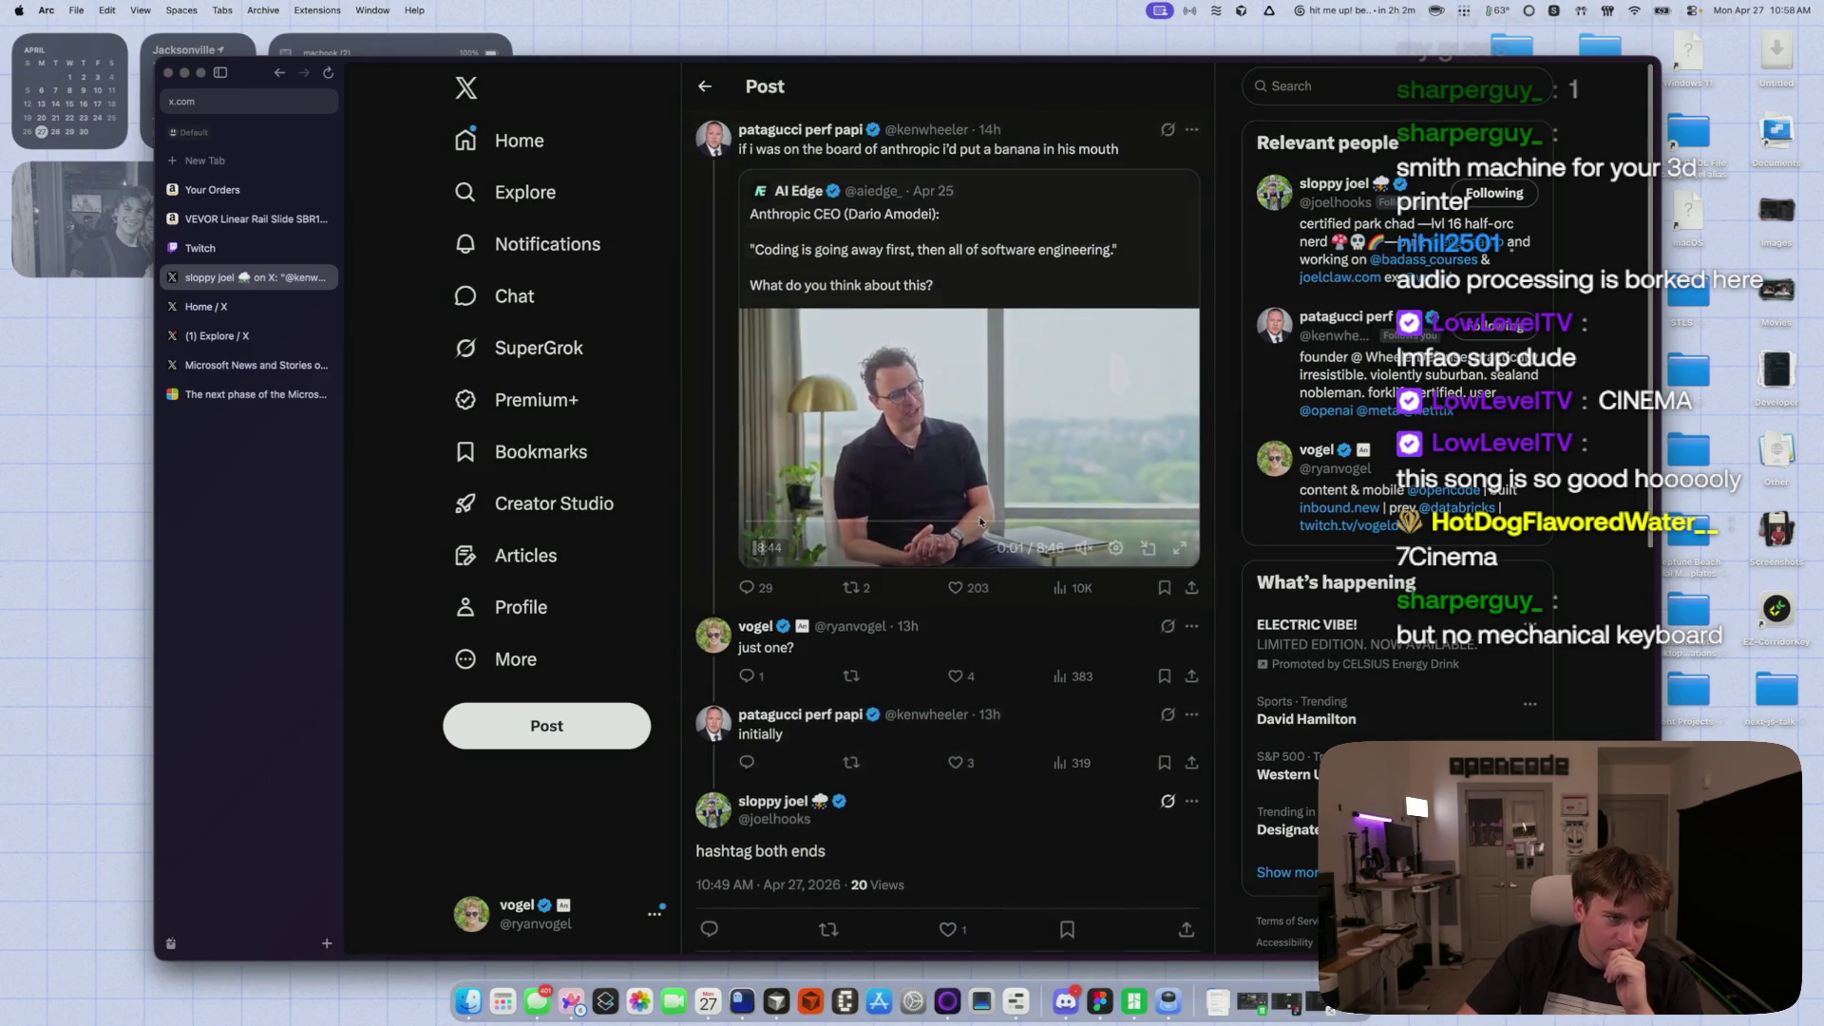
left_click(514, 140)
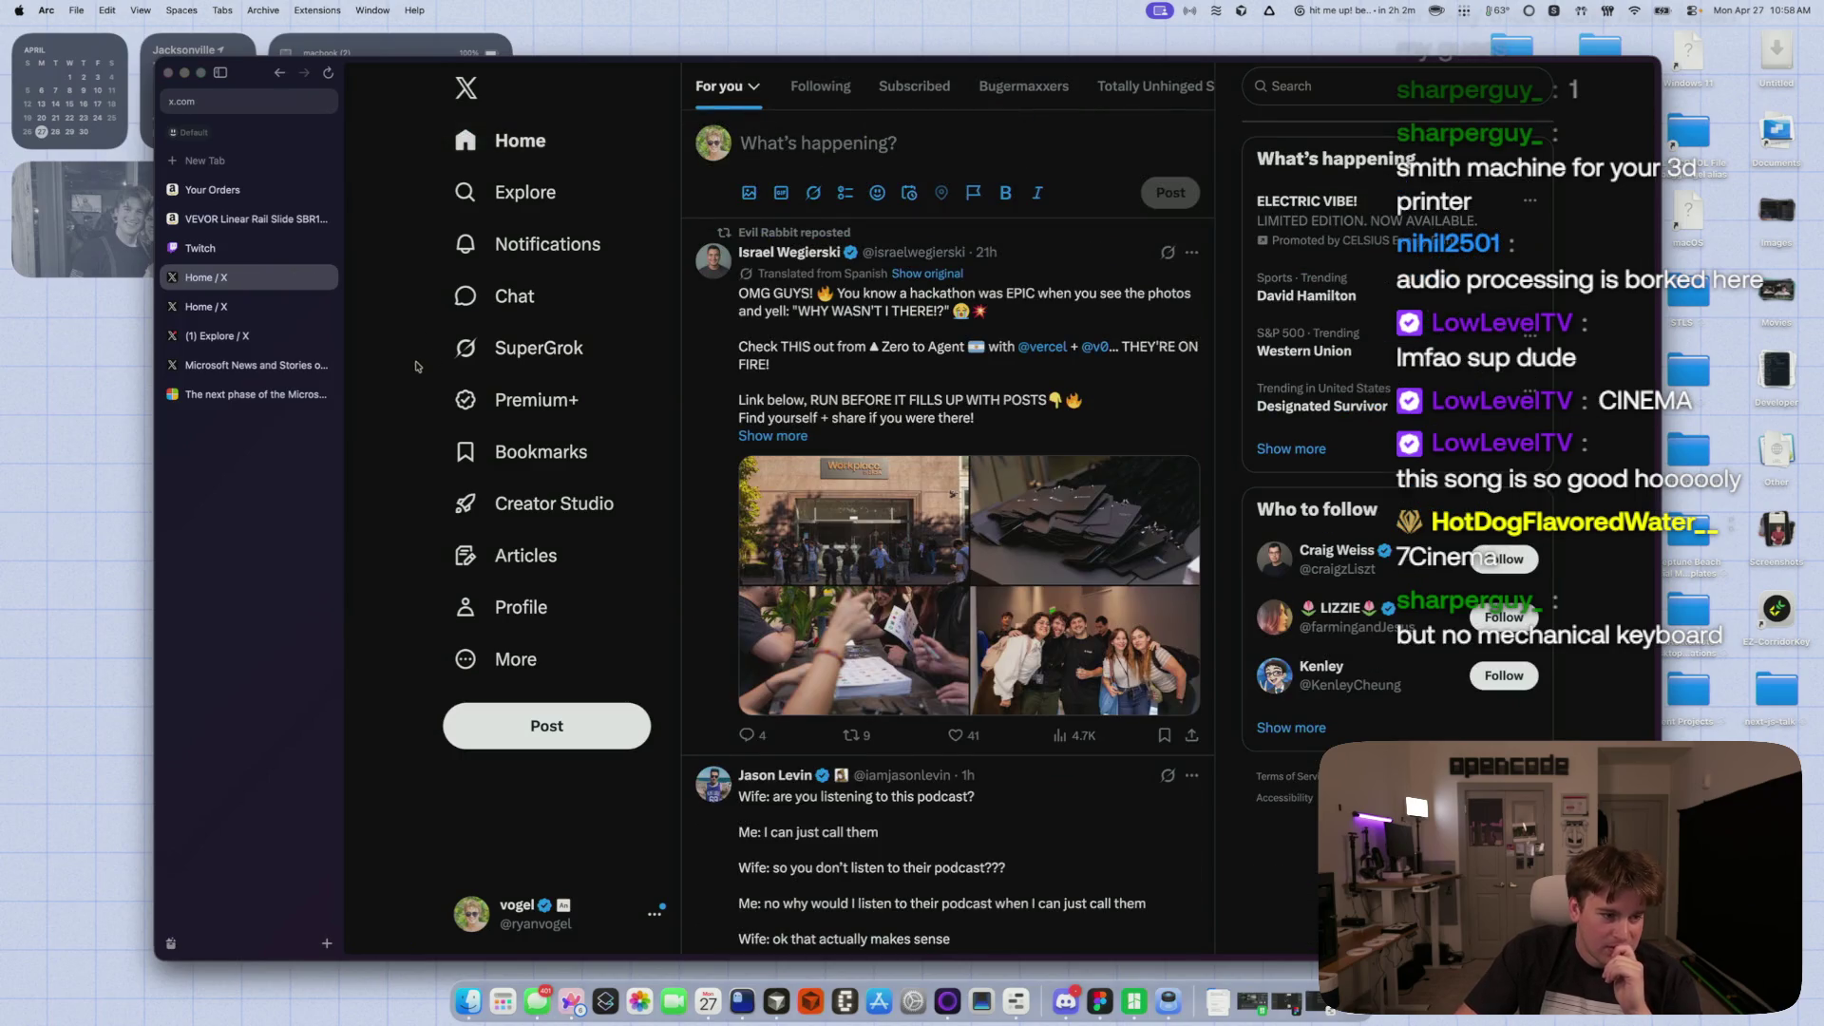
- Scroll far down the For you feed, then jump back to the top to refresh it
scroll(532, 503, "down", 10)
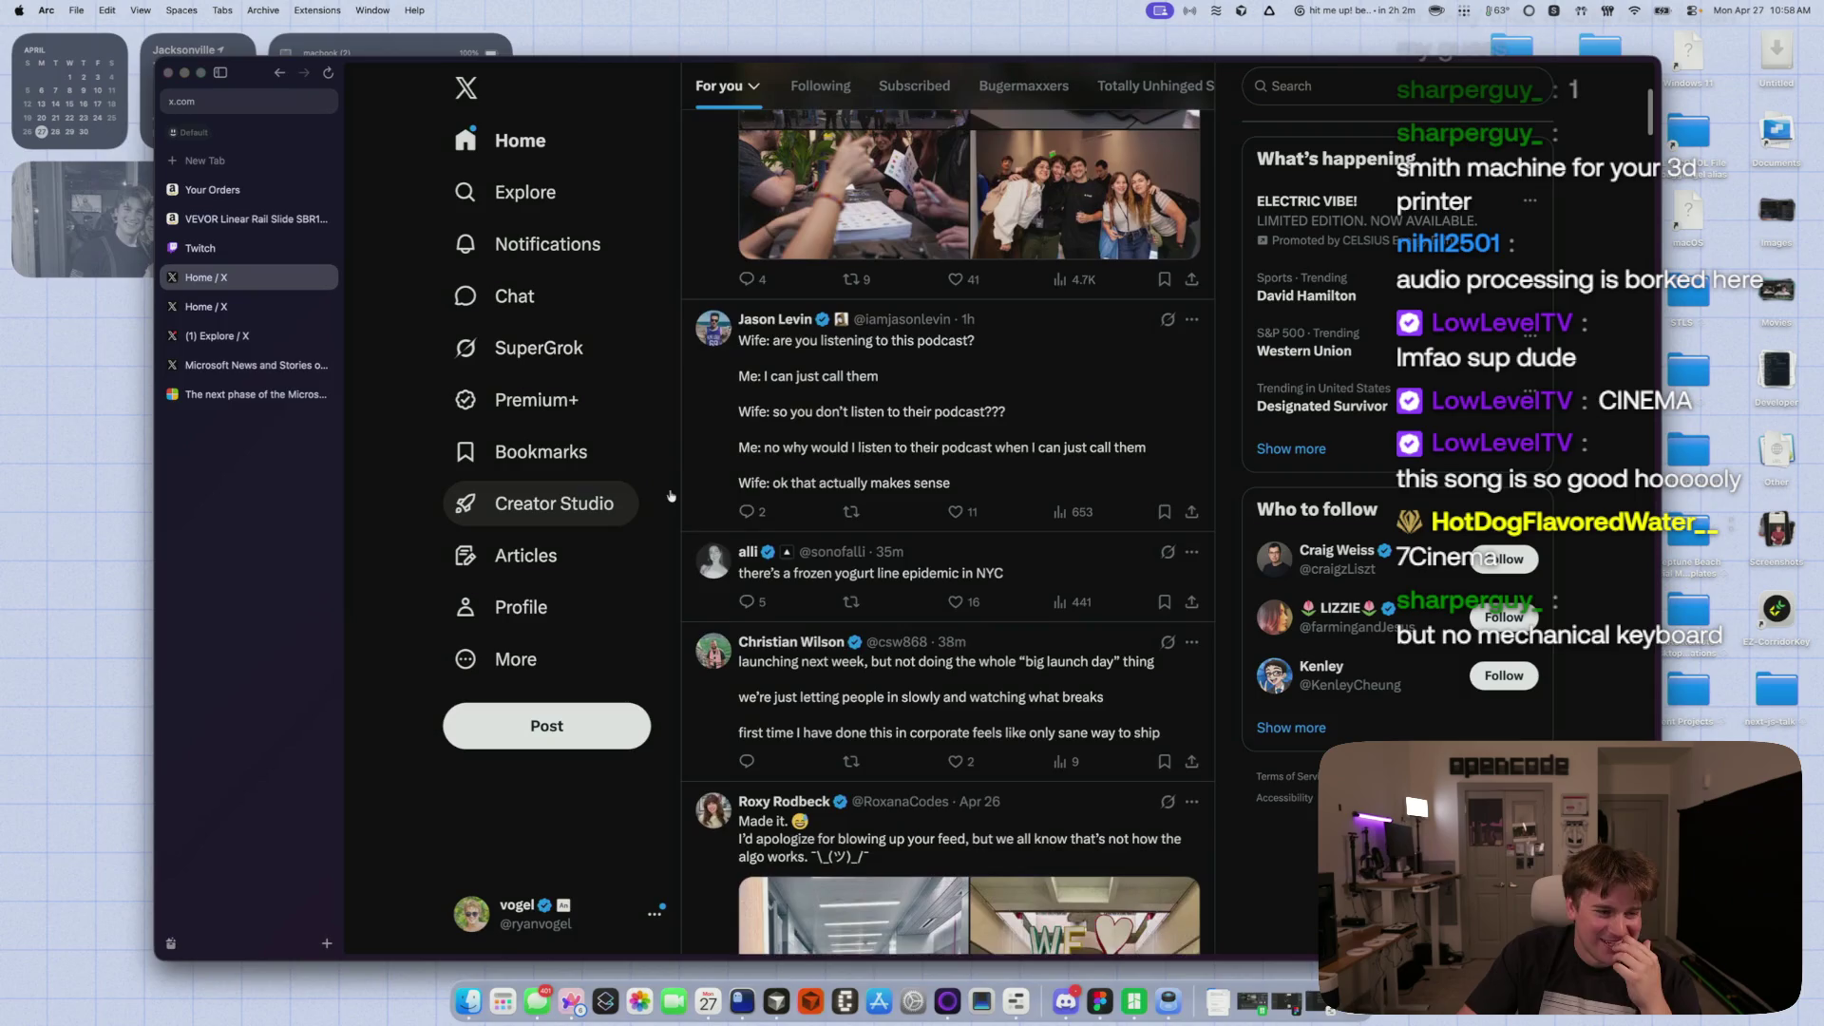
scroll(711, 509, "down", 7)
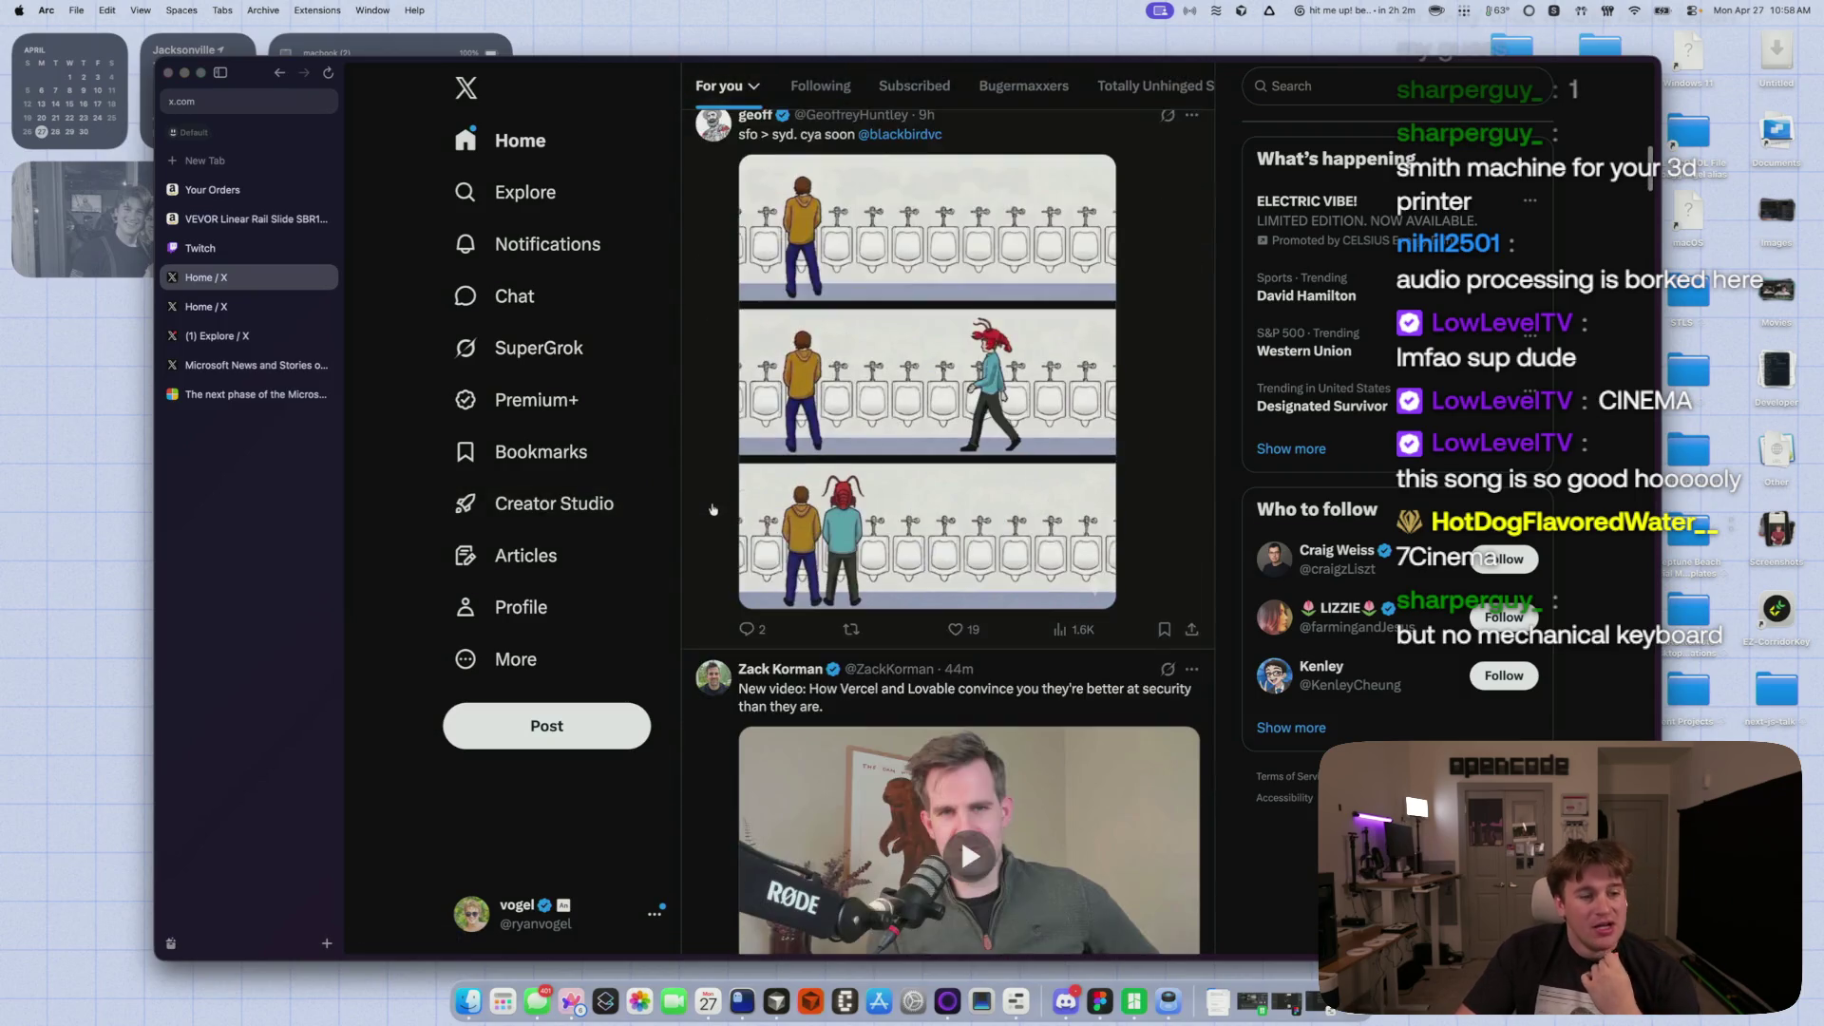
mouse_move(713, 509)
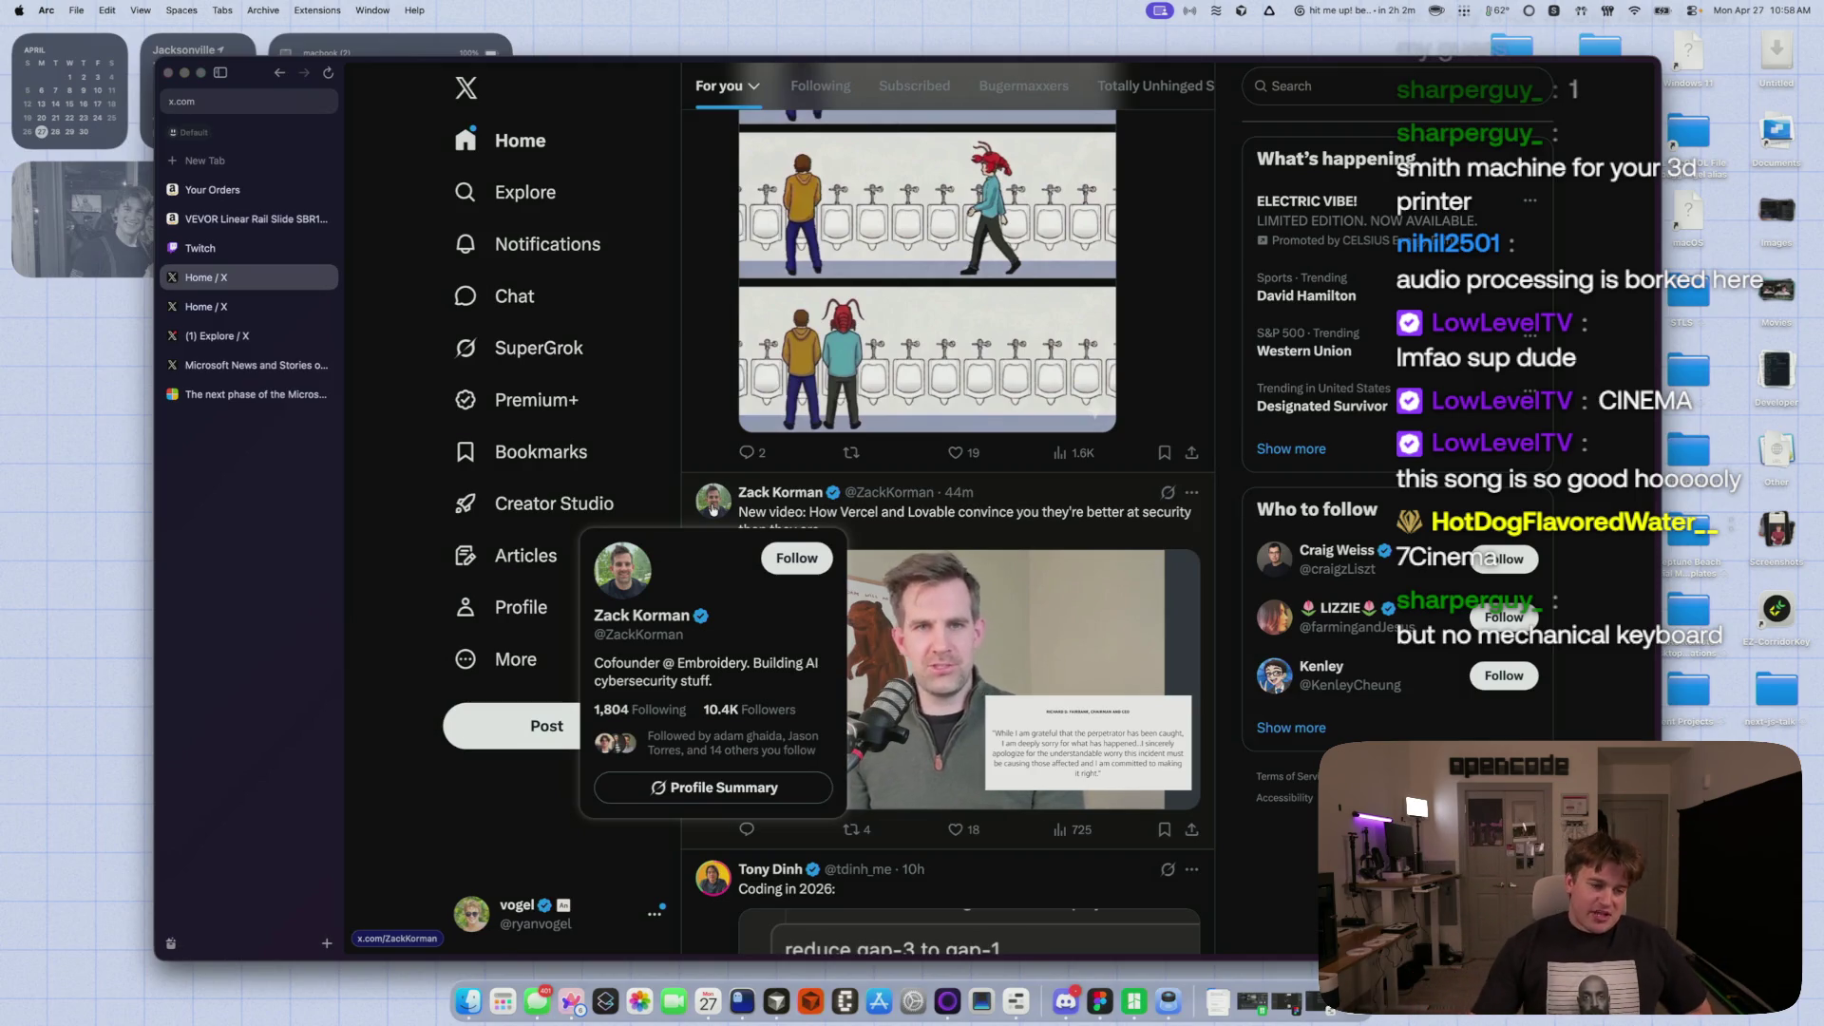
scroll(355, 680, "down", 2)
scroll(349, 676, "down", 5)
scroll(348, 688, "down", 2)
scroll(345, 699, "down", 3)
scroll(344, 699, "down", 10)
scroll(346, 697, "down", 12)
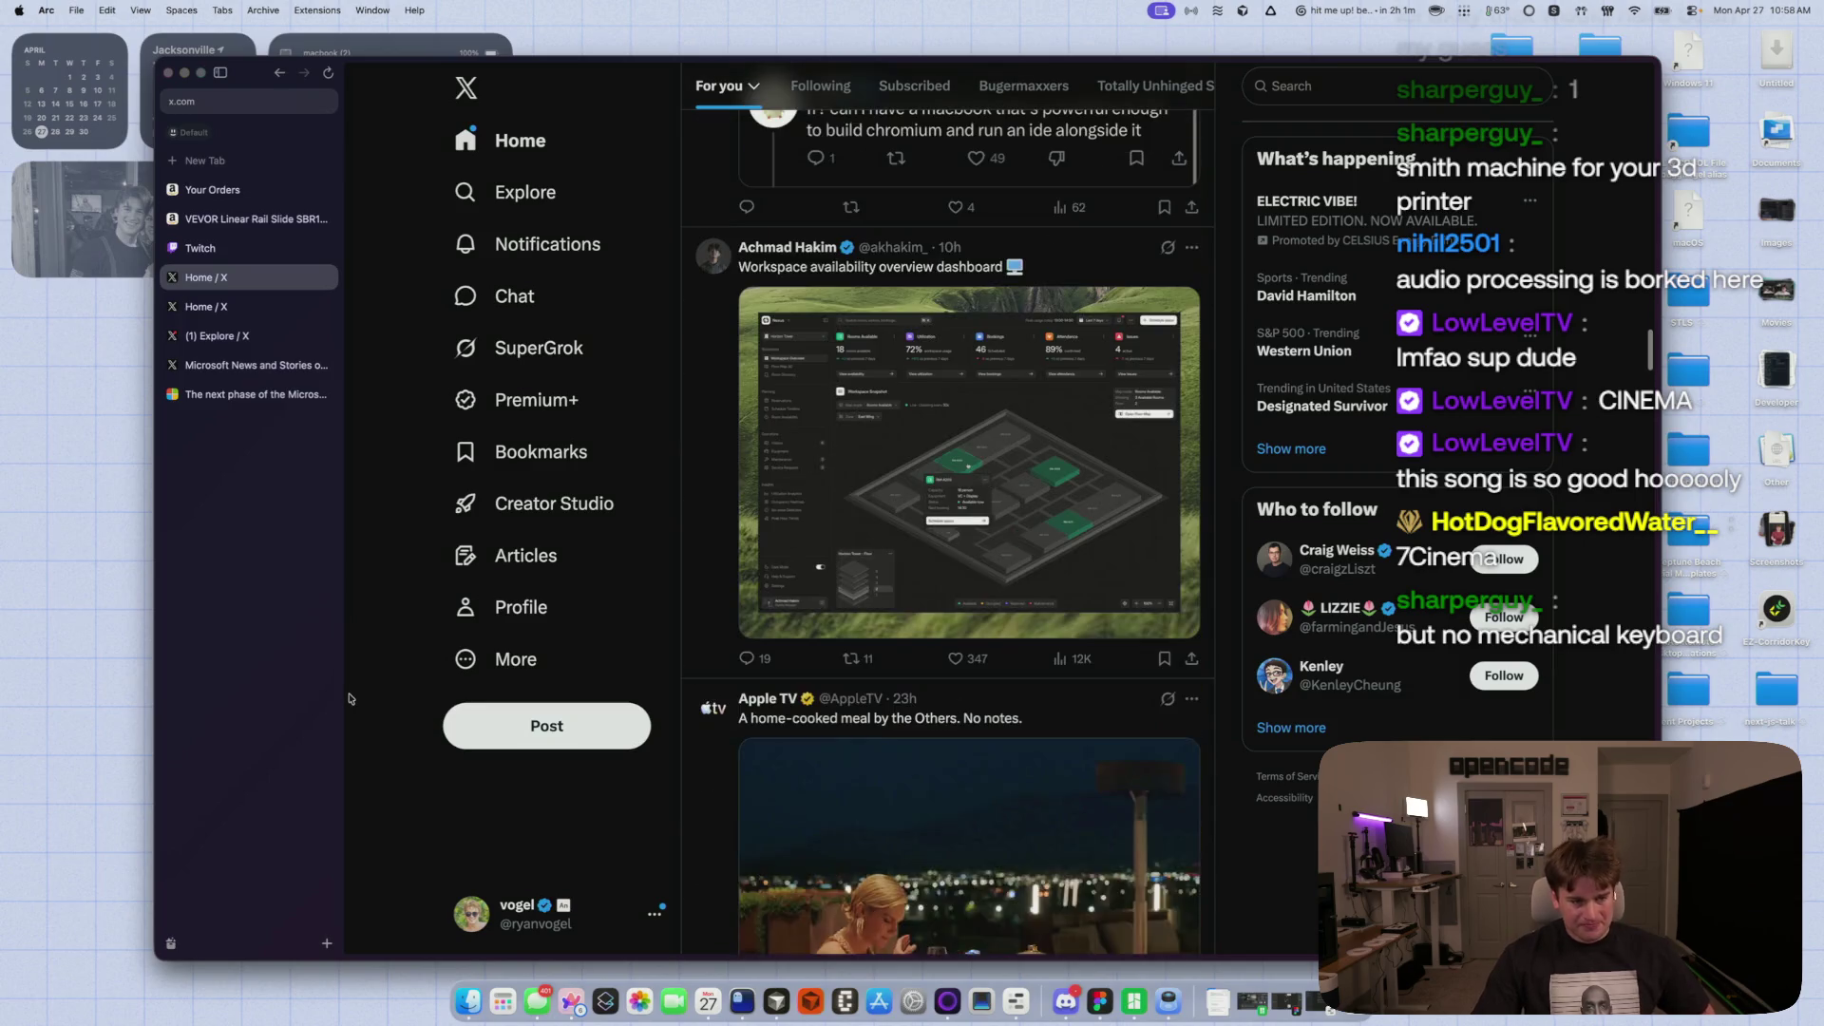
scroll(348, 699, "down", 4)
scroll(348, 699, "down", 12)
scroll(349, 699, "down", 12)
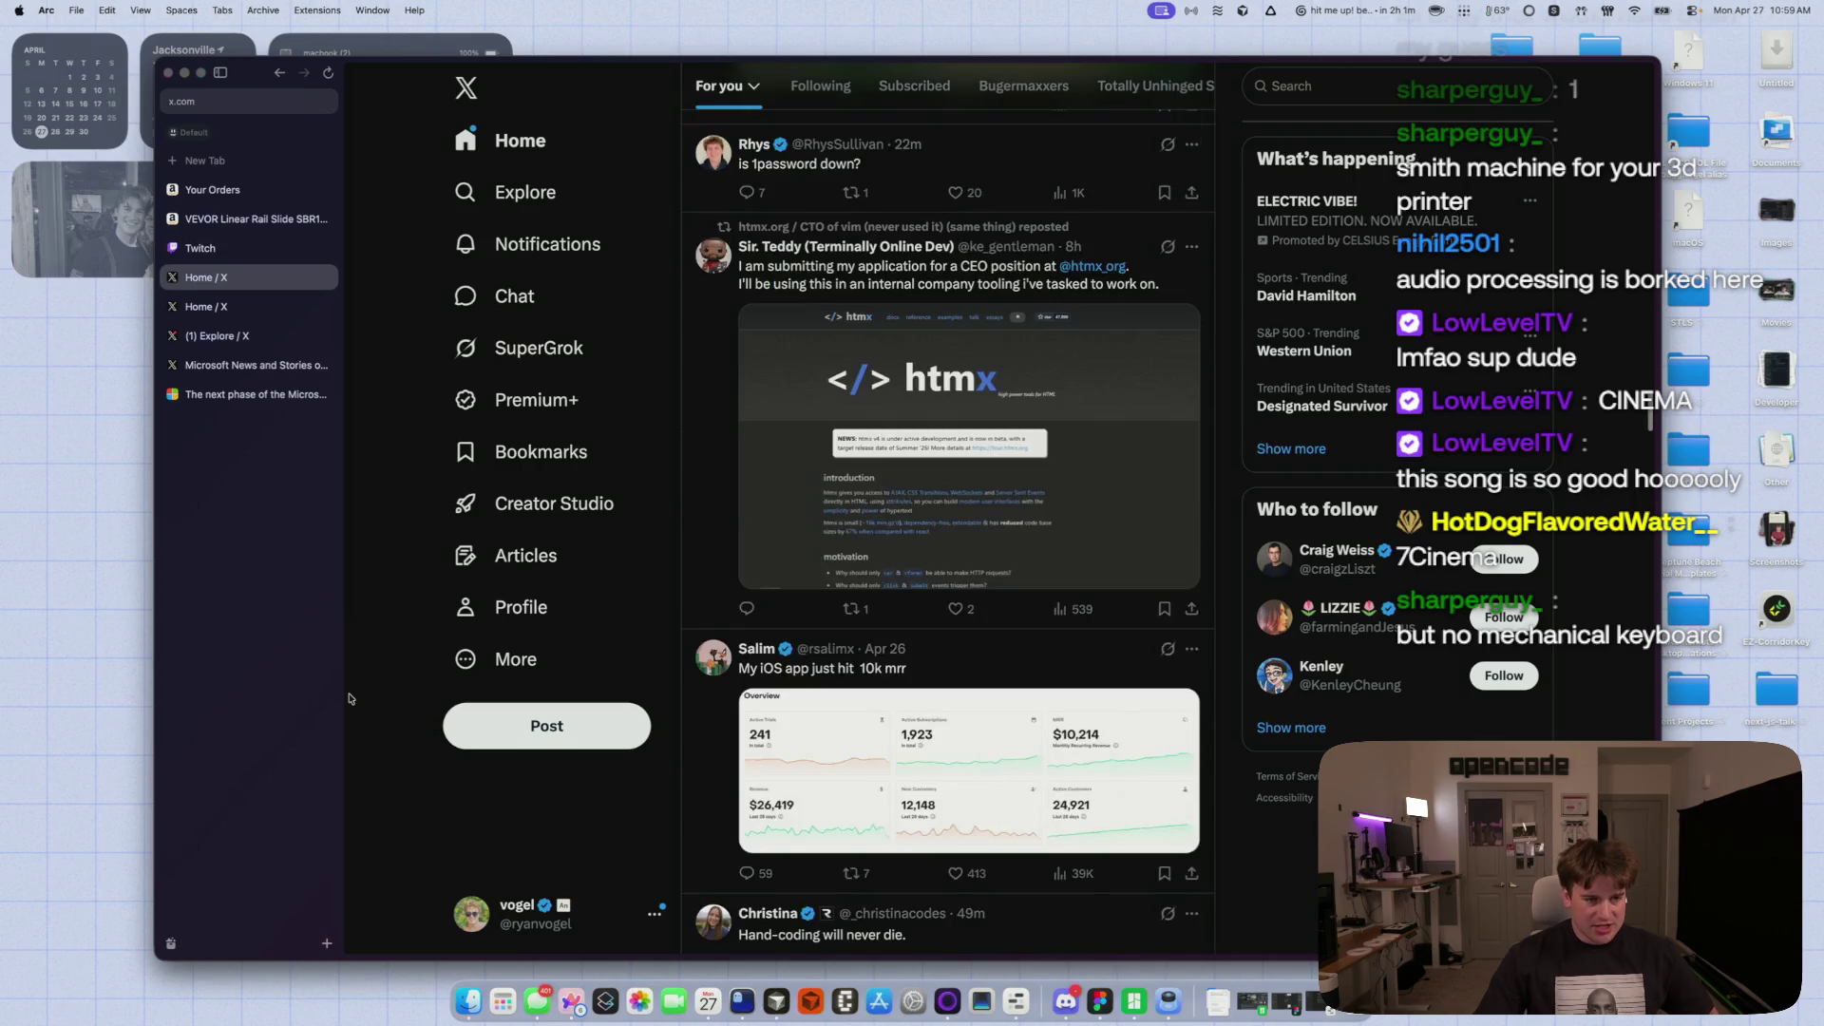
scroll(346, 689, "down", 12)
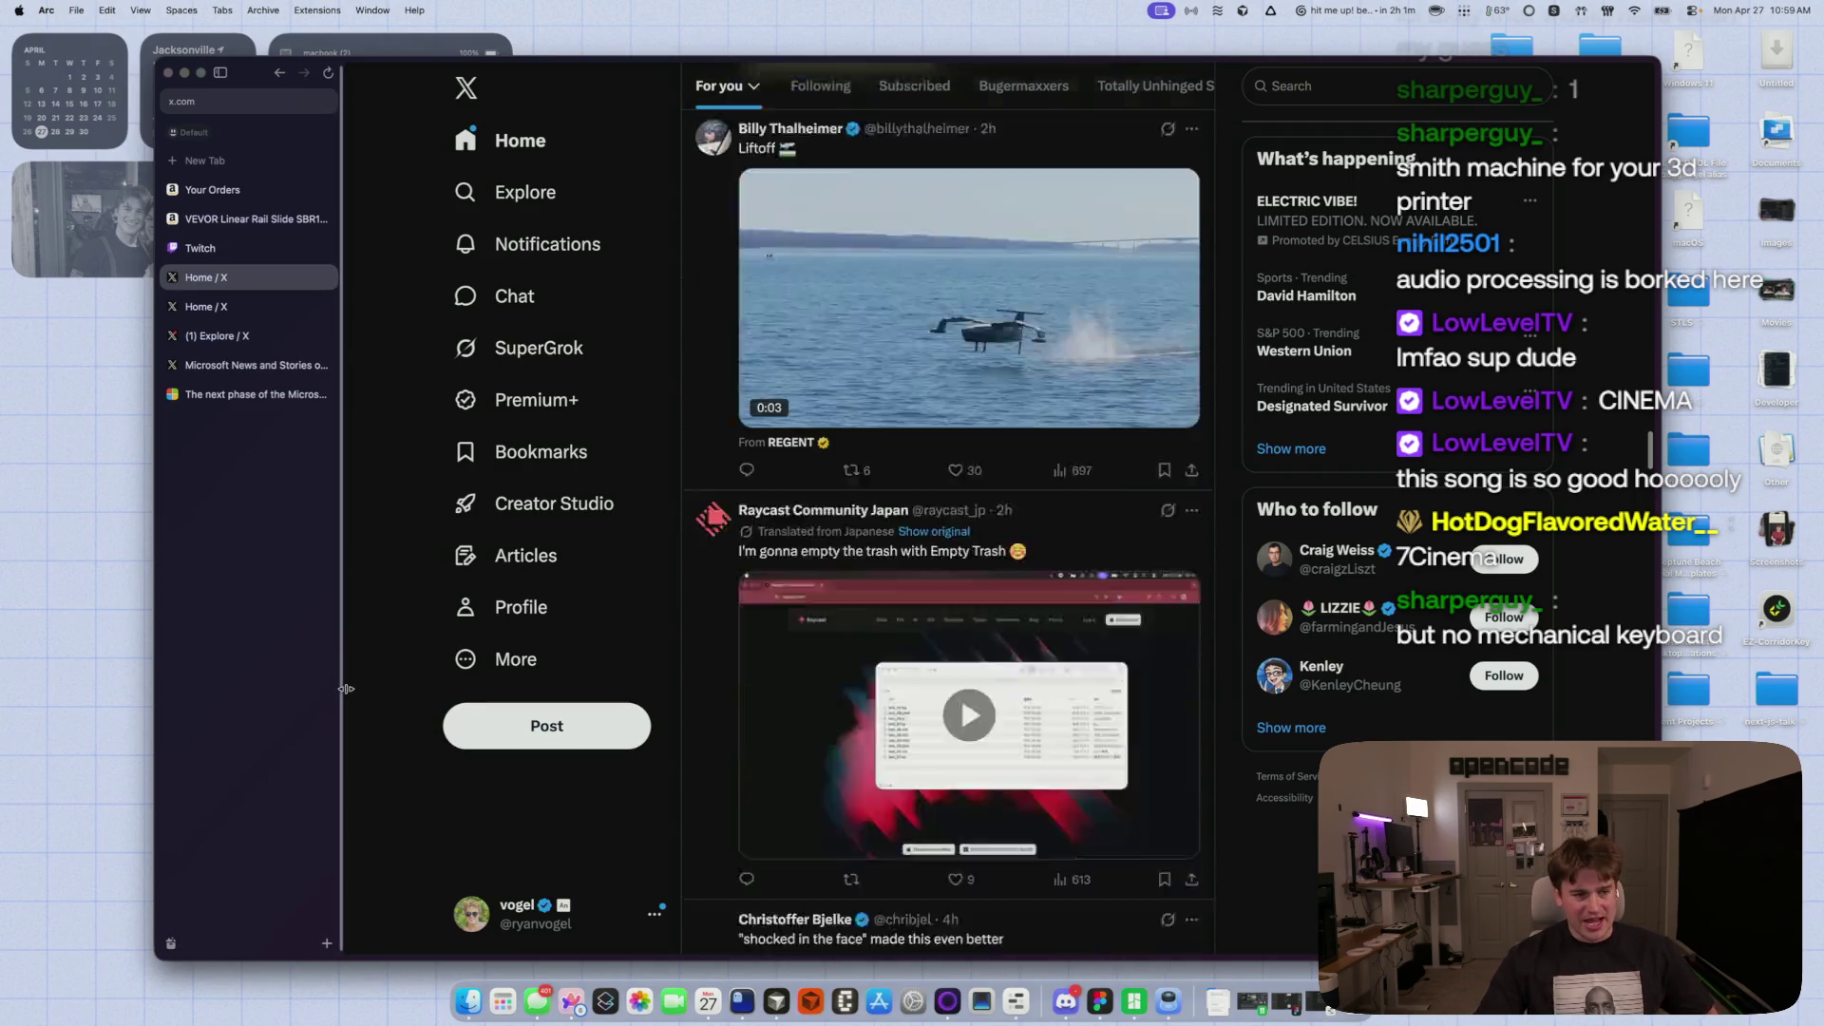
scroll(347, 688, "down", 3)
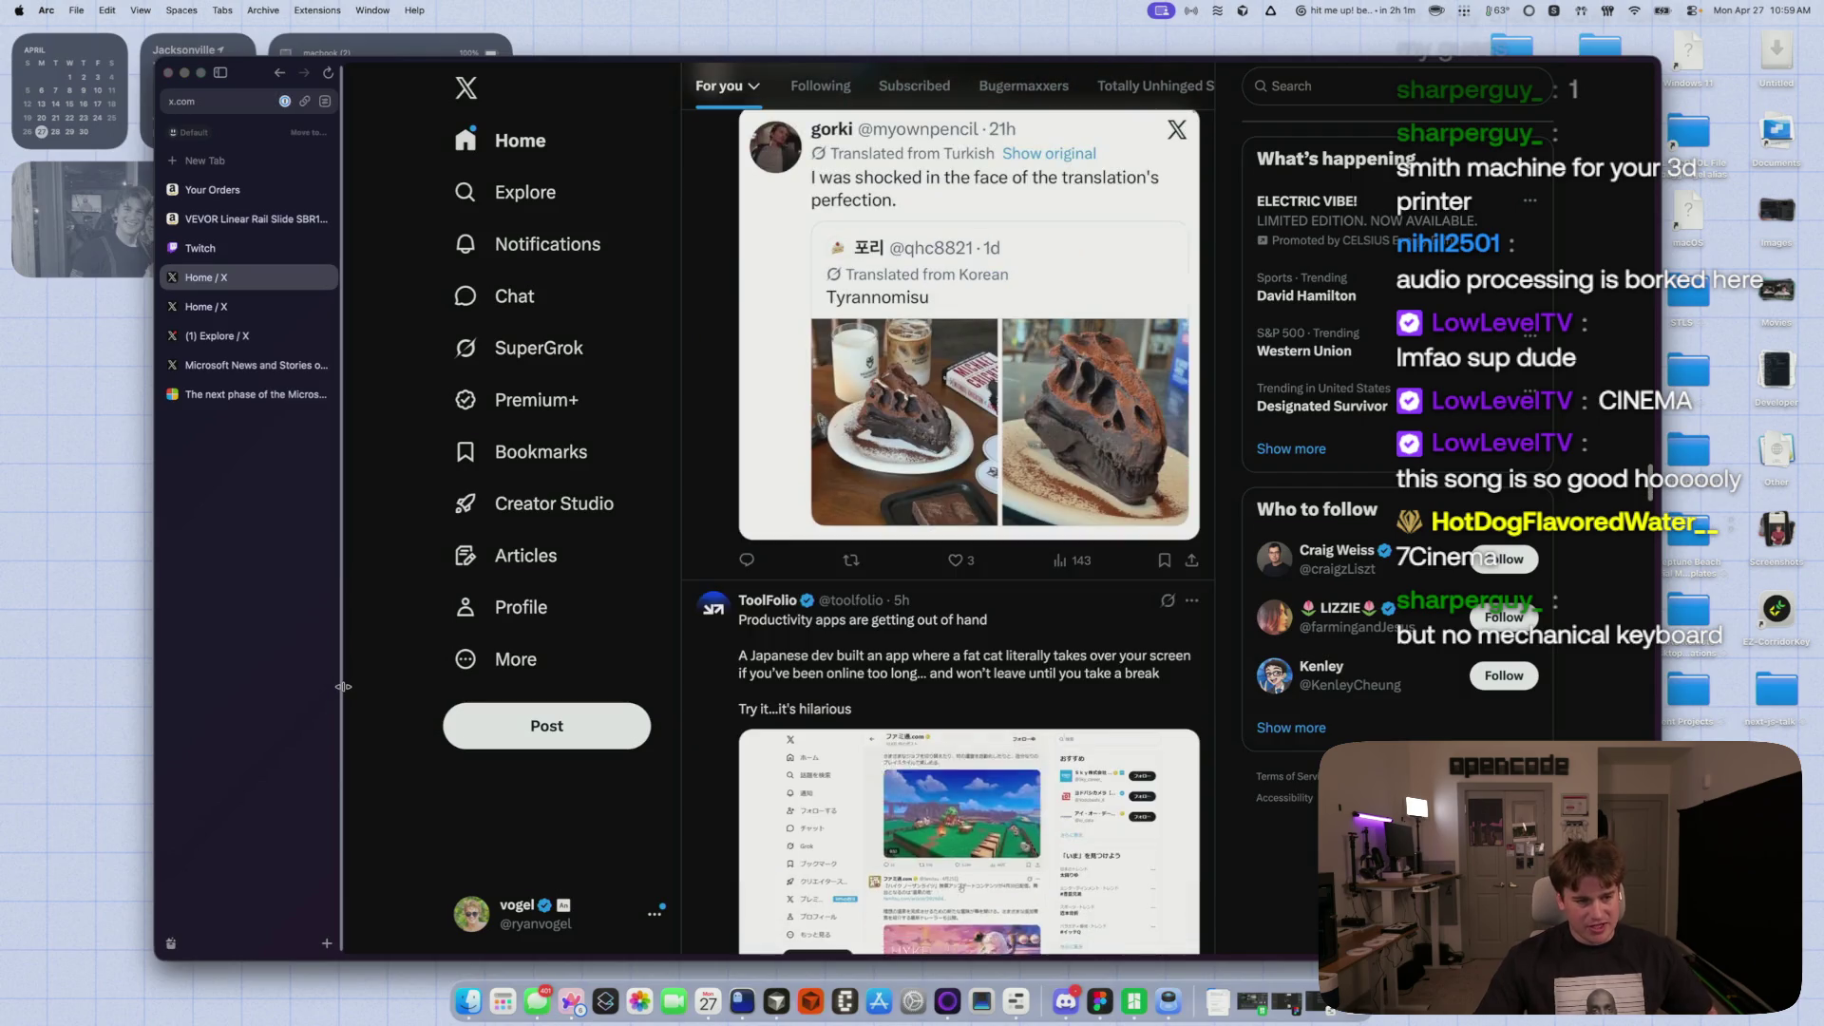
scroll(370, 694, "down", 2)
scroll(371, 694, "down", 4)
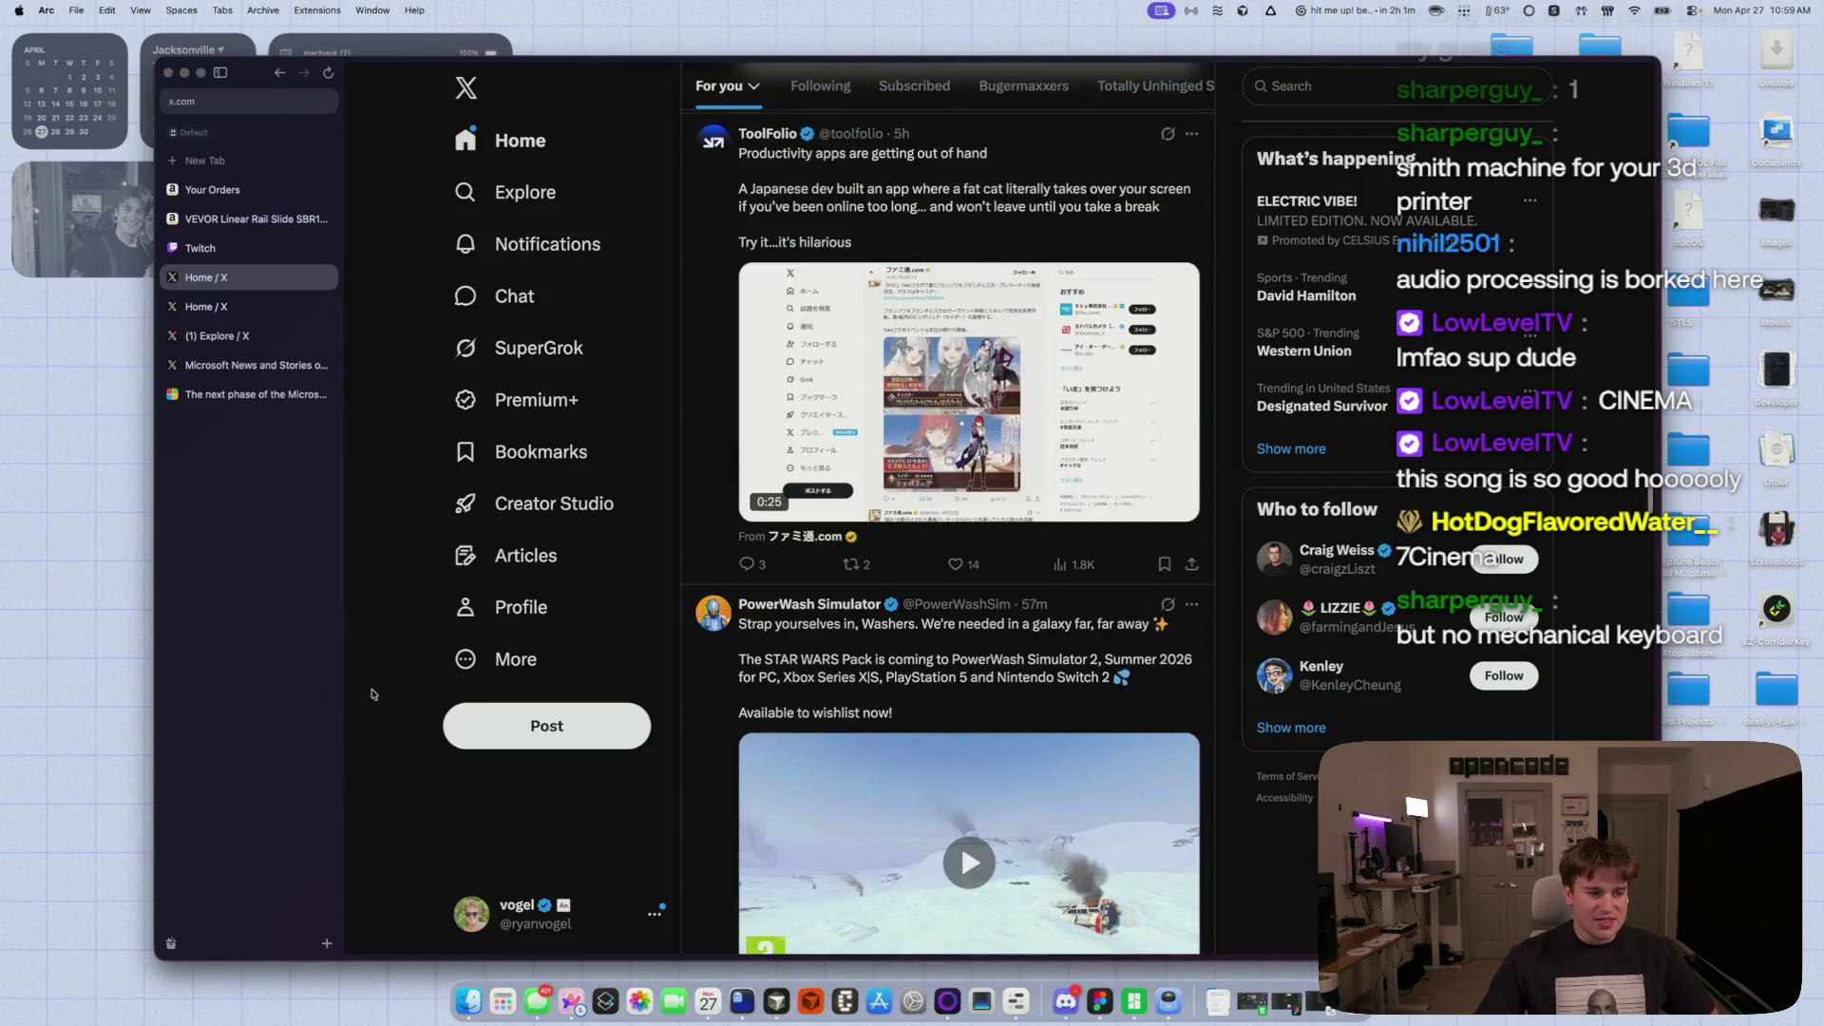
left_click(543, 134)
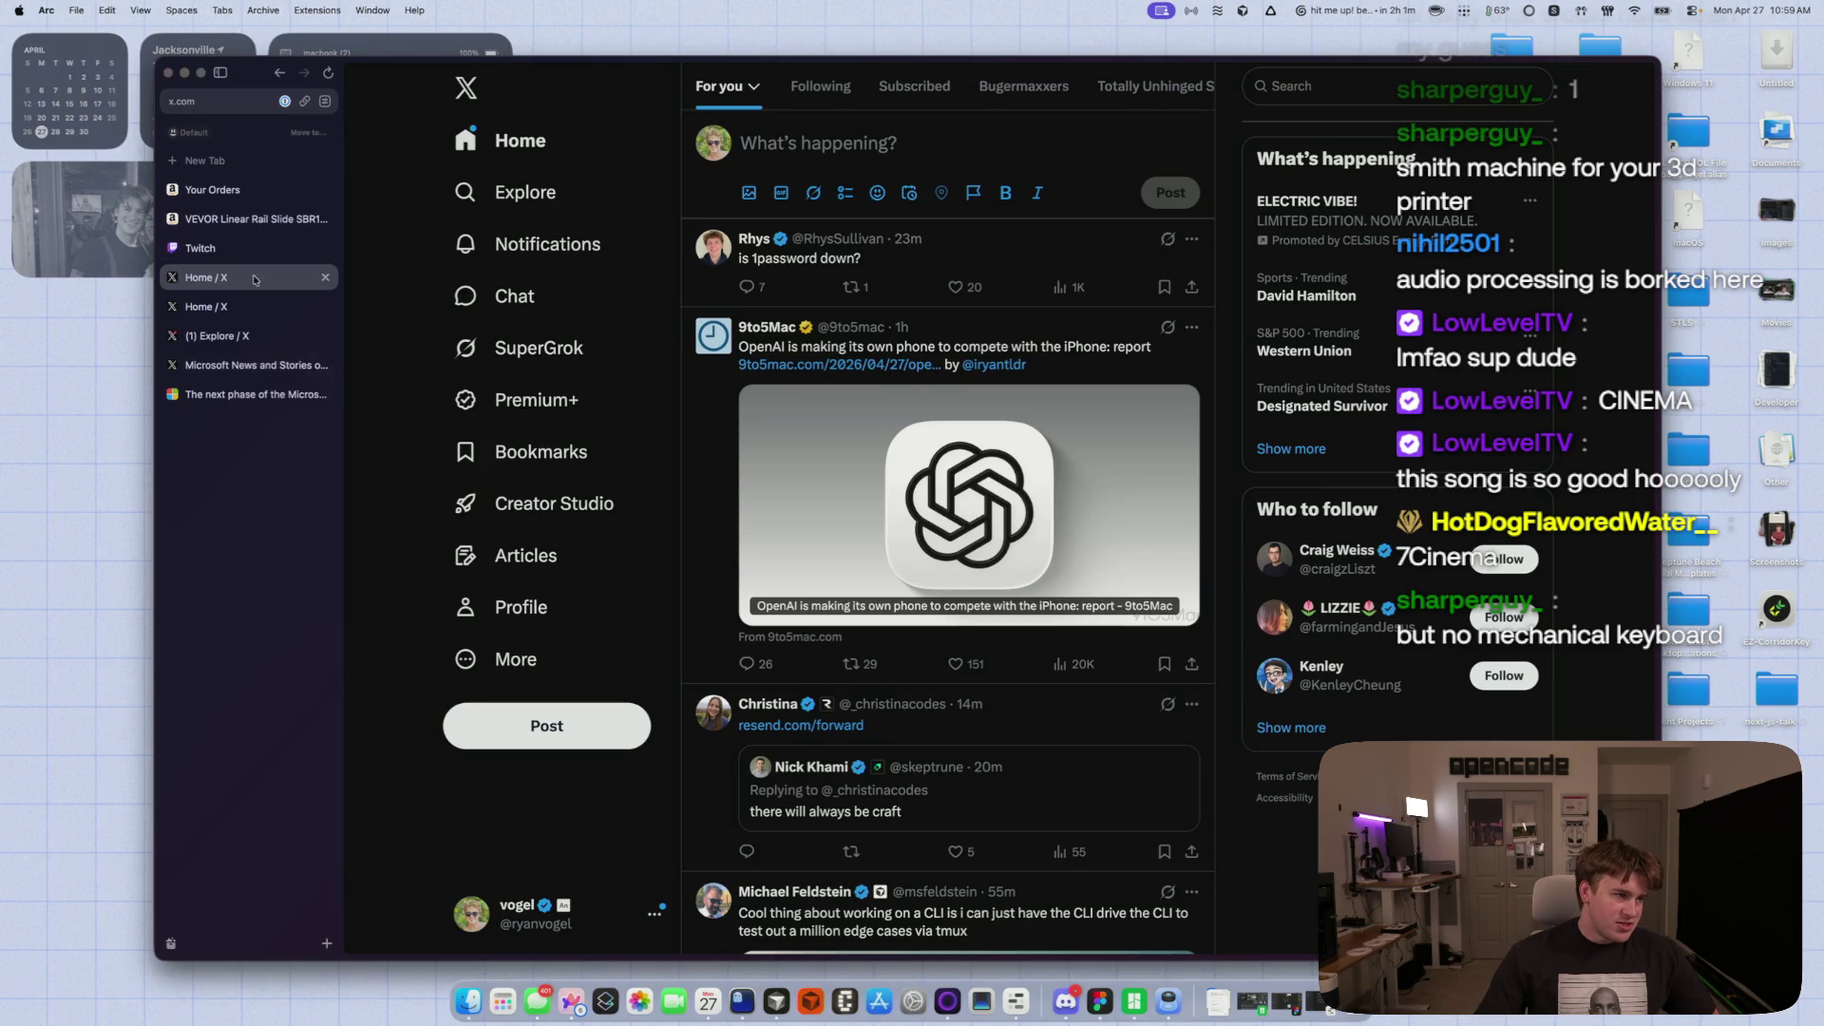
- Switch Home feed tabs, view your profile's Followers list, and return to the profile
left_click(219, 336)
left_click(206, 306)
left_click(528, 604)
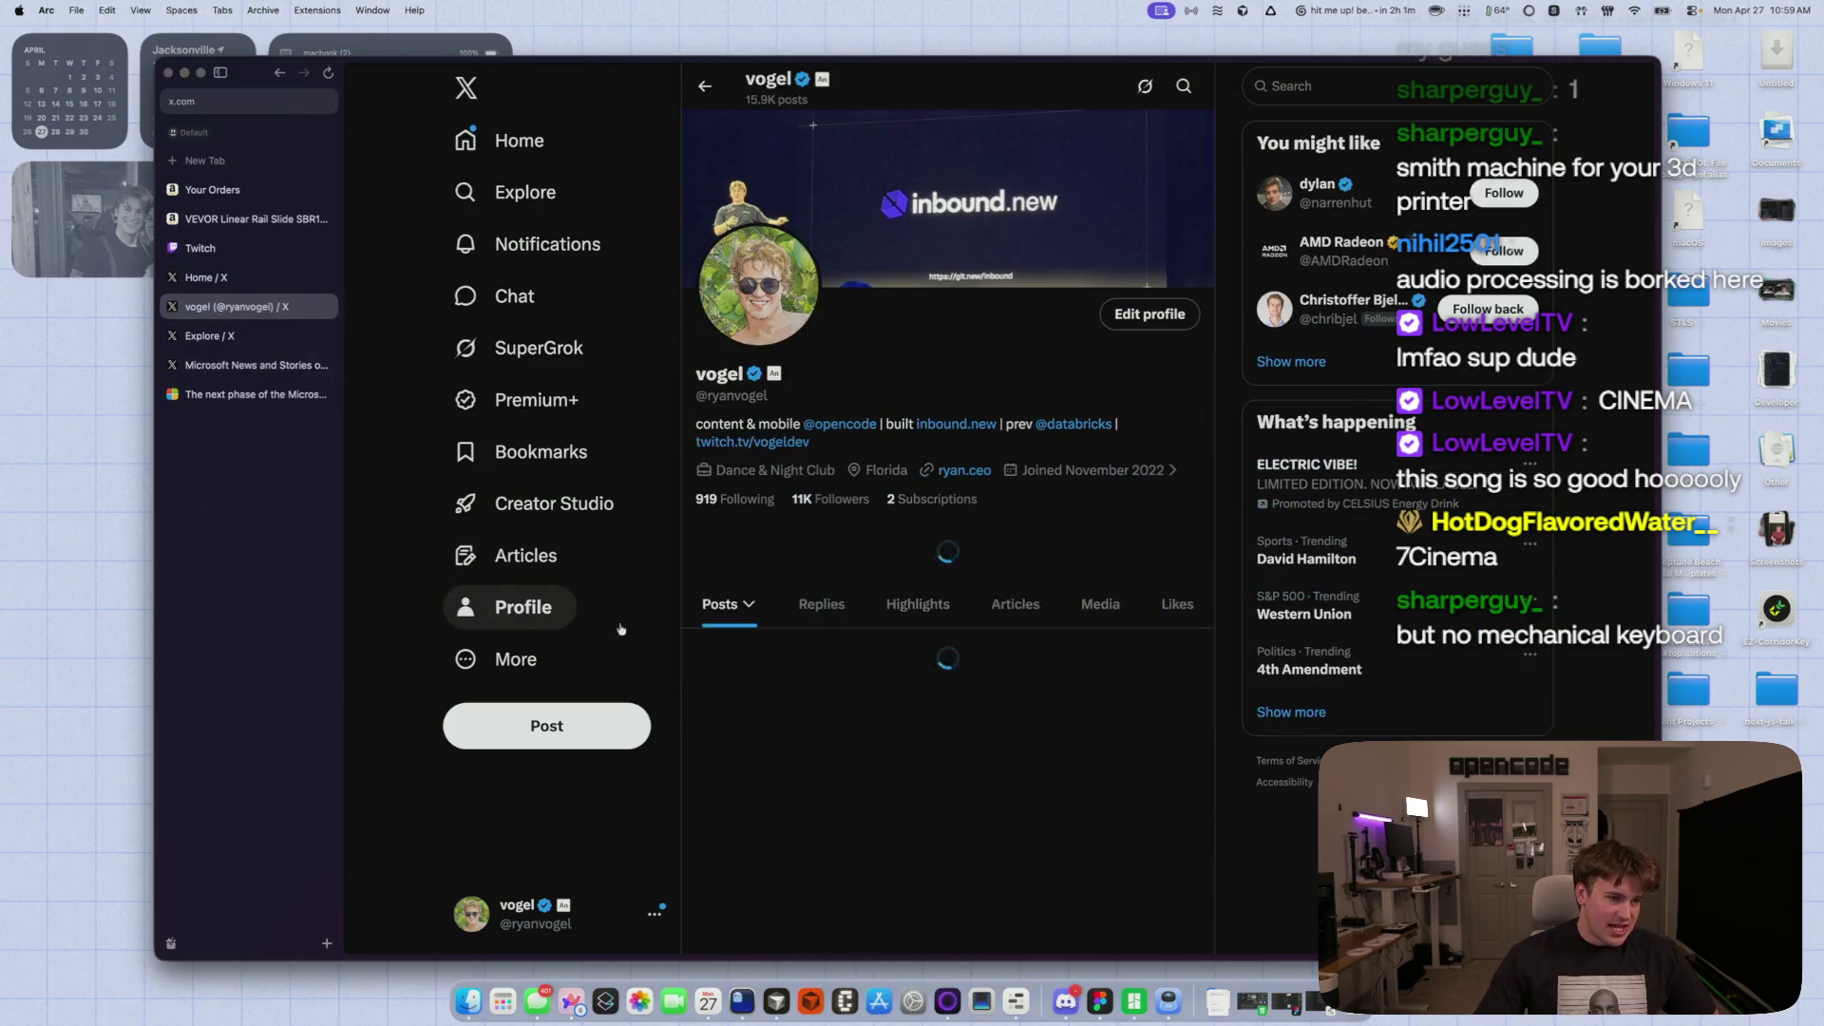
scroll(777, 319, "down", 3)
left_click(829, 334)
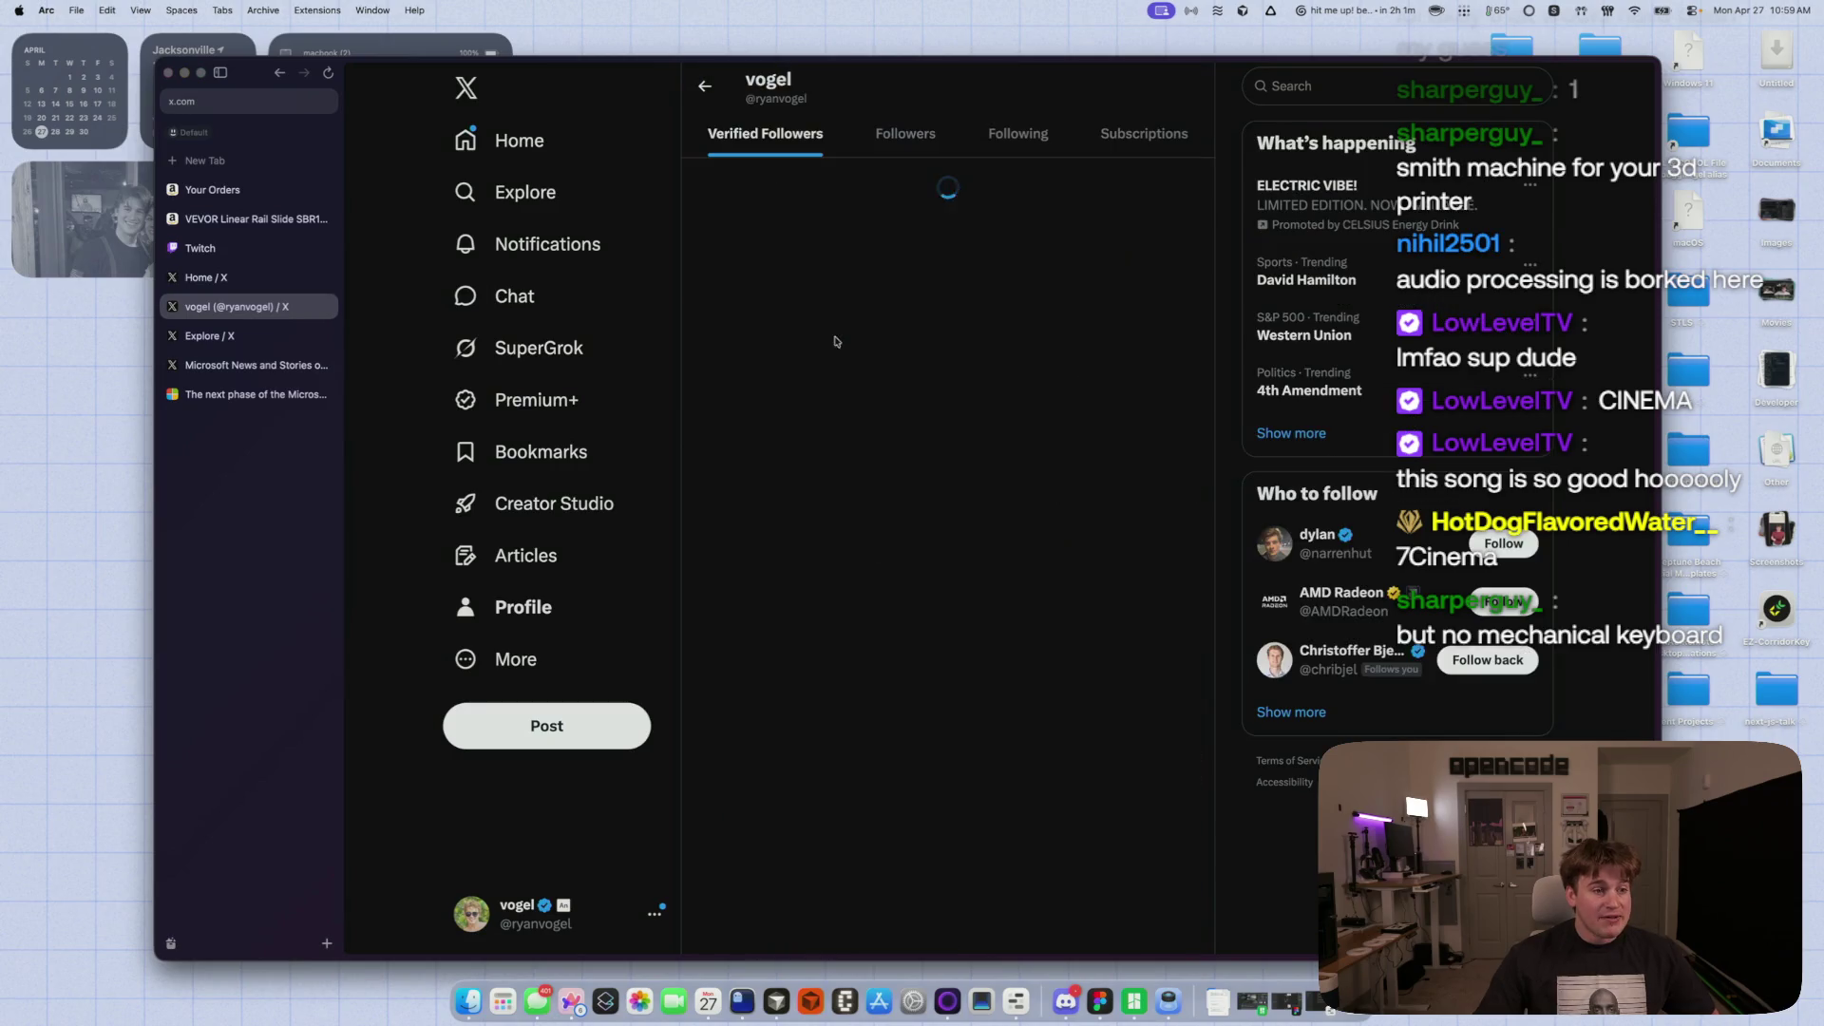
left_click(888, 126)
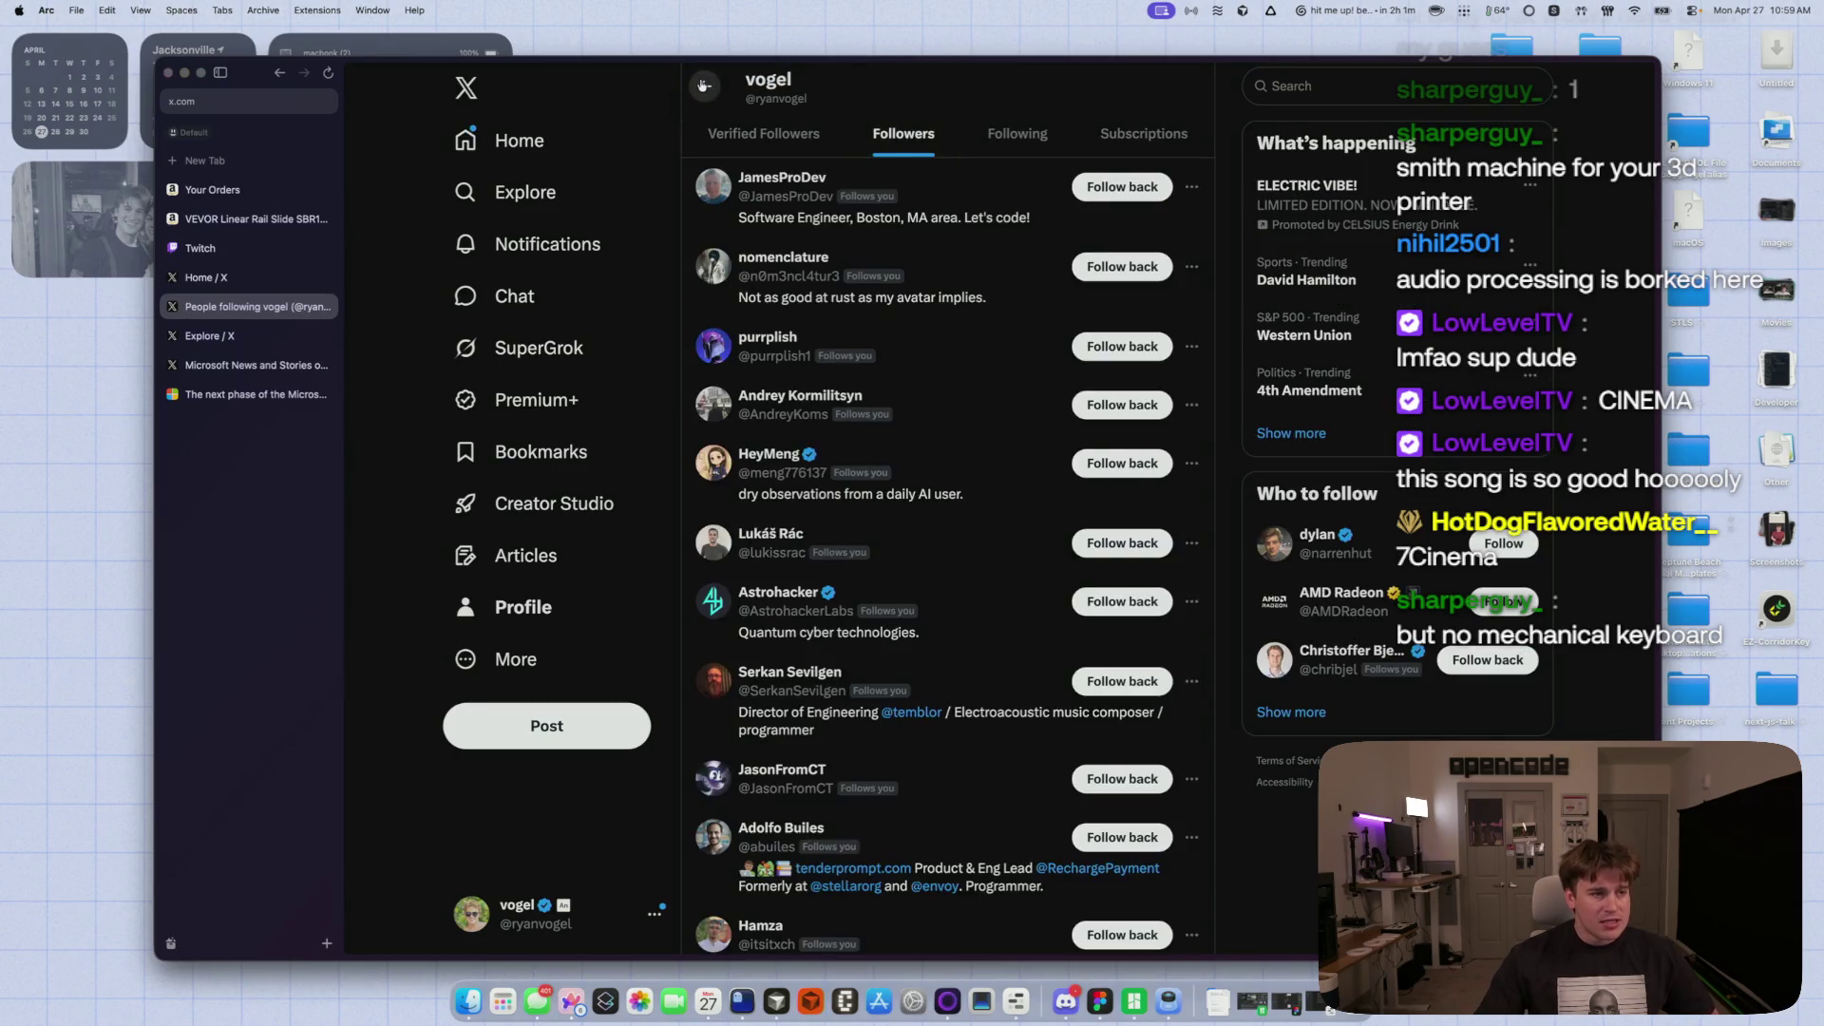
key("super+bracketleft")
left_click(705, 85)
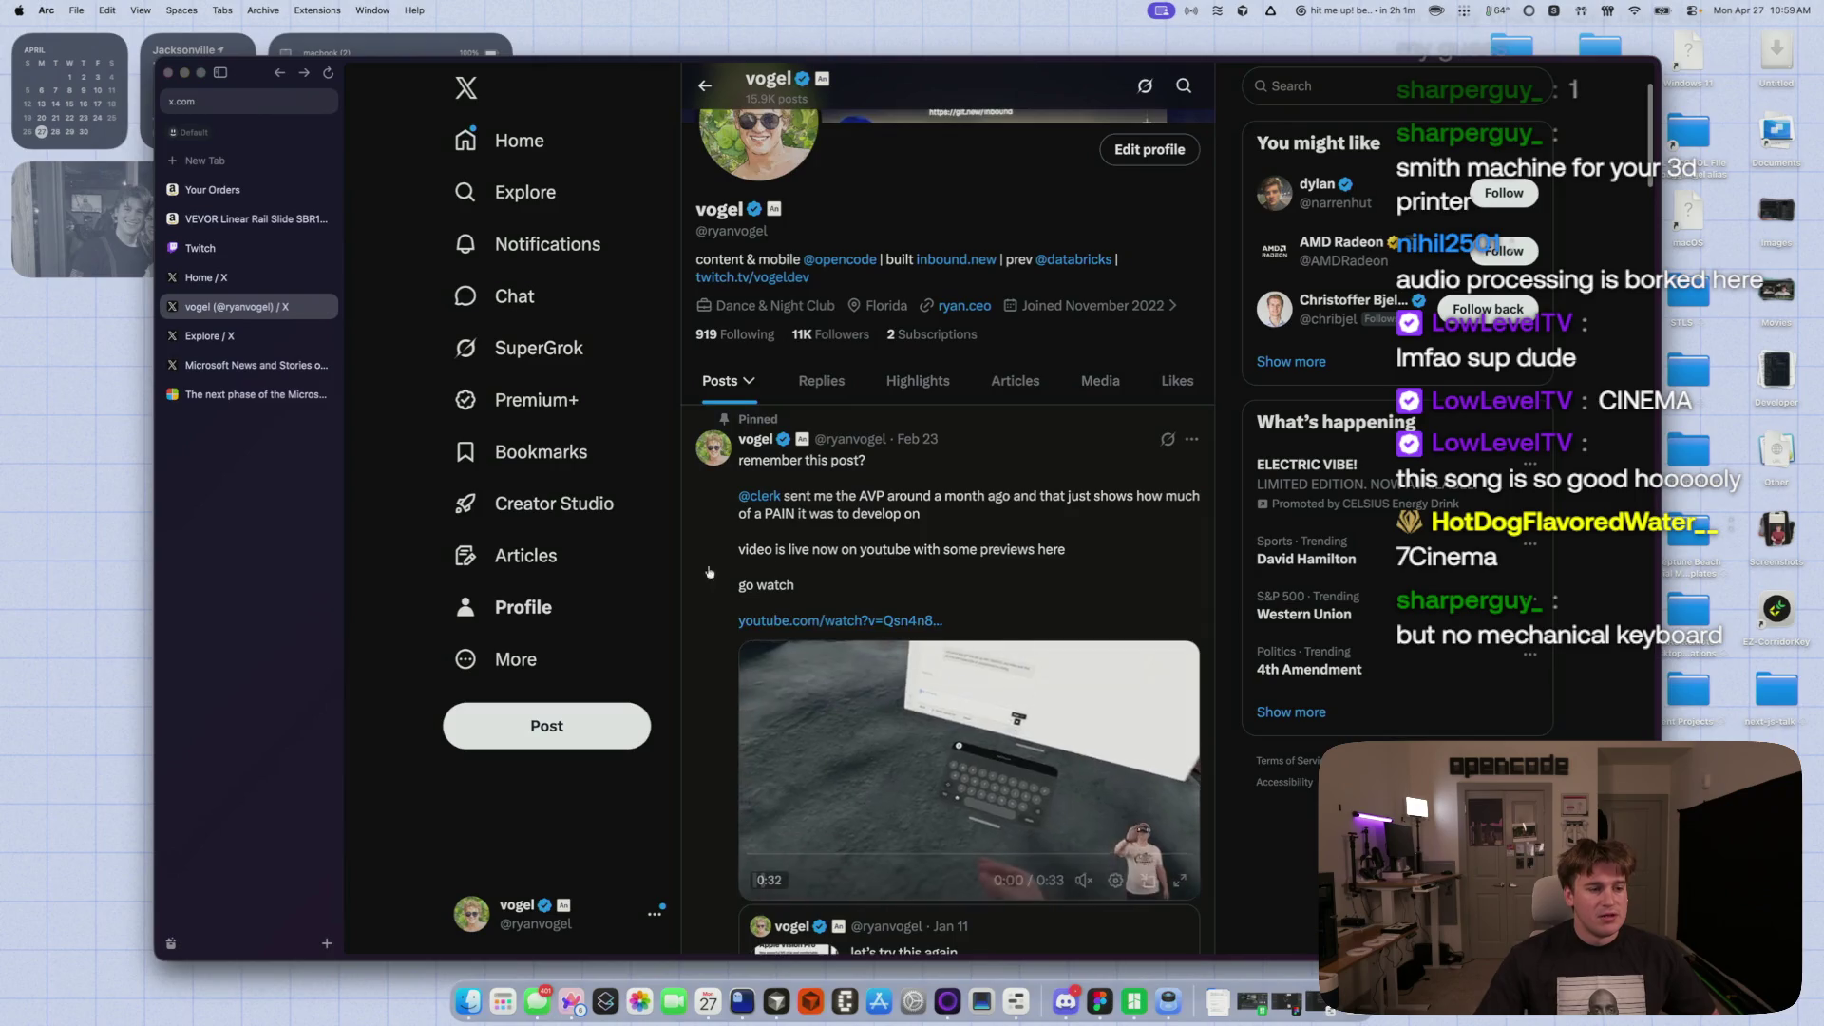
- Pin the opencode weekly post to your profile
scroll(1050, 666, "down", 5)
left_click(1191, 703)
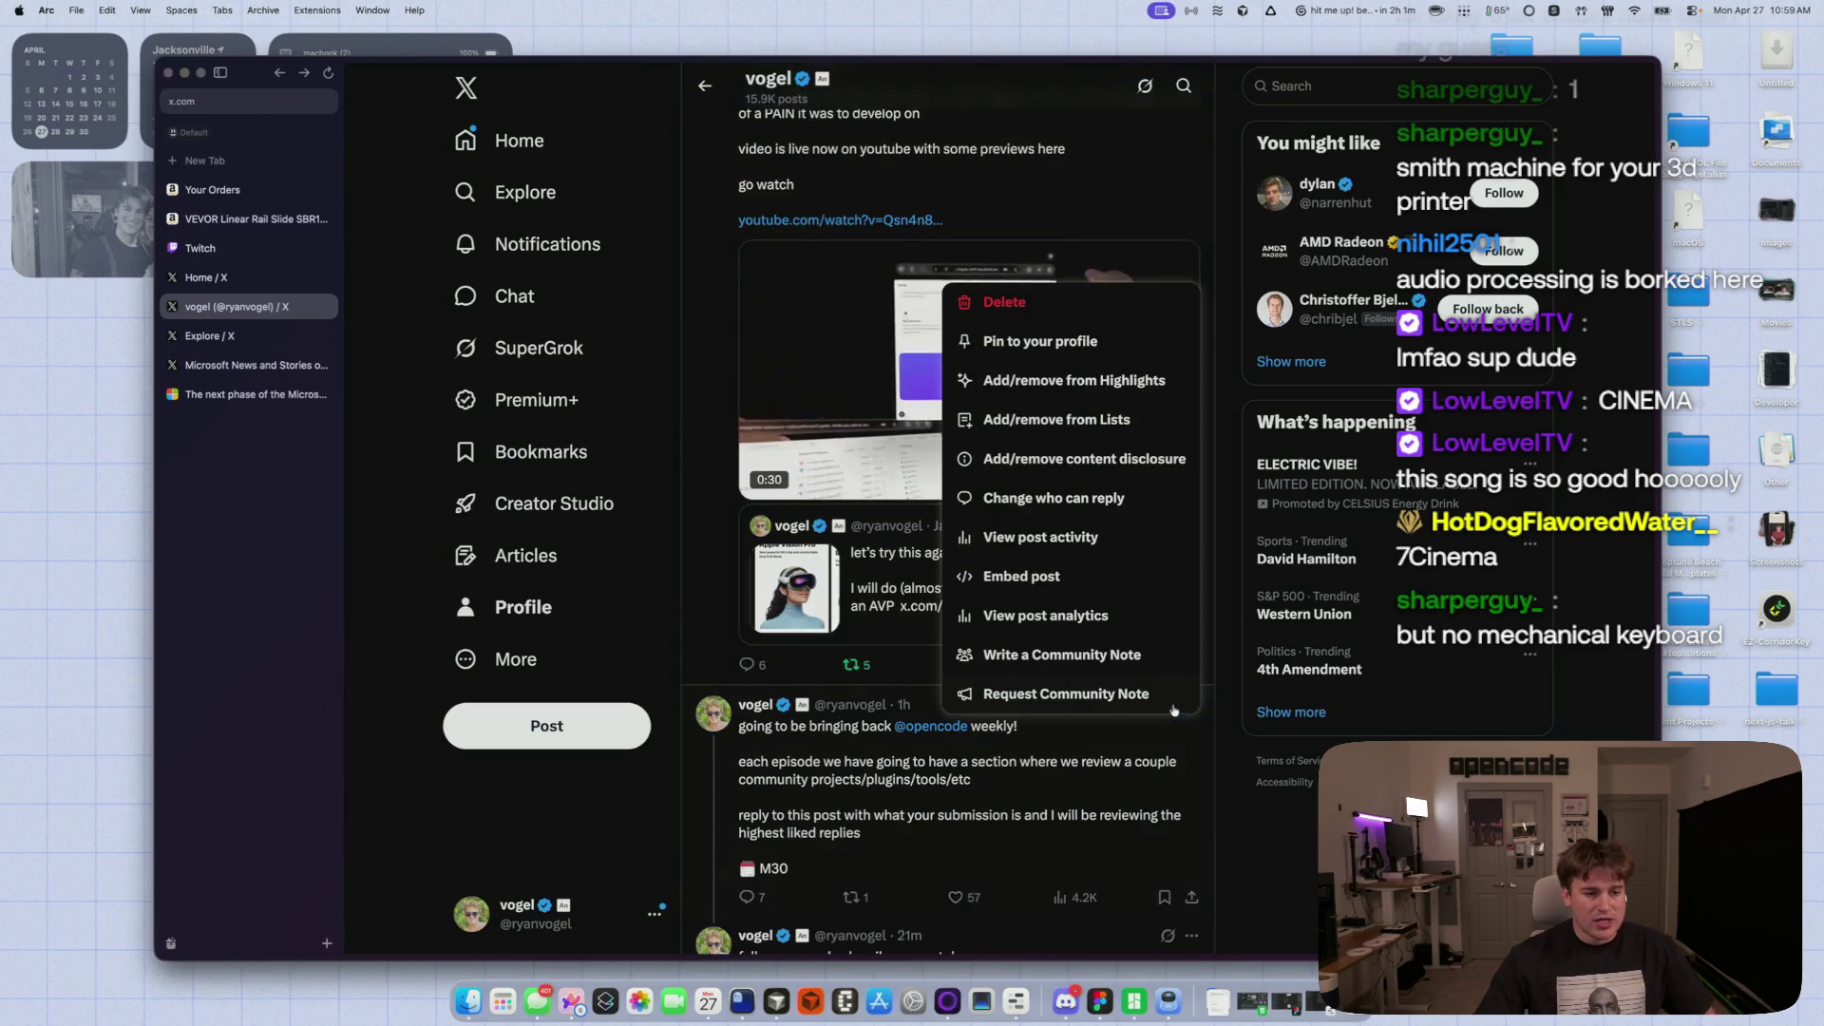
left_click(1045, 344)
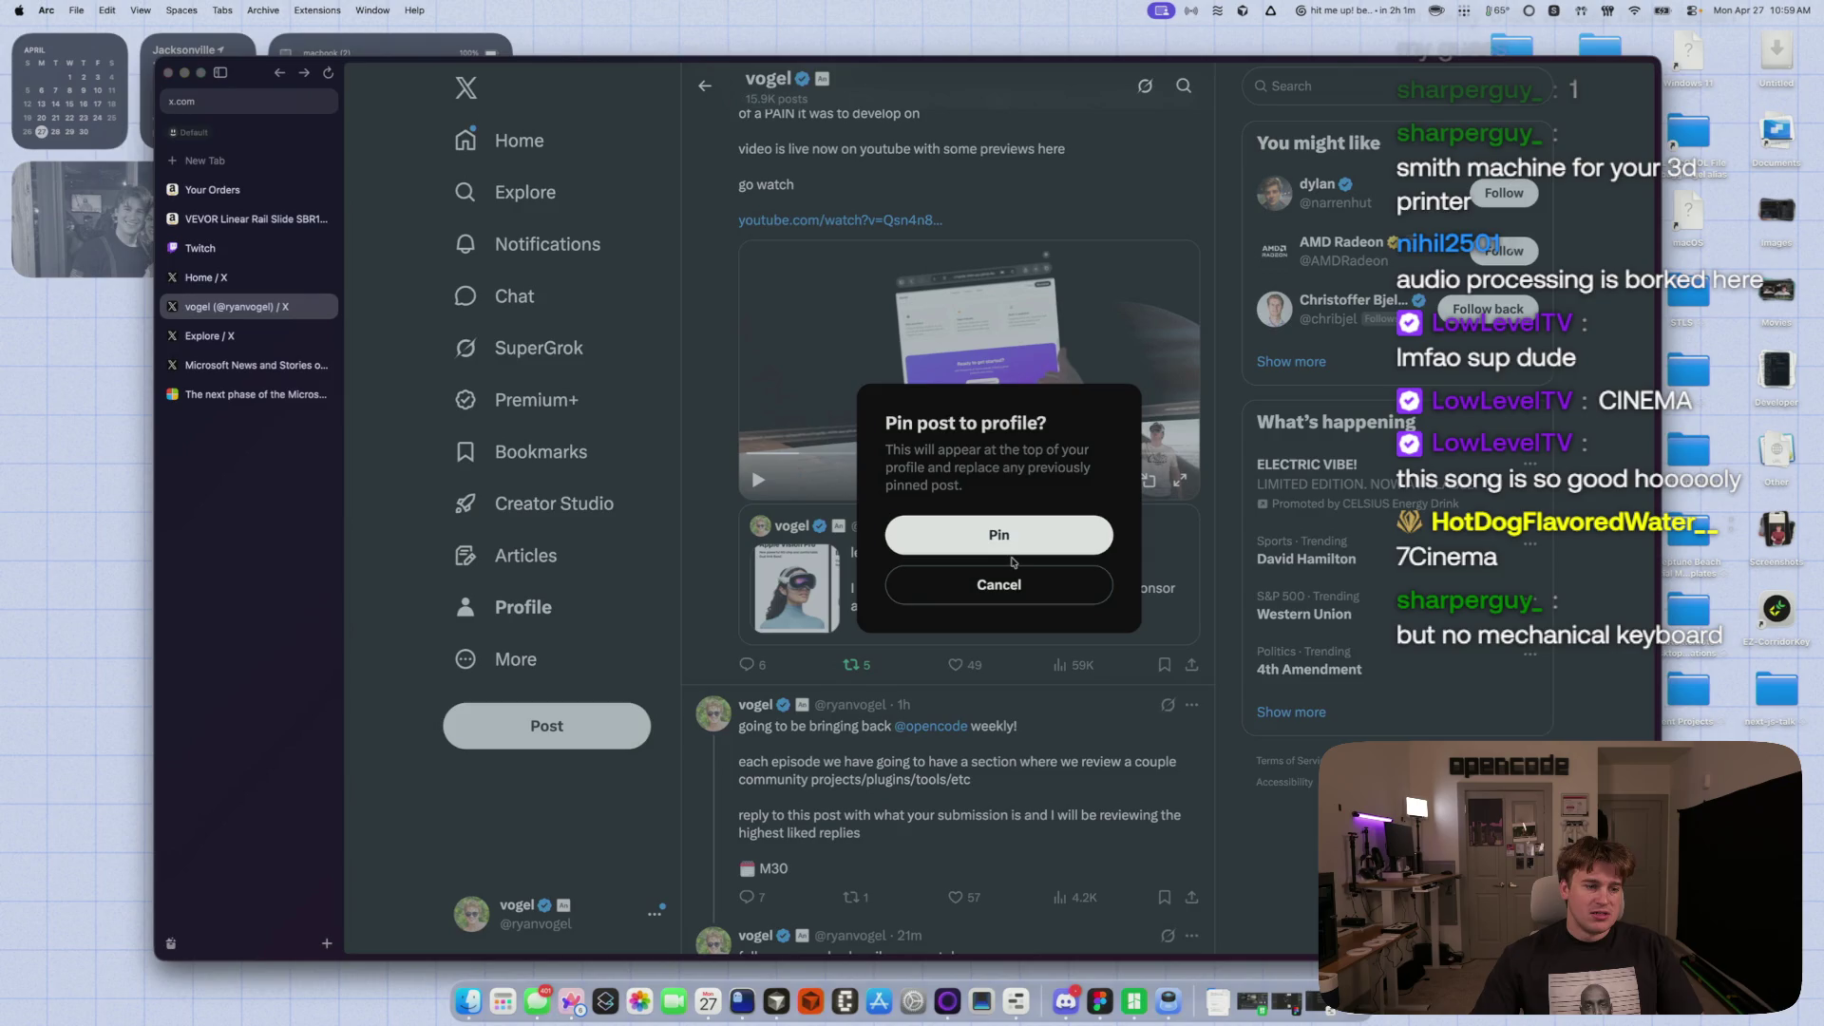
left_click(997, 529)
- Open the pinned post, read its replies, and follow the linked ralph-review repository
scroll(894, 664, "up", 10)
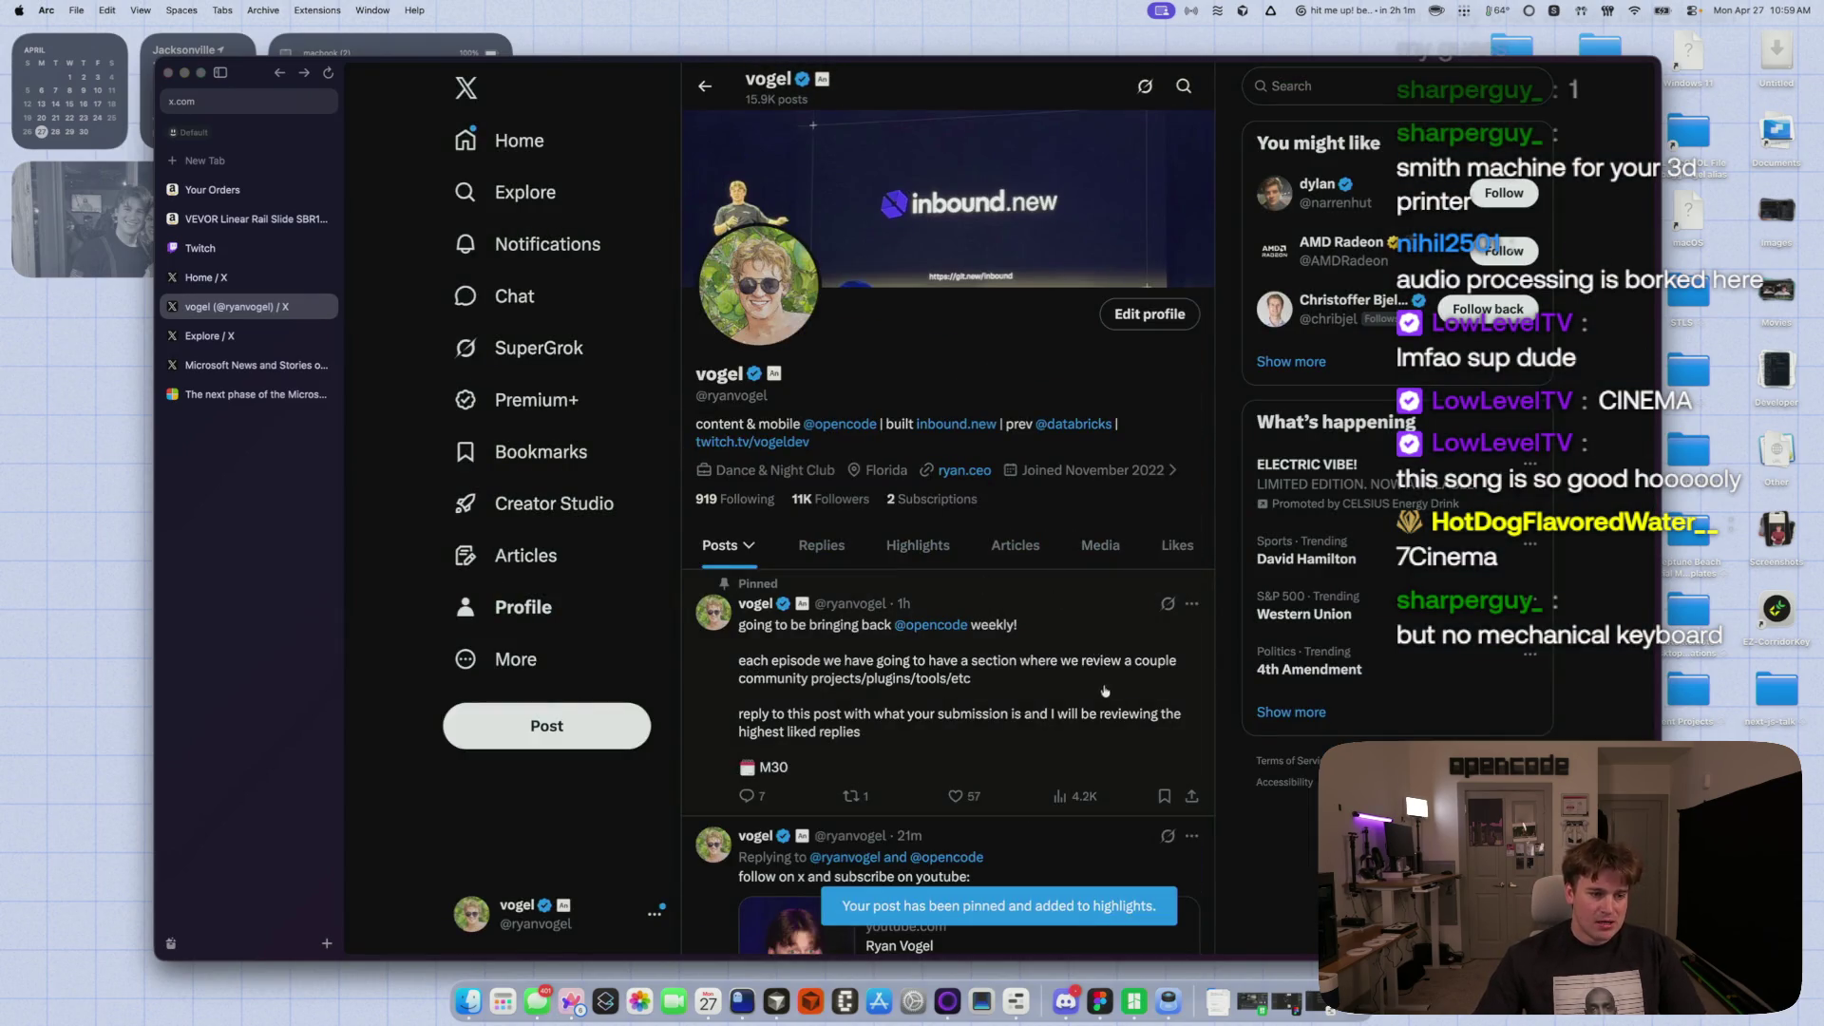
left_click(1104, 690)
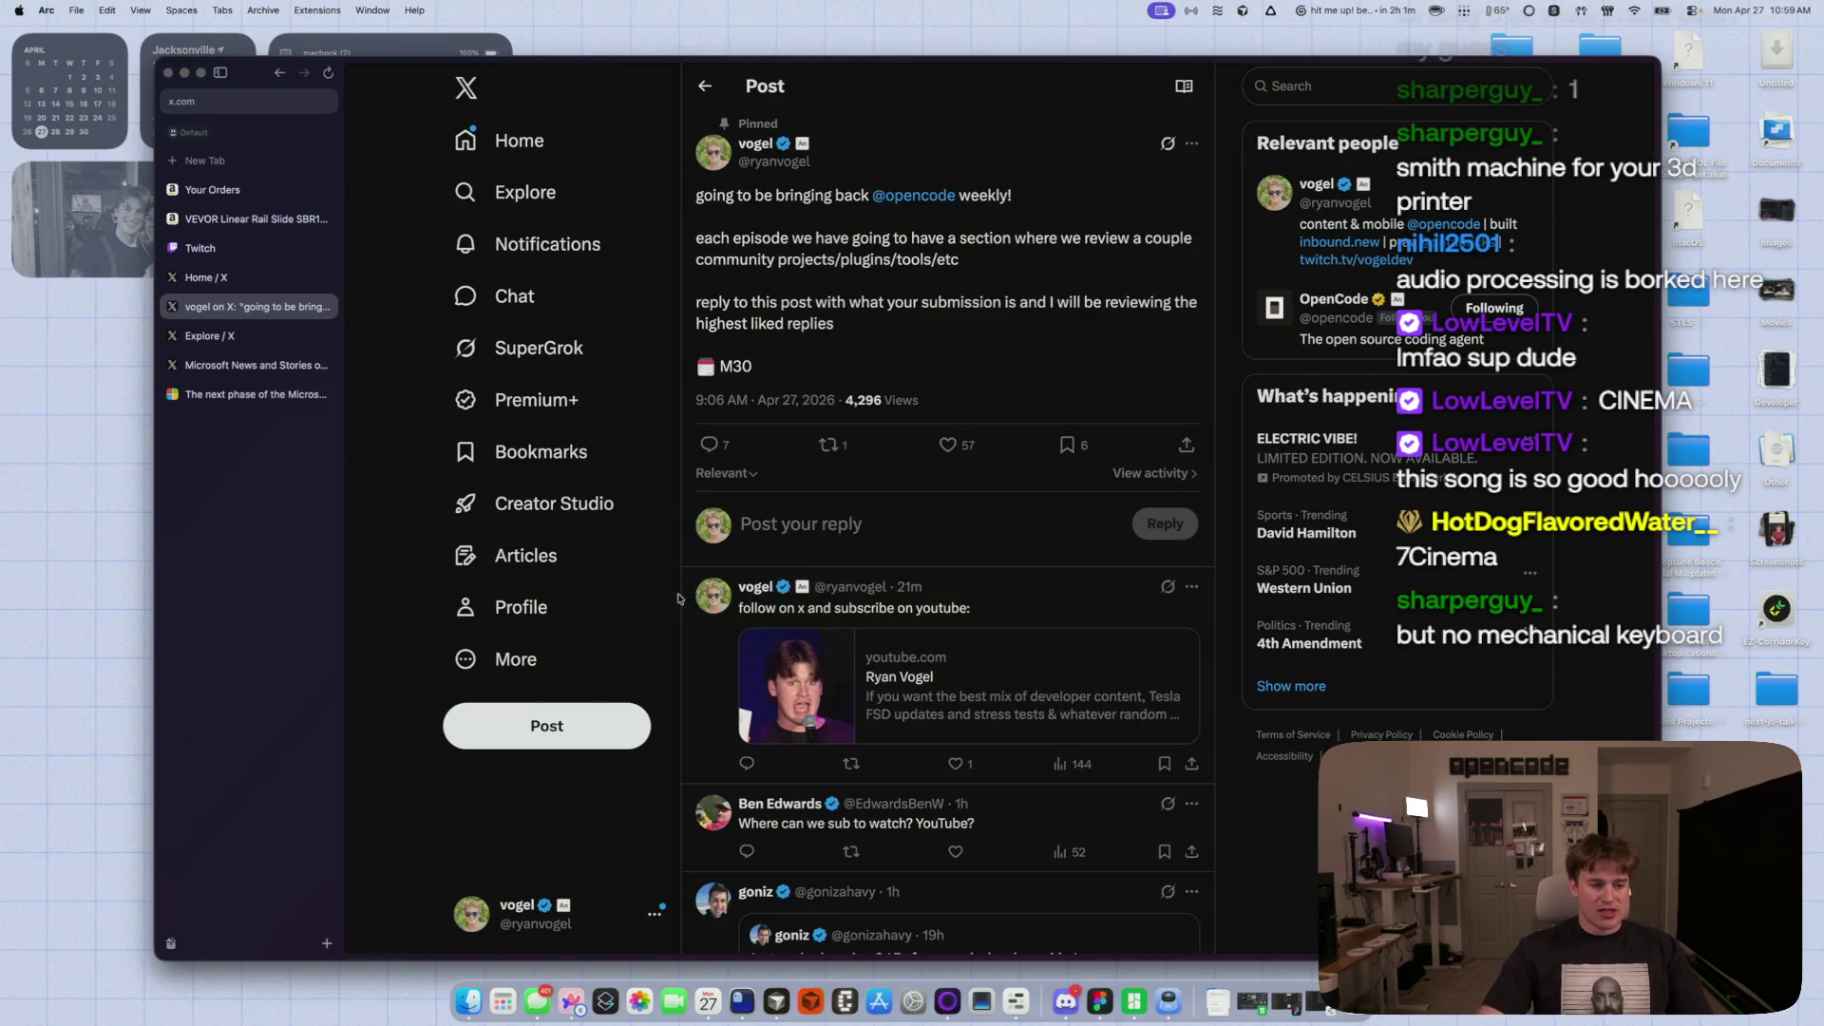
scroll(678, 599, "down", 3)
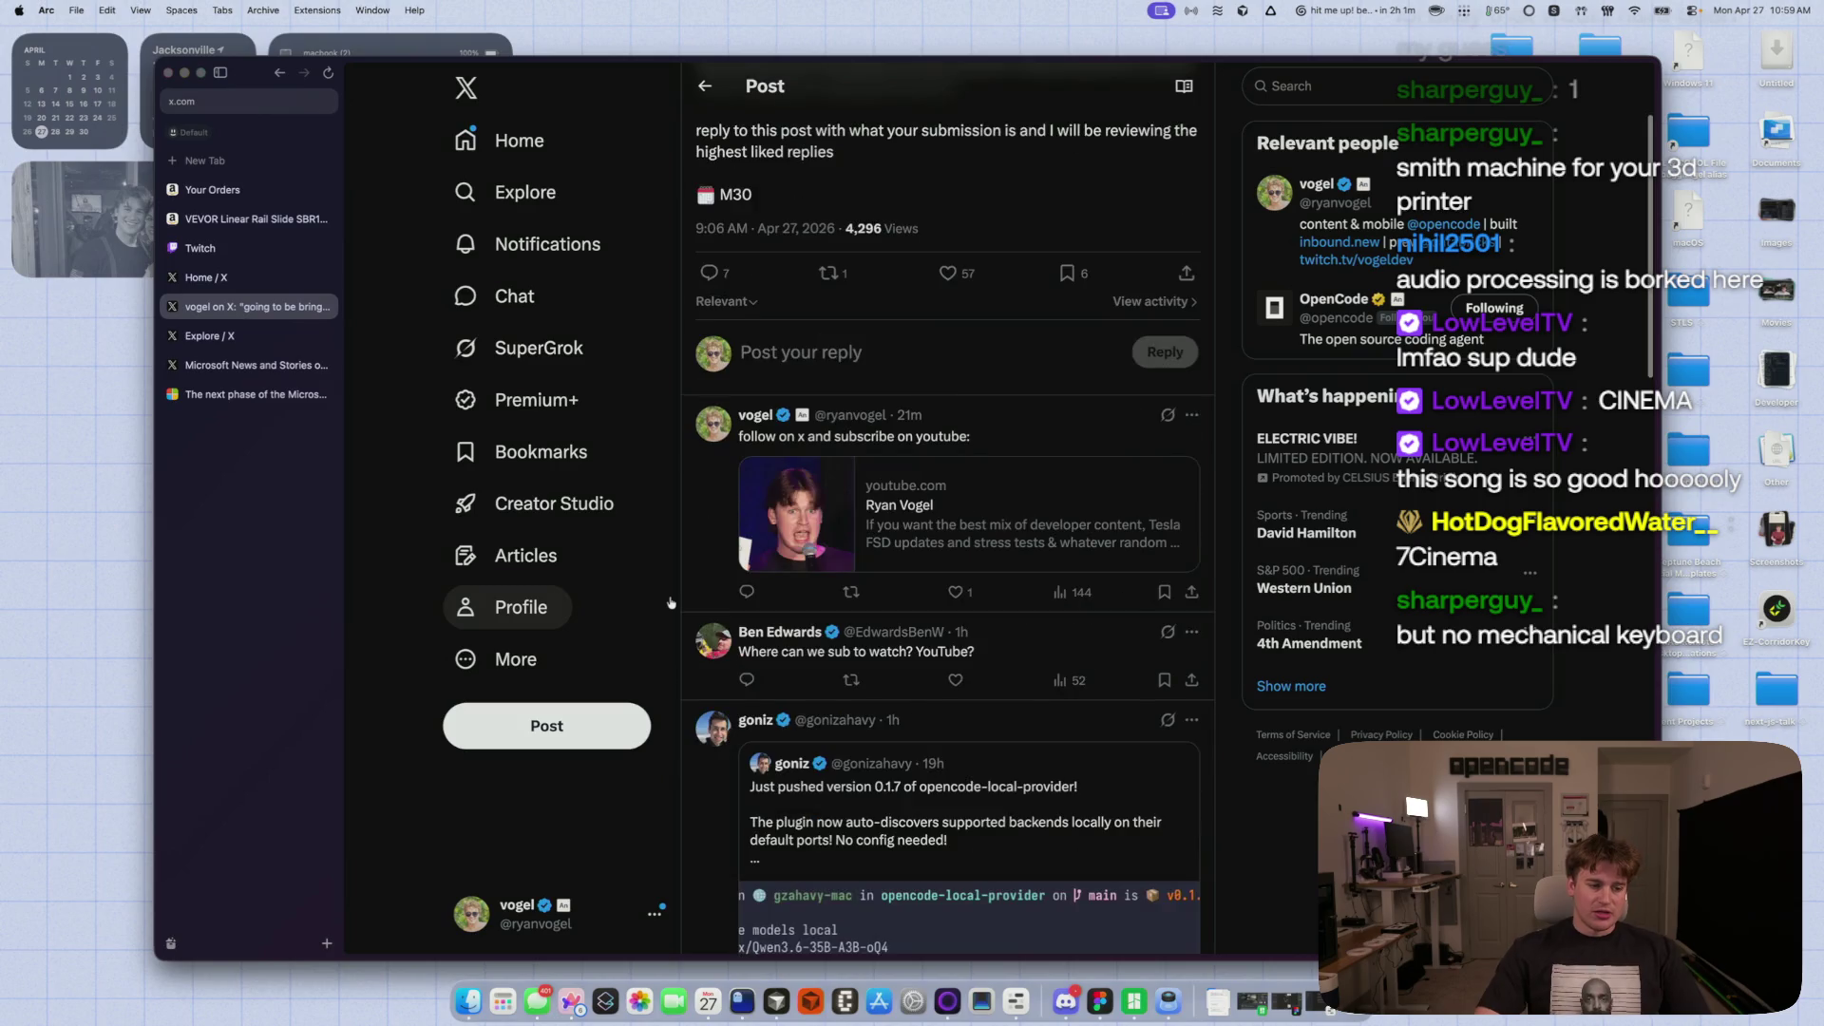
left_click(1190, 418)
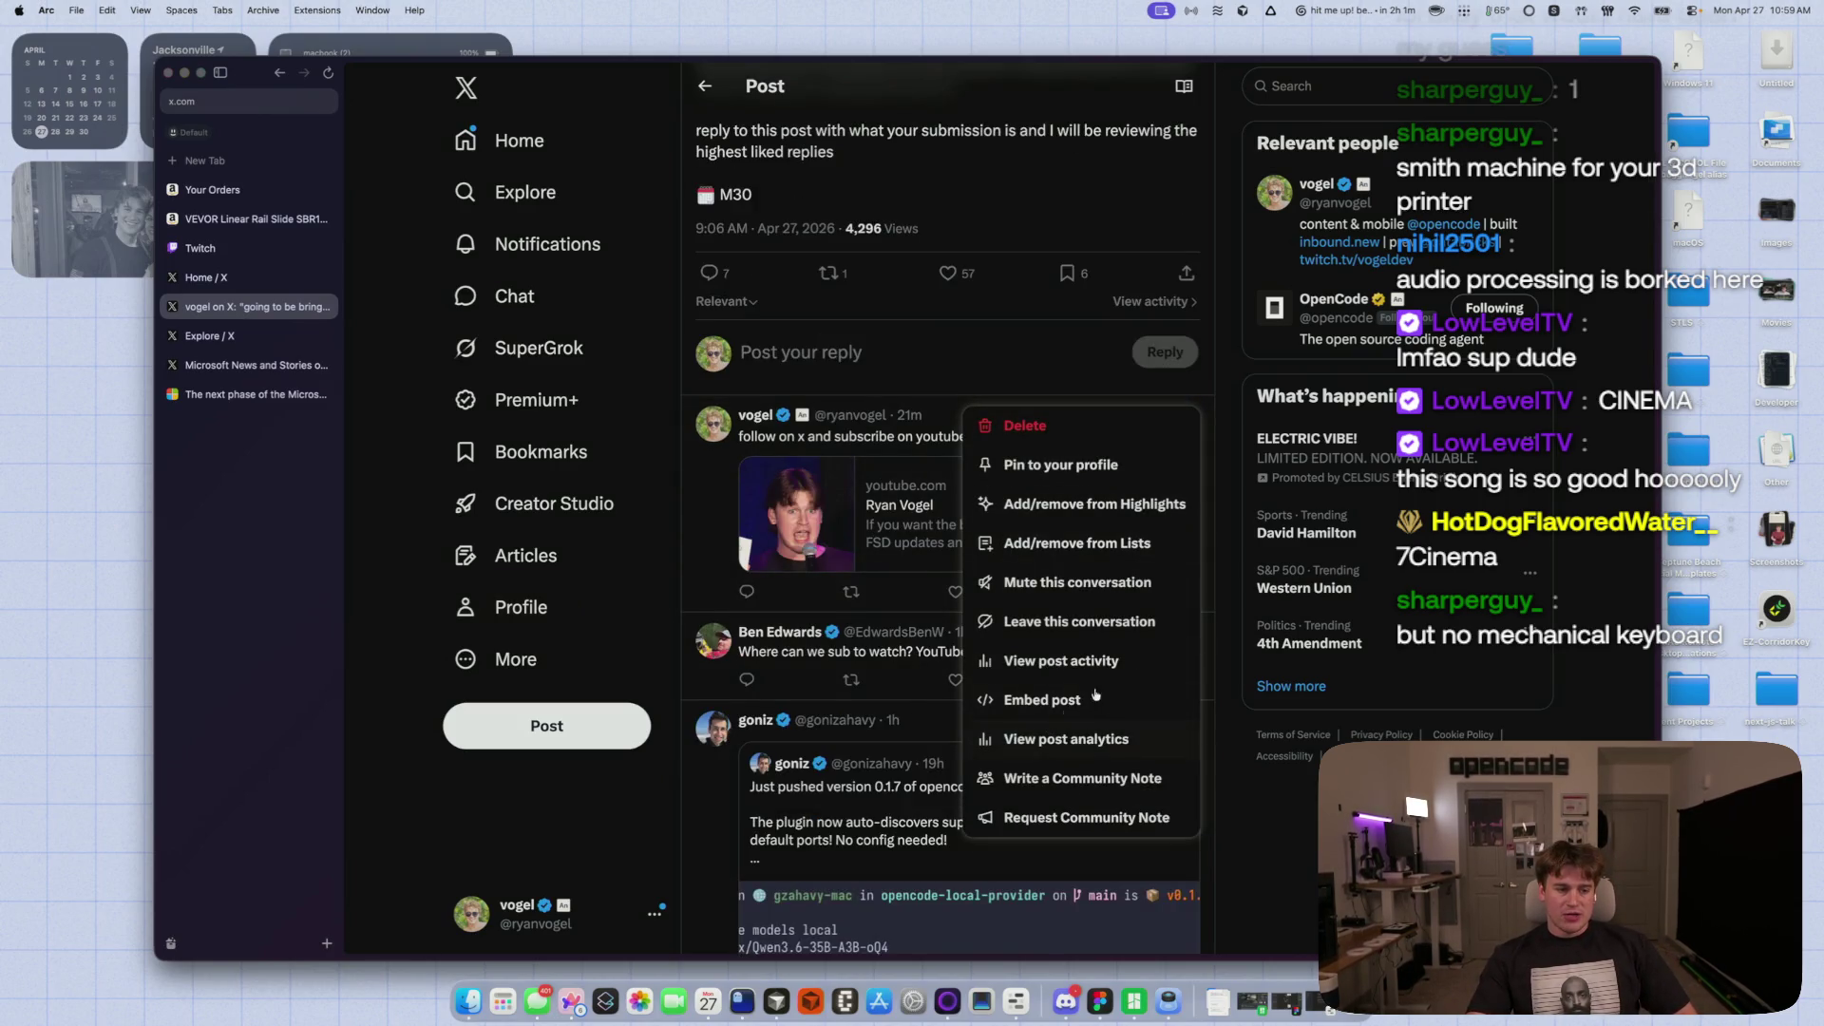
left_click(1226, 635)
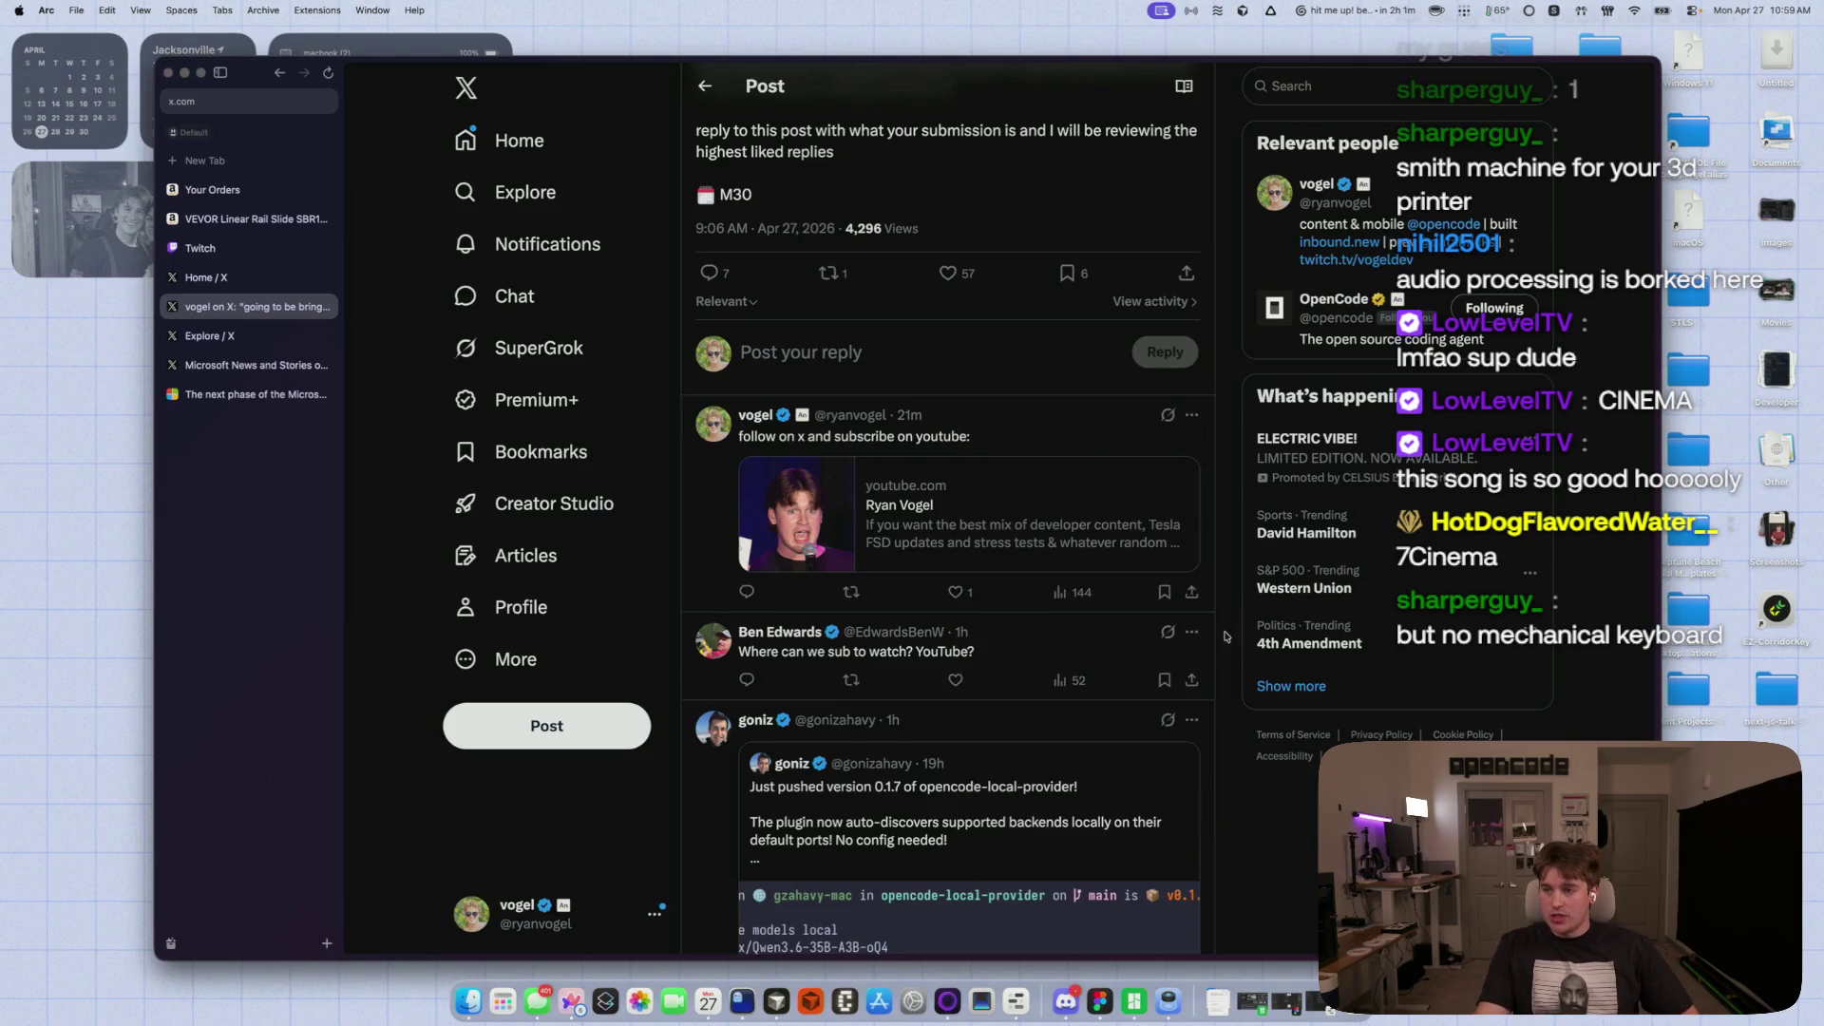
scroll(733, 719, "down", 7)
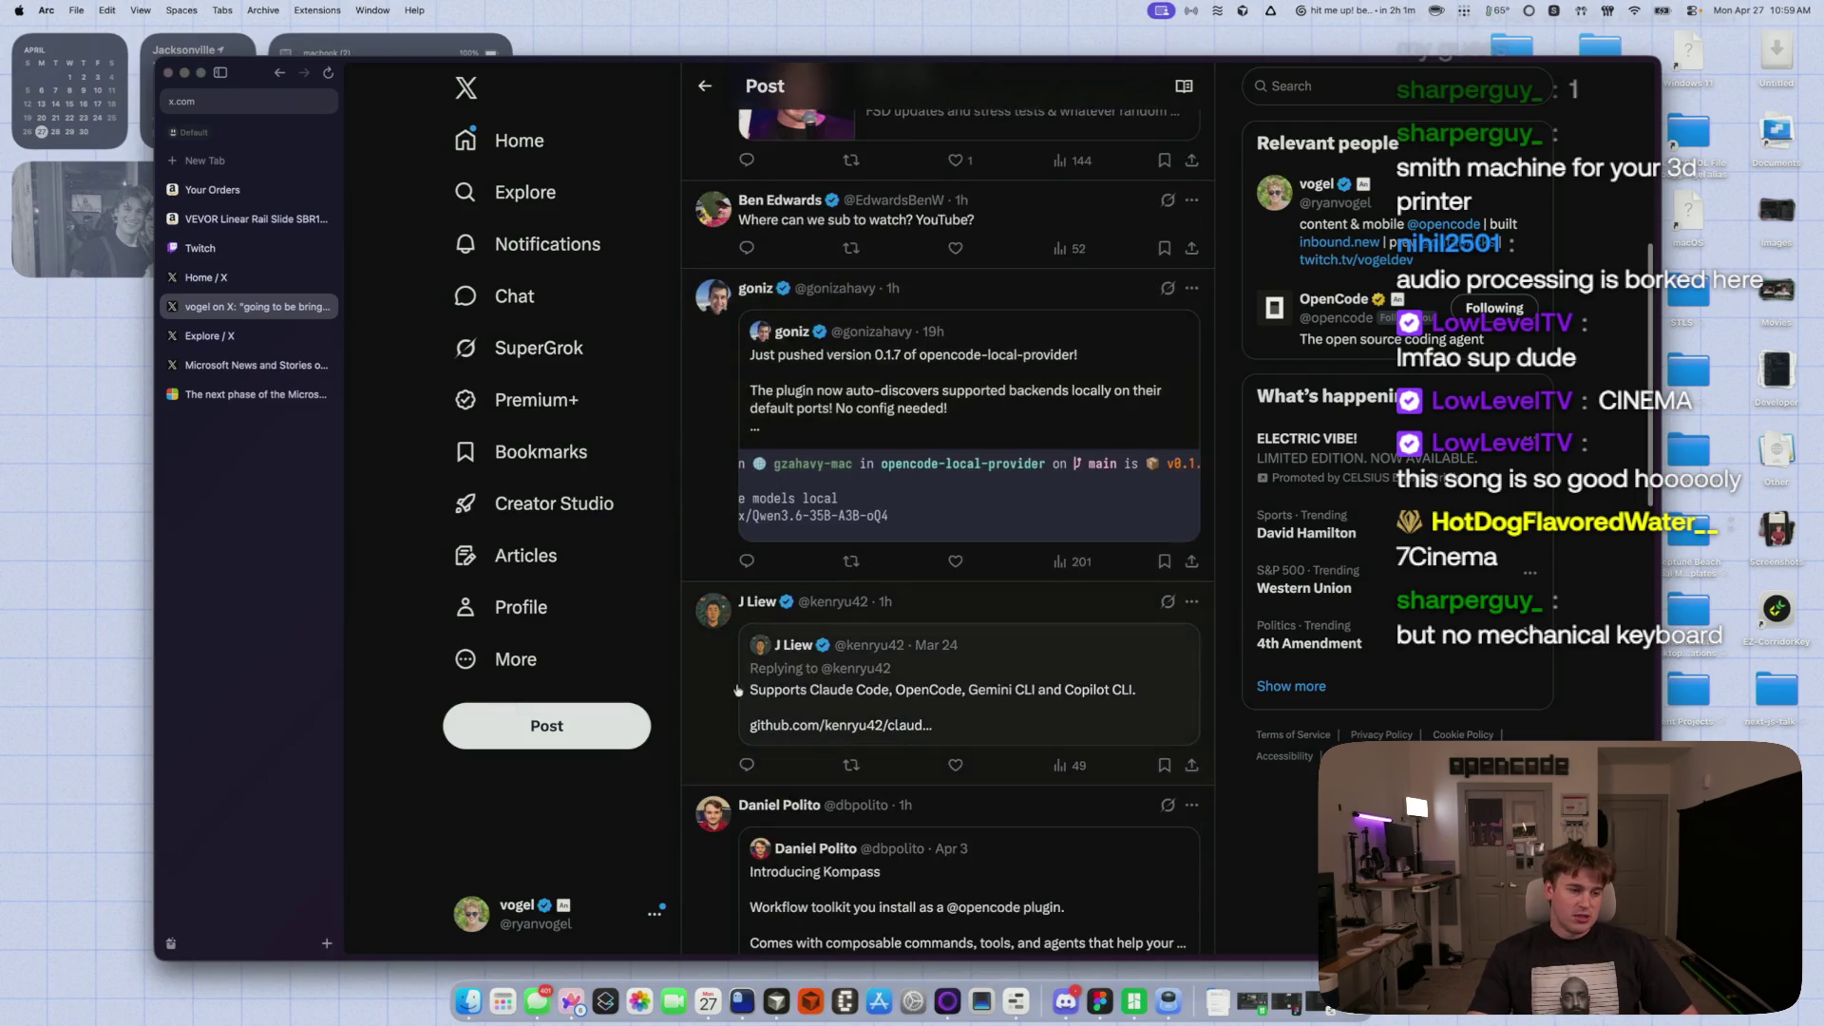
scroll(708, 704, "down", 3)
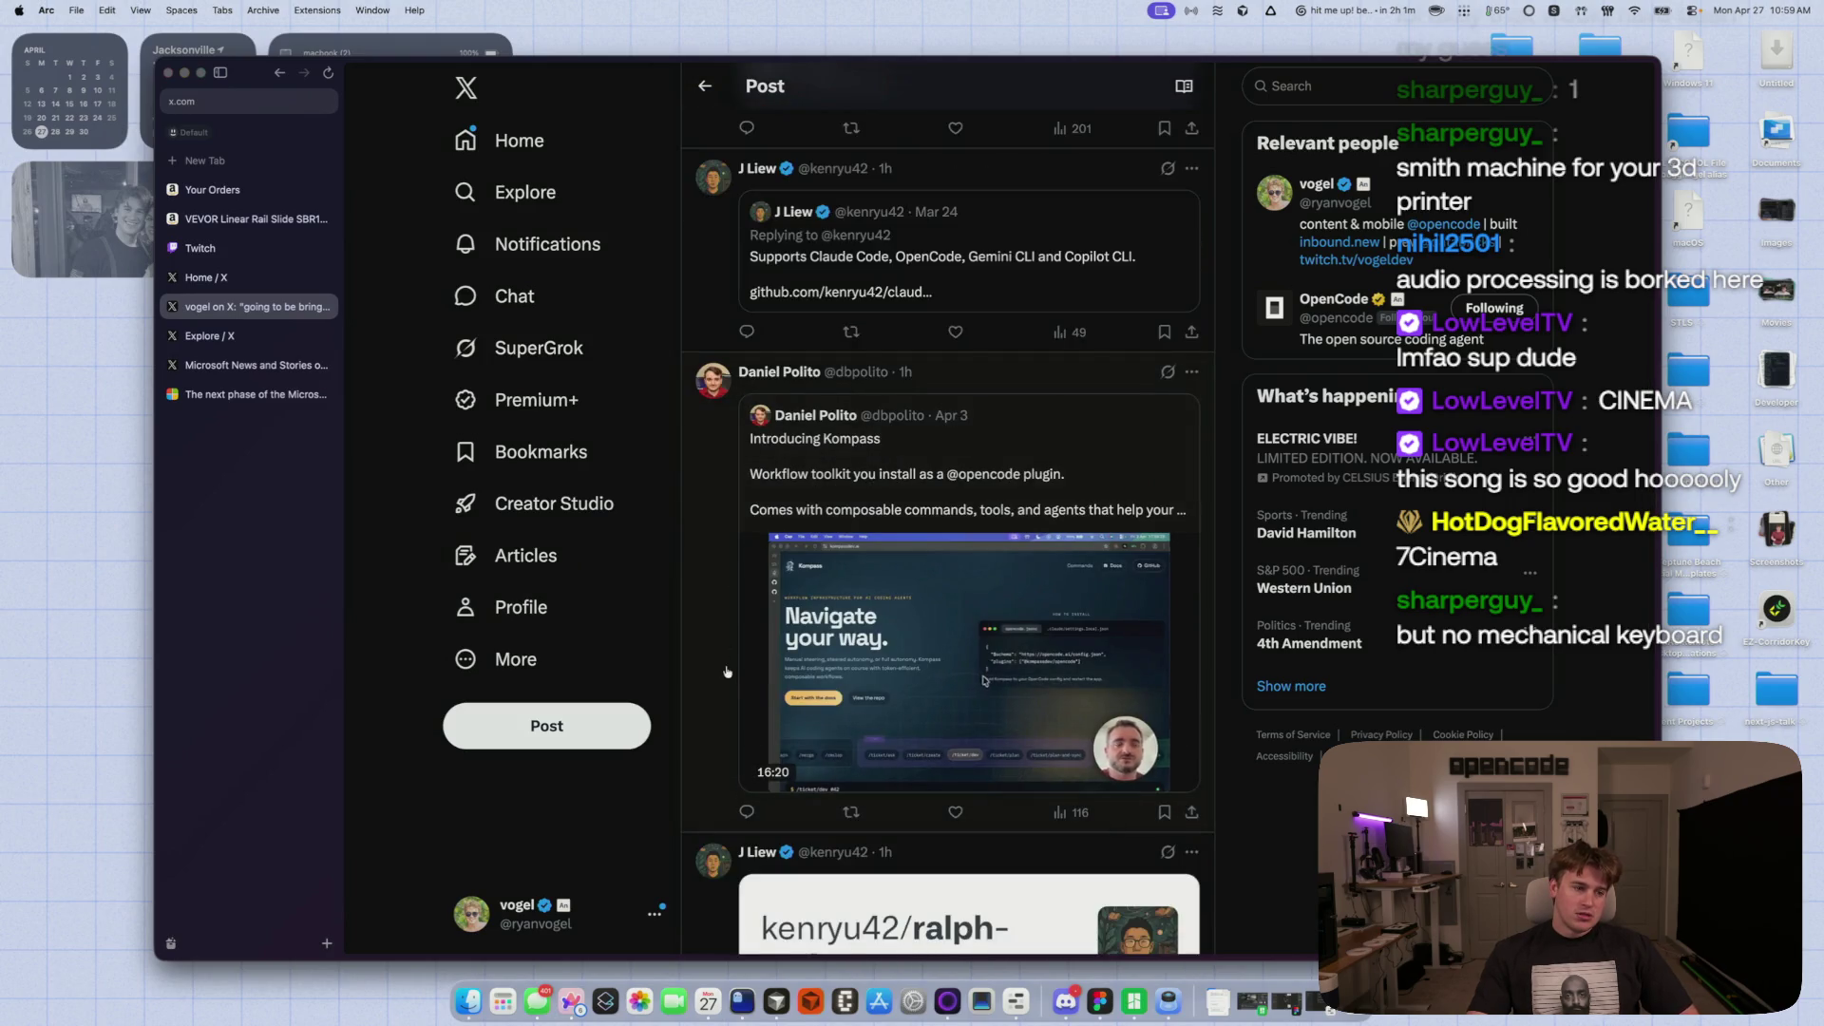
scroll(724, 651, "down", 5)
left_click(852, 542)
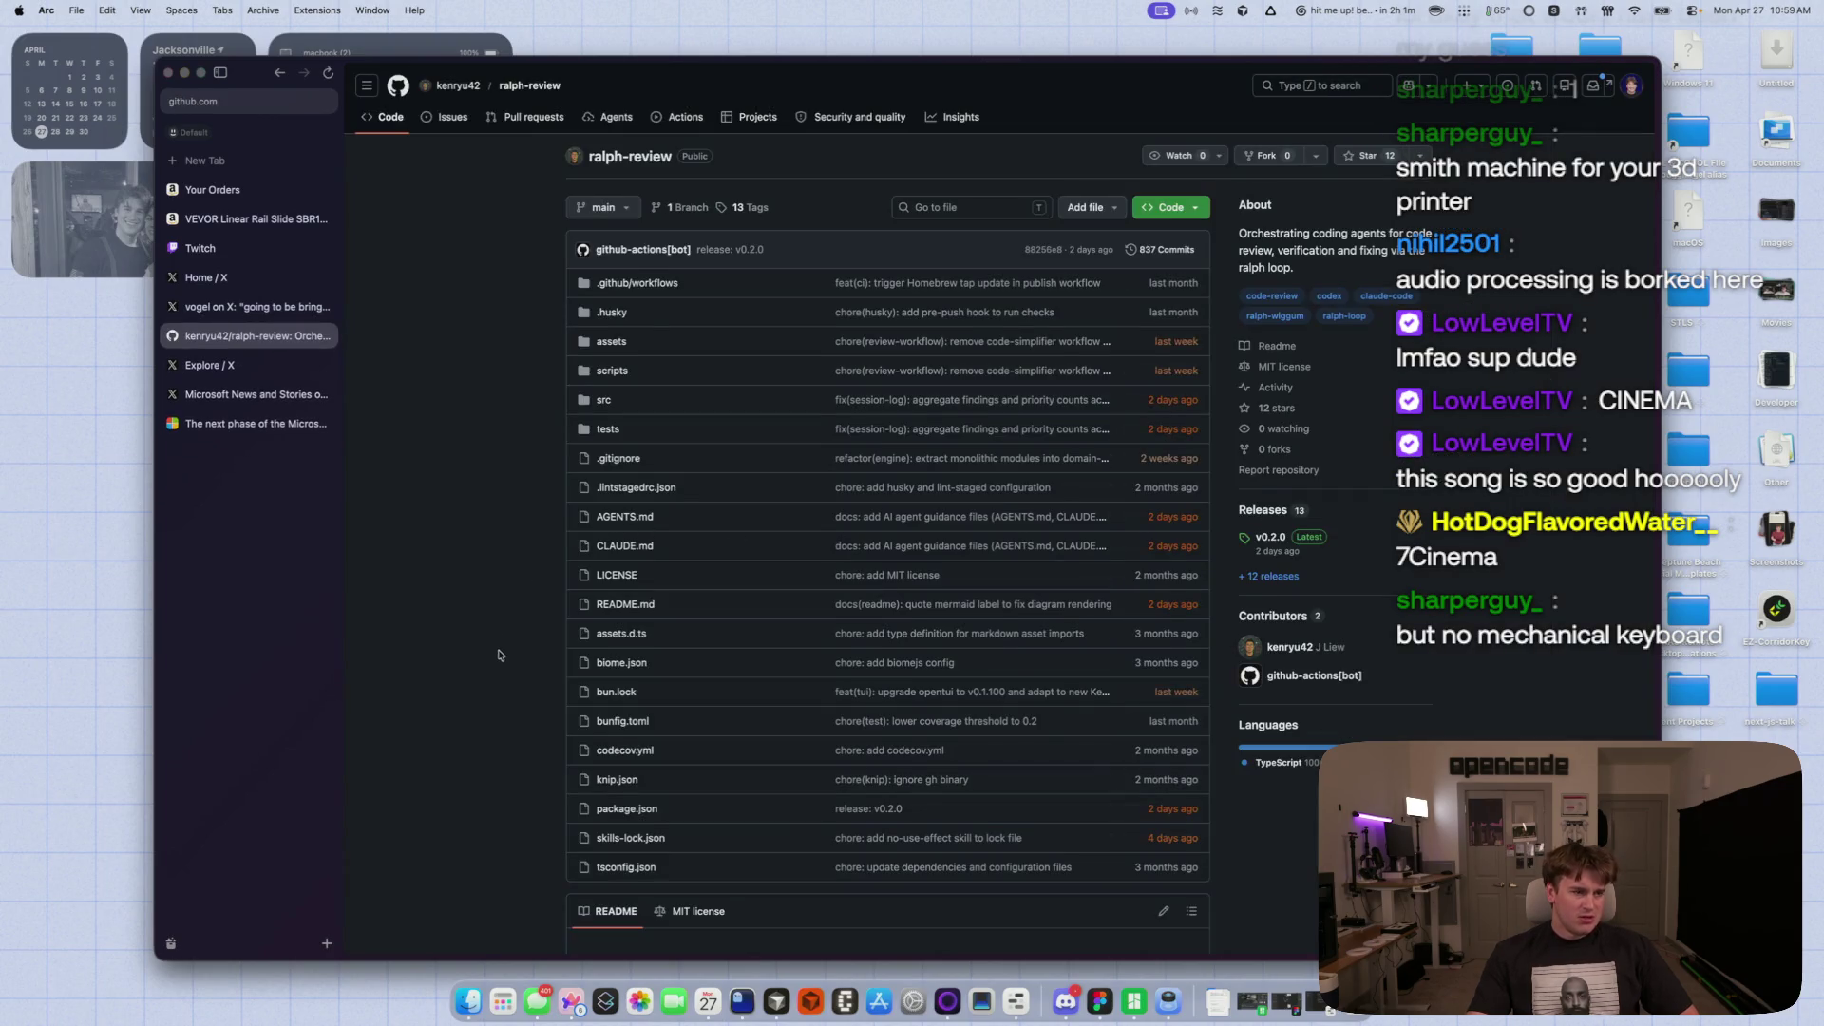
- Read down the ralph-review README through its flowchart and install sections
scroll(499, 655, "down", 8)
scroll(490, 667, "down", 10)
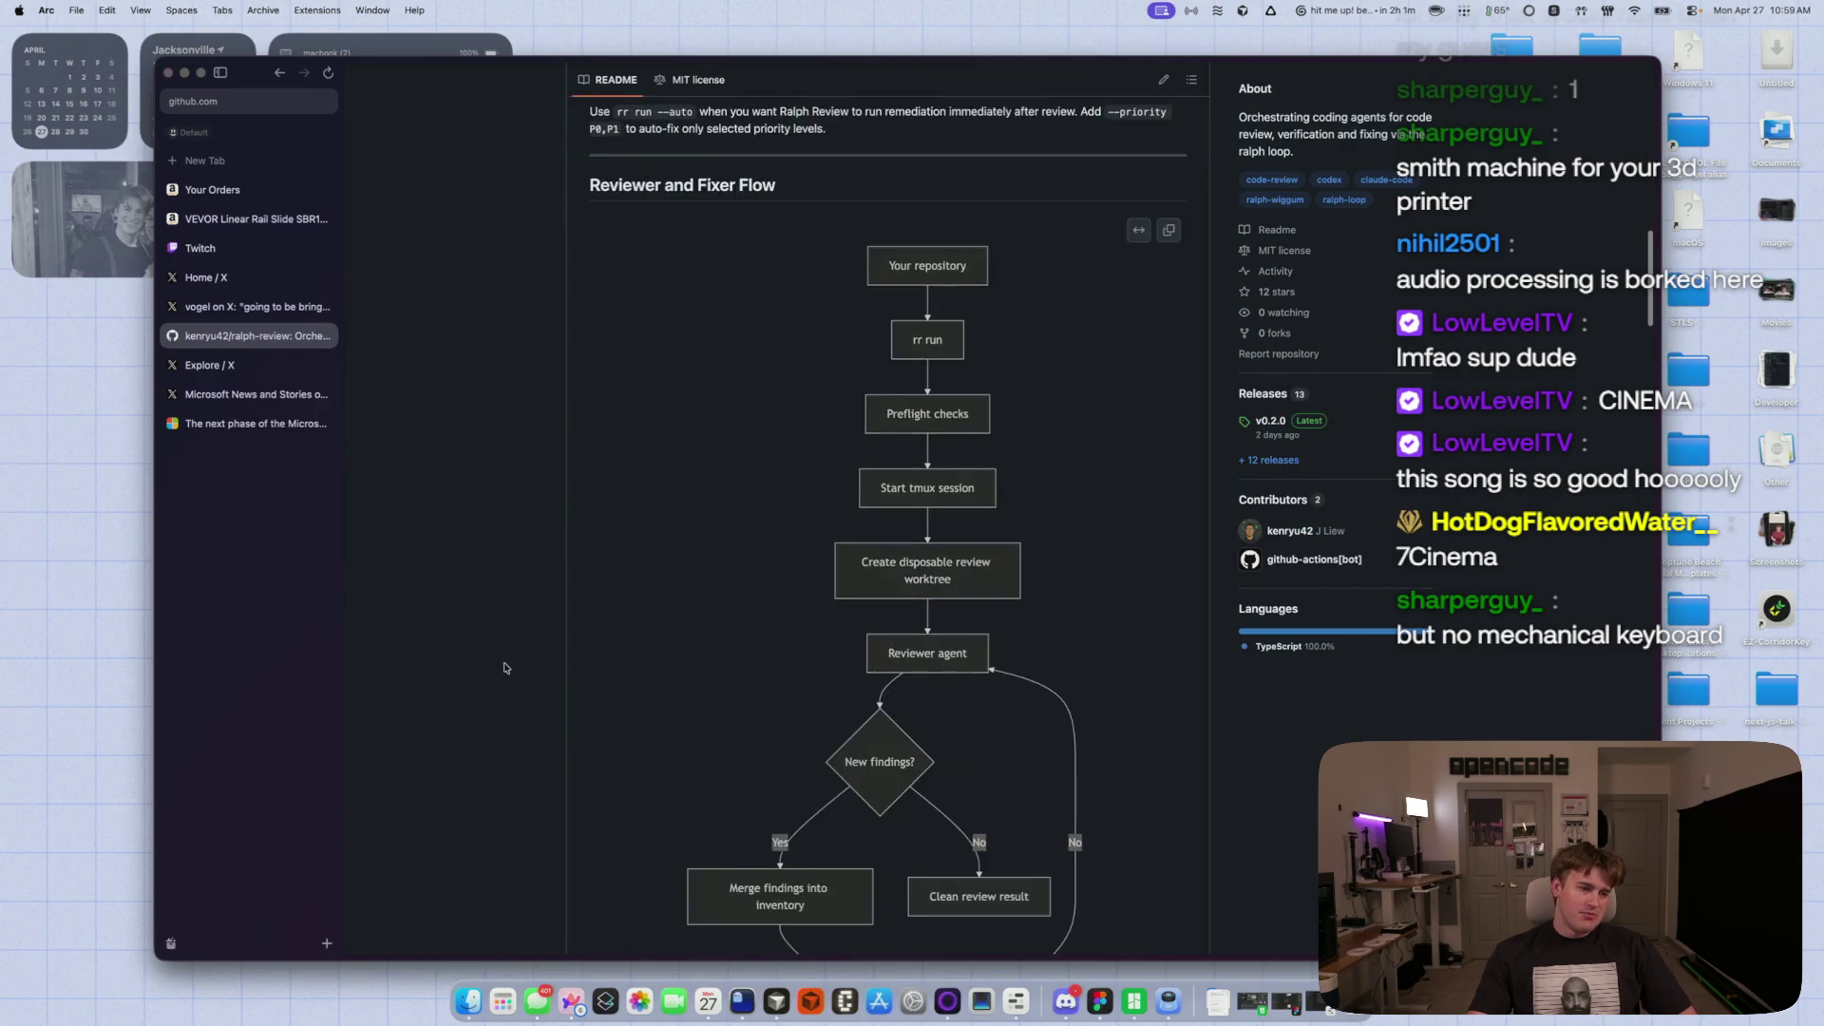
left_click_drag(511, 667, 505, 582)
left_click(504, 582)
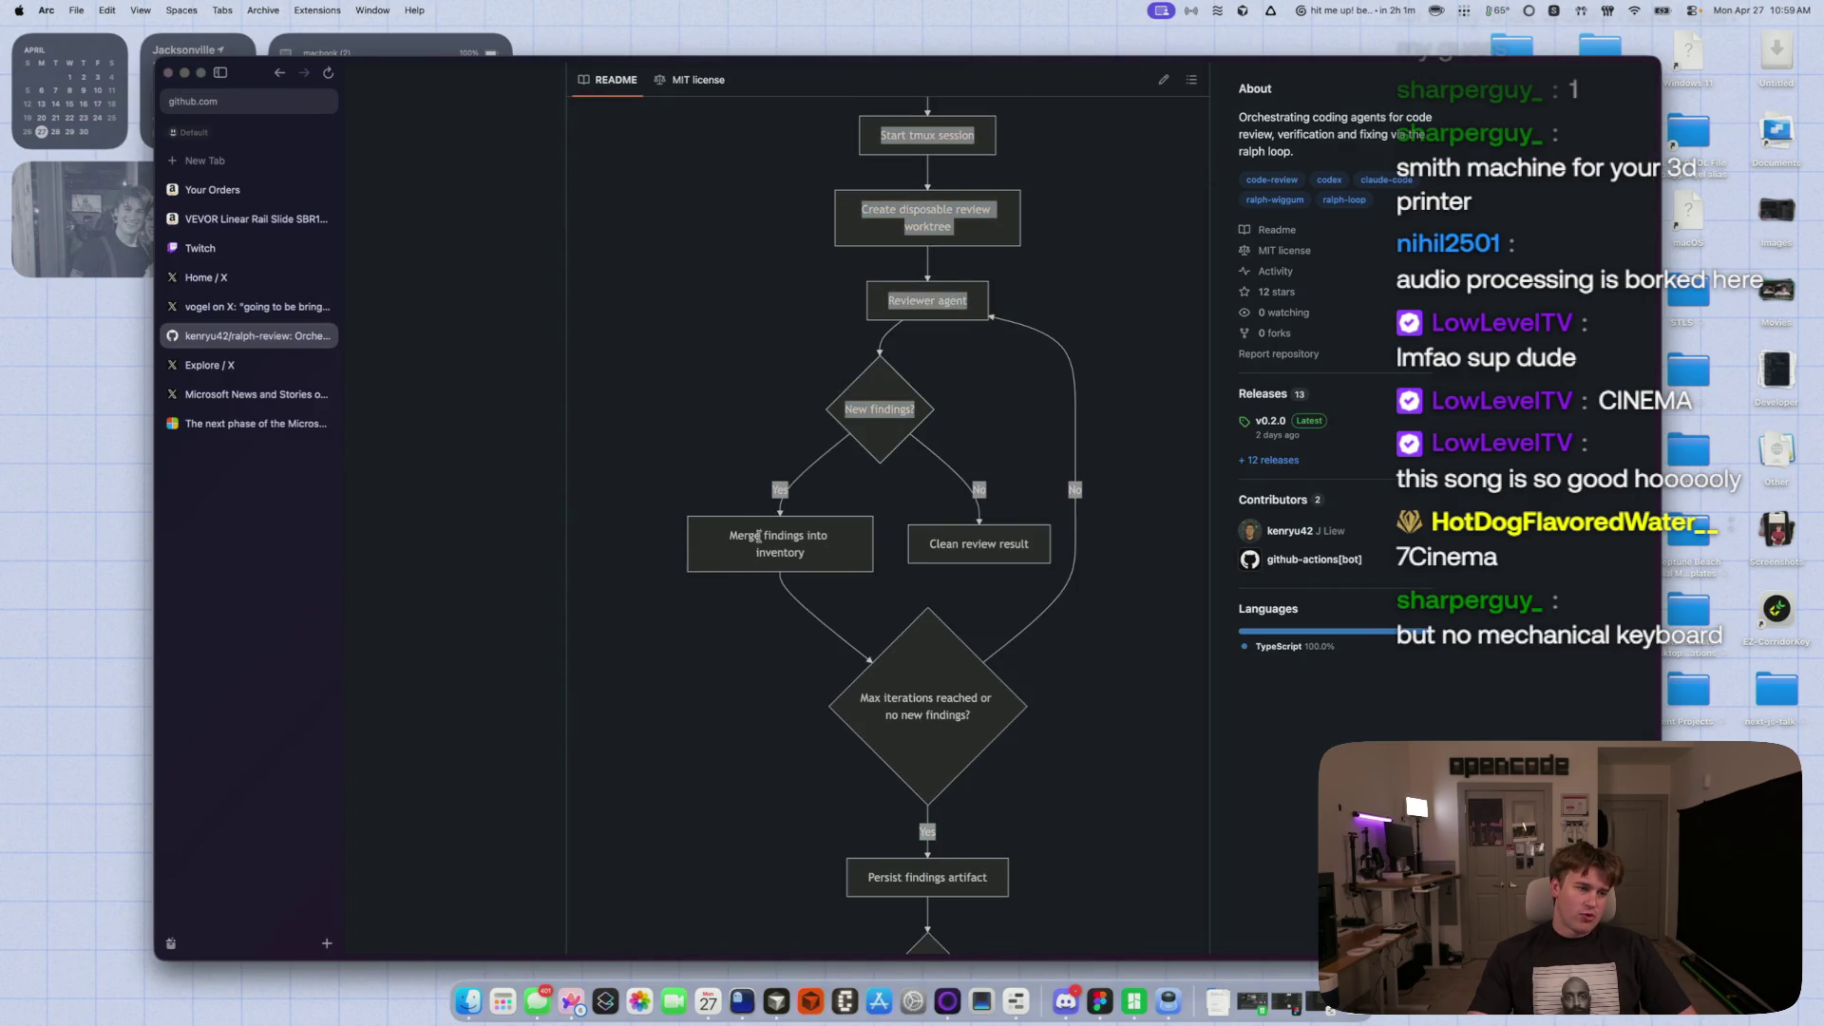
scroll(501, 738, "down", 3)
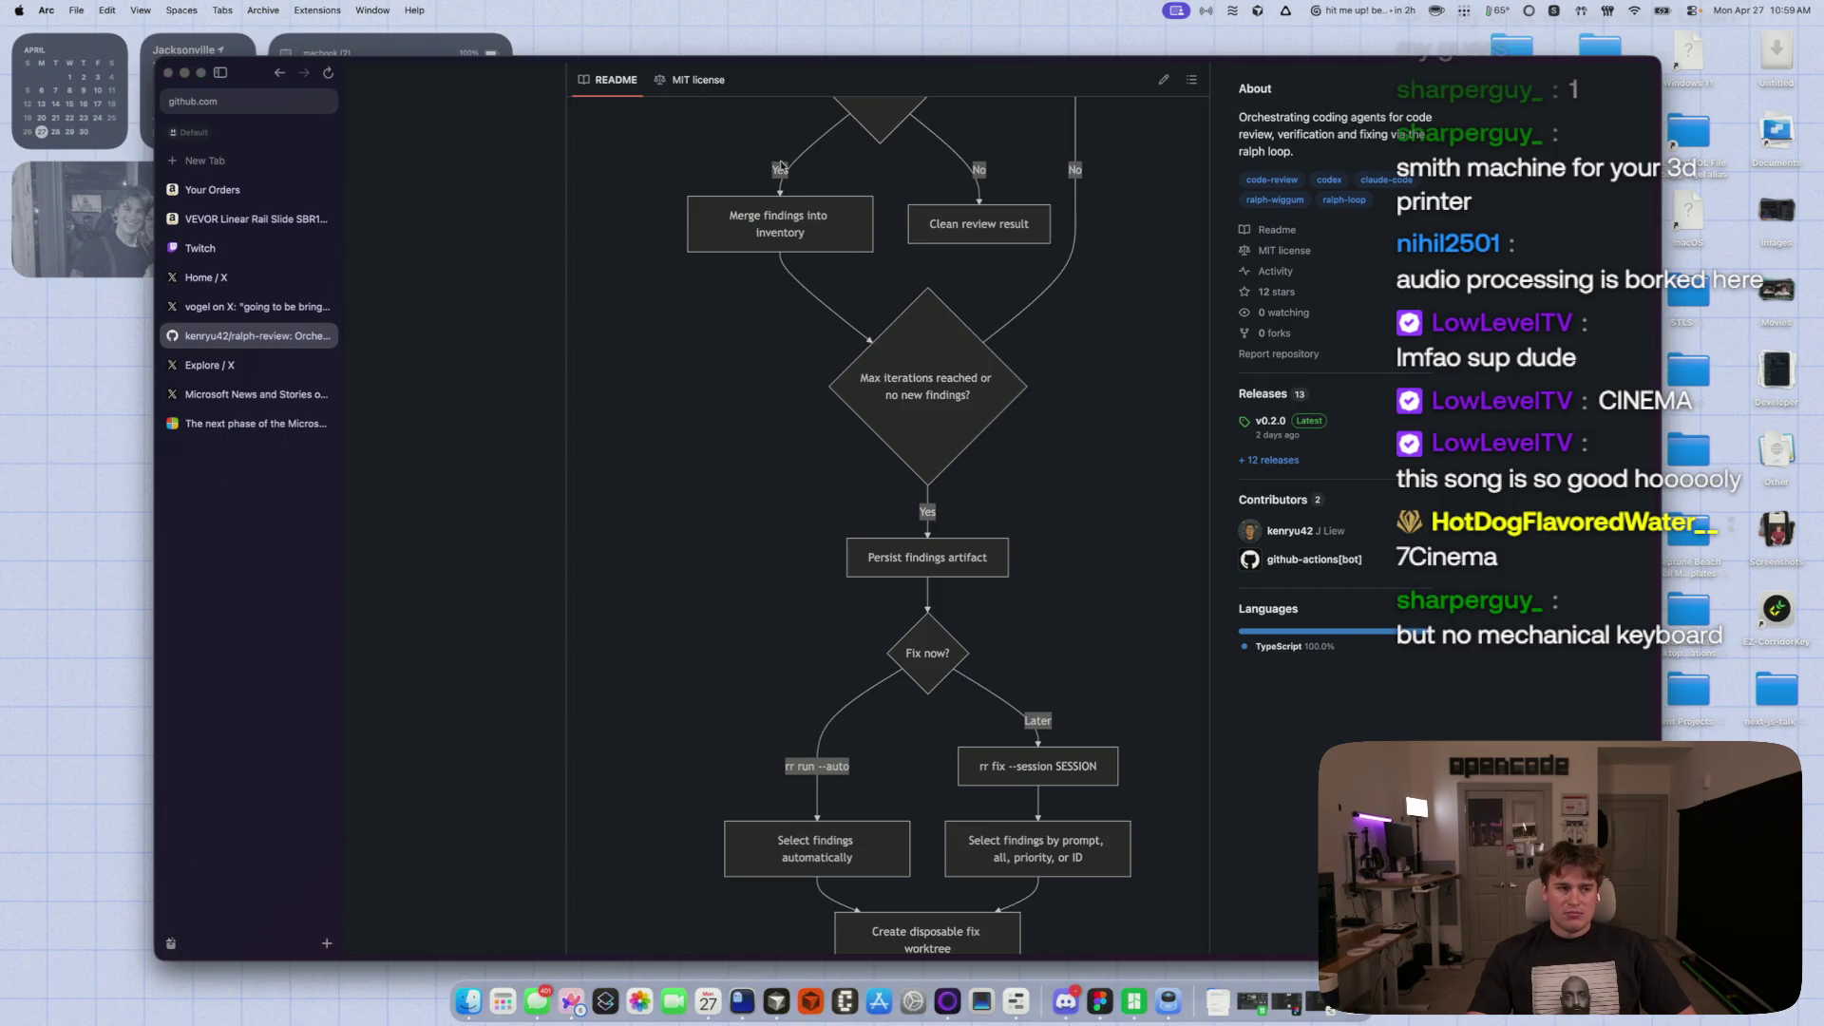
scroll(599, 646, "down", 10)
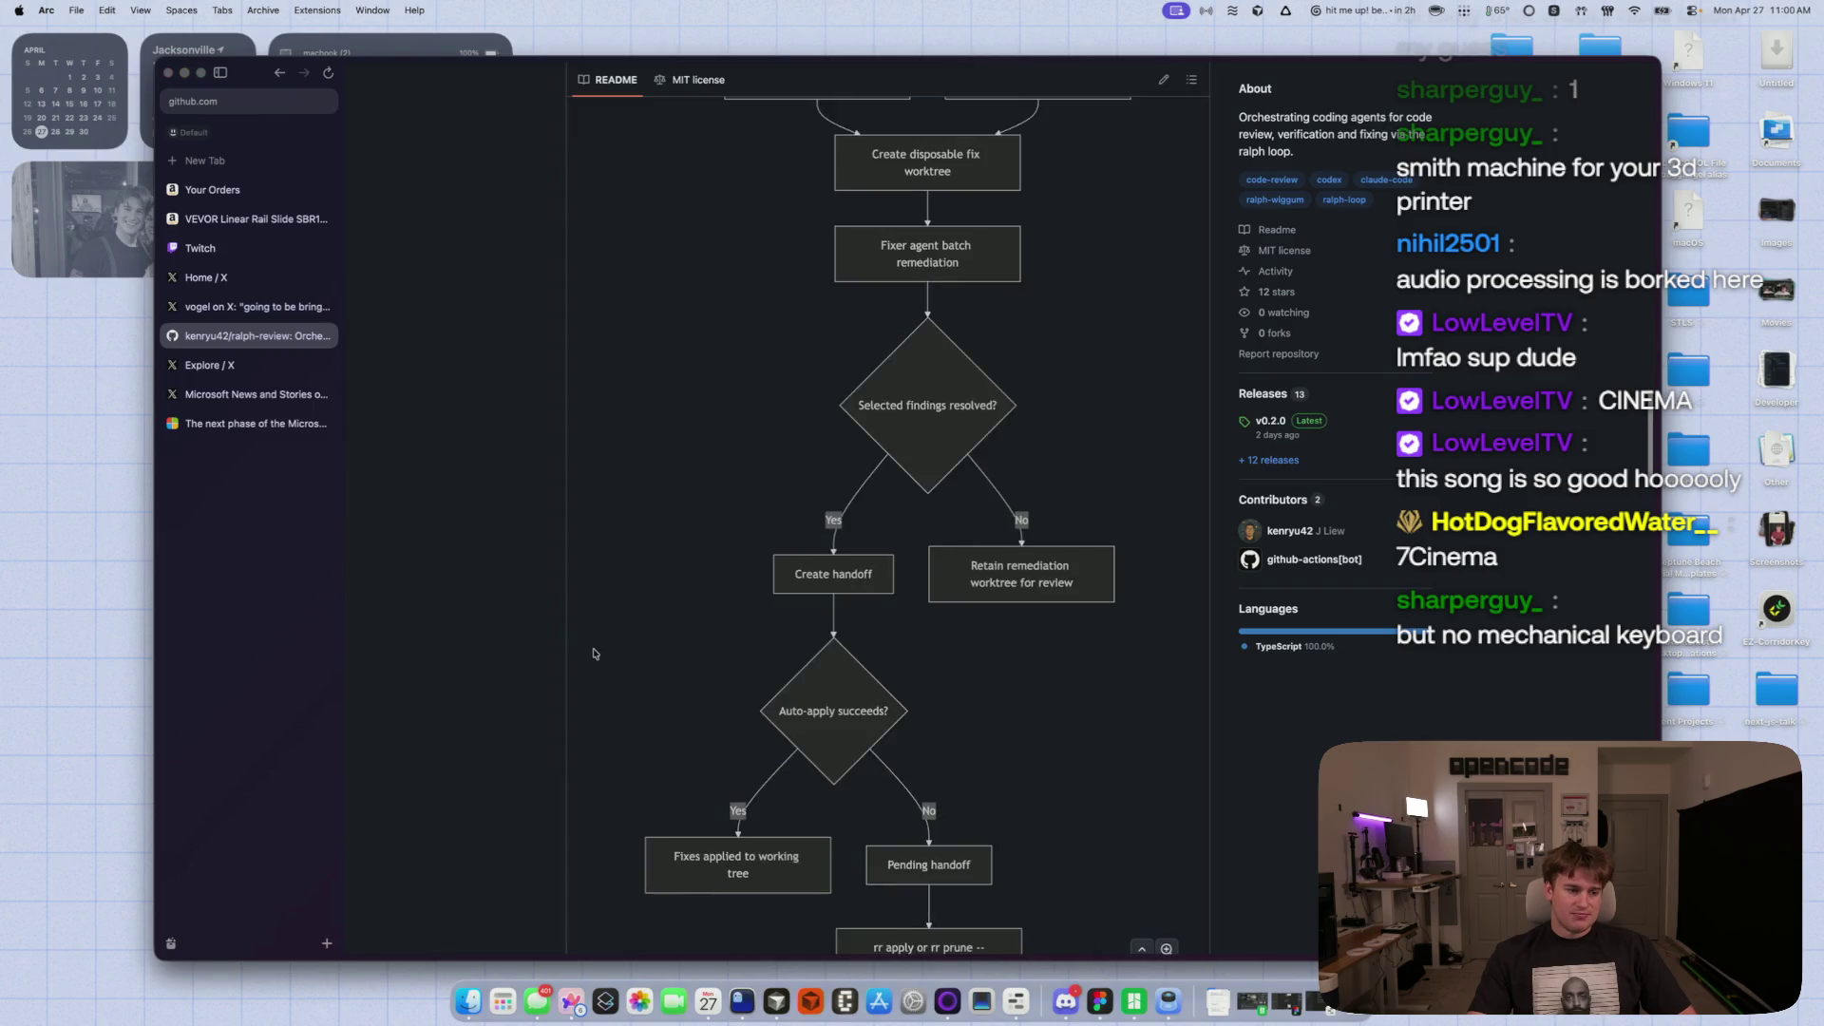
scroll(593, 654, "down", 15)
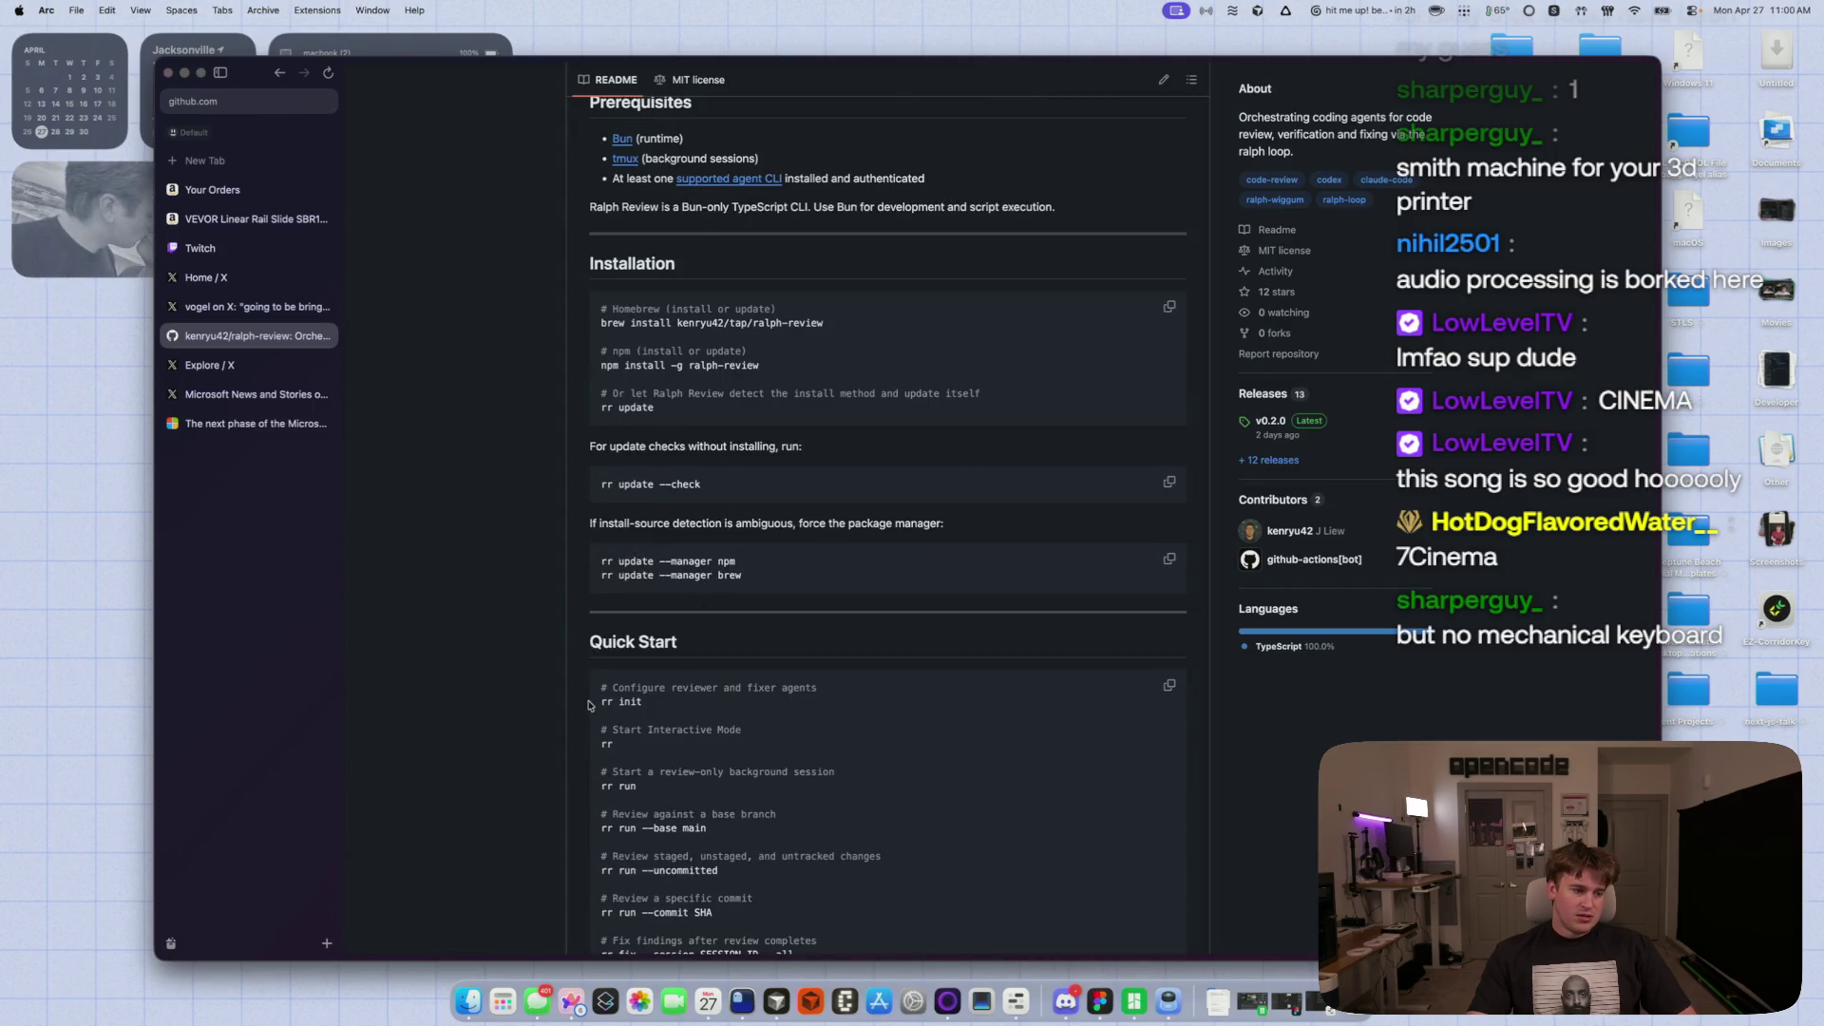
scroll(588, 704, "down", 4)
- Scroll back to the README top and close the Your Orders and VEVOR tabs
scroll(569, 712, "up", 6)
scroll(559, 713, "up", 12)
scroll(558, 694, "up", 15)
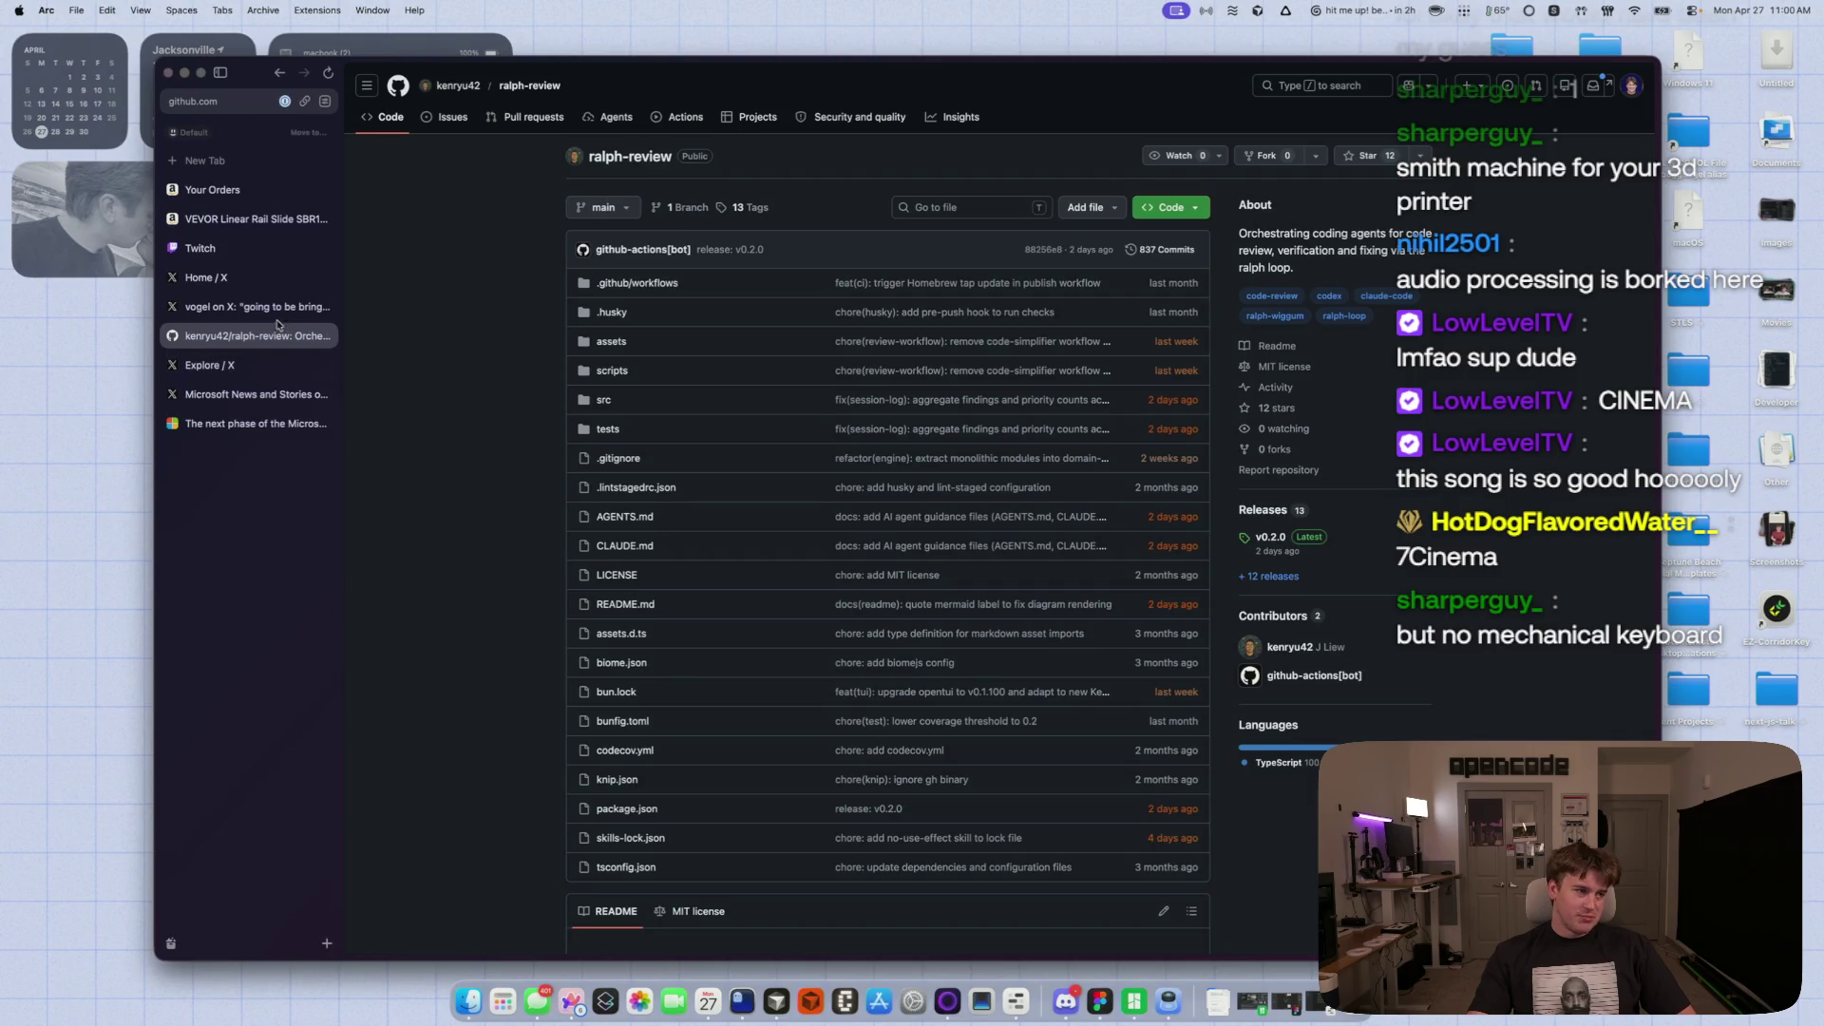
left_click(325, 189)
left_click(325, 189)
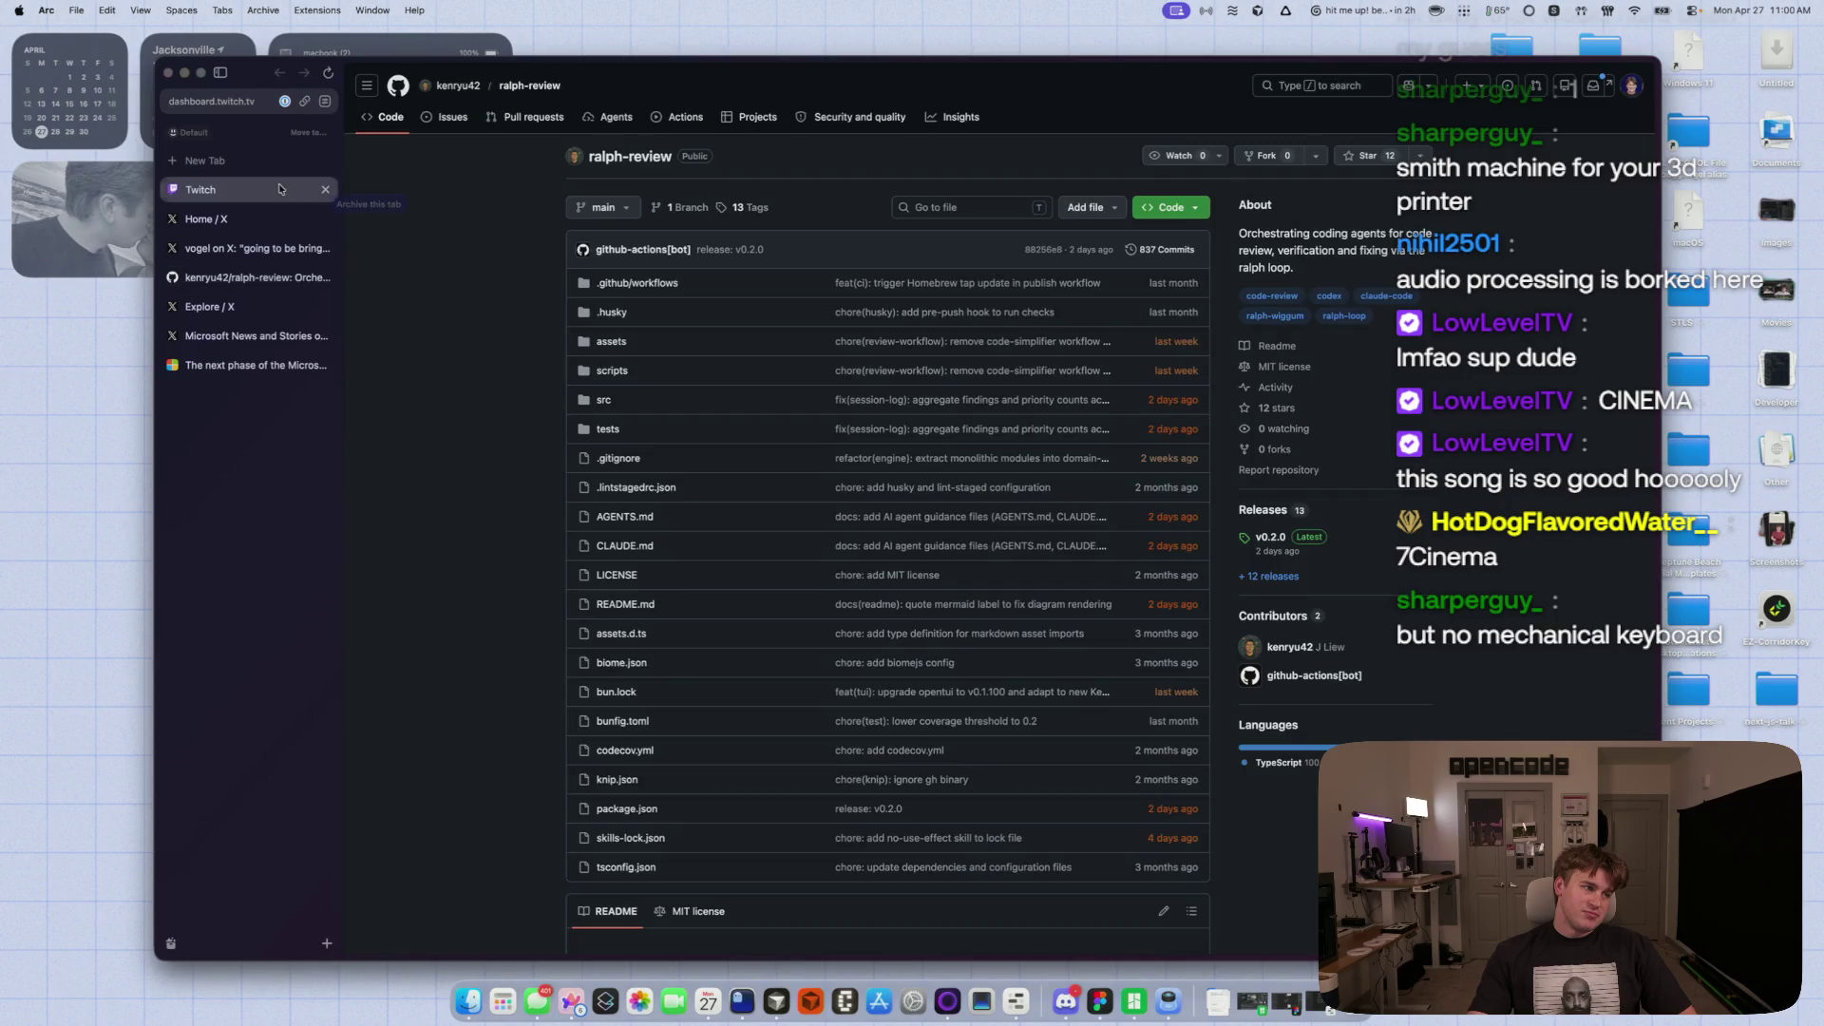
- Bring up the X home feed, show the 35 newer posts, and reload the page
left_click(280, 189)
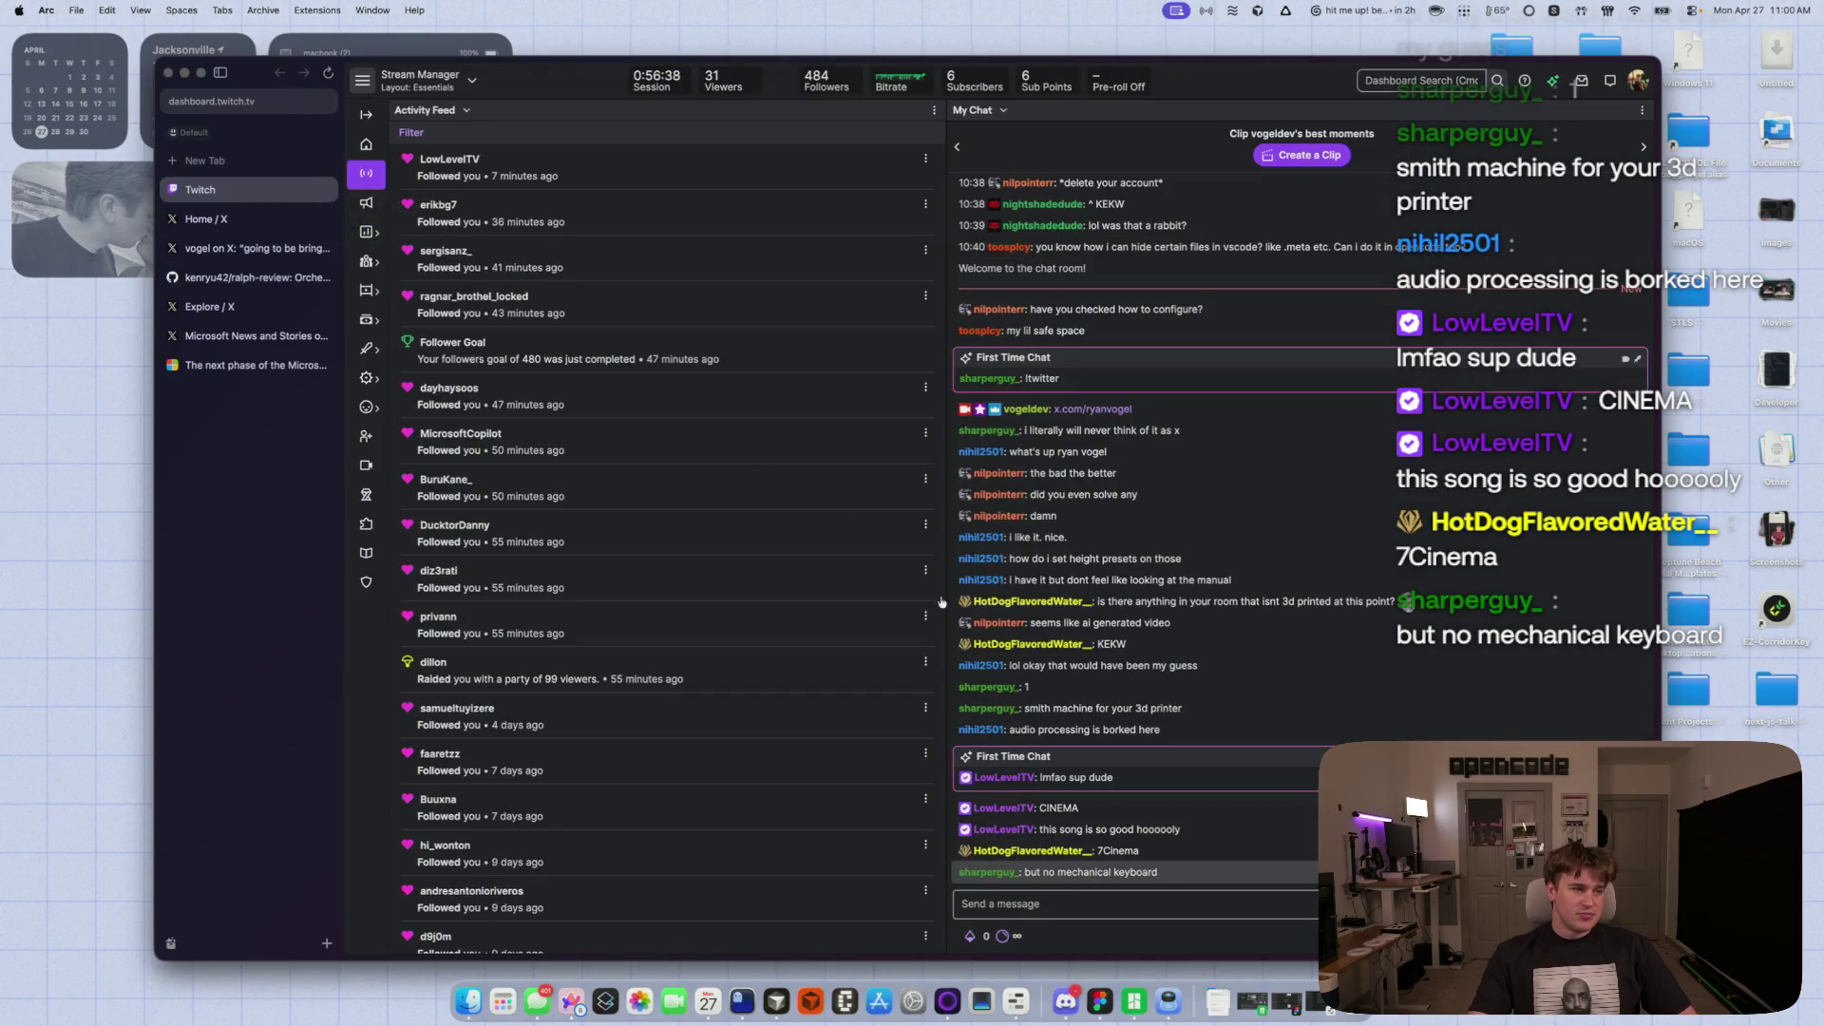
left_click(237, 218)
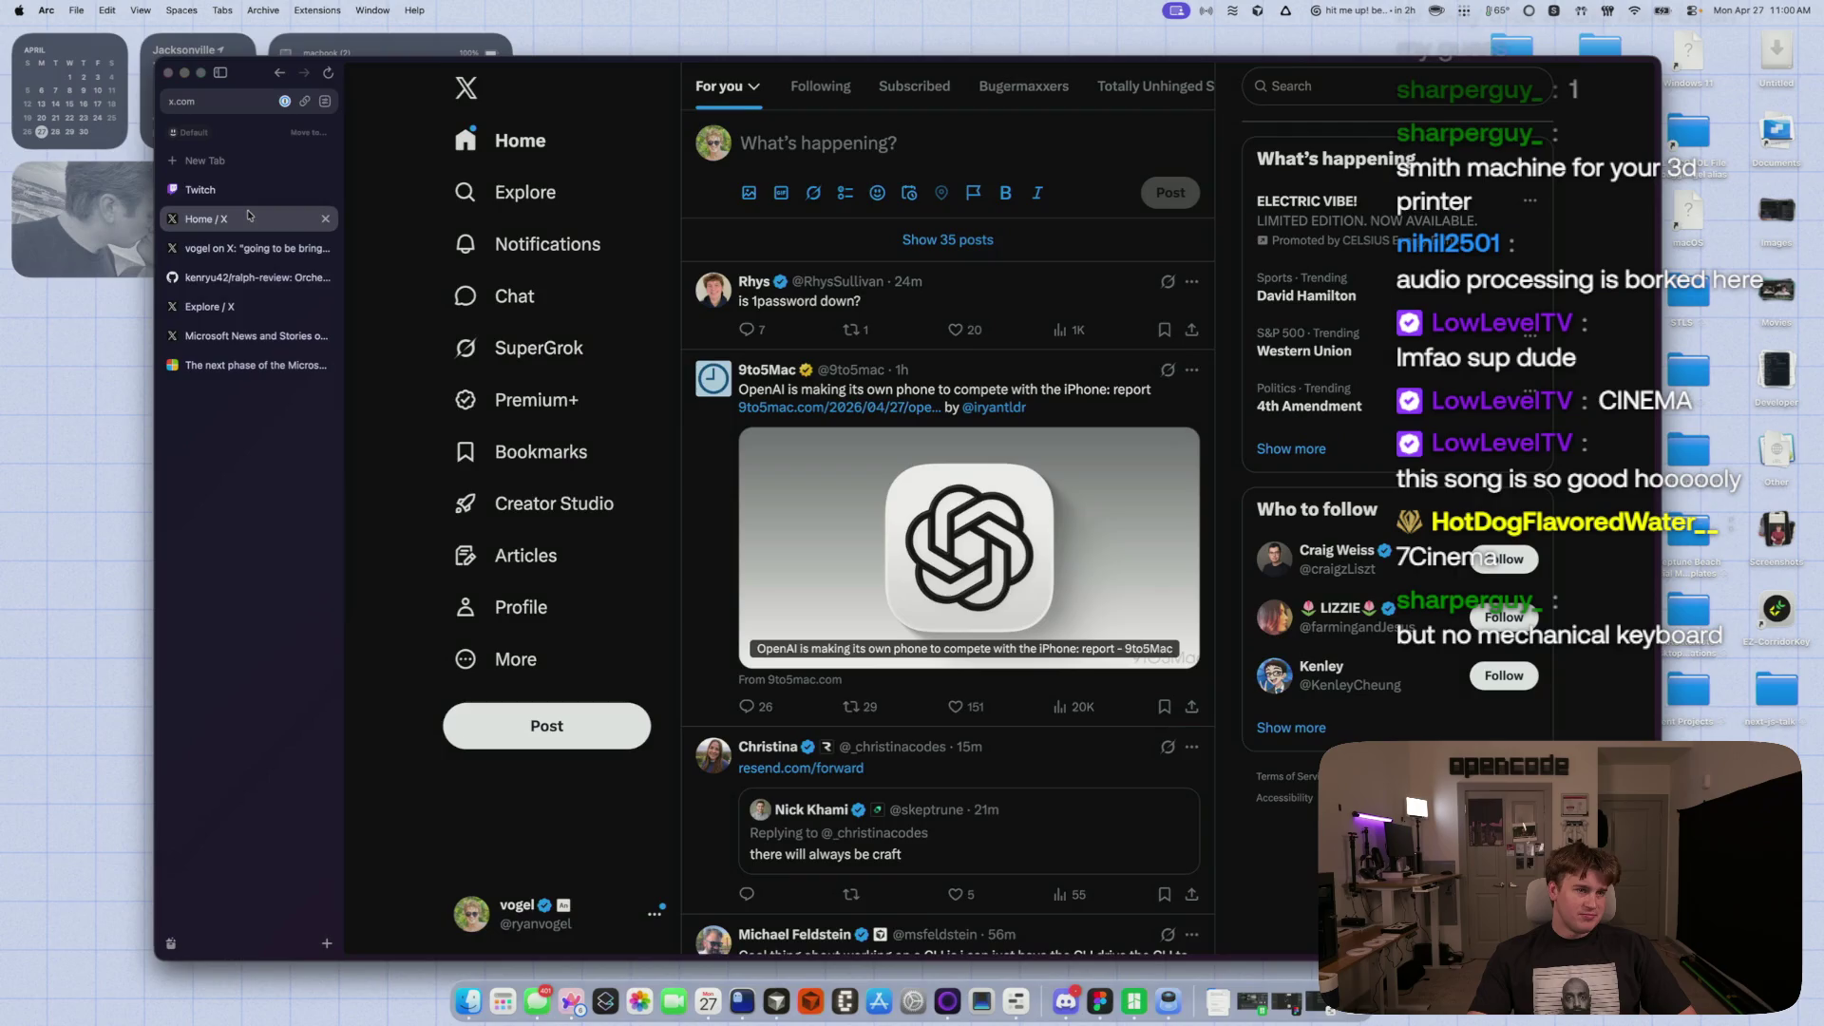
left_click(869, 245)
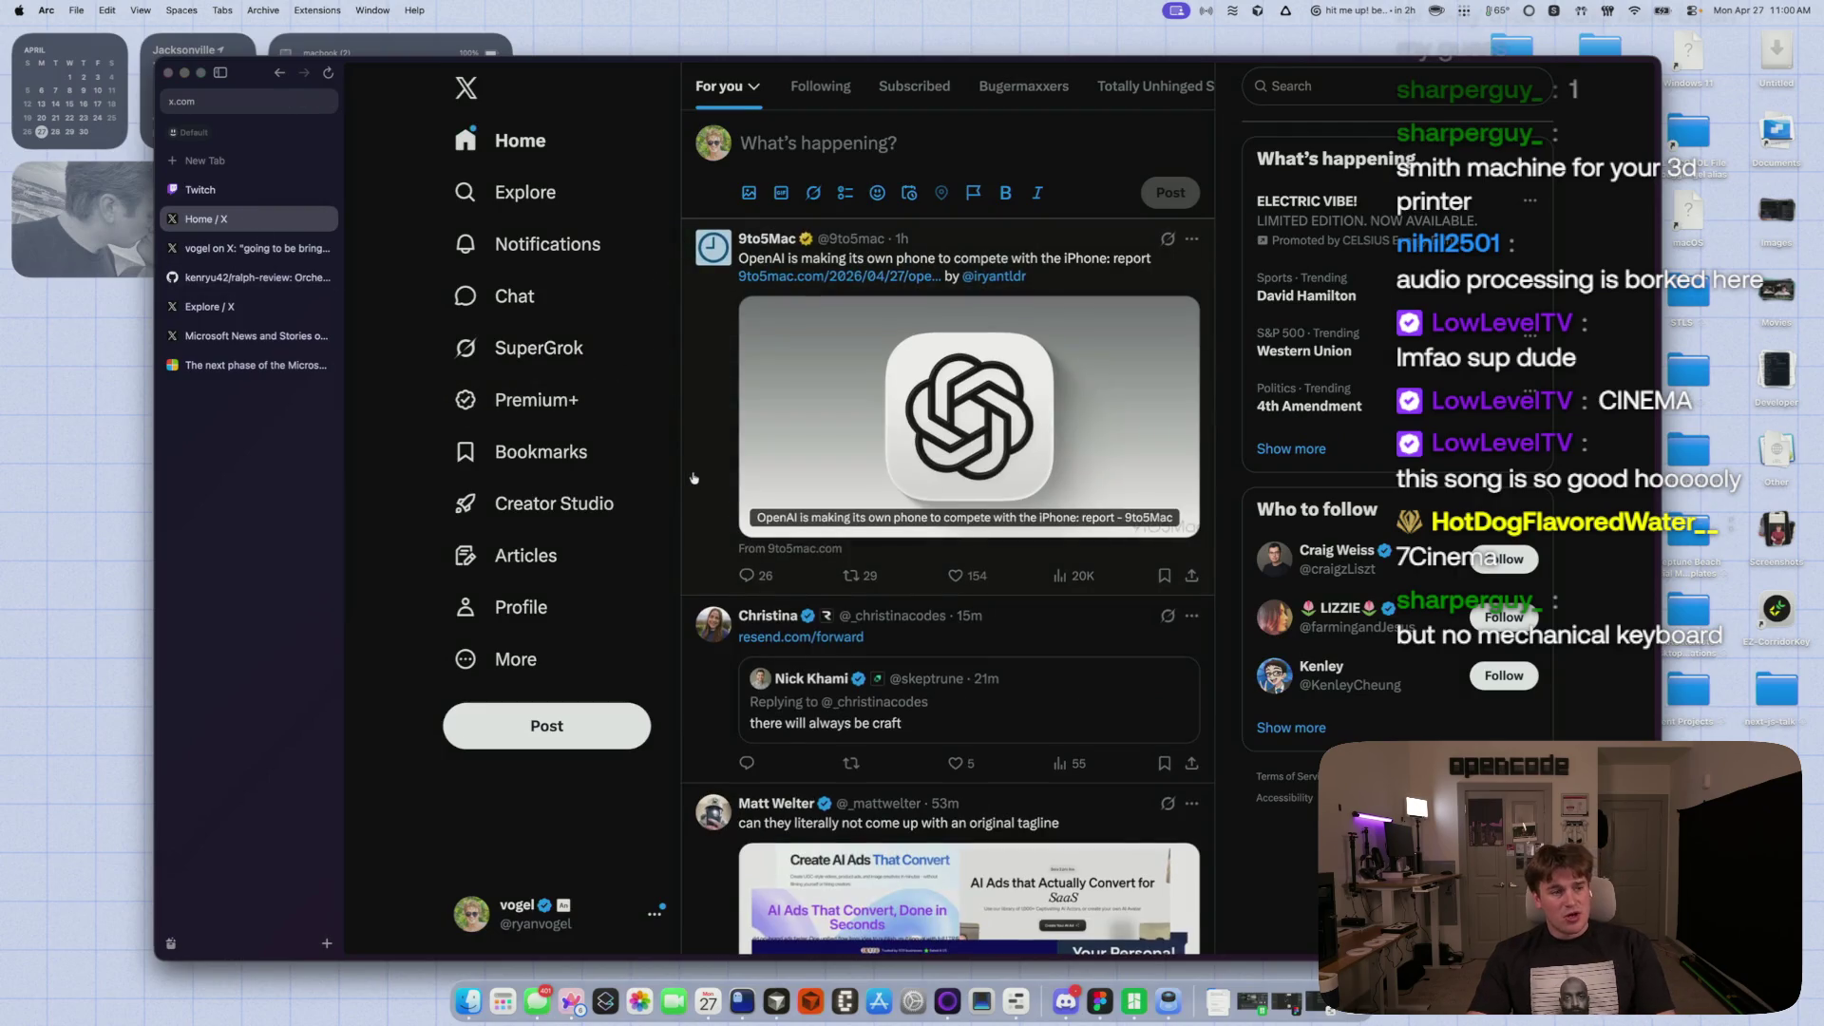
key("super+r")
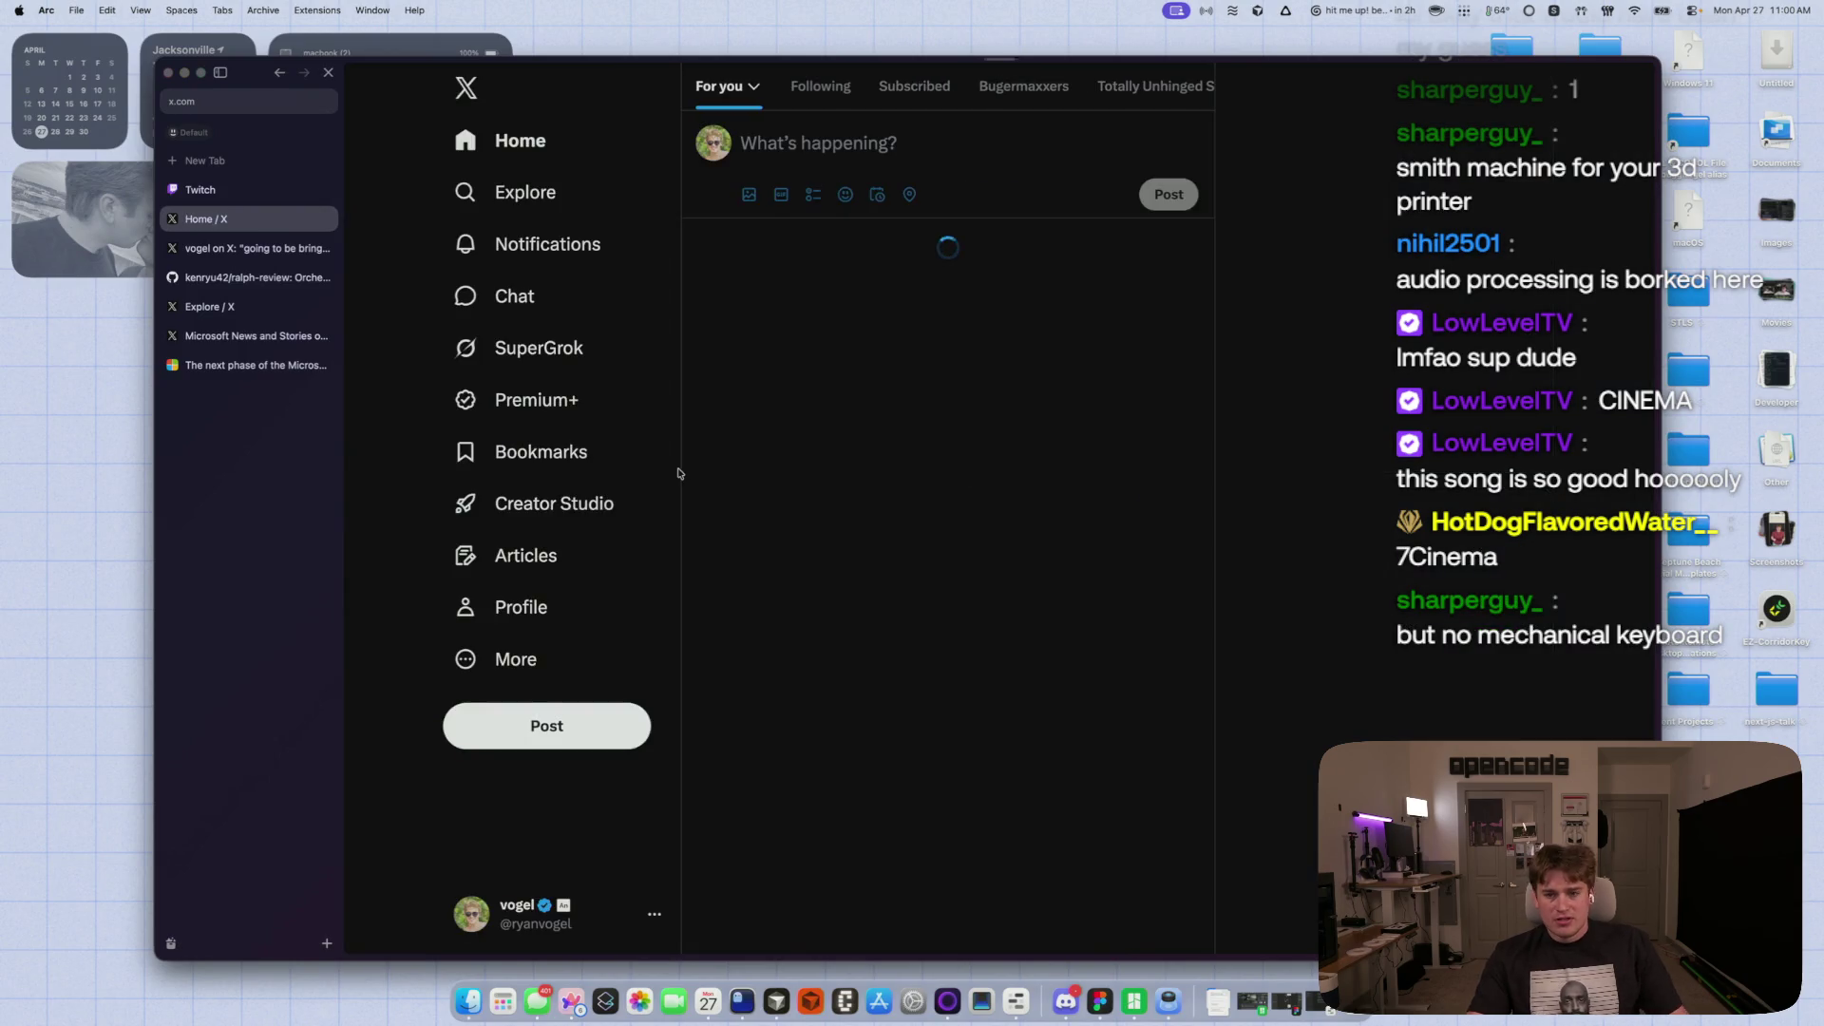
- Scroll through the refreshed For you feed and bring up the Downloads stack
scroll(690, 535, "down", 3)
scroll(693, 546, "up", 3)
scroll(701, 561, "down", 6)
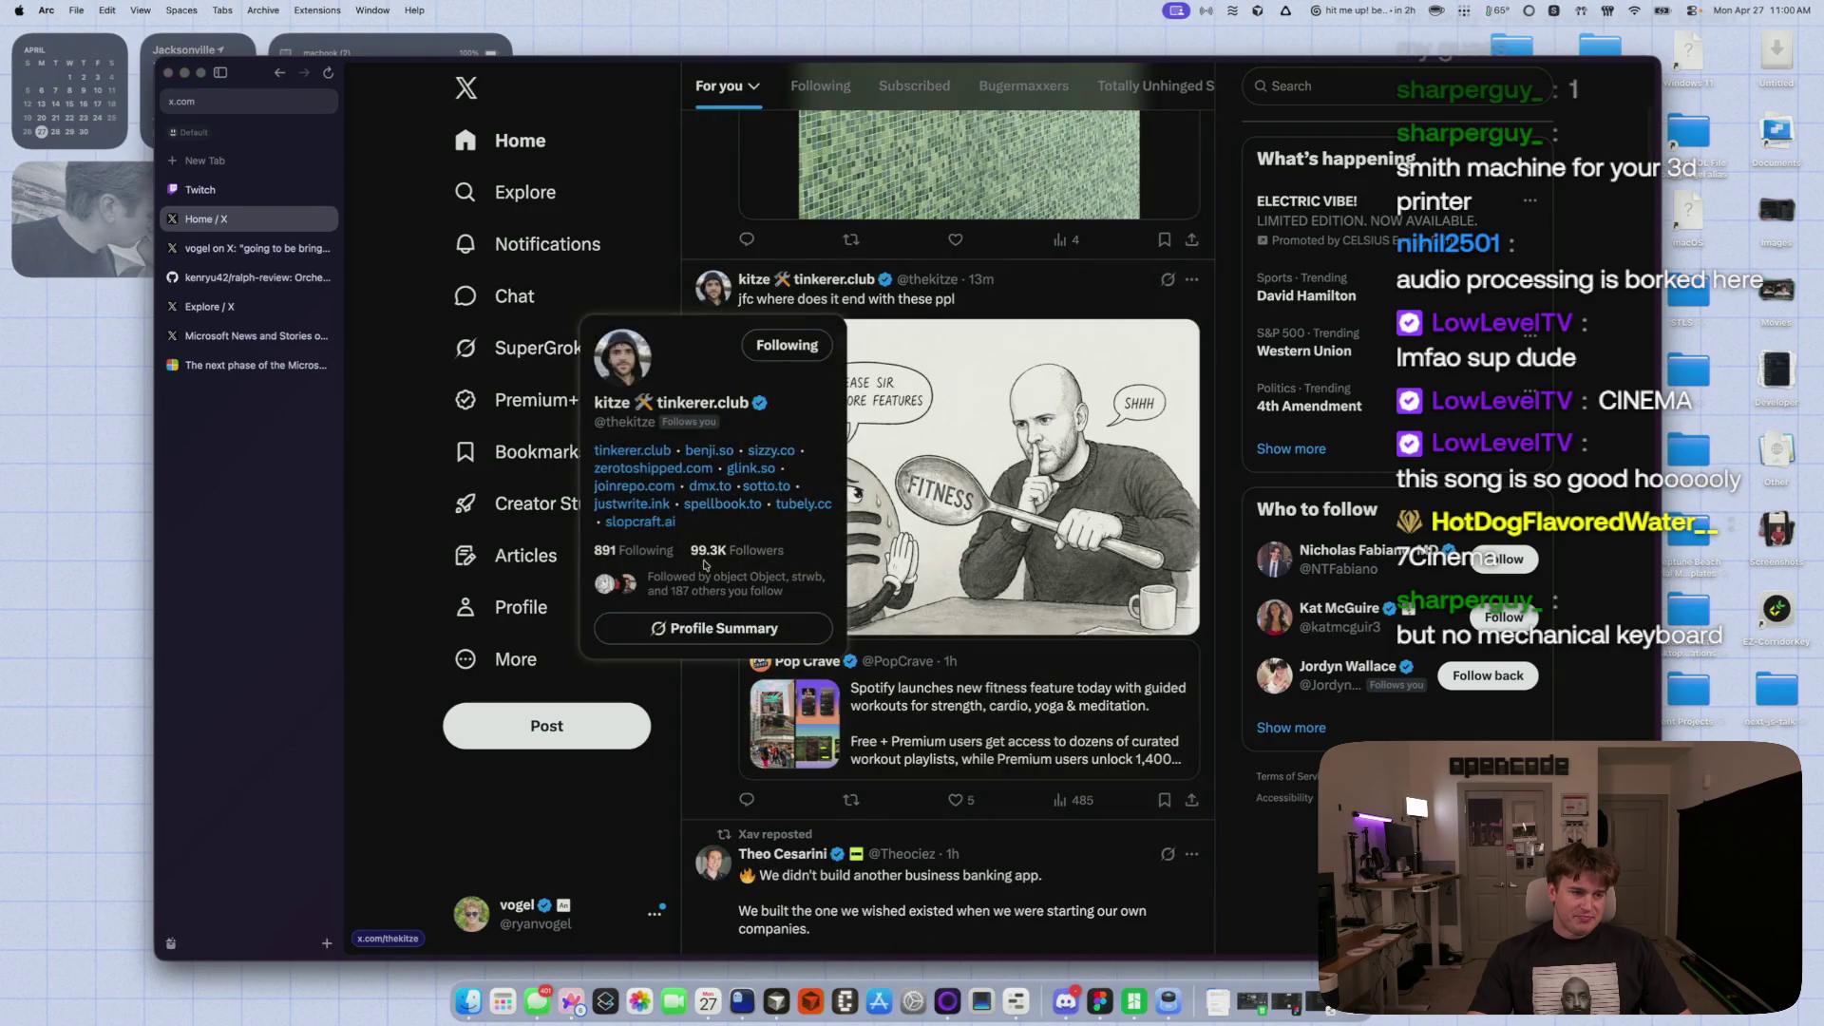
scroll(755, 593, "down", 3)
scroll(750, 596, "down", 10)
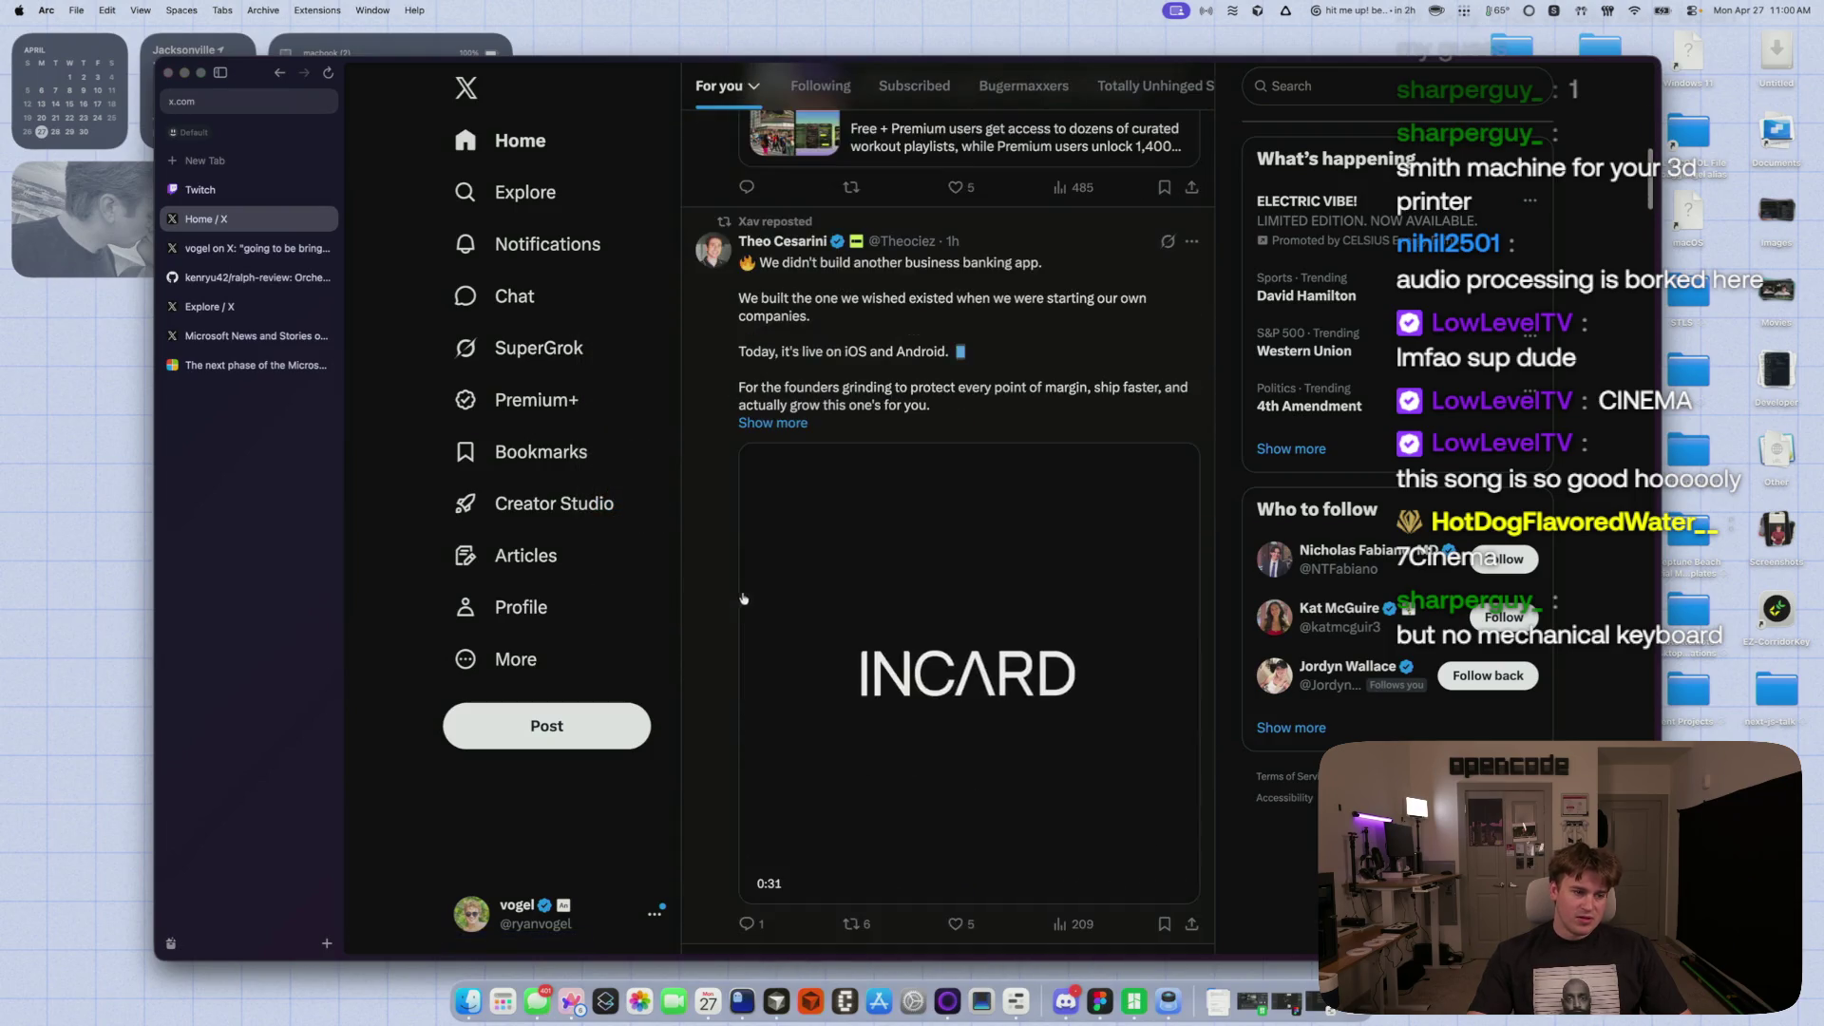
scroll(726, 587, "down", 15)
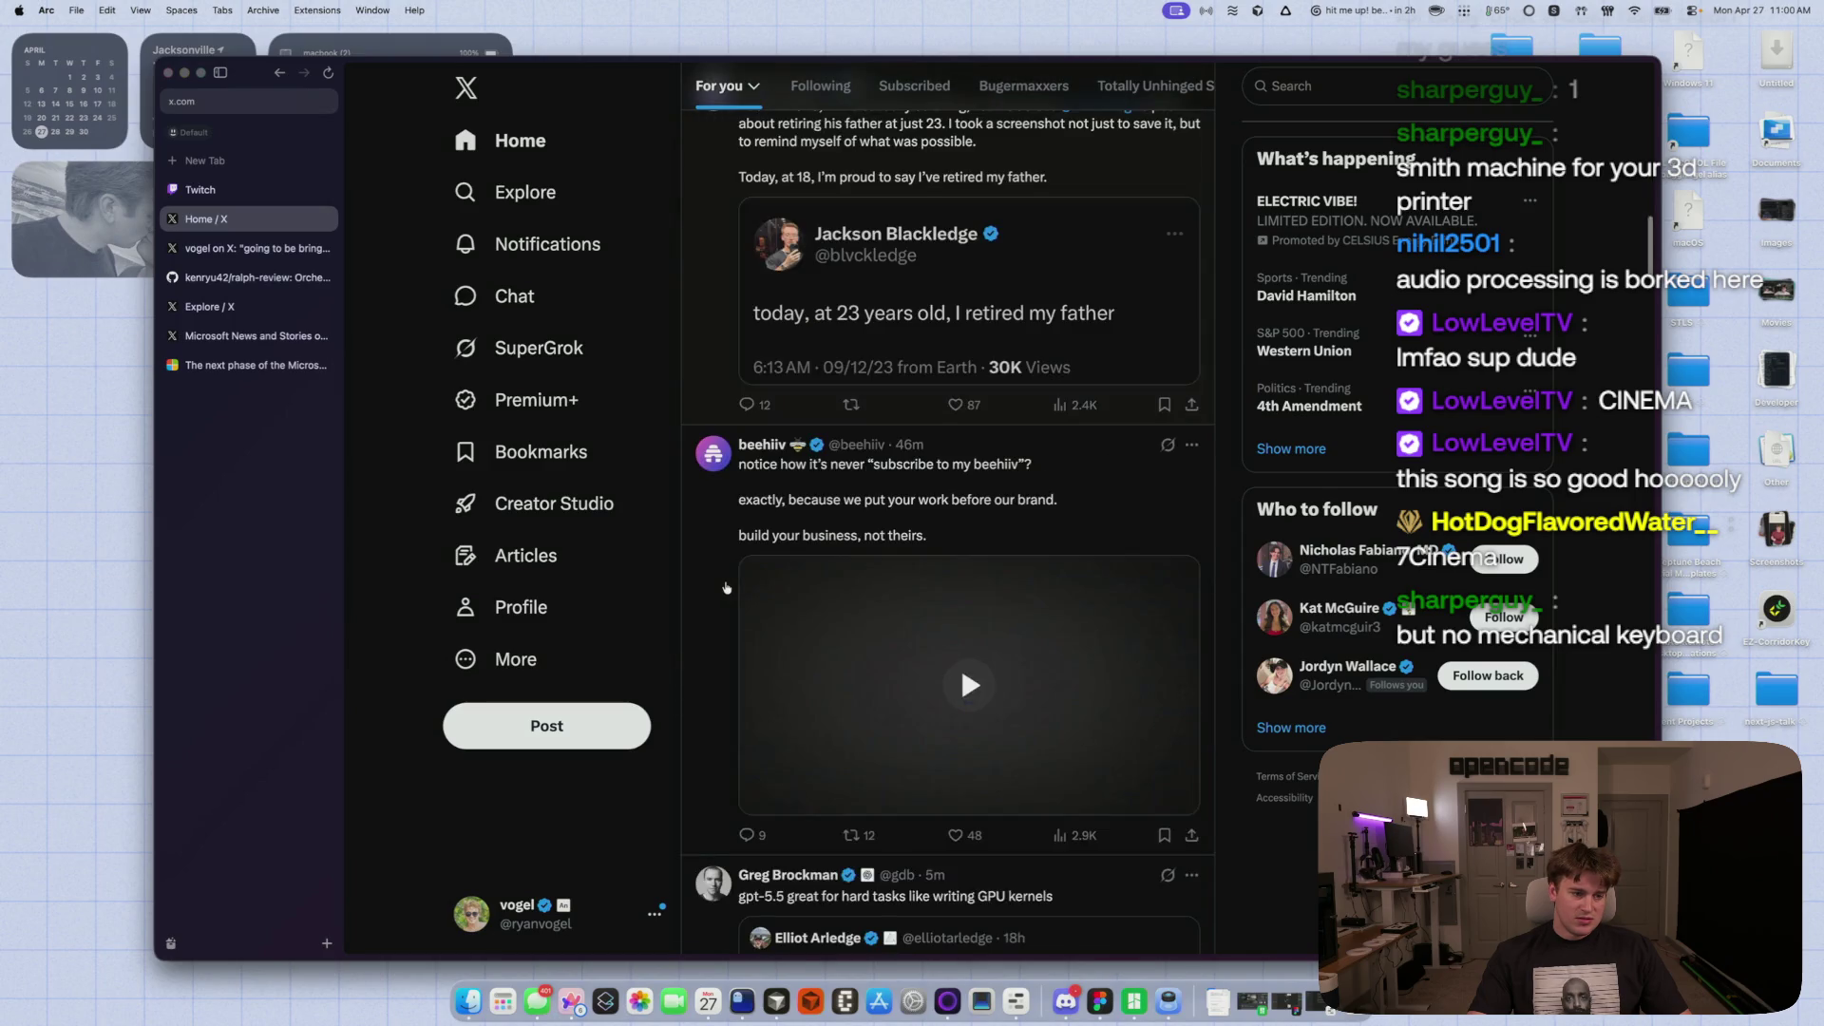
scroll(726, 587, "down", 15)
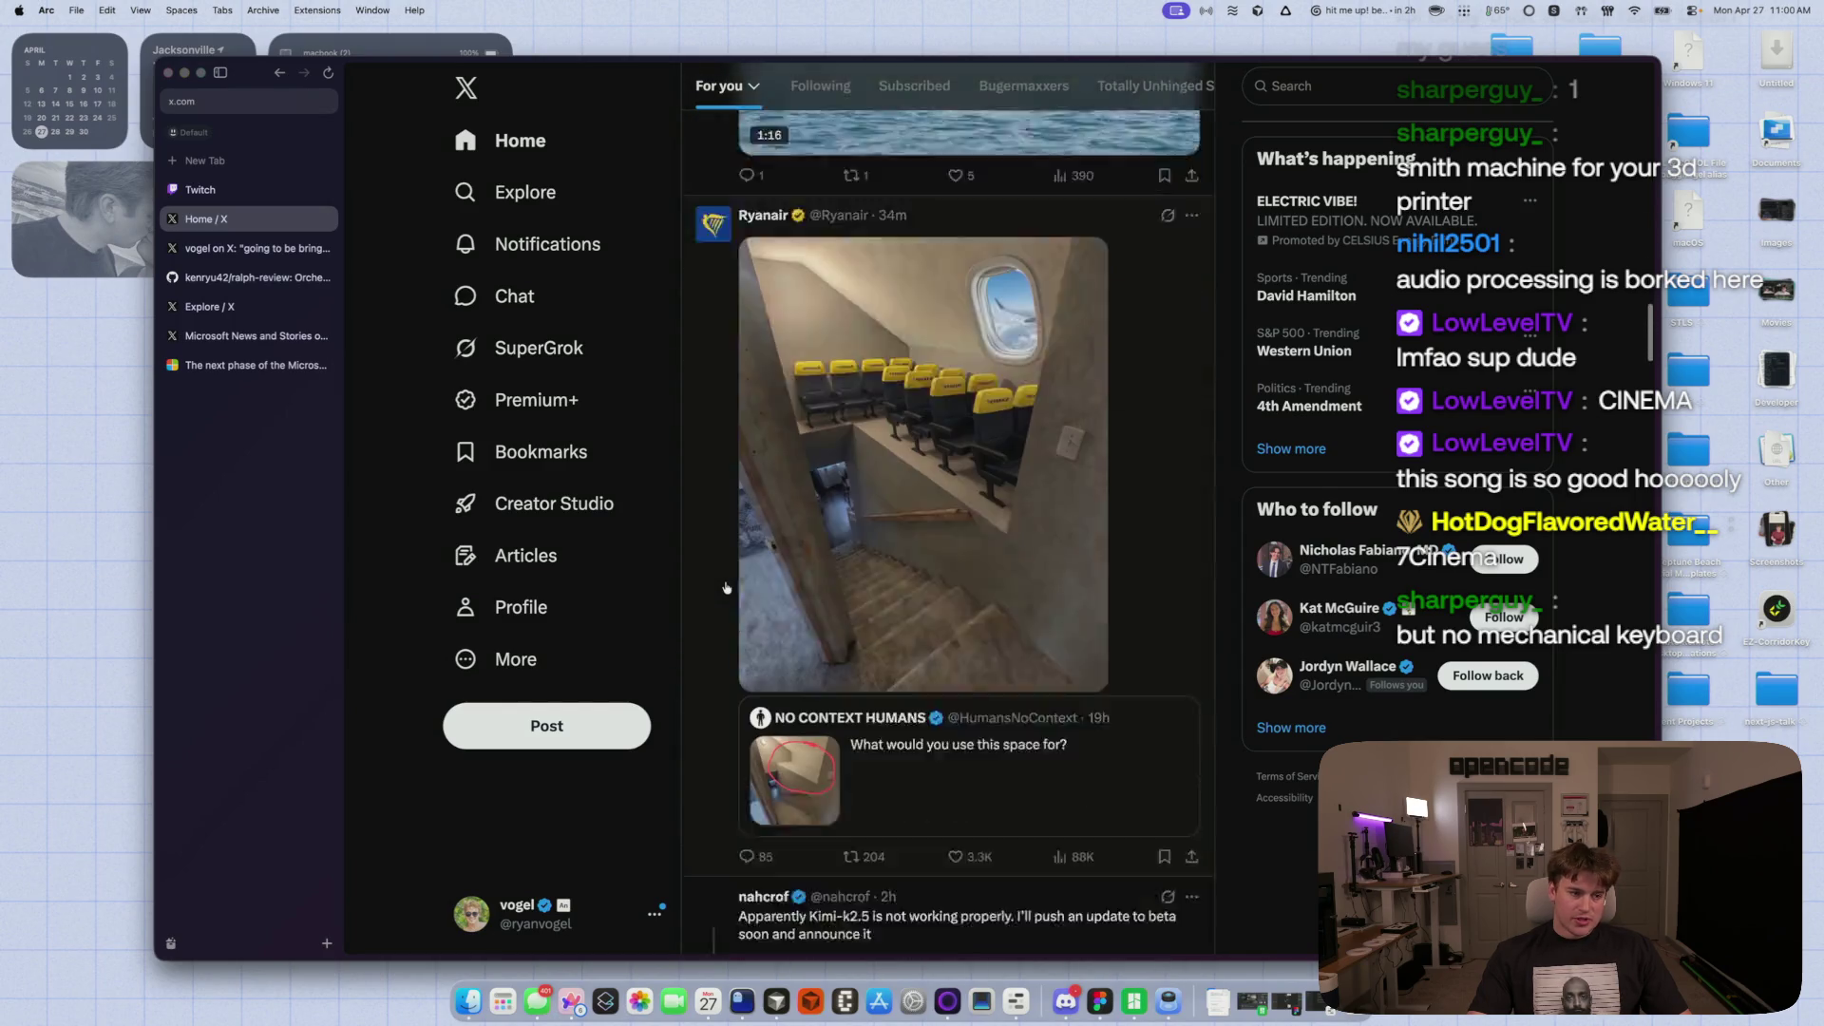
scroll(725, 587, "down", 10)
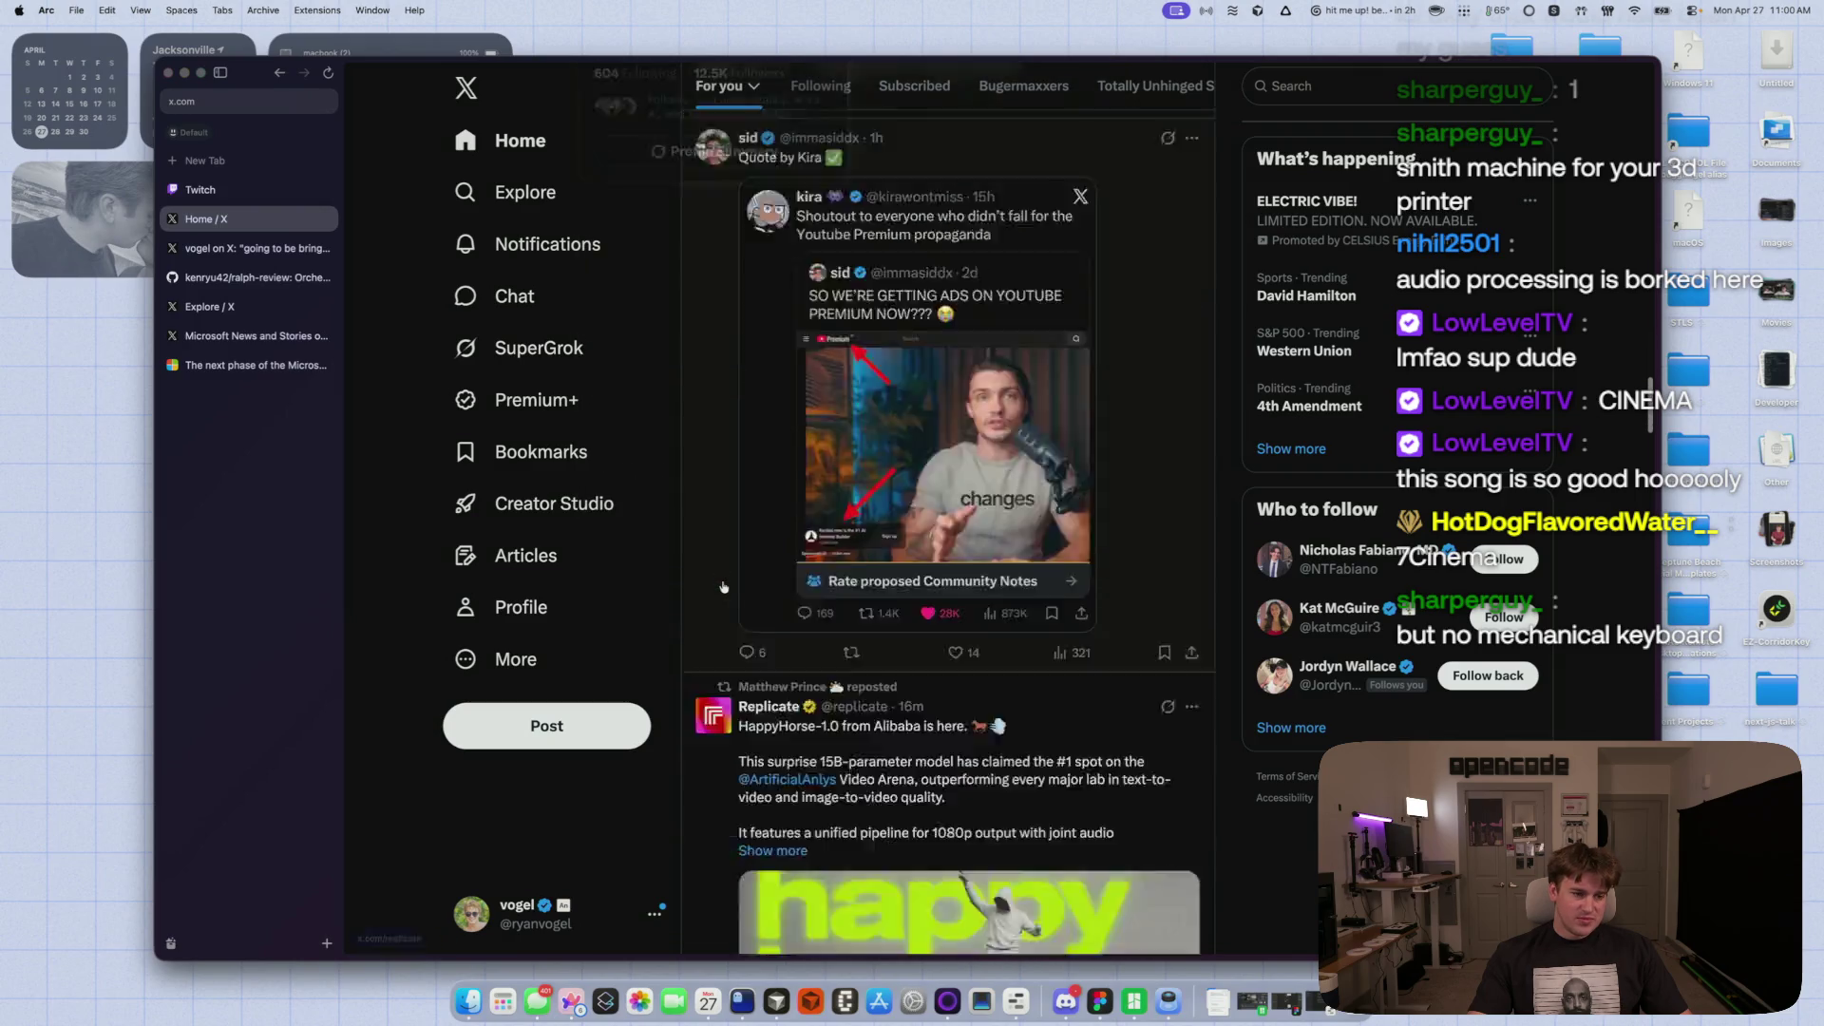
scroll(718, 587, "down", 5)
scroll(718, 587, "down", 15)
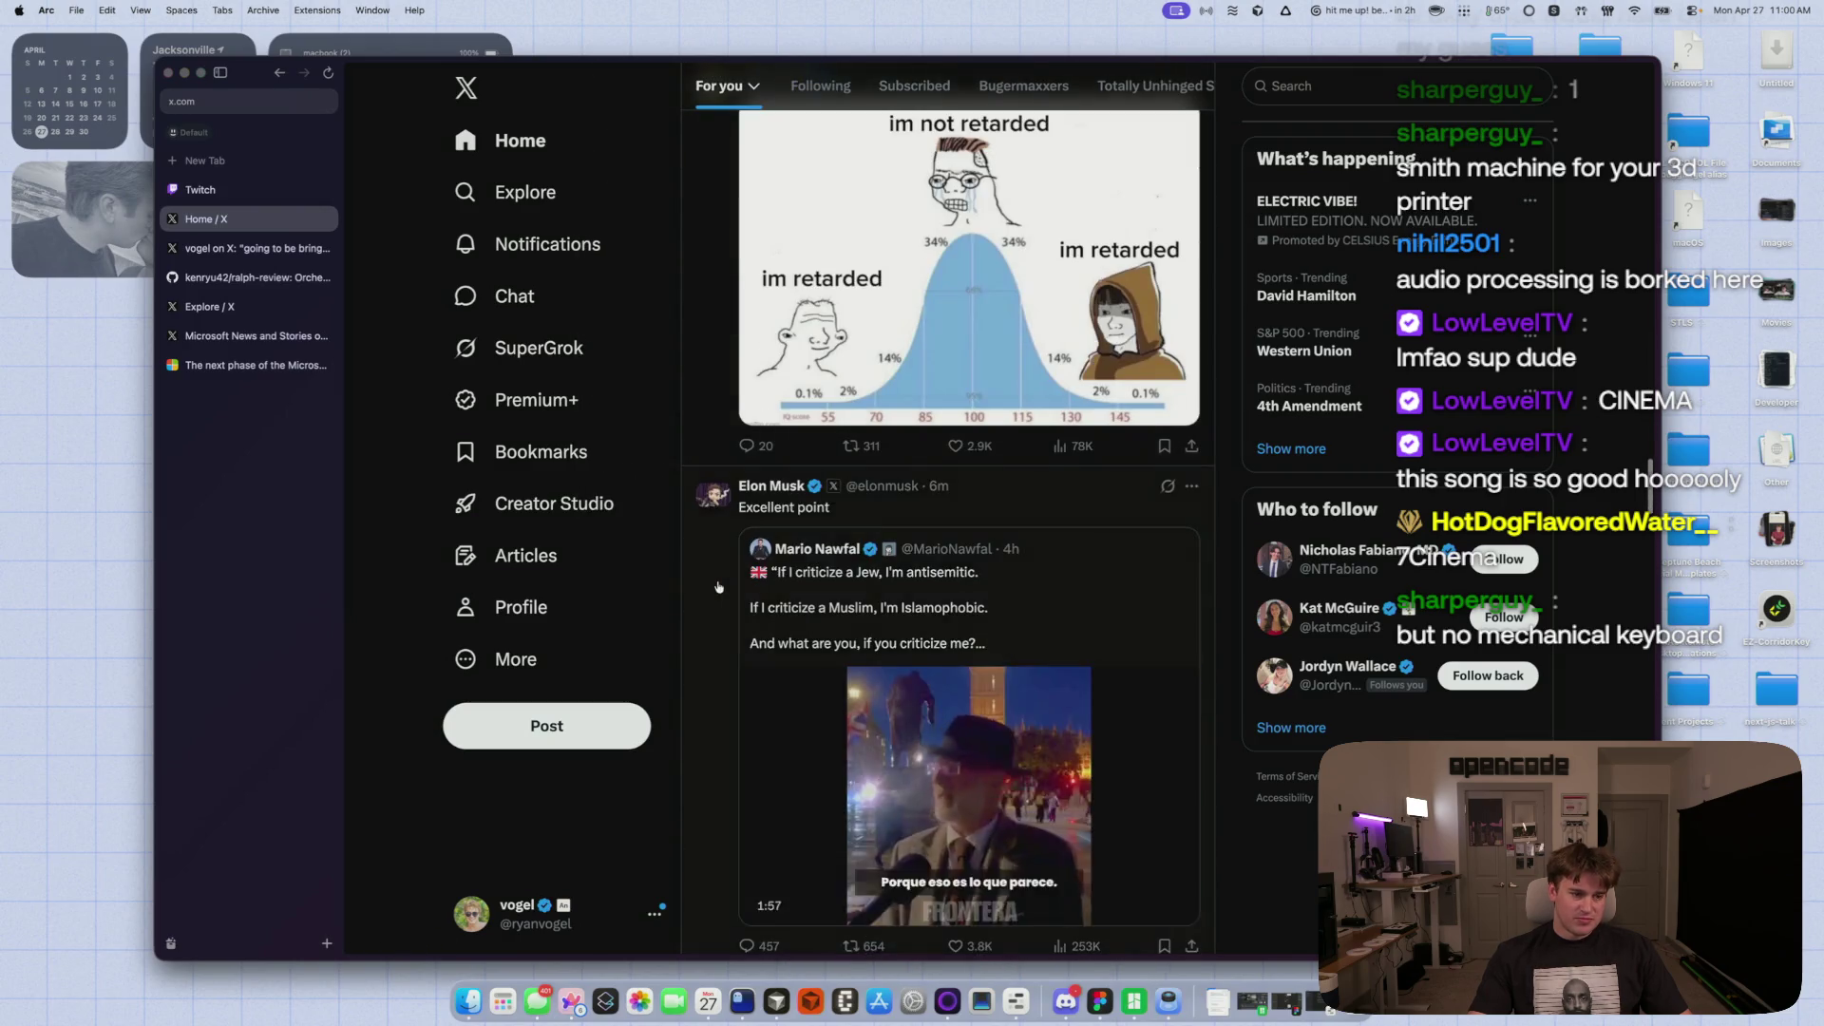
scroll(716, 586, "down", 15)
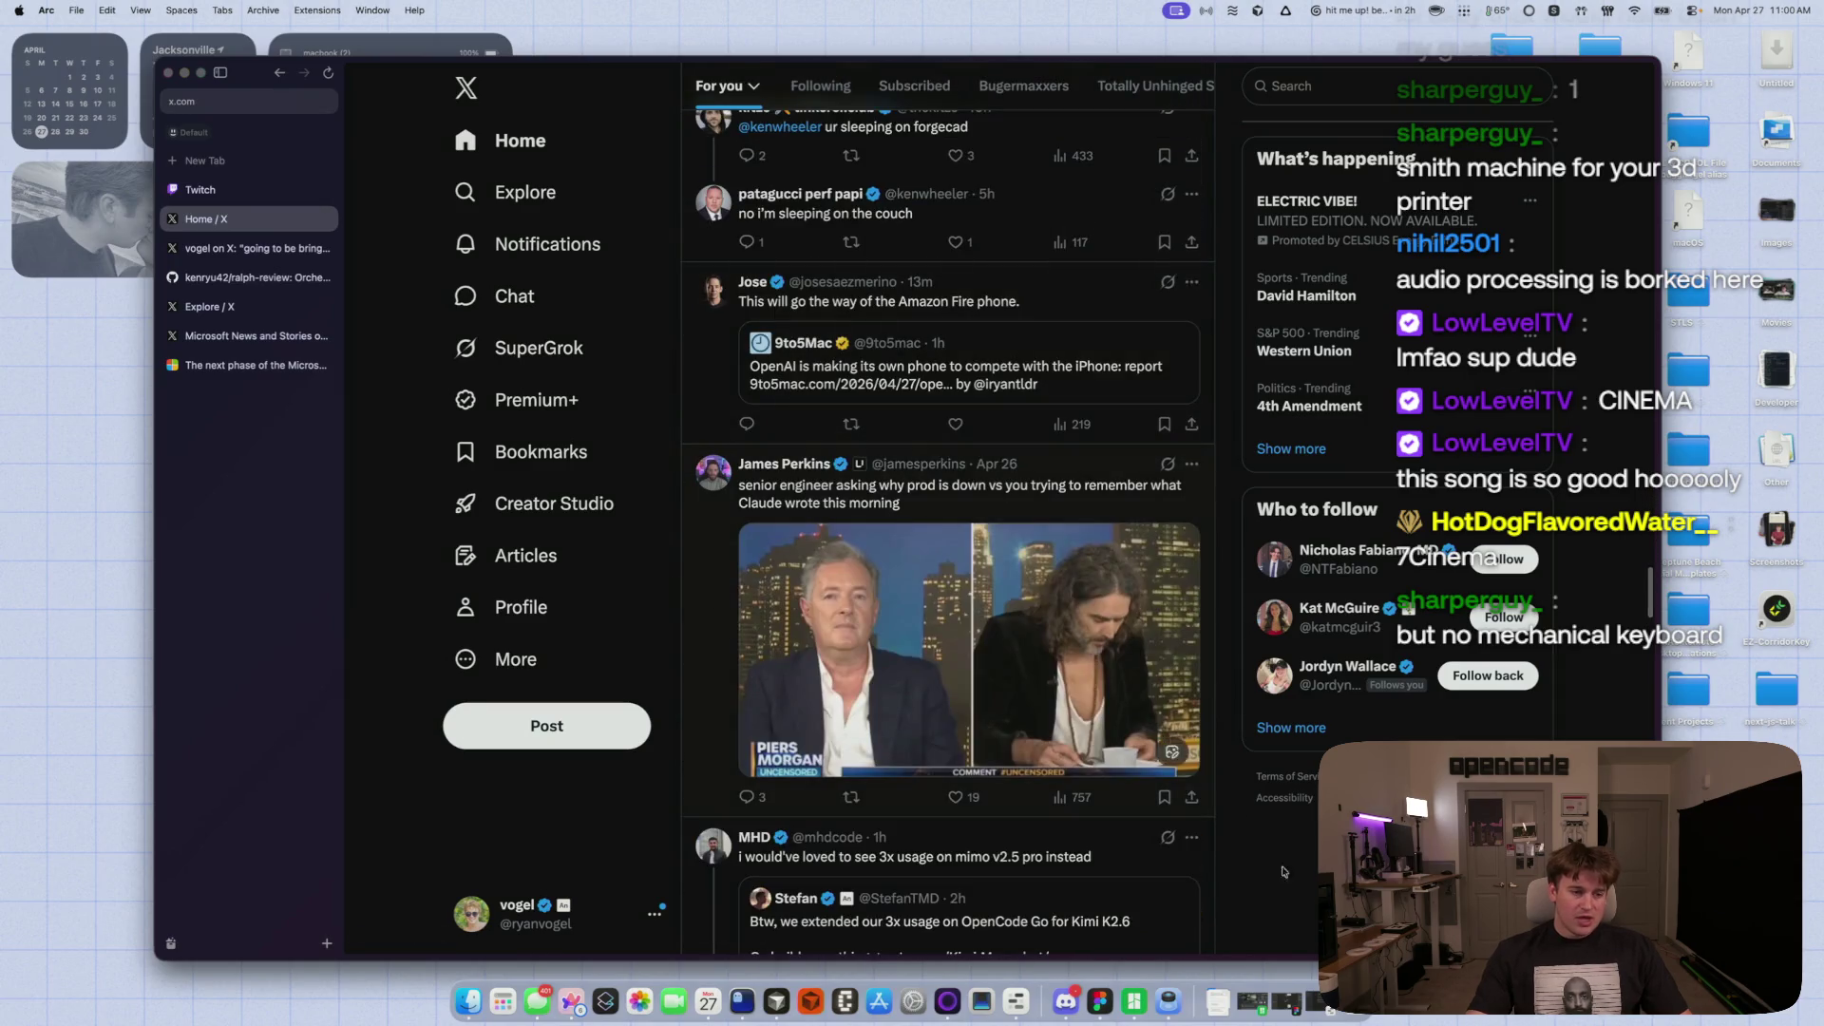
left_click(1217, 1000)
- Open IDC2002_Study_Guide_Final_Exam in Keynote and enlarge its window
left_click(1223, 909)
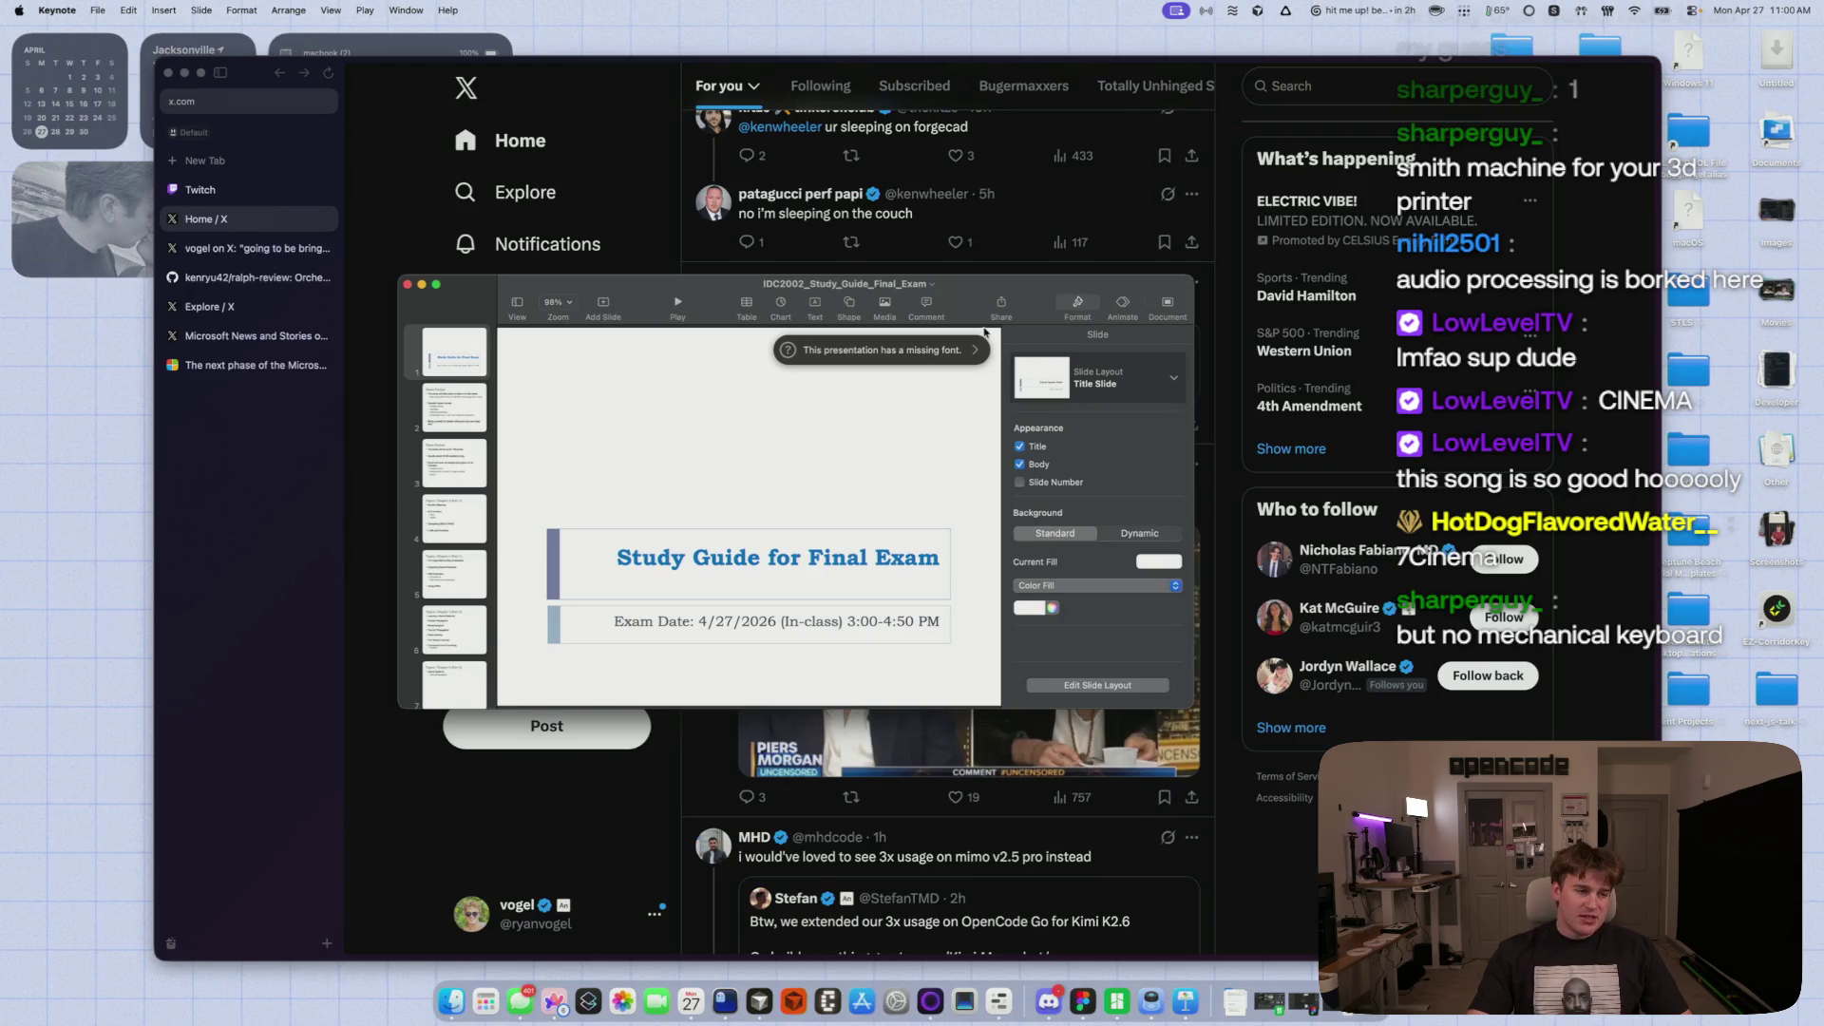
mouse_move(1194, 283)
left_mouse_down()
mouse_move(1567, 175)
mouse_move(1575, 73)
left_mouse_up()
left_click_drag(1423, 98, 1378, 184)
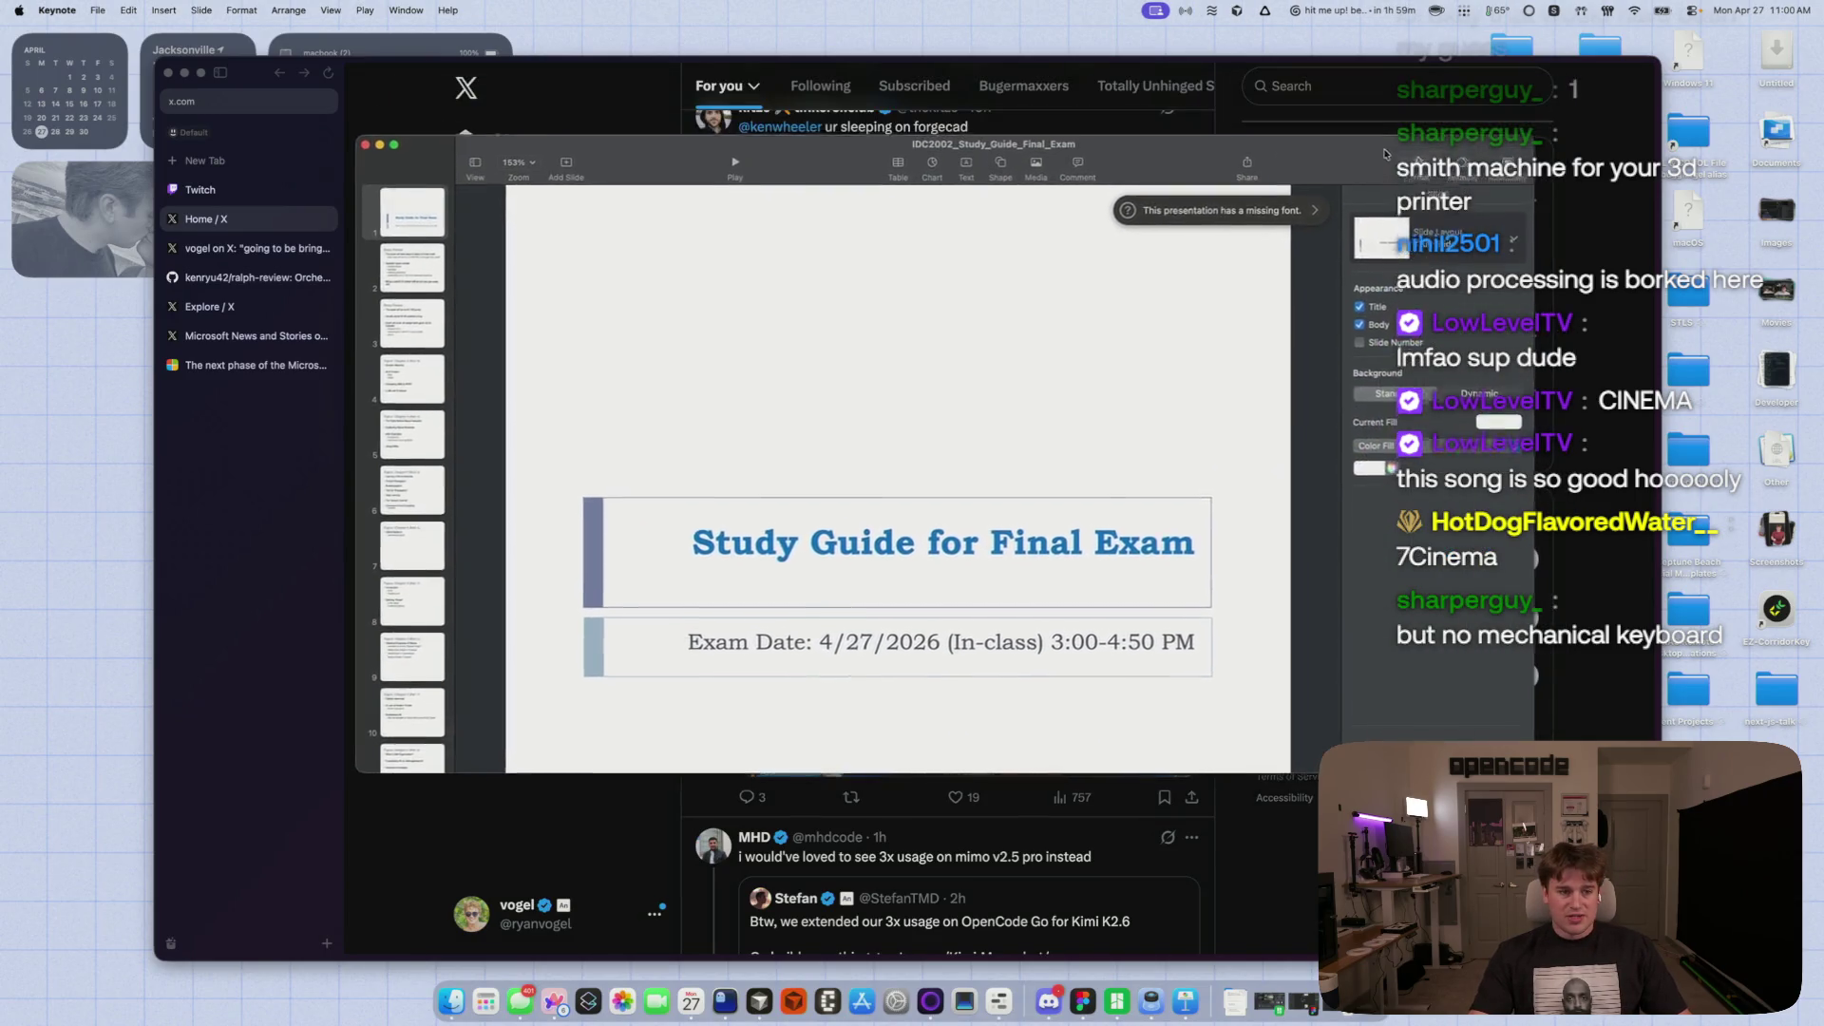
- Page from the Exam Format slide to the Chapter 3 topics slide, then return to the browser
left_click(386, 292)
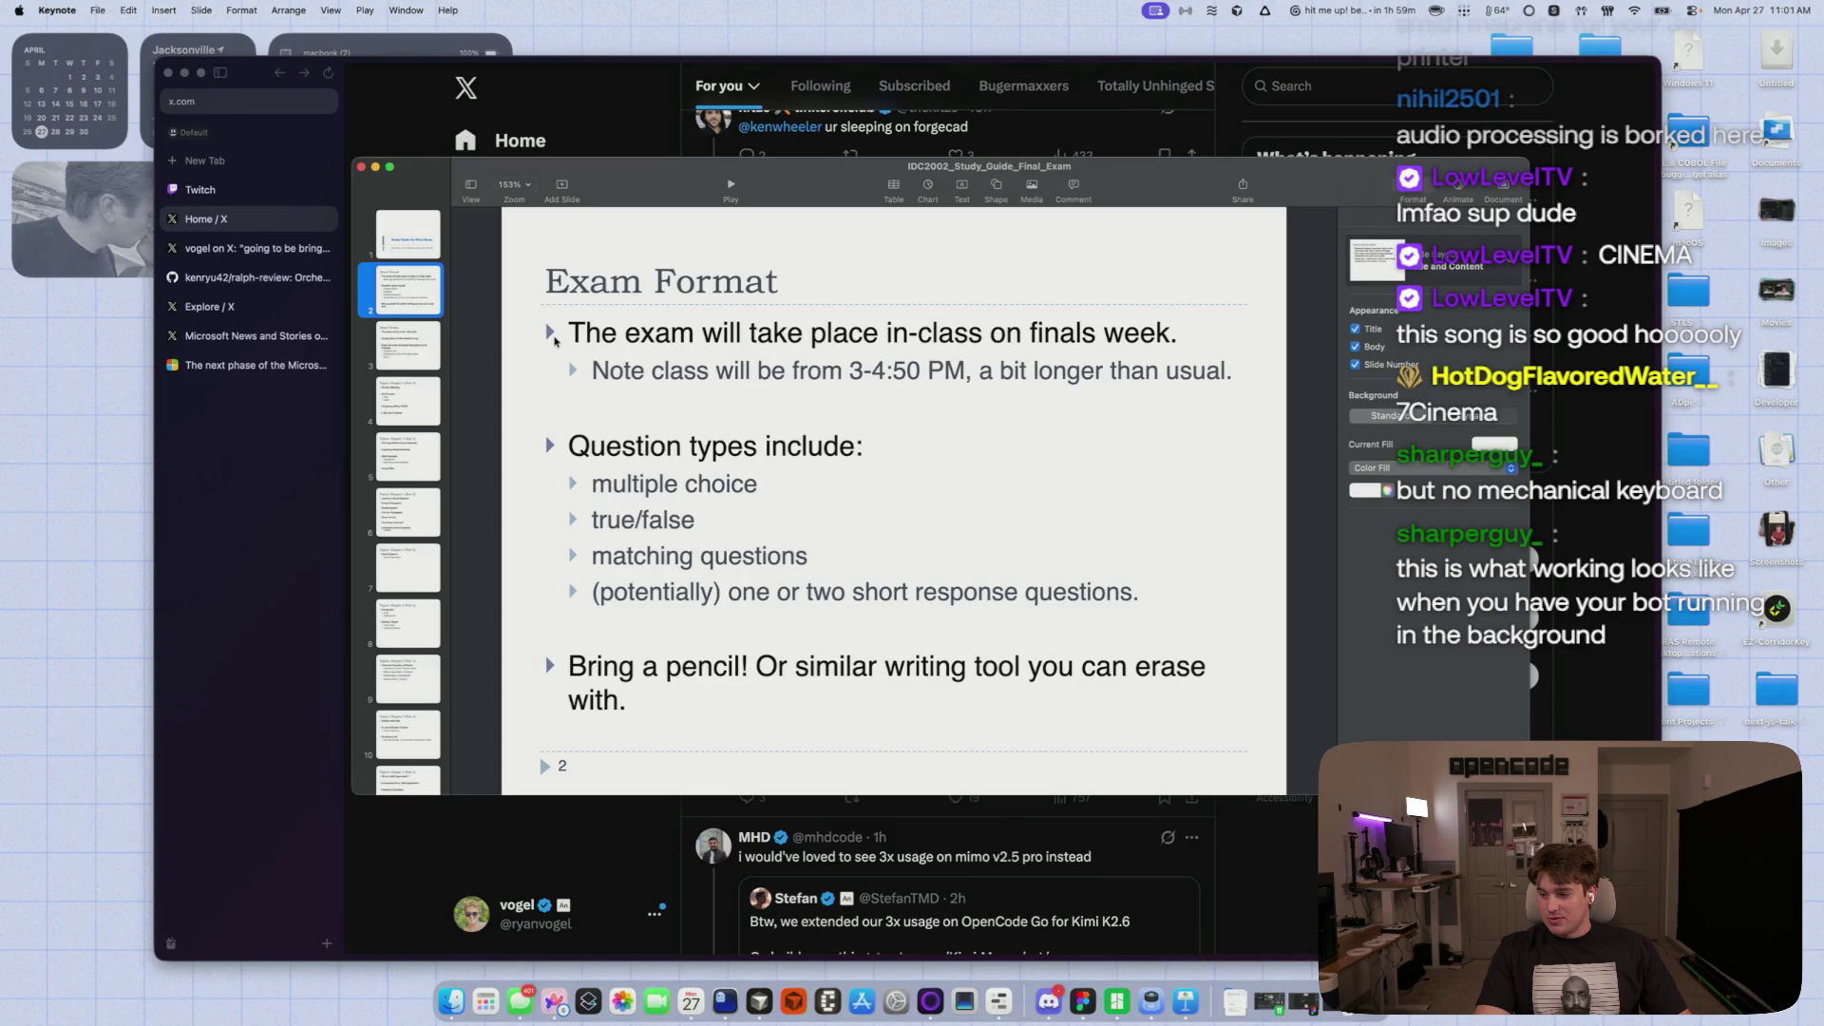
key("Down")
key("Up")
key("Down")
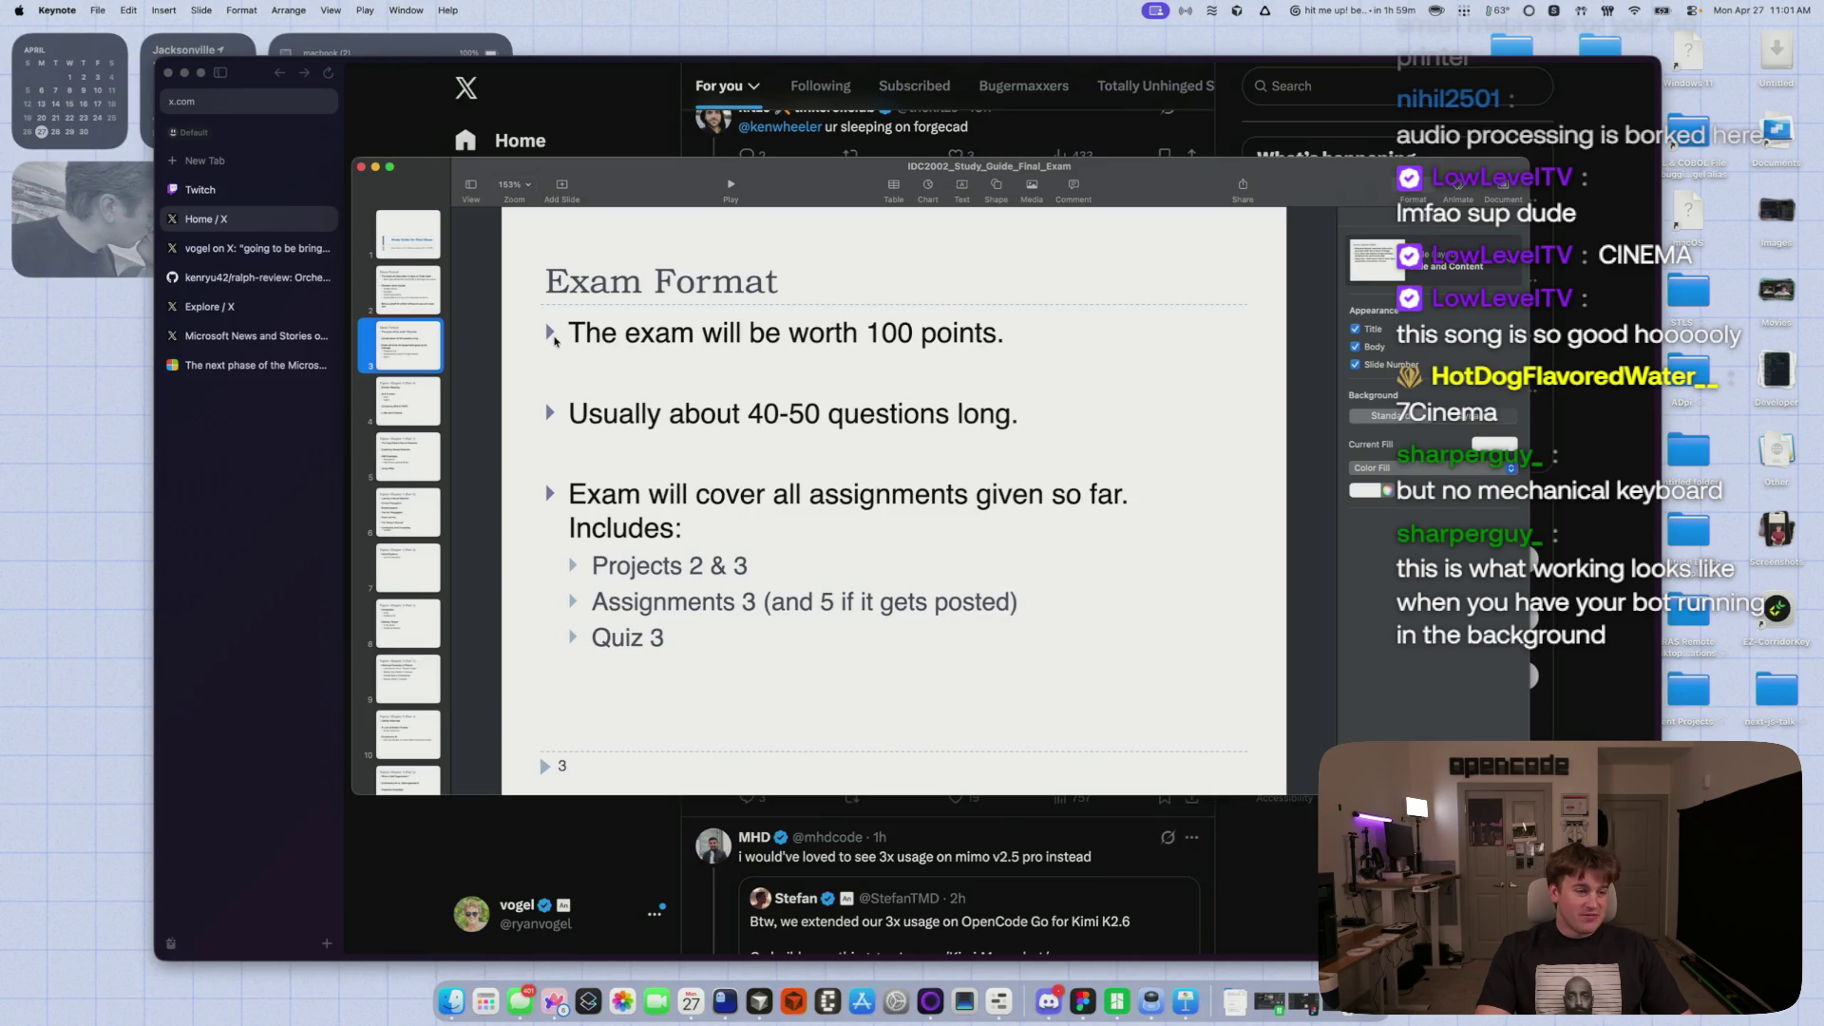
key("Down")
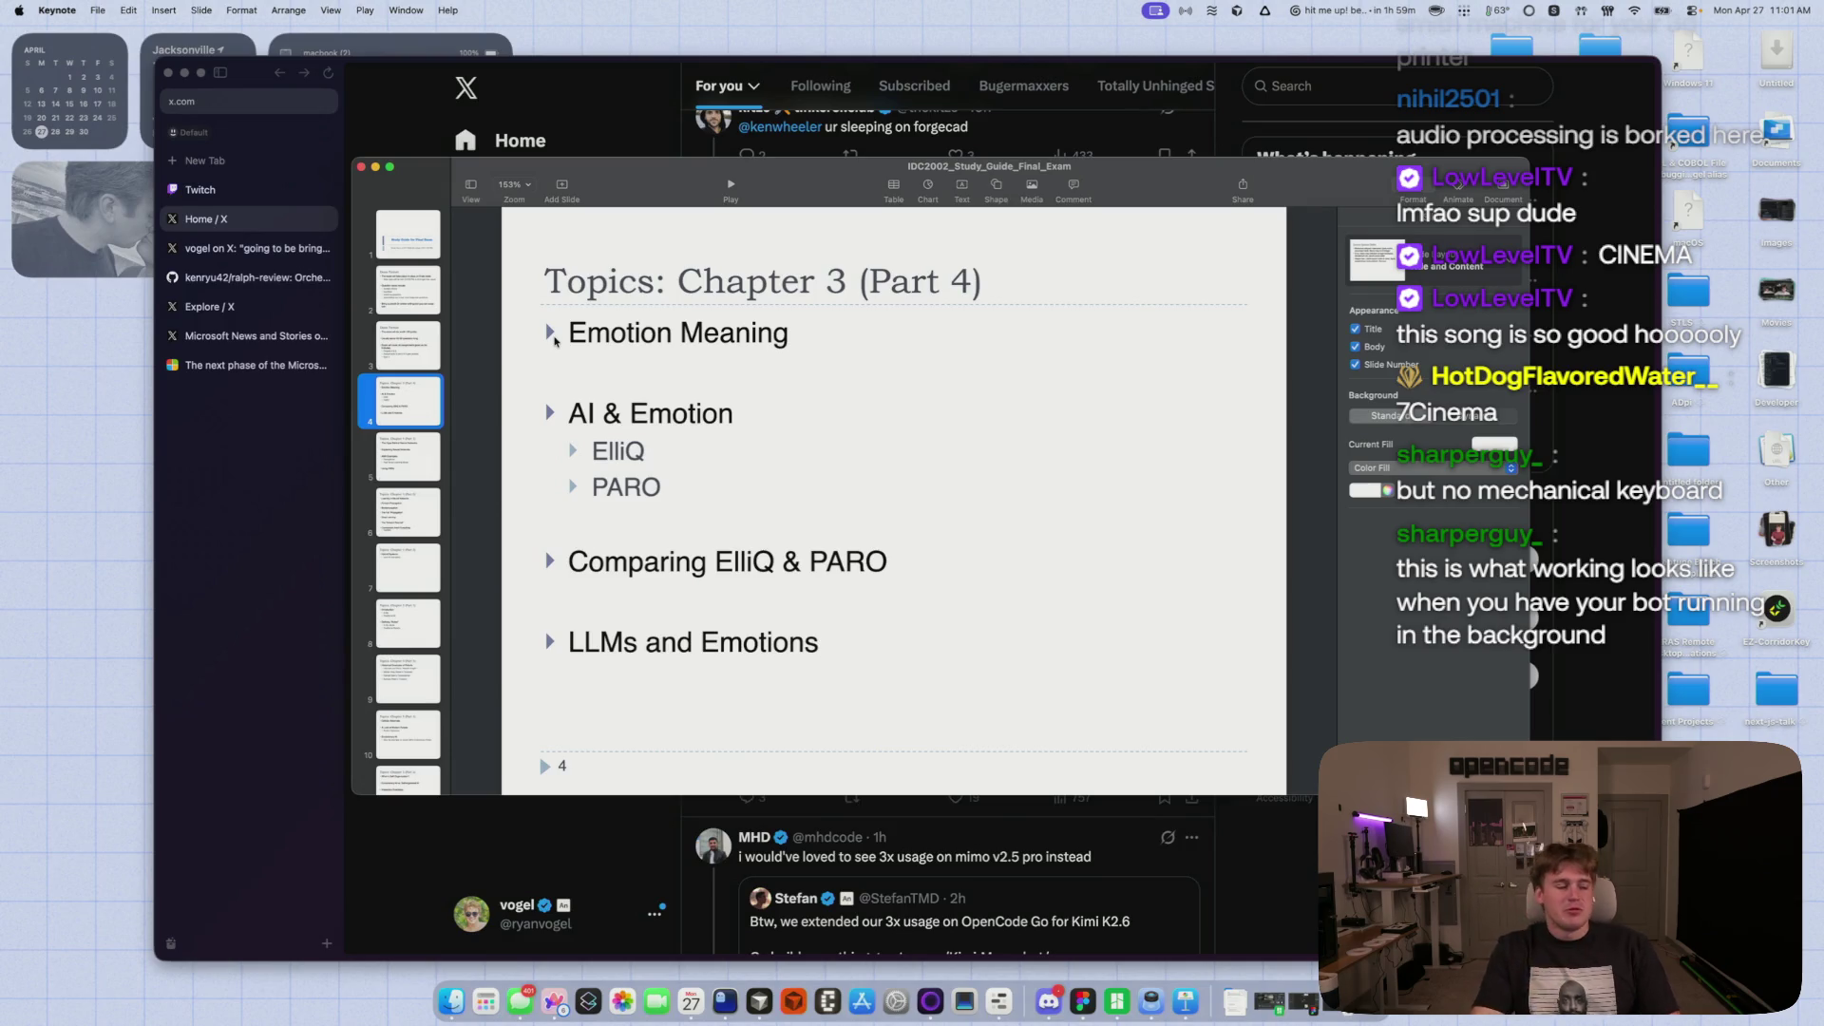
left_click(322, 482)
- Load chatgpt.com in a new browser tab
key("cmd+t")
type("chatgpt.com")
key("Return")
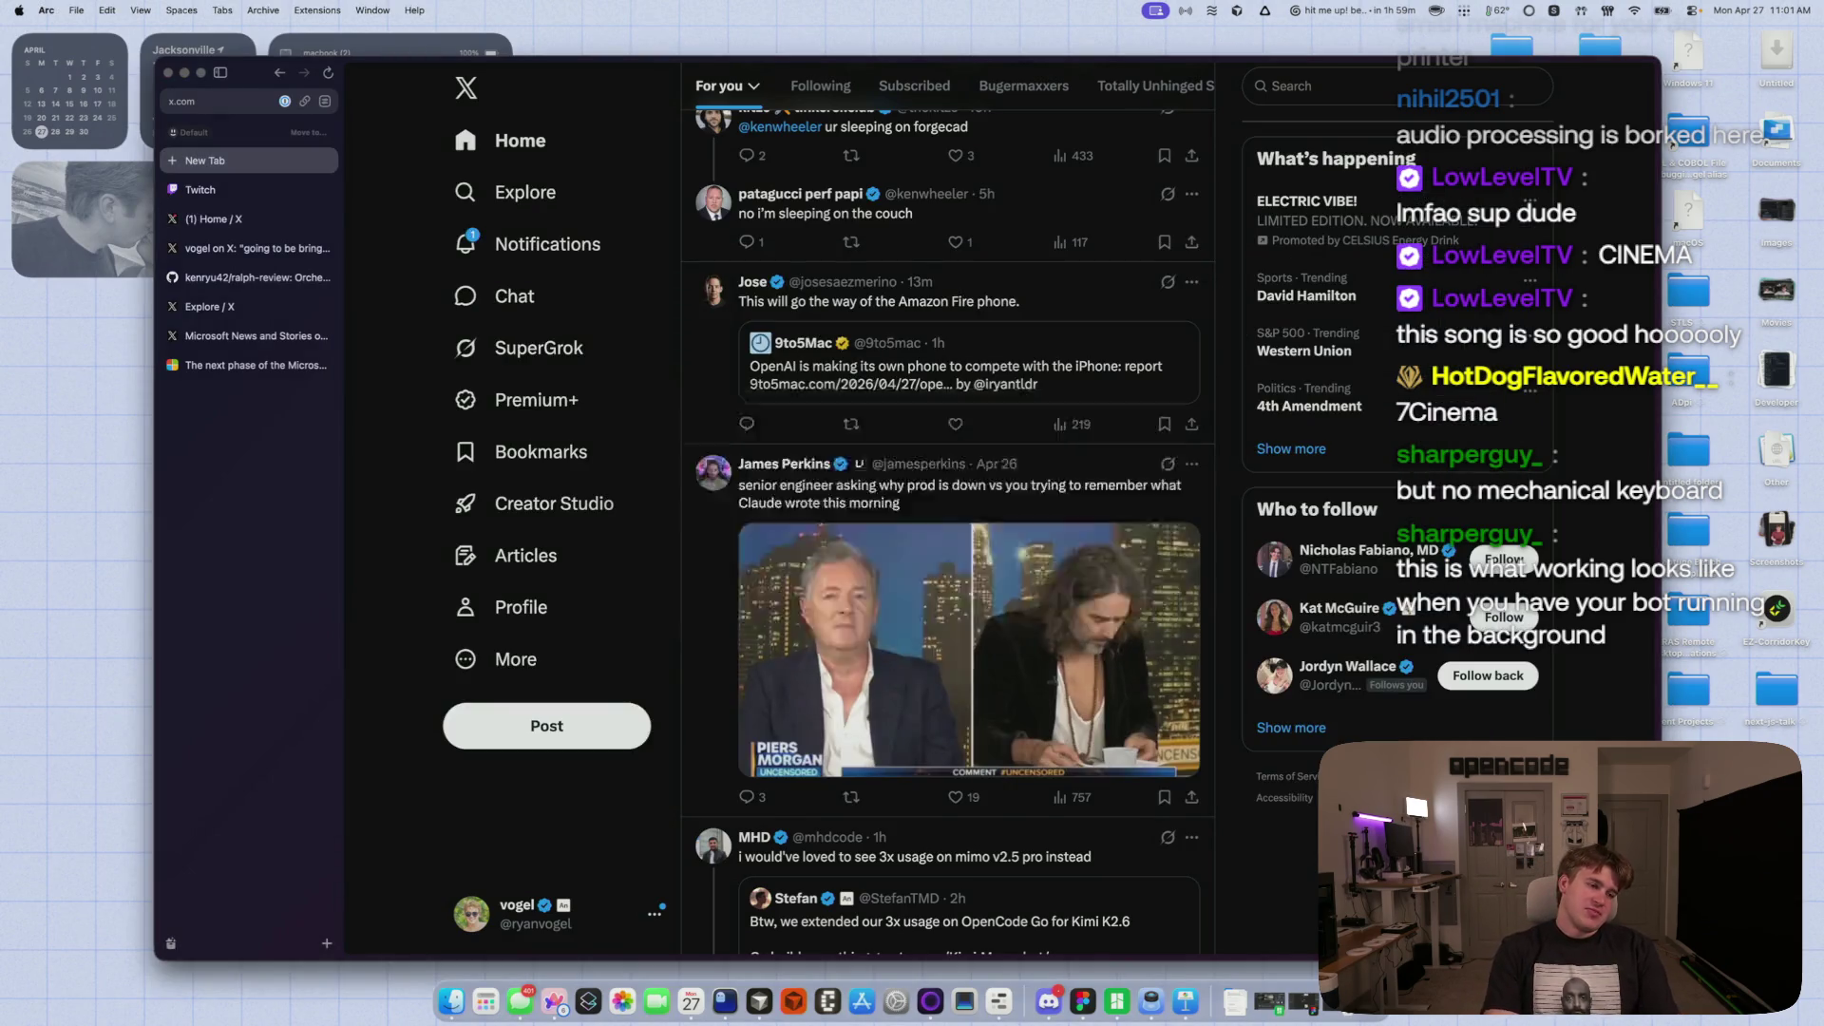
- Attach the study guide deck and example-questions PDF, send the cheat-sheet request, and return to X
left_click(1234, 1001)
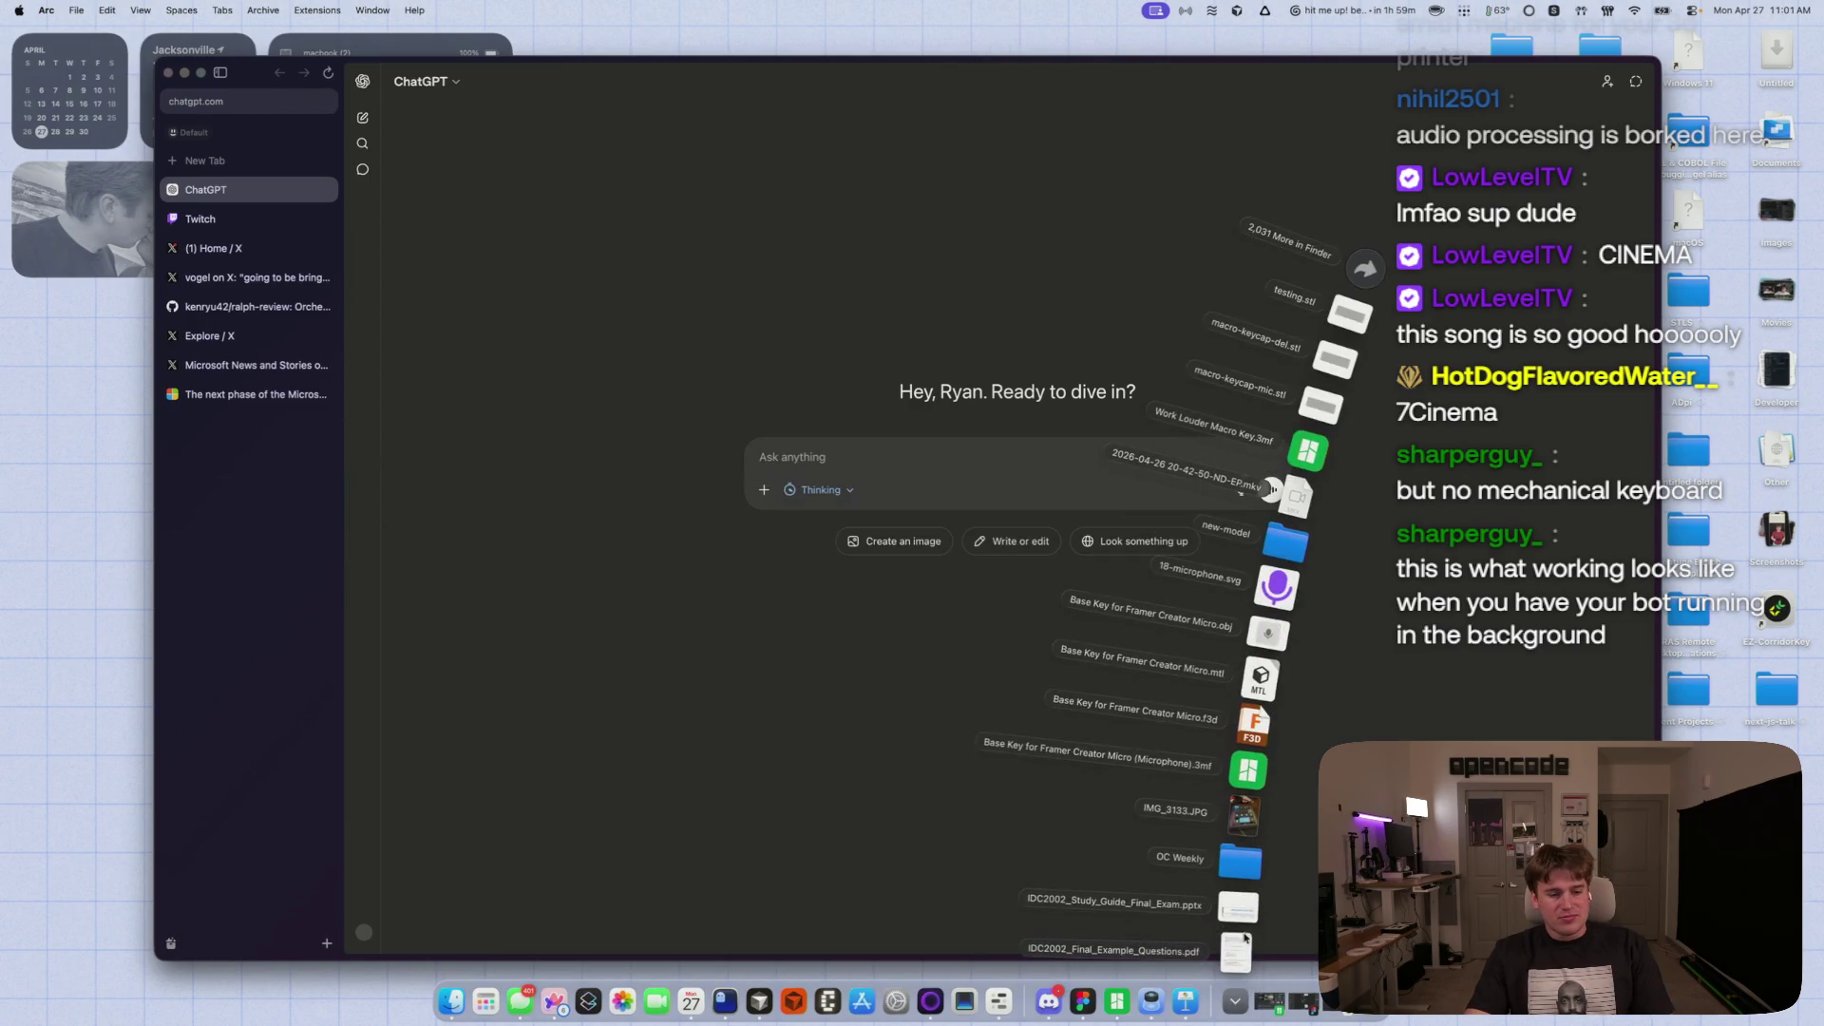
left_click_drag(1089, 696, 999, 489)
left_click(1235, 1001)
mouse_move(1282, 618)
left_mouse_down()
mouse_move(985, 590)
mouse_move(950, 515)
left_mouse_up()
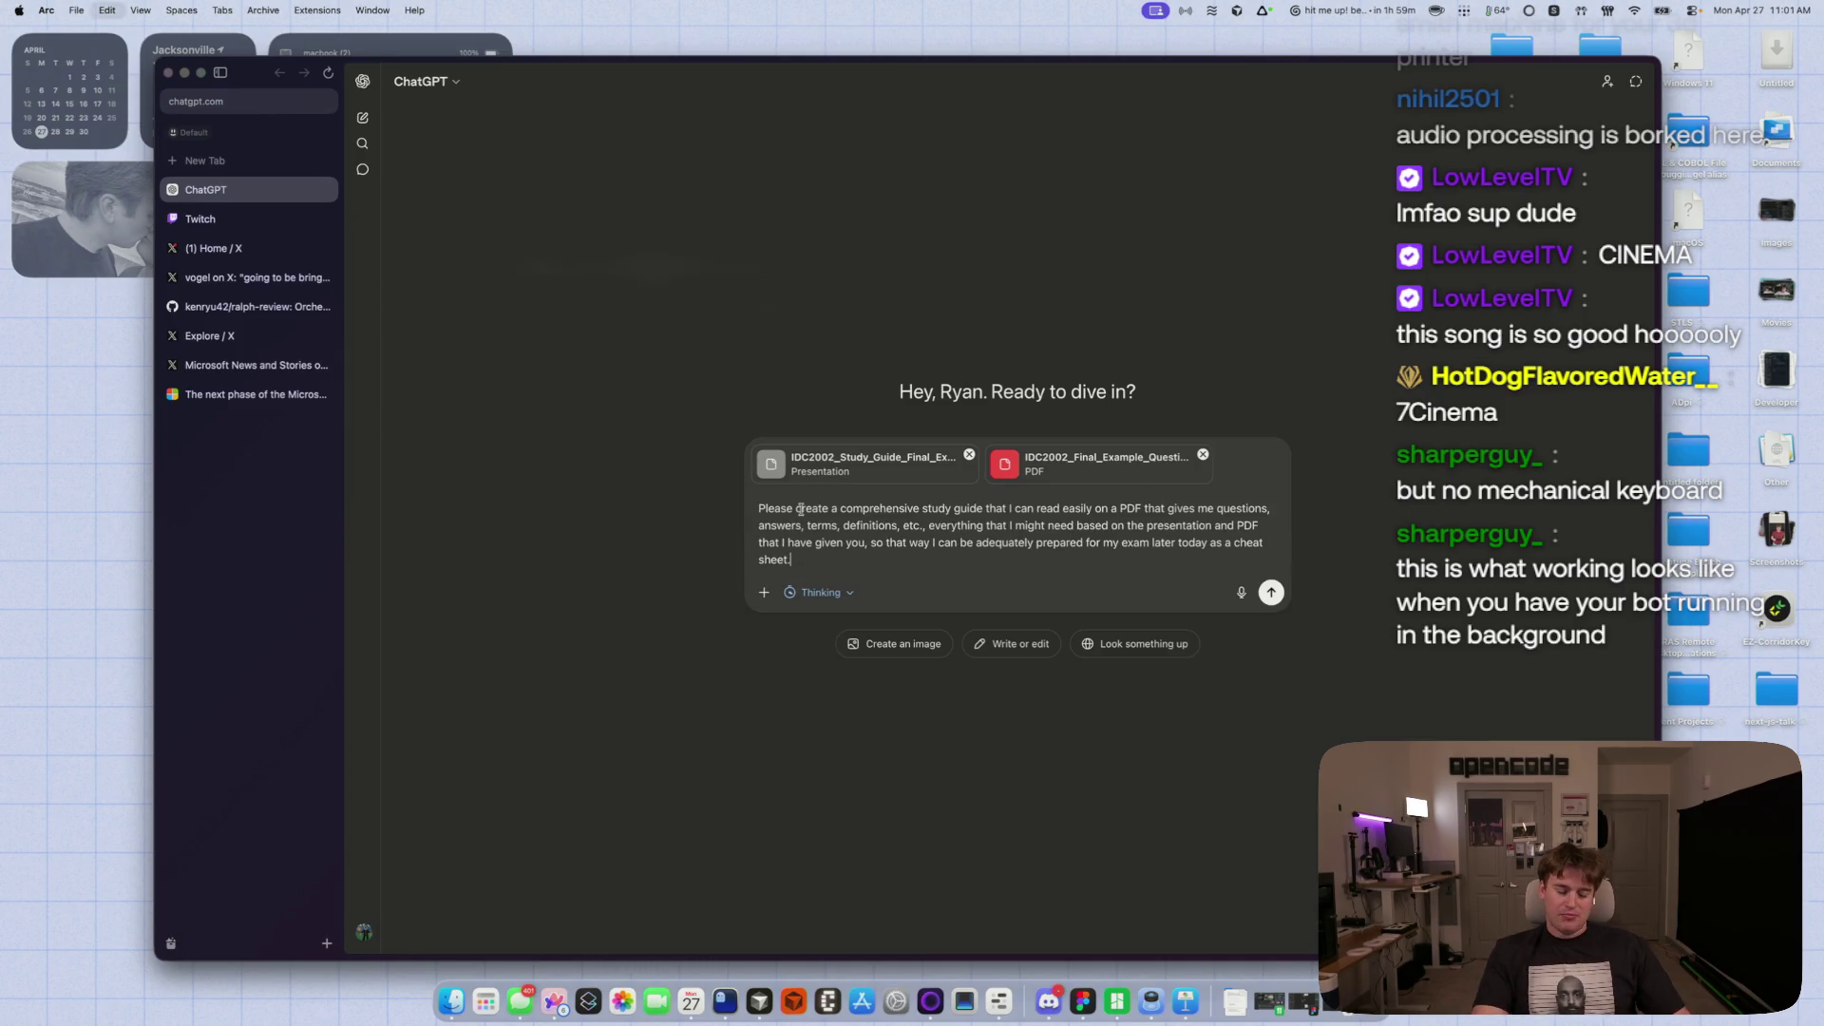
key("Return")
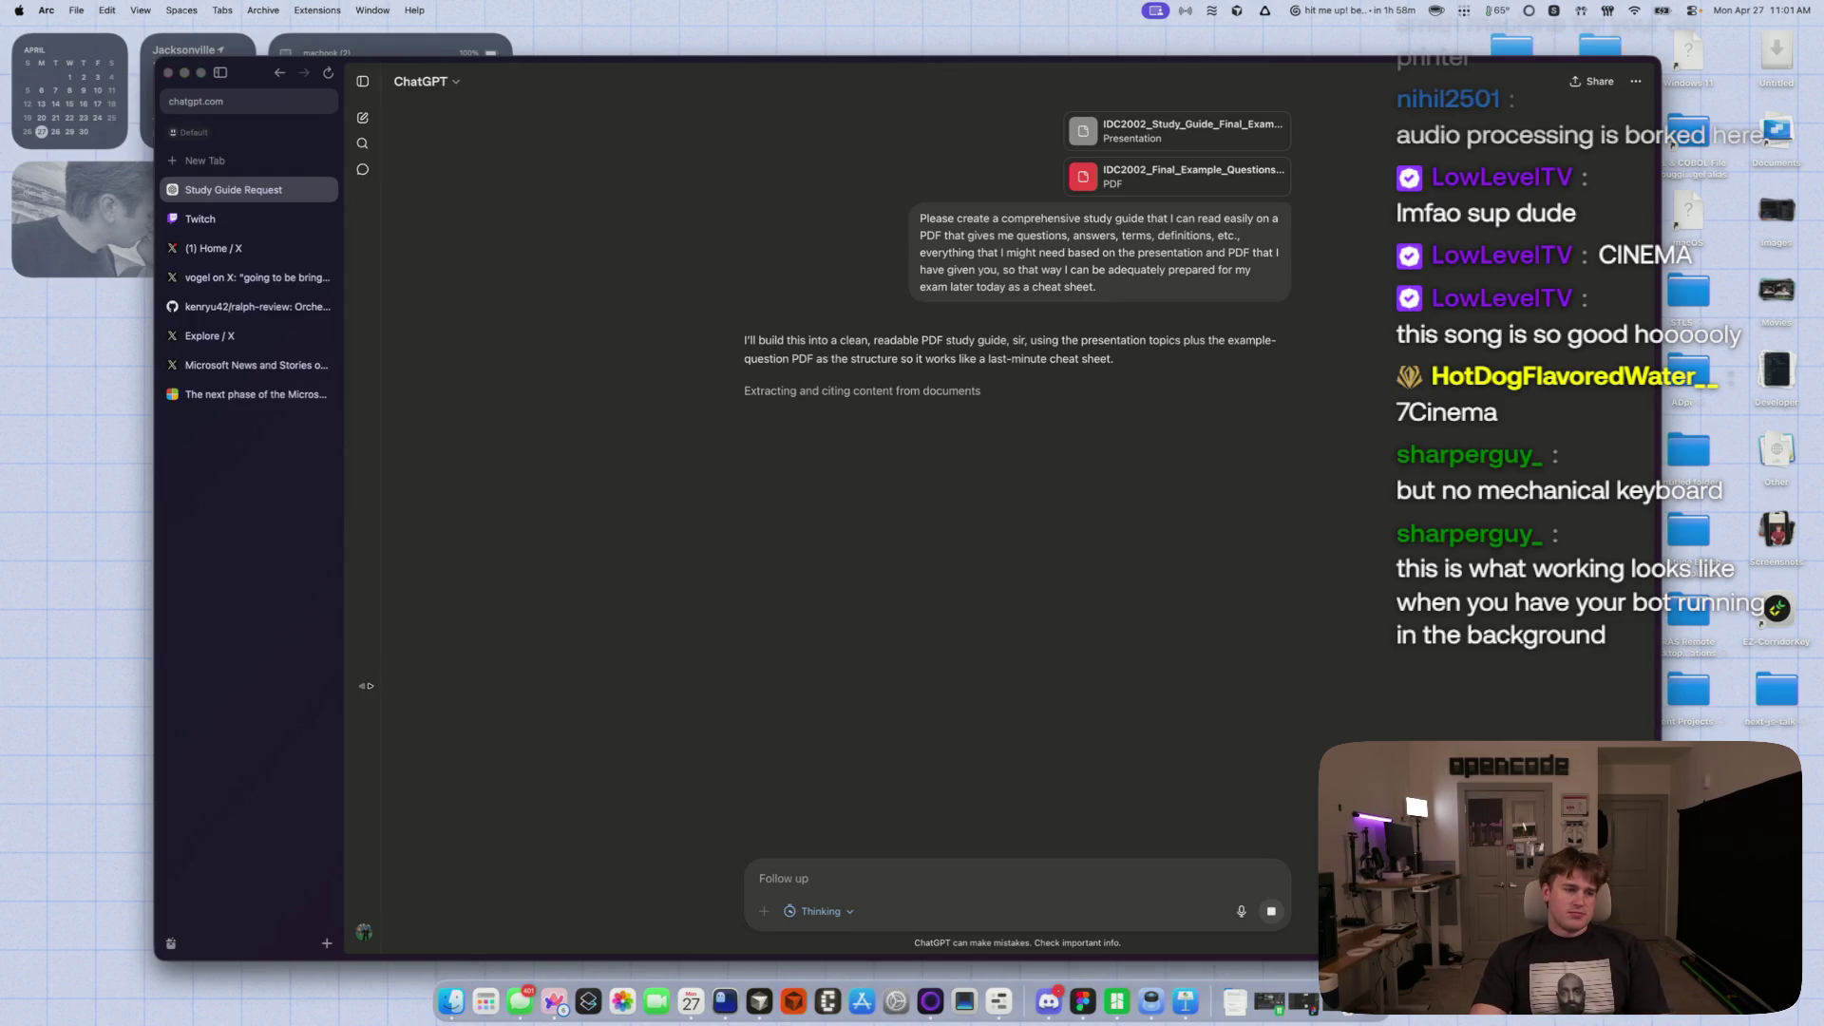
left_click(193, 252)
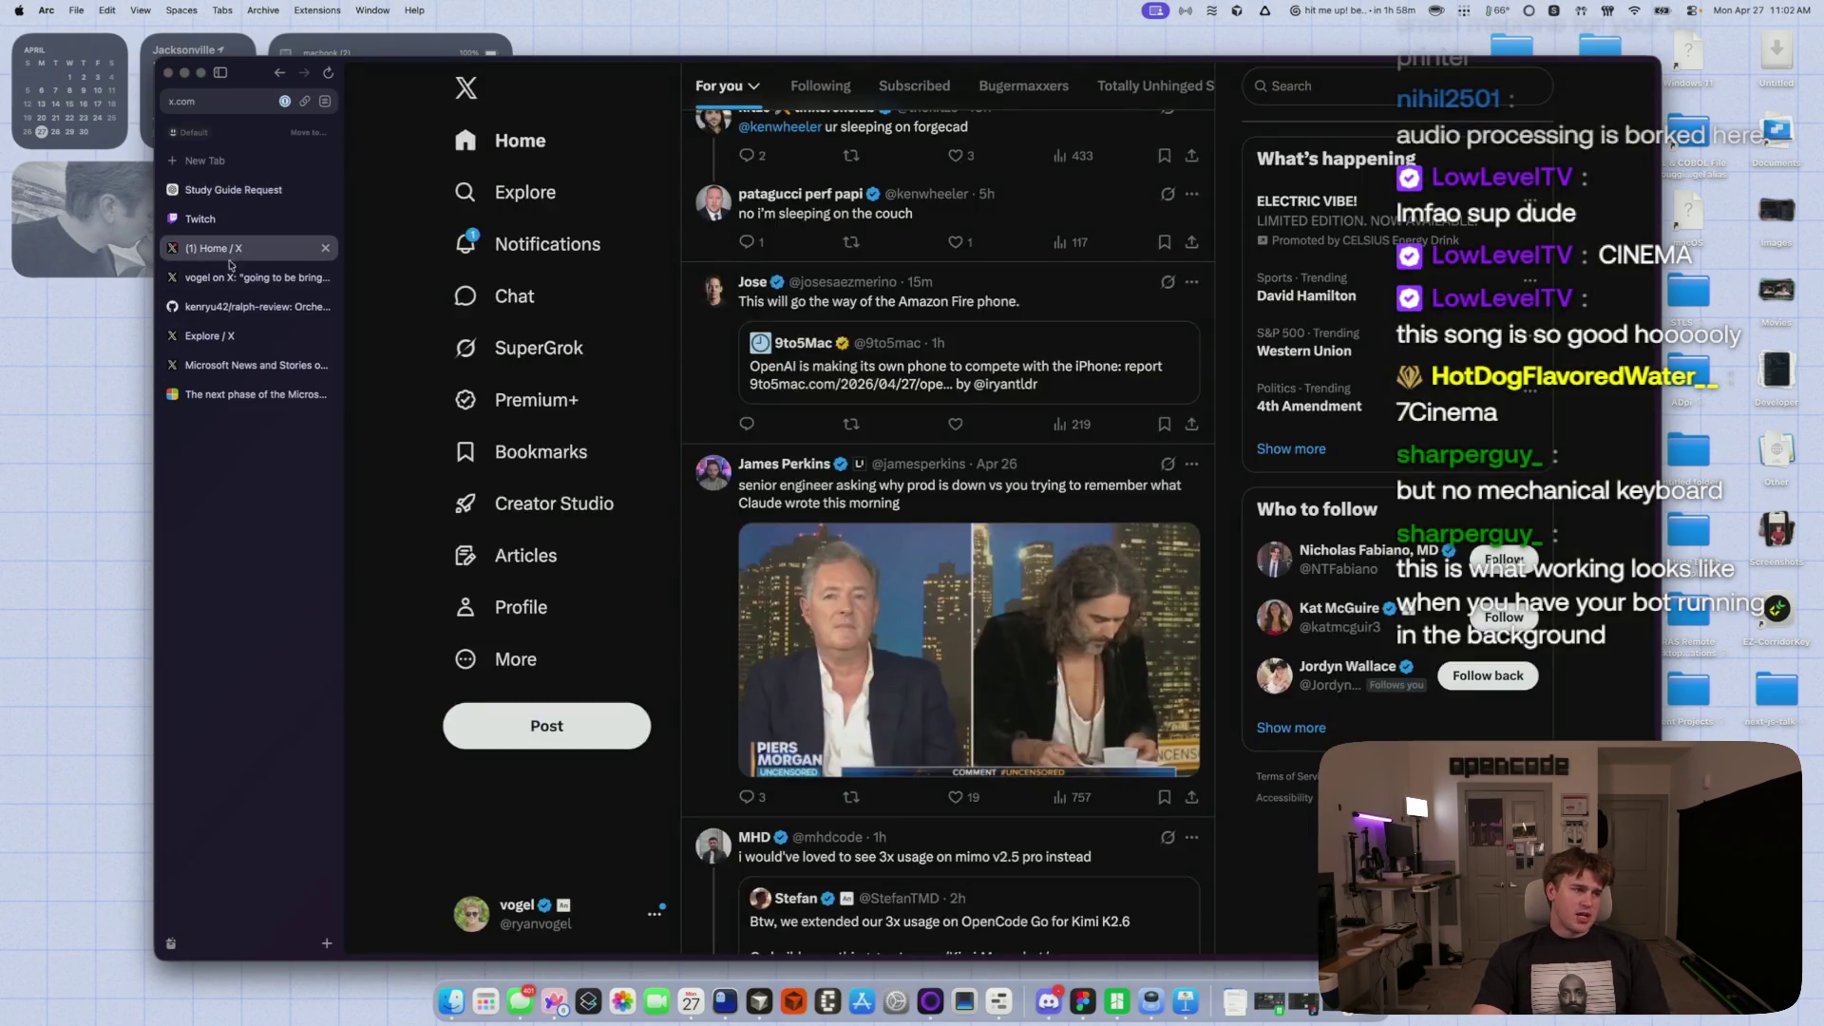
- Glance at notifications, reload the For you feed, and scroll down through it
left_click(532, 244)
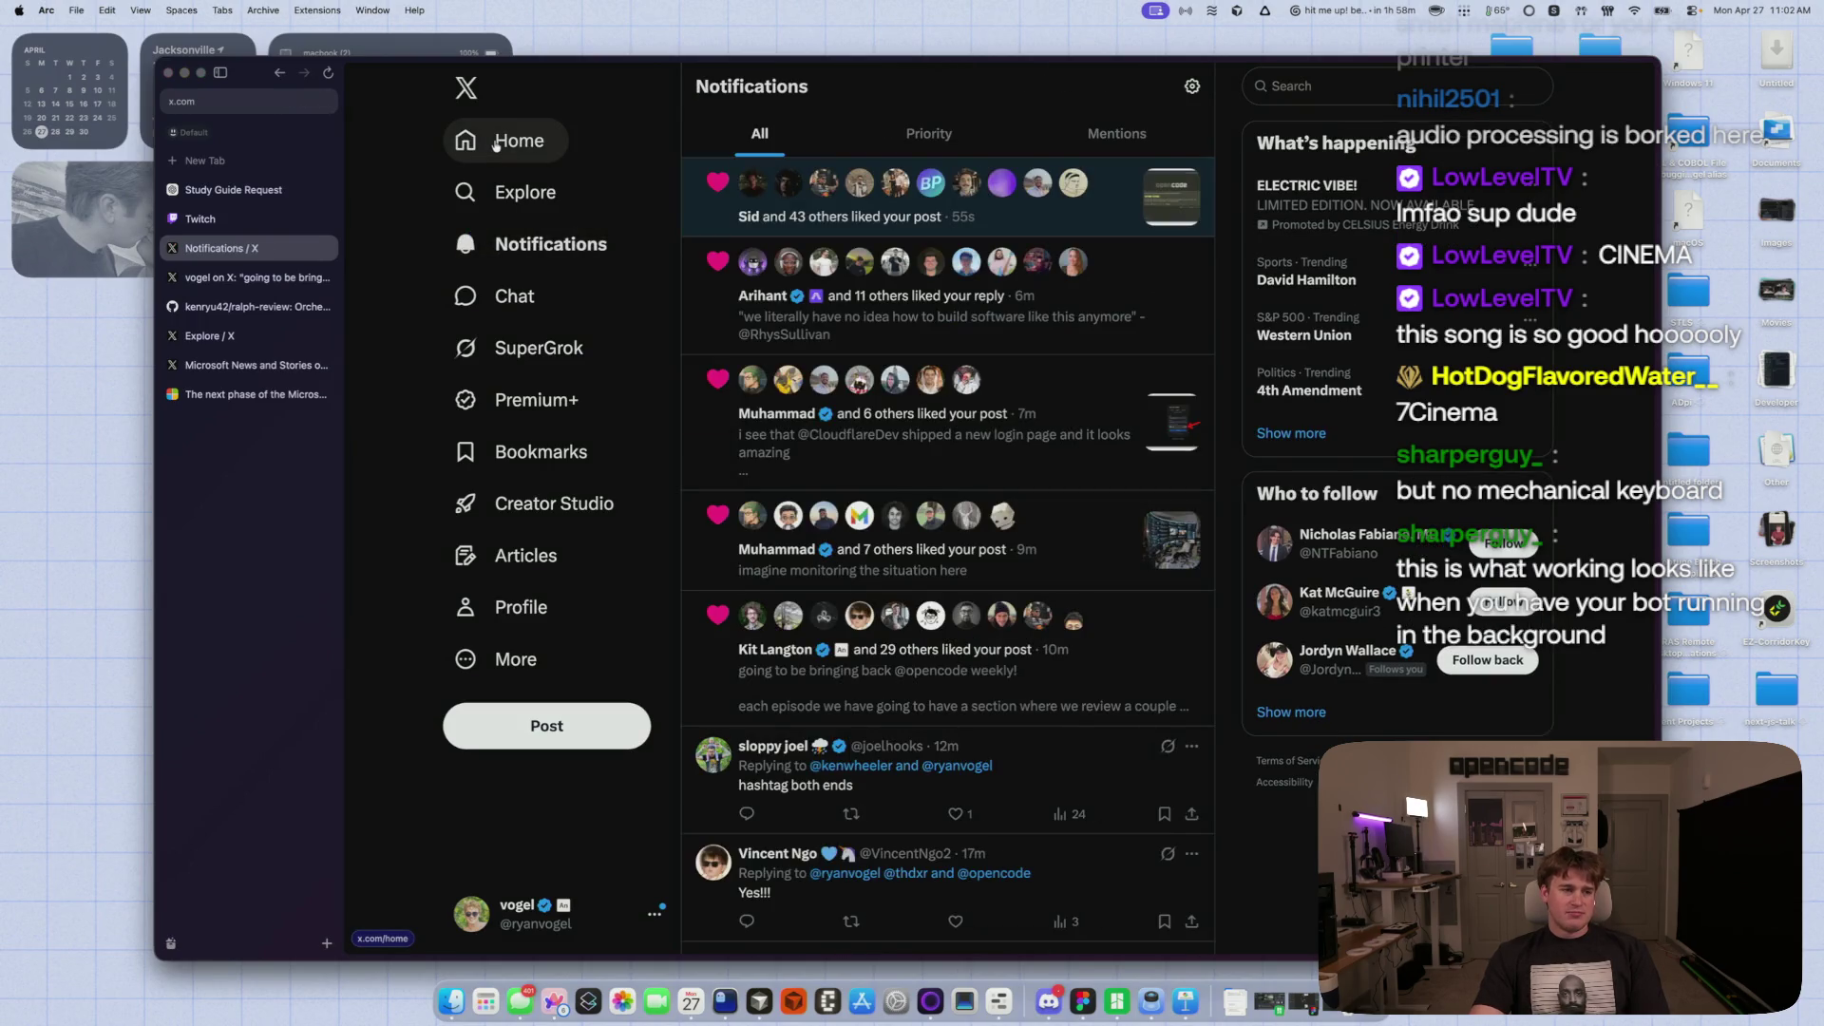
left_click(496, 142)
key("super+r")
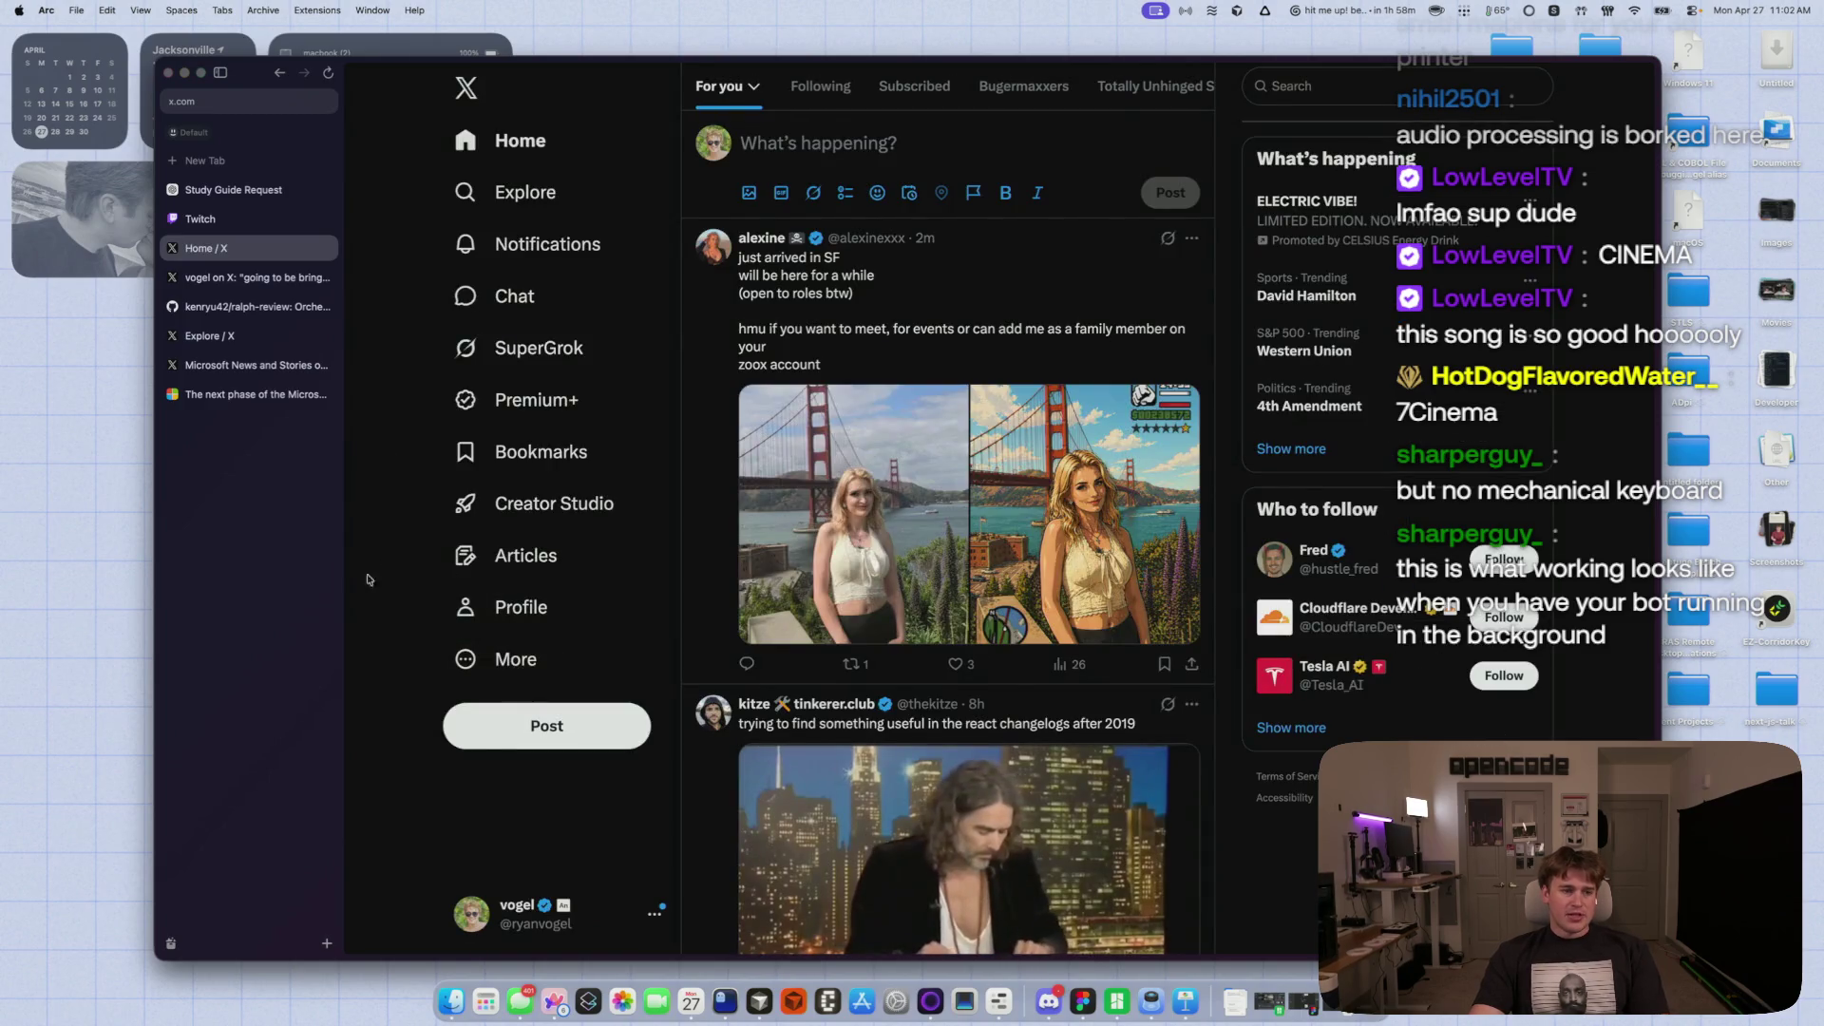
scroll(361, 622, "down", 3)
scroll(361, 627, "down", 6)
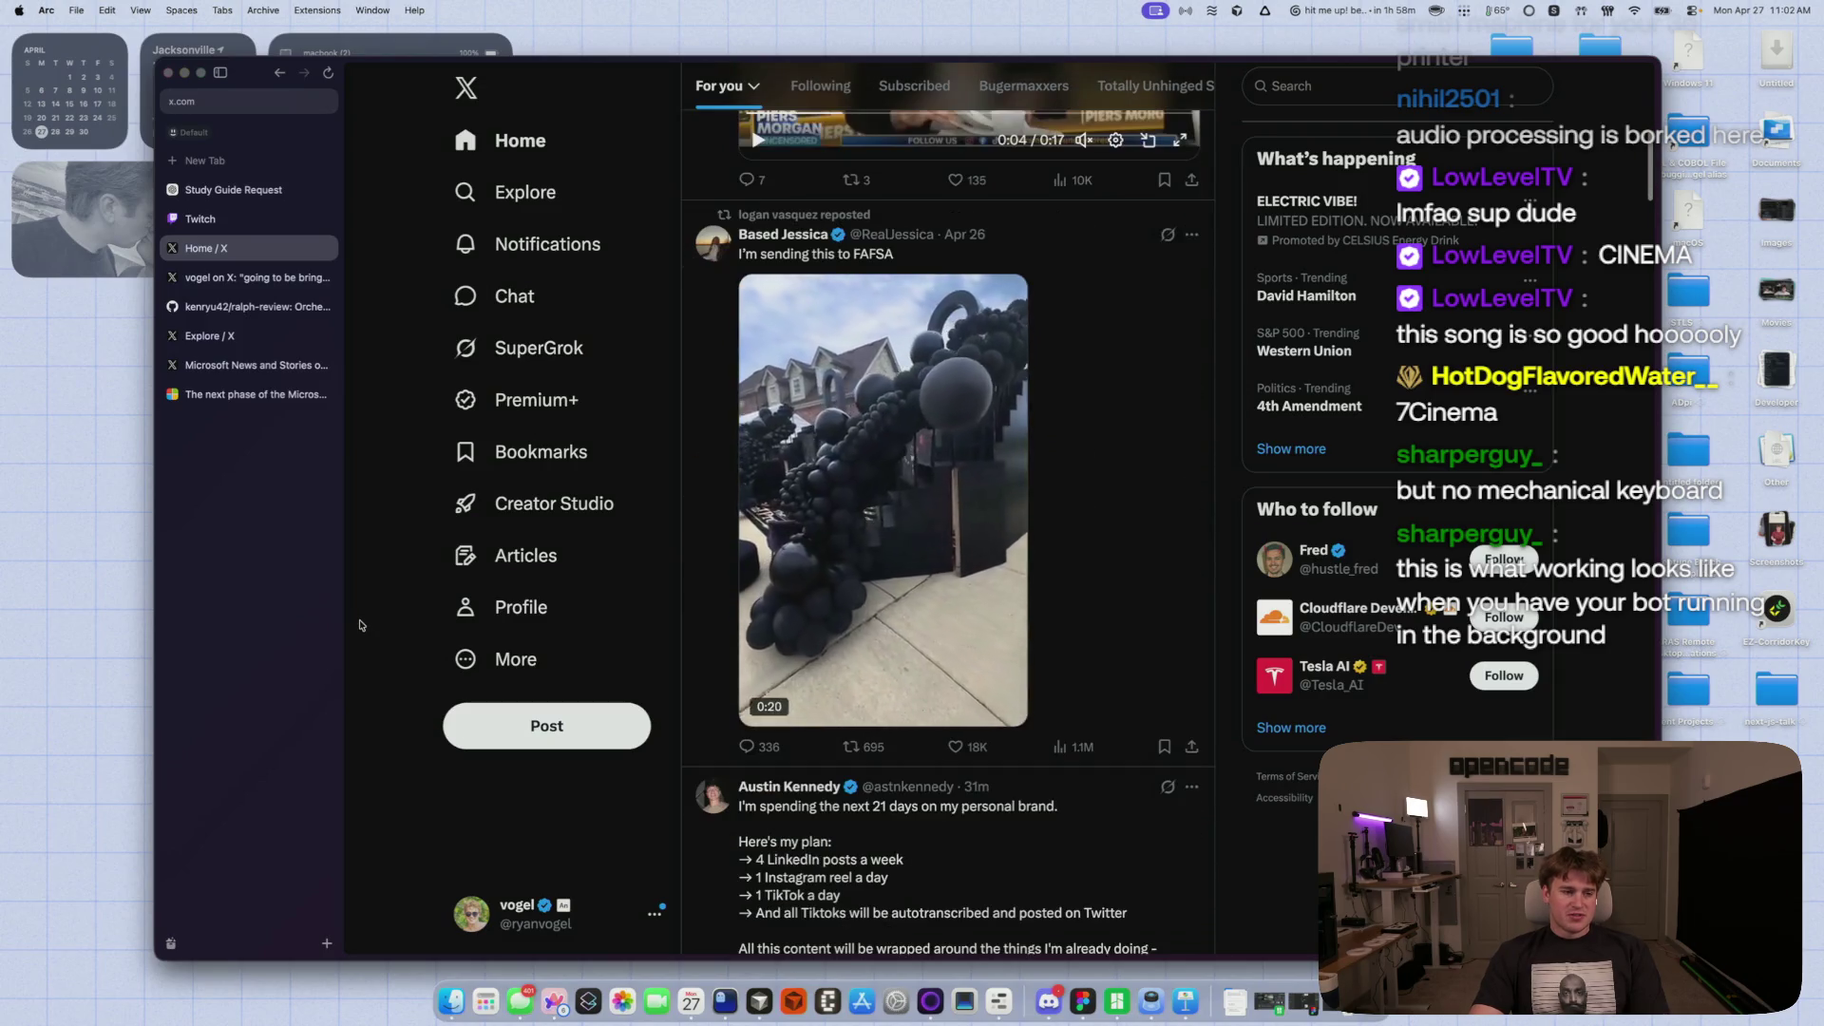
scroll(361, 627, "down", 8)
scroll(355, 630, "down", 3)
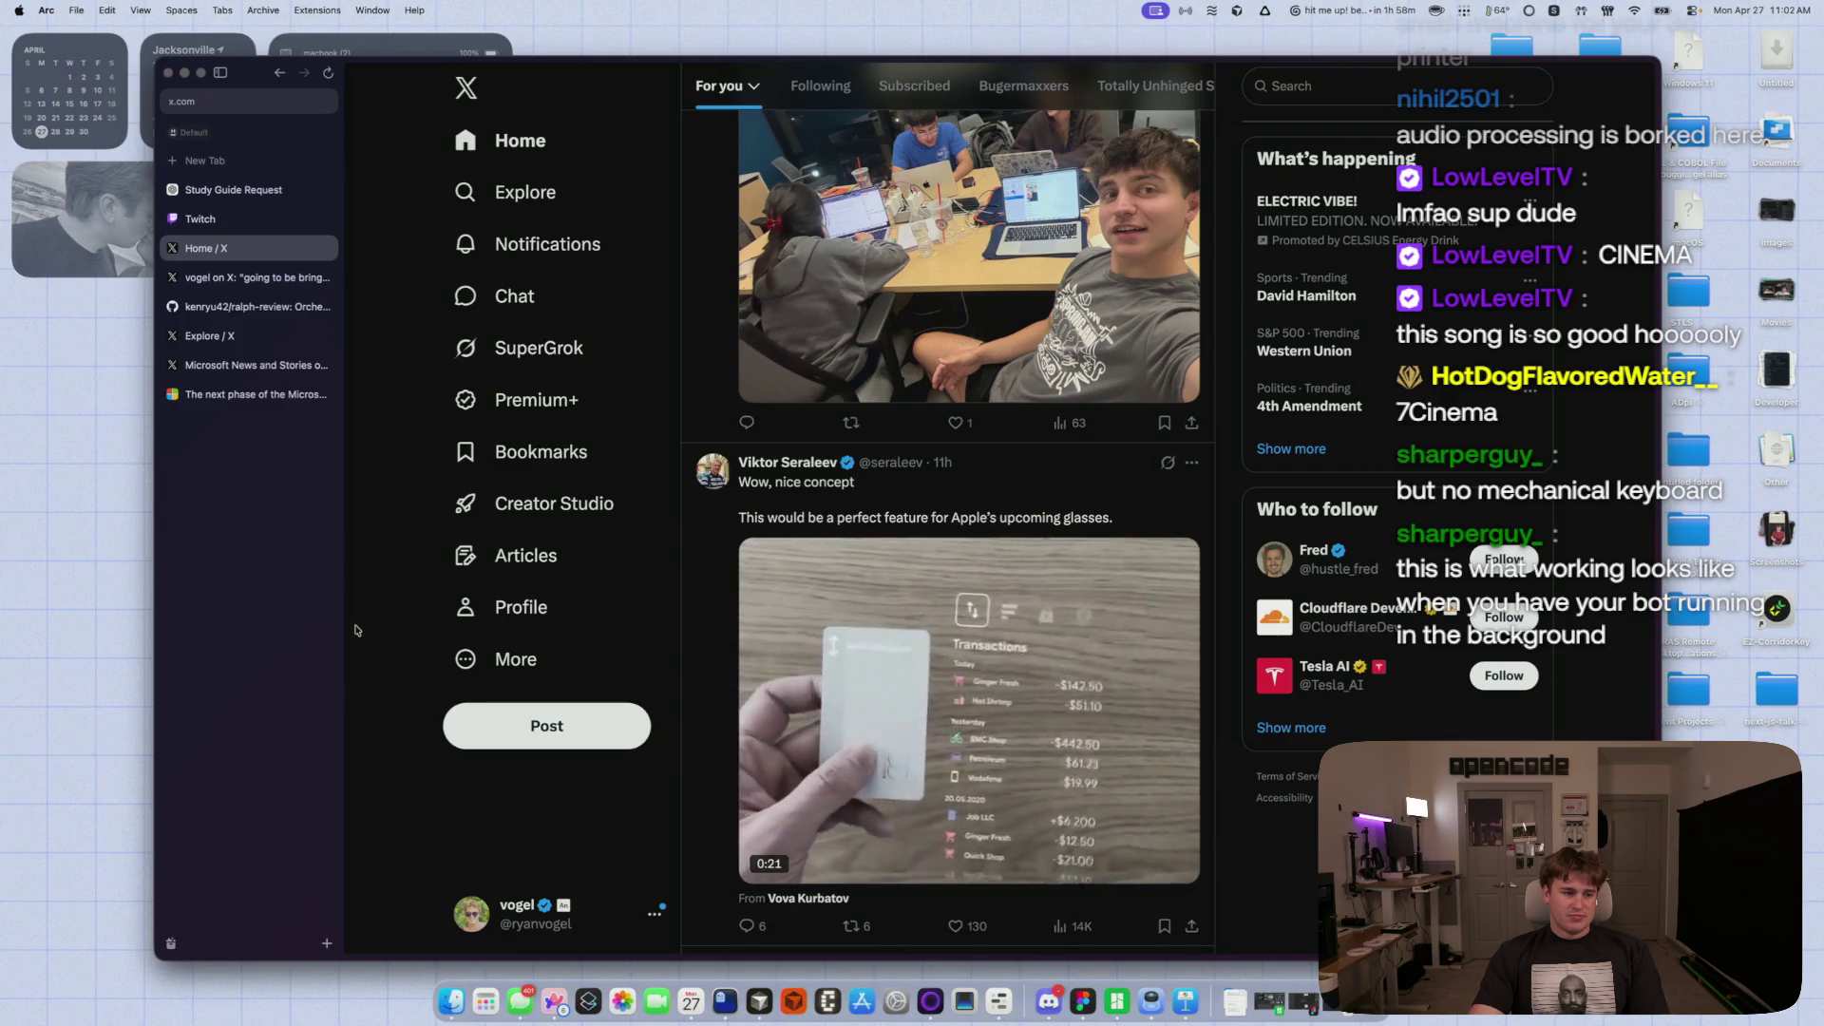
scroll(807, 676, "down", 2)
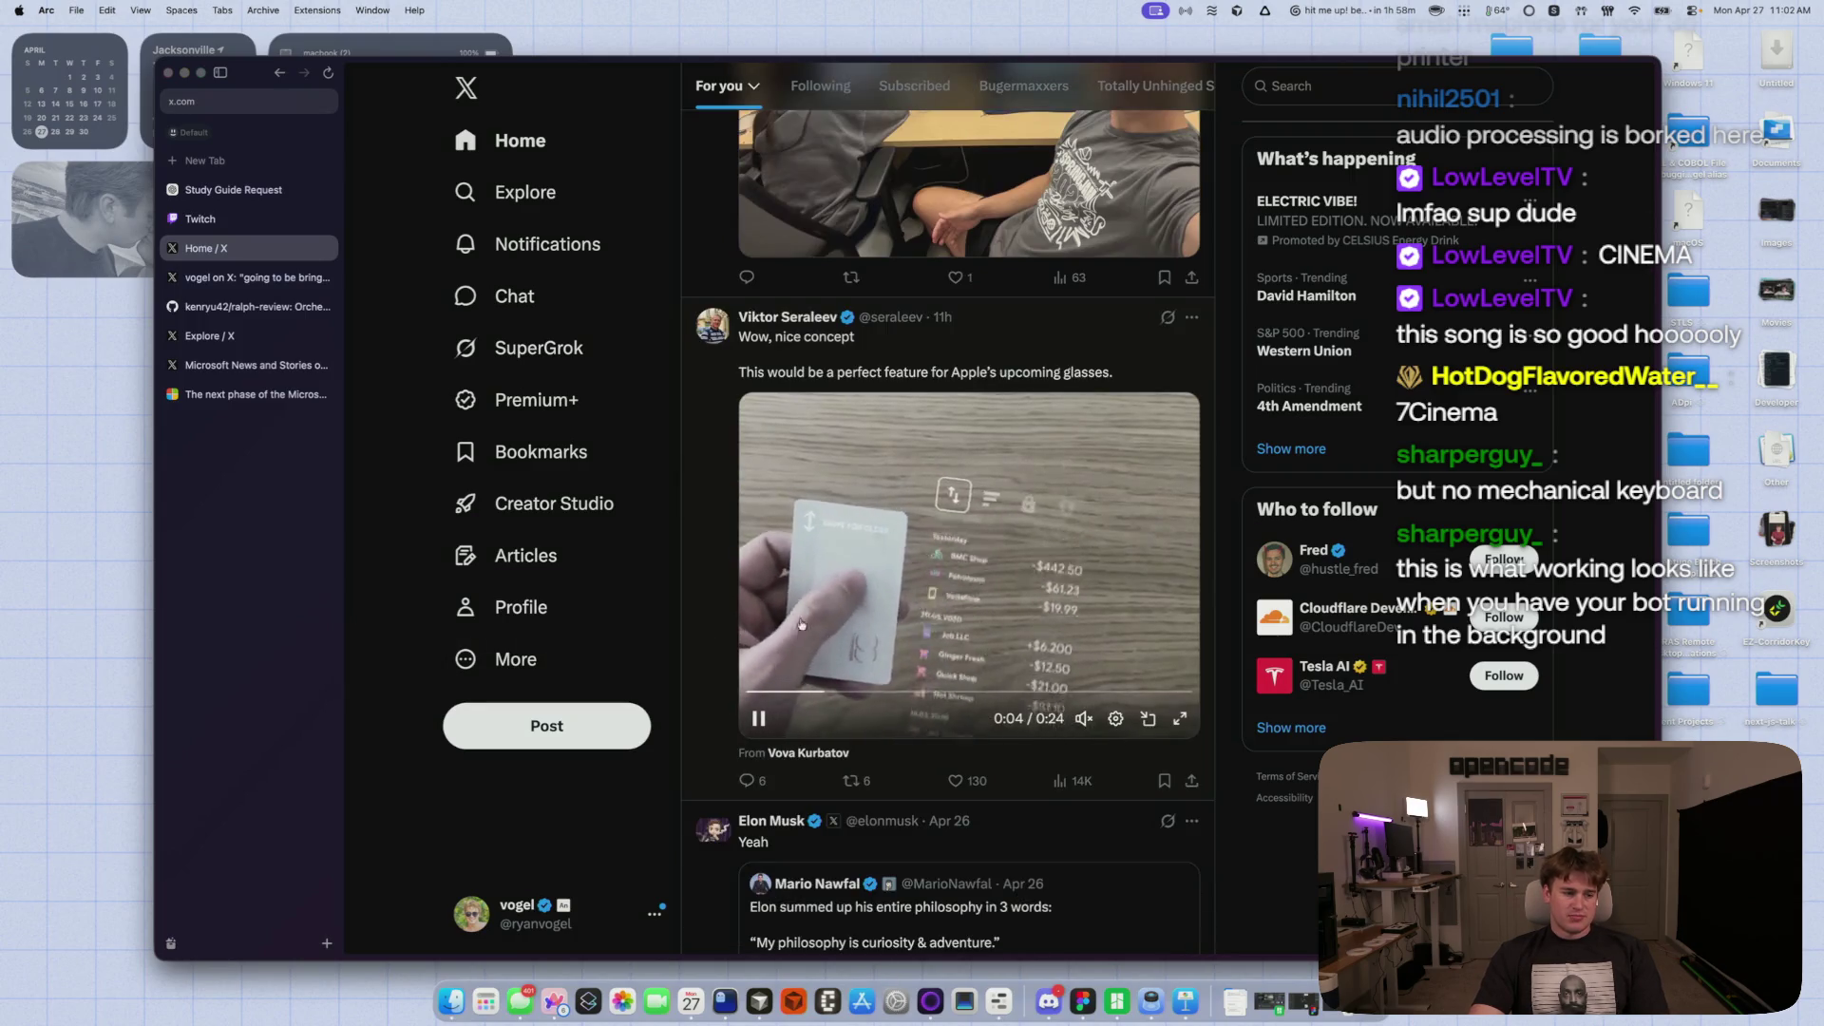
scroll(737, 648, "down", 10)
scroll(737, 647, "down", 10)
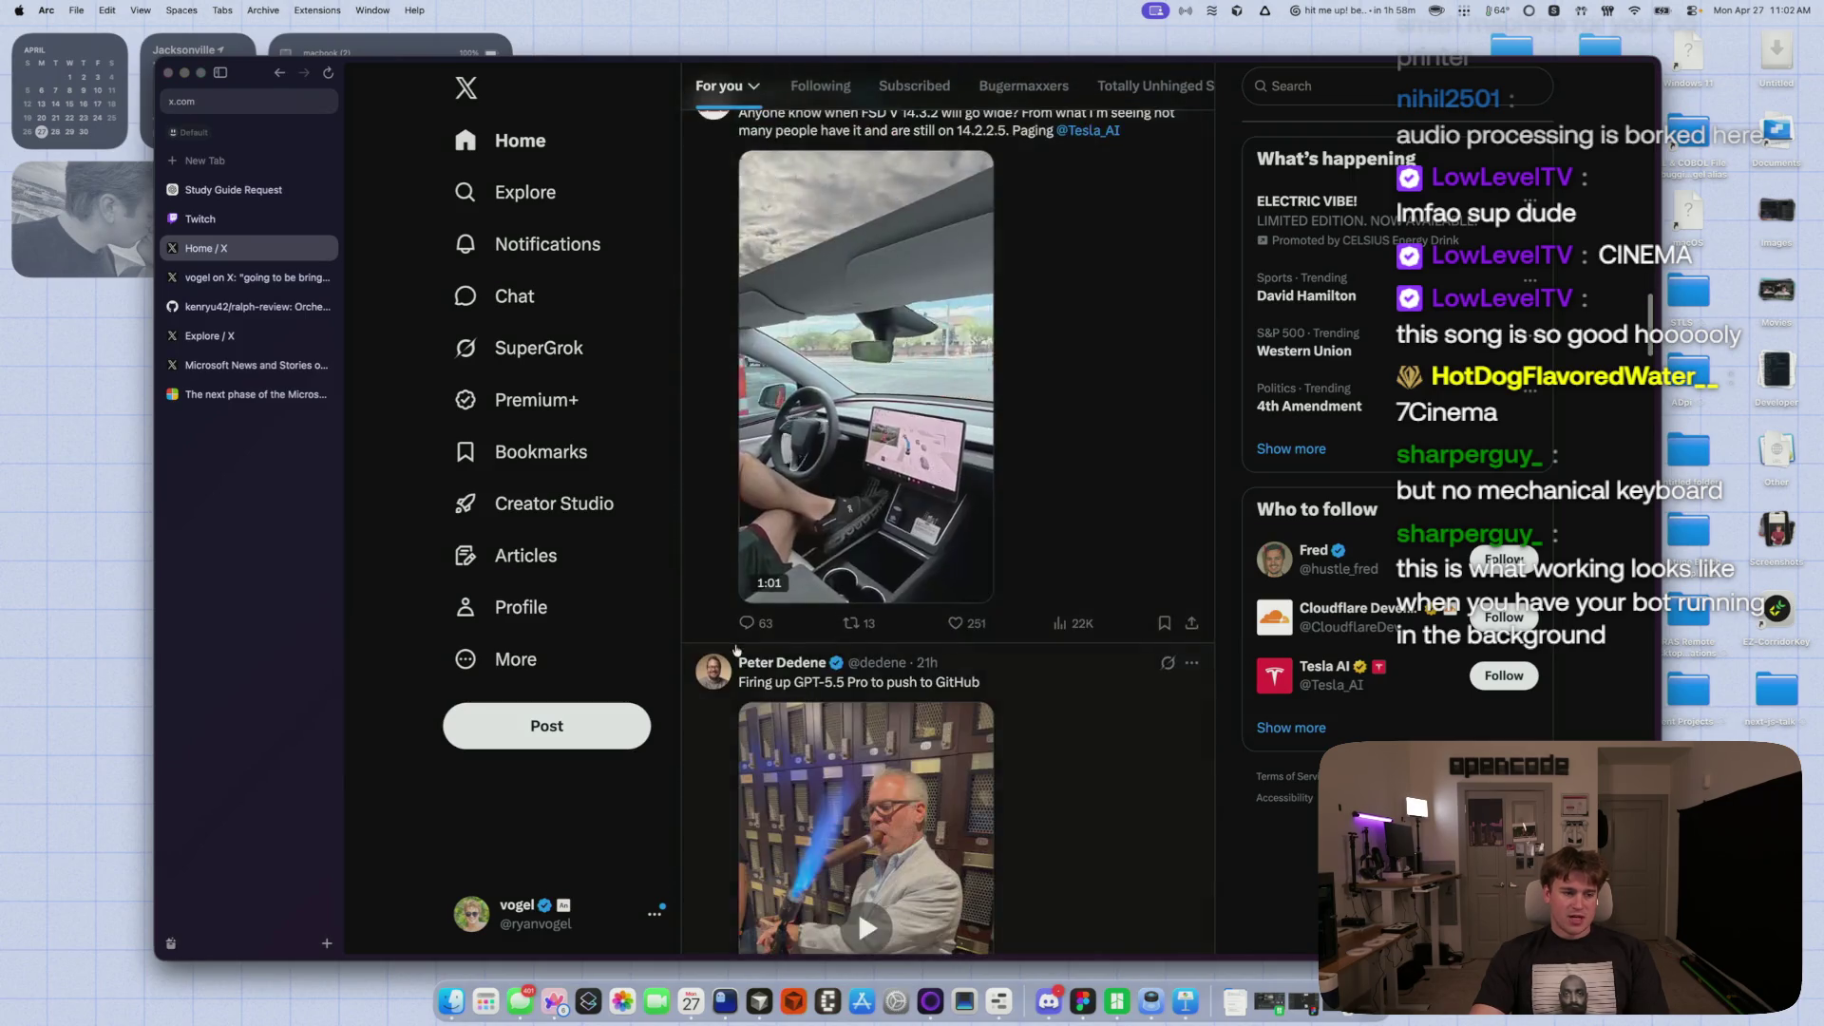
scroll(735, 652, "down", 3)
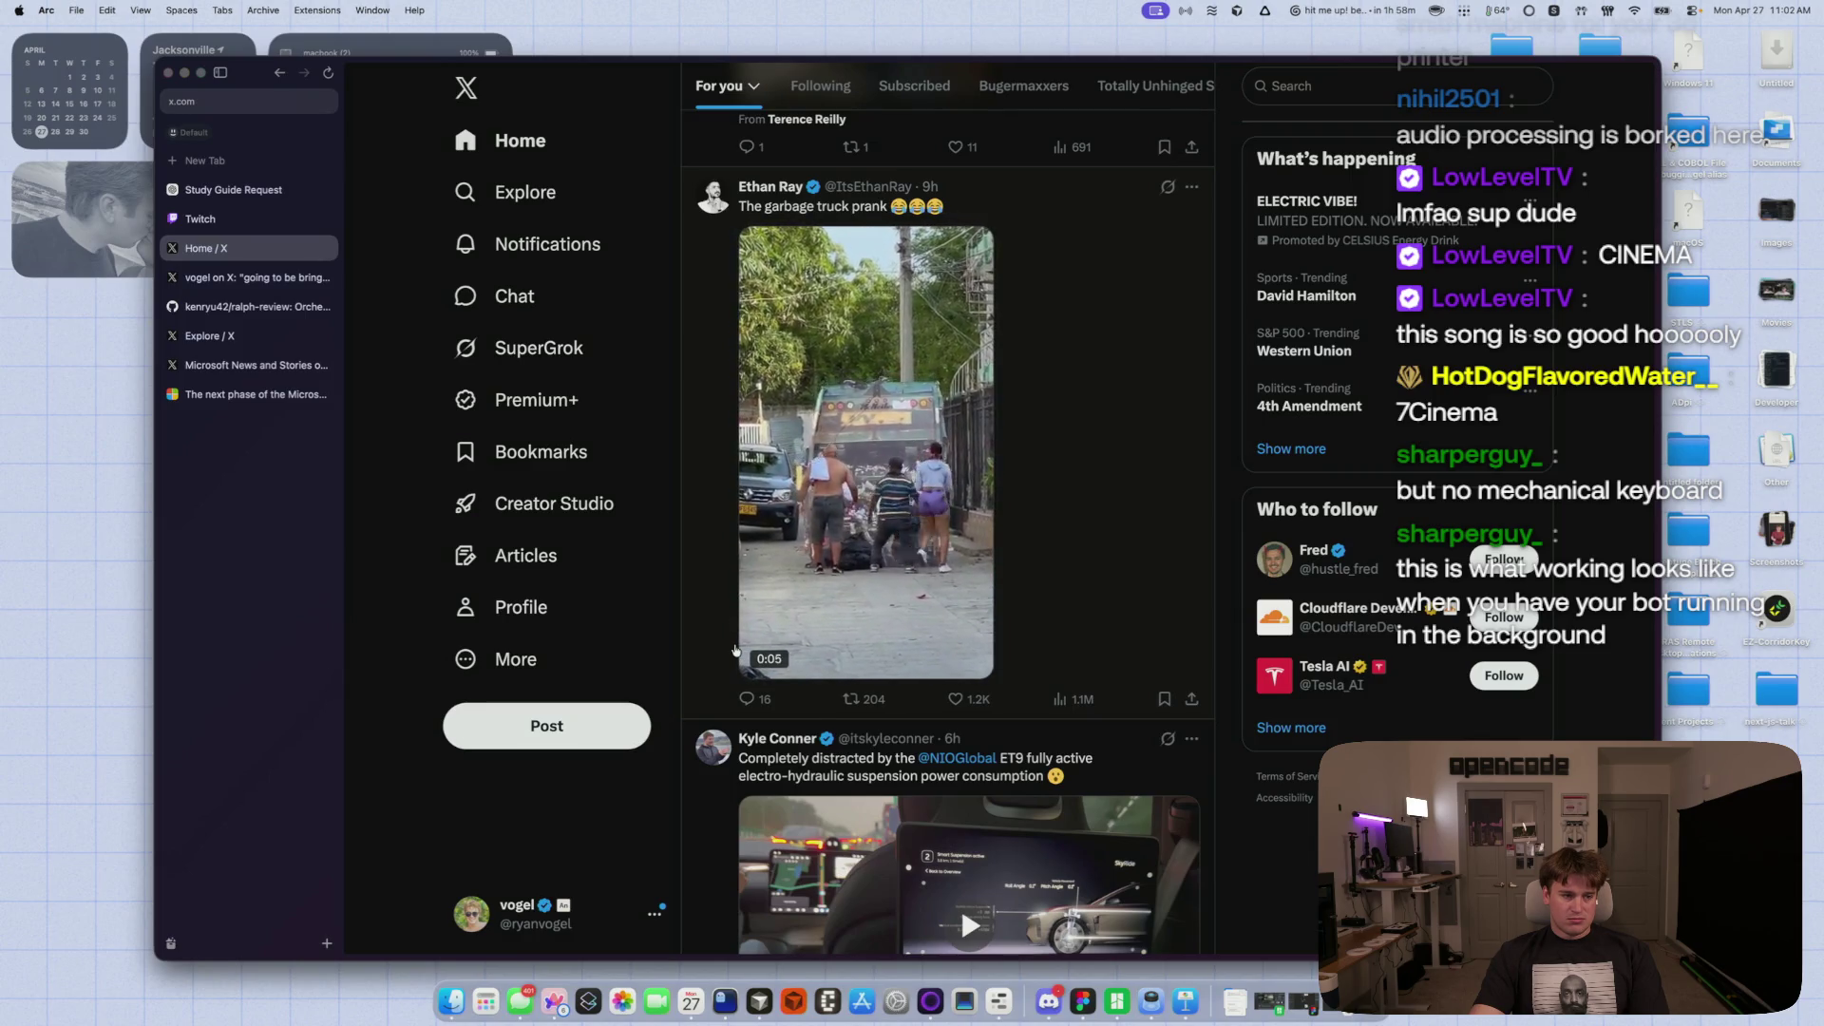
scroll(735, 650, "down", 4)
scroll(735, 650, "up", 5)
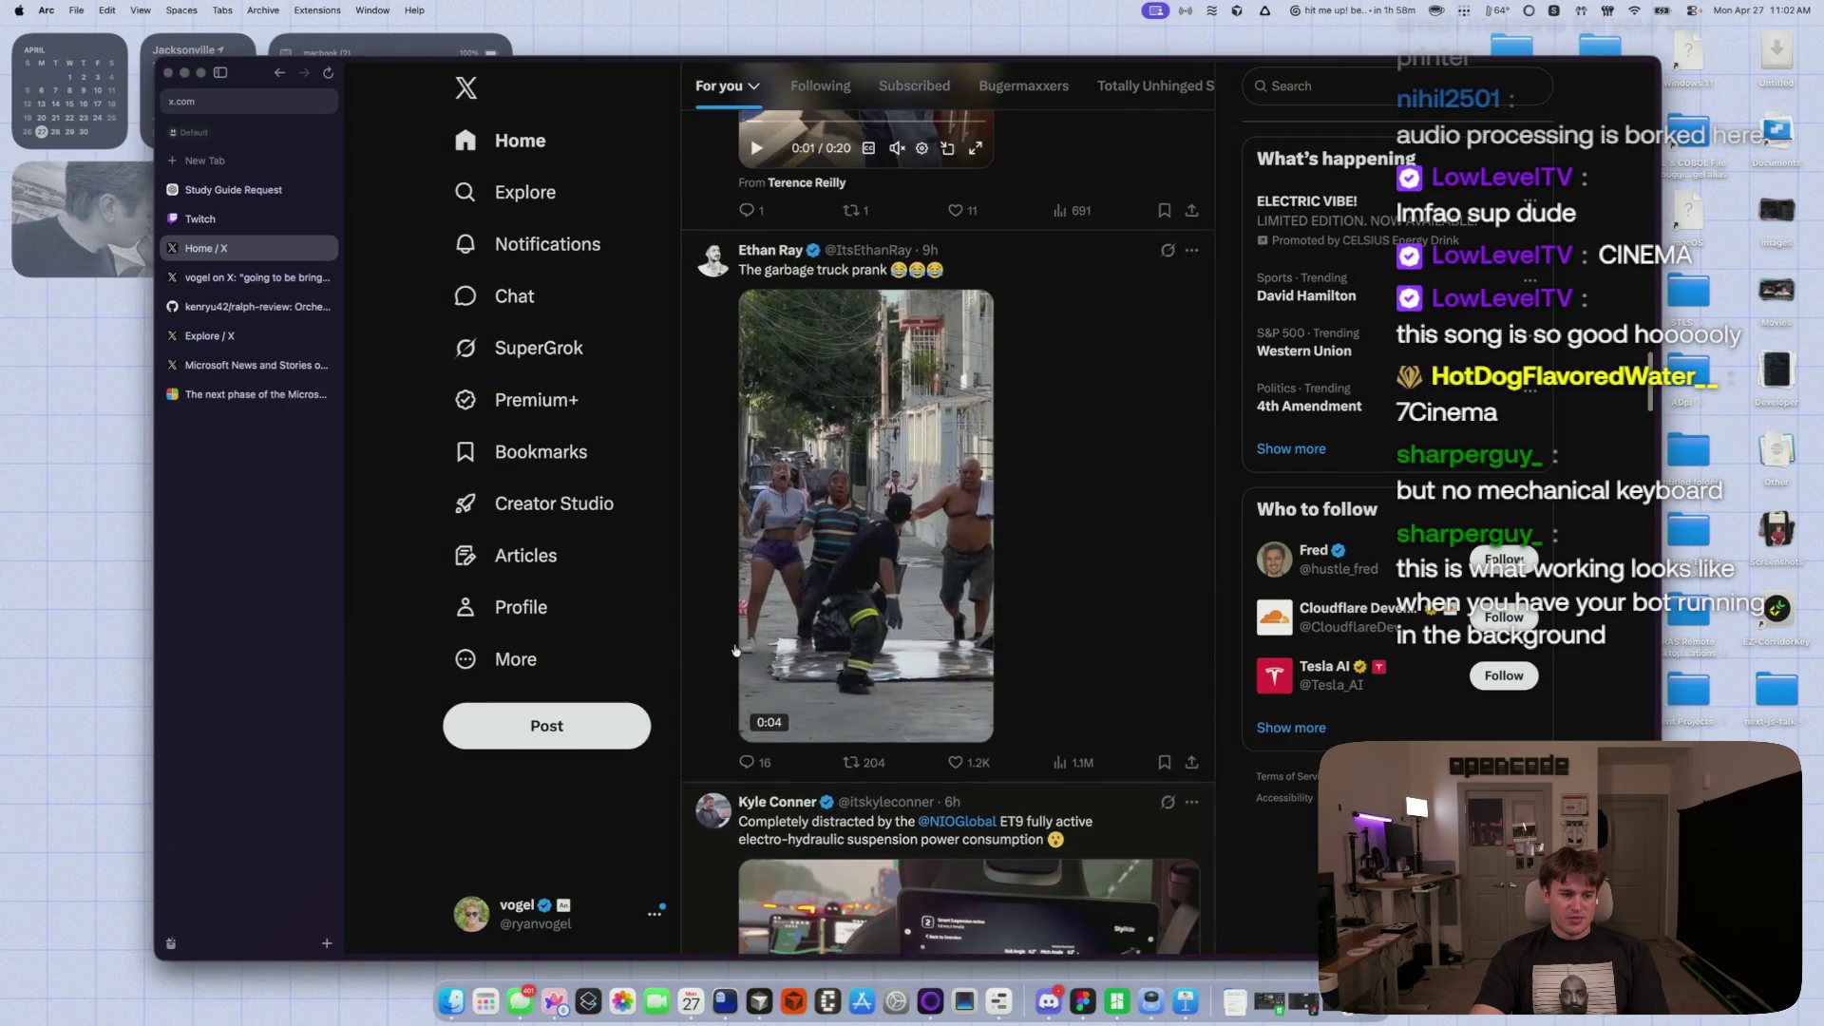
- Mark the garbage truck prank post 'Not interested' and return to the top of Home
left_click(1191, 249)
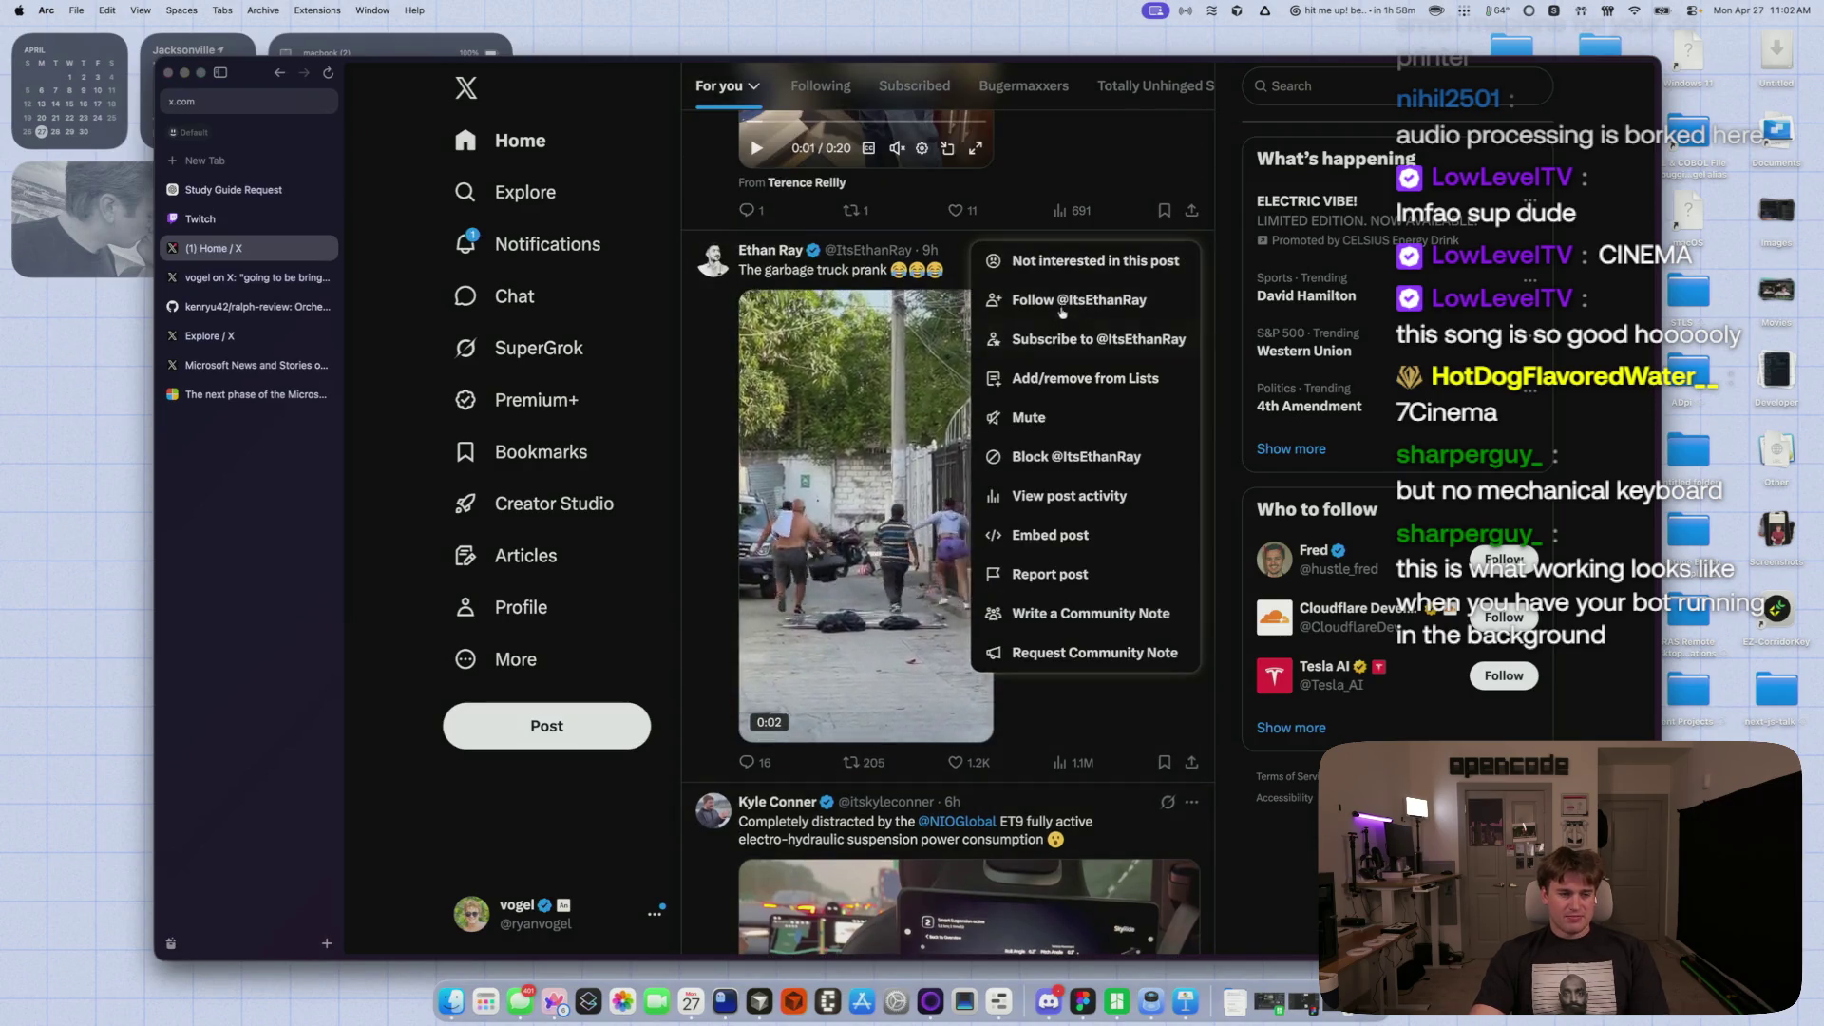
left_click(1083, 260)
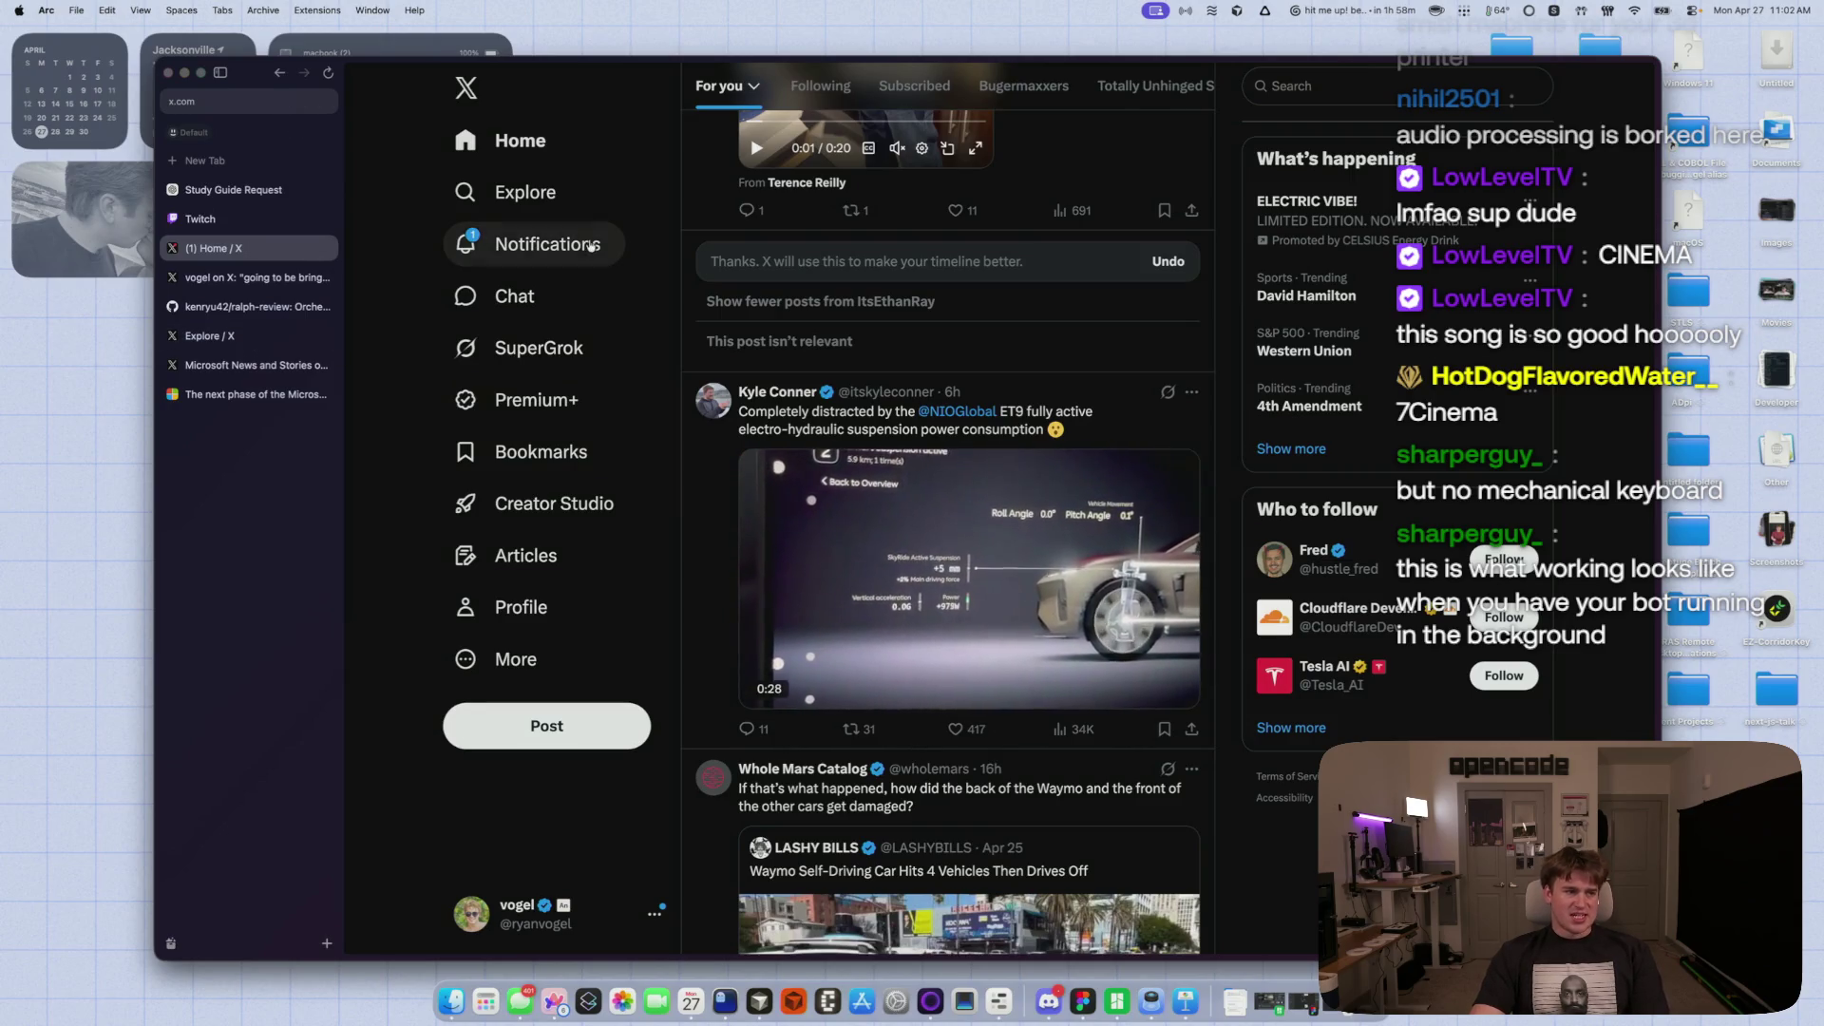
left_click(535, 140)
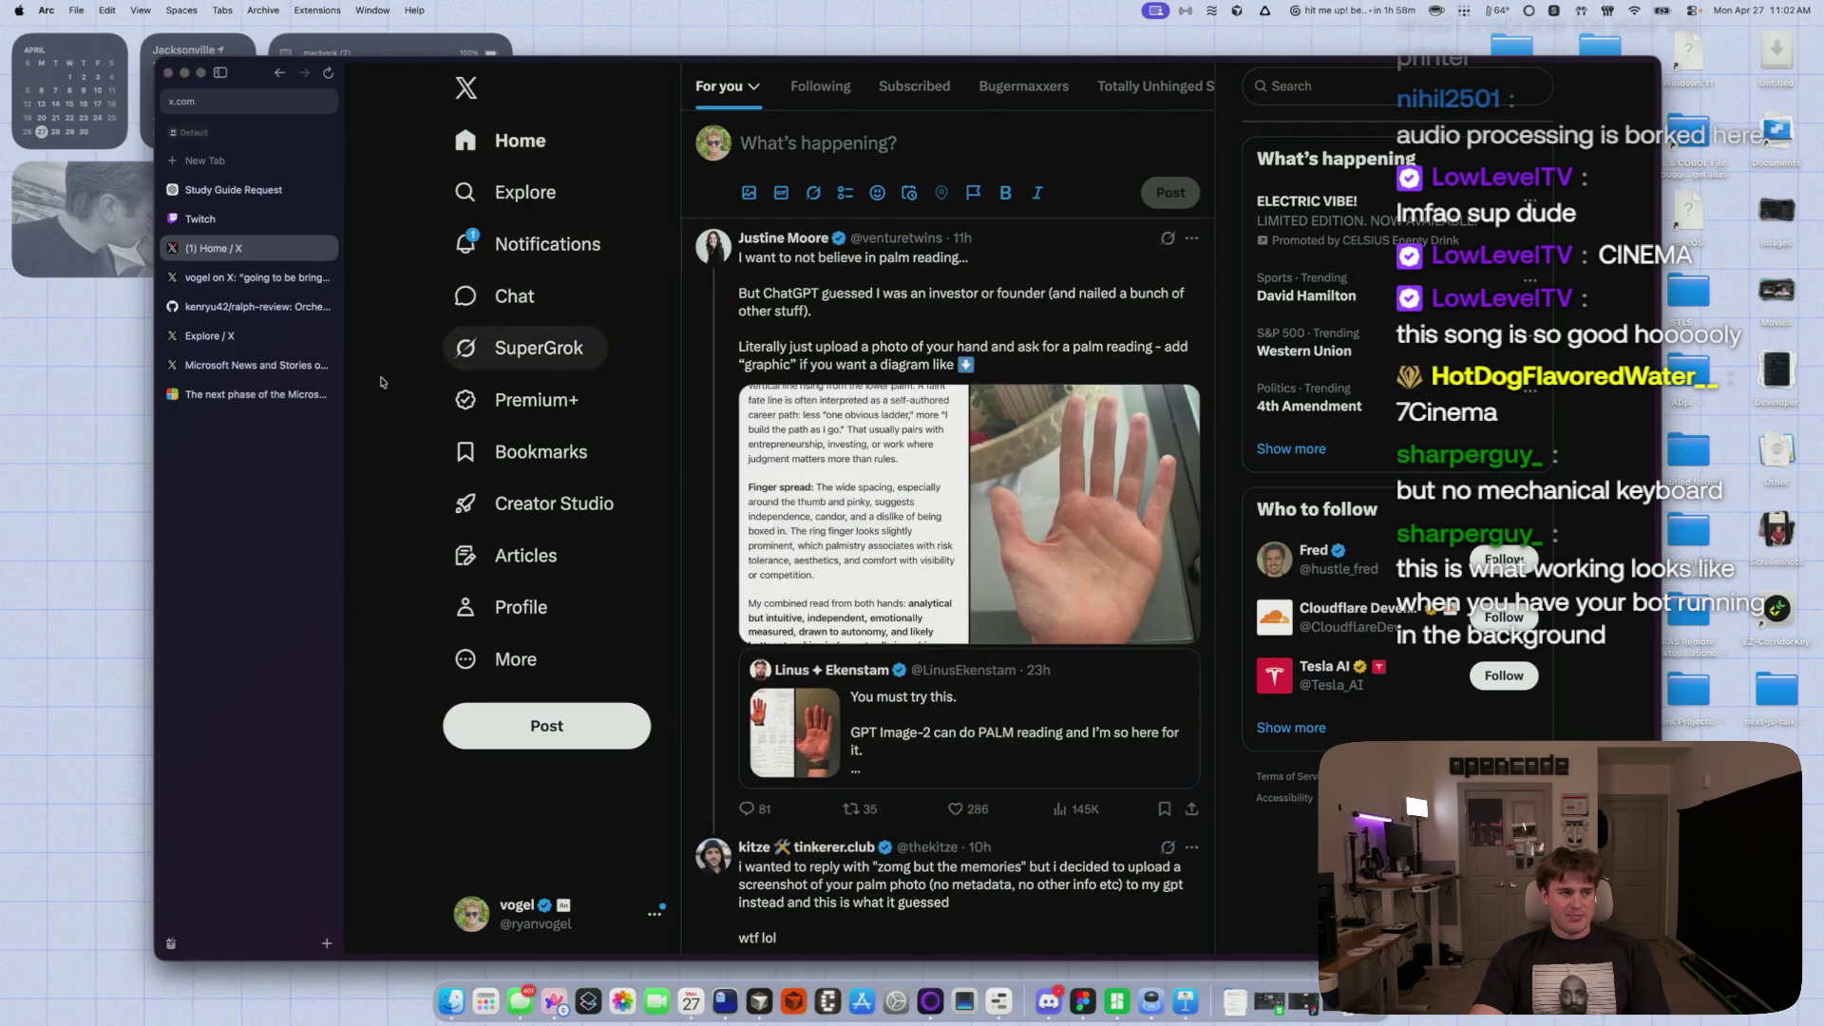
key("super+t")
- Open the opencode remote control pull request via 'git', then the repository's main page
type("g")
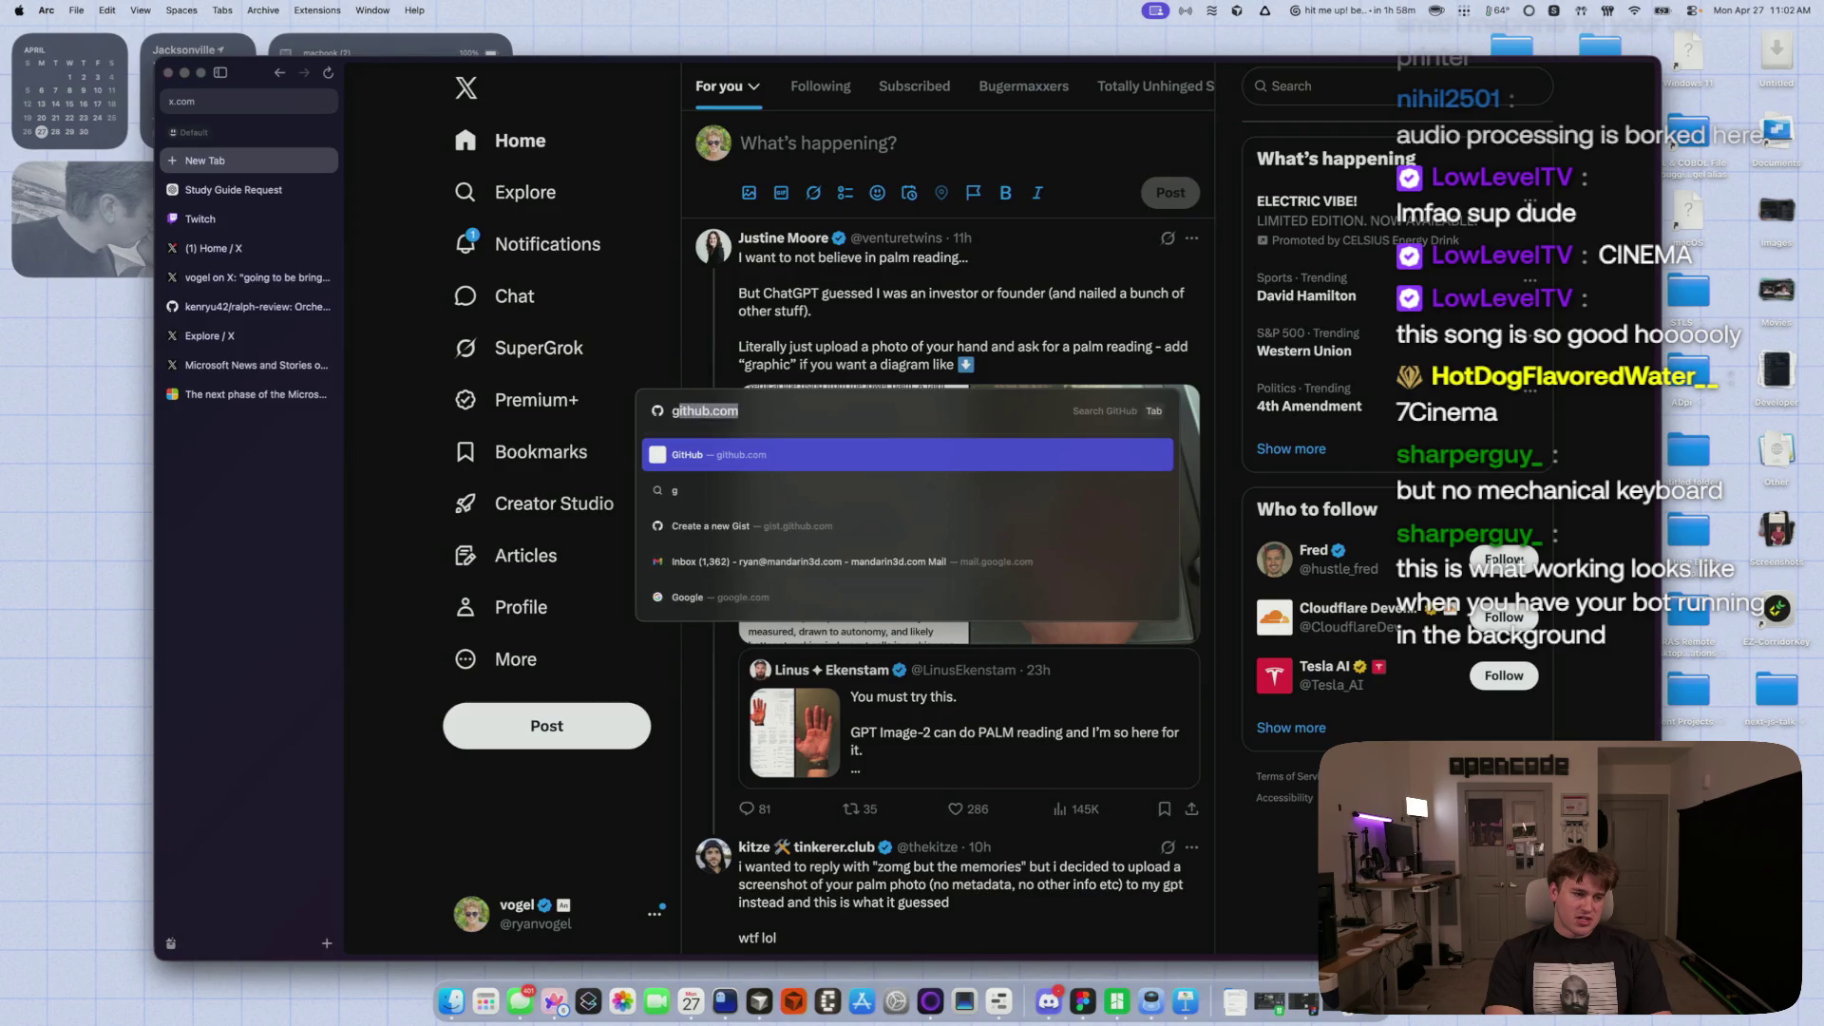
type("it")
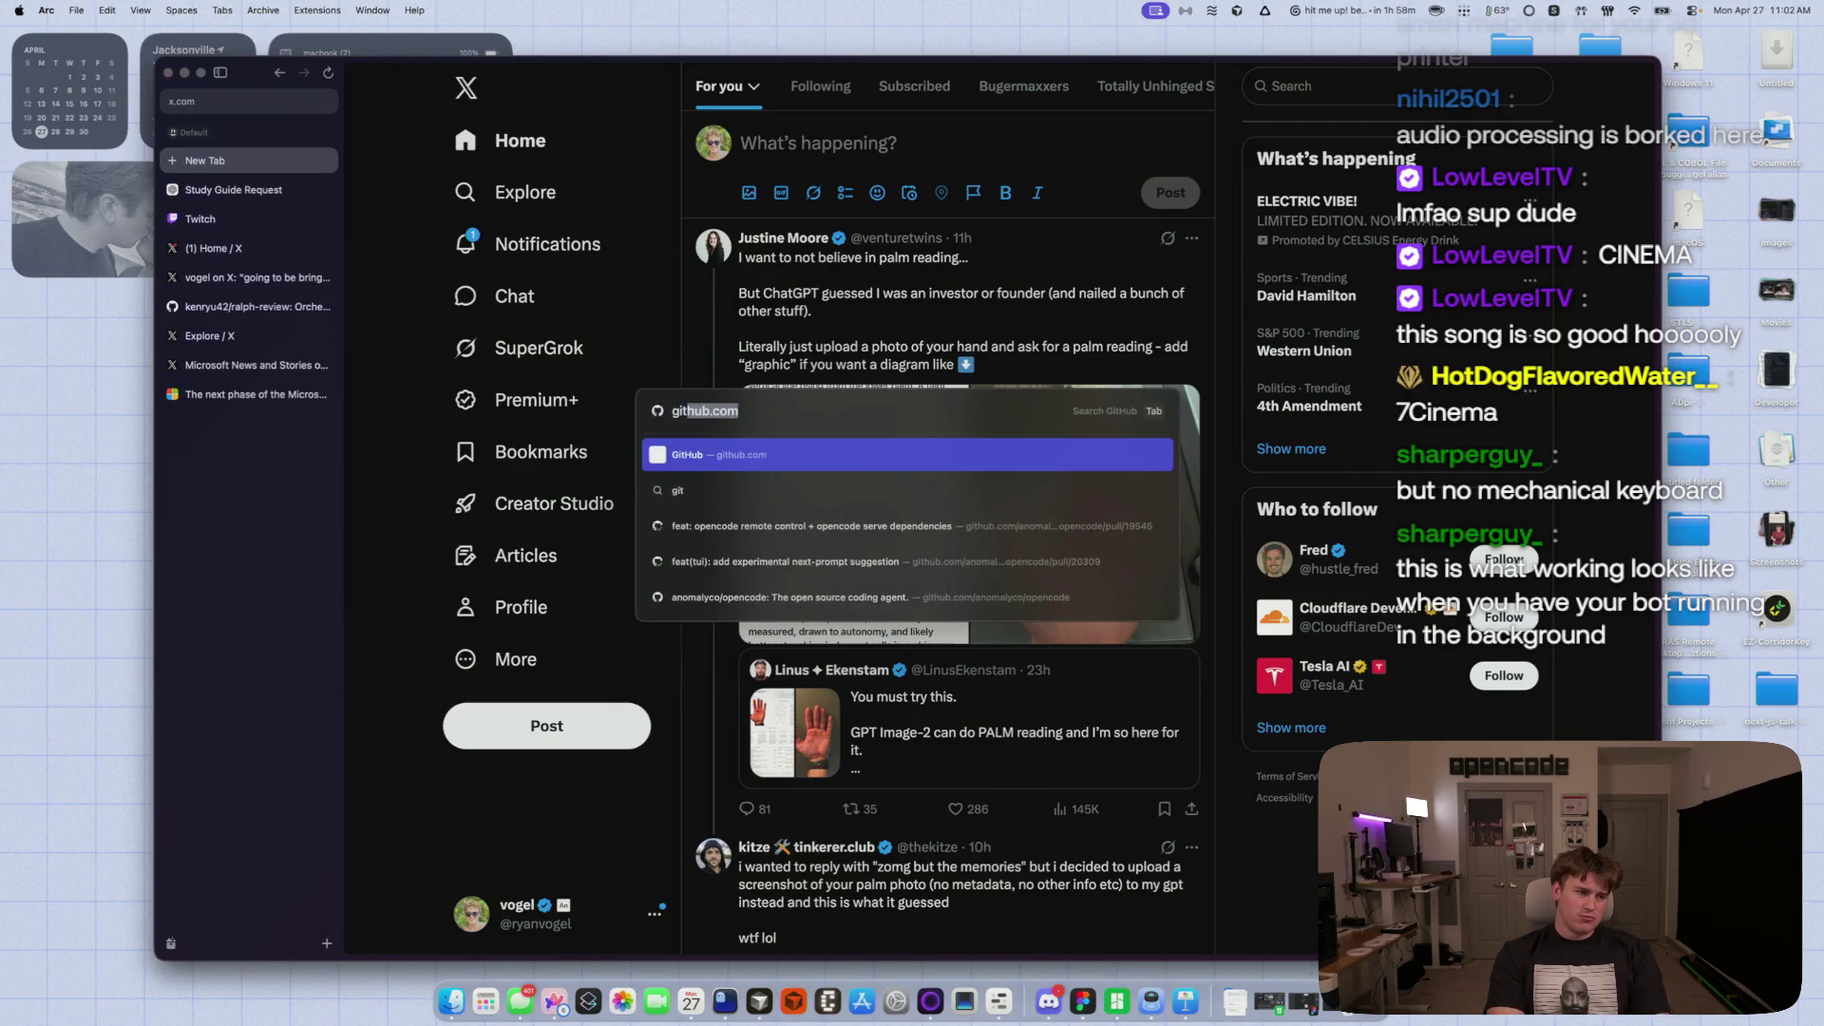
key("Down")
key("Down")
key("Return")
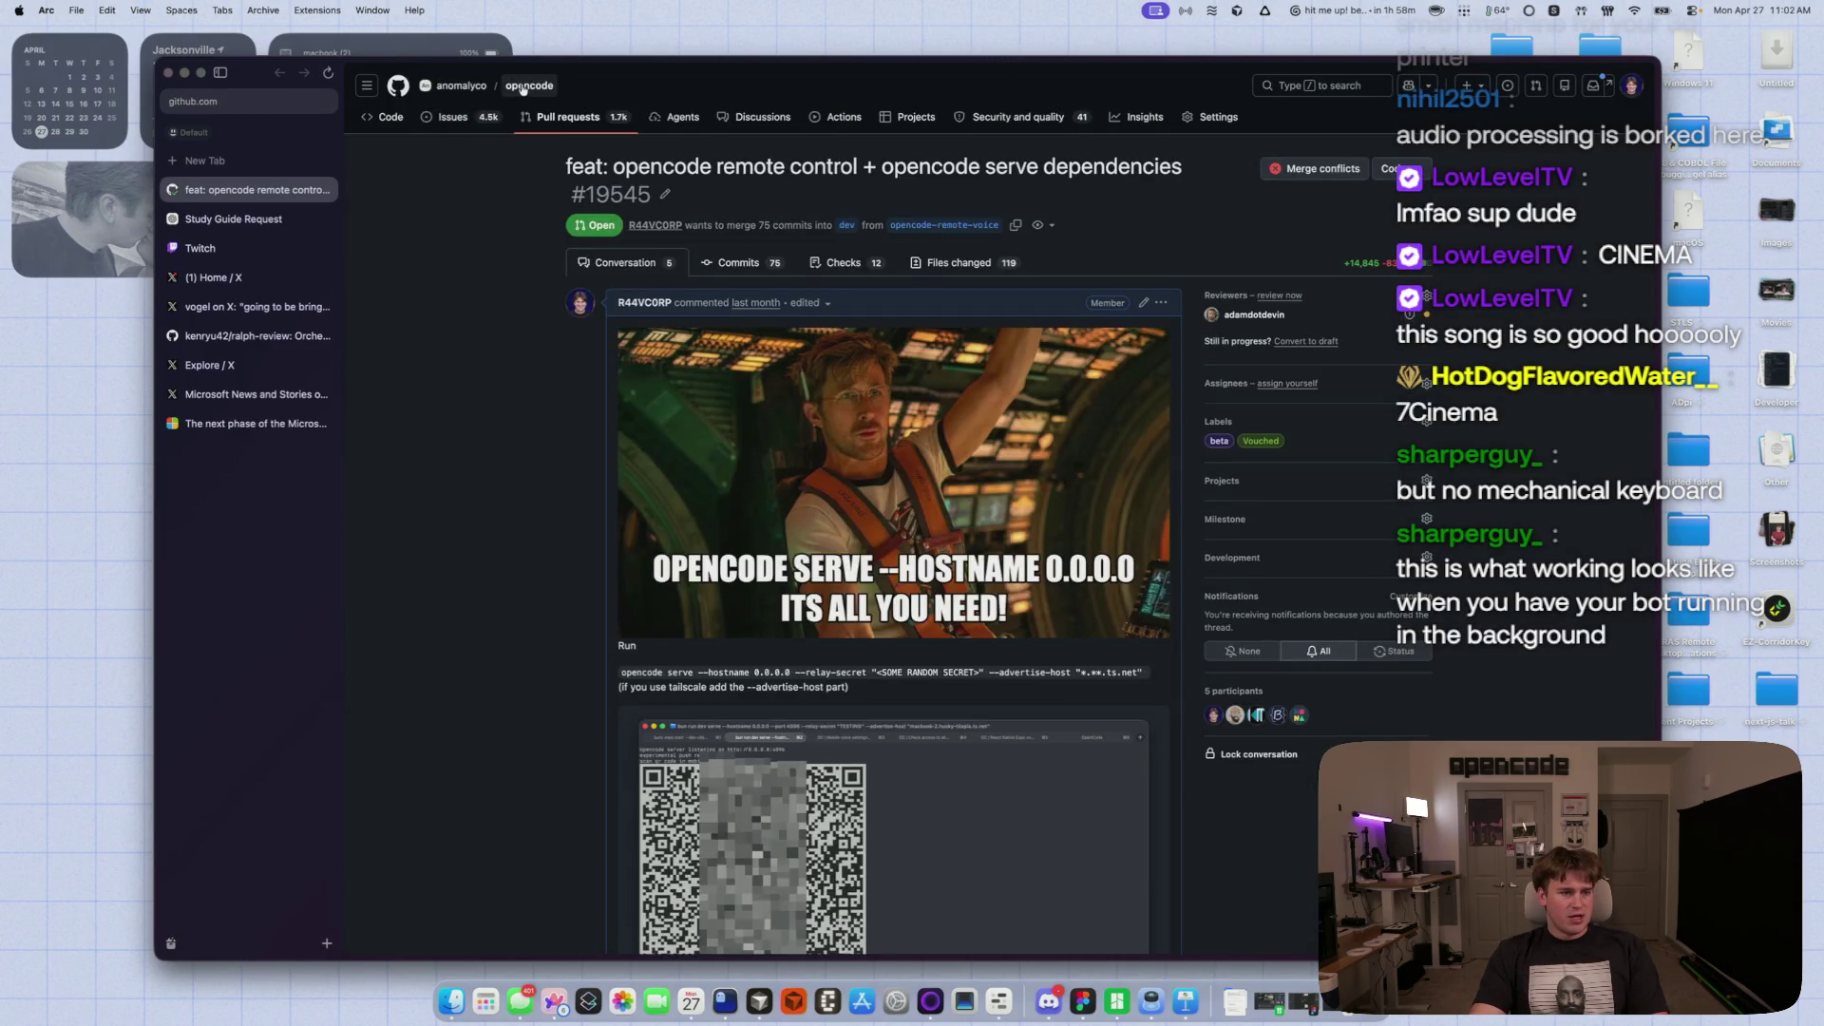
left_click(522, 87)
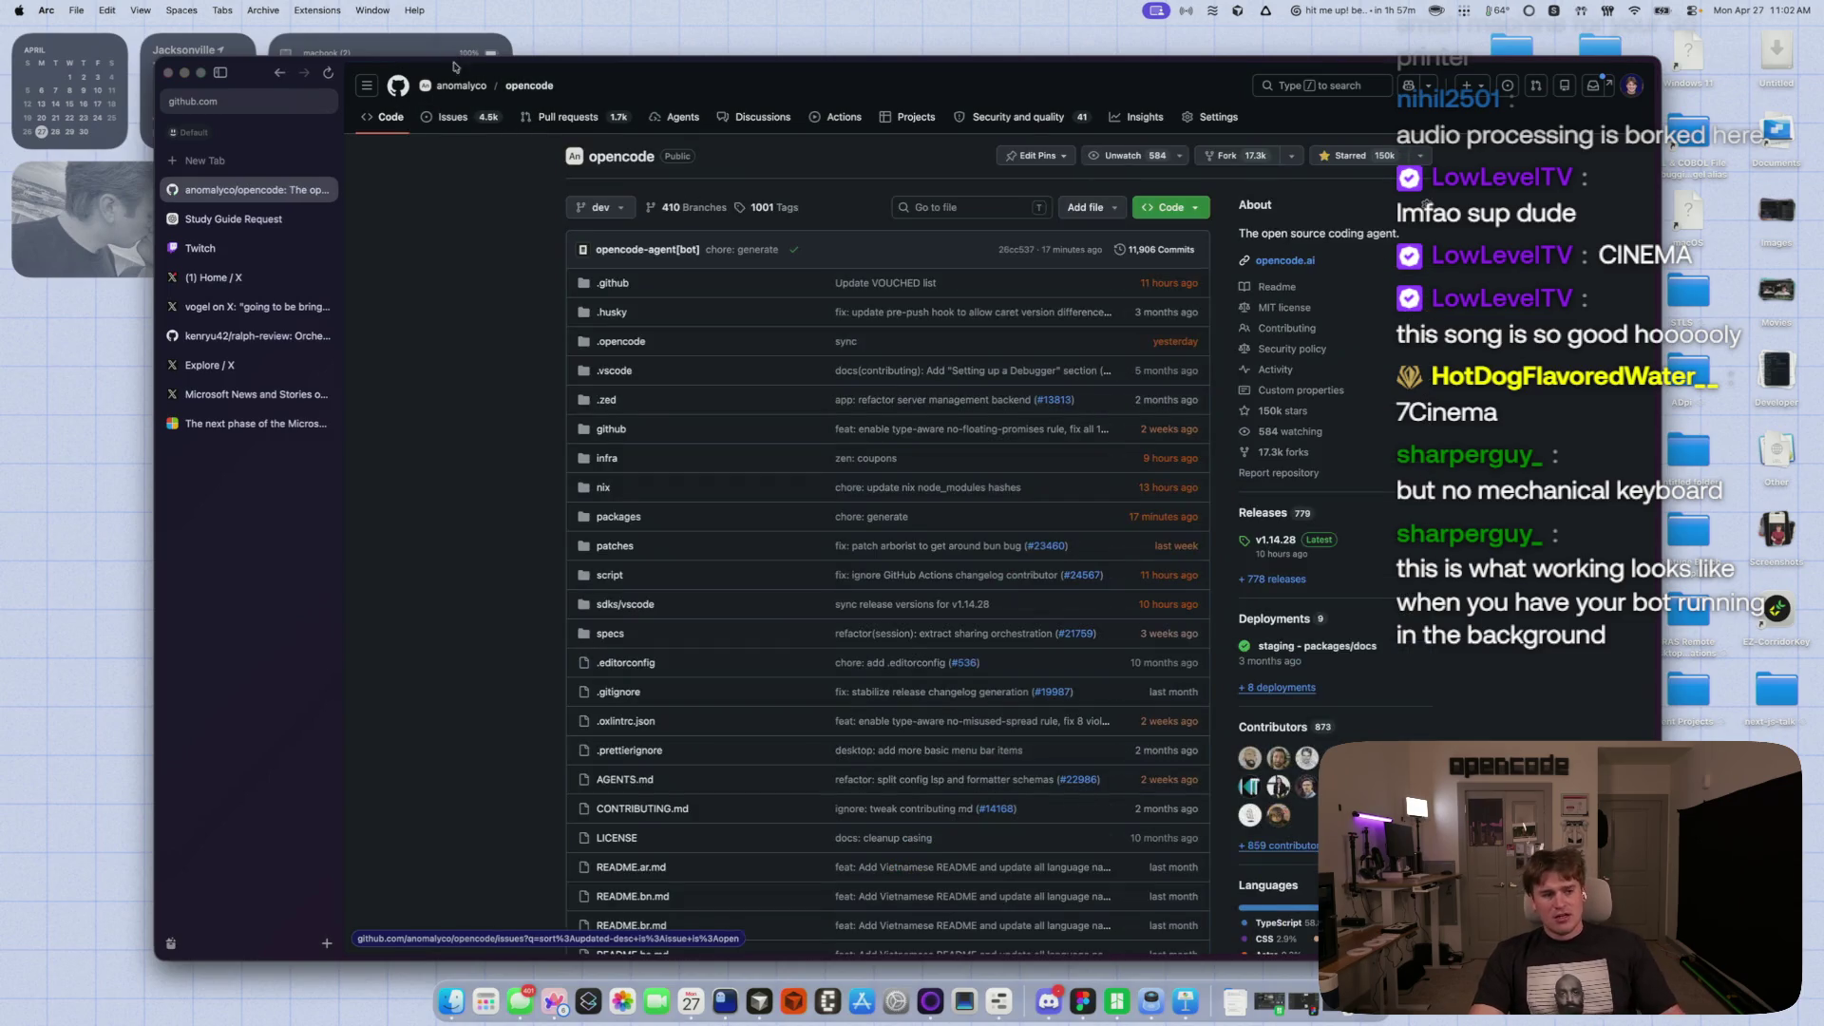
scroll(443, 249, "down", 1)
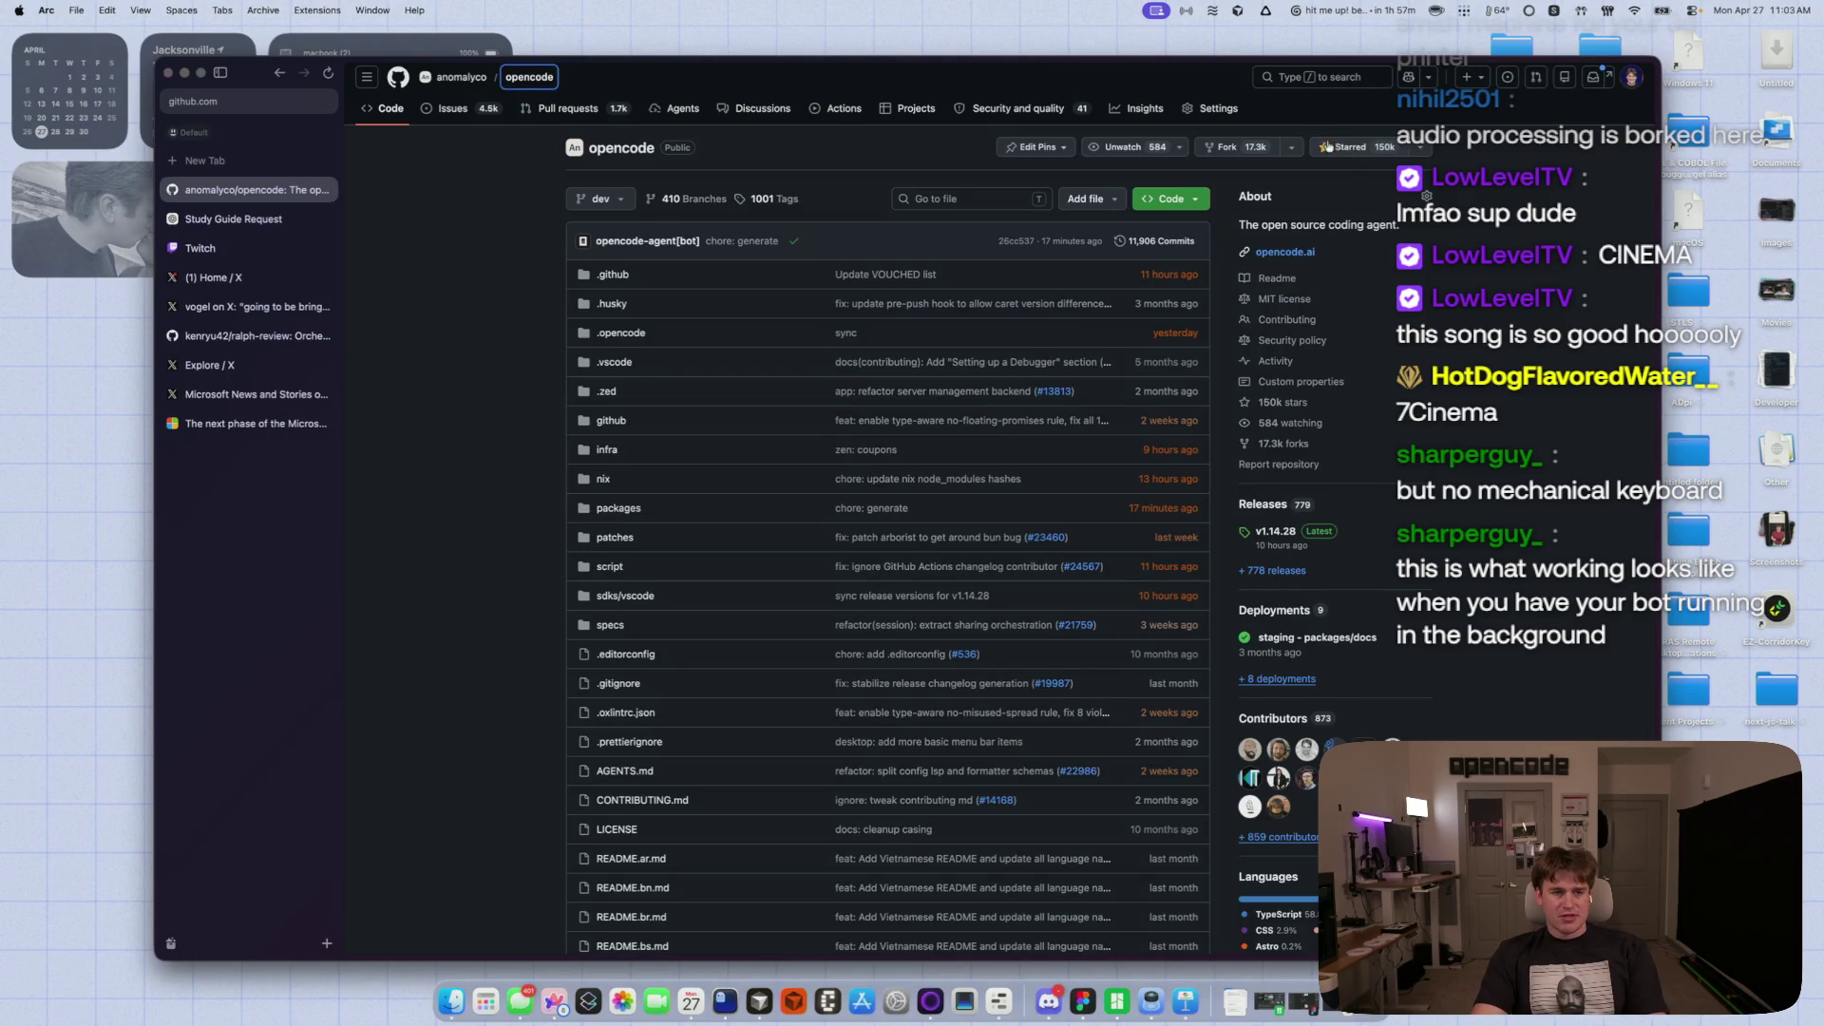
- Capture a partial screenshot, dismiss the overlay, and switch to Discord
left_click_drag(1255, 87, 1377, 181)
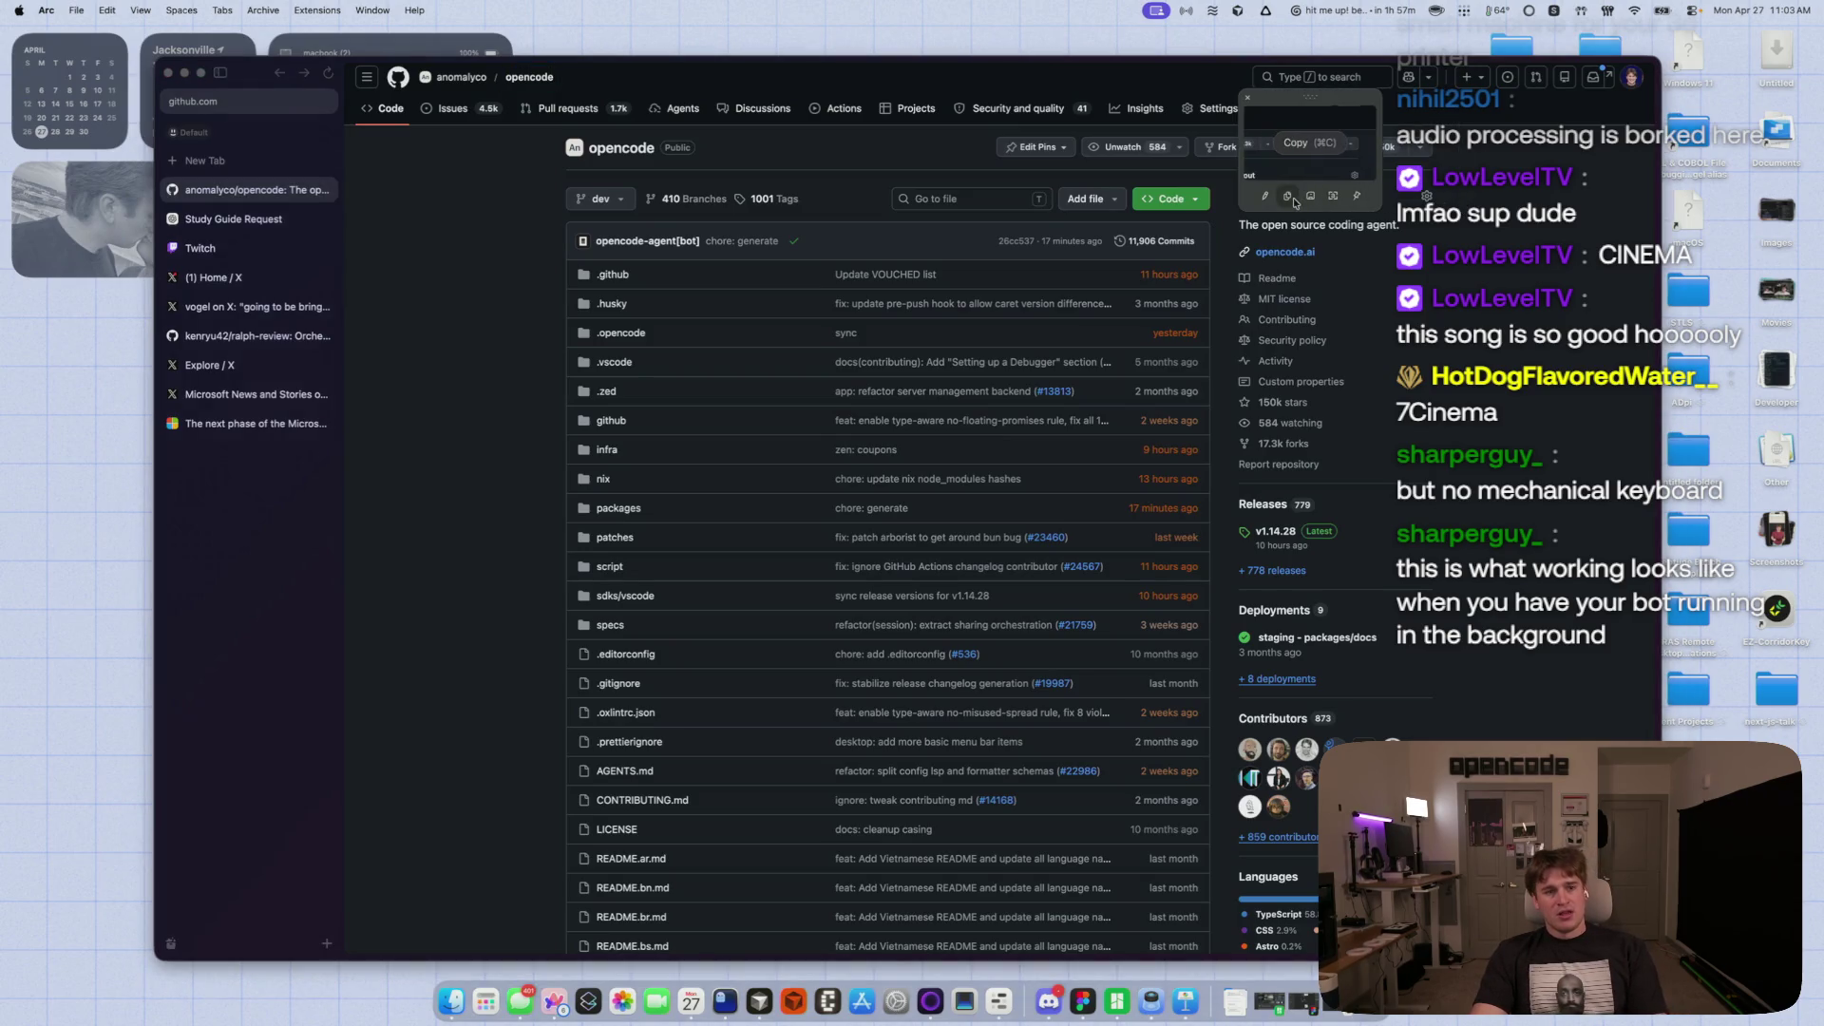
left_click(1339, 197)
left_click(1049, 1003)
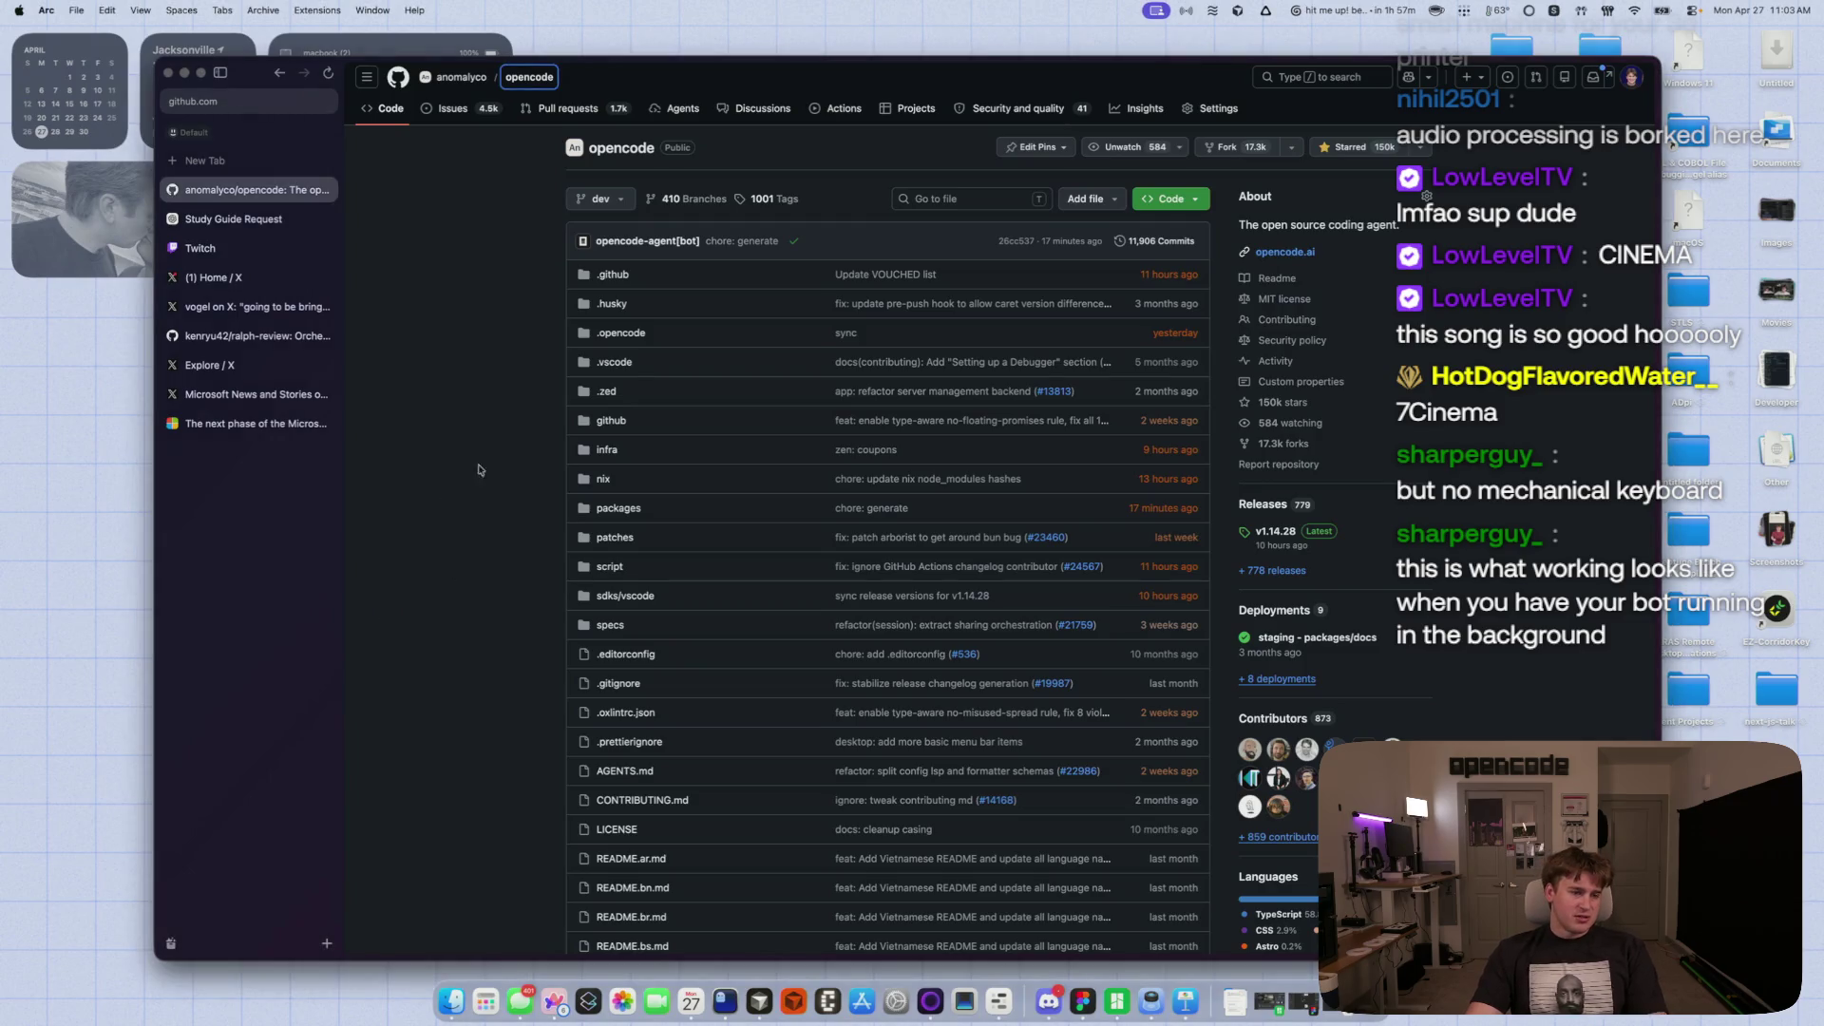
- Read the deepseek-v4-pro用不了 issue from the Issues list, then open the Memory Megathread issue
left_click(460, 112)
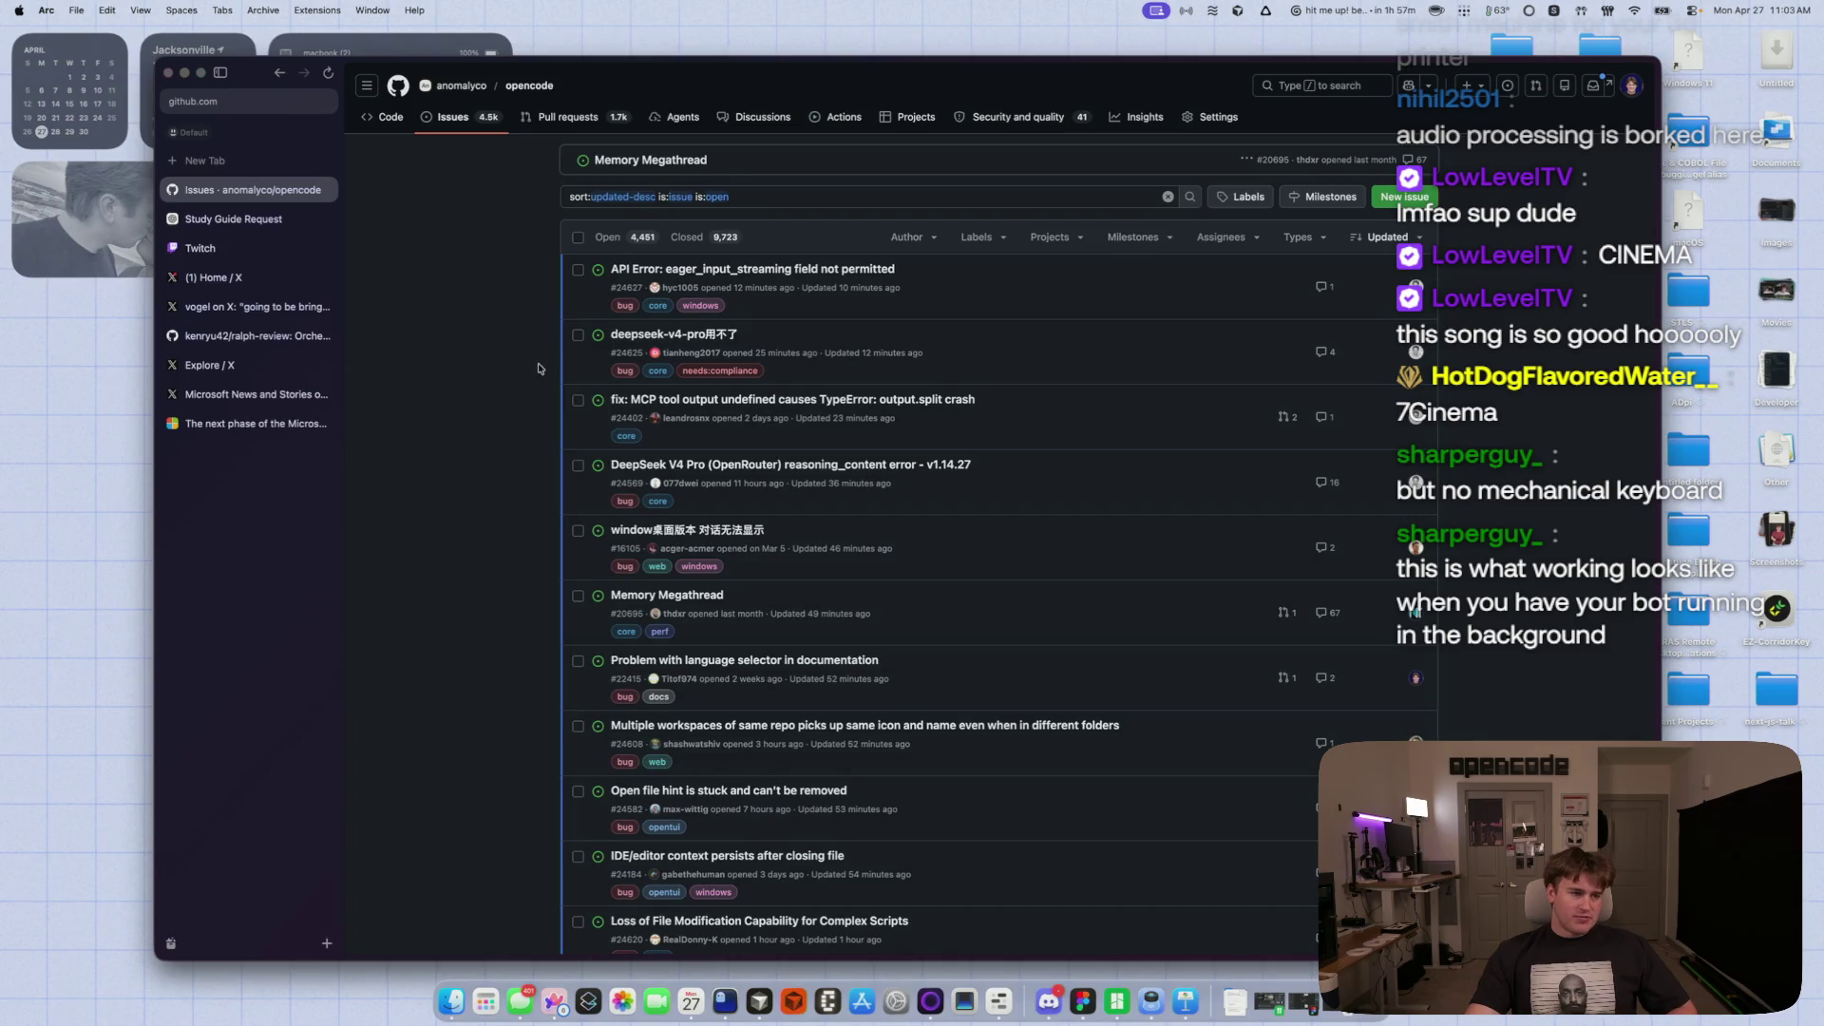
left_click(705, 341)
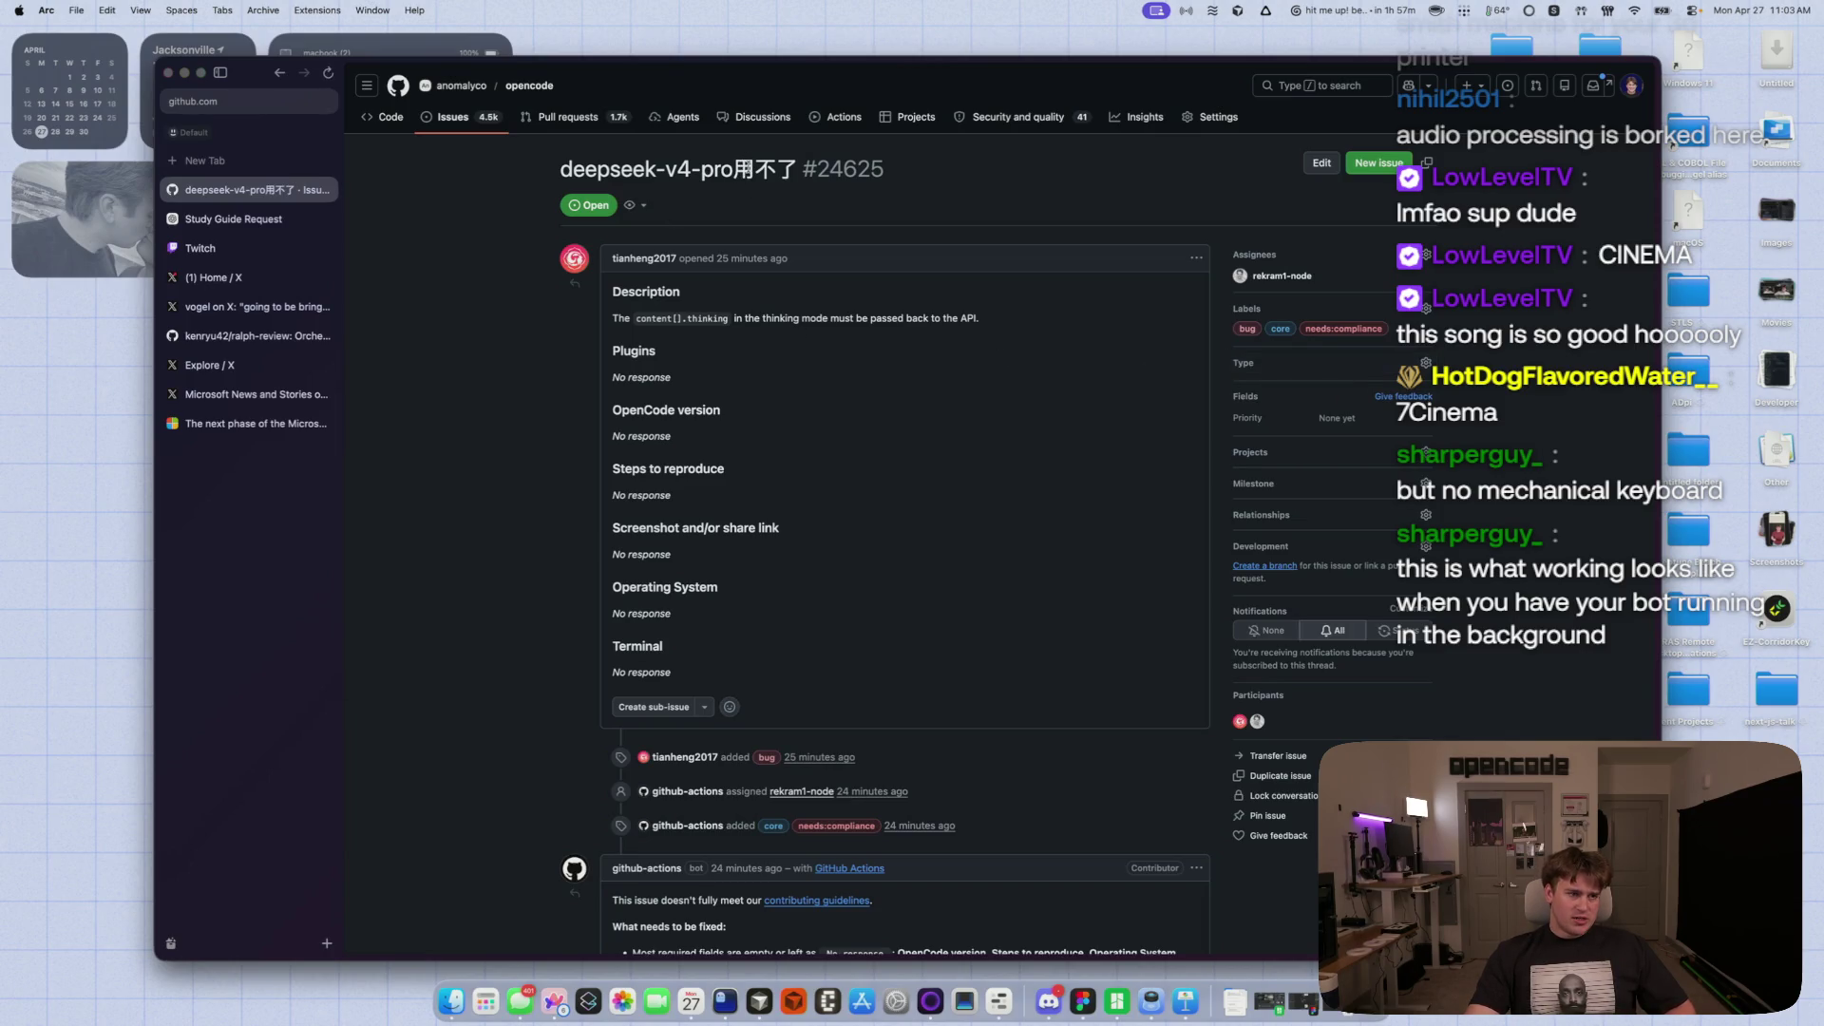
scroll(528, 541, "down", 10)
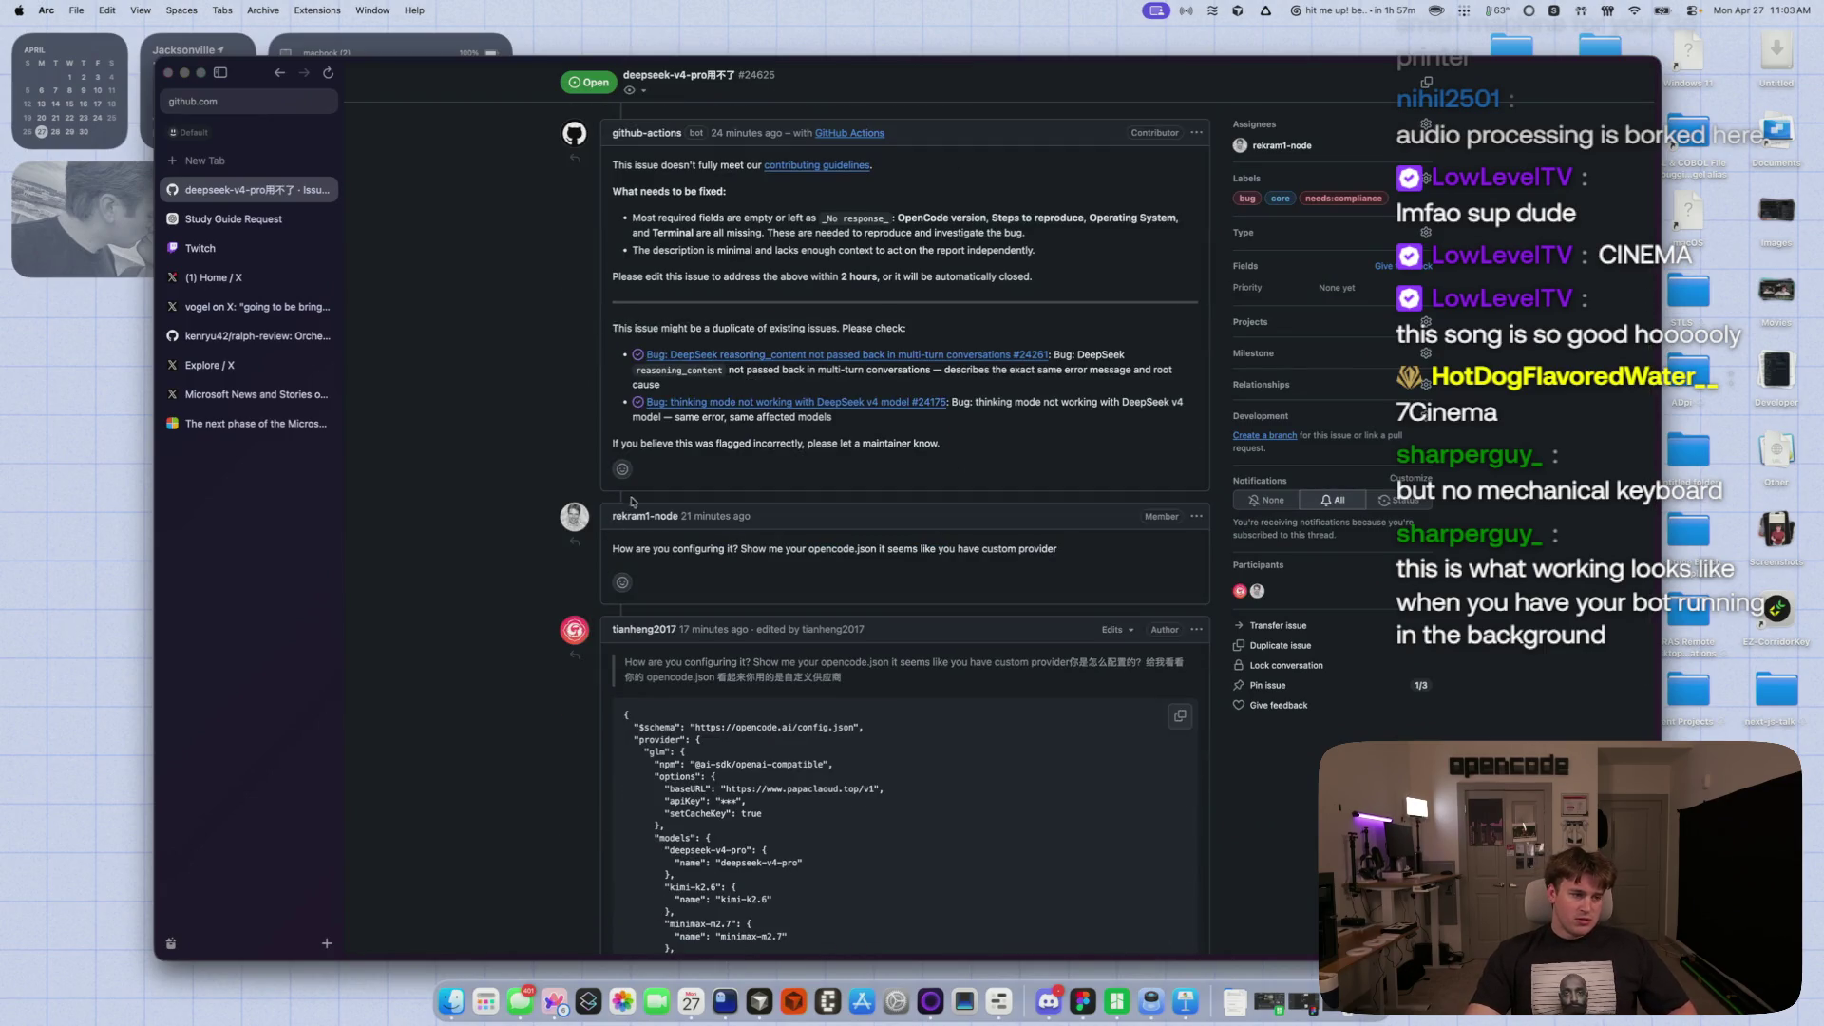
scroll(526, 565, "up", 10)
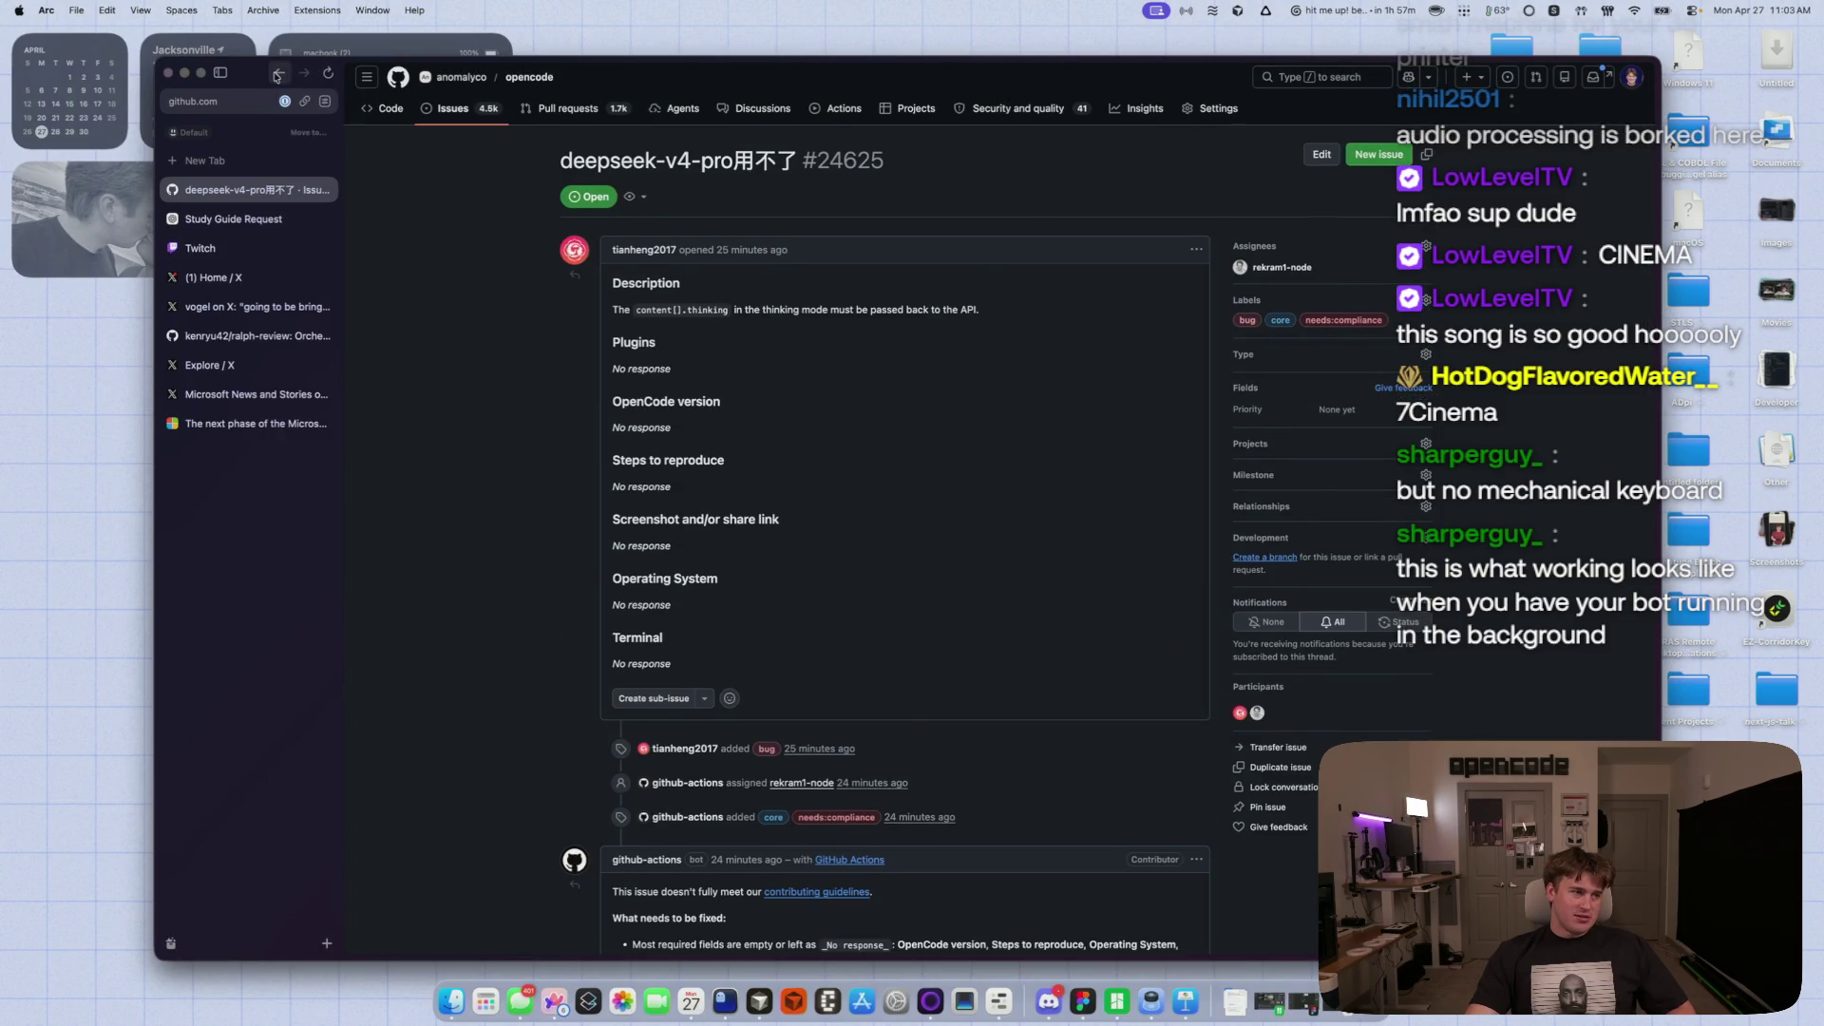
left_click(280, 72)
scroll(561, 458, "down", 2)
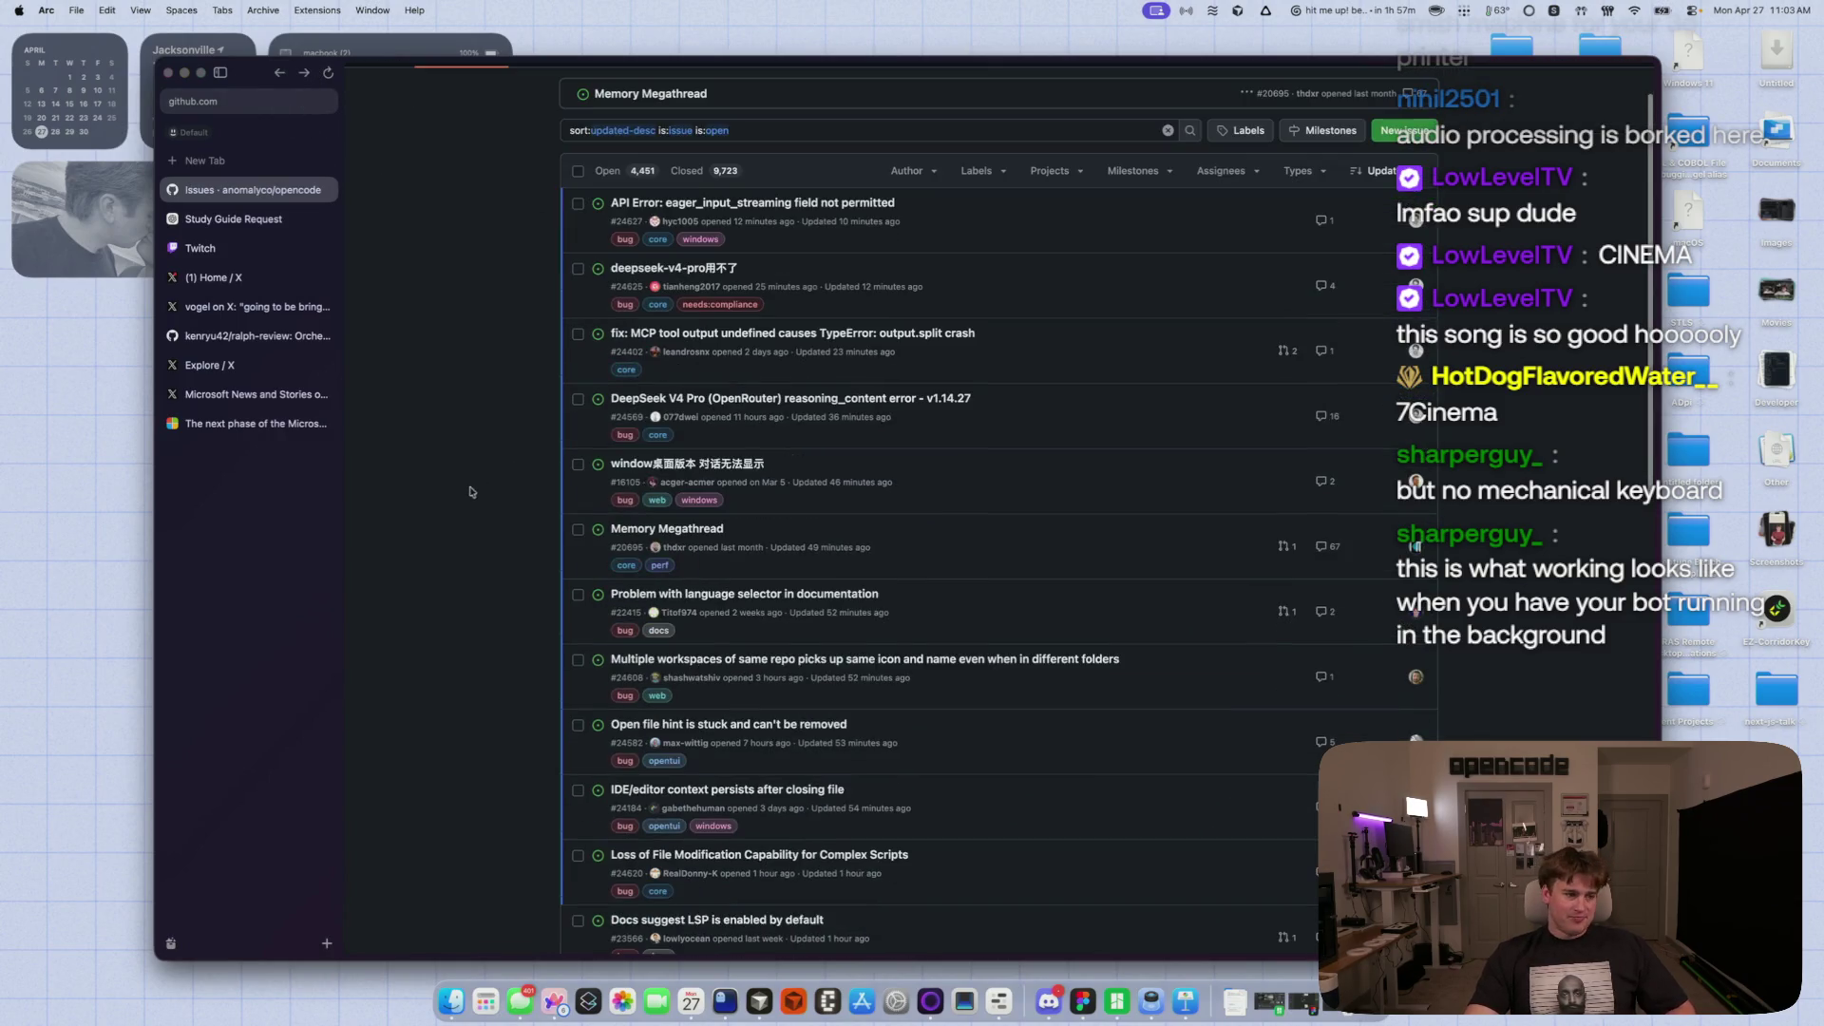
left_click(714, 529)
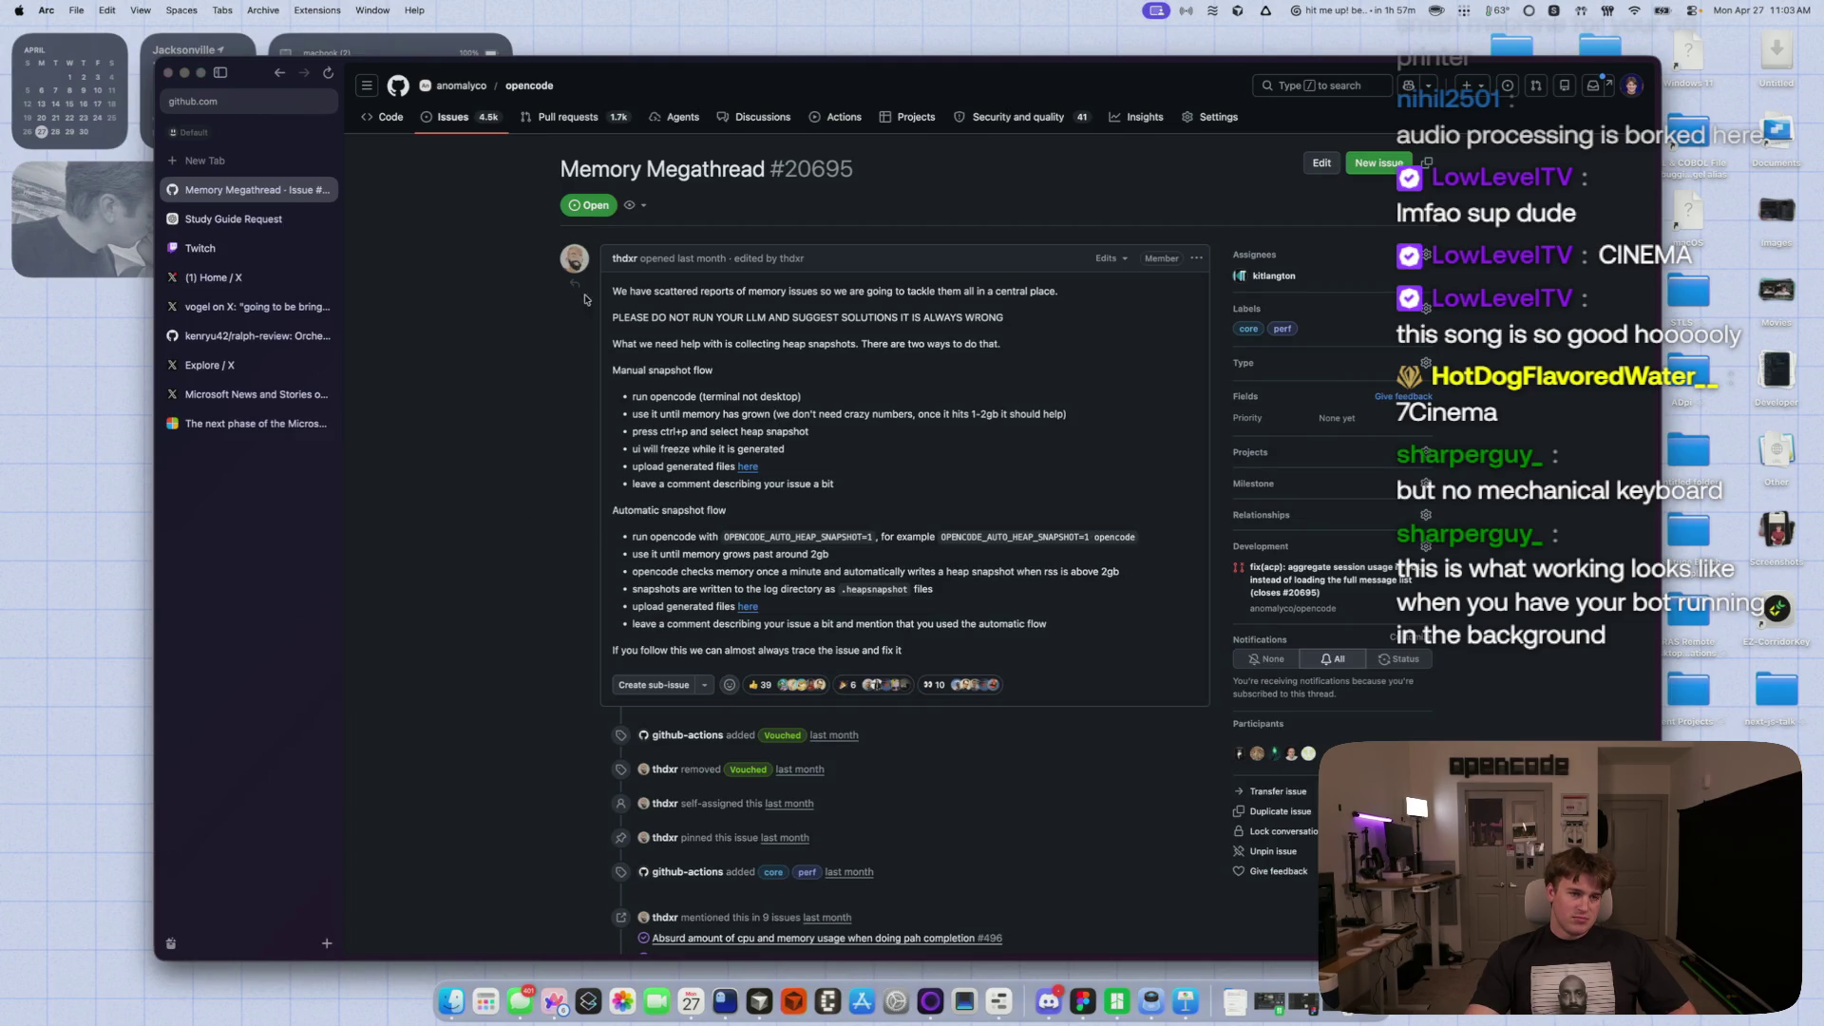
left_click_drag(604, 319, 1112, 338)
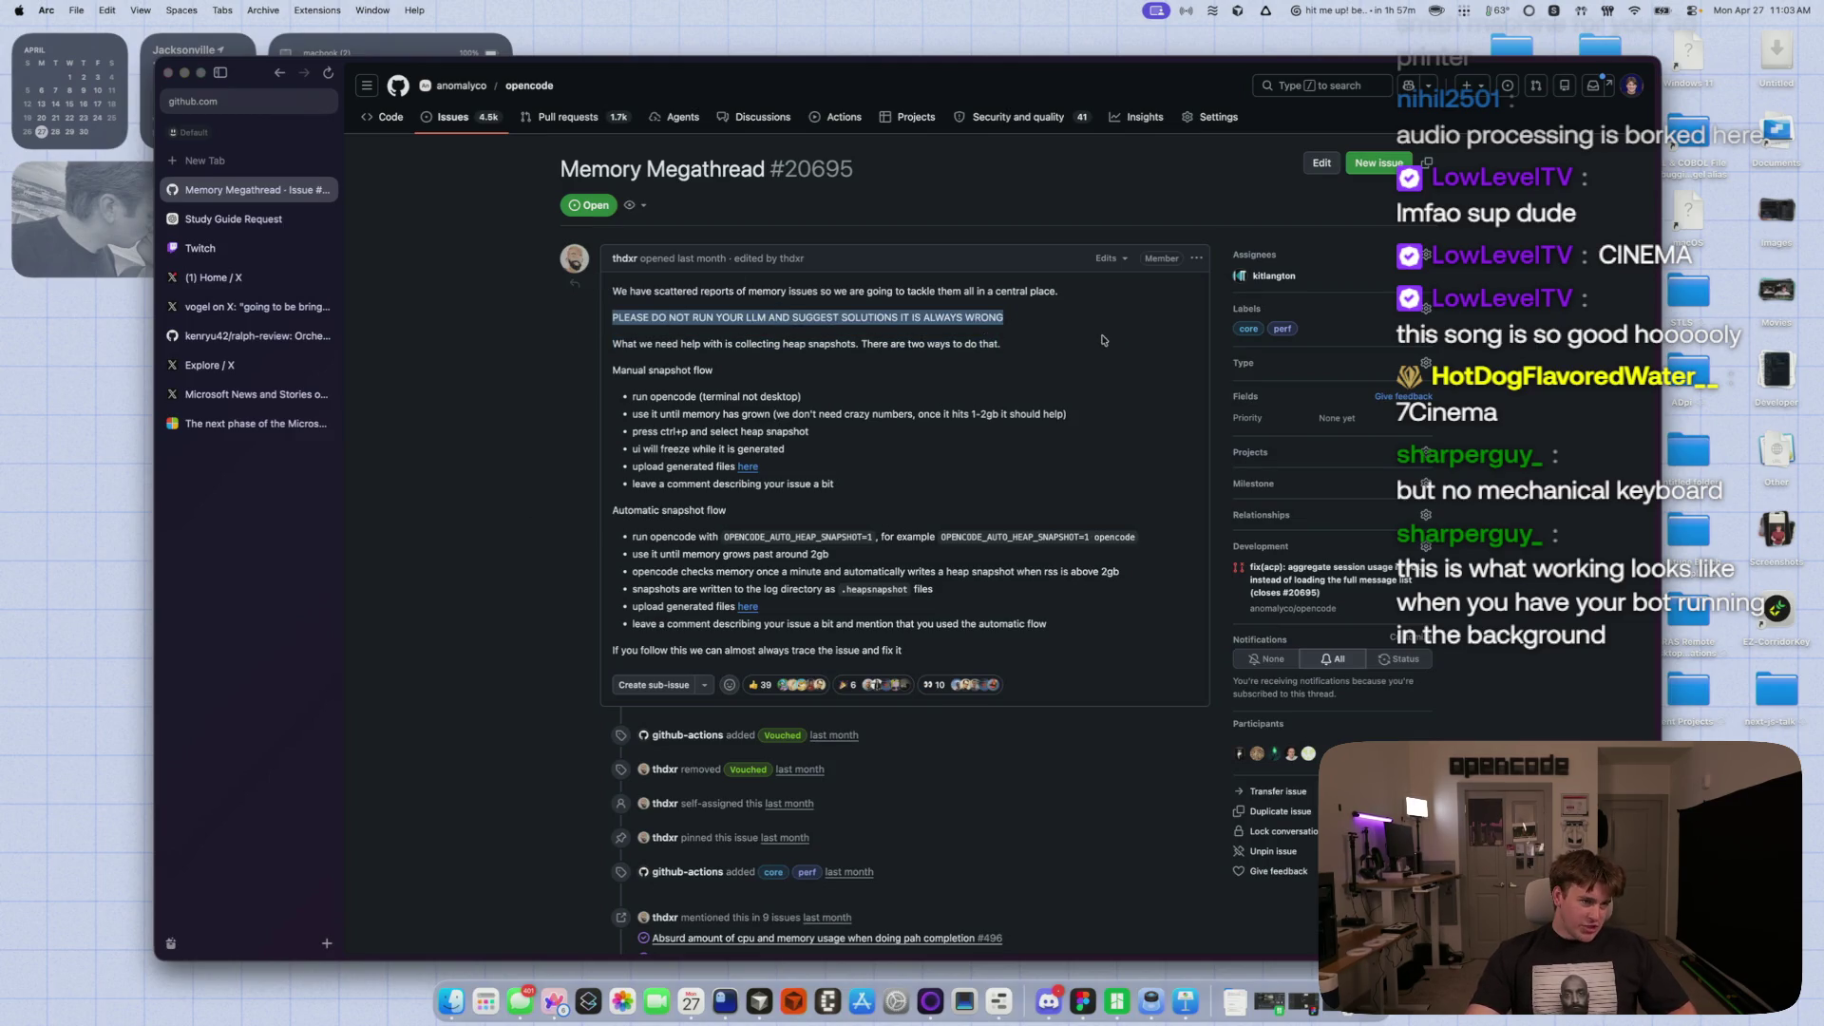
left_click(1103, 328)
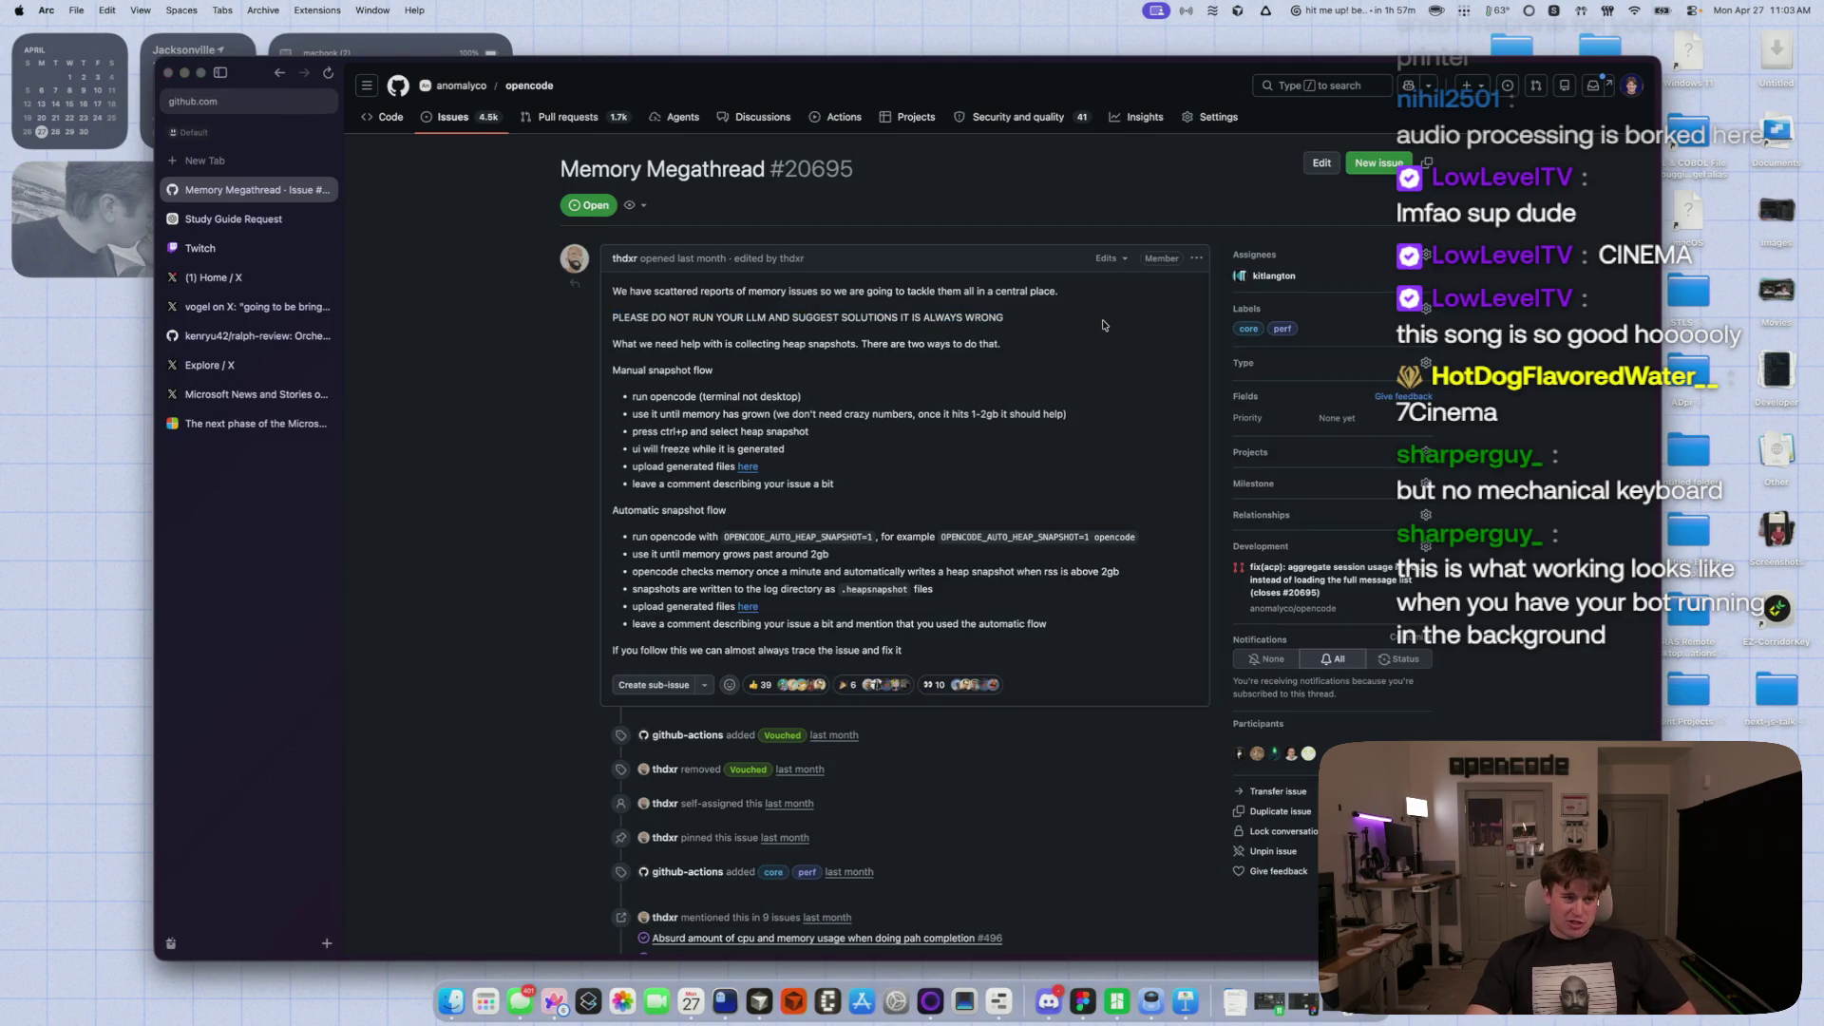
scroll(512, 514, "down", 3)
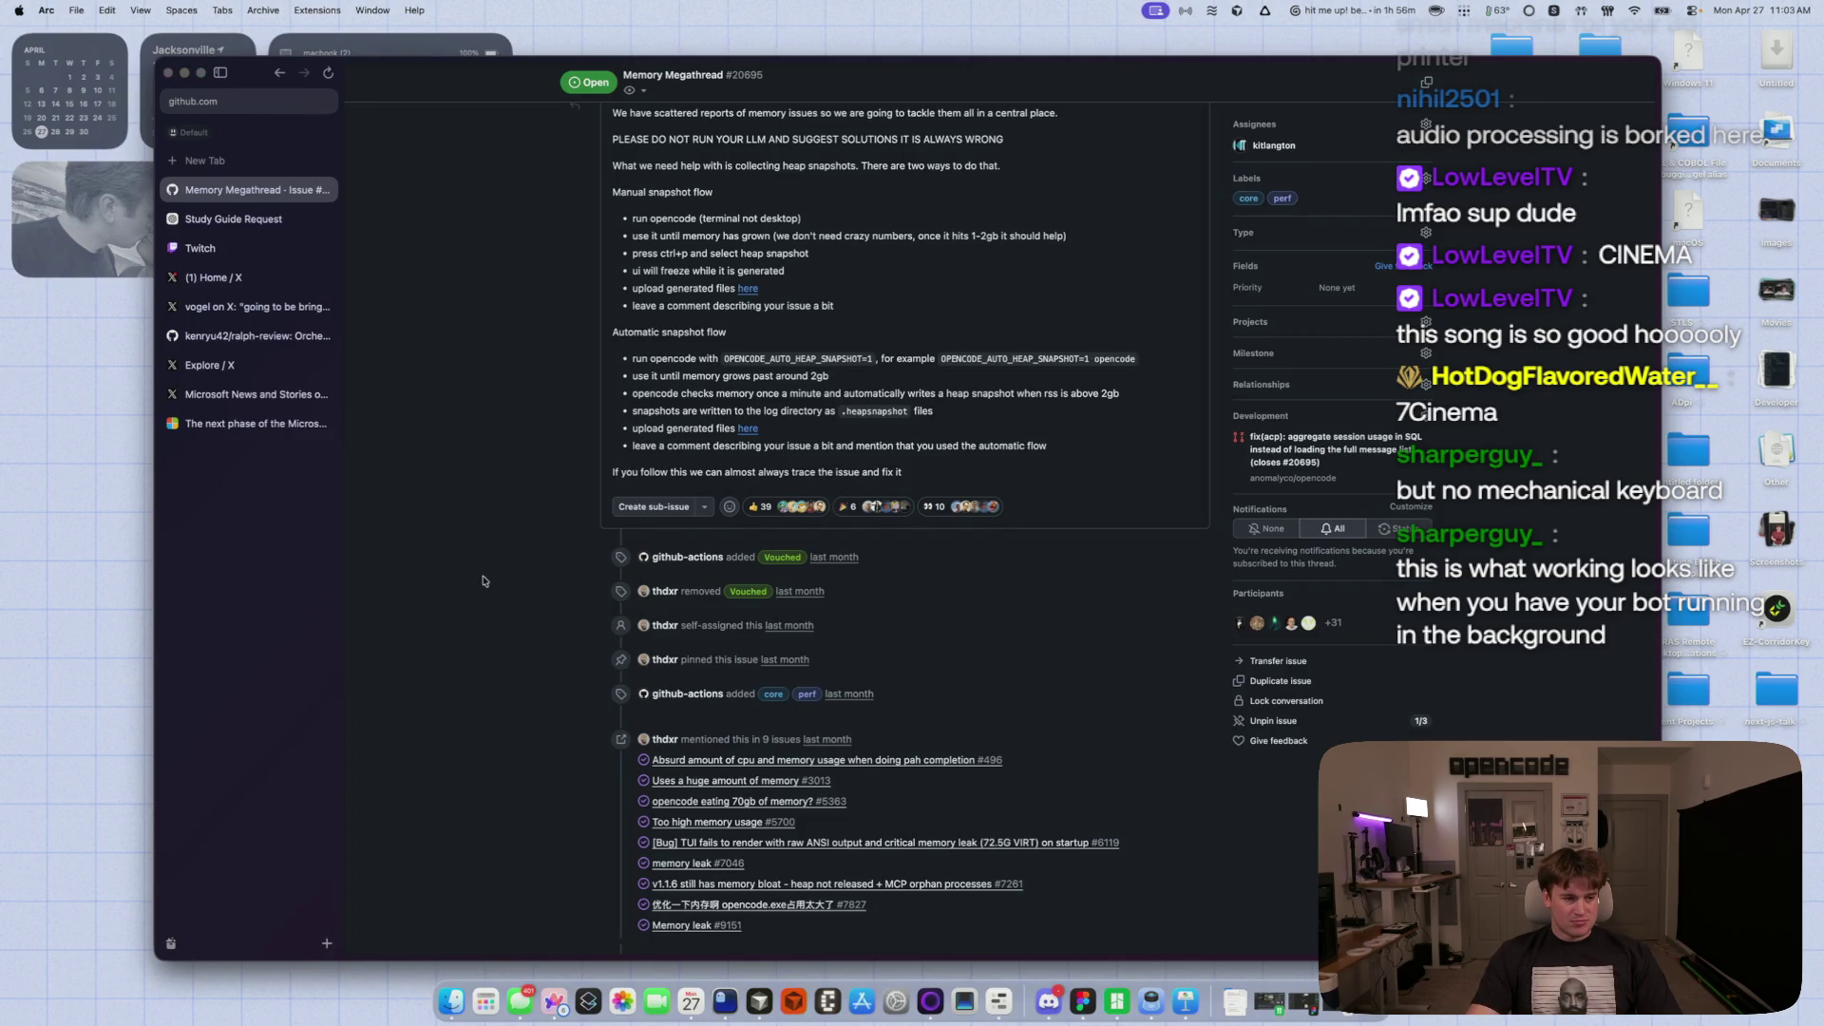
scroll(482, 579, "down", 15)
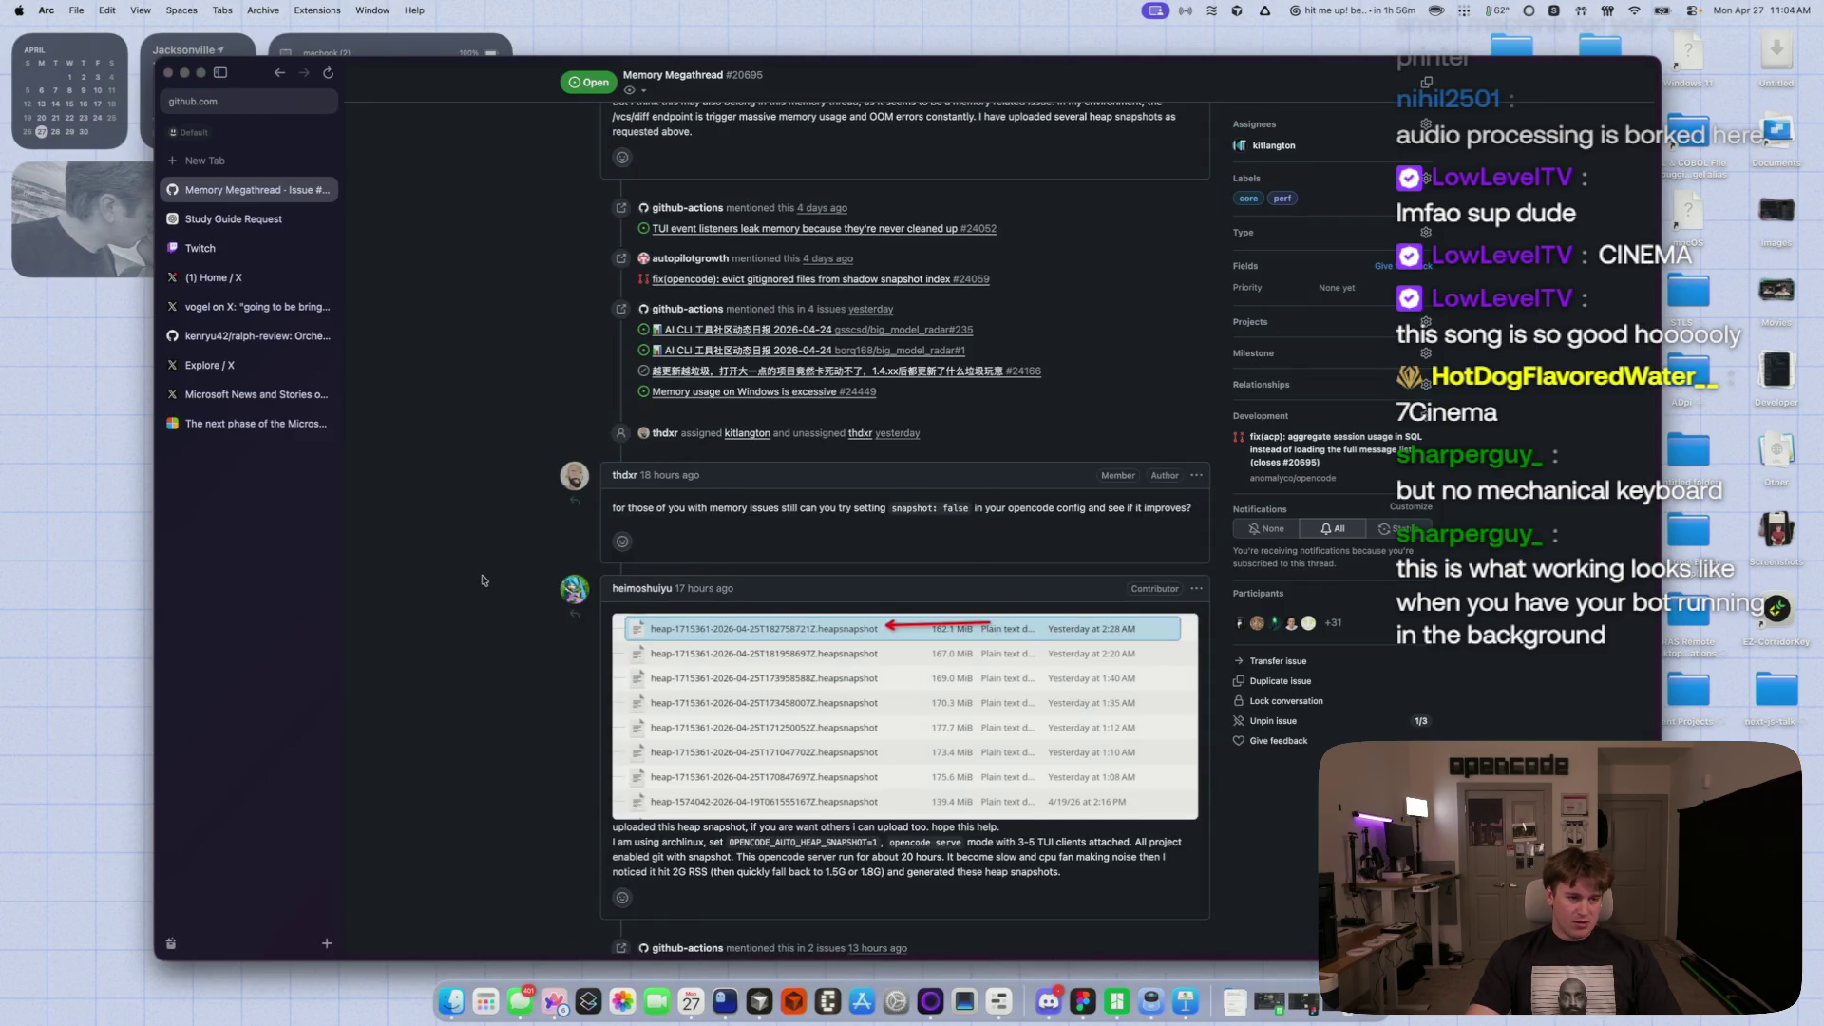
scroll(482, 579, "down", 1)
key("super+bracketleft")
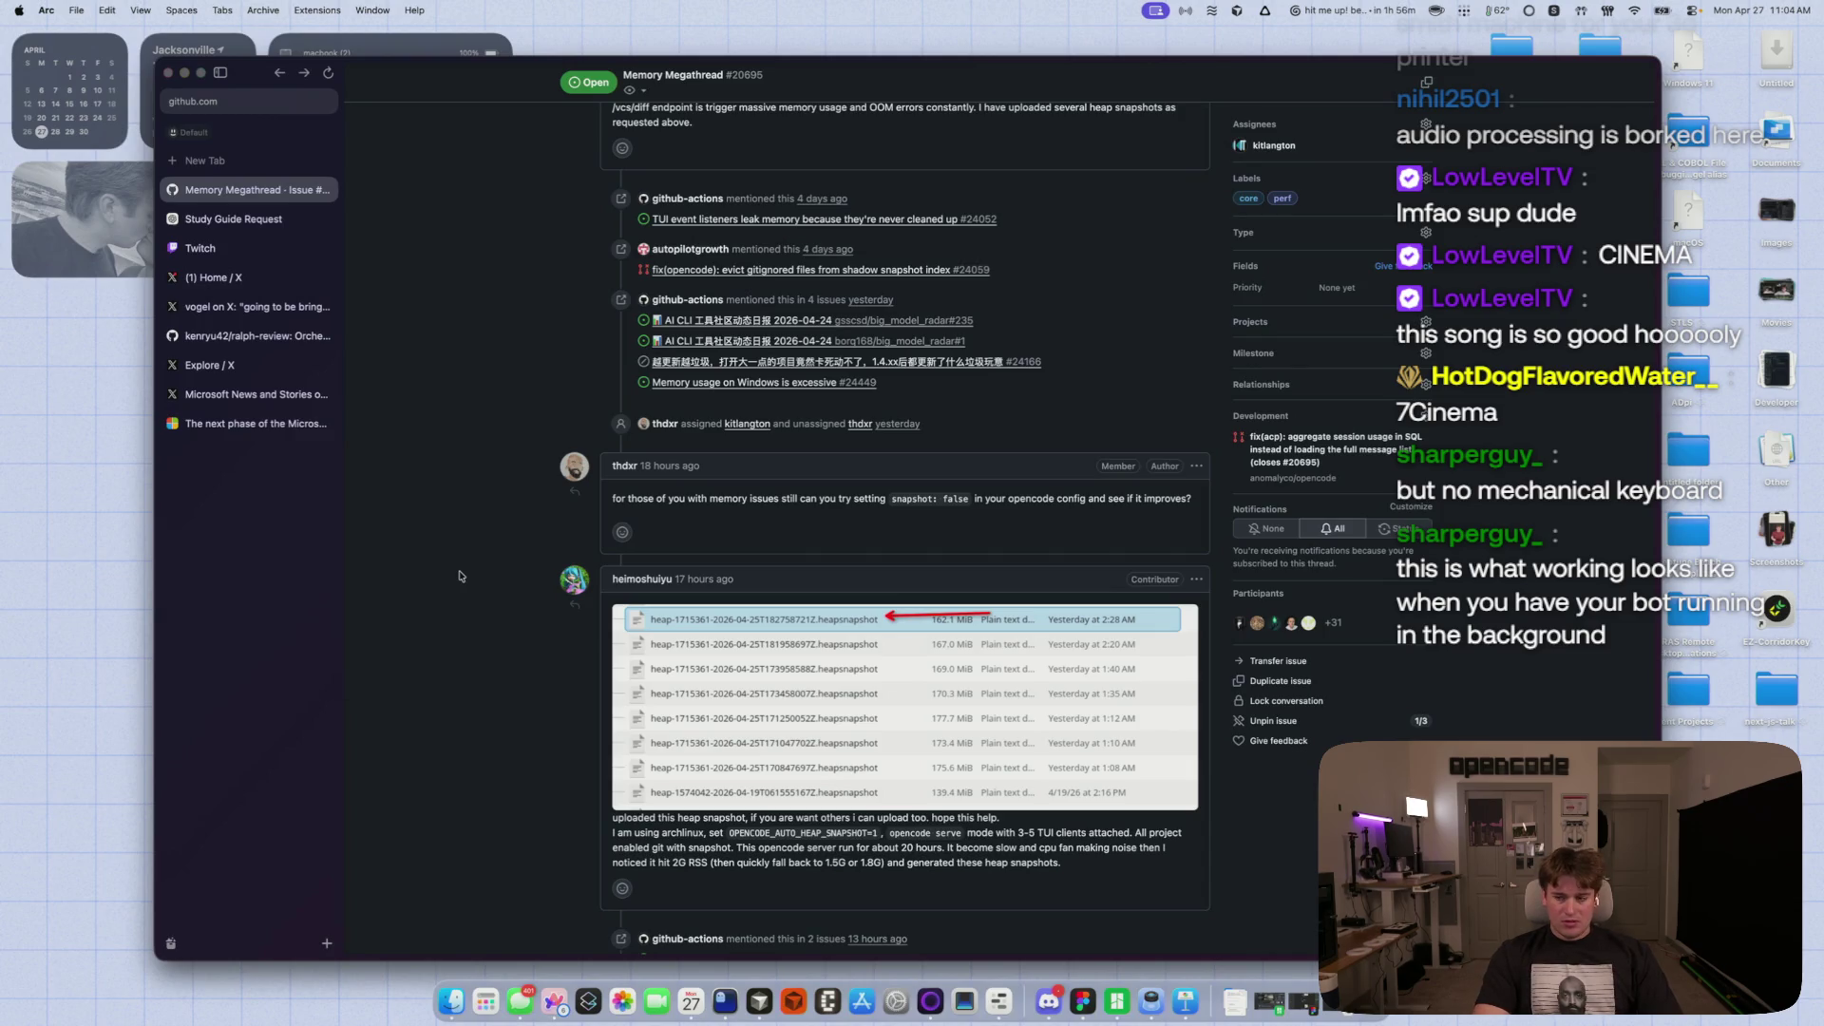
scroll(459, 595, "down", 10)
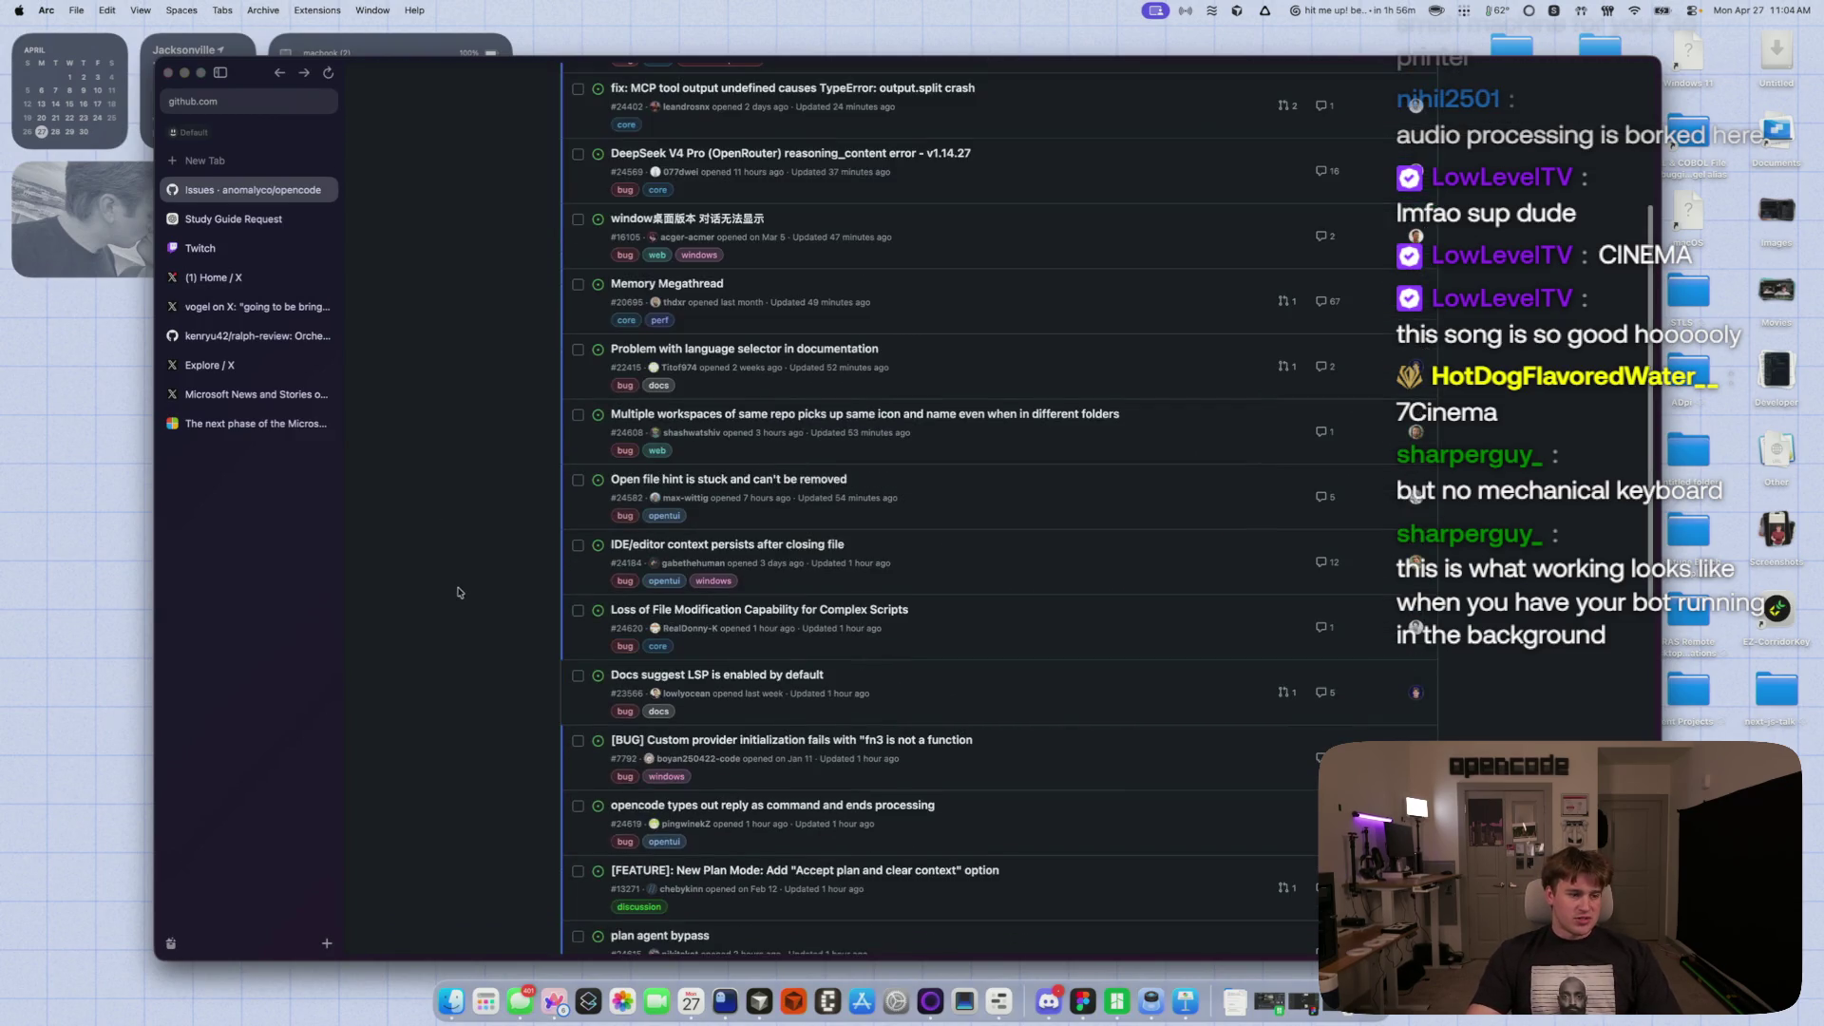
- Page through opencode's open issues to pages 2 and 3, then go to Pull requests
scroll(457, 591, "down", 4)
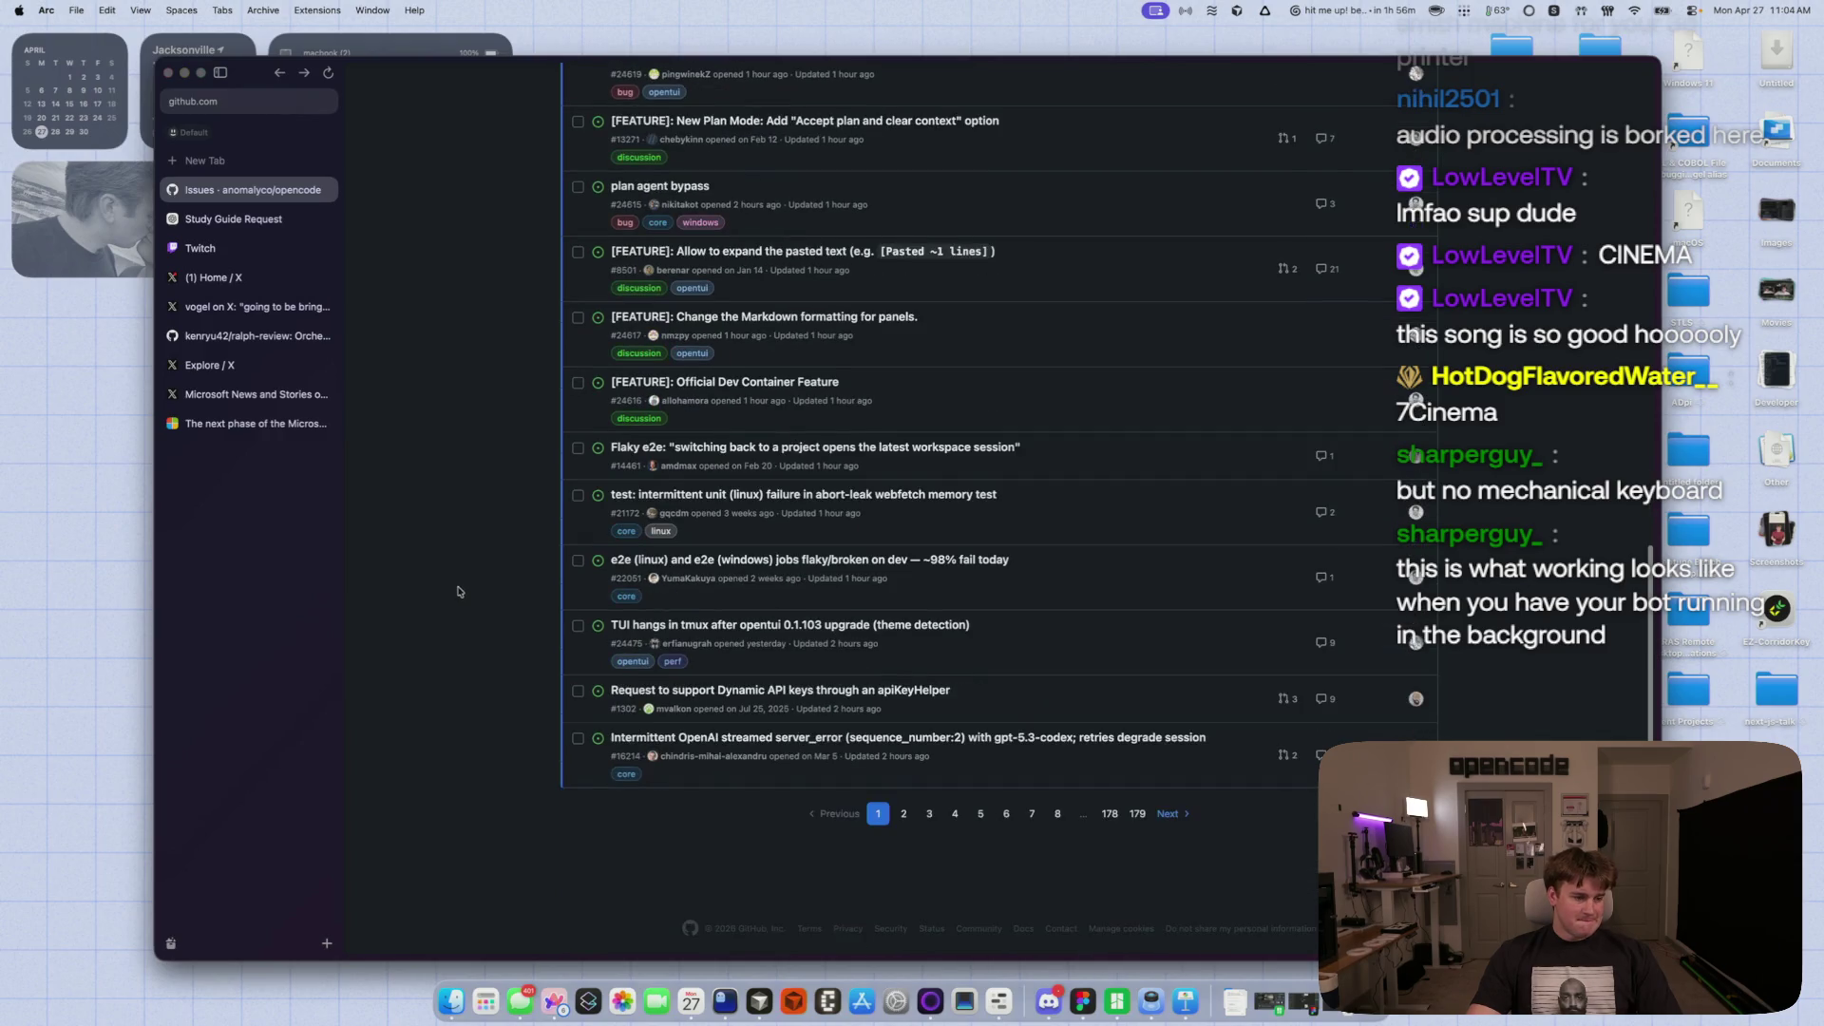
left_click(904, 814)
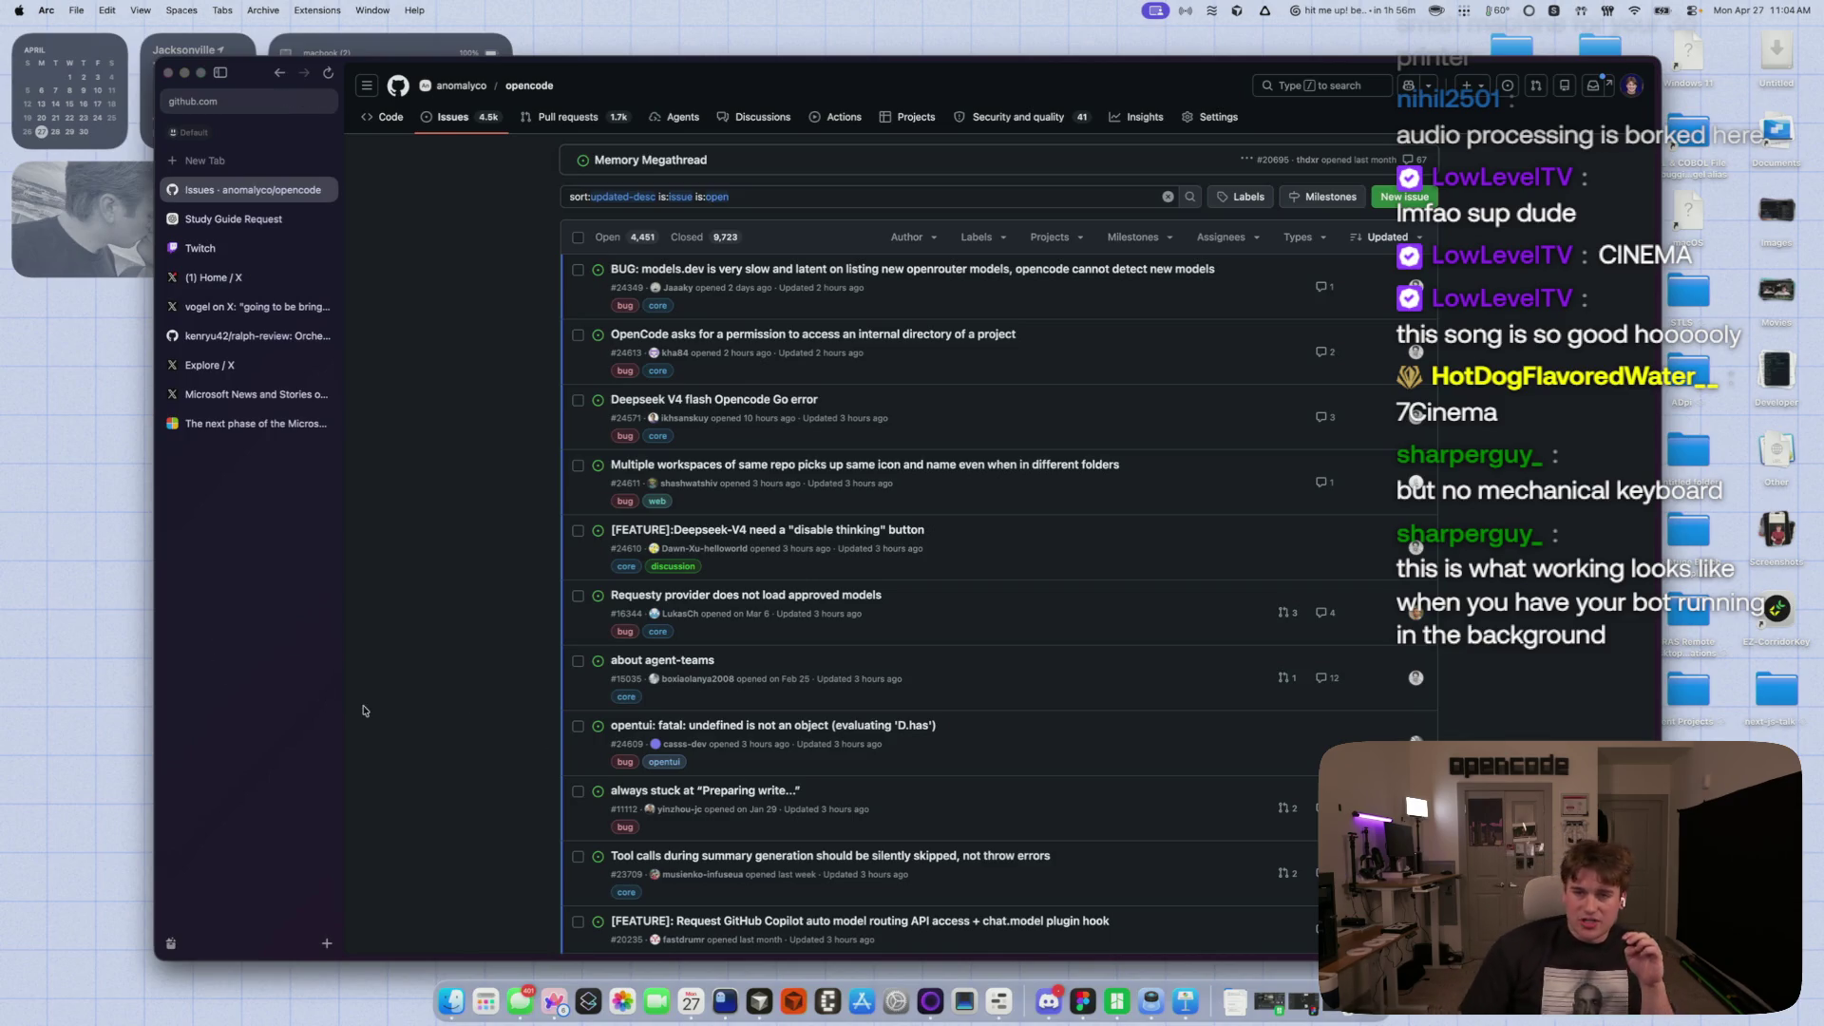
scroll(378, 733, "down", 5)
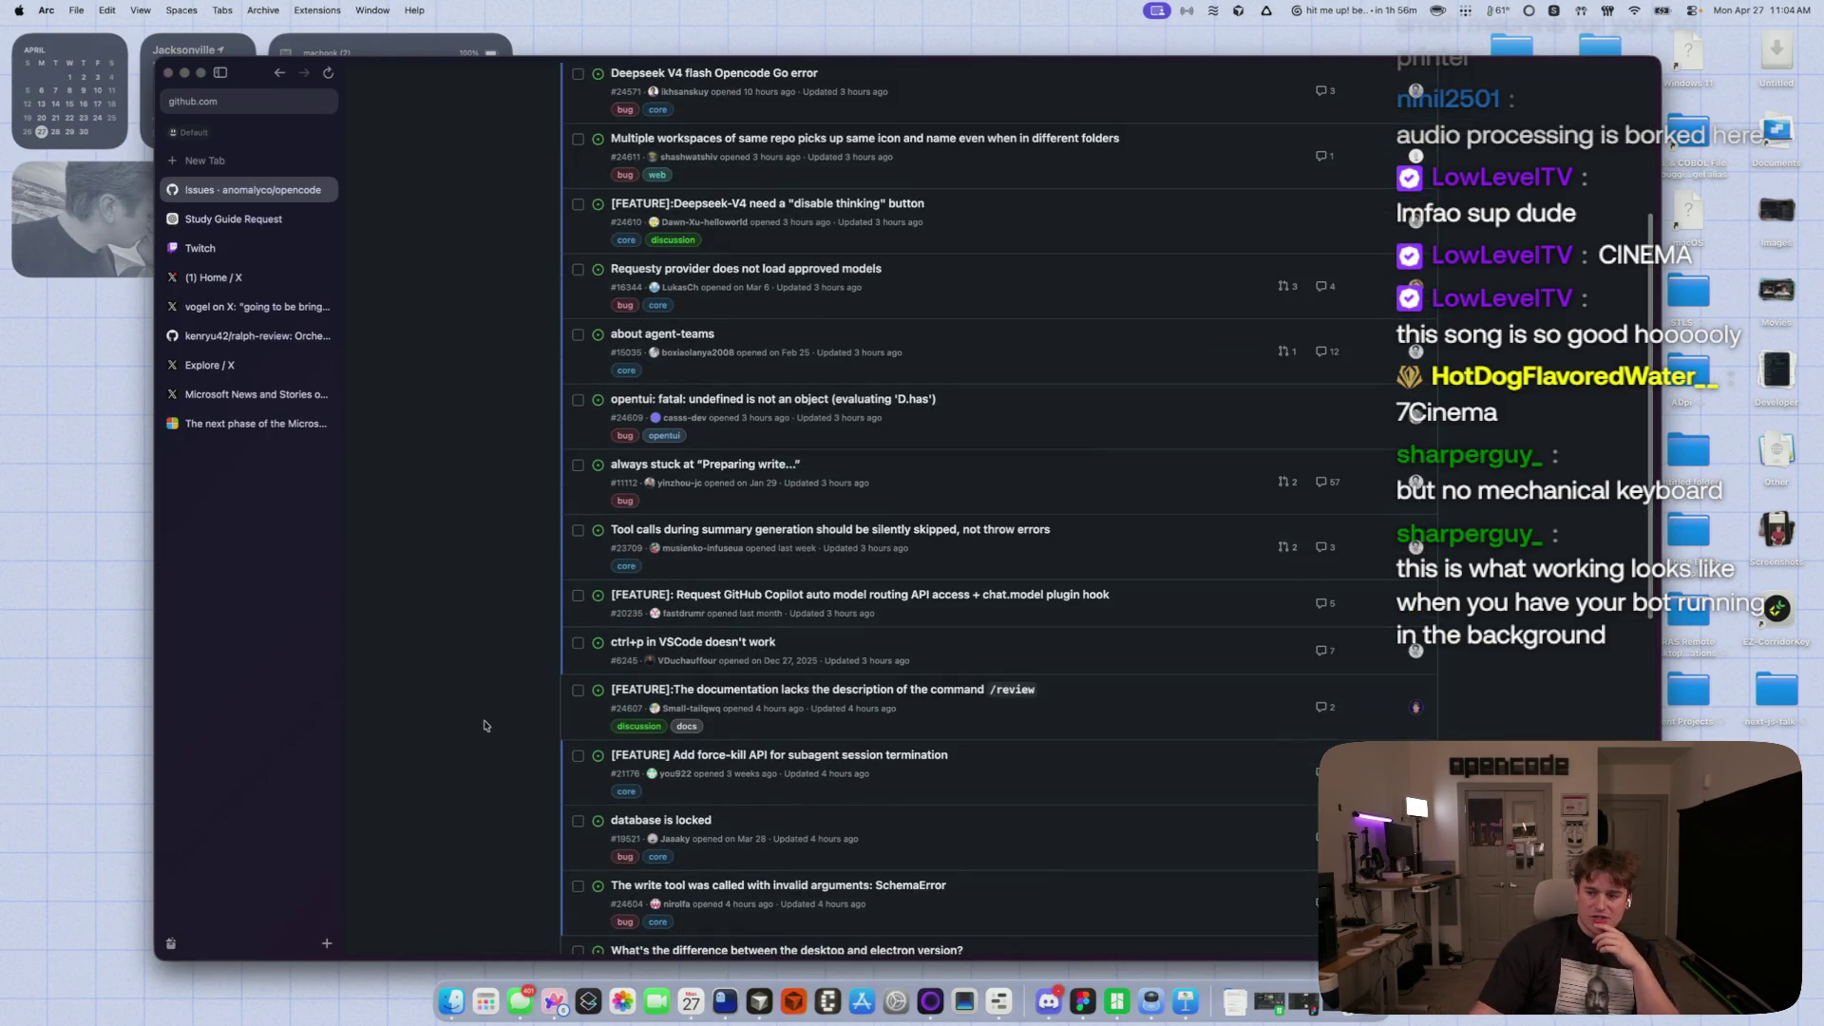
scroll(532, 741, "down", 3)
scroll(480, 699, "down", 8)
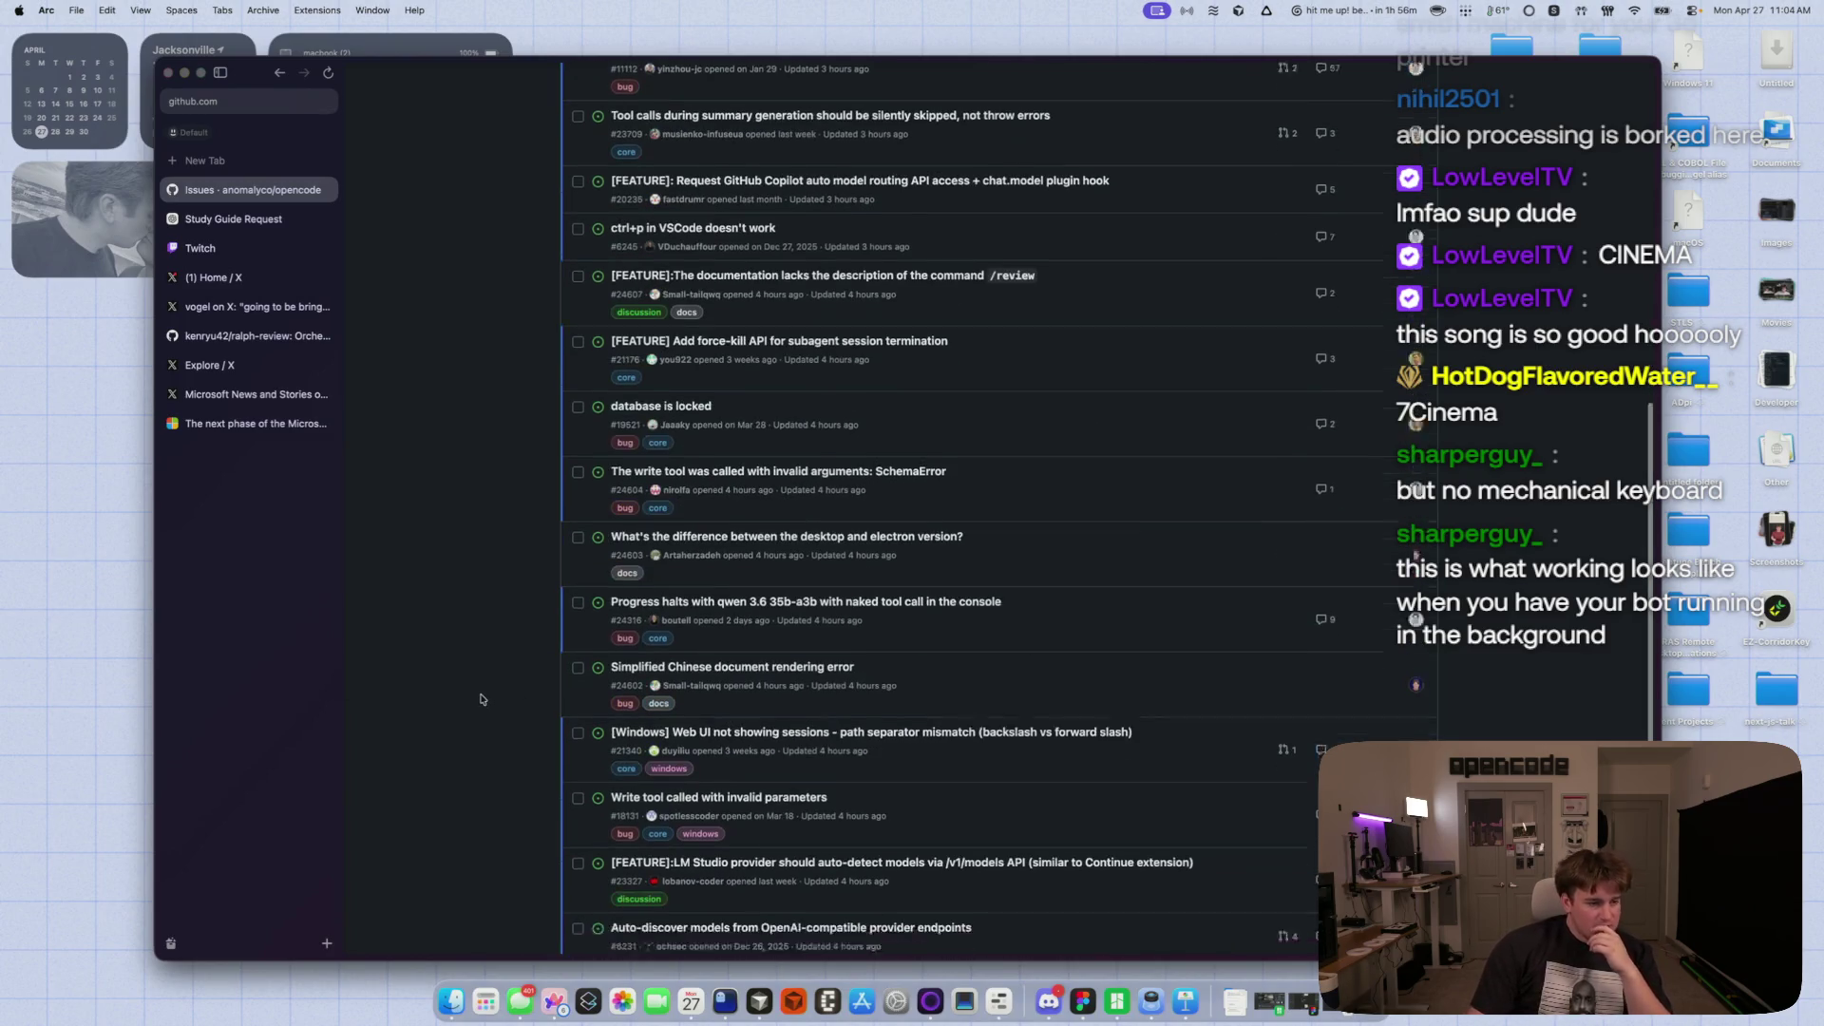
left_click(935, 801)
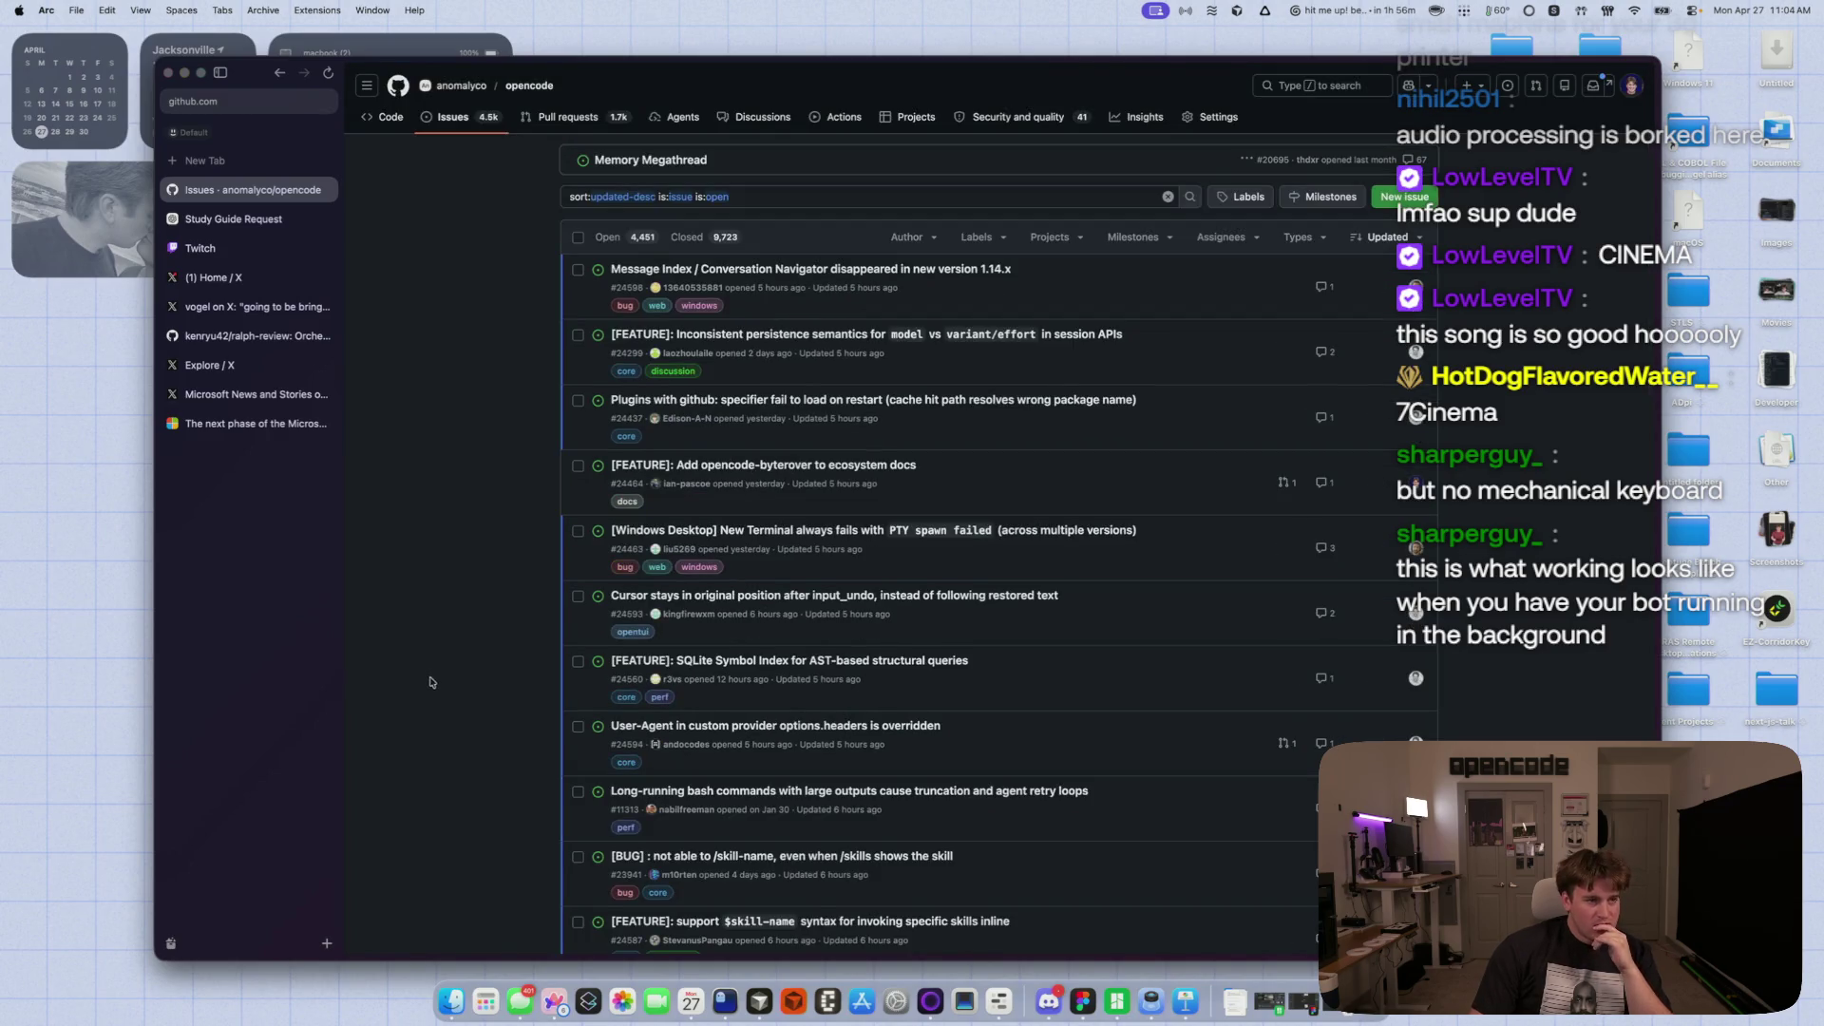
left_click(562, 125)
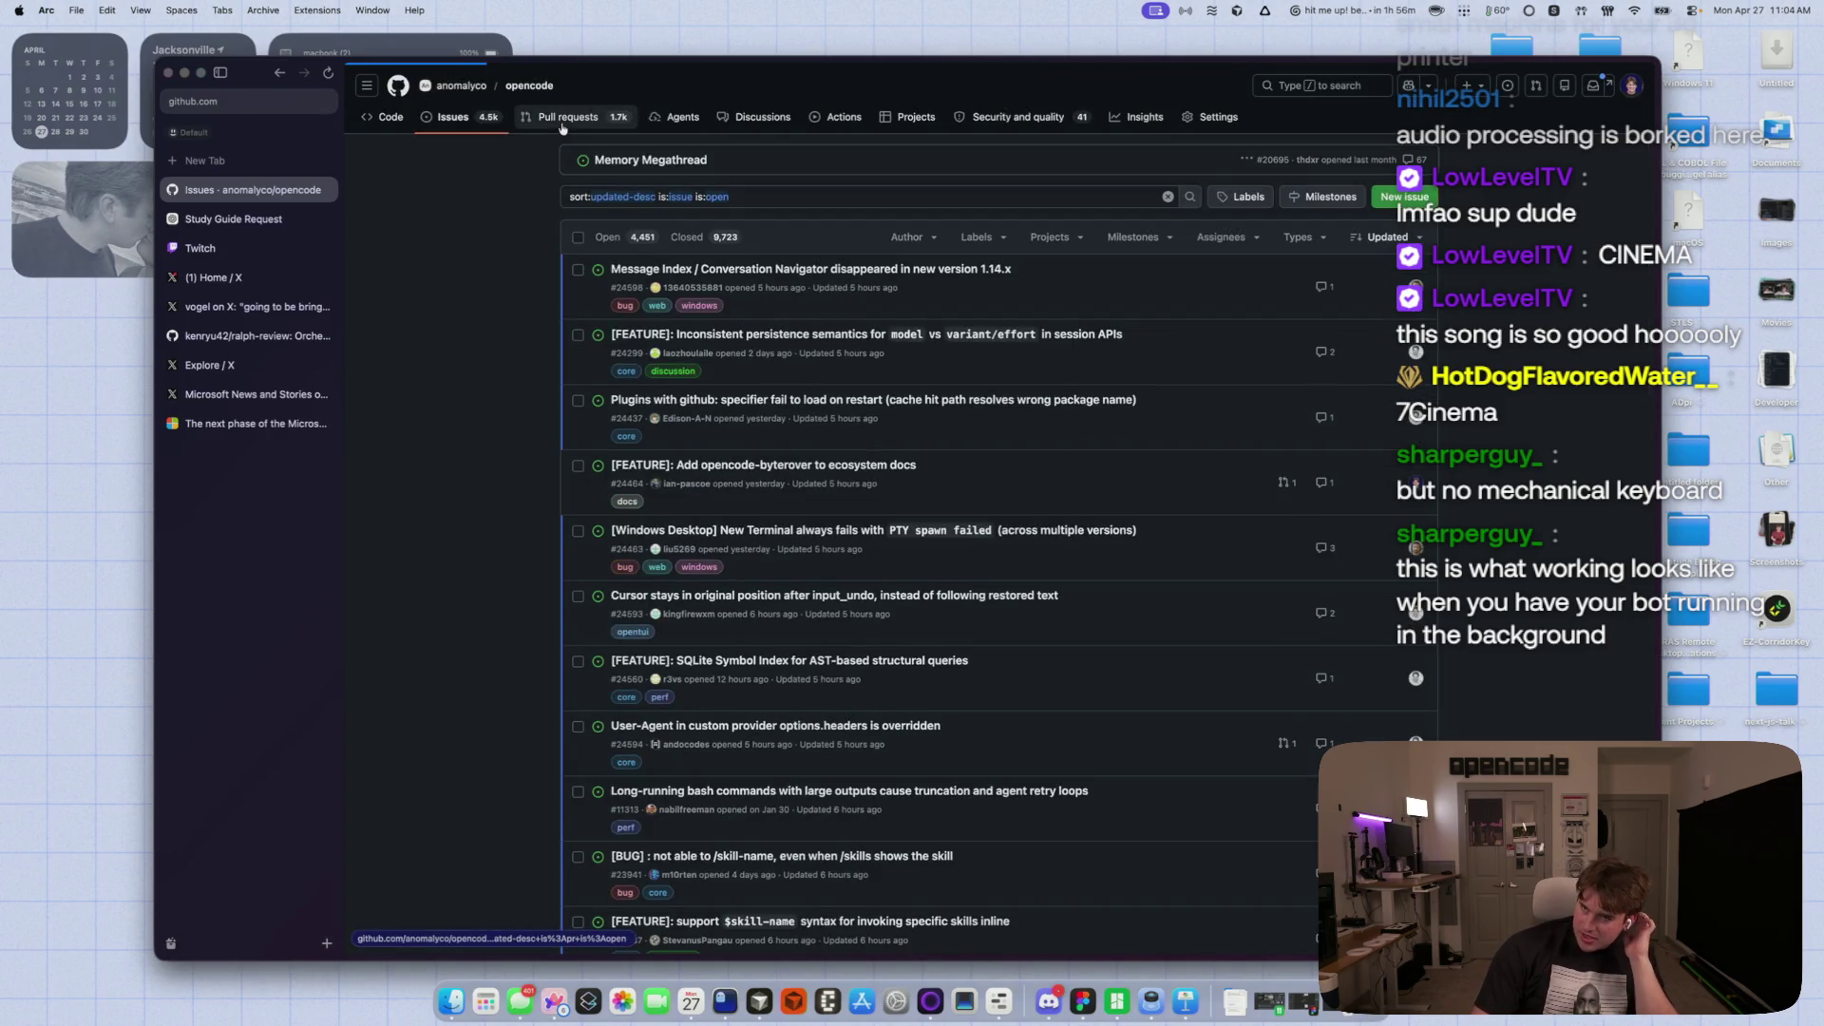
- Open PR #23246 on fallback model visibility and review its changed files
left_click(793, 271)
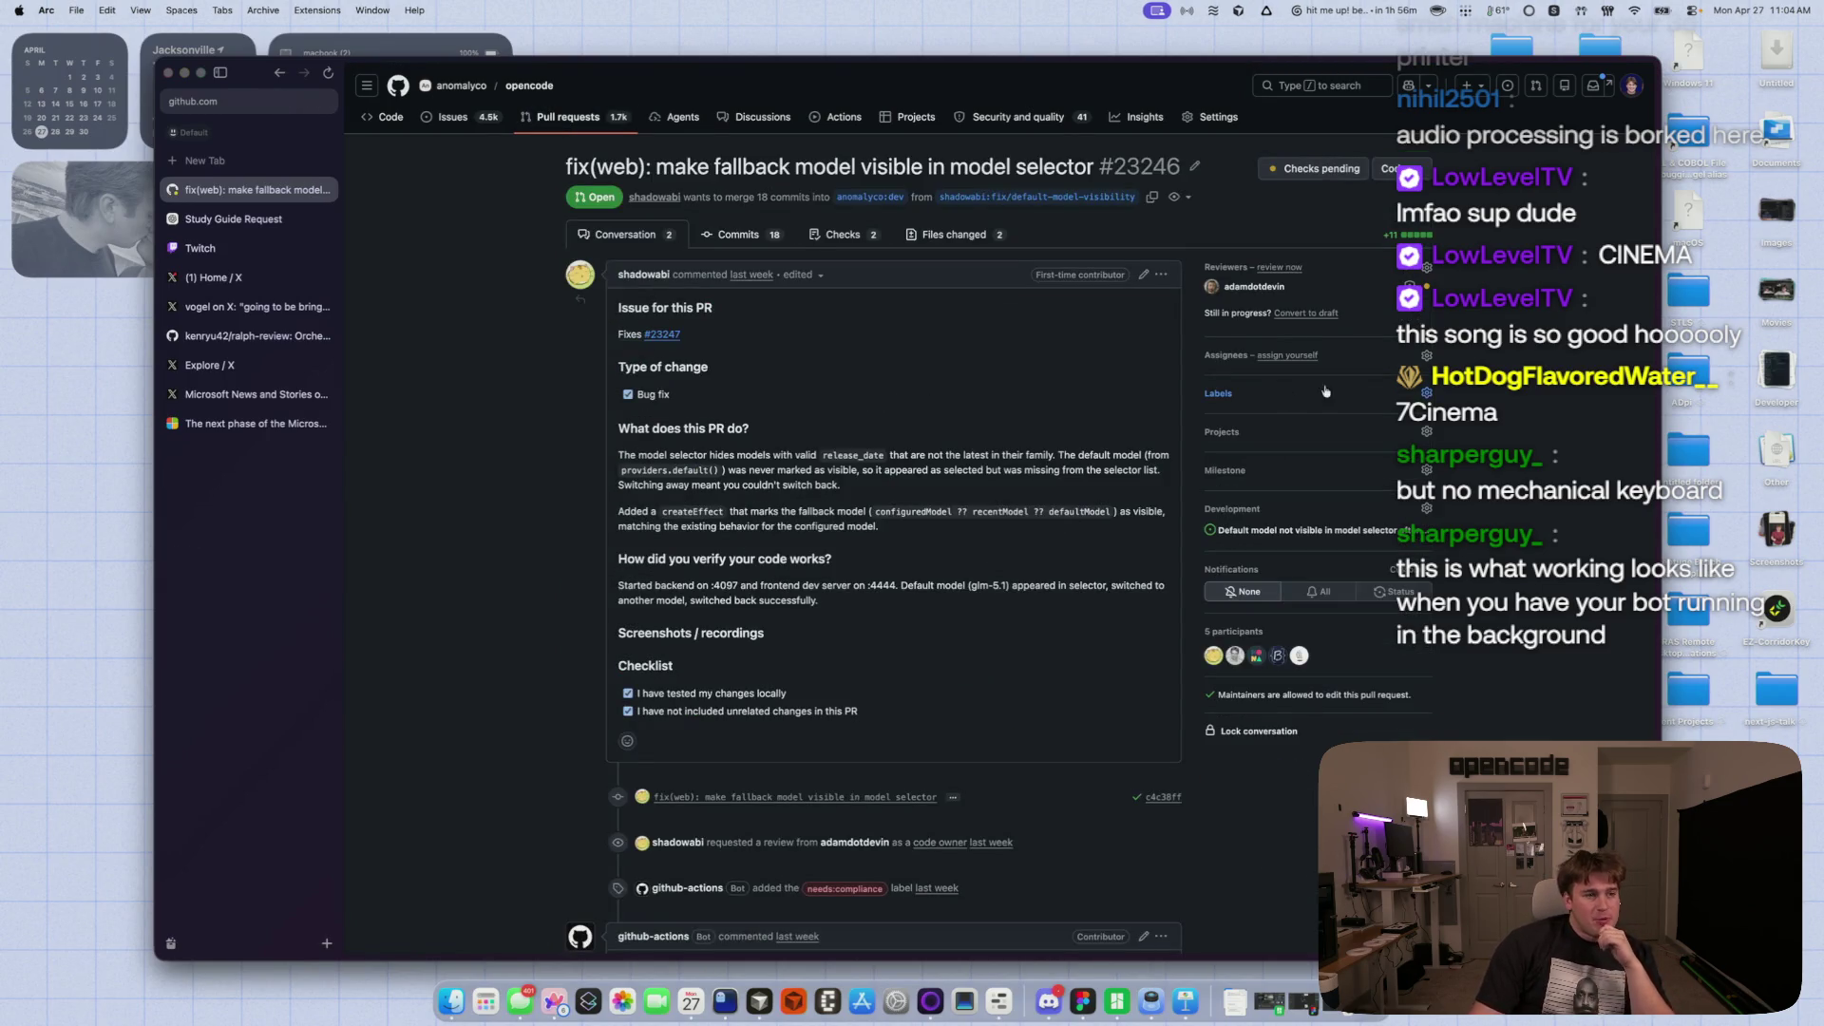
left_click(935, 232)
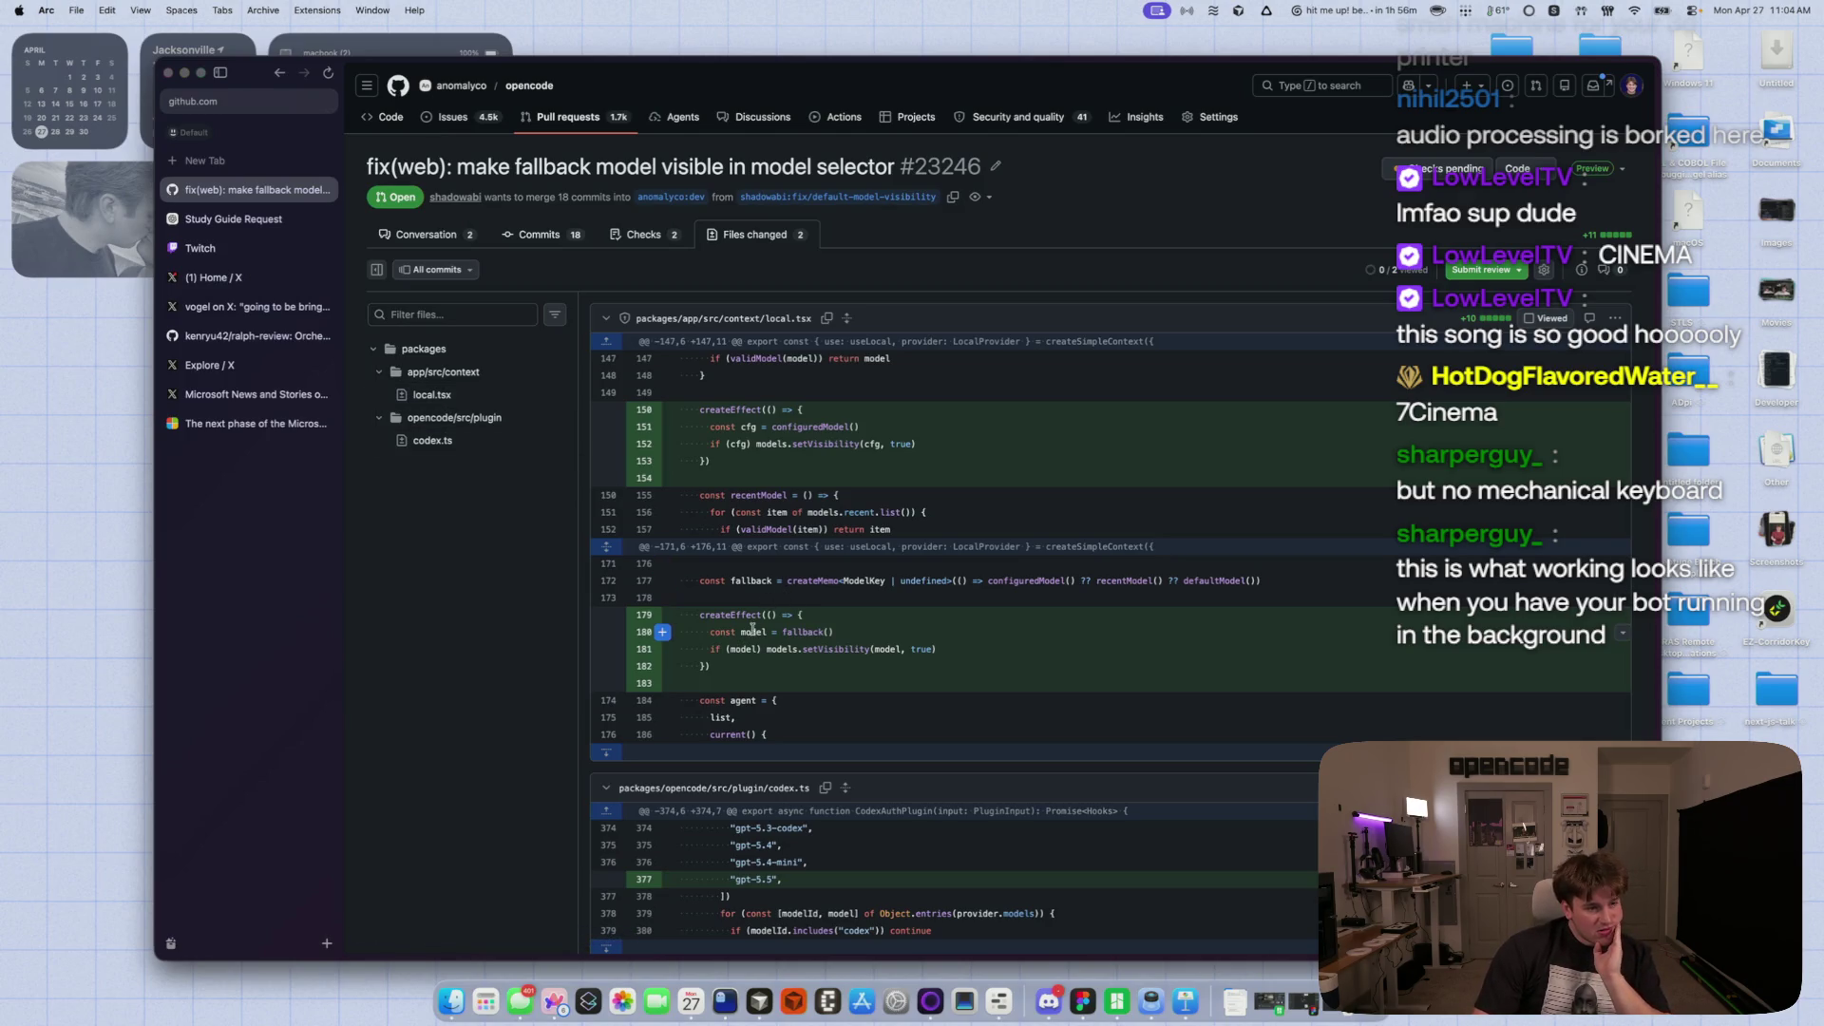
scroll(754, 642, "down", 1)
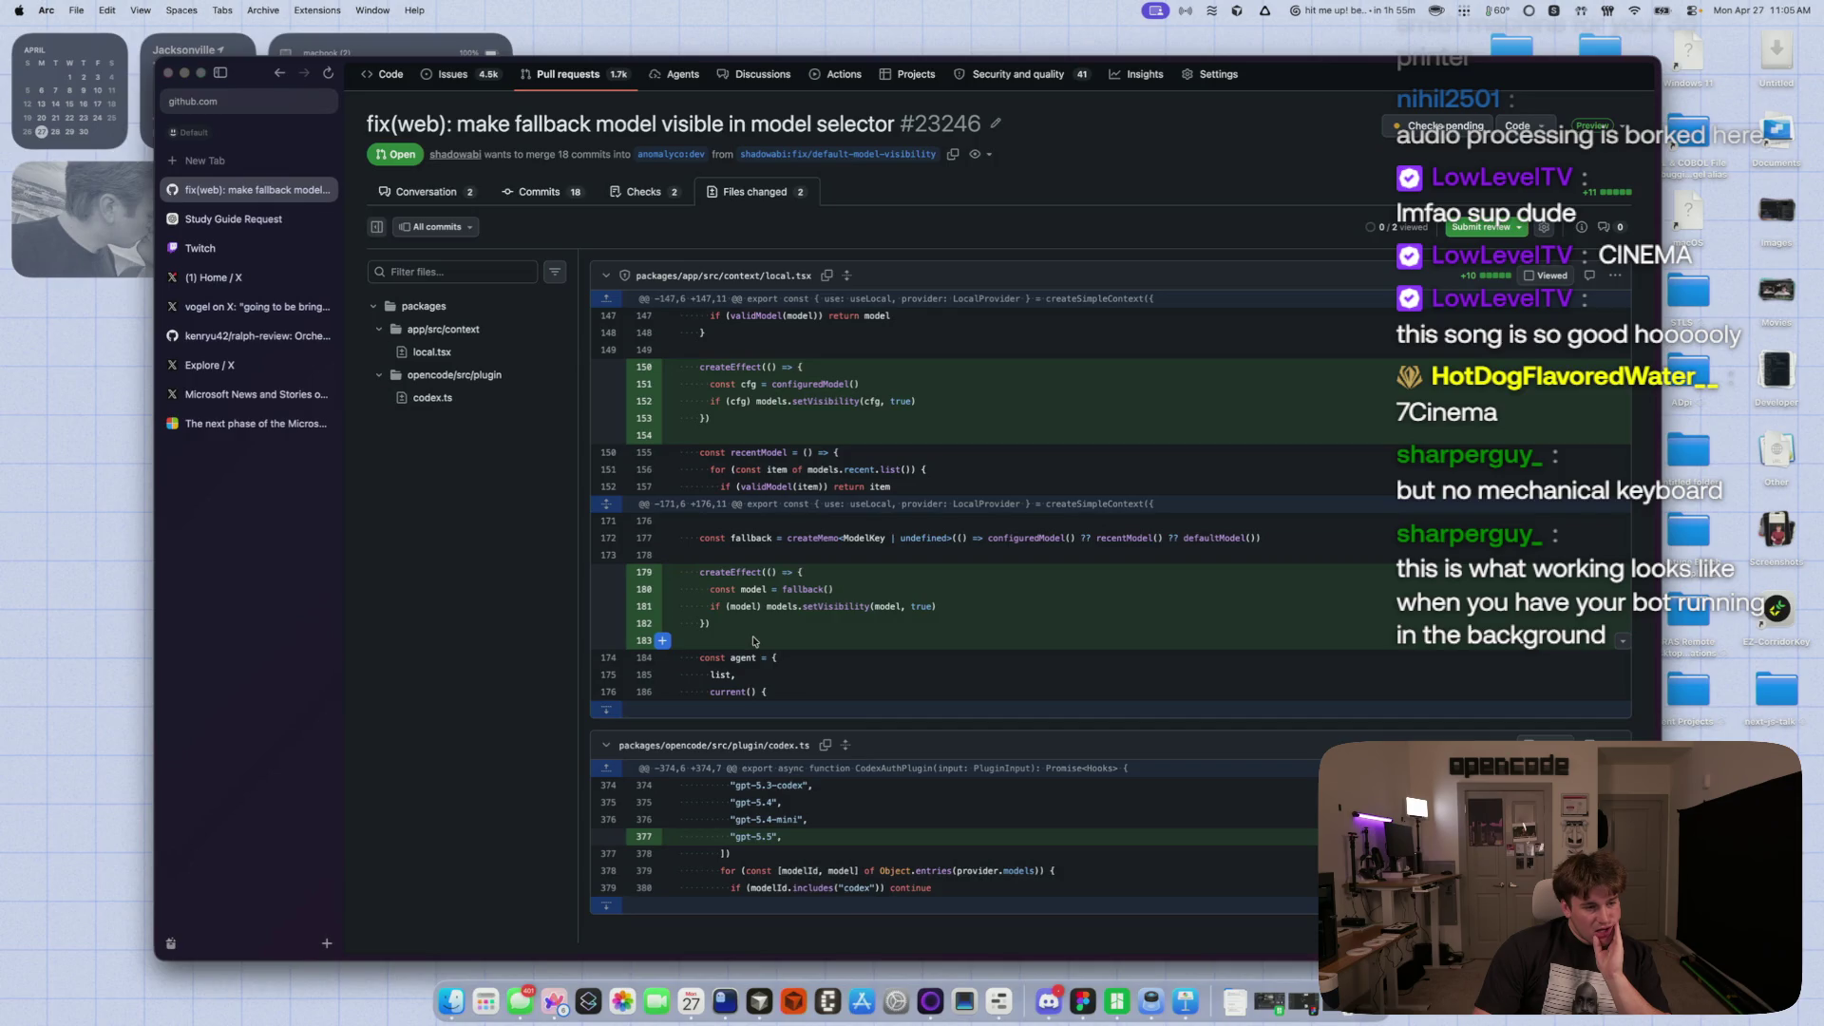
- Read through PR #23246's conversation, stepping back to the diff and forward again
left_click(442, 198)
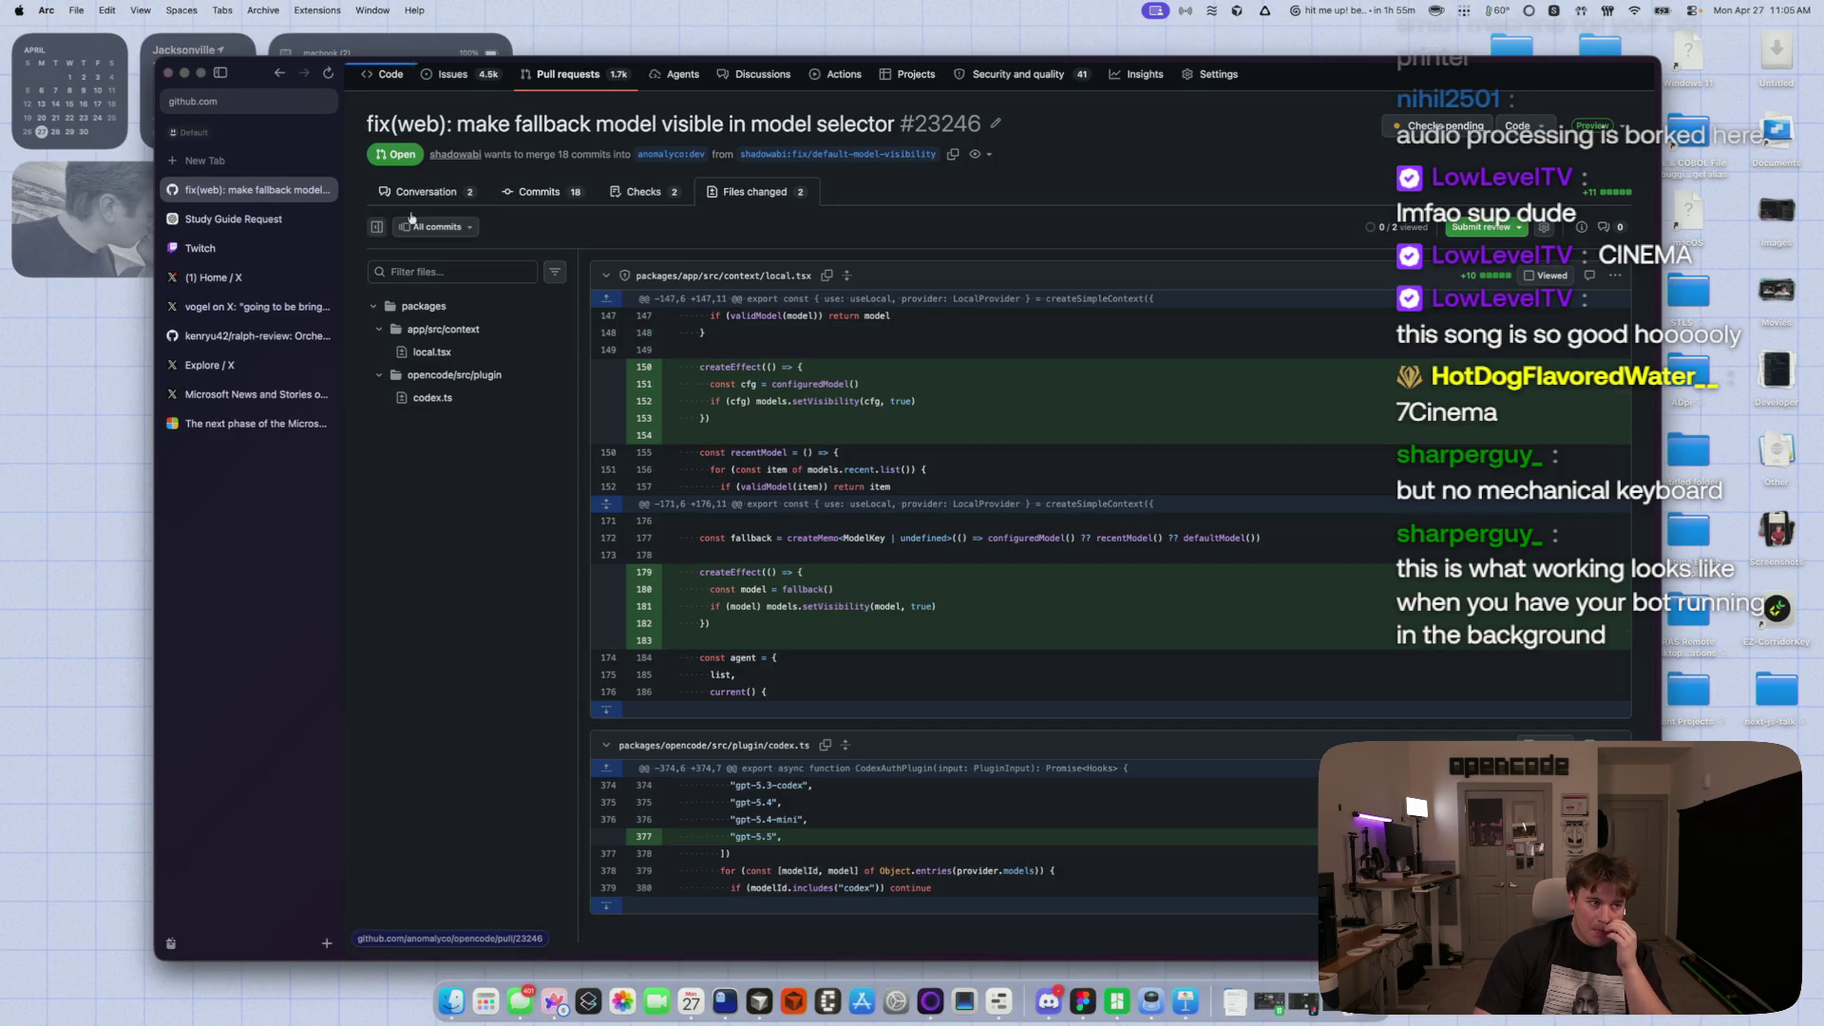
scroll(425, 608, "down", 10)
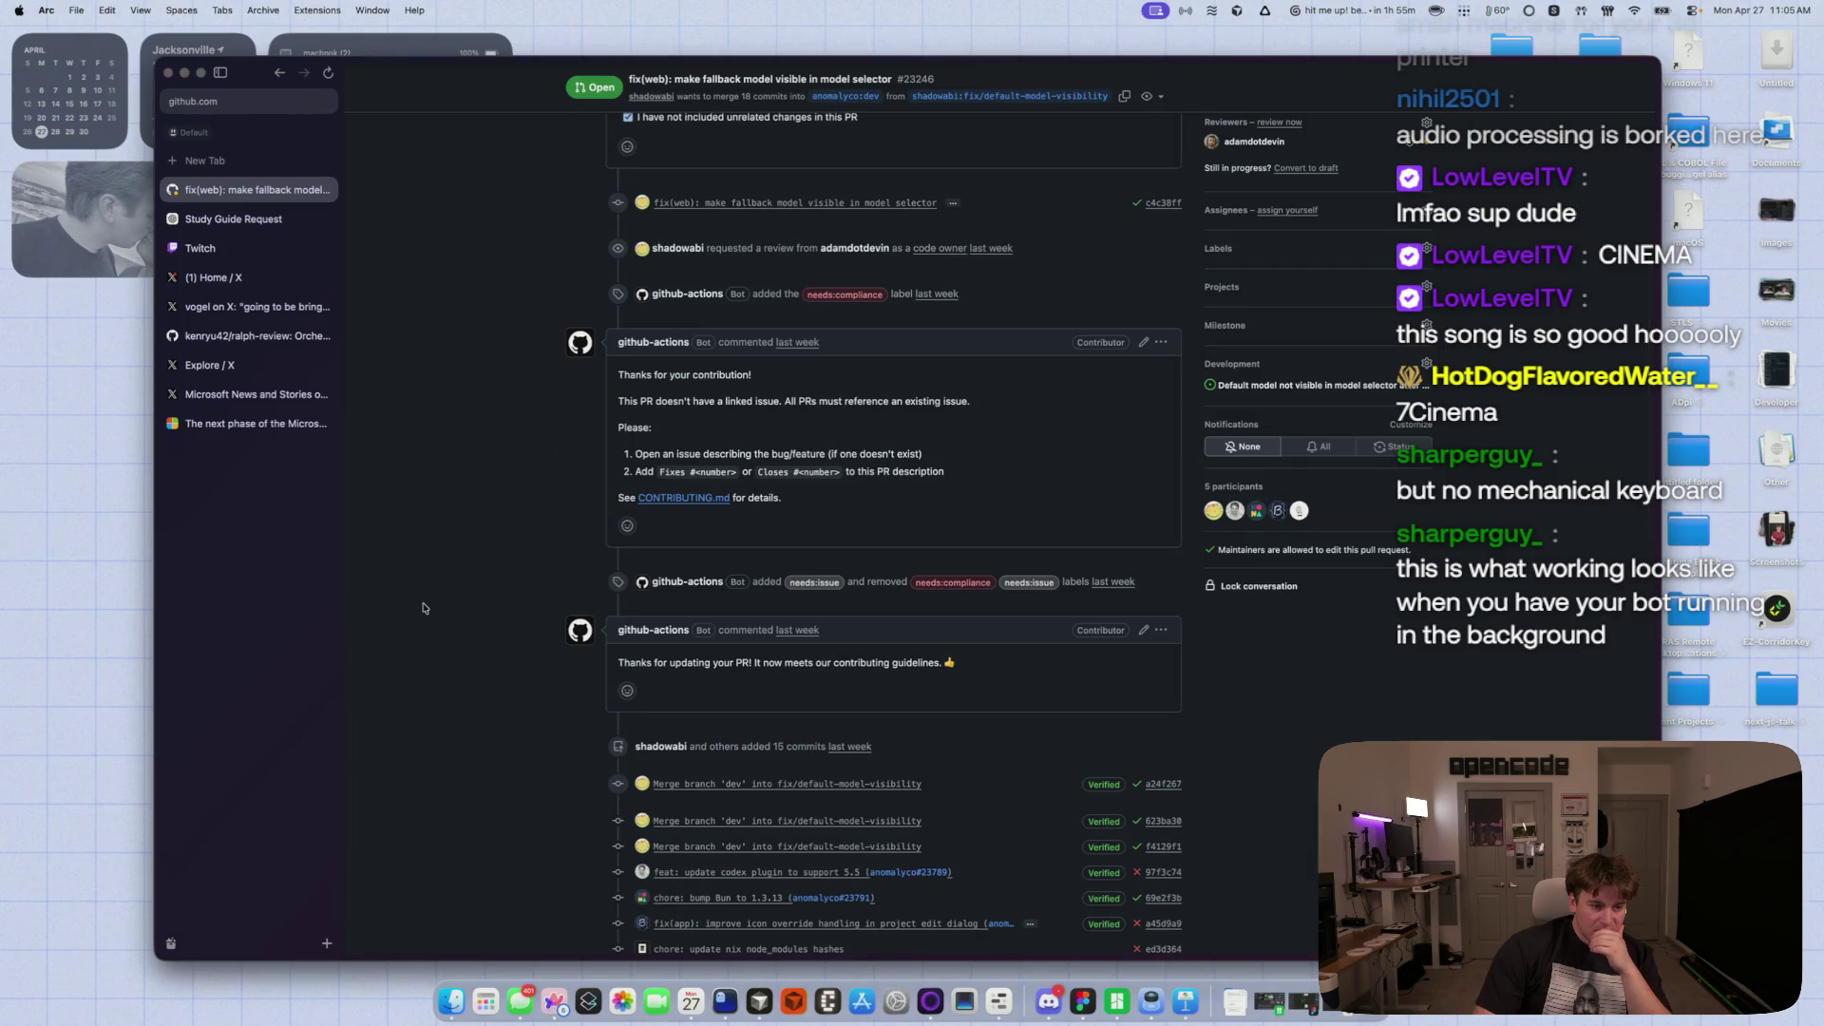
scroll(423, 608, "down", 8)
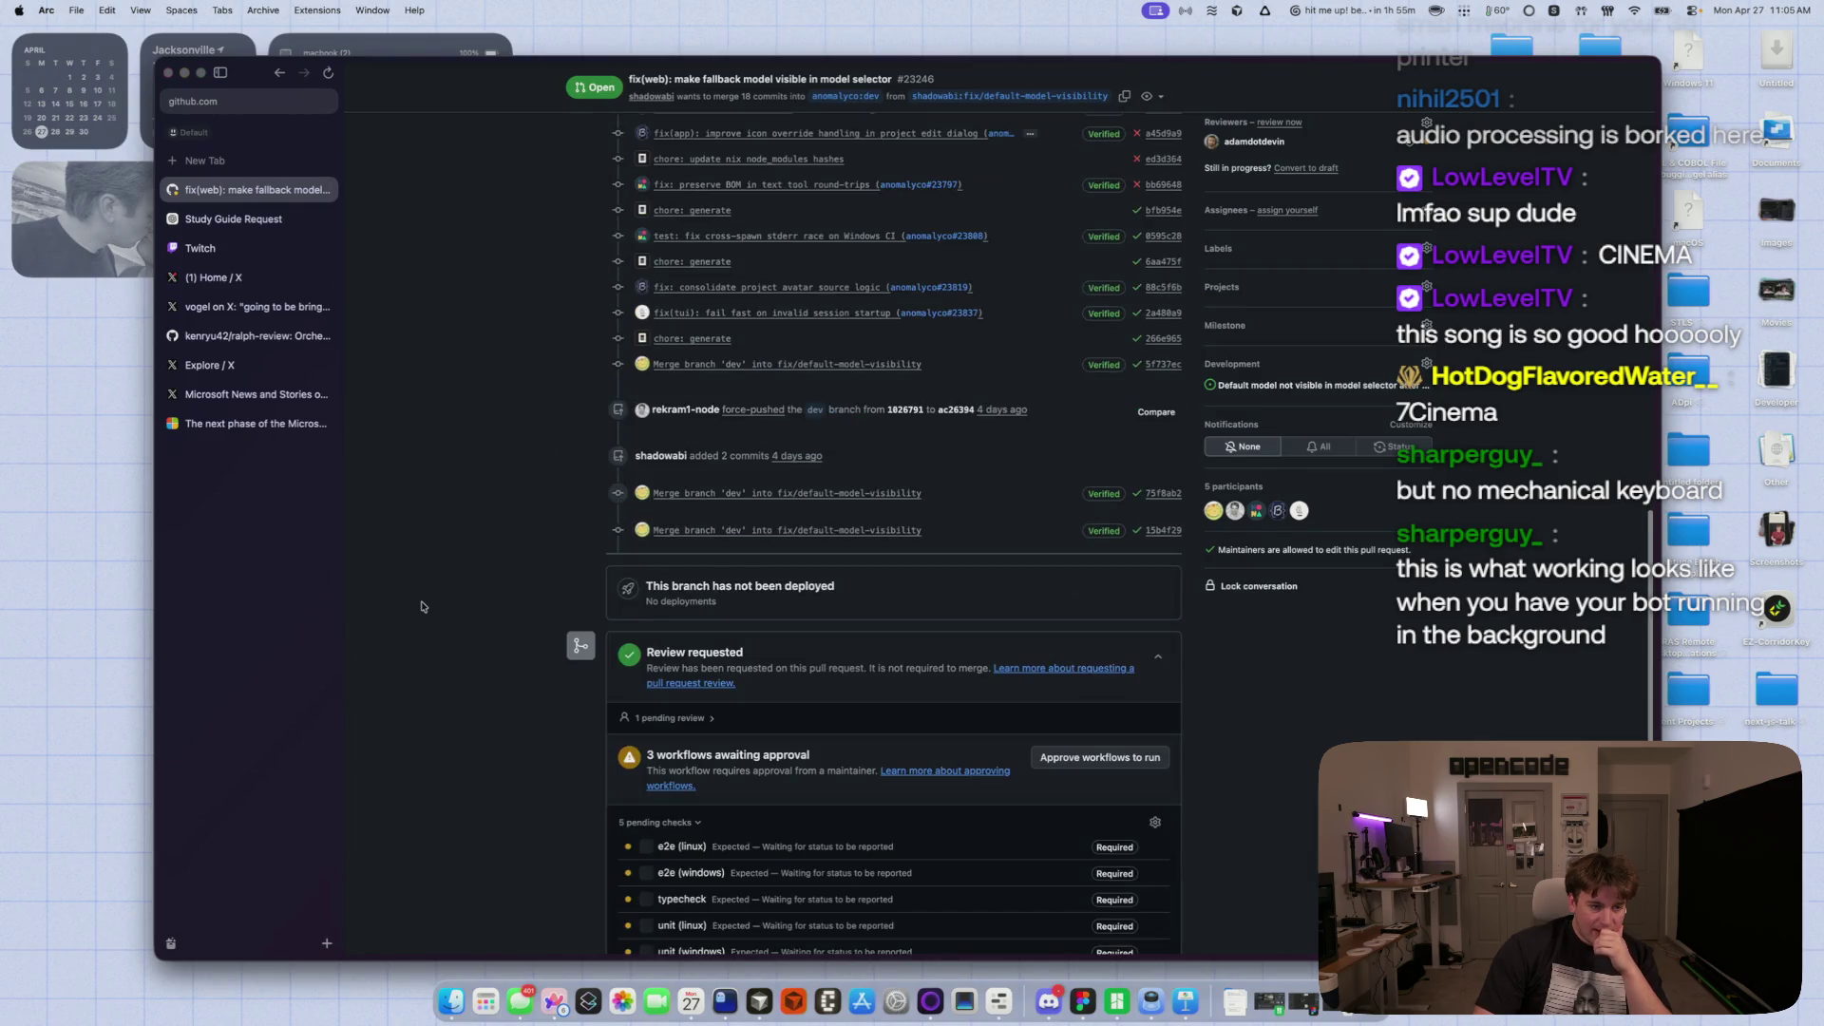
scroll(423, 606, "up", 15)
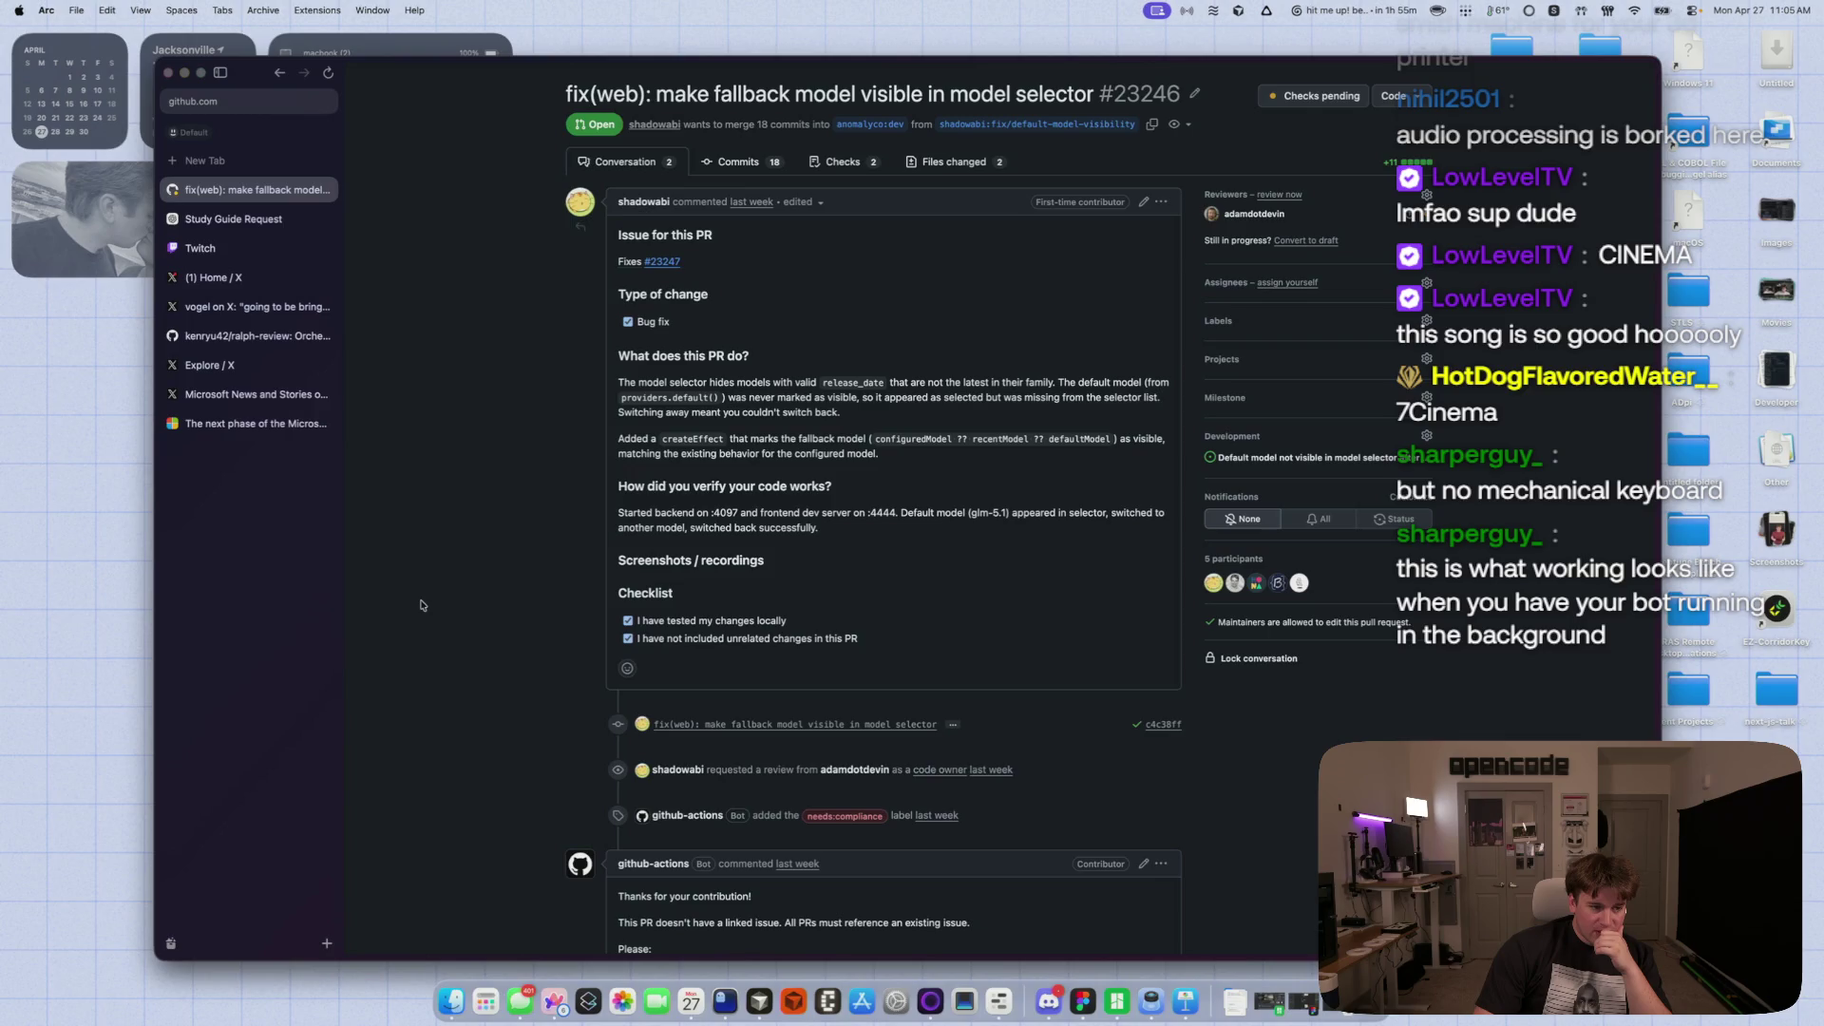
scroll(424, 606, "down", 10)
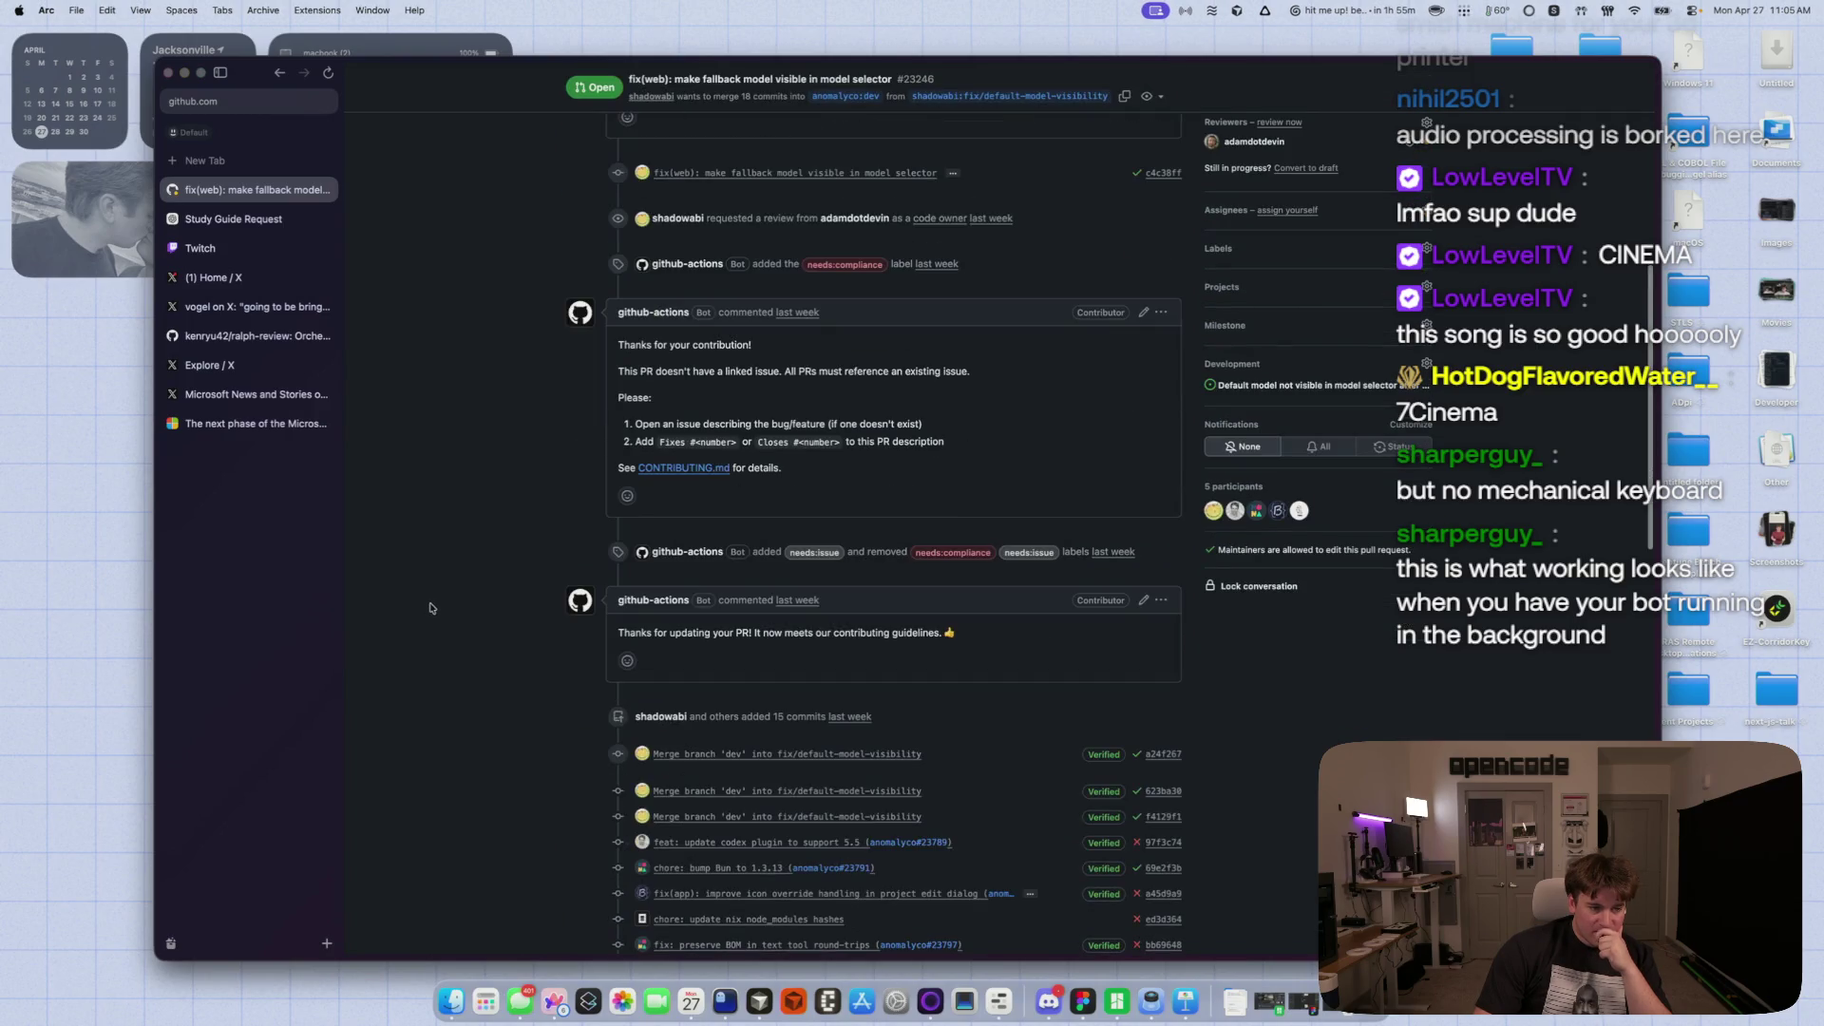
scroll(430, 608, "down", 7)
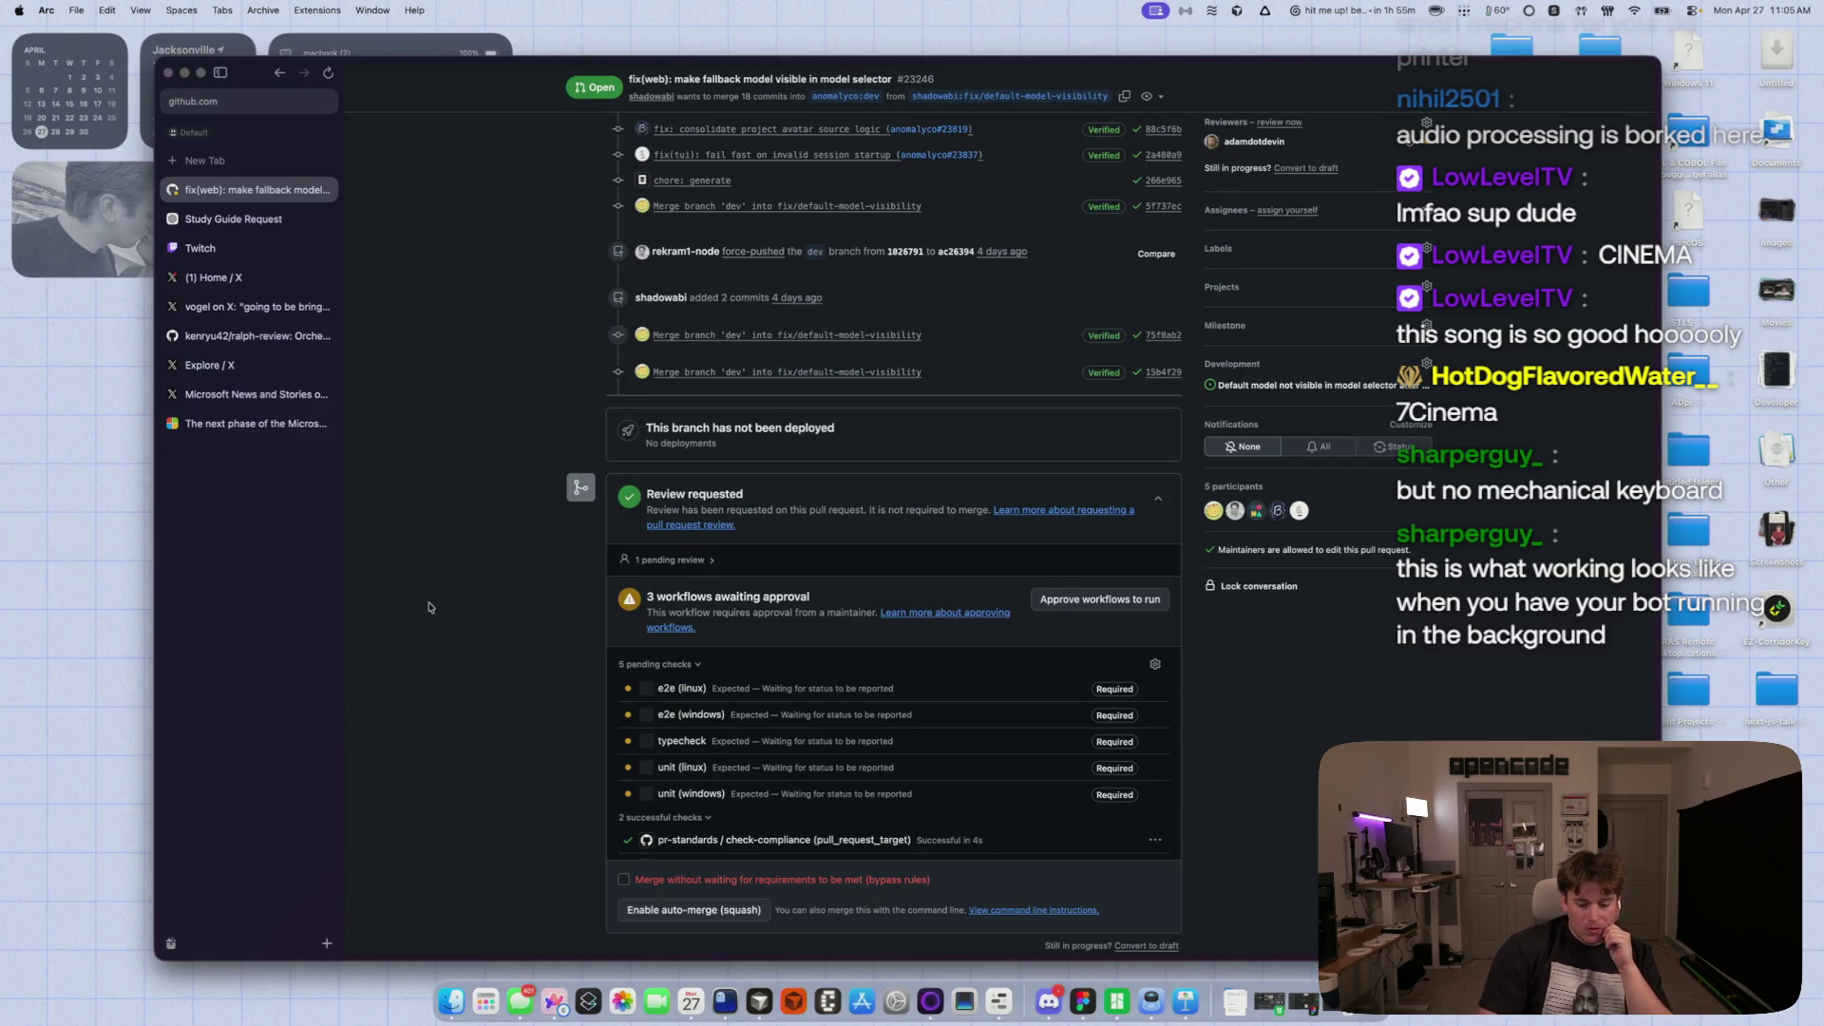
key("super+bracketleft")
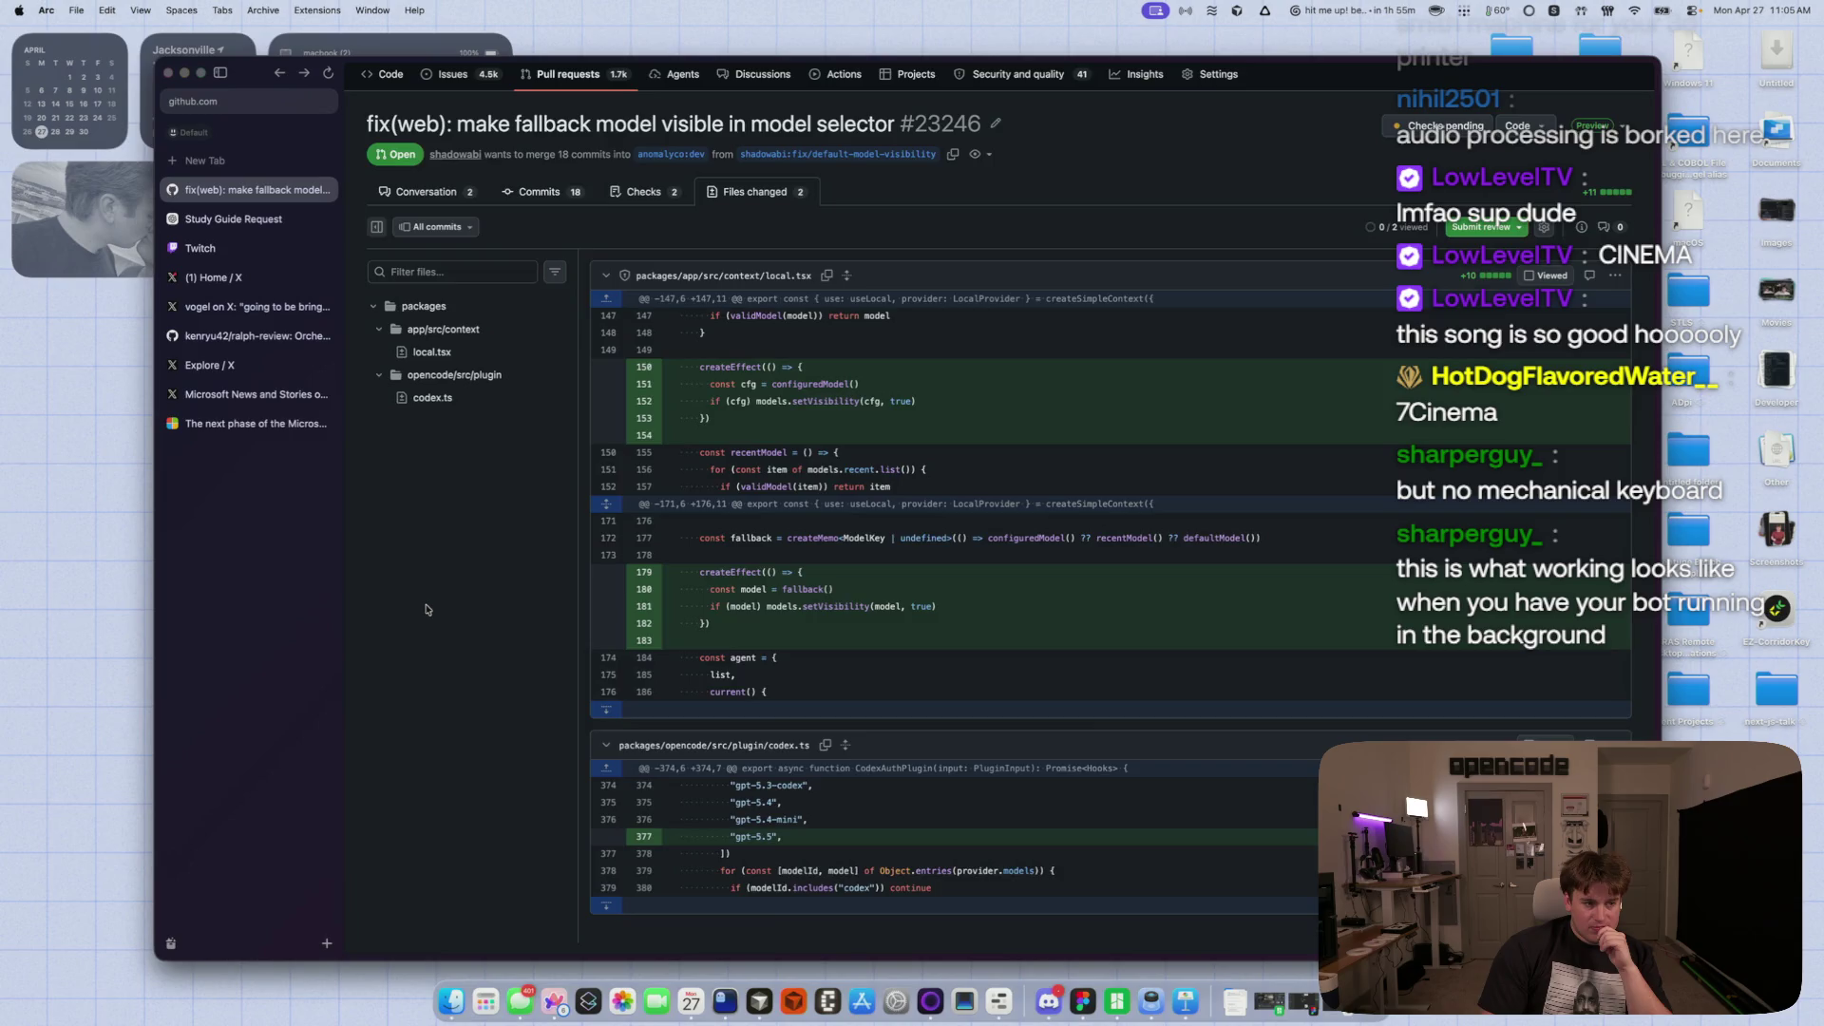
key("super+bracketright")
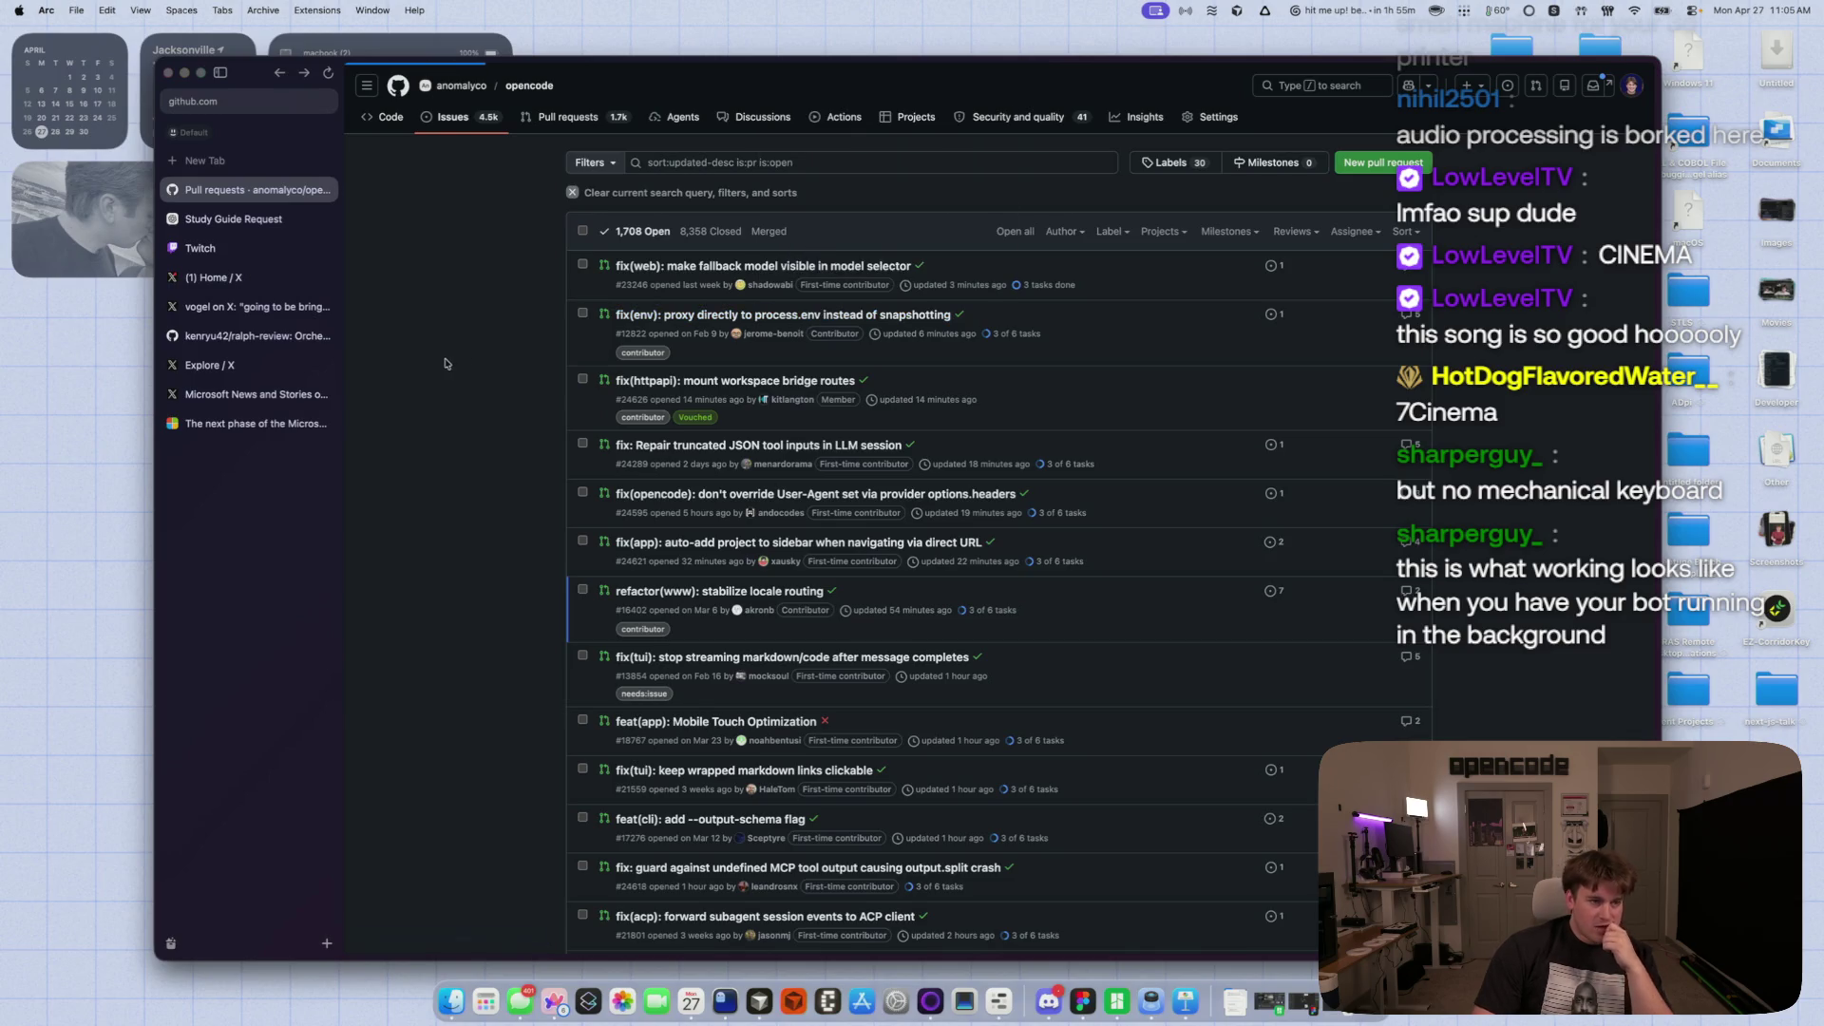
- On PR #12822, hide Copilot's pull request overview comment with a chosen reason
key("super+bracketright")
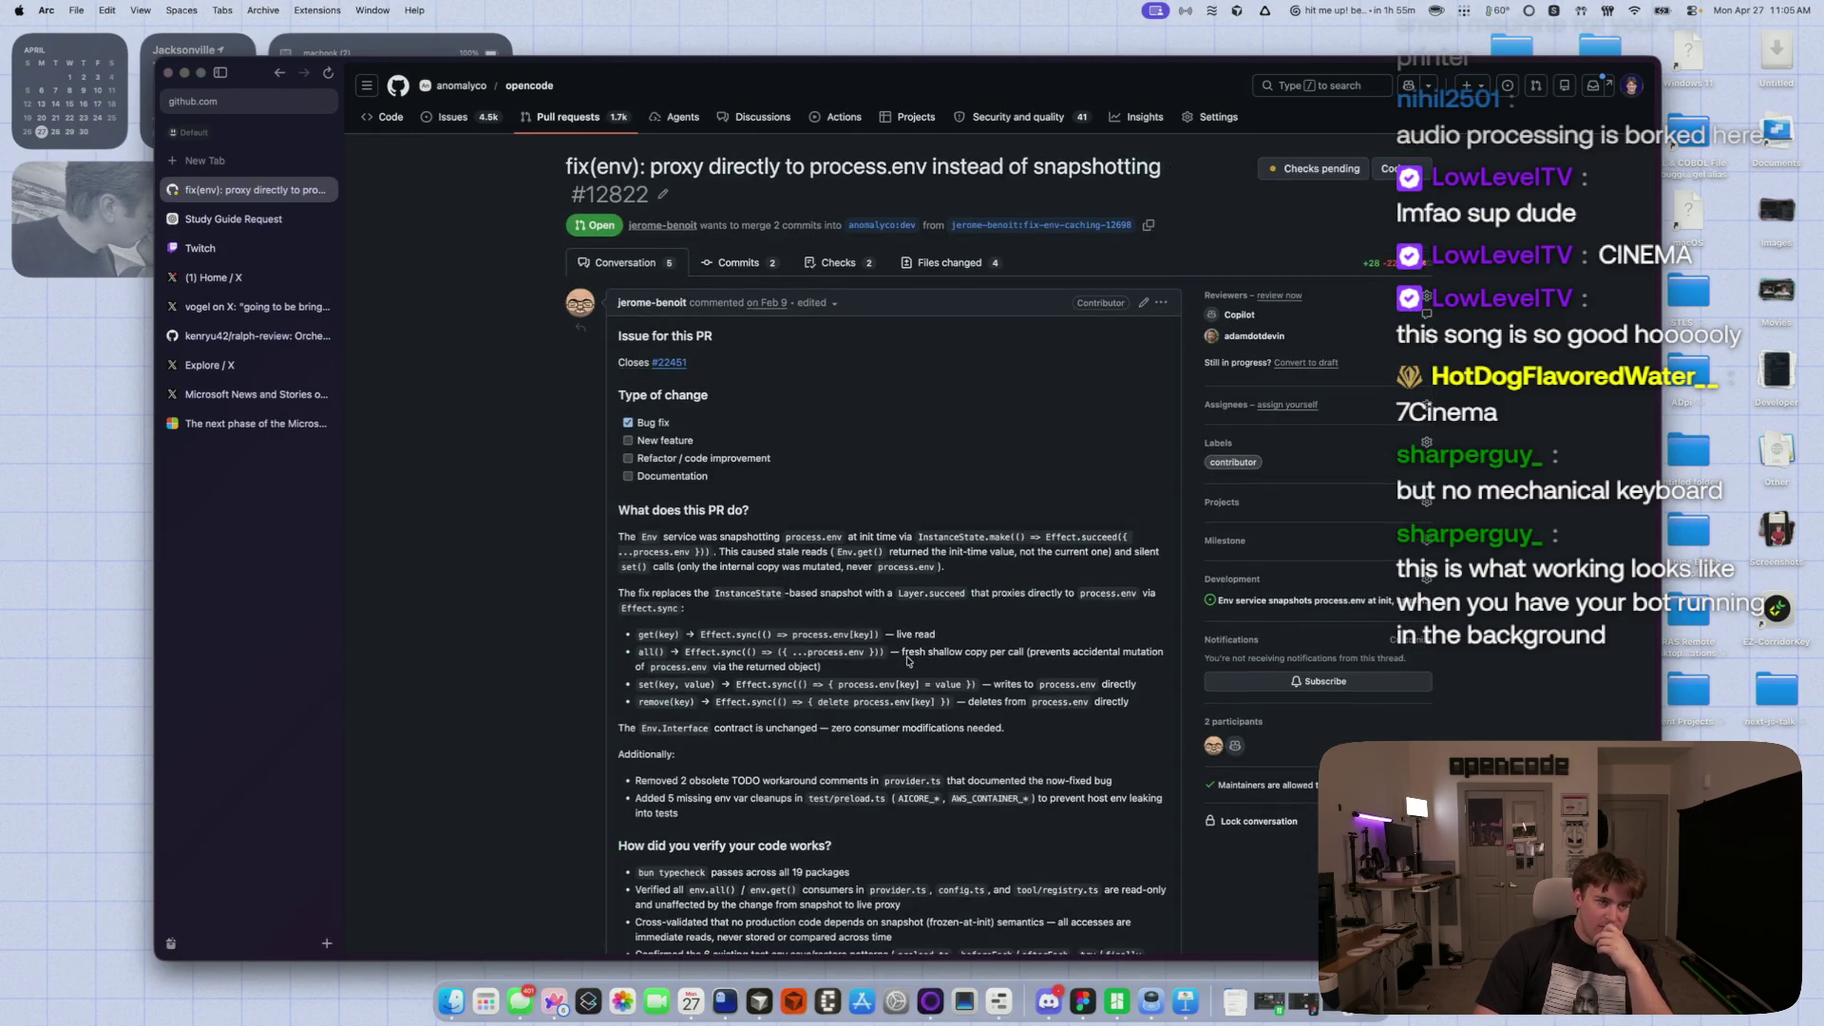
scroll(540, 599, "down", 5)
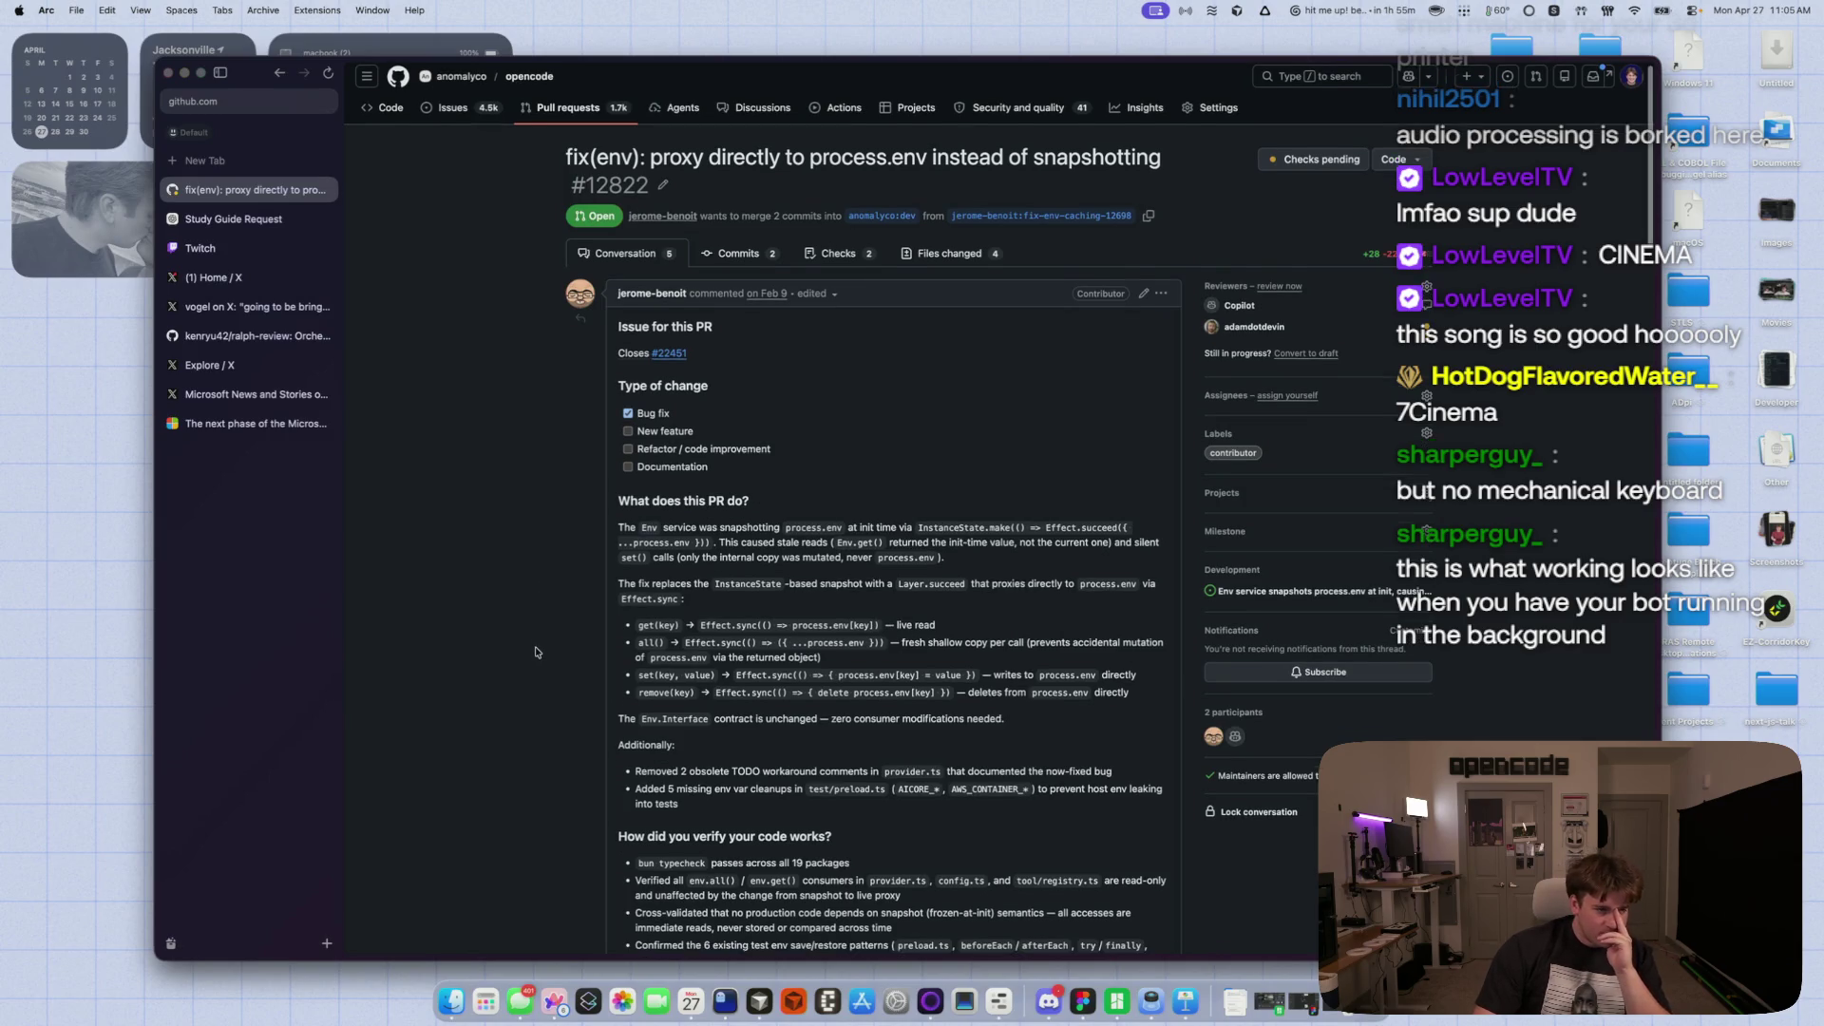
scroll(509, 750, "down", 1)
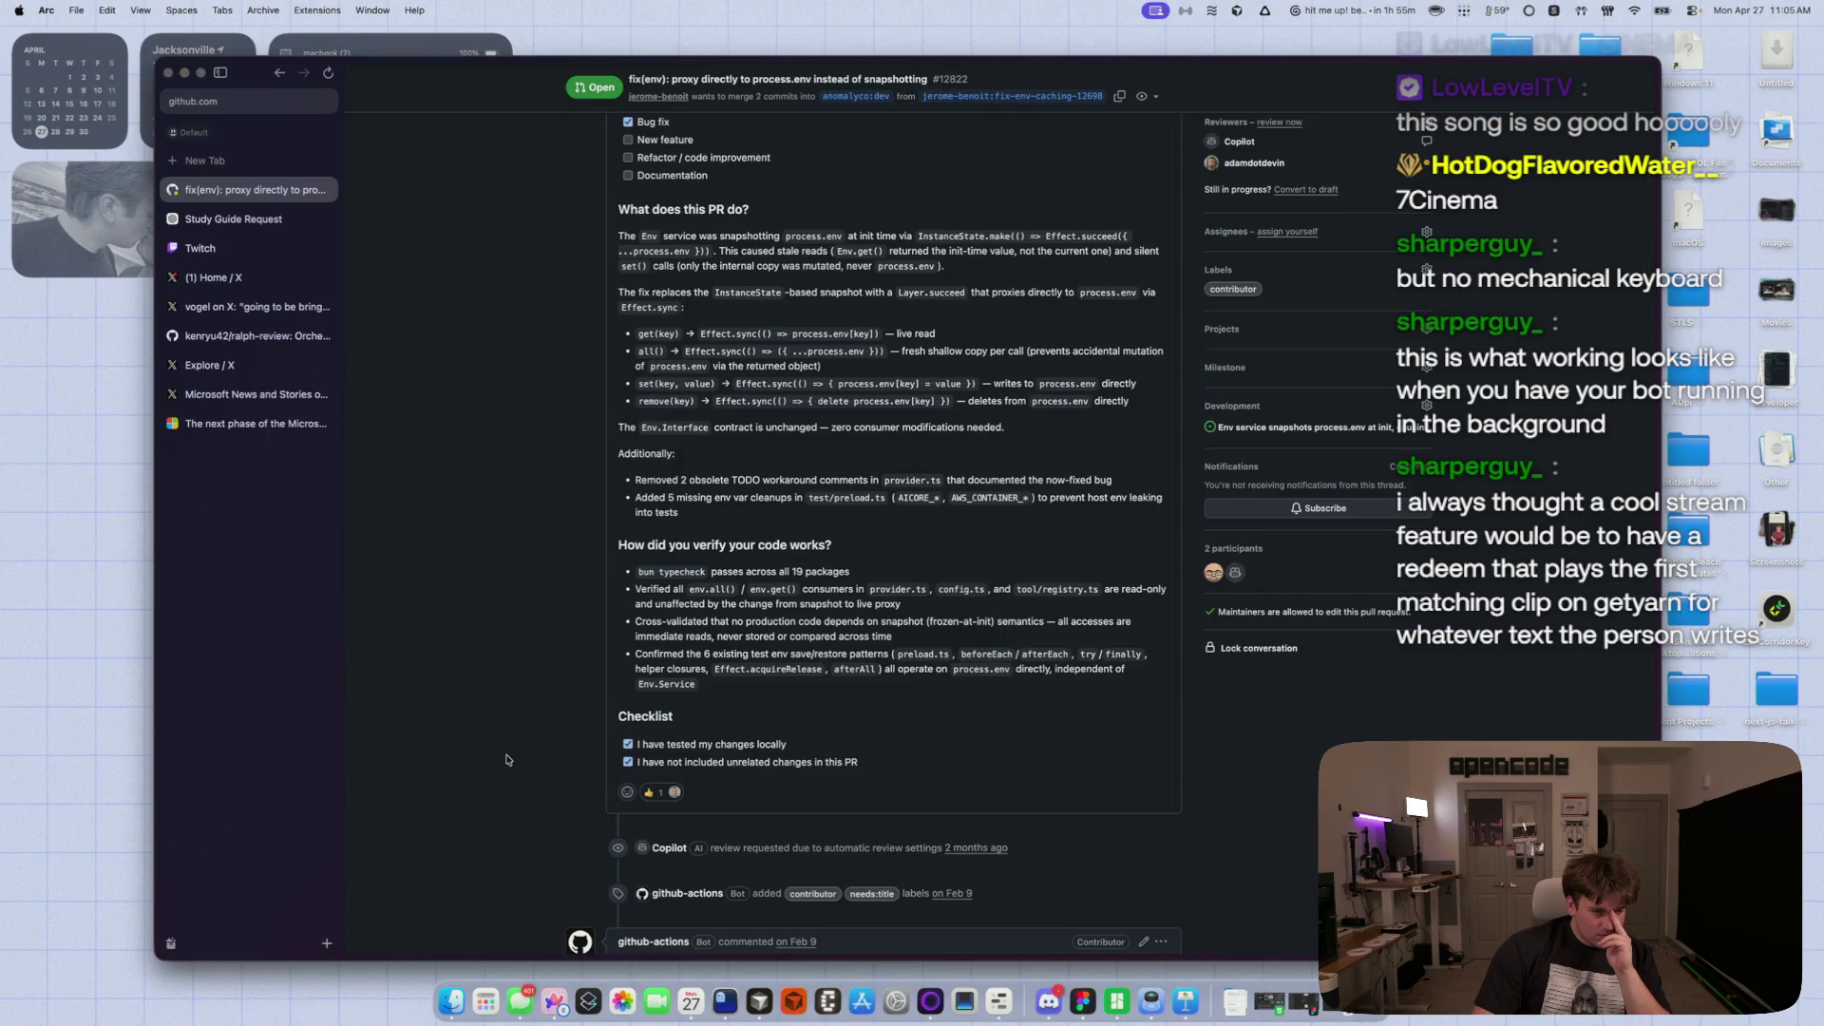
scroll(506, 759, "down", 15)
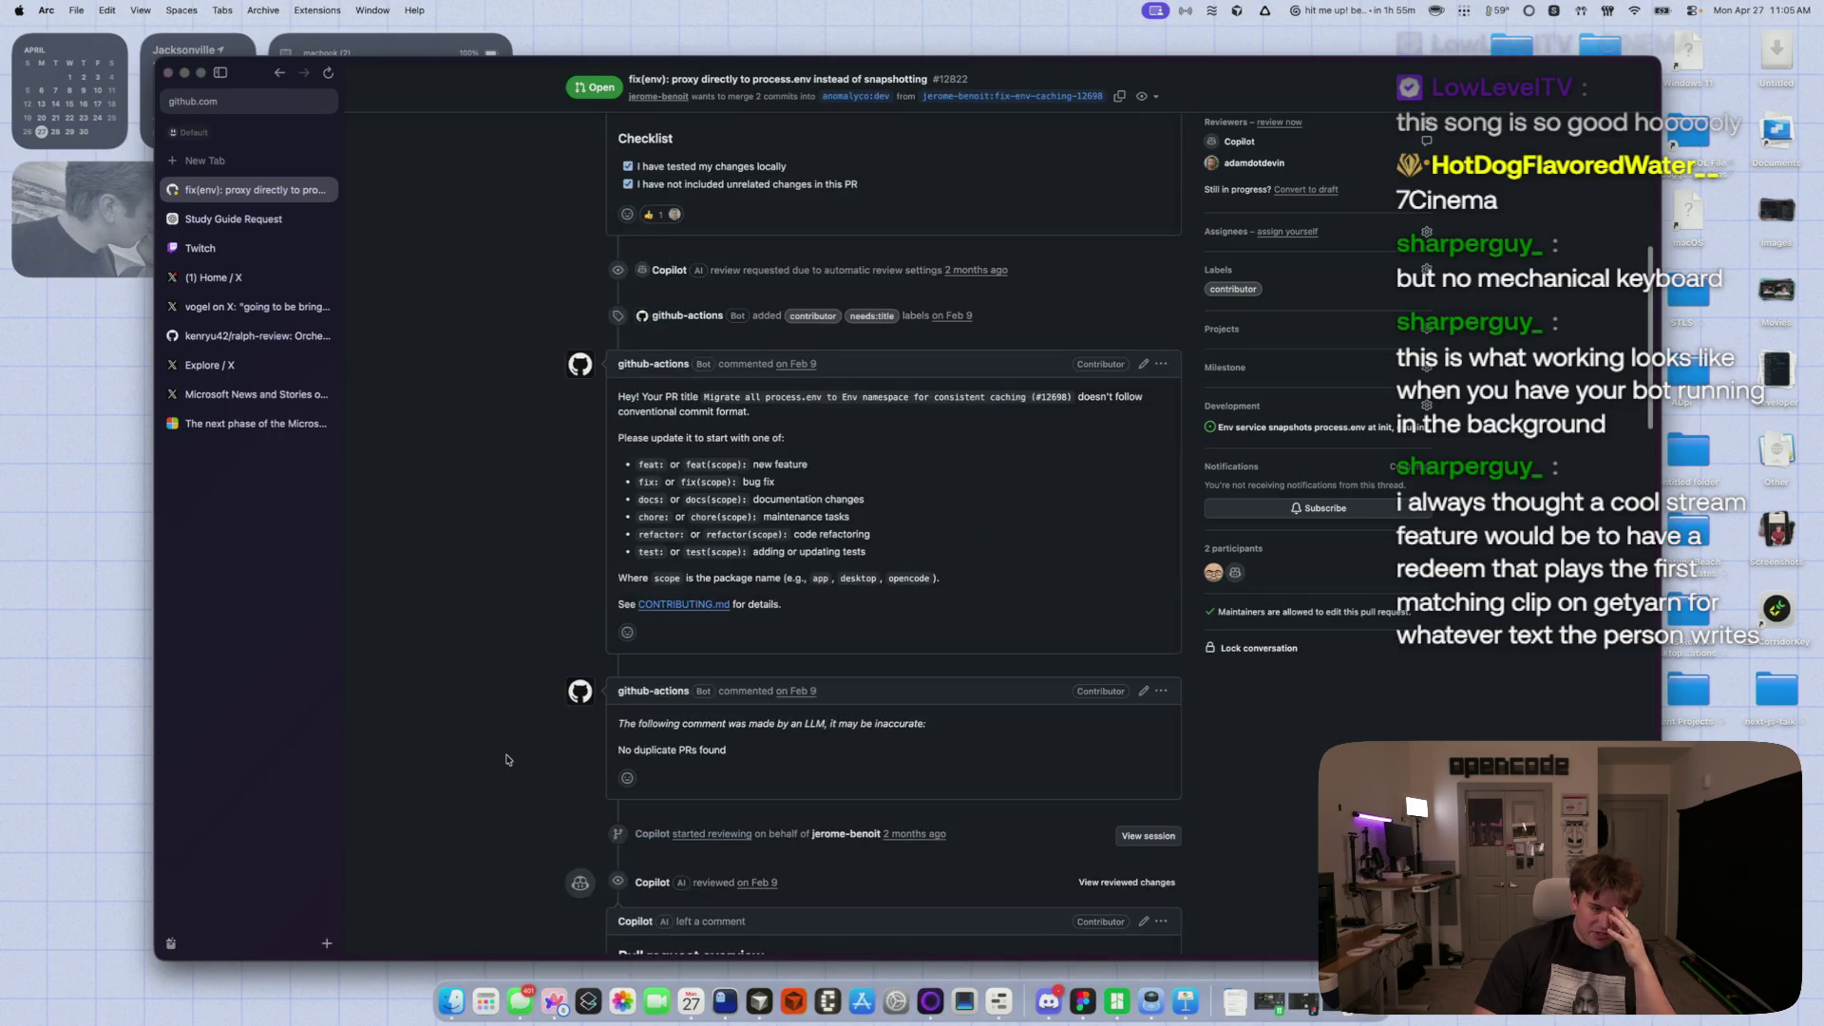
scroll(507, 759, "down", 5)
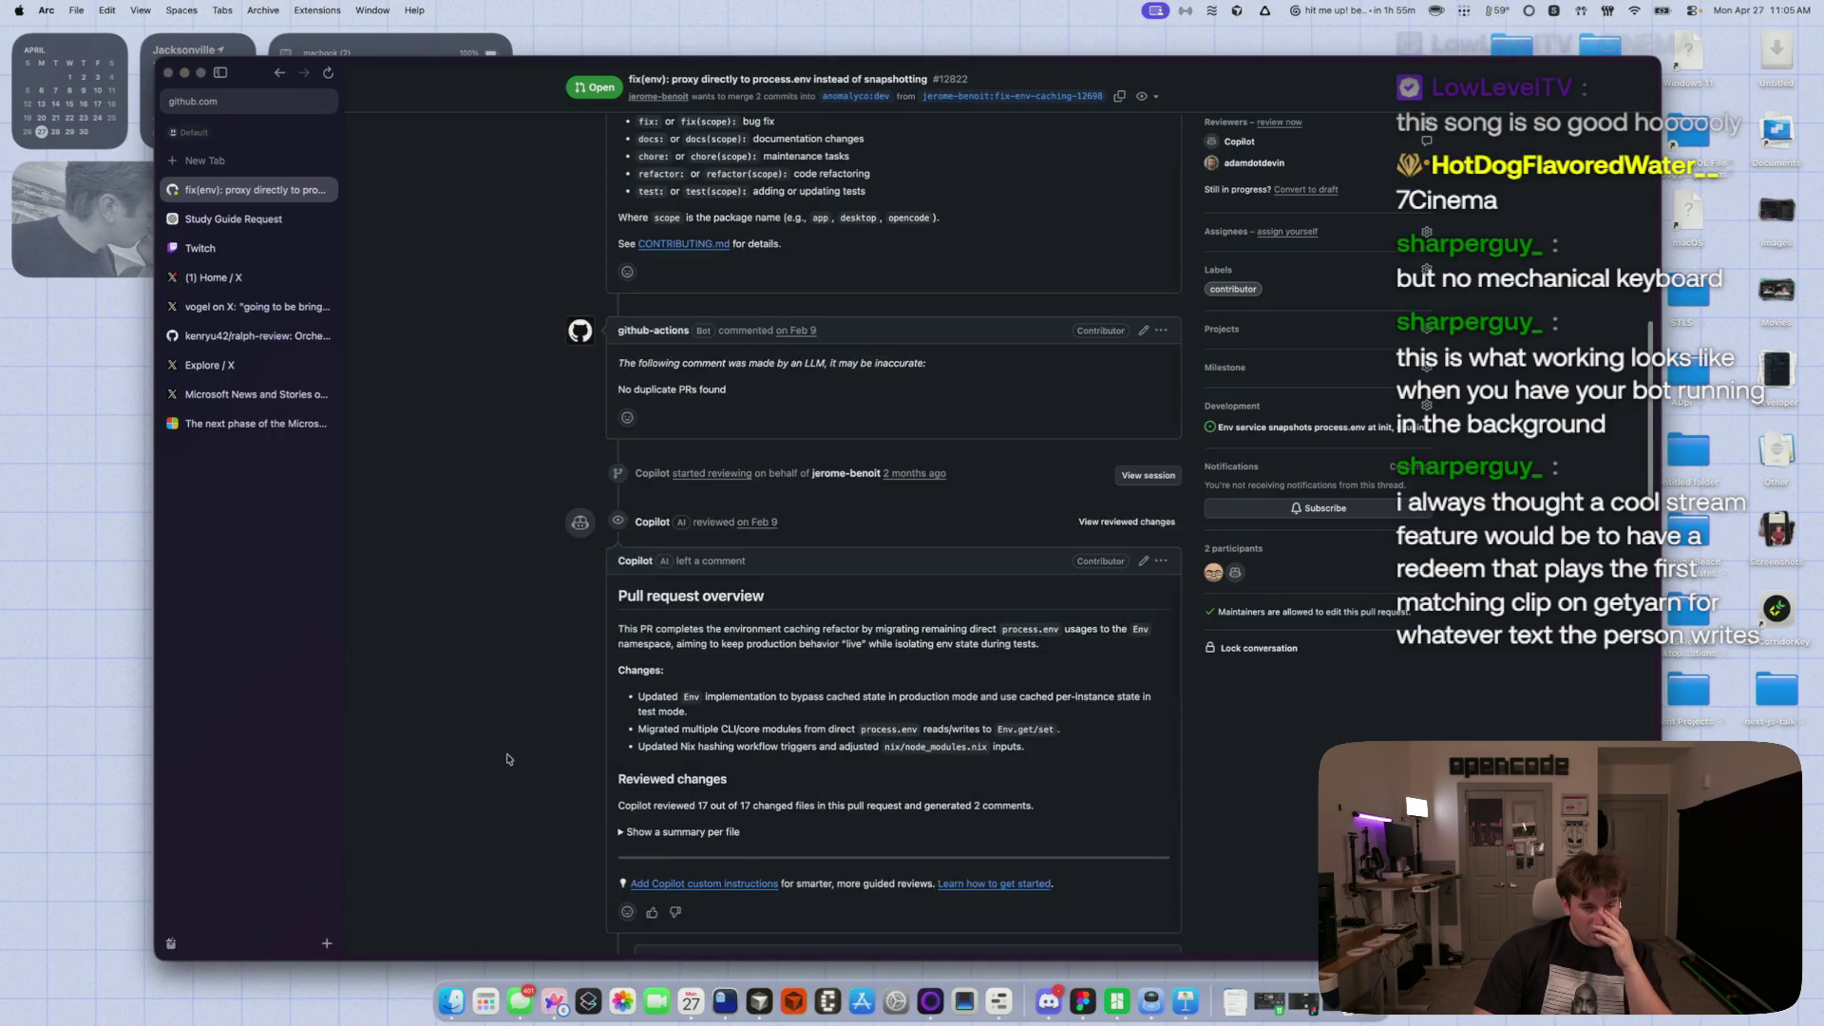
left_click(1161, 469)
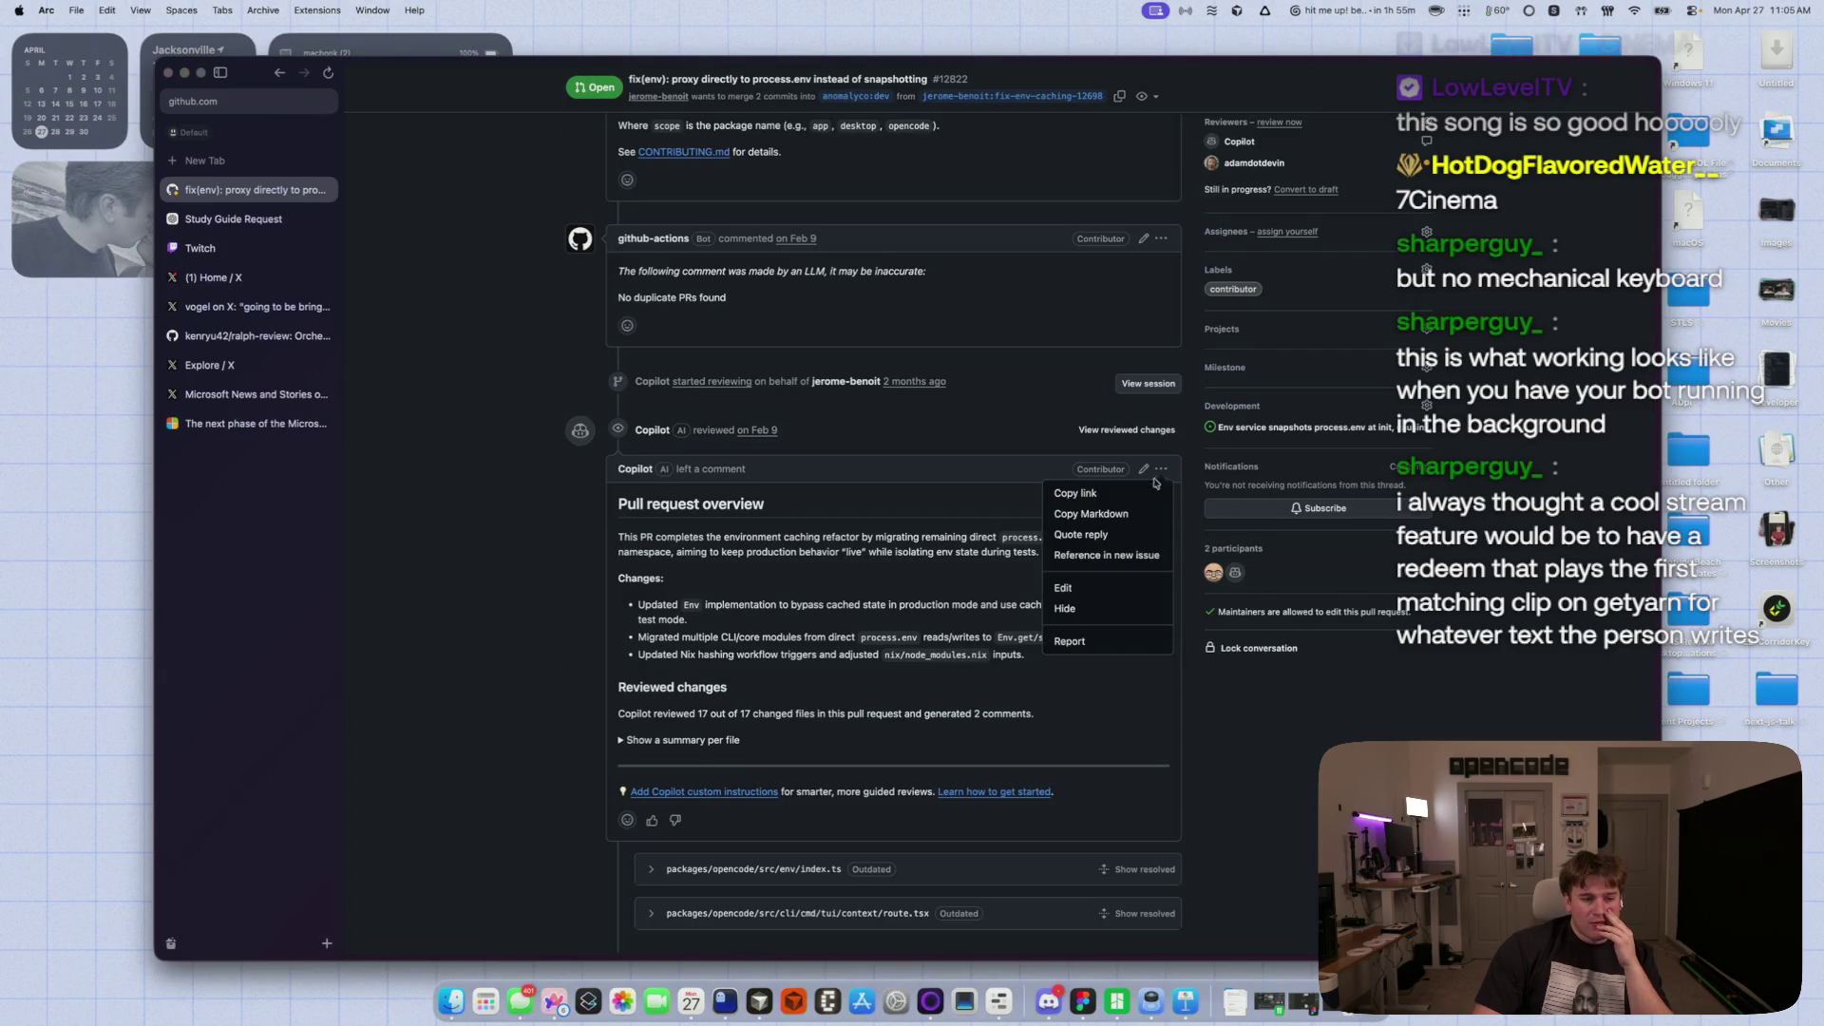
left_click(1090, 619)
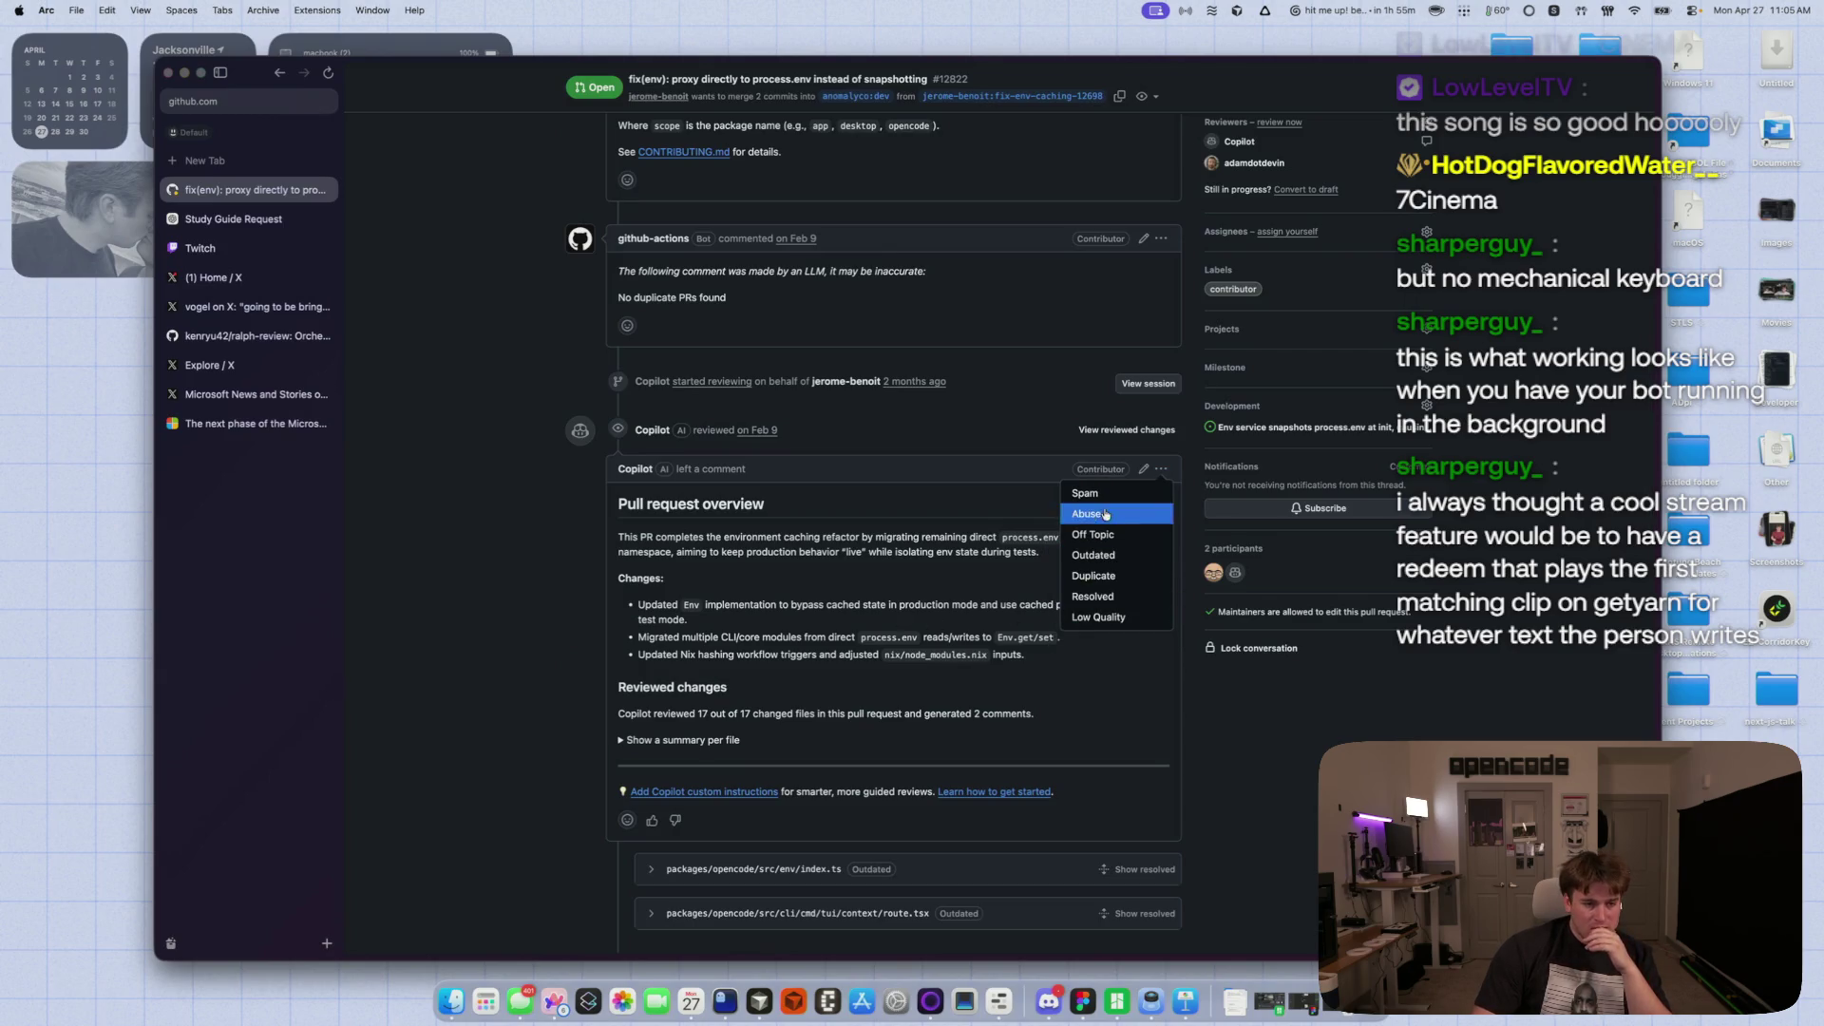
left_click(1092, 620)
- Scroll through the rest of PR #12822's timeline, then return to the opencode pull request list
scroll(542, 722, "down", 10)
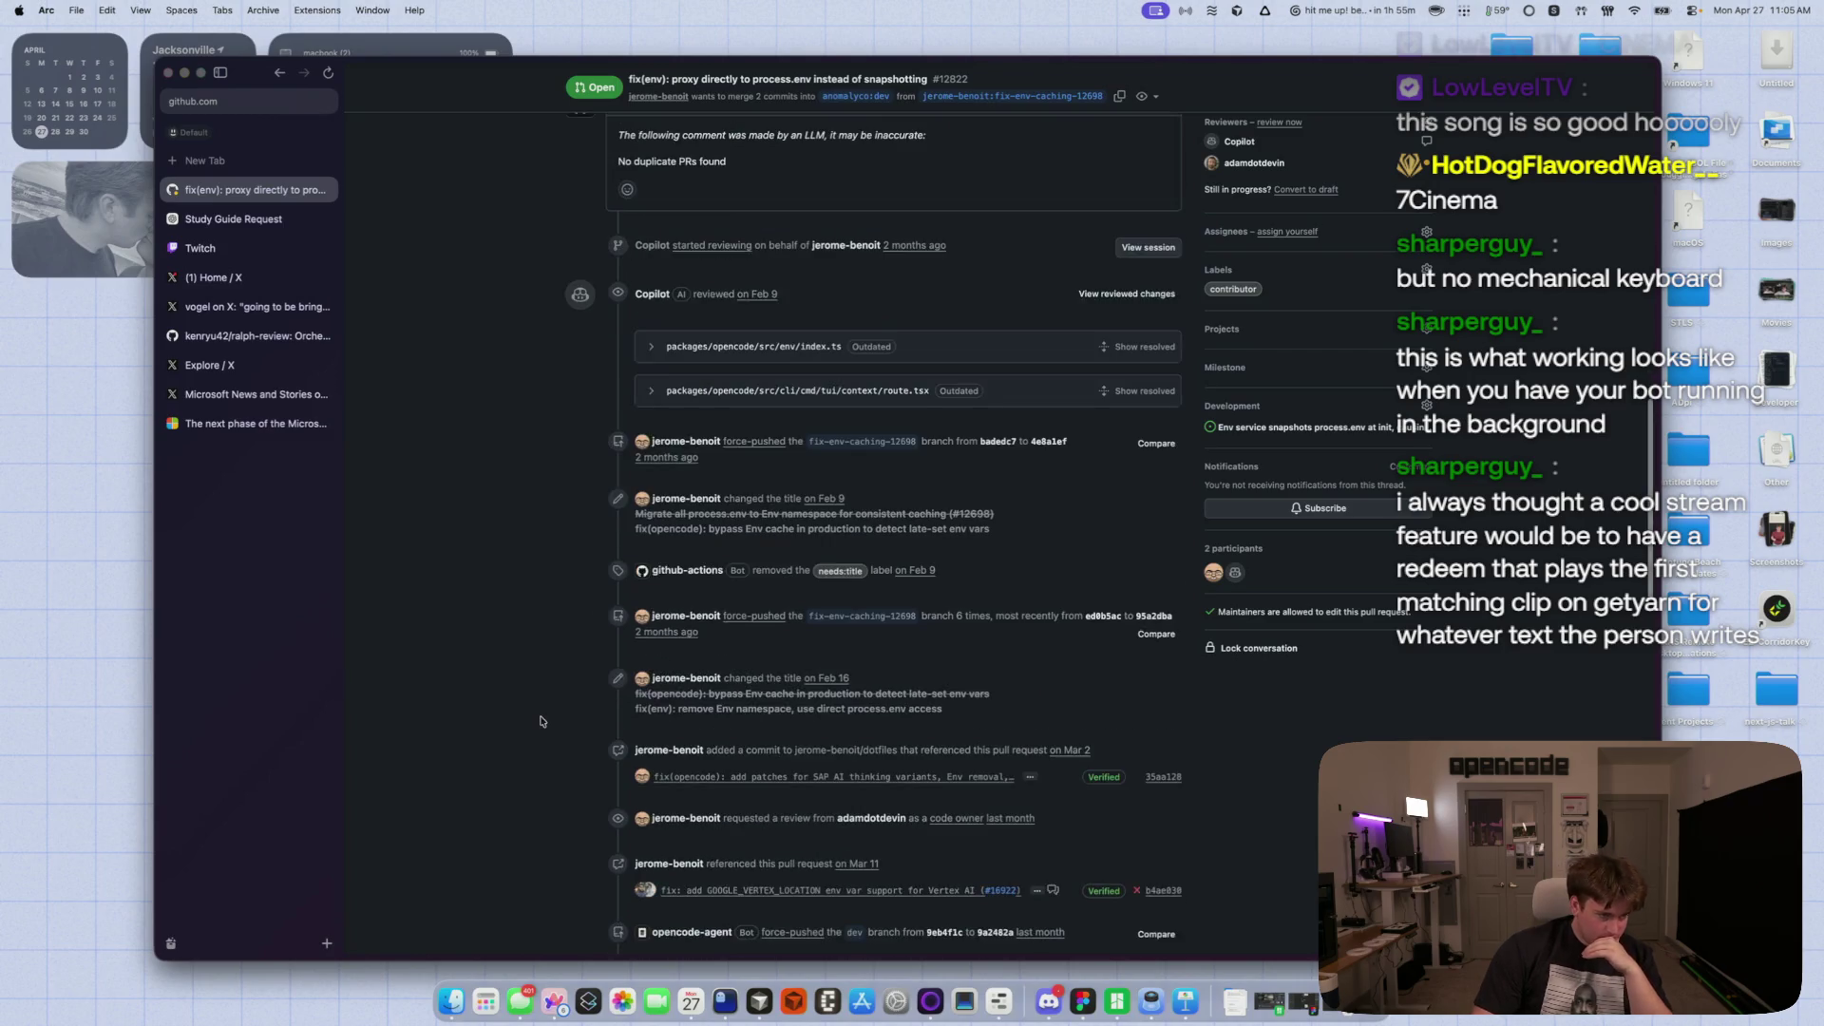
scroll(548, 718, "down", 5)
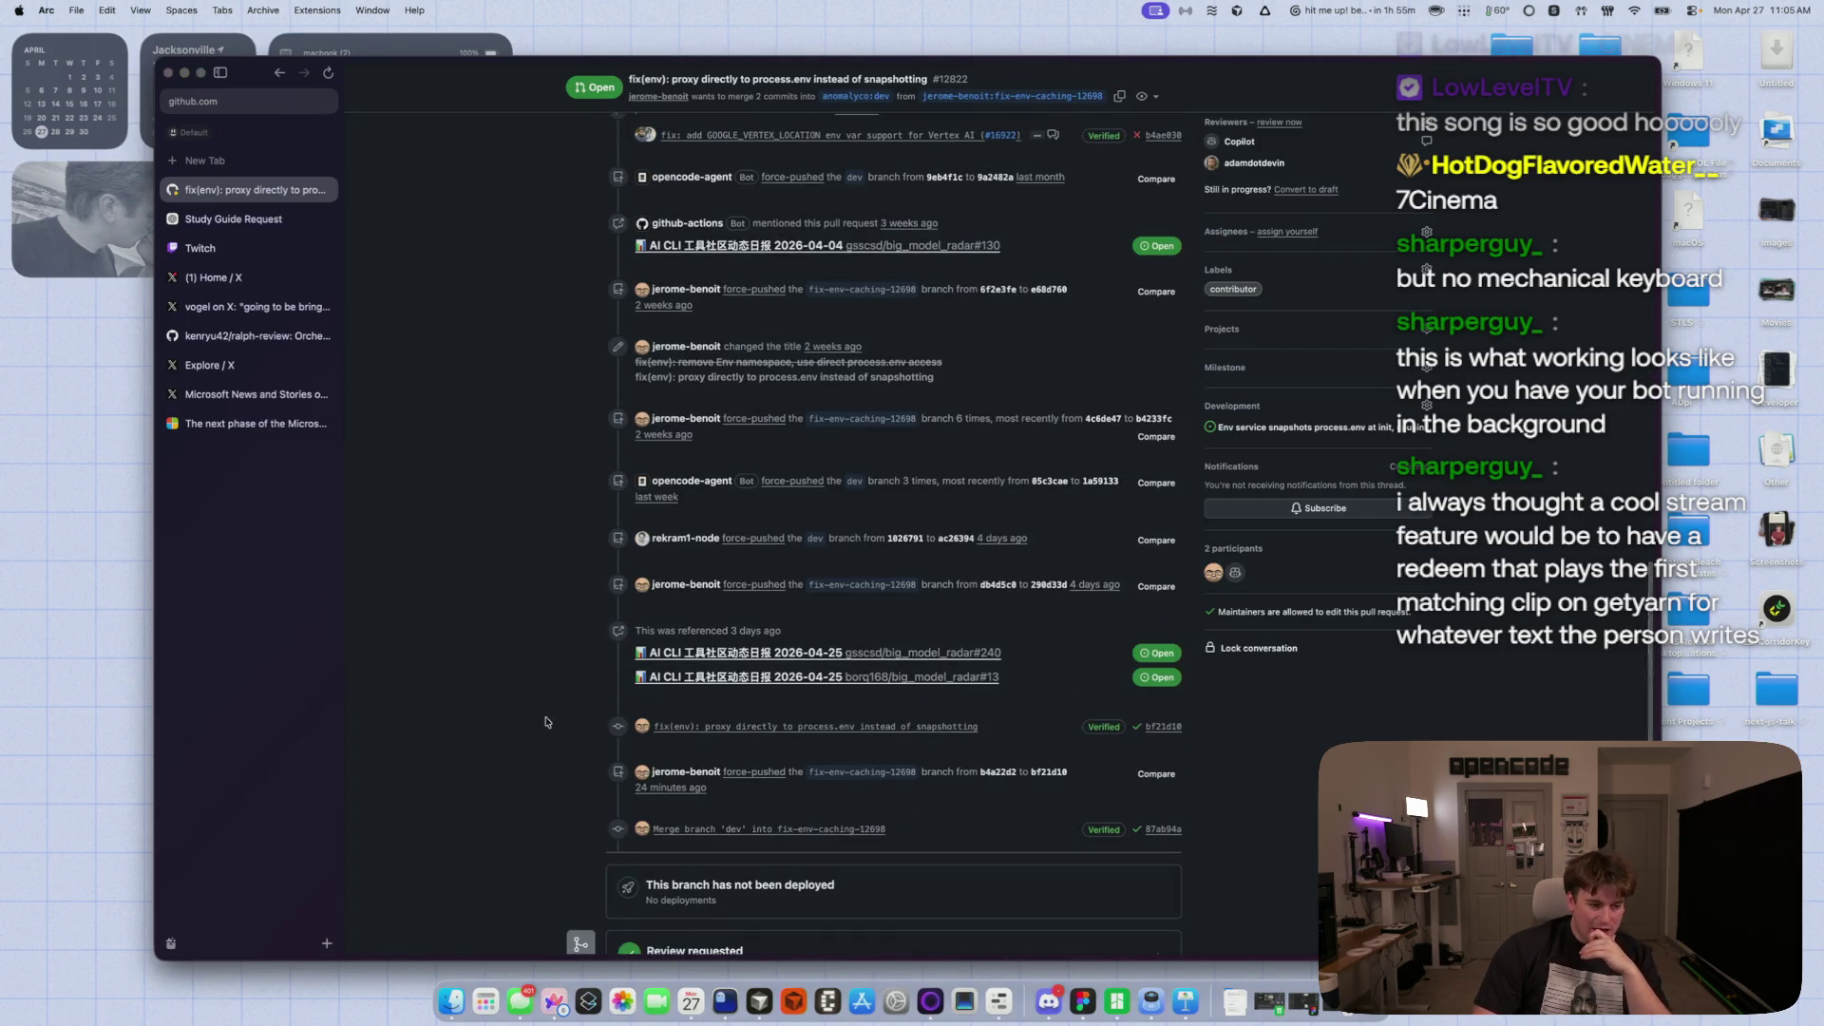
middle_click(547, 723)
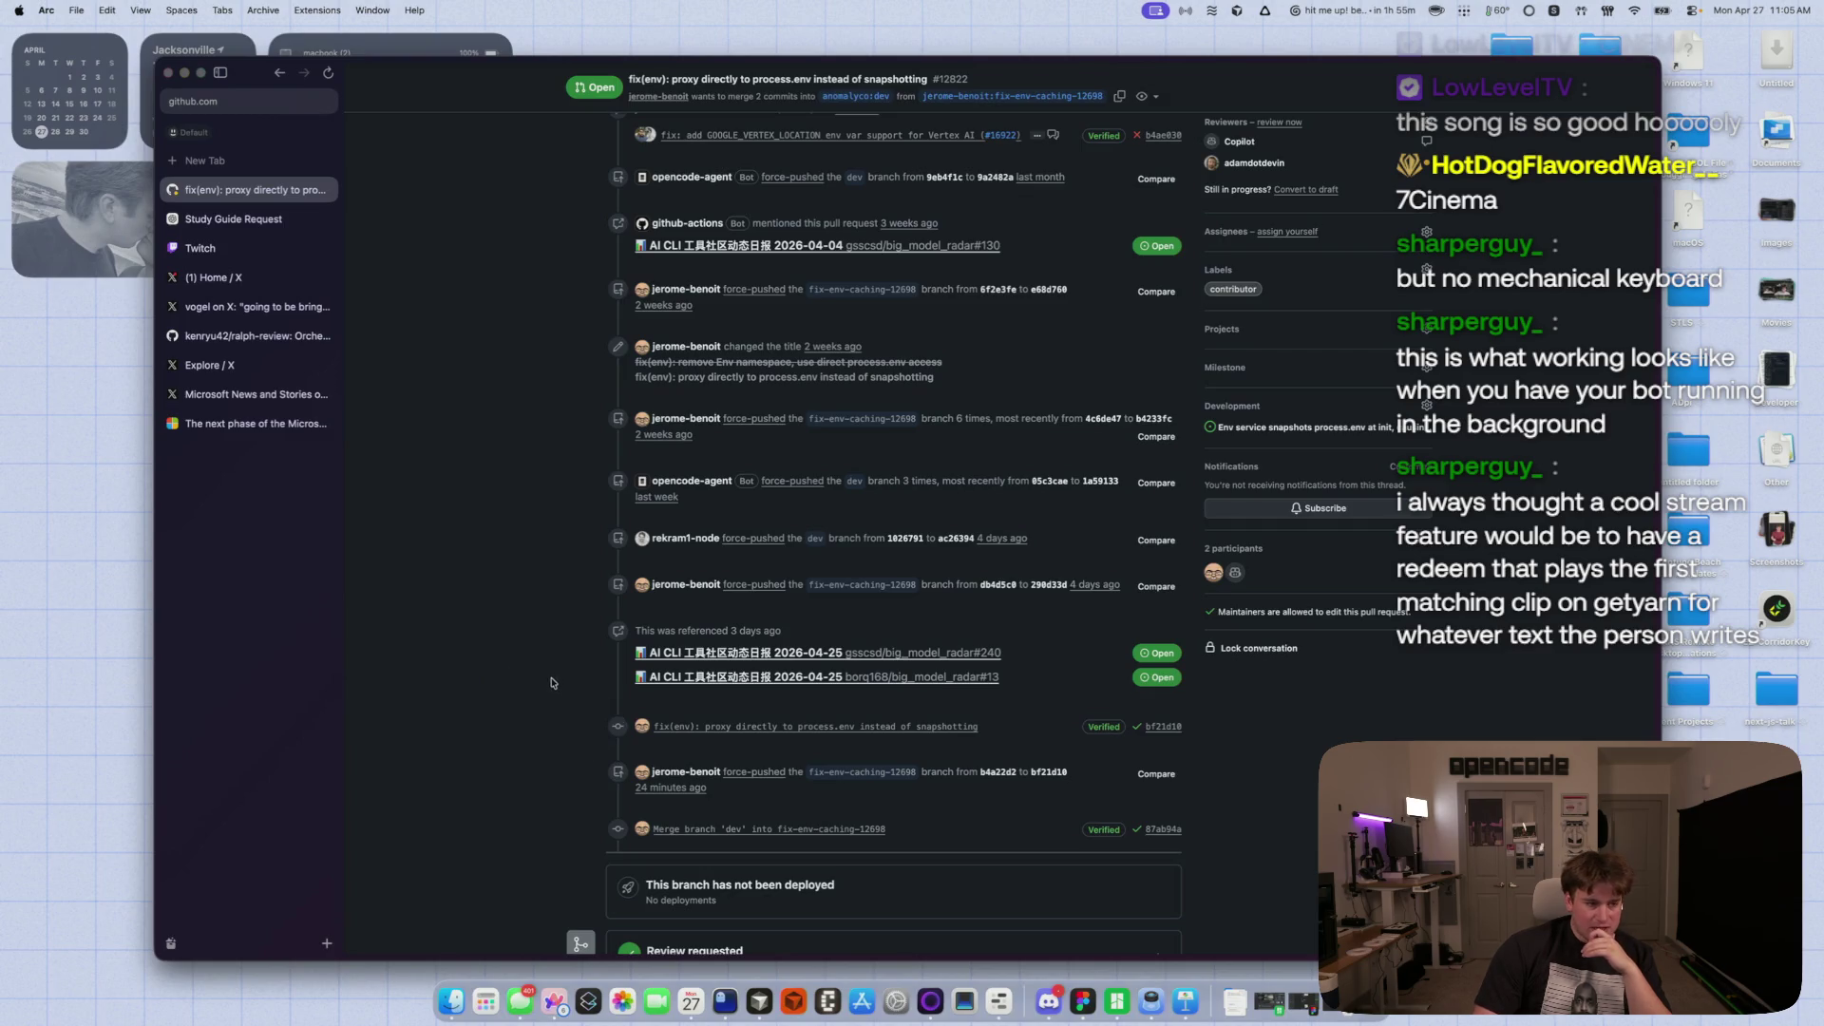
key("super+bracketleft")
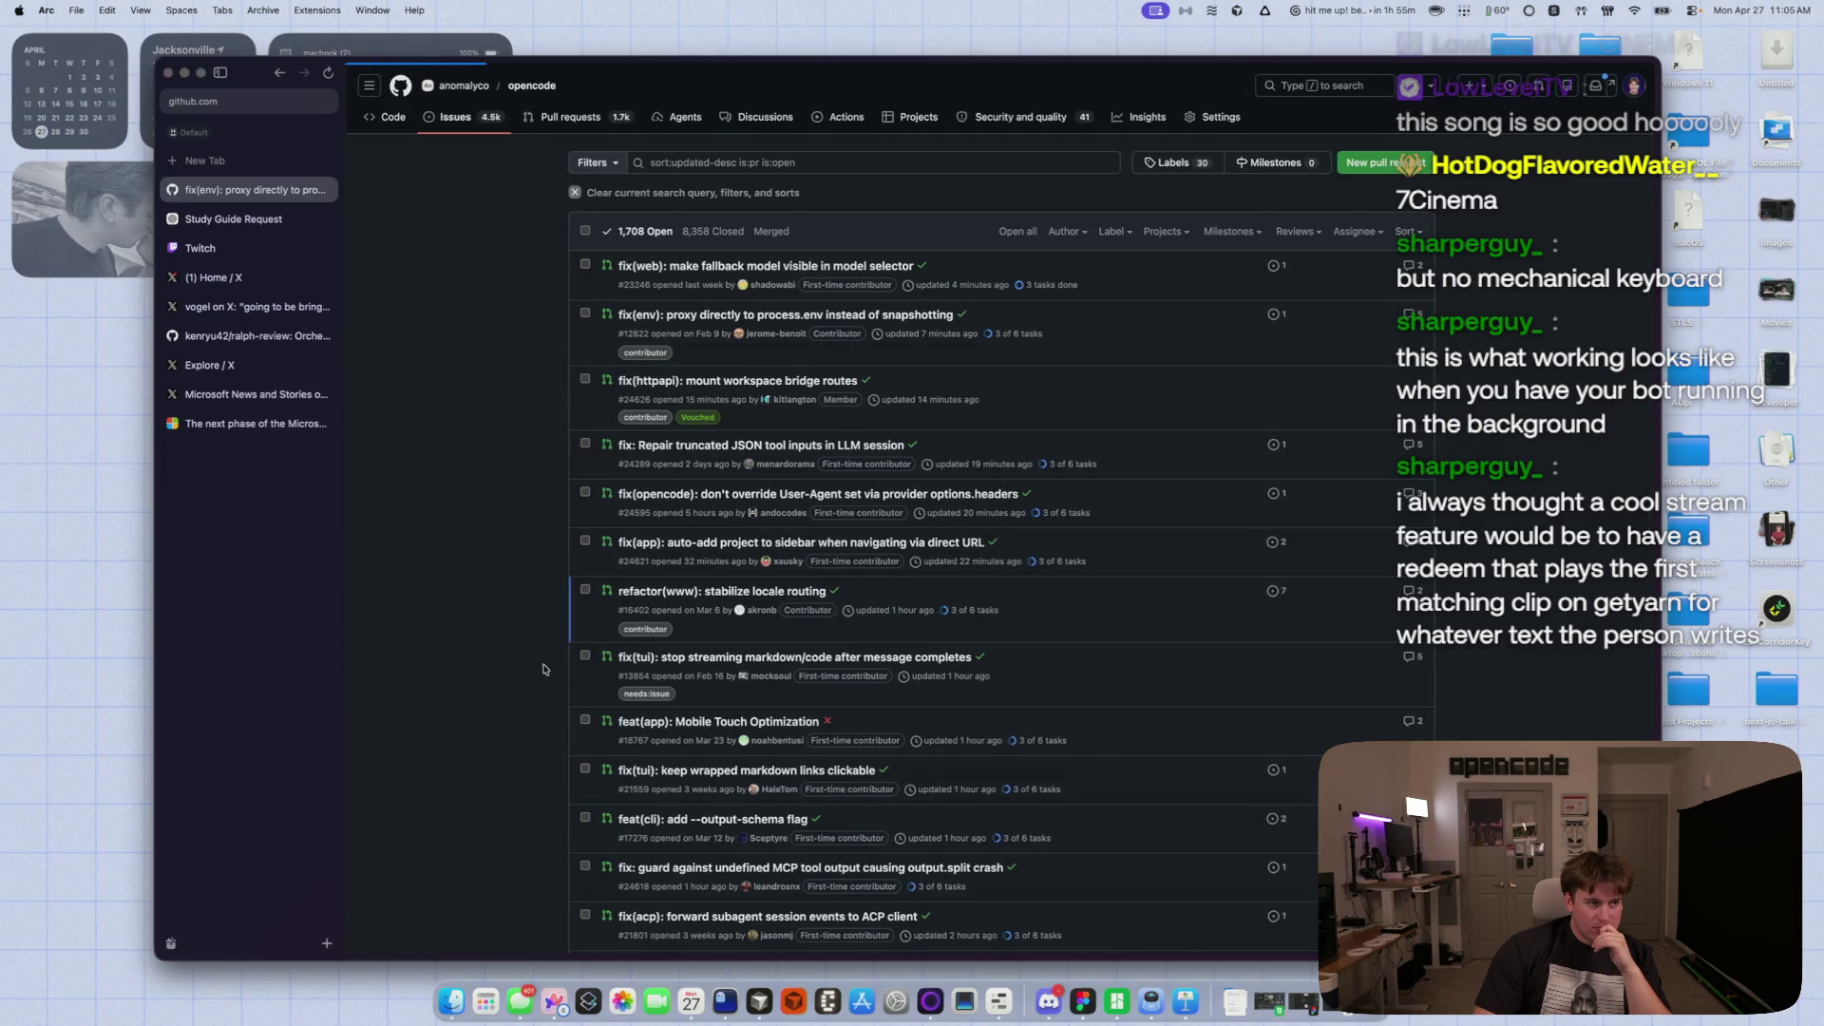
key("super+bracketright")
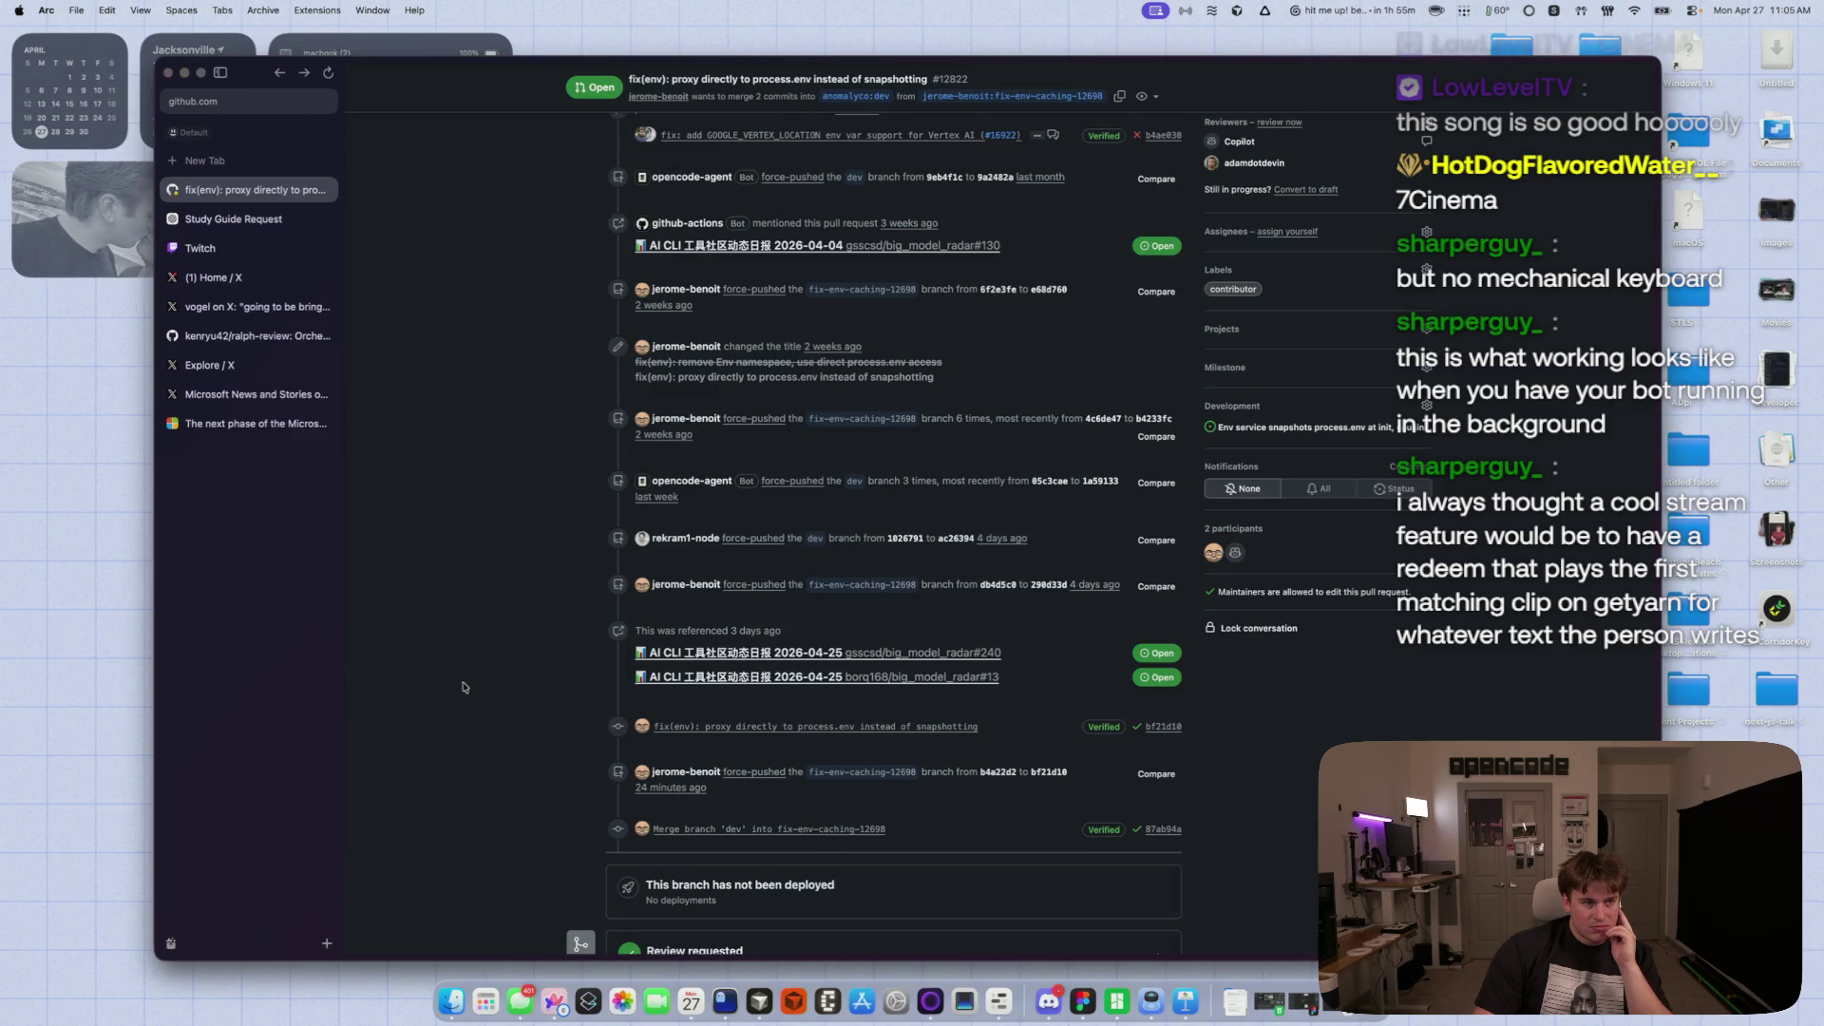
key("super+bracketleft")
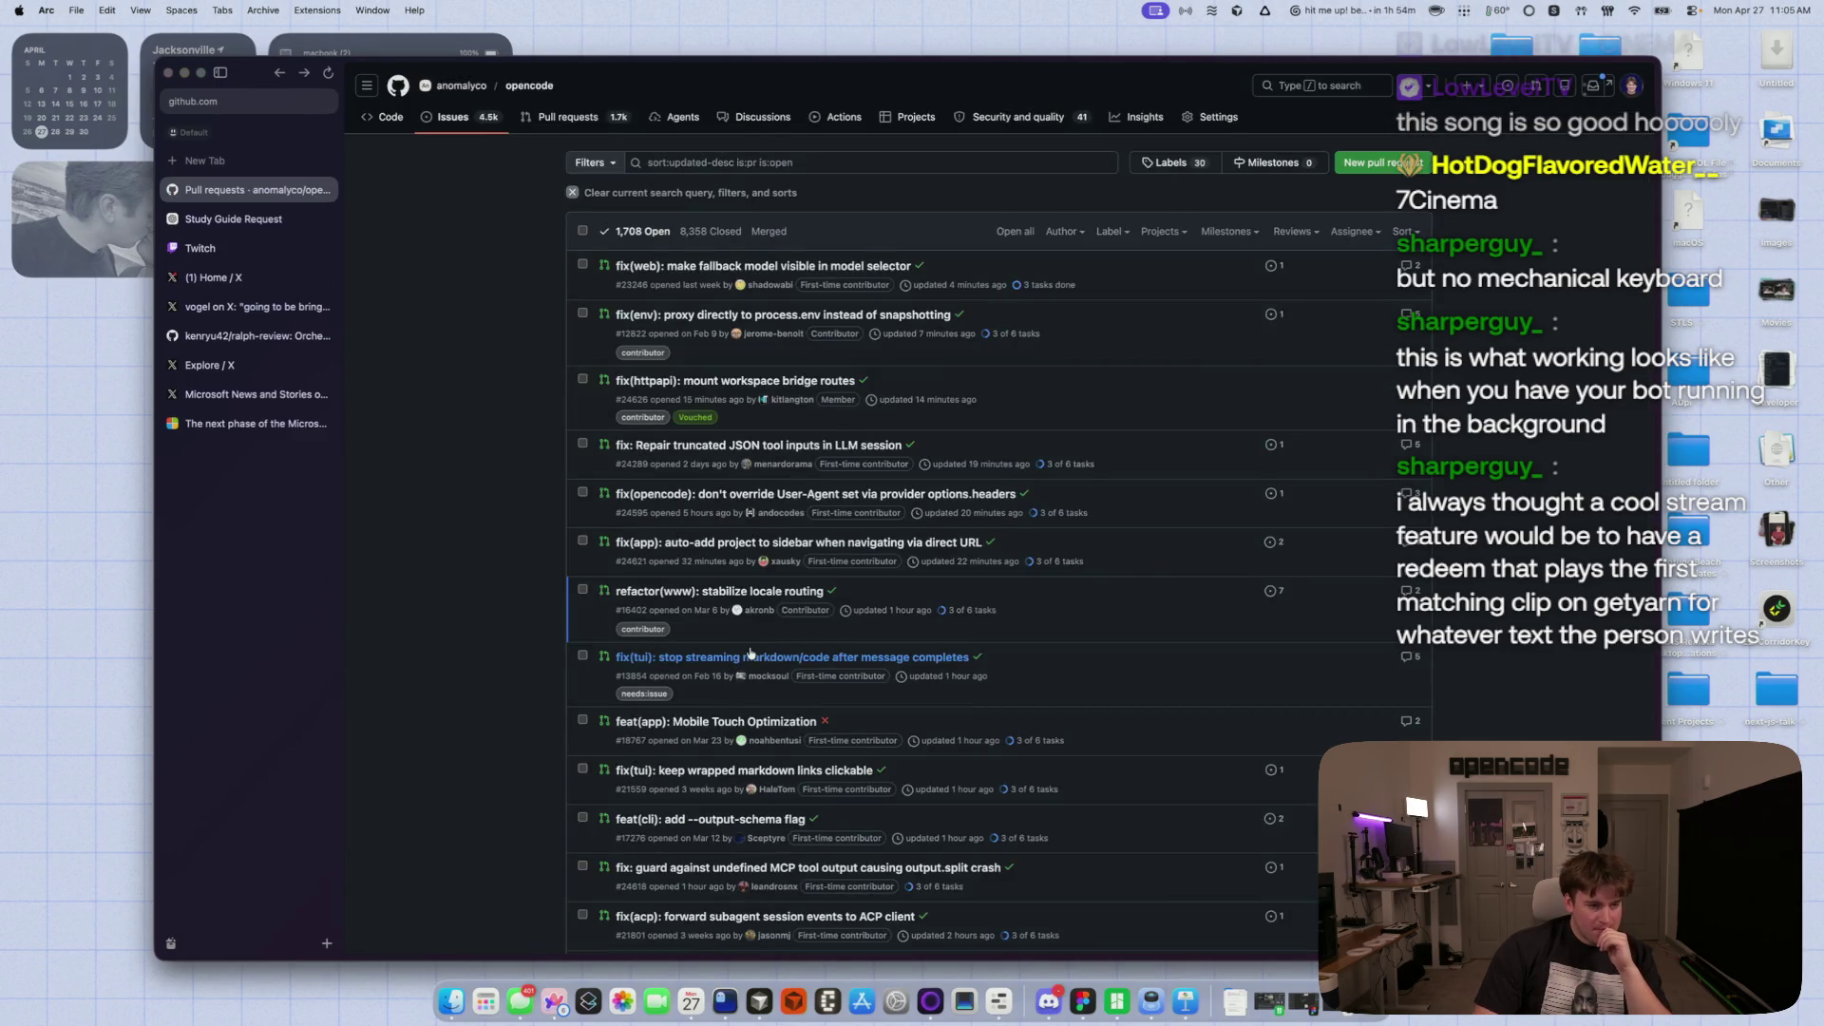
- Open PR #13854 from the list, the fix that stops streaming markdown/code after completion
mouse_move(735, 659)
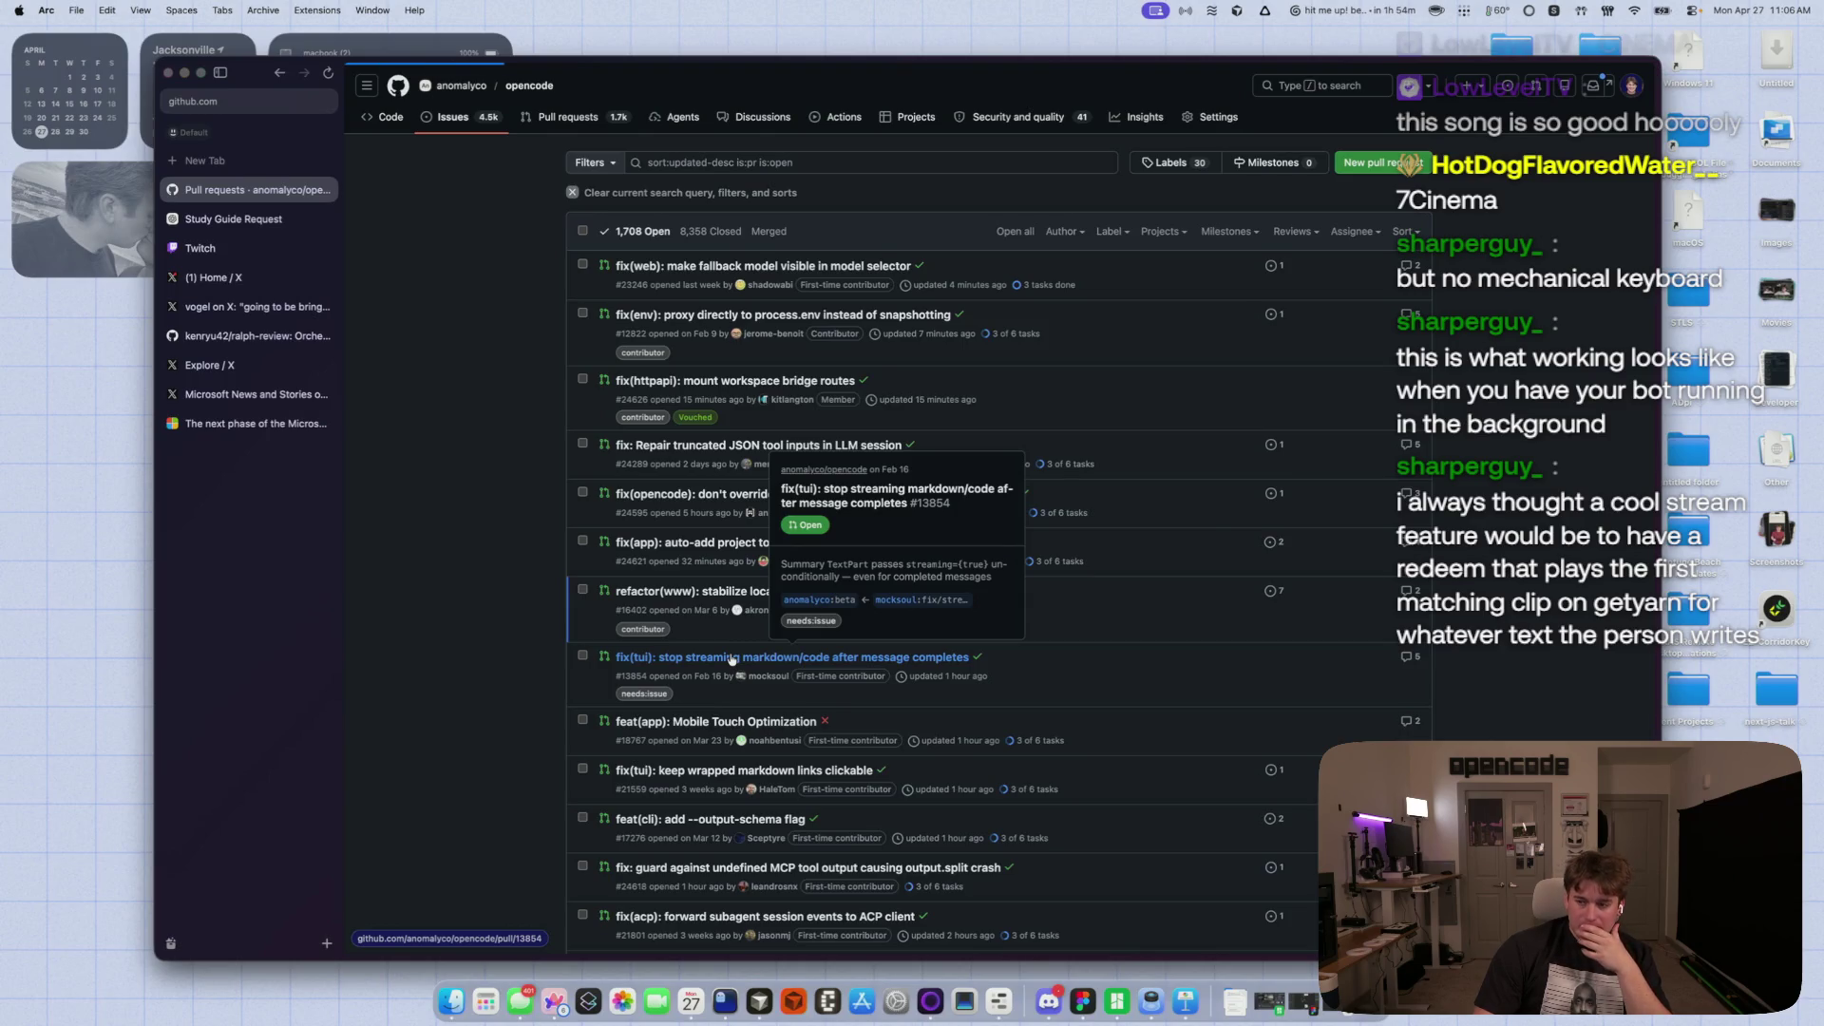
left_click(731, 659)
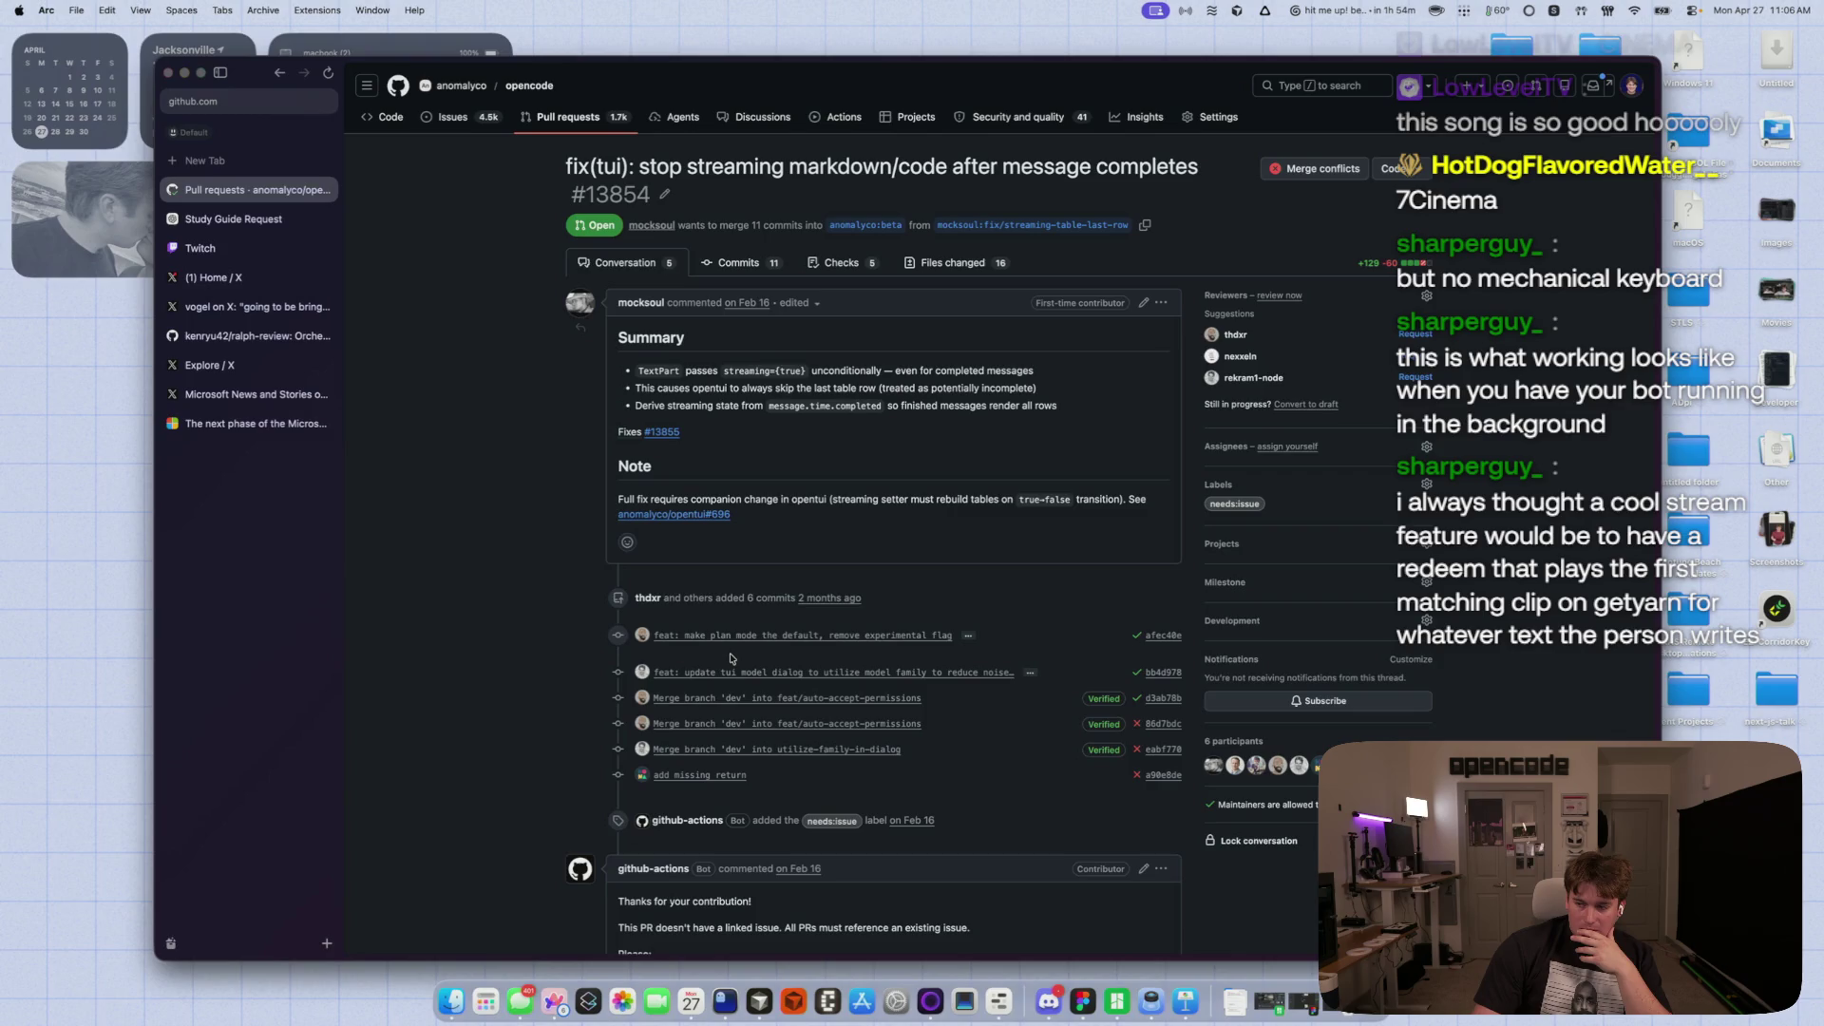
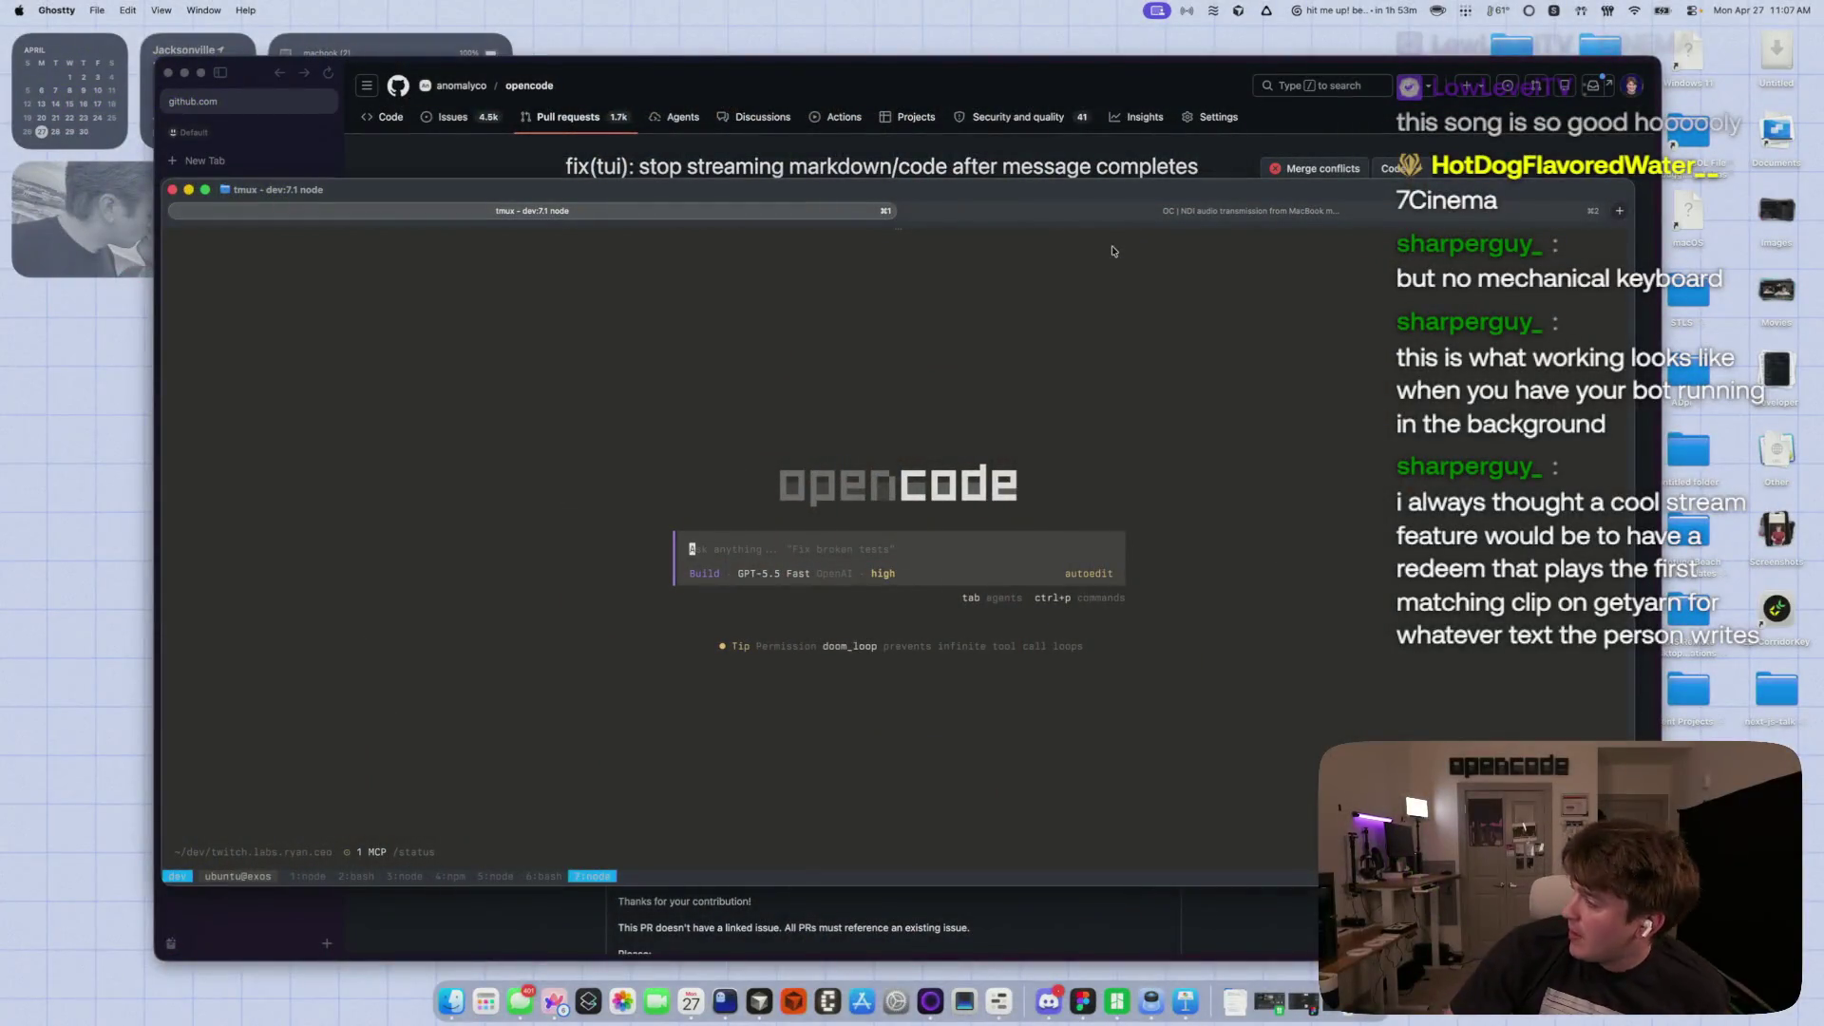
- Enlarge the font and ask the agent whether GetYarn has an API for clips on Twitch reward redemptions
key("super+equal")
key("super+equal")
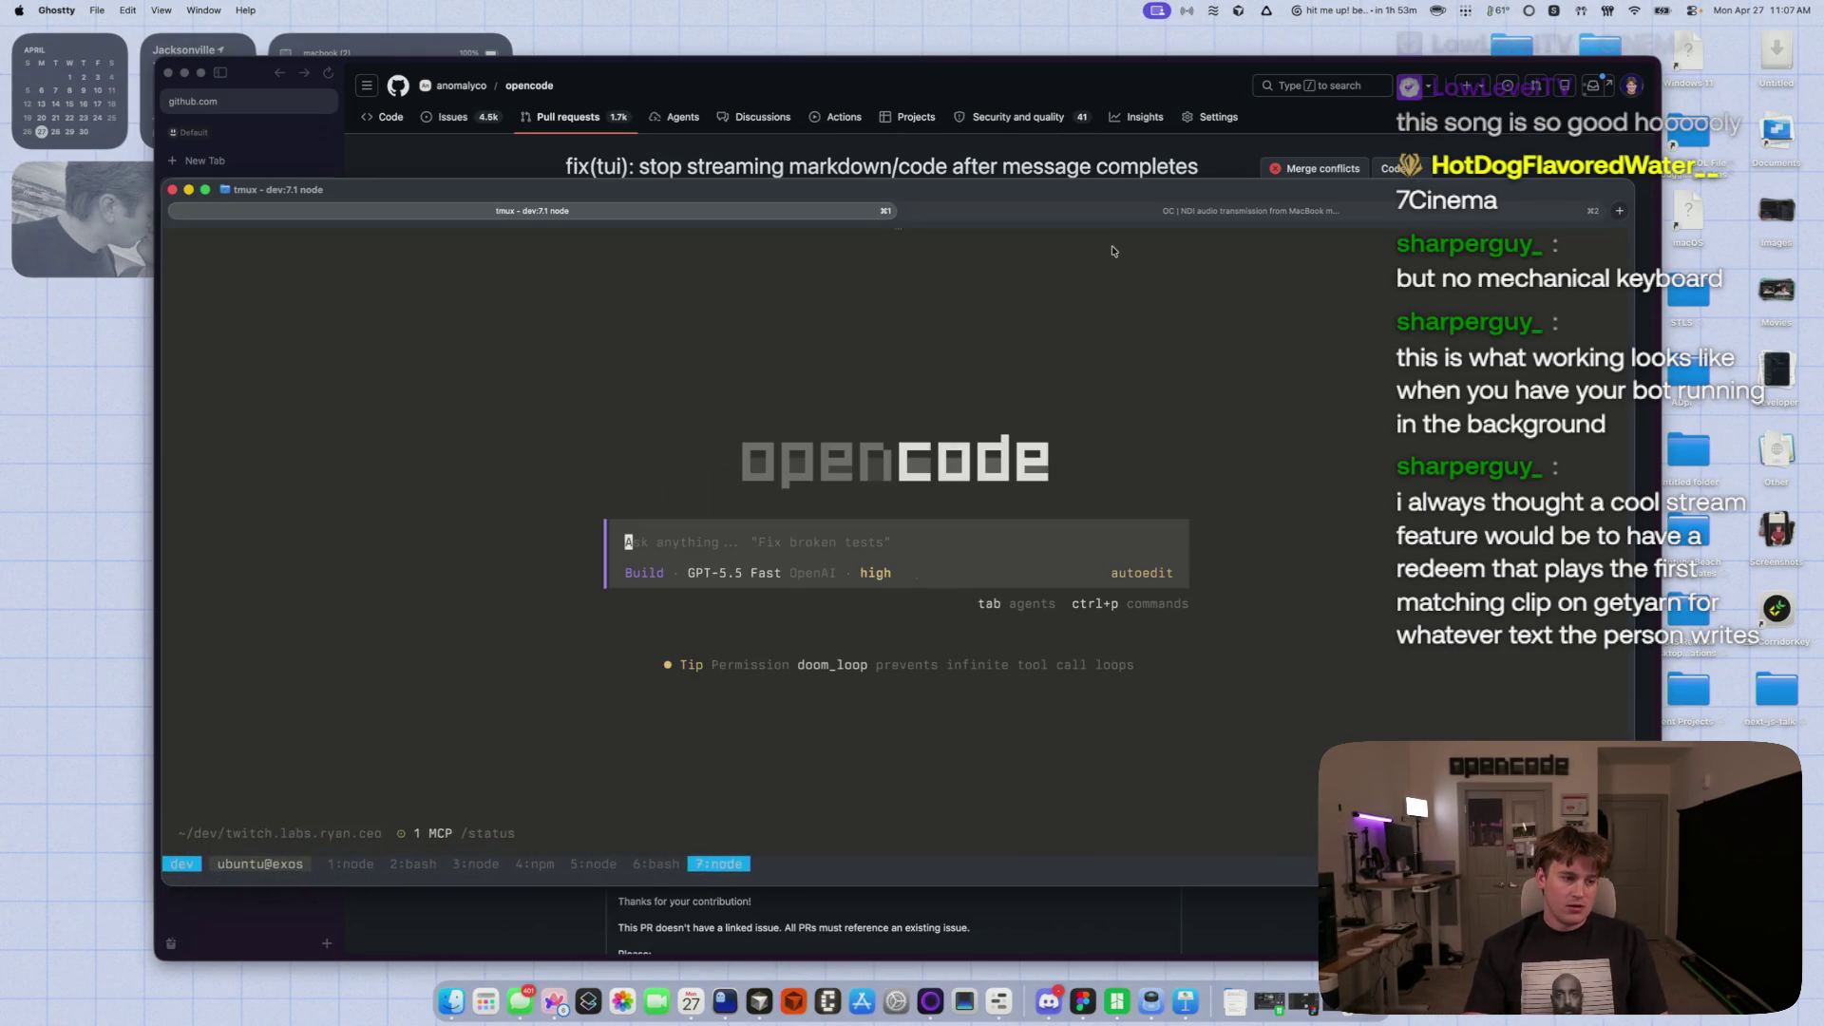
type("So do ")
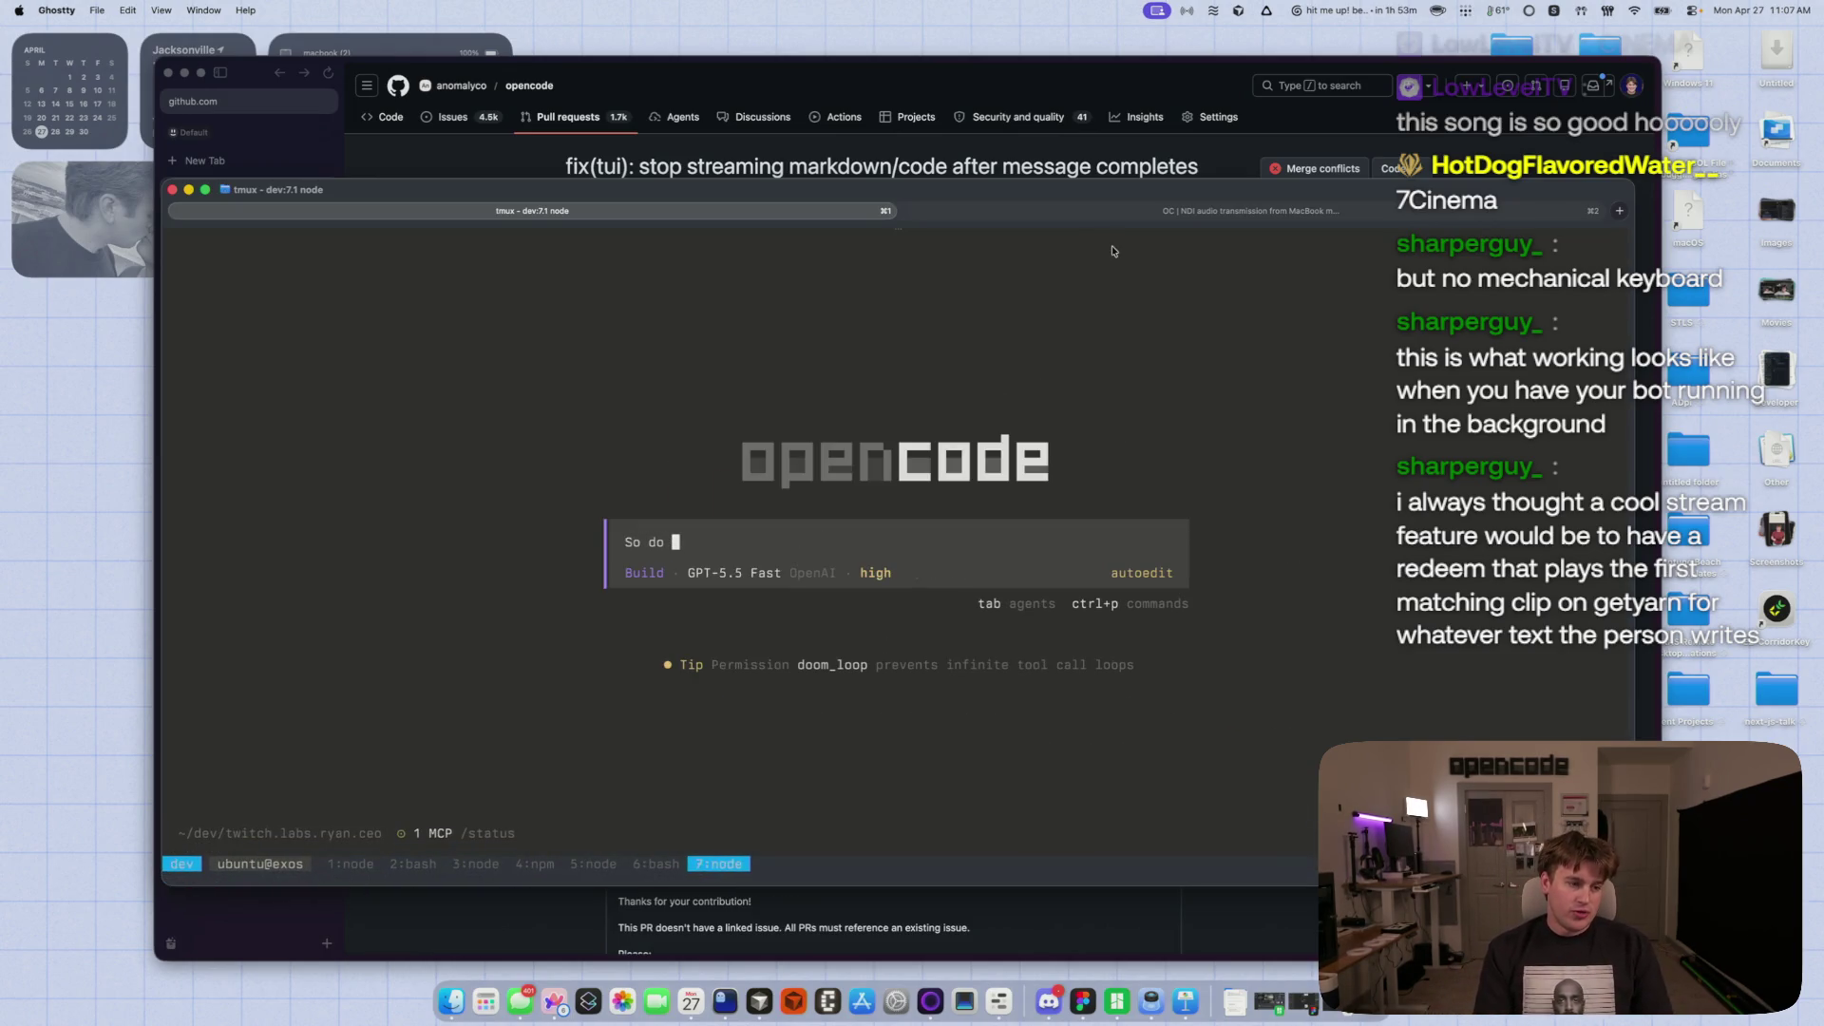
type("you know G")
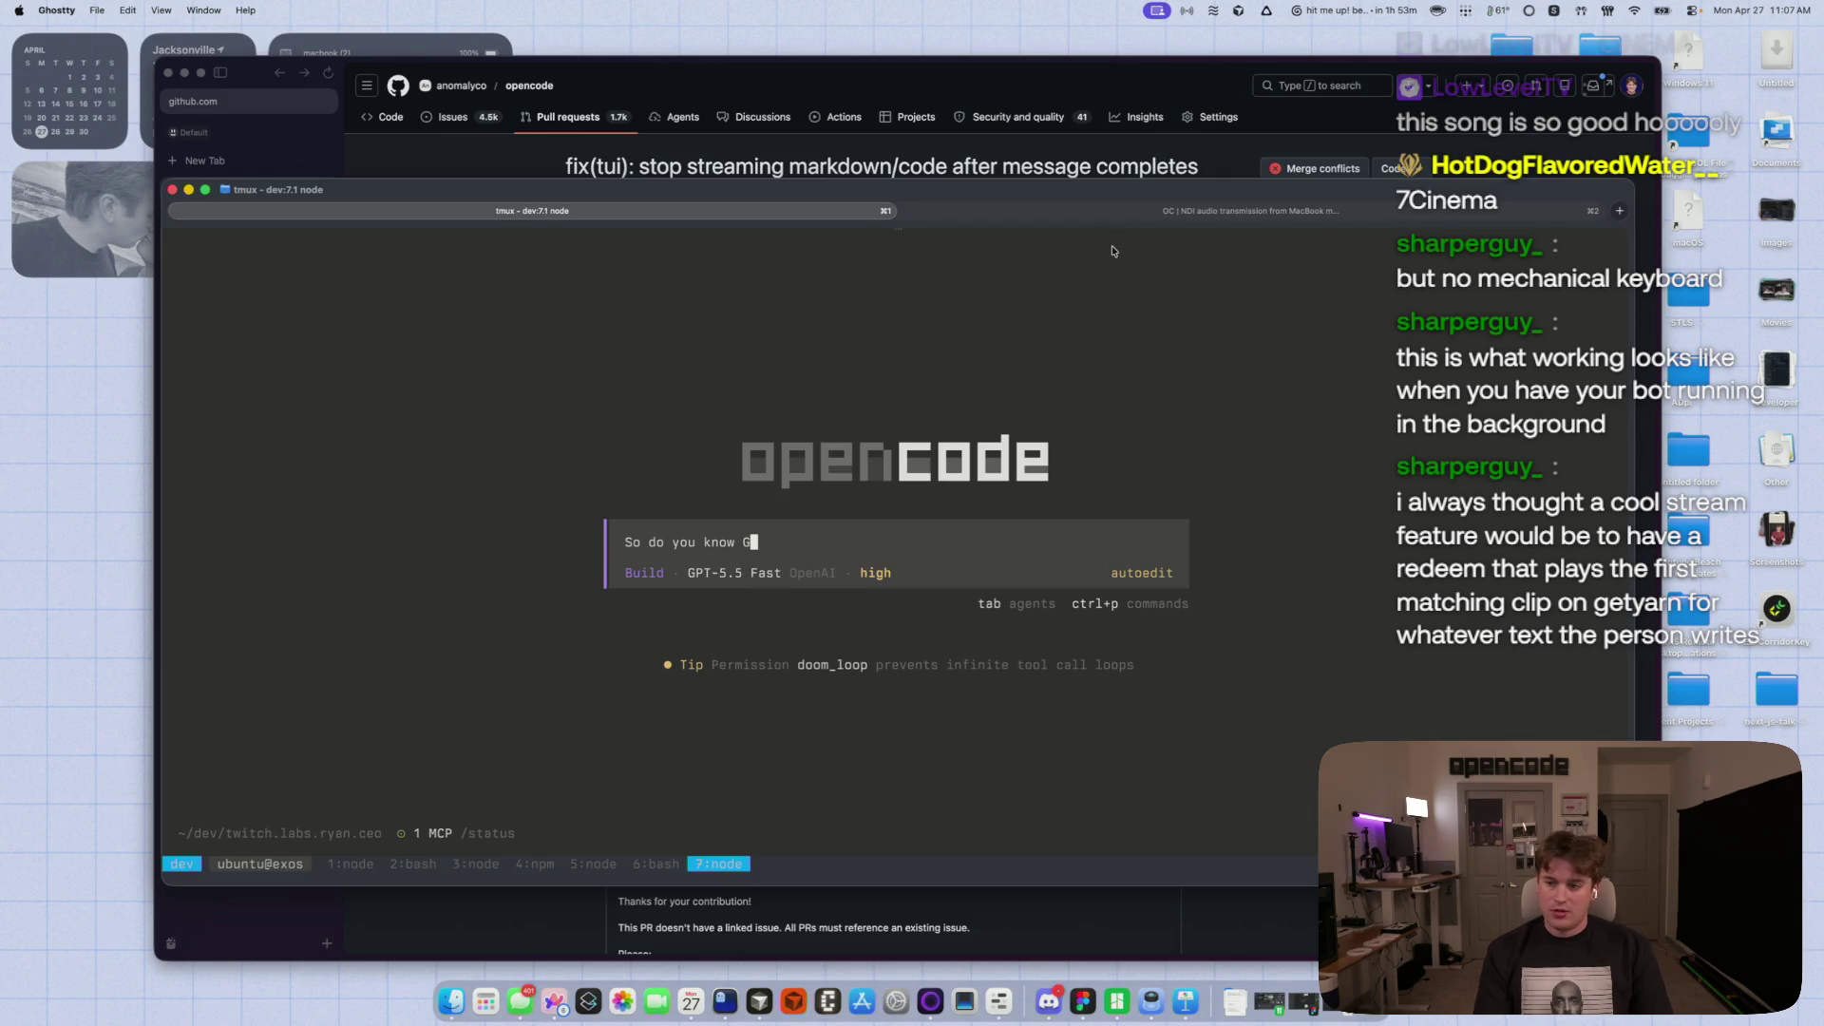
type("et")
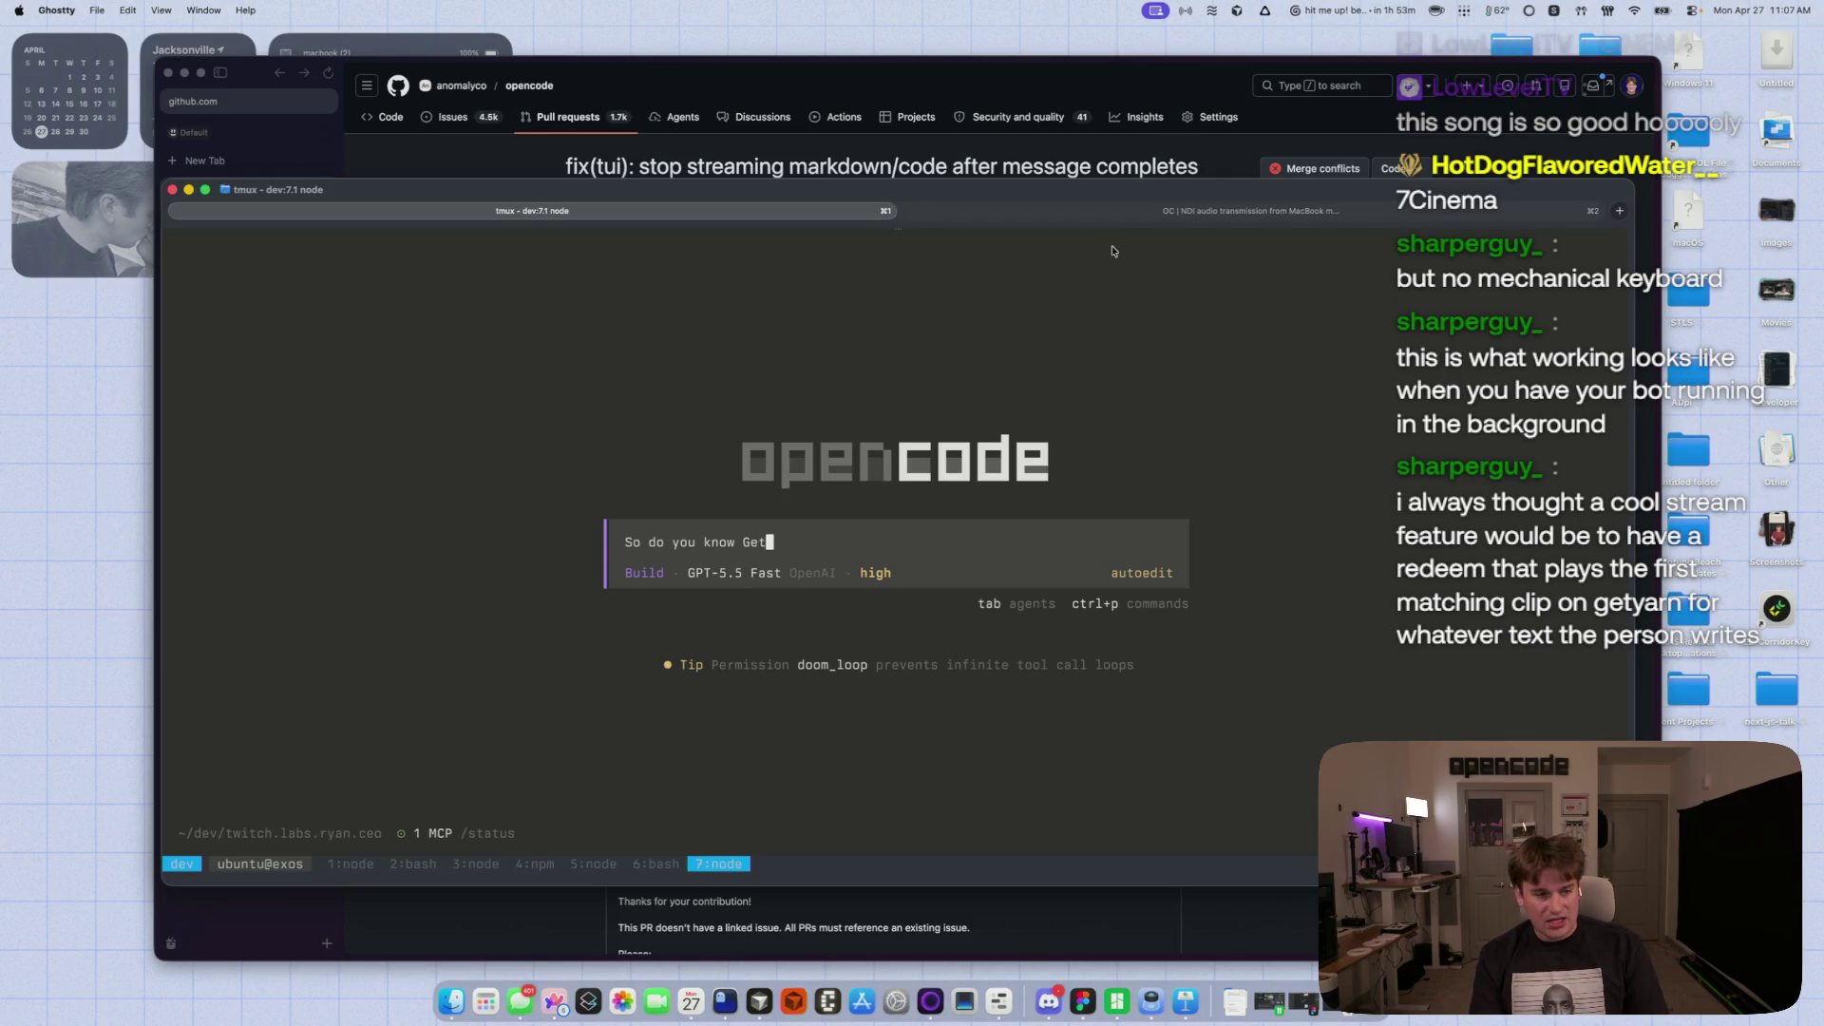
type("Yarn? ")
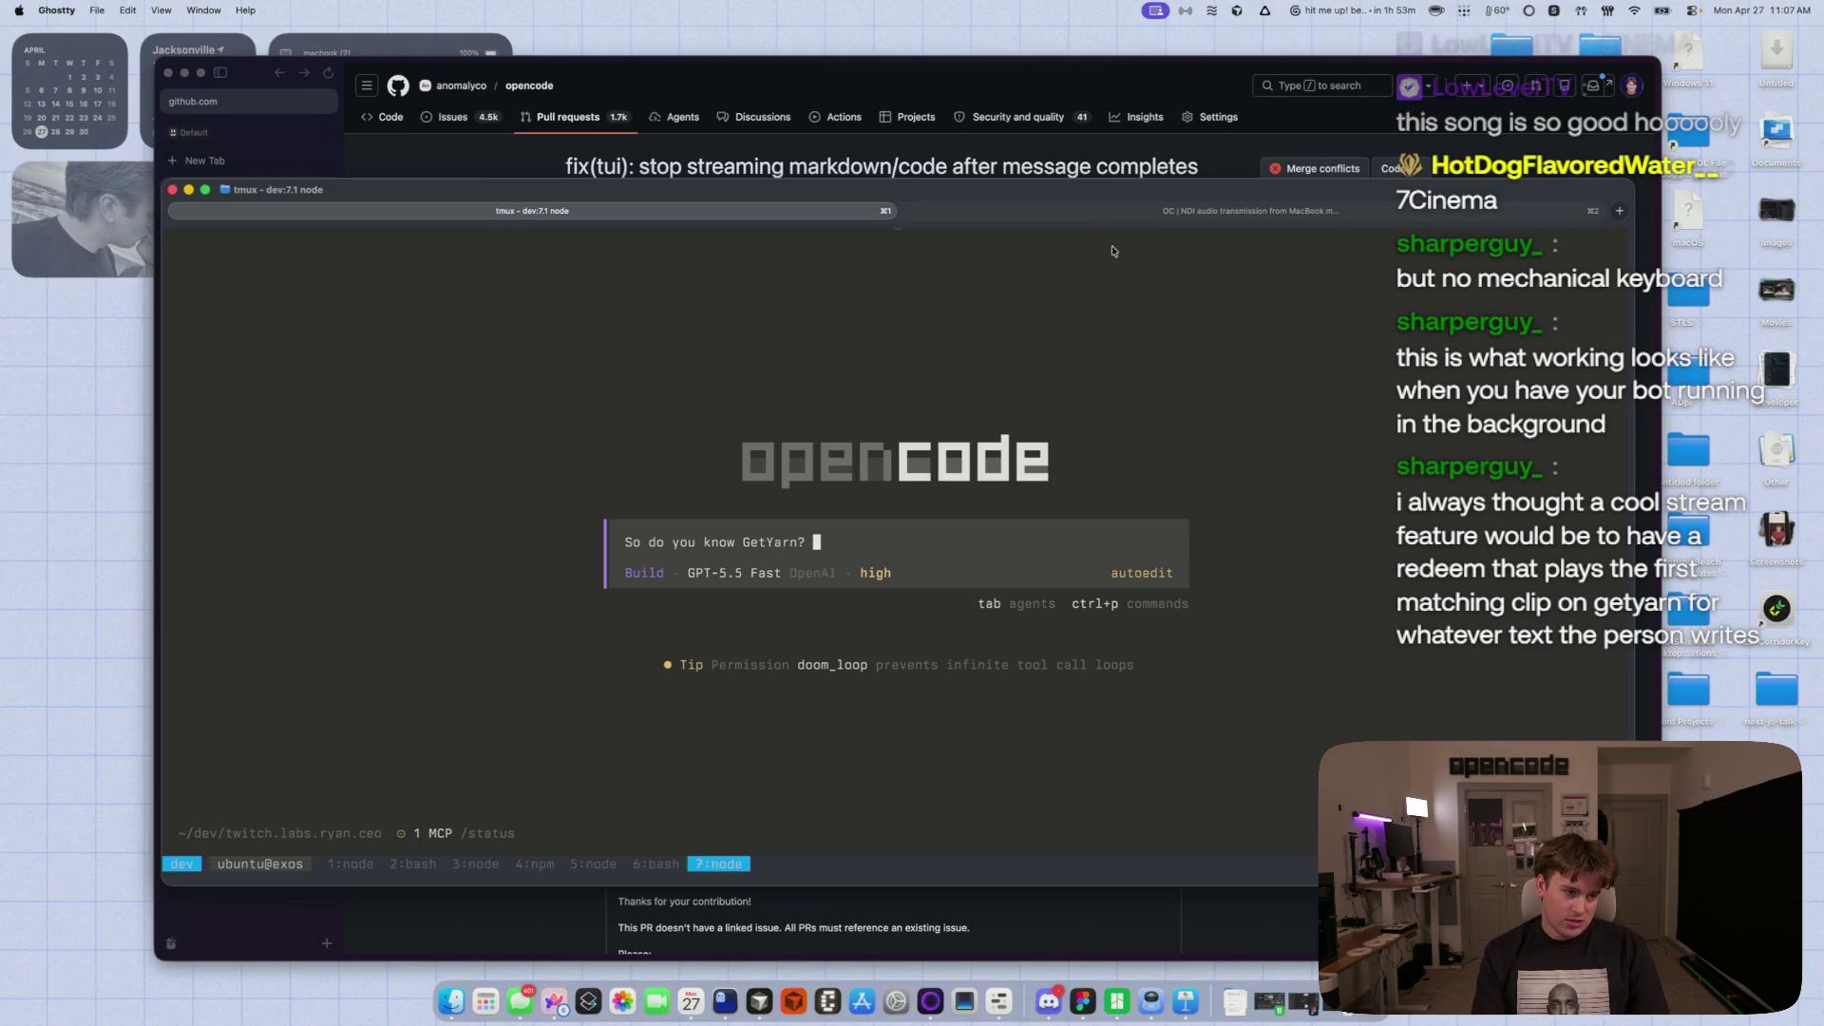
type("Do they have an API?")
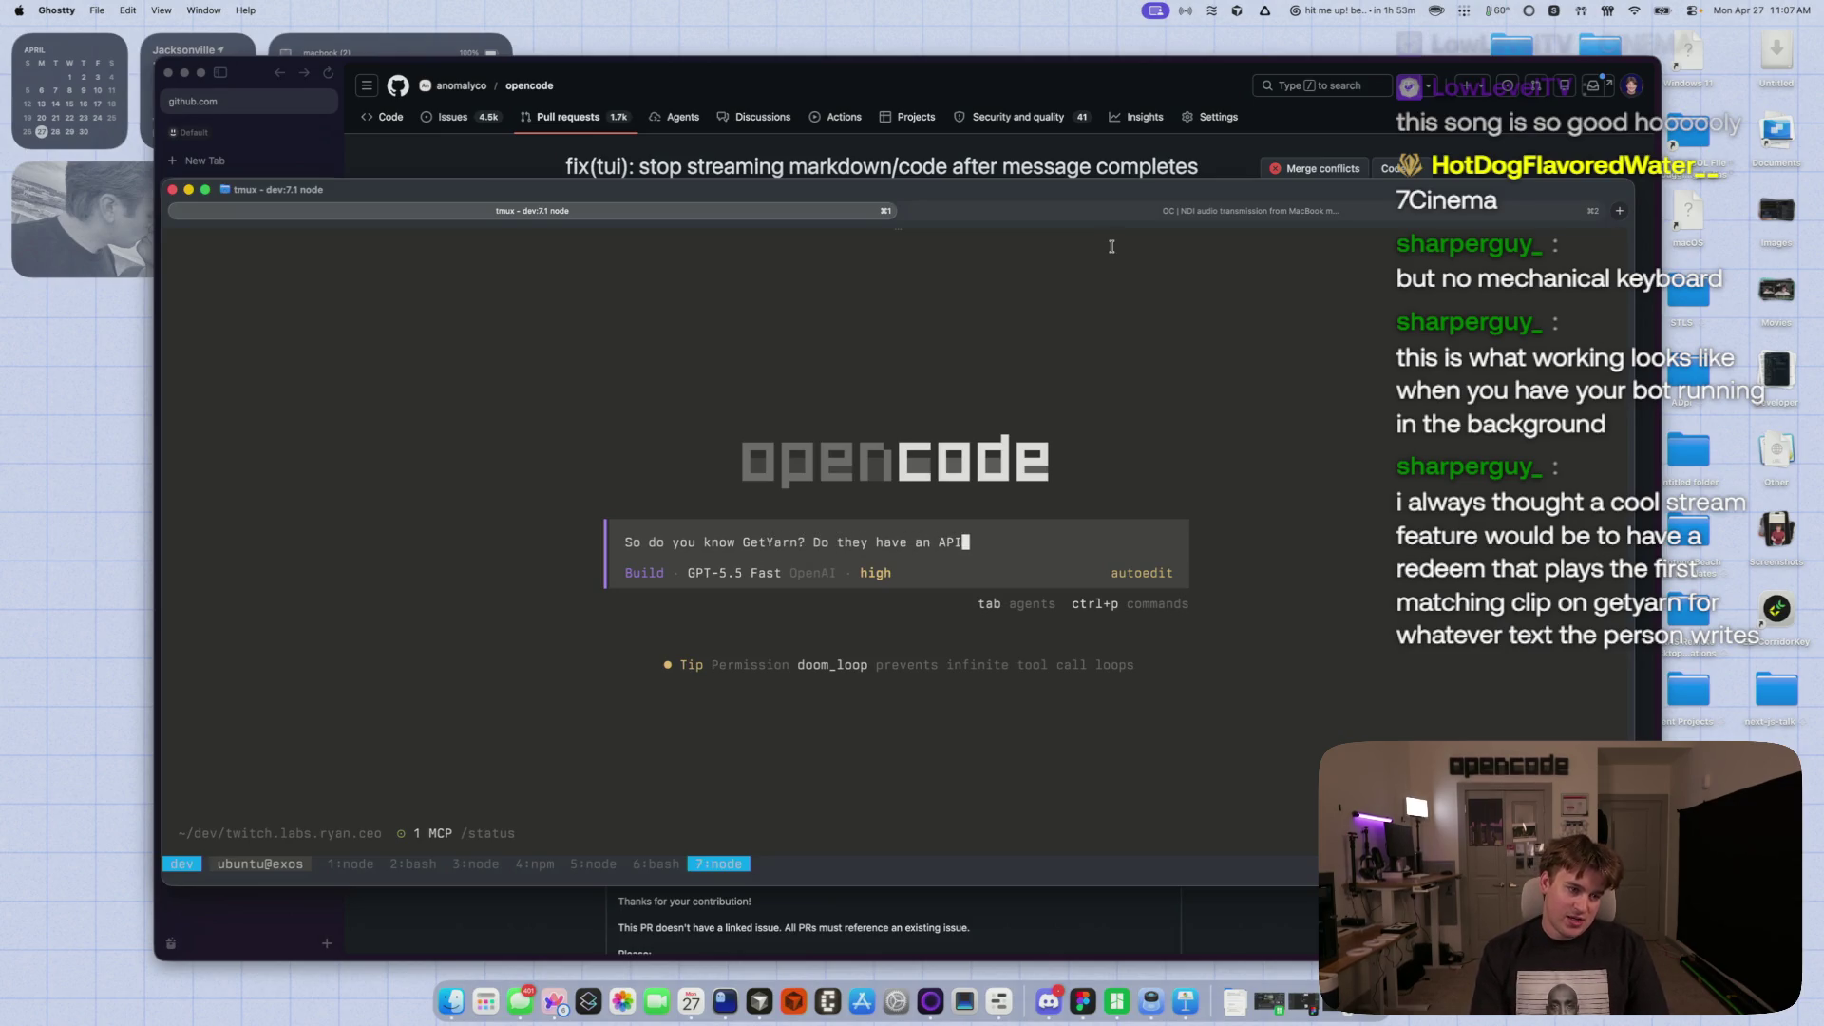
key("alt+space")
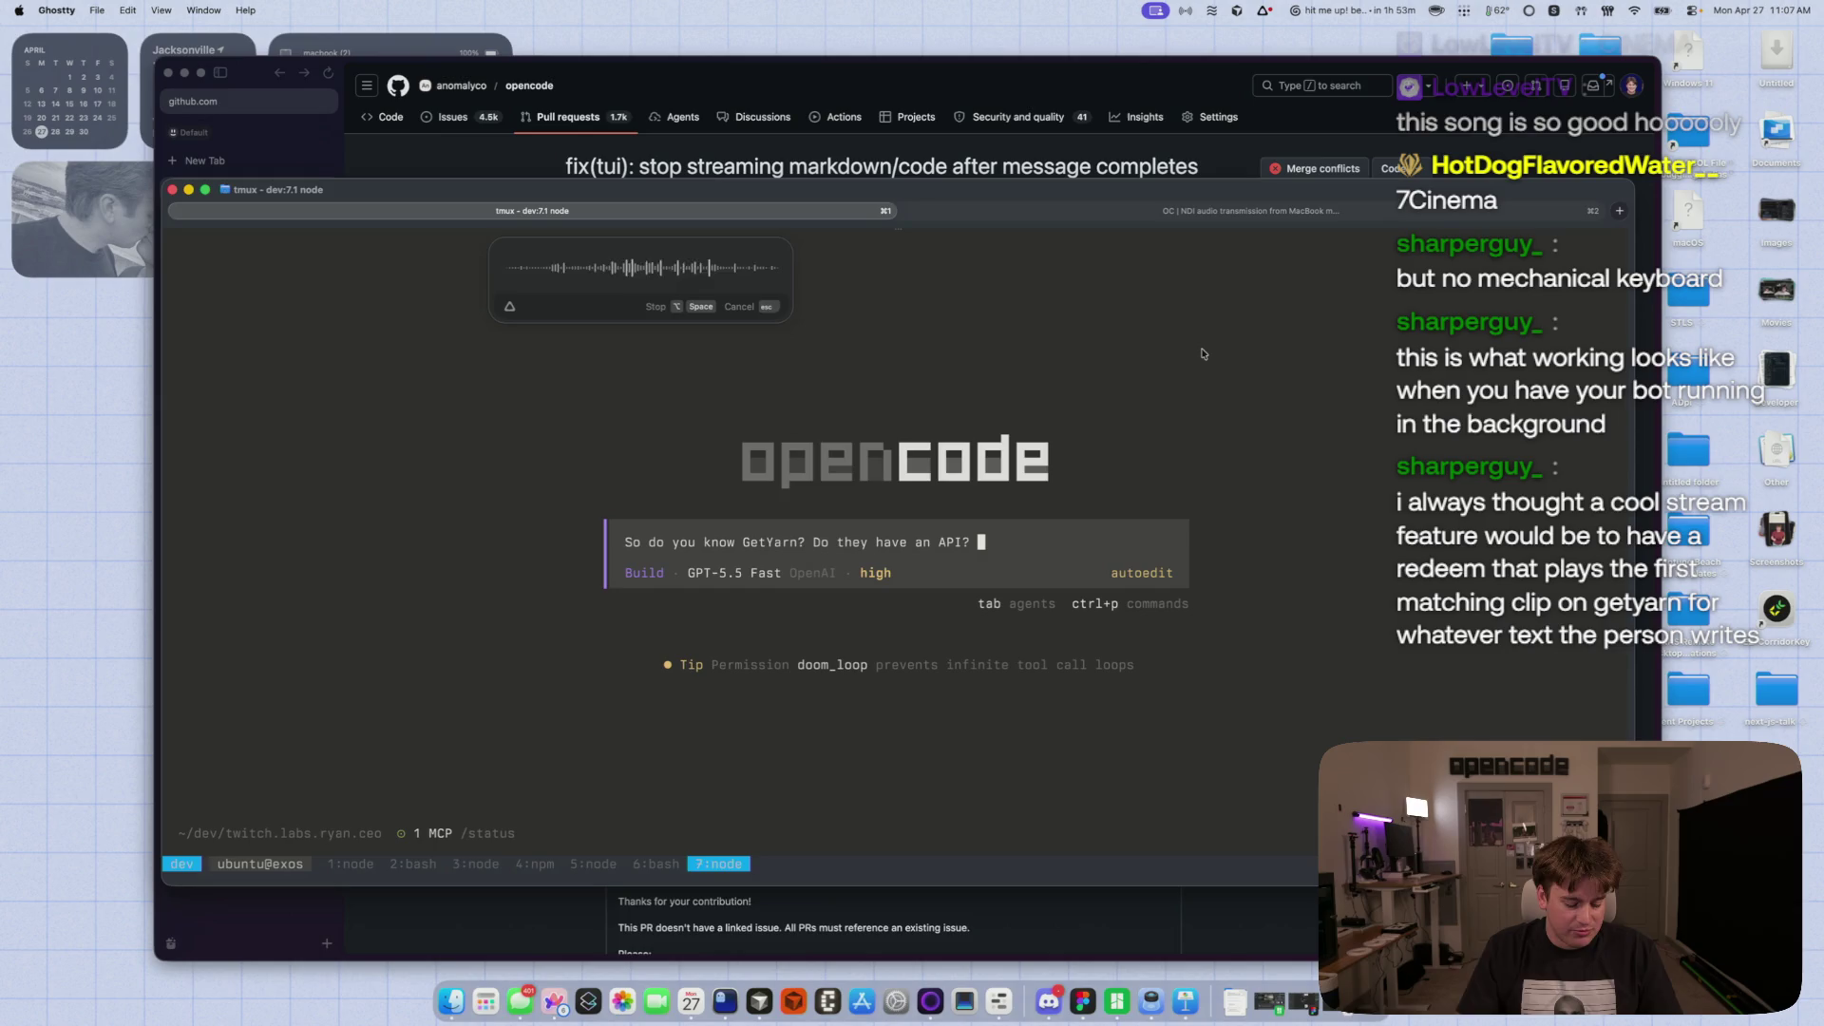
key("alt+space")
key("Return")
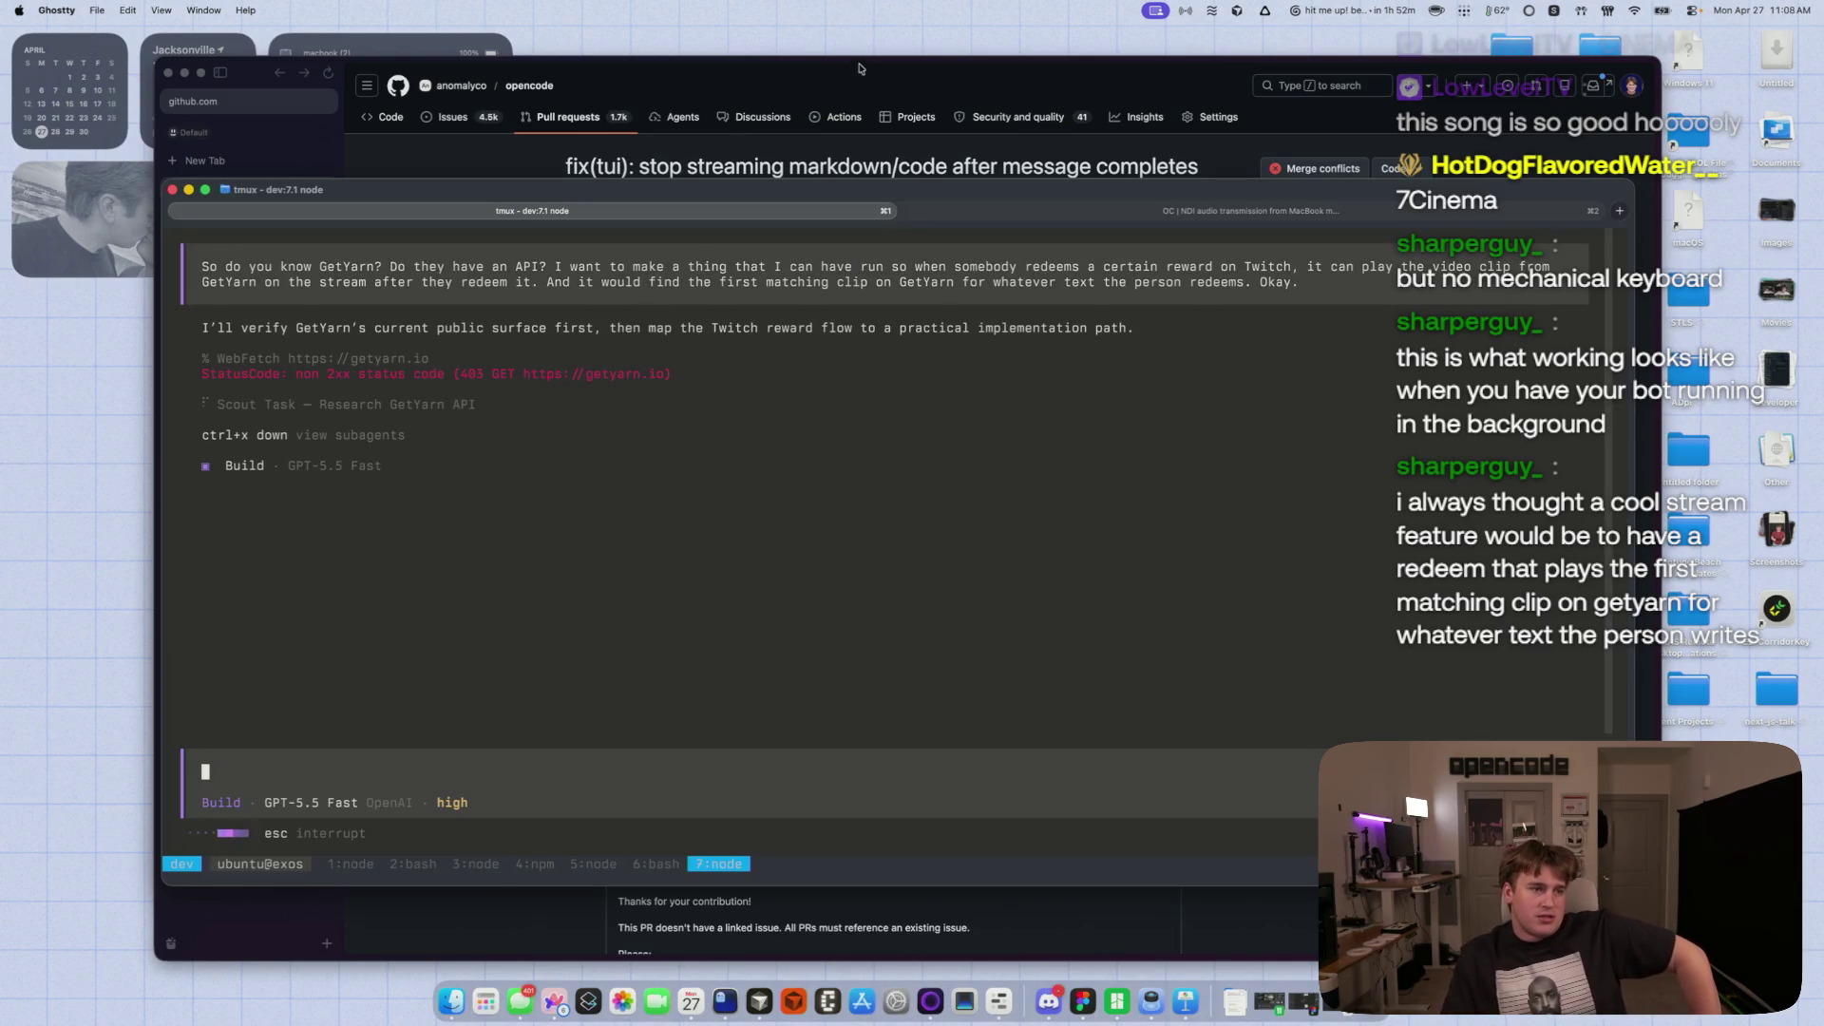
- Move the browser aside and maximize the Ghostty terminal window
left_click_drag(860, 70, 766, 50)
left_click(1615, 323)
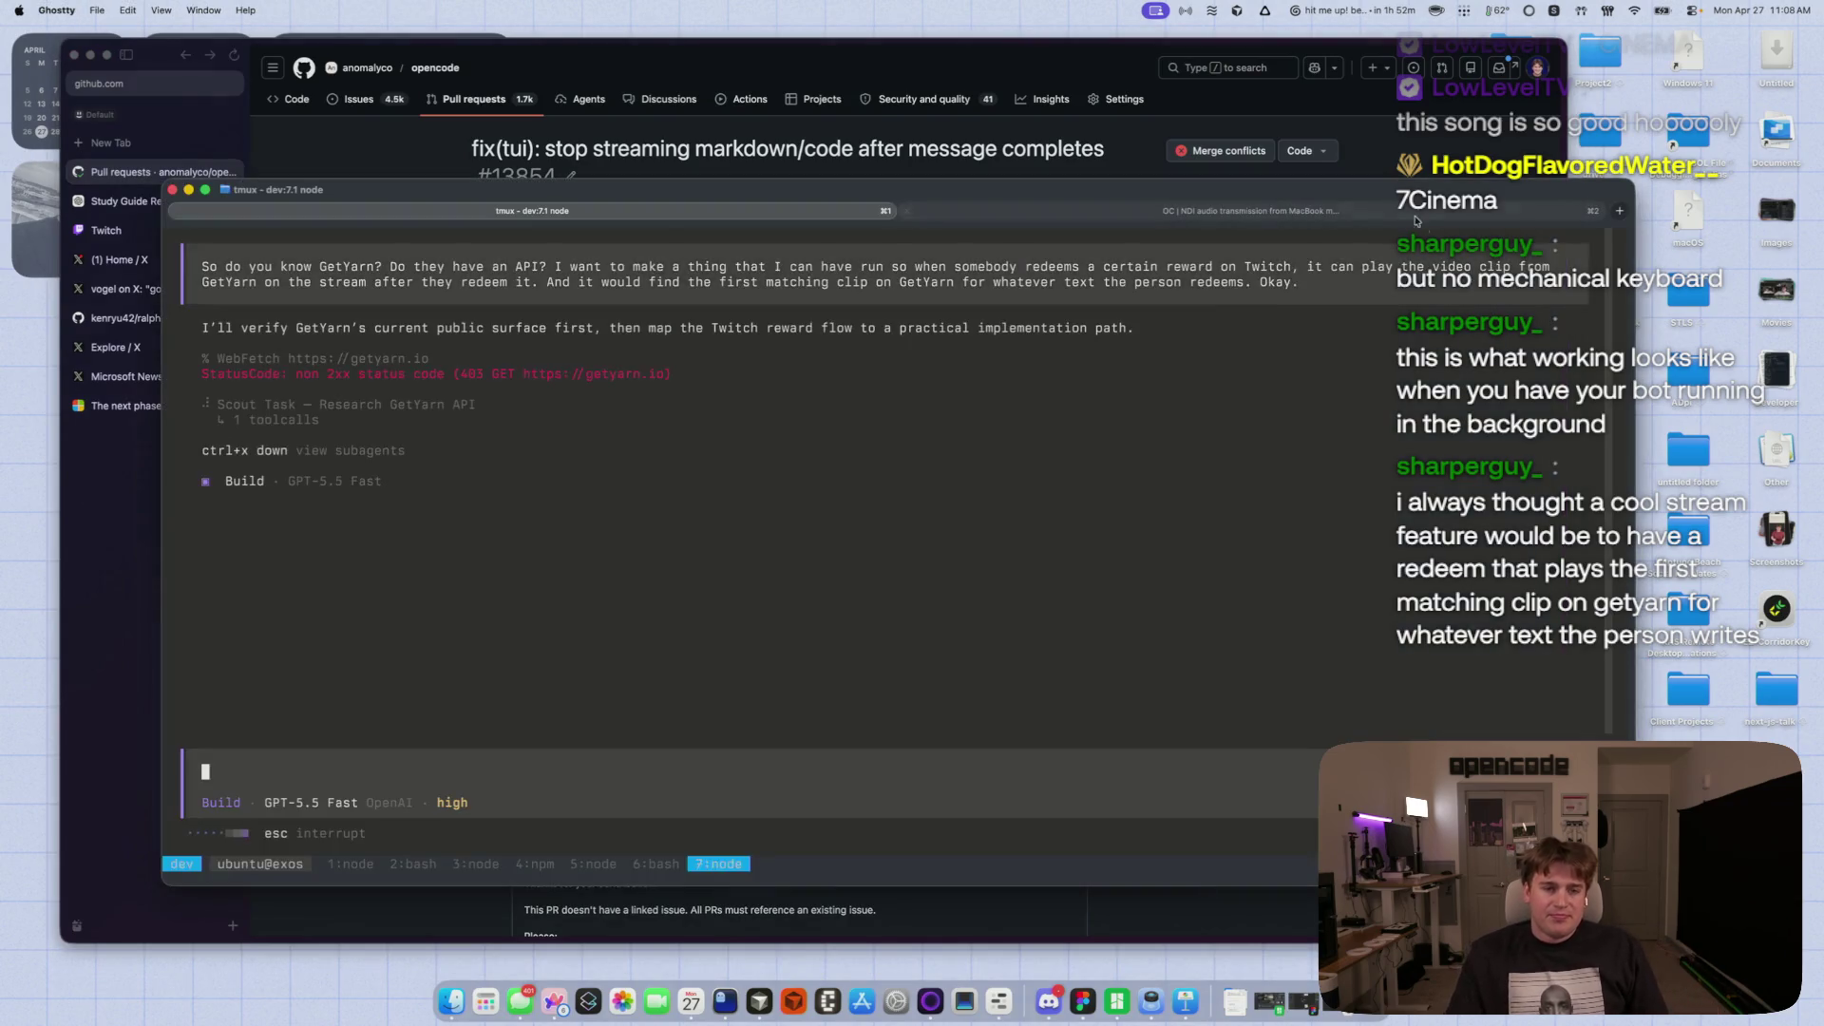
left_click_drag(1411, 197, 1445, 184)
double_click(1445, 184)
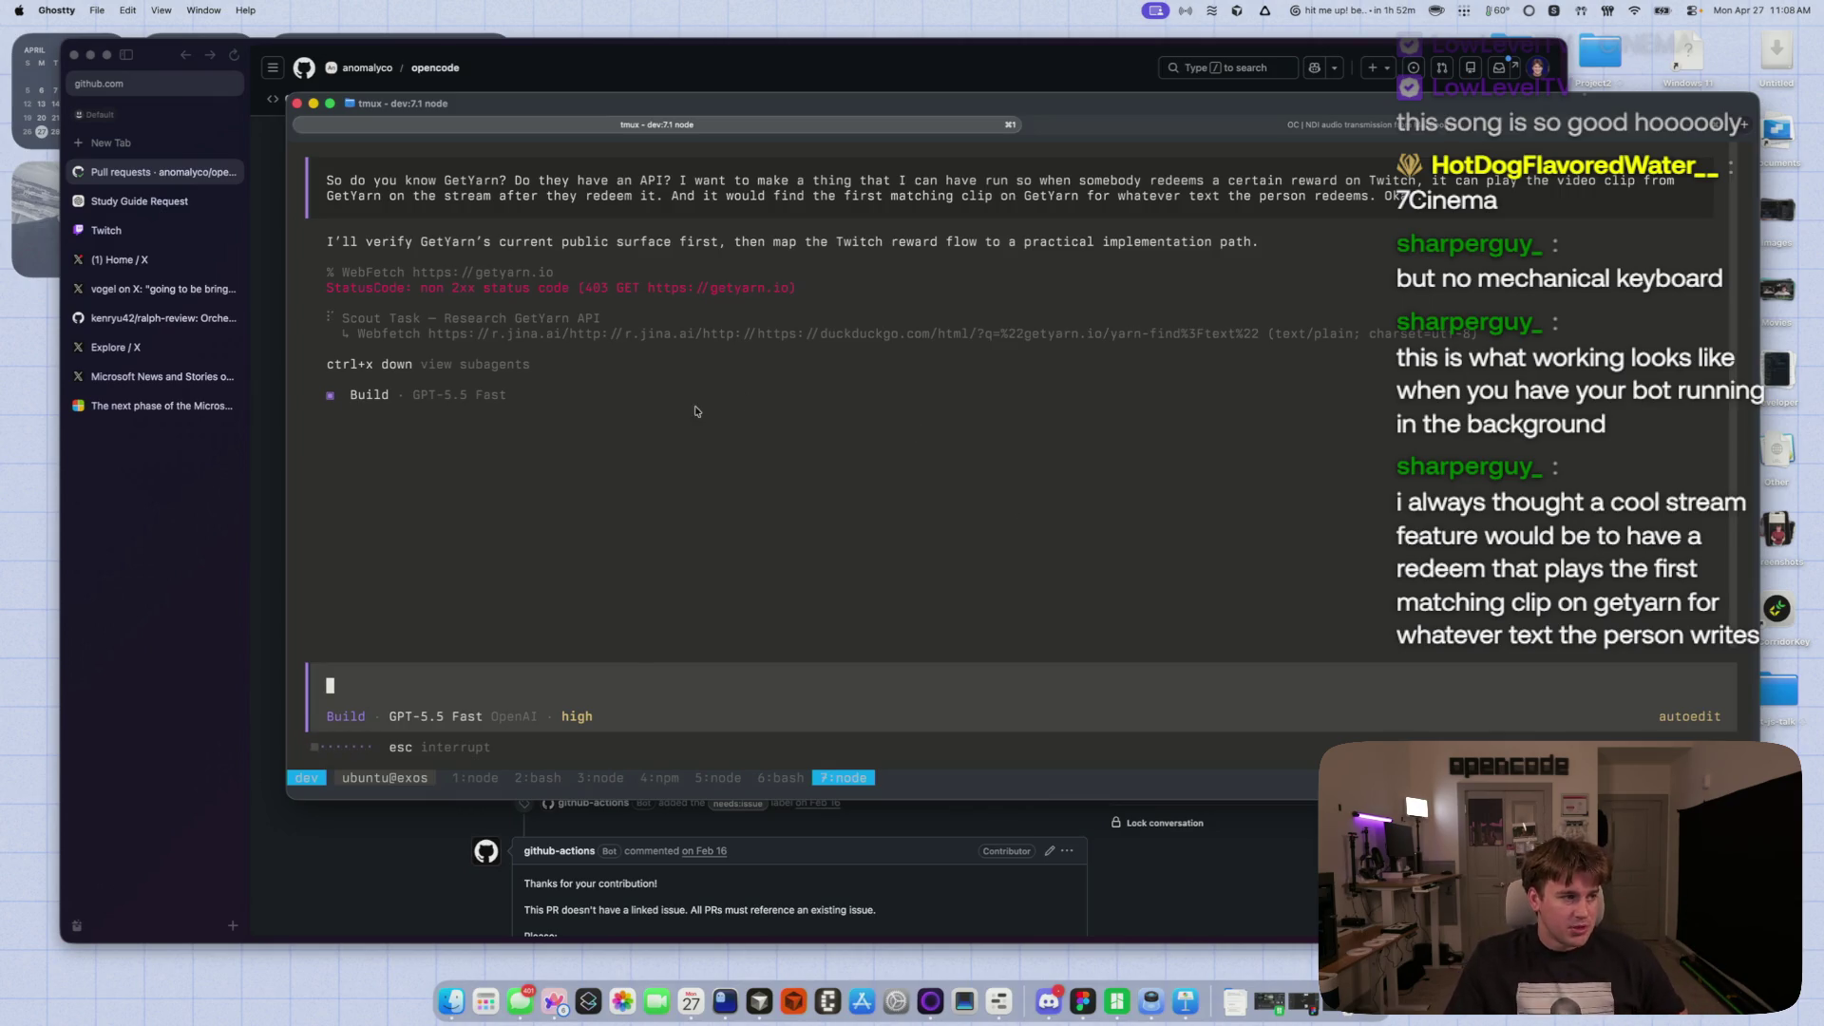
- Open the Scout subagent's session to follow its GetYarn research
left_click(1082, 993)
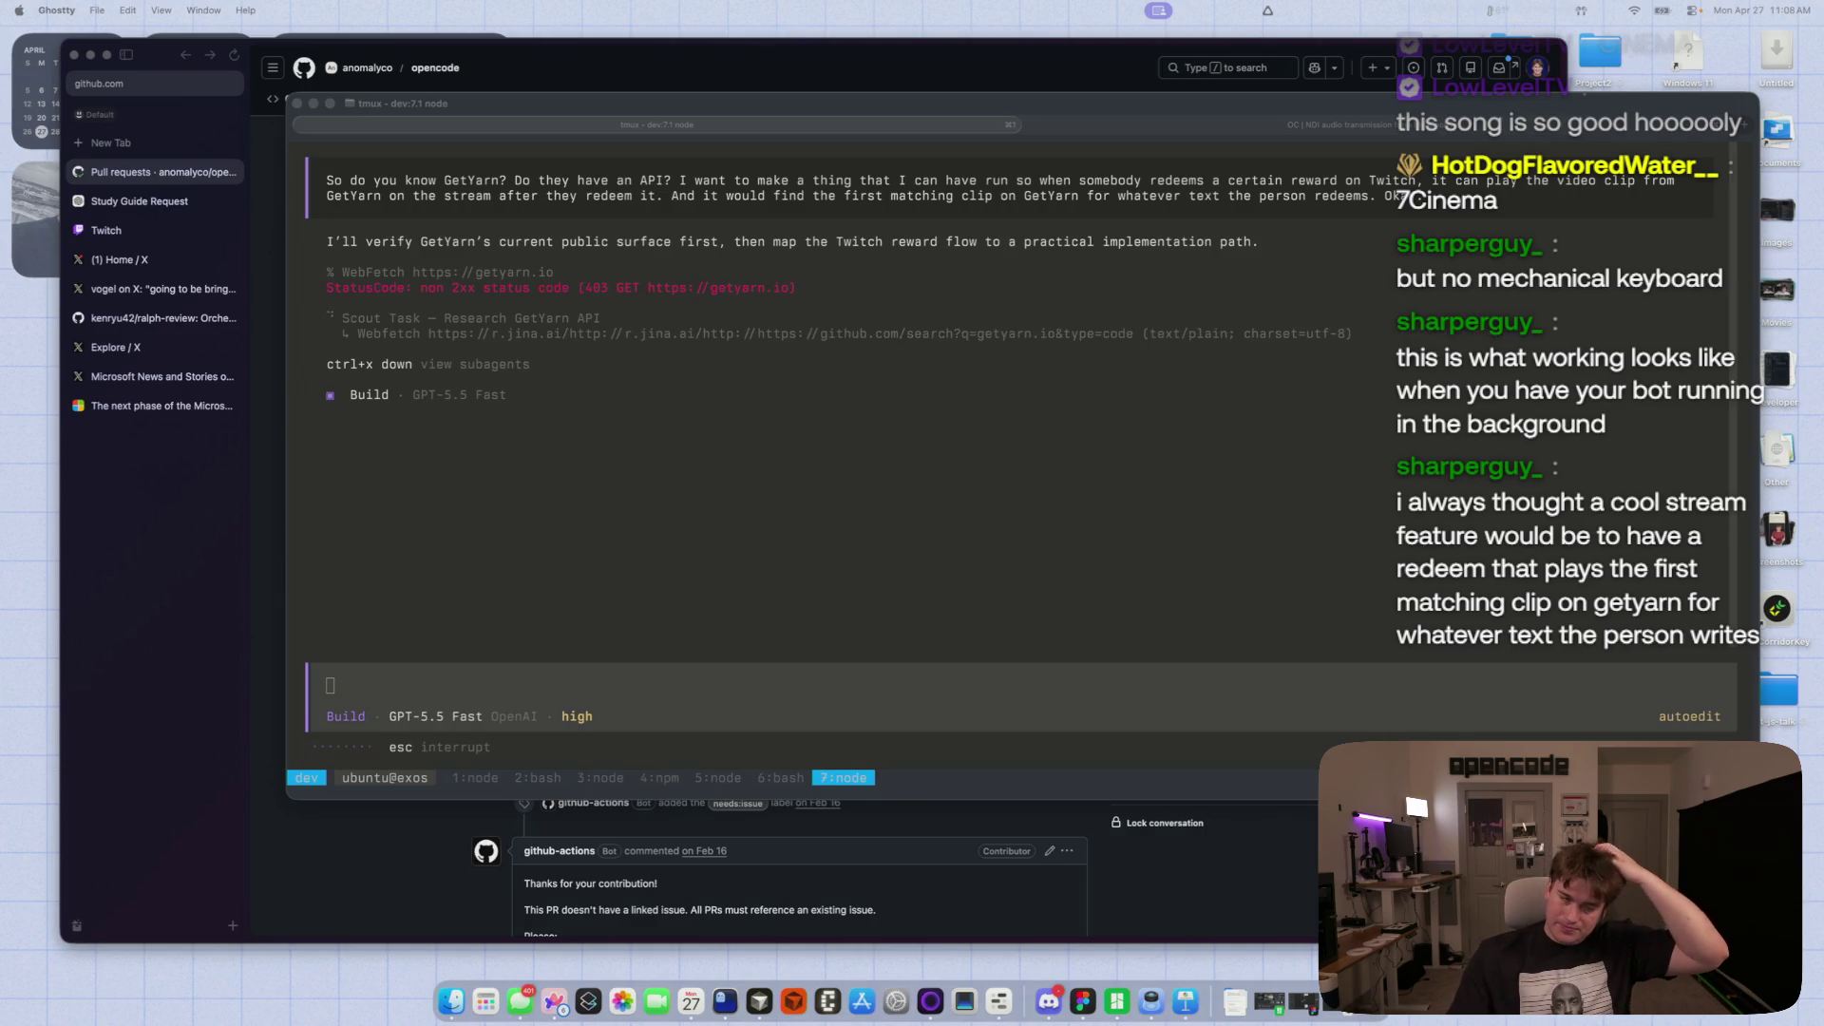
left_click(1035, 544)
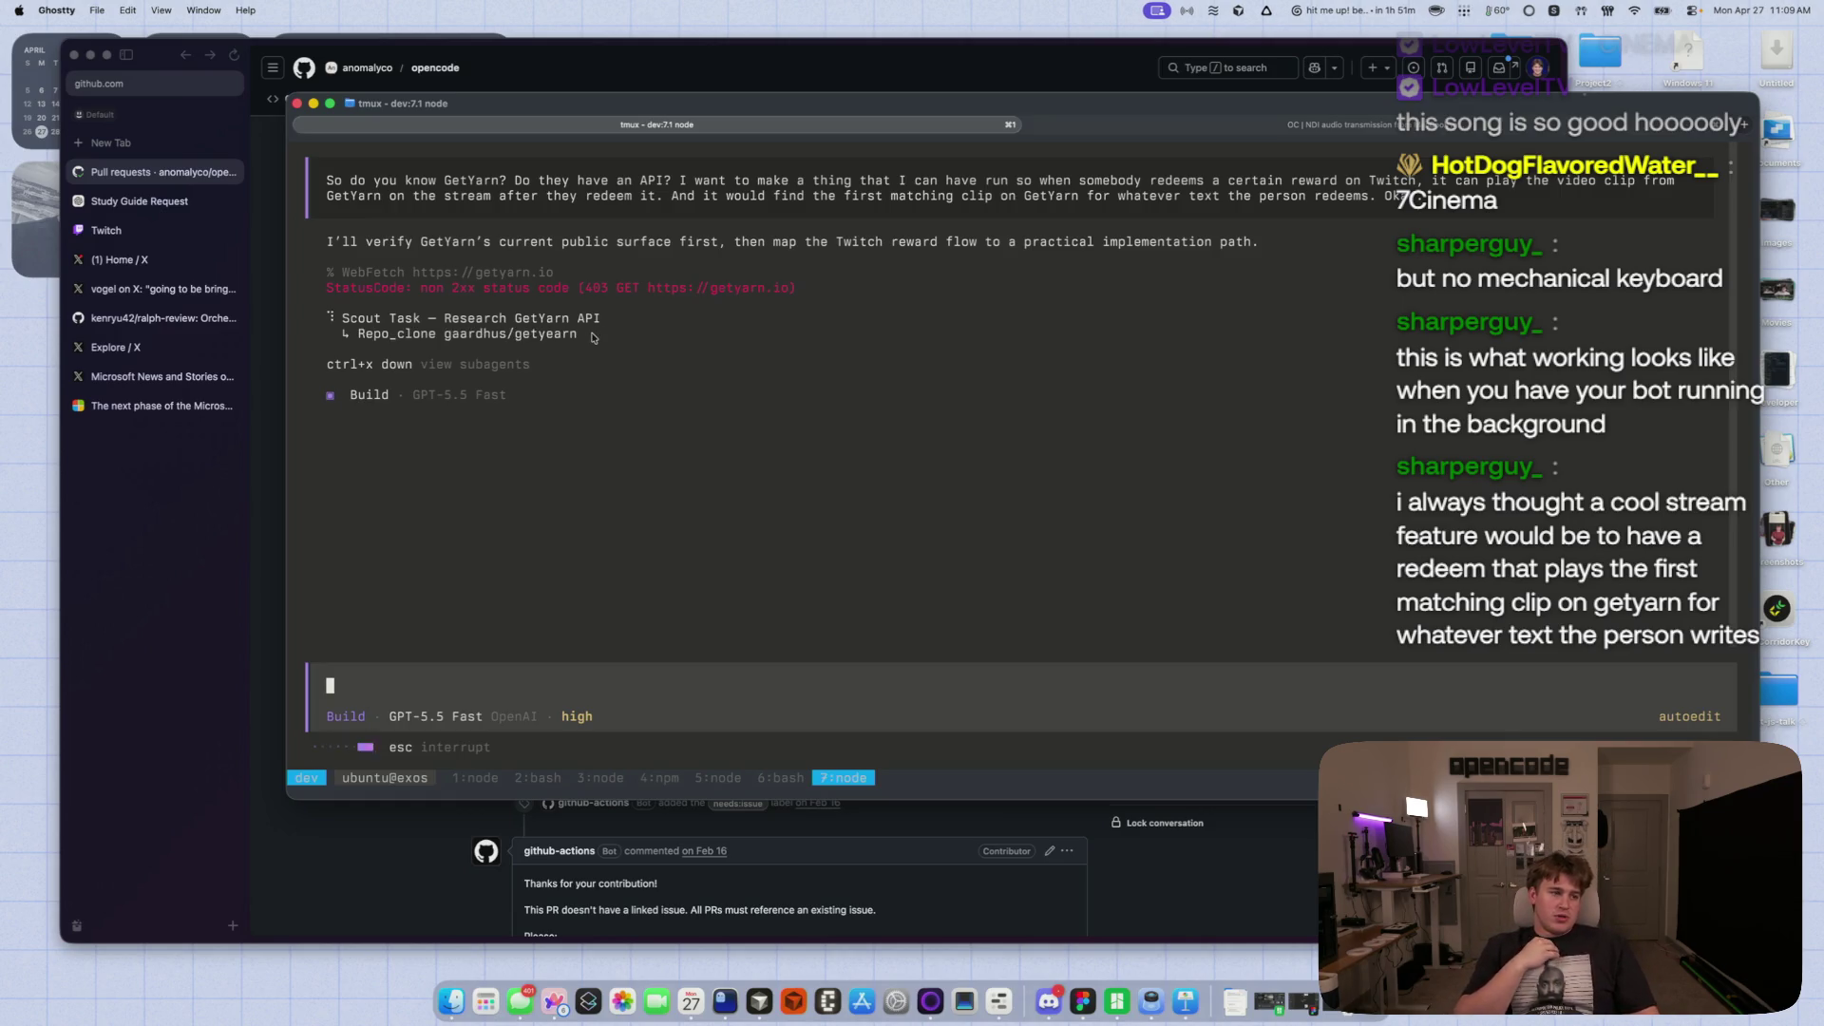
left_click(593, 333)
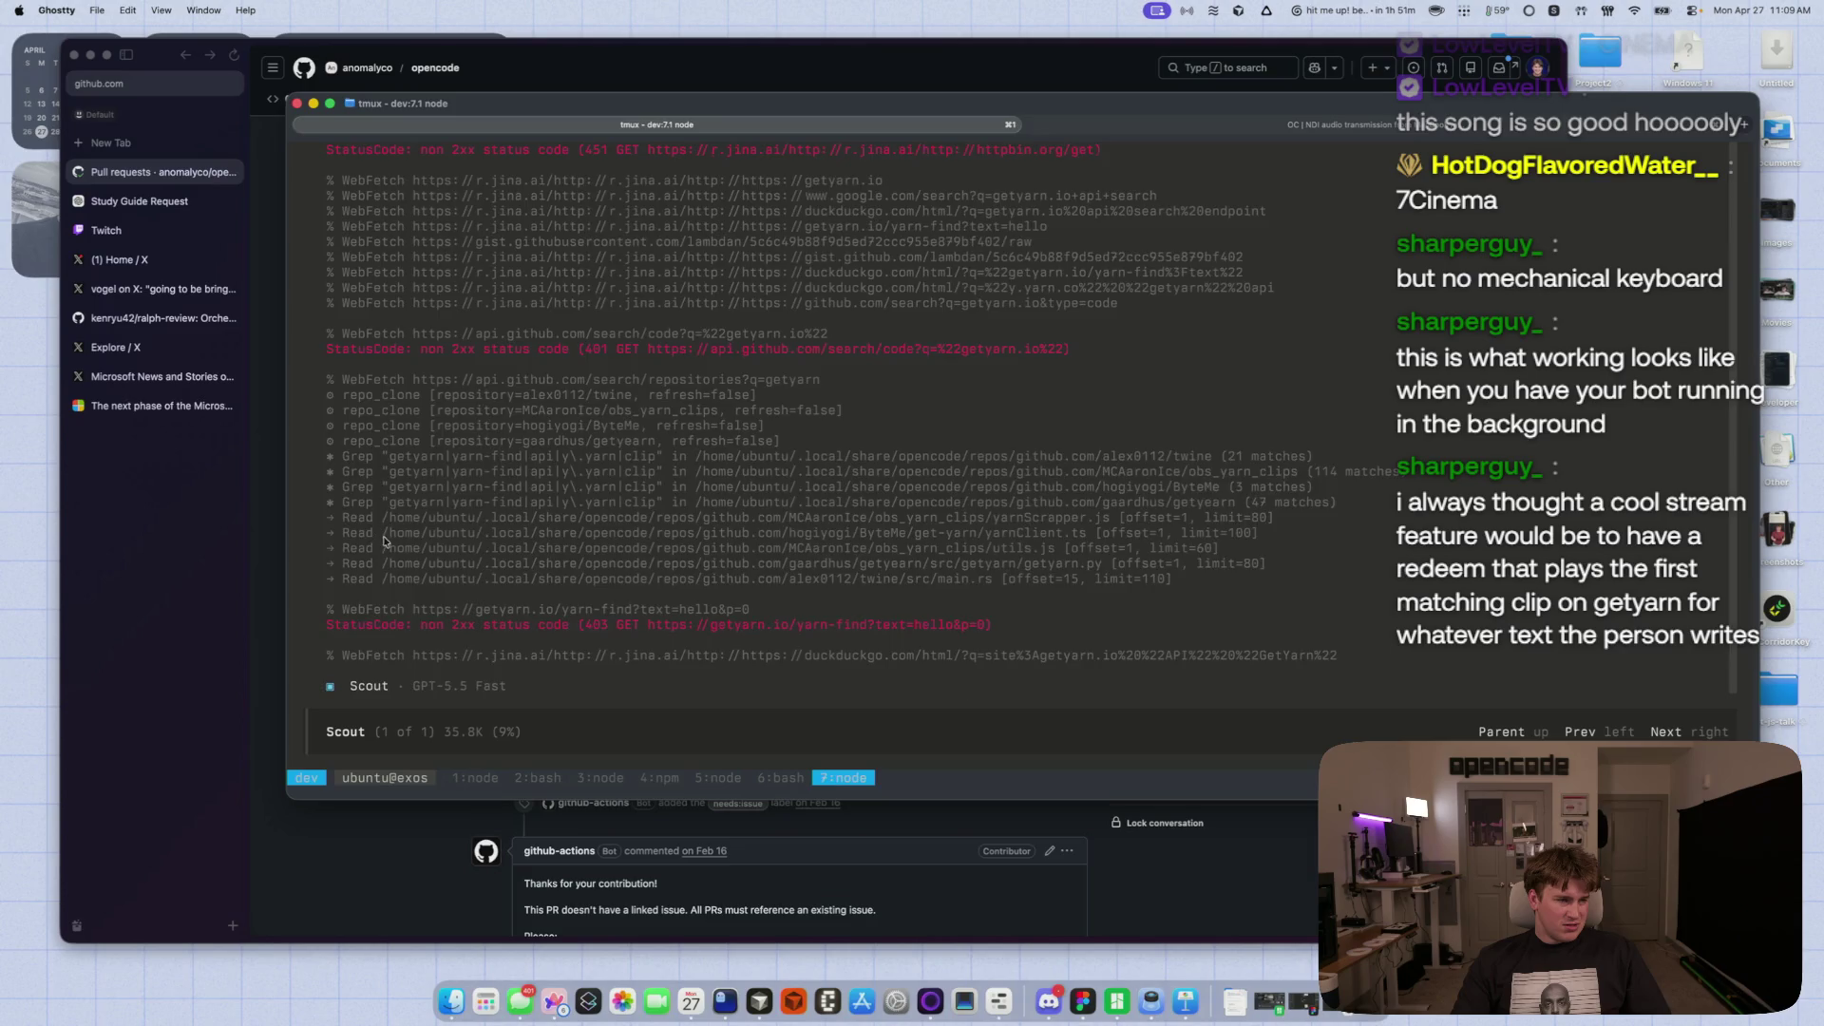
- Switch from the Scout log to Arc and start a new tab for opencode pull request 24149
scroll(382, 543, "up", 5)
scroll(378, 565, "down", 5)
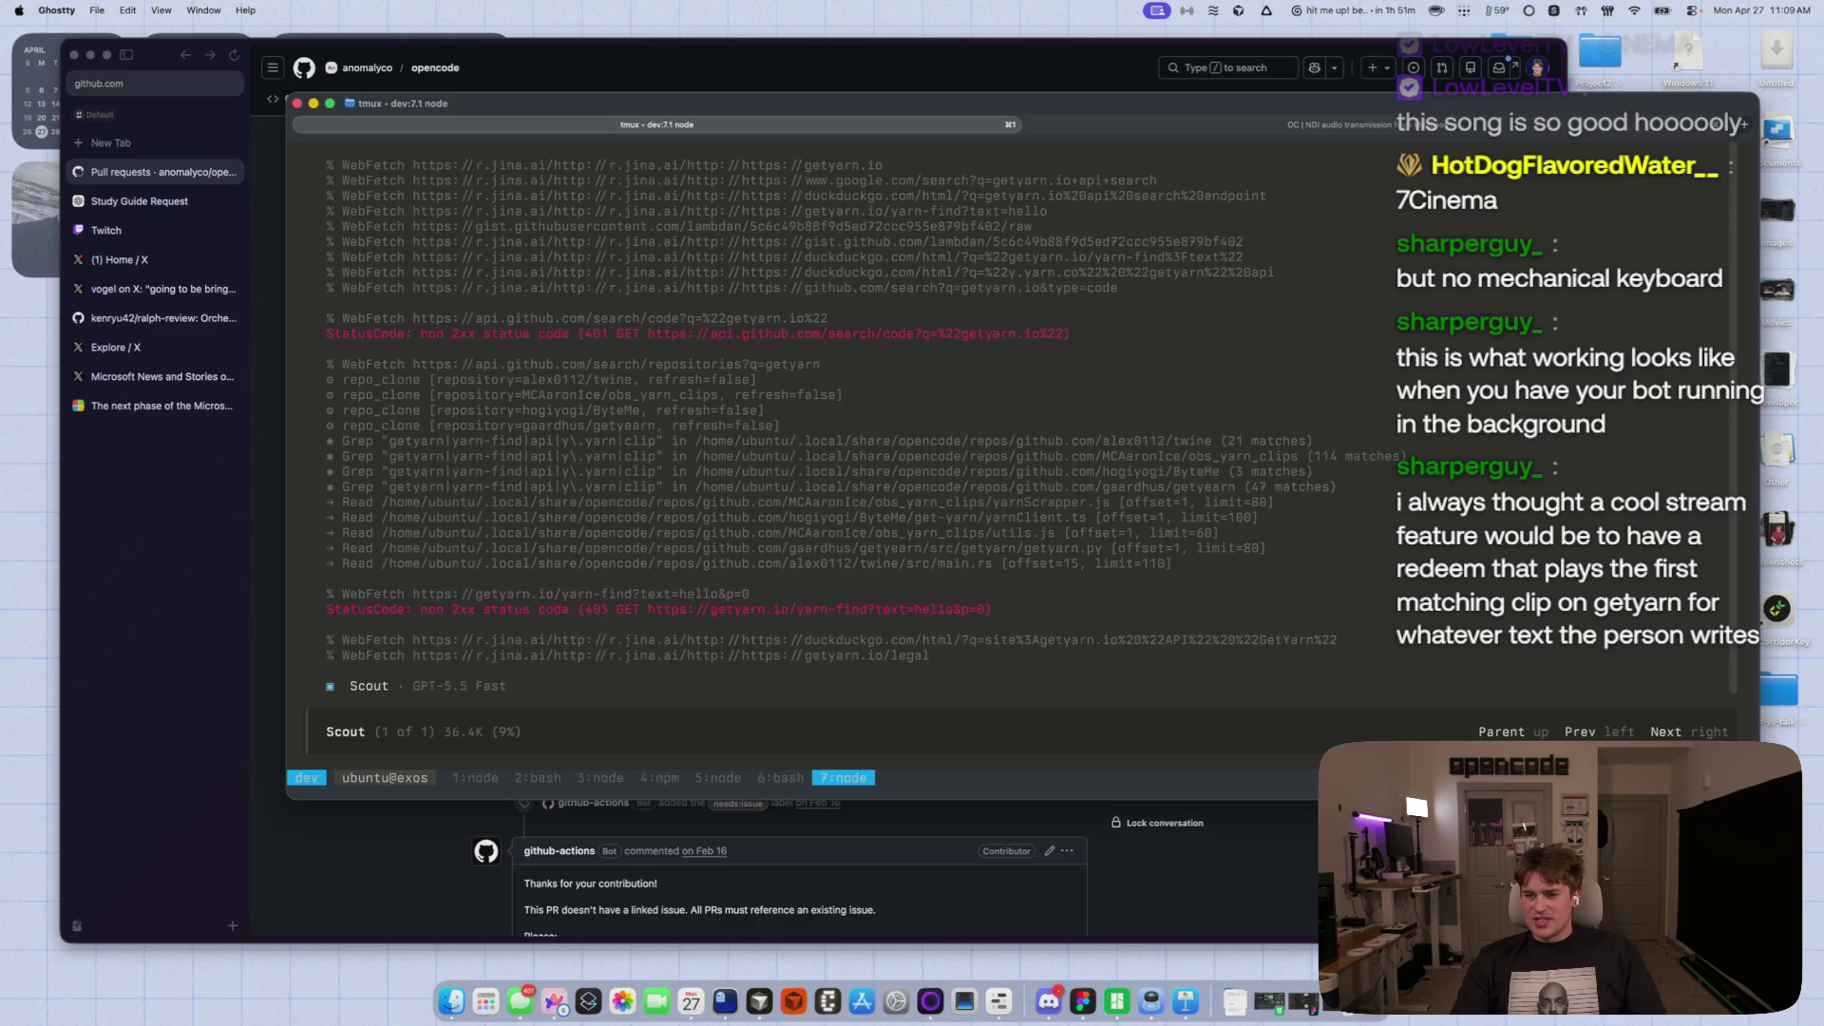
key("super+Tab")
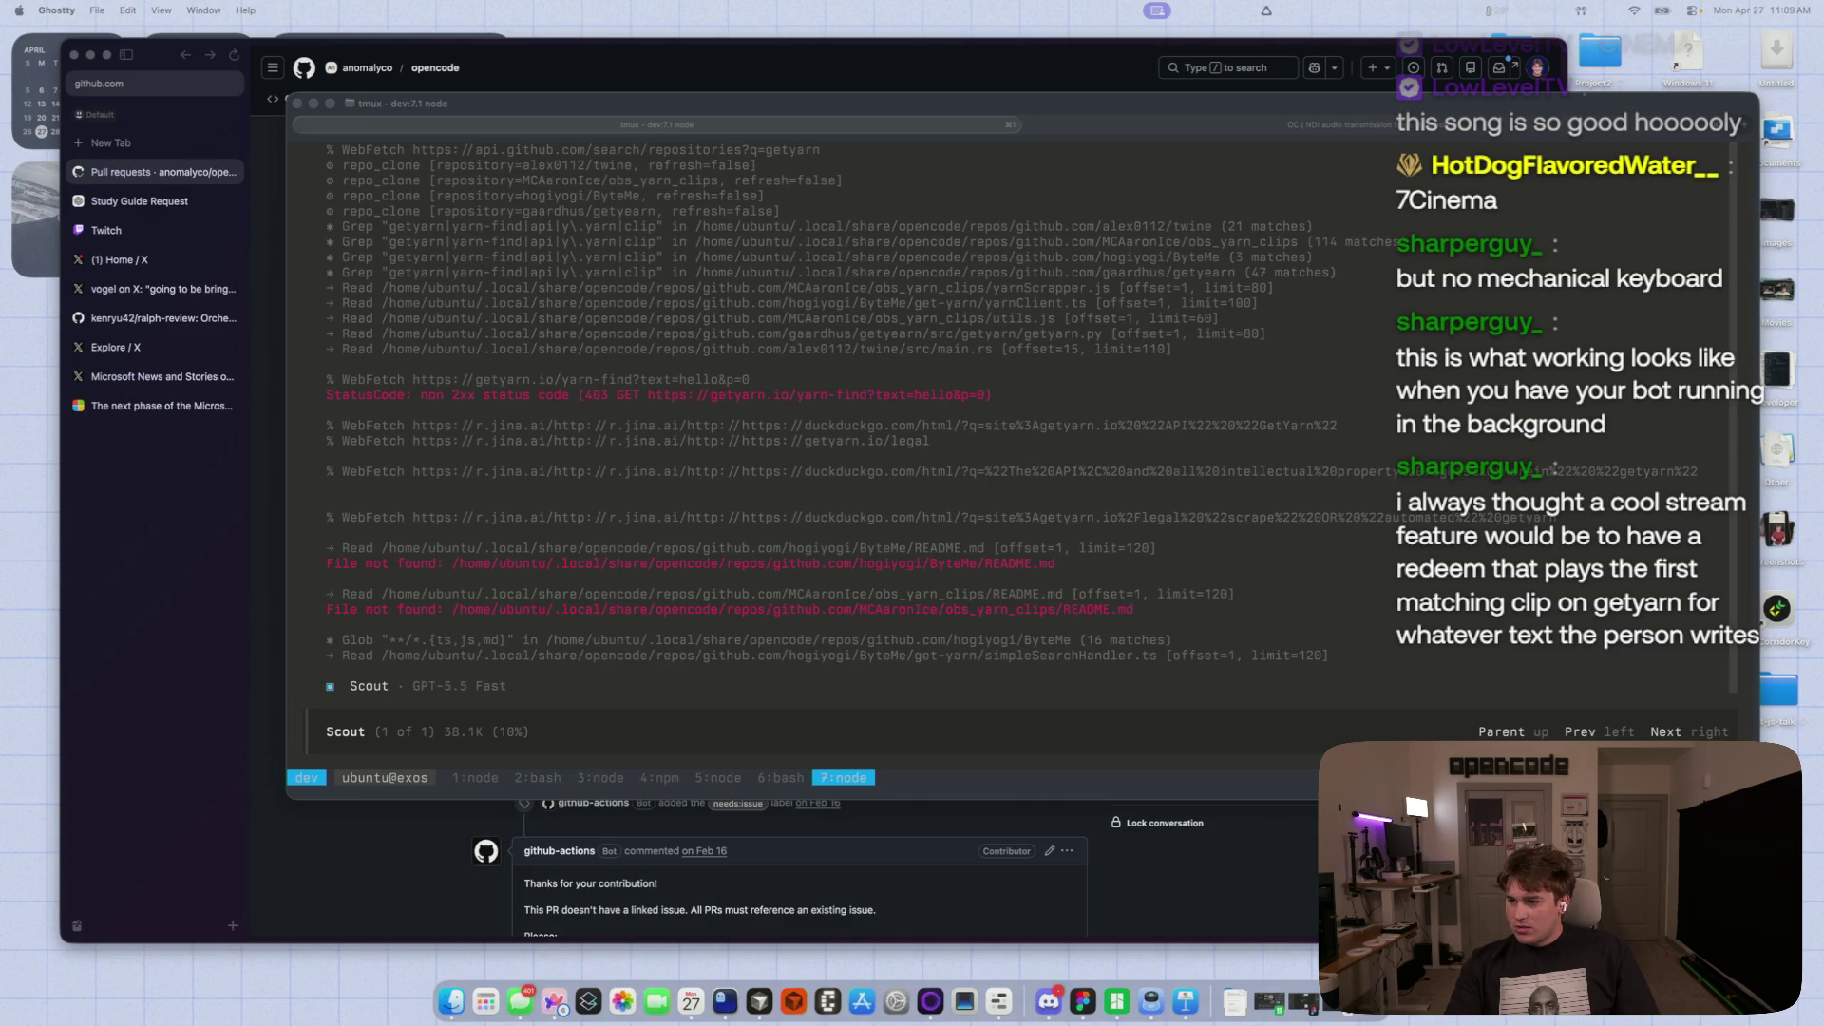
key("super+Tab")
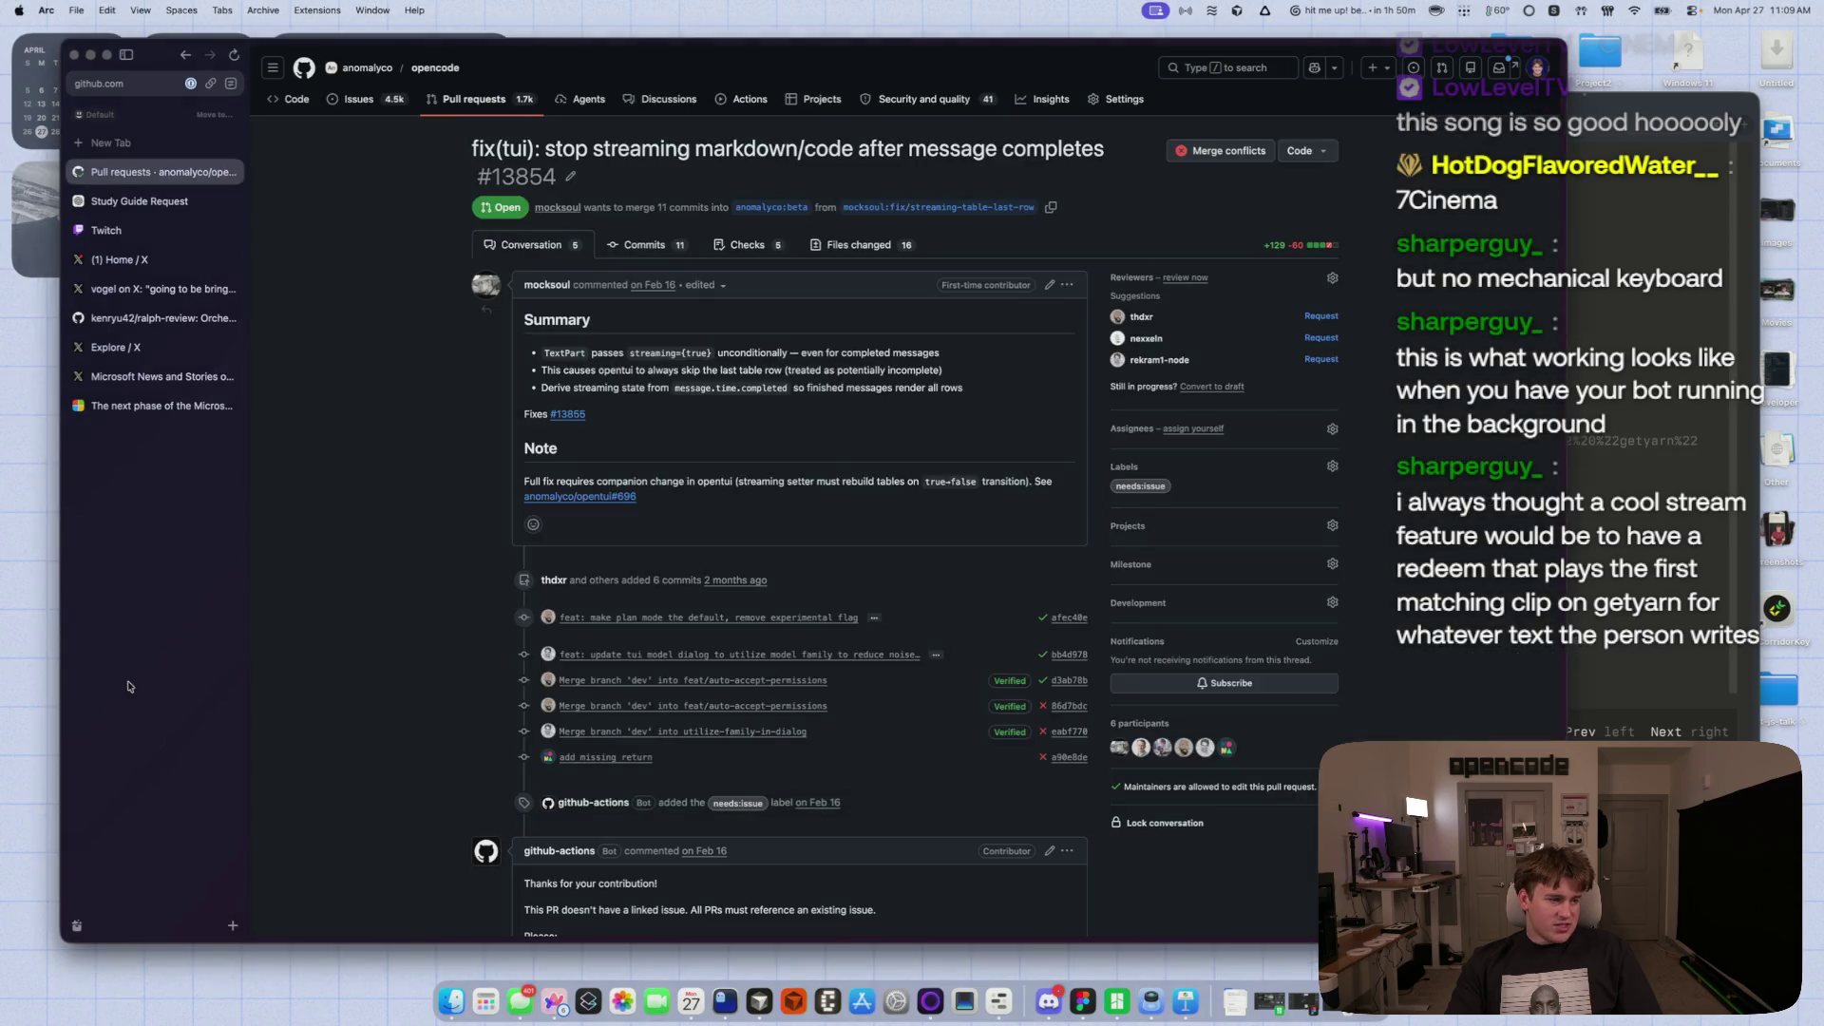
left_click(141, 681)
key("super+t")
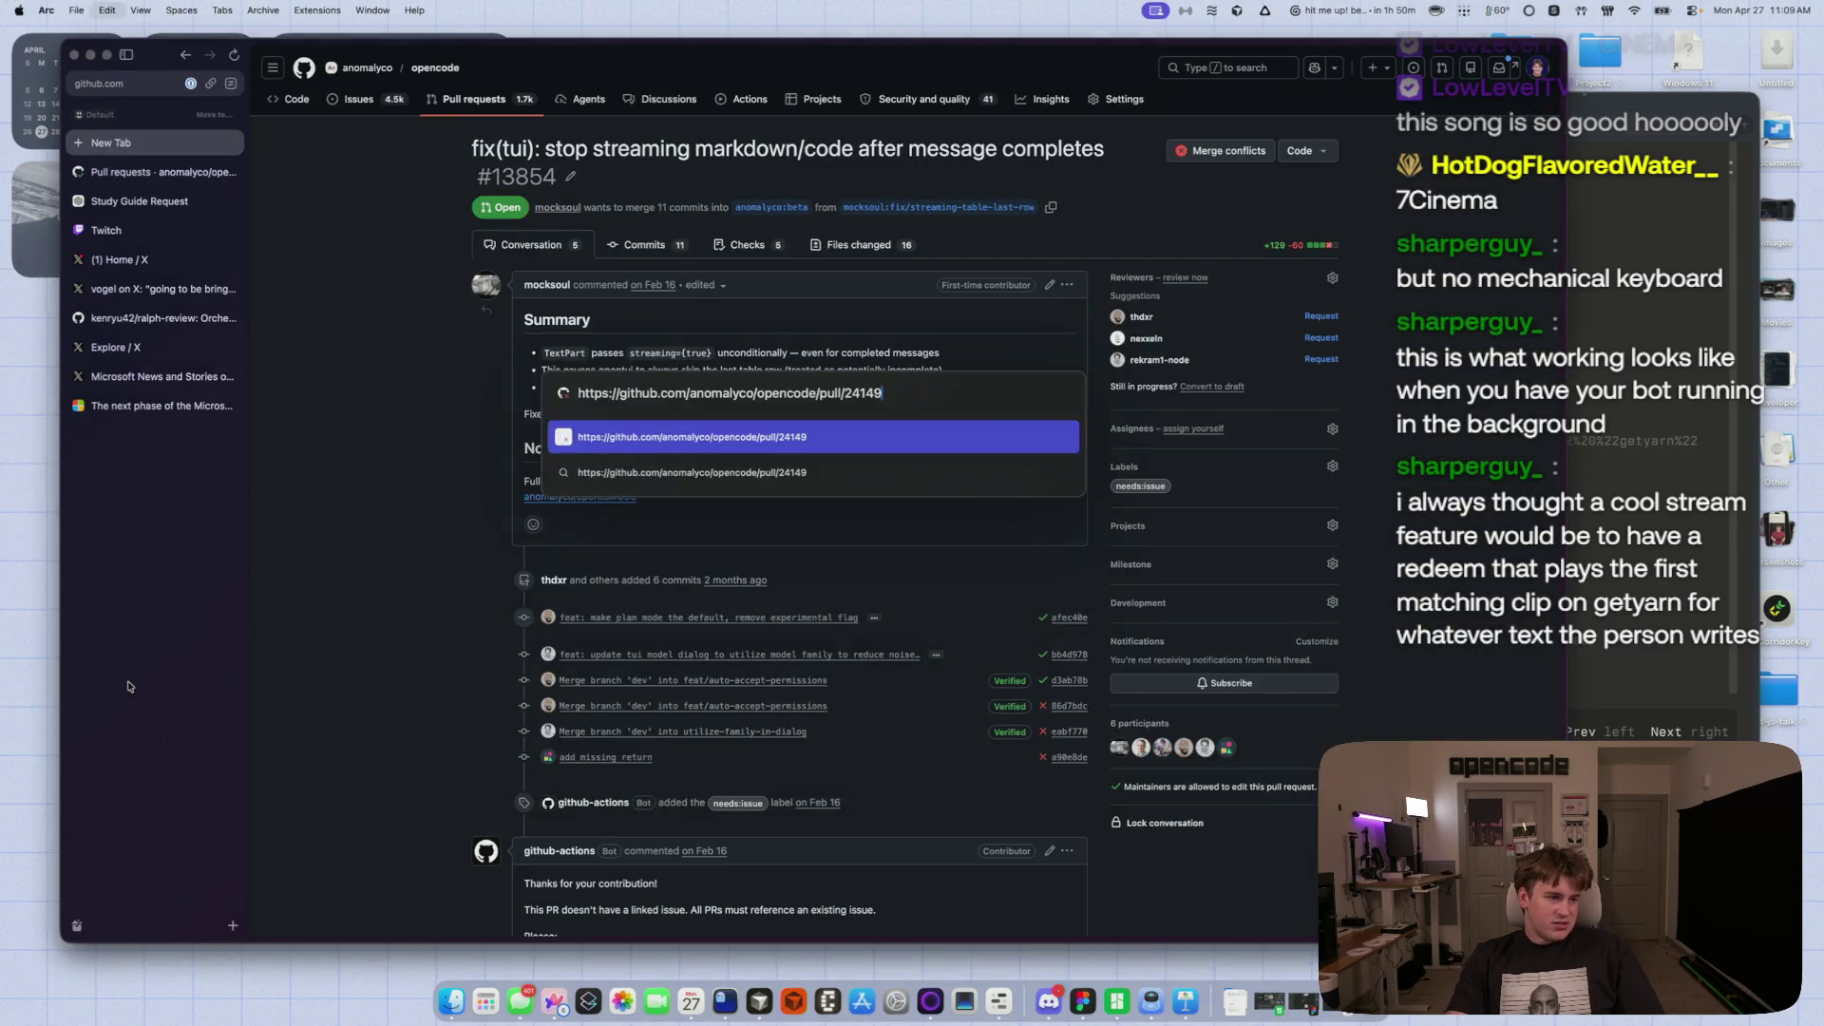
- Load PR #24149 and return opencode from the Scout session to the parent session
key("Return")
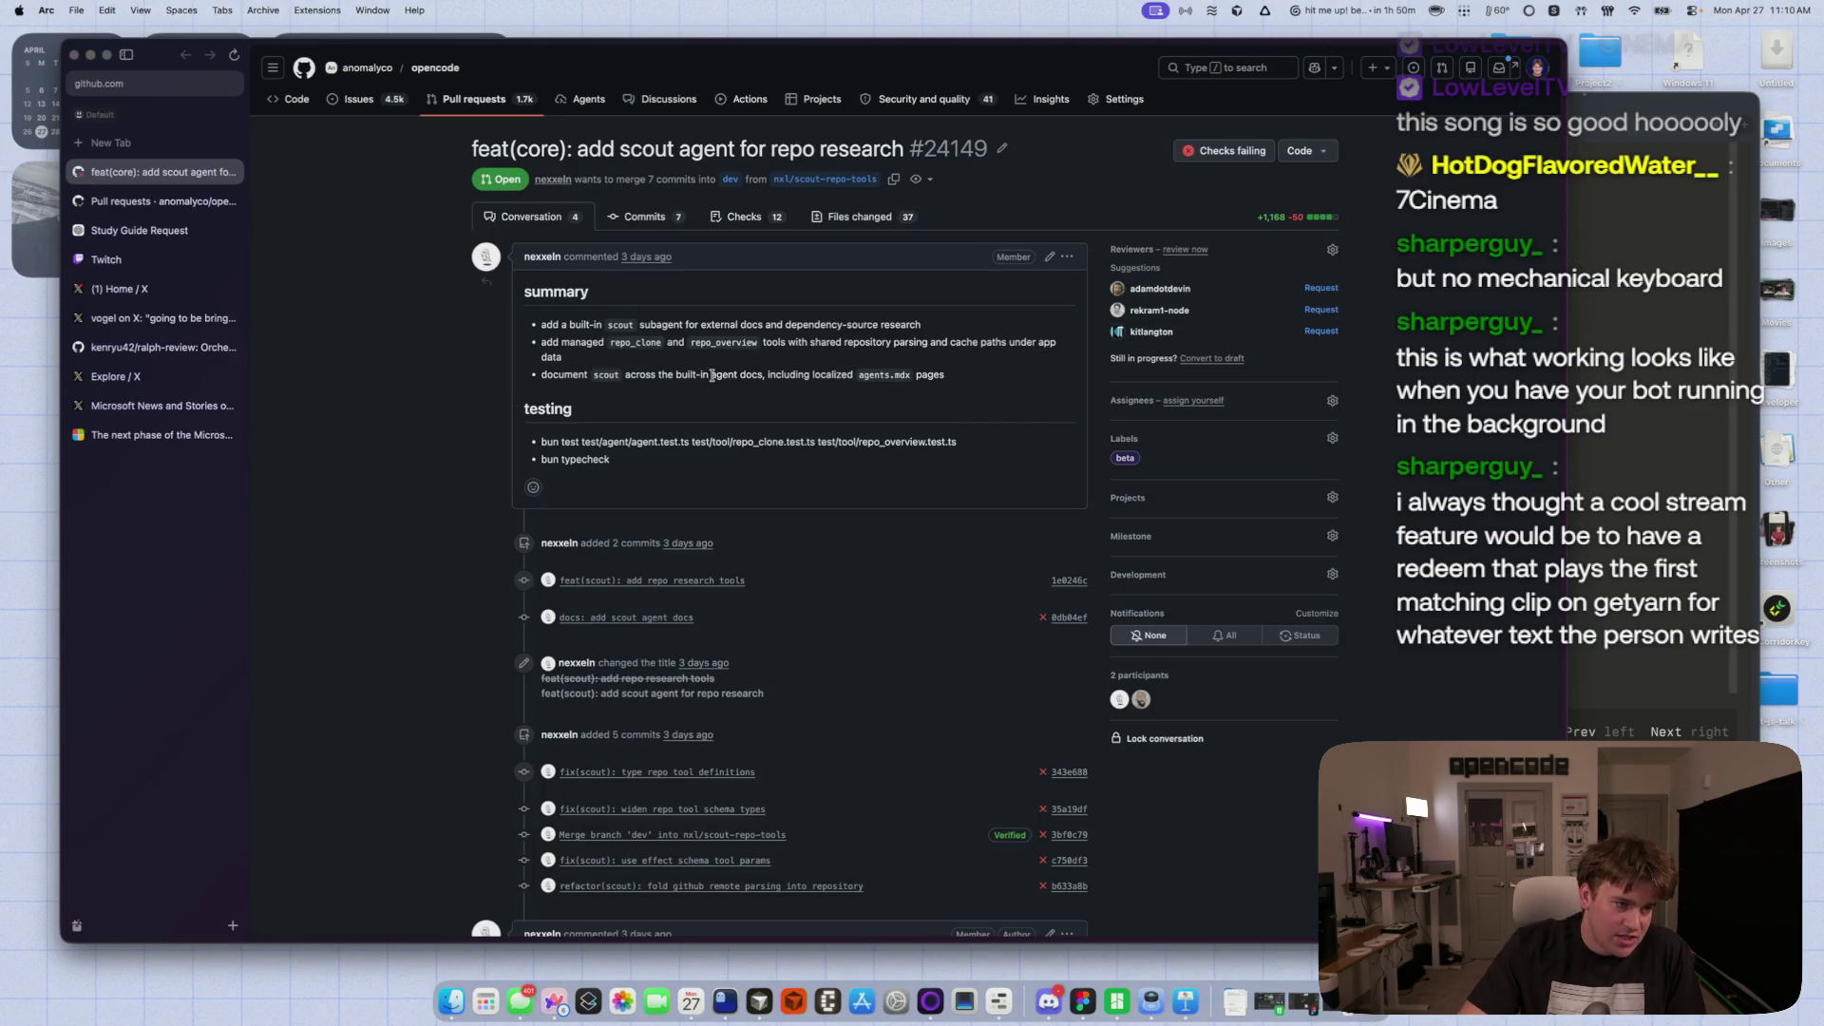
key("super+Tab")
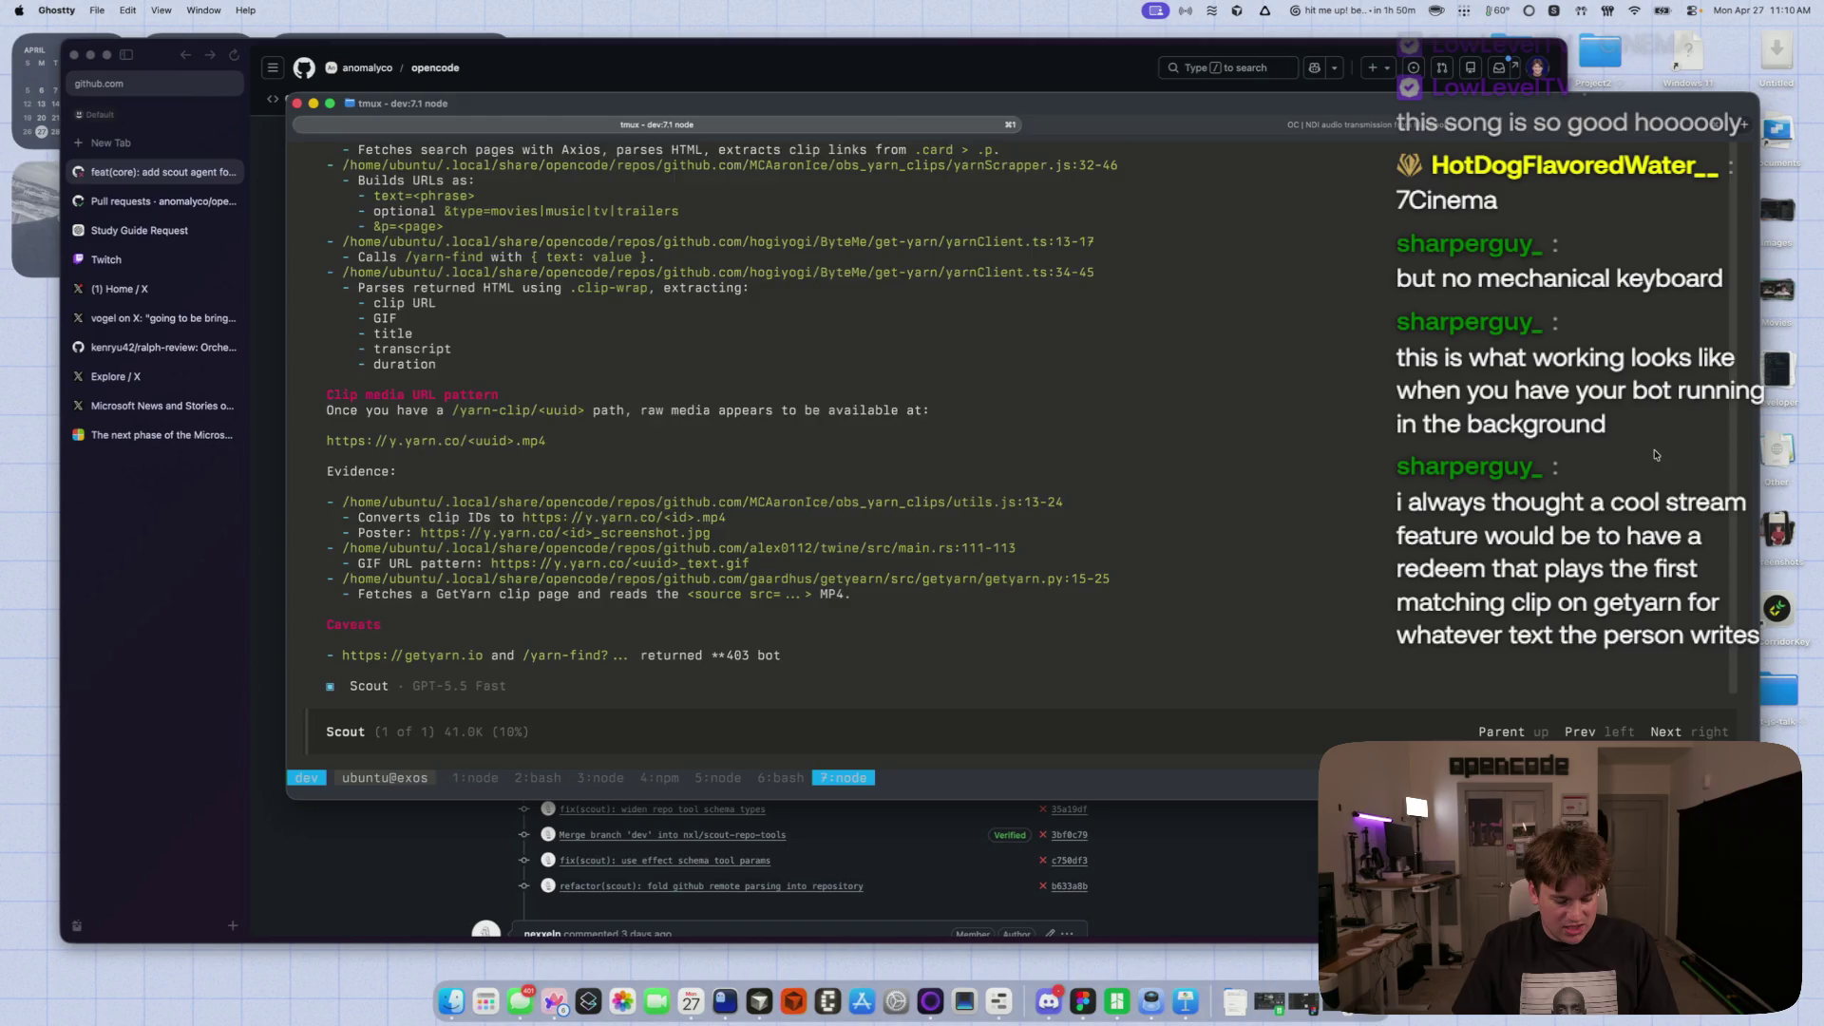
key("Up")
key("super+Tab")
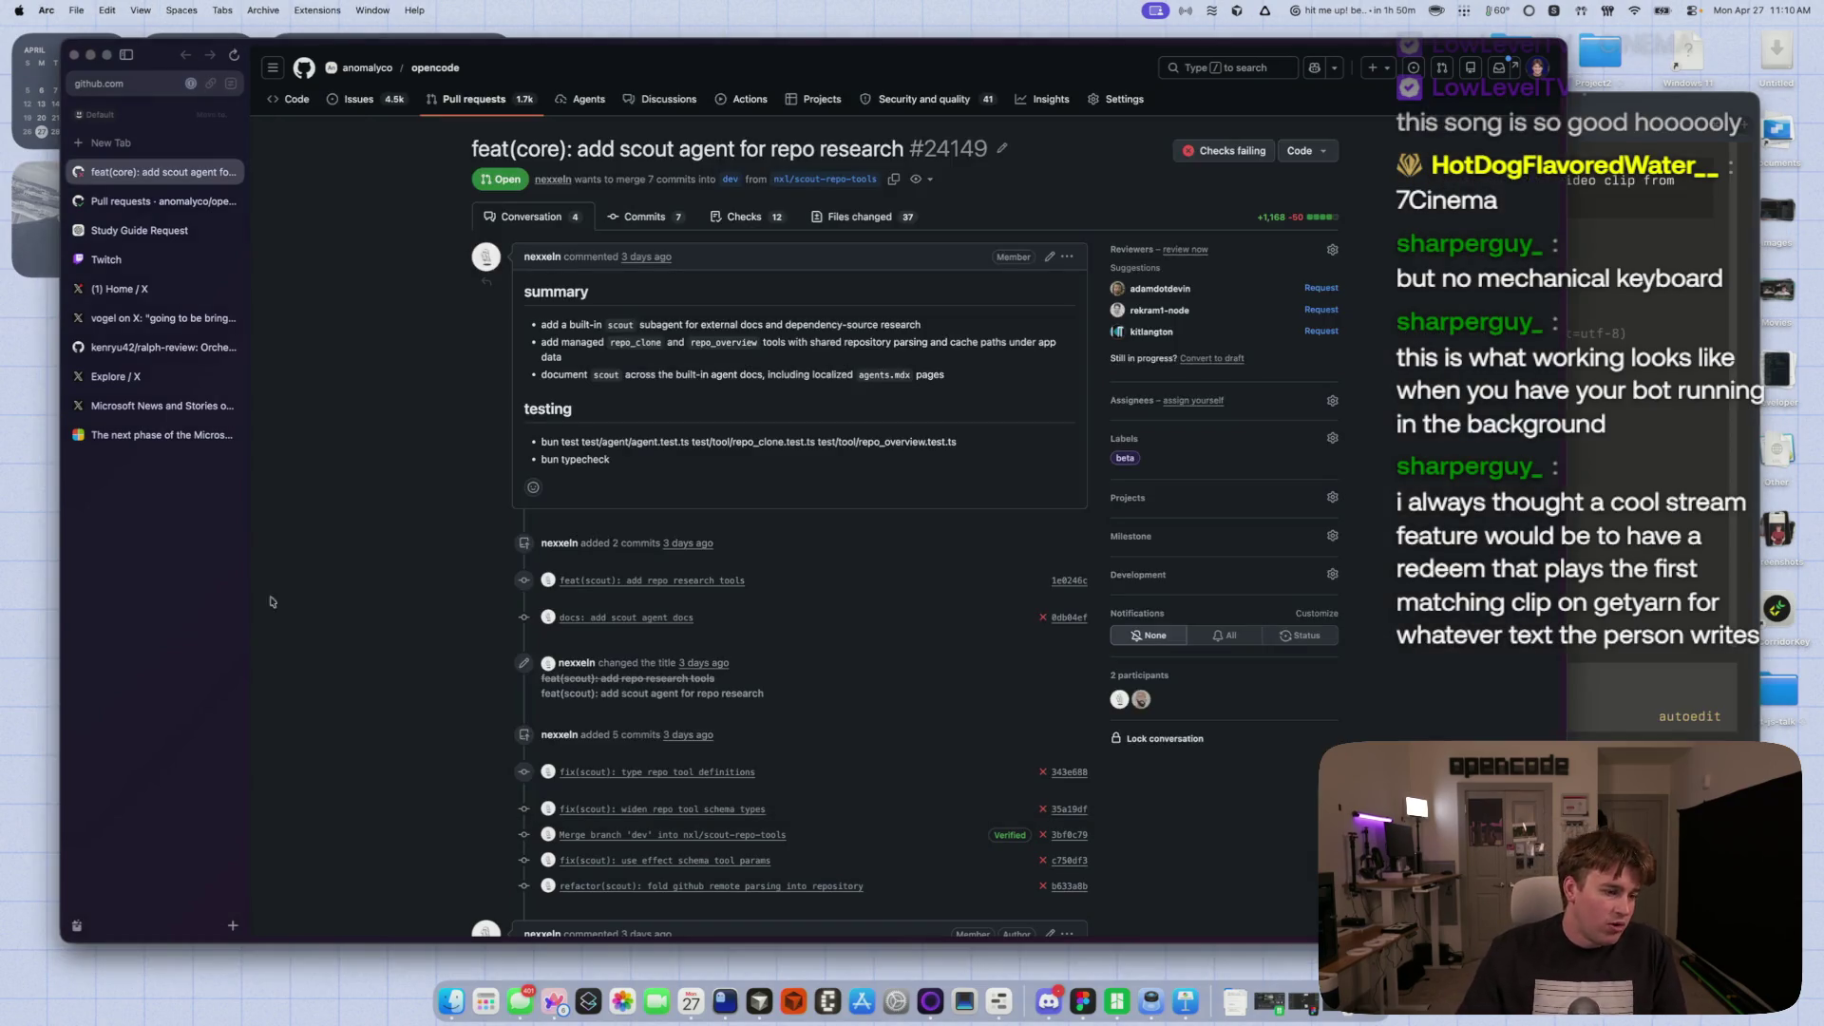
- Scroll through PR #24149's timeline and failing checks, then back to the top
scroll(293, 594, "down", 5)
scroll(292, 593, "down", 4)
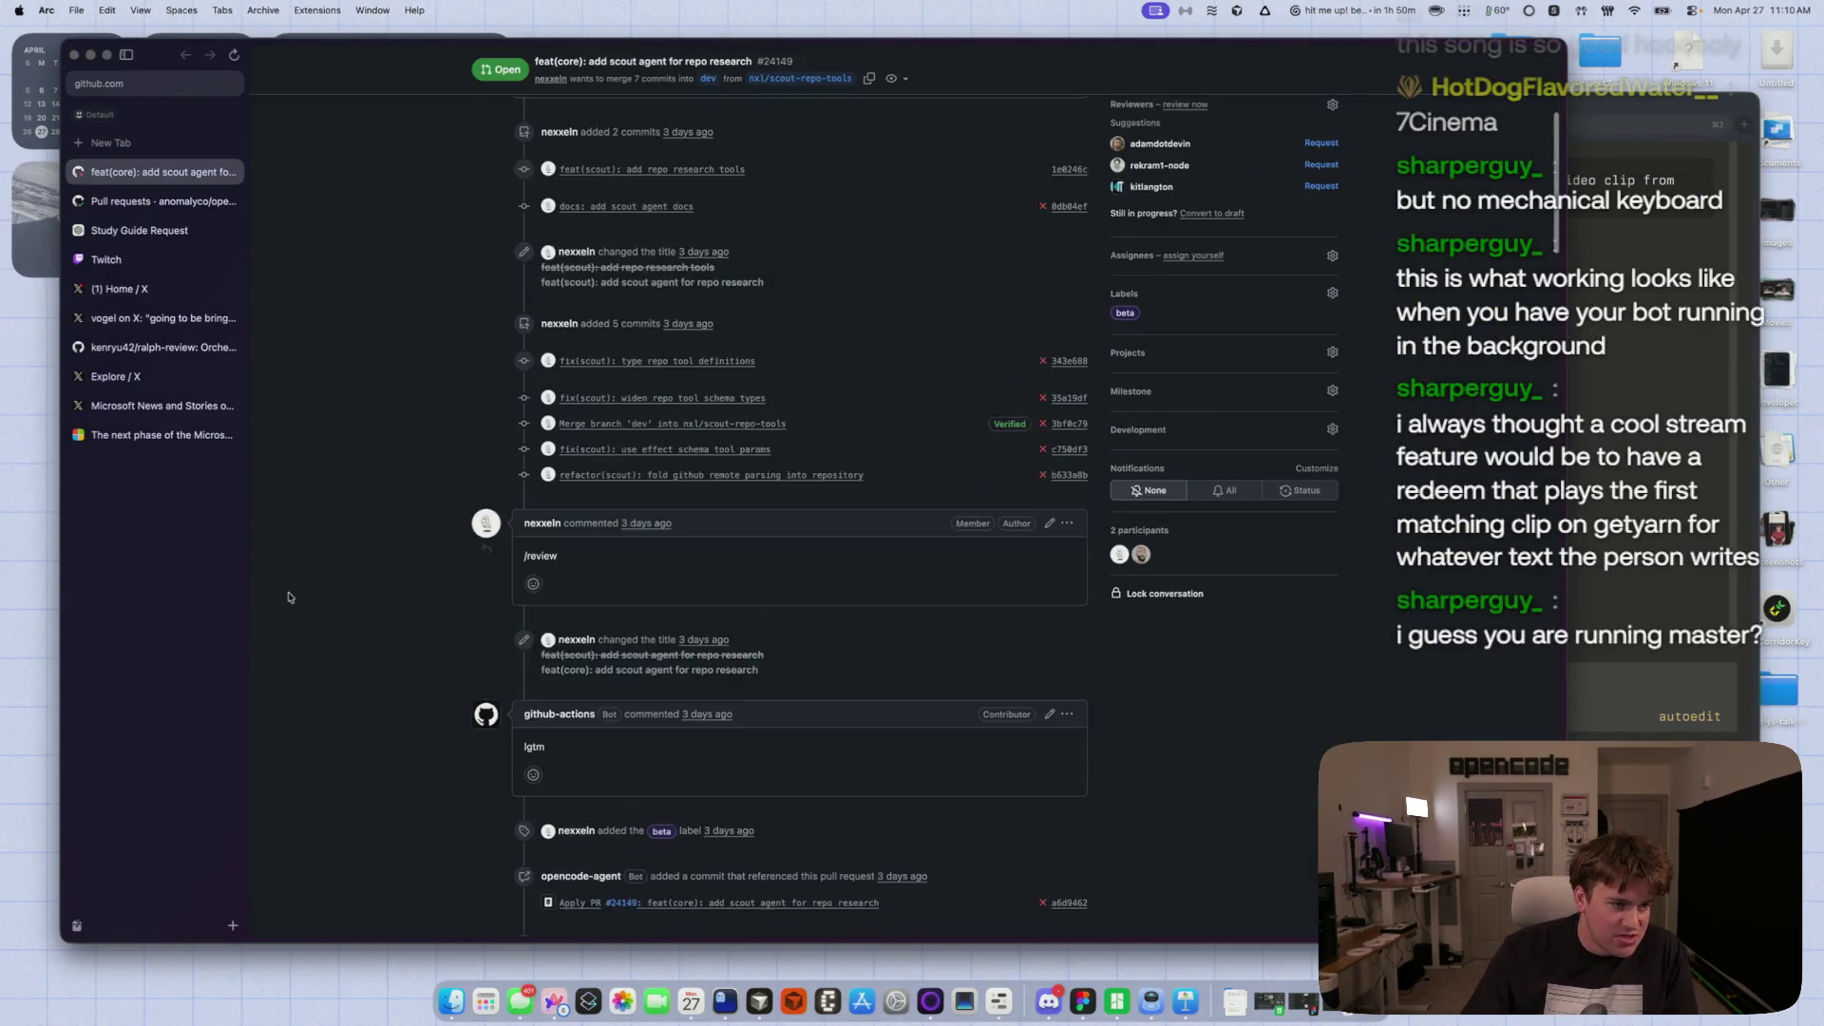
scroll(290, 596, "down", 10)
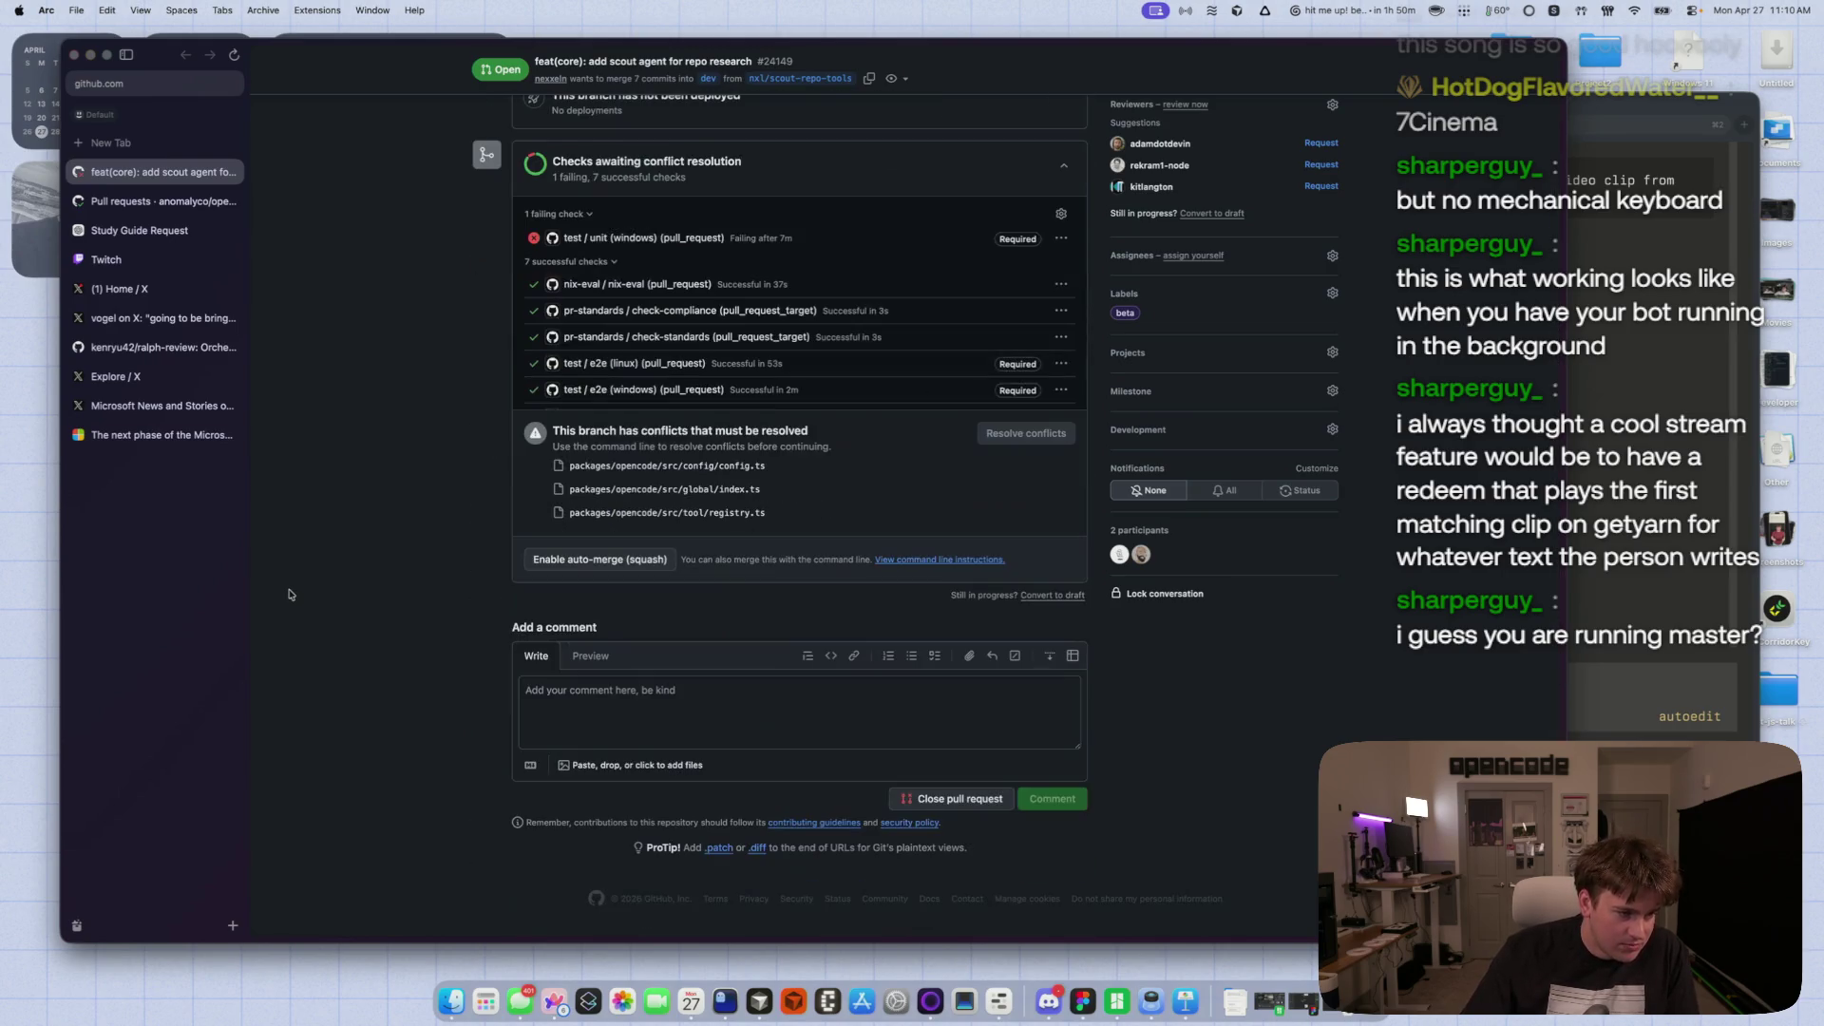
scroll(290, 594, "up", 6)
scroll(291, 594, "down", 6)
scroll(291, 594, "up", 15)
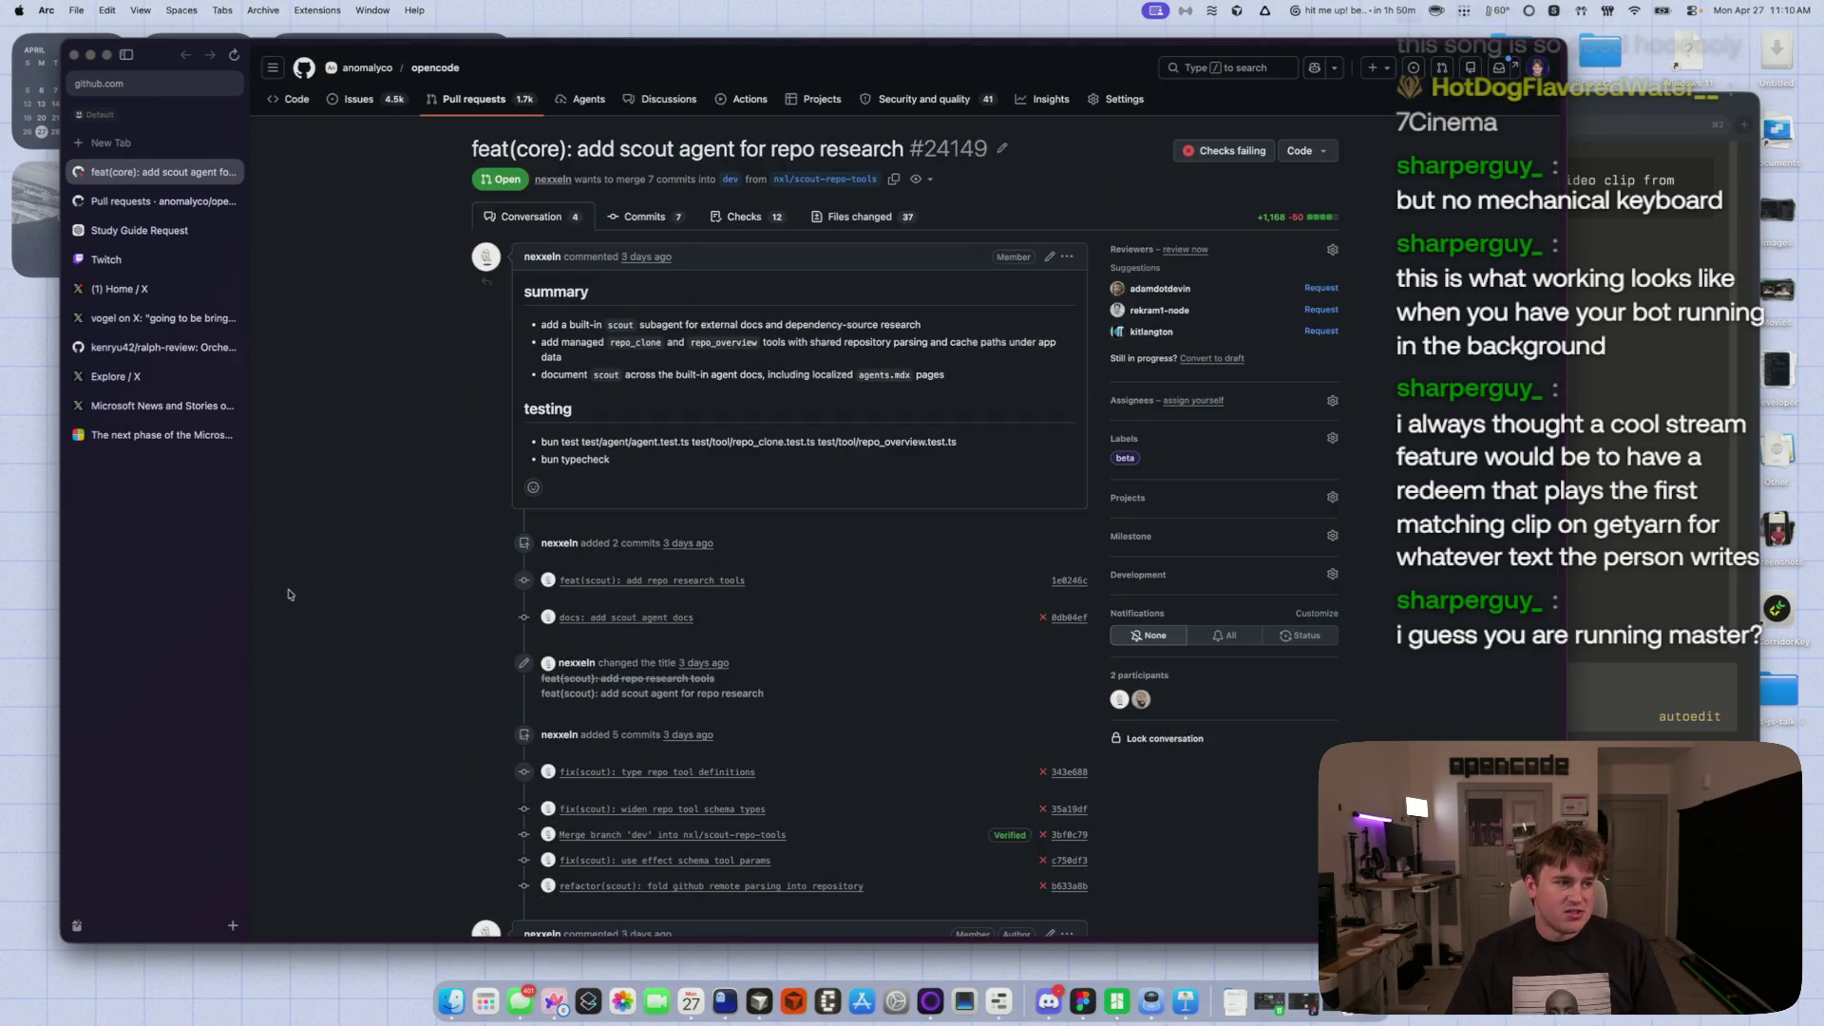
- Copy the PR URL and read the agent's answer that GetYarn has no documented public API
key("super+shift+c")
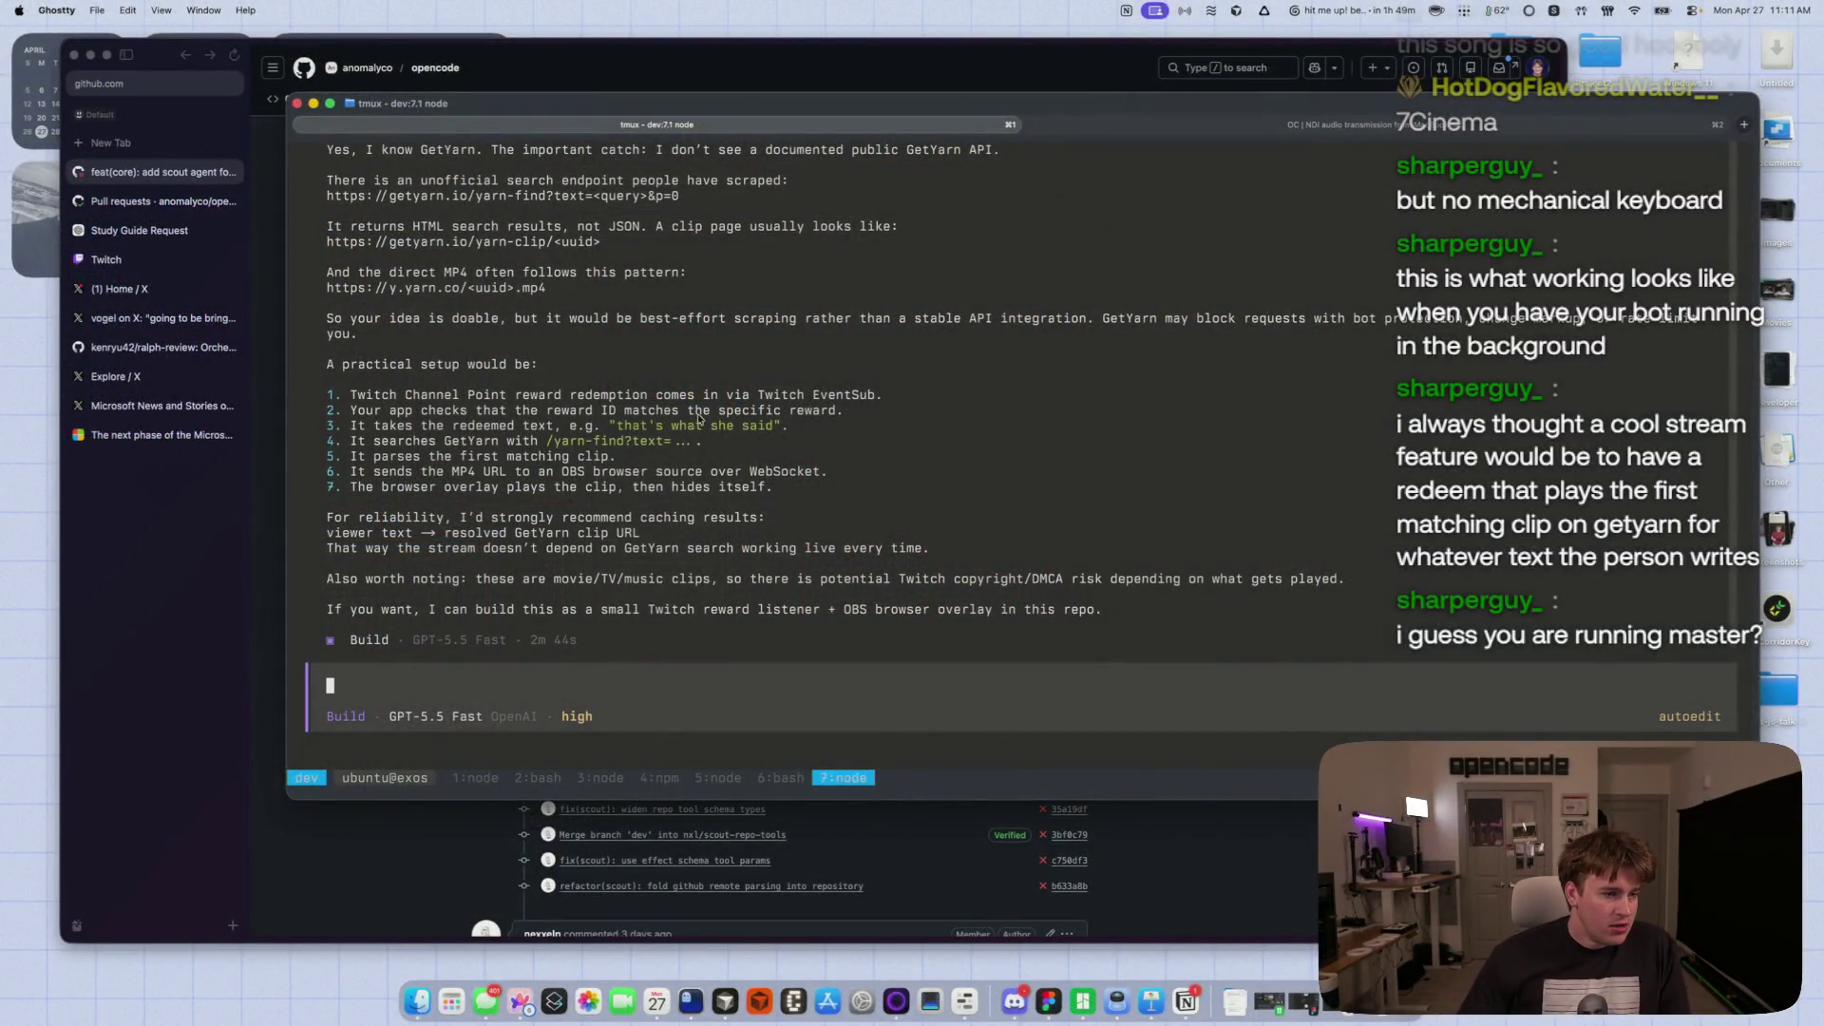
scroll(518, 446, "up", 4)
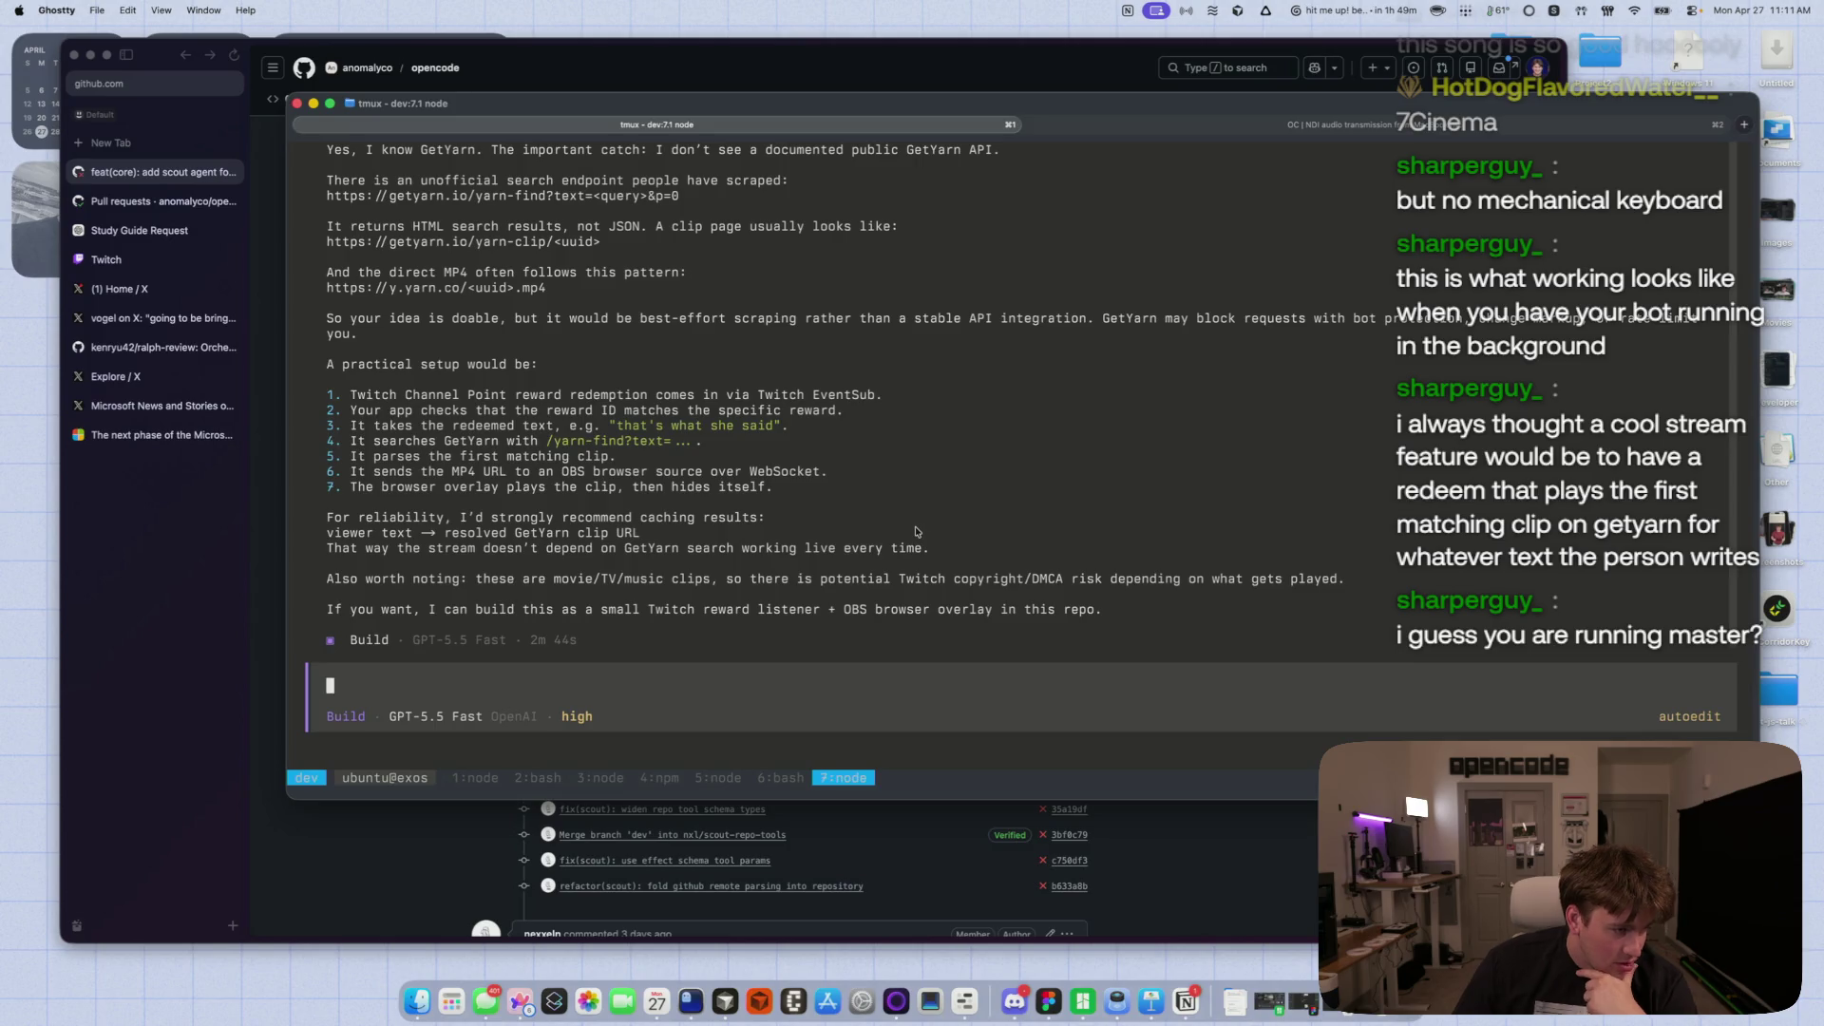
key("alt+space")
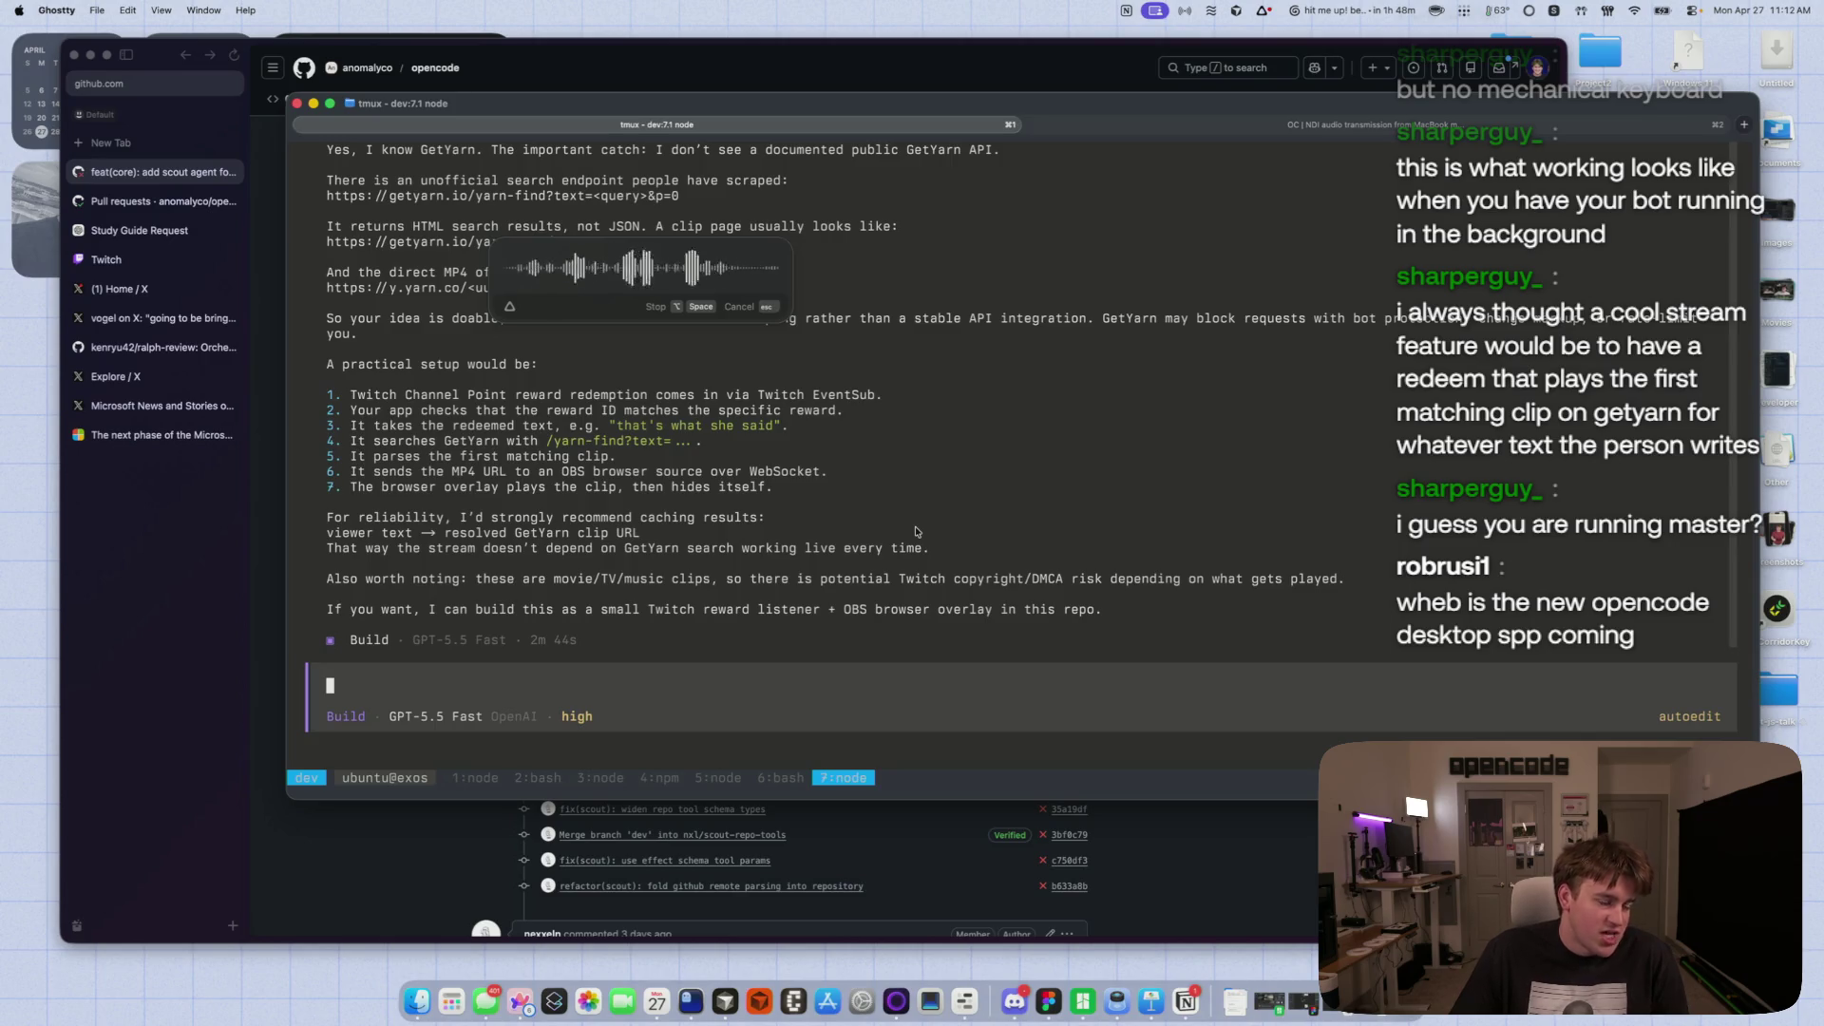
- Finish dictating the follow-up message and submit it to the opencode agent
key("alt+space")
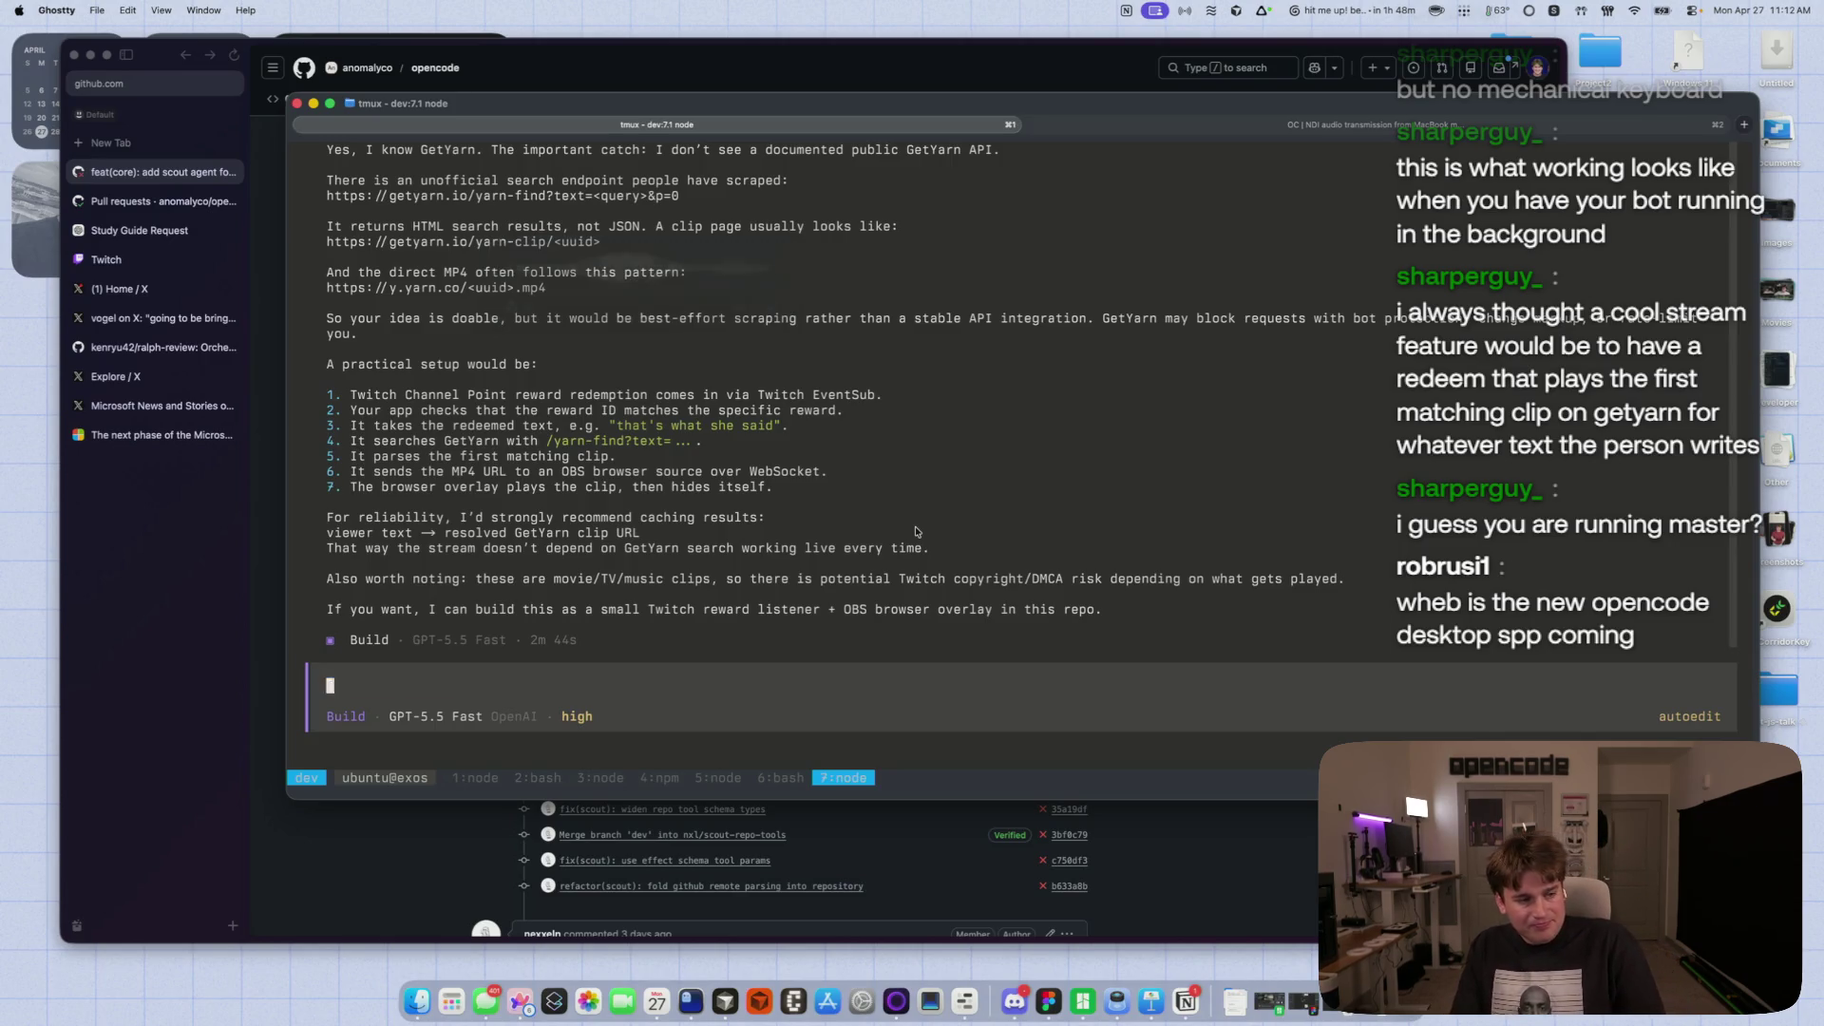
key("Return")
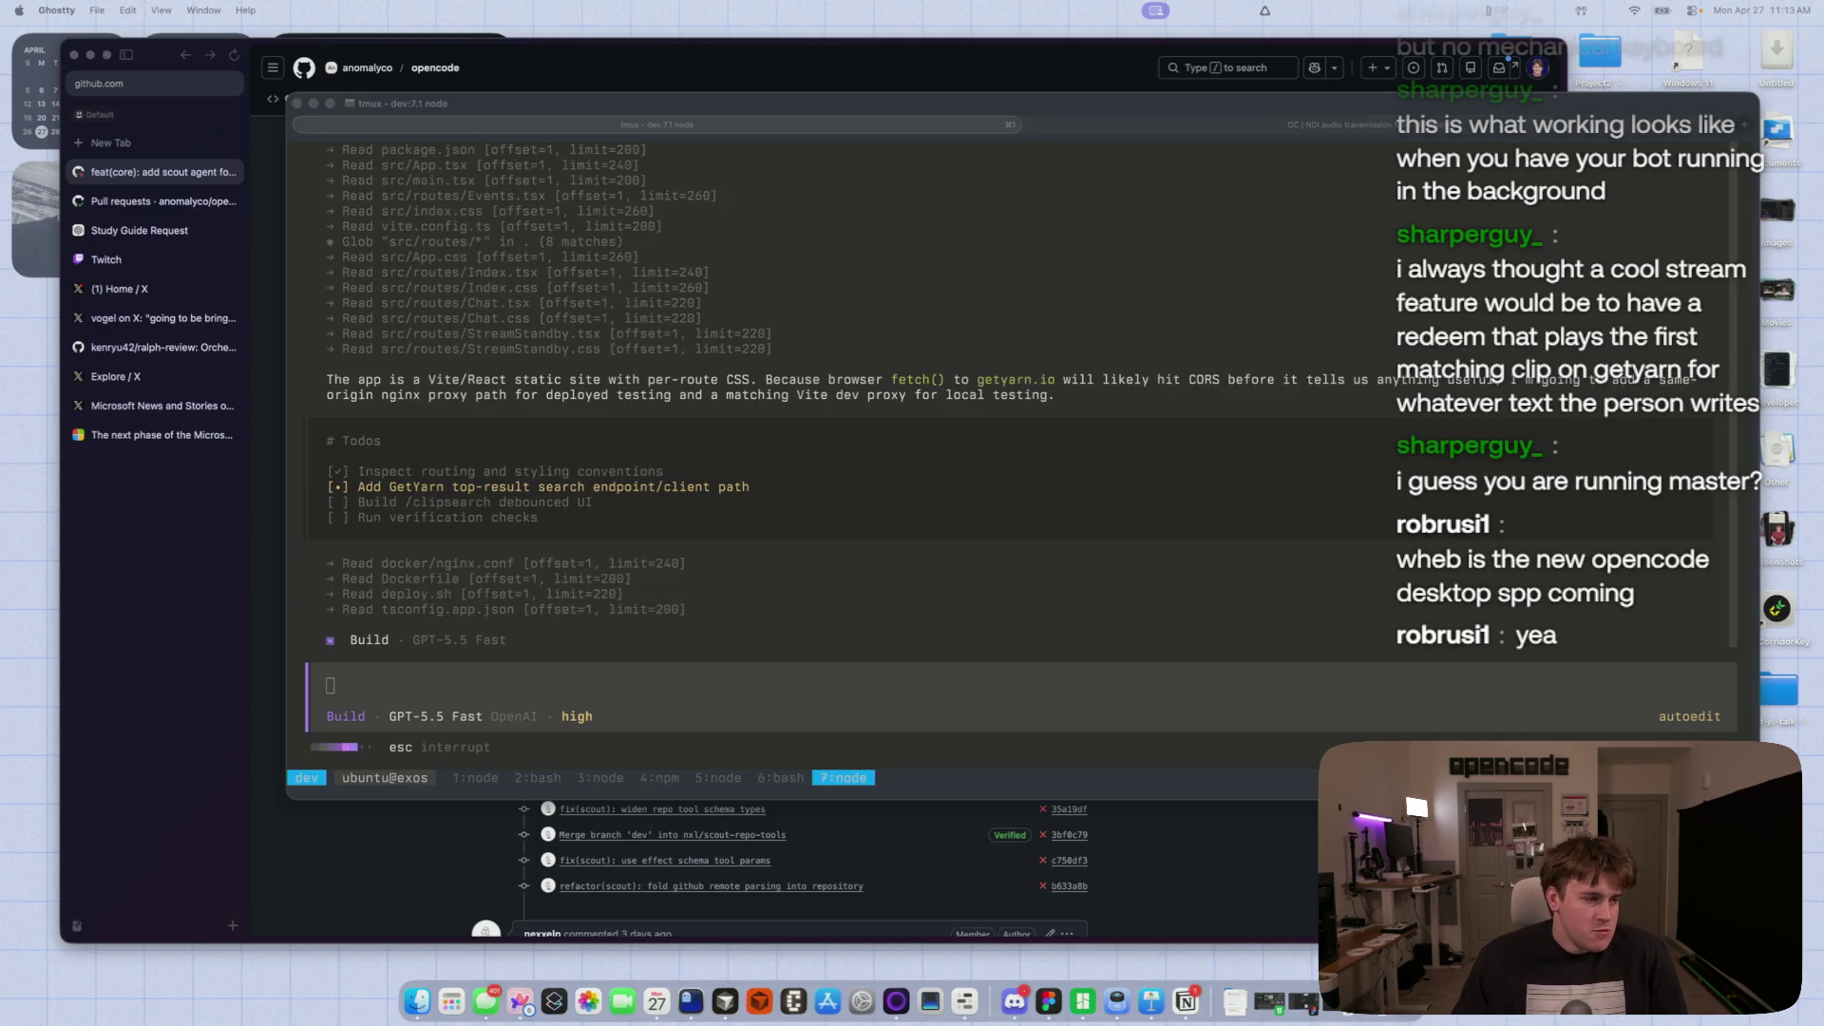
- Focus the Ghostty tmux window while the Build run works through its GetYarn search todos
left_click(753, 594)
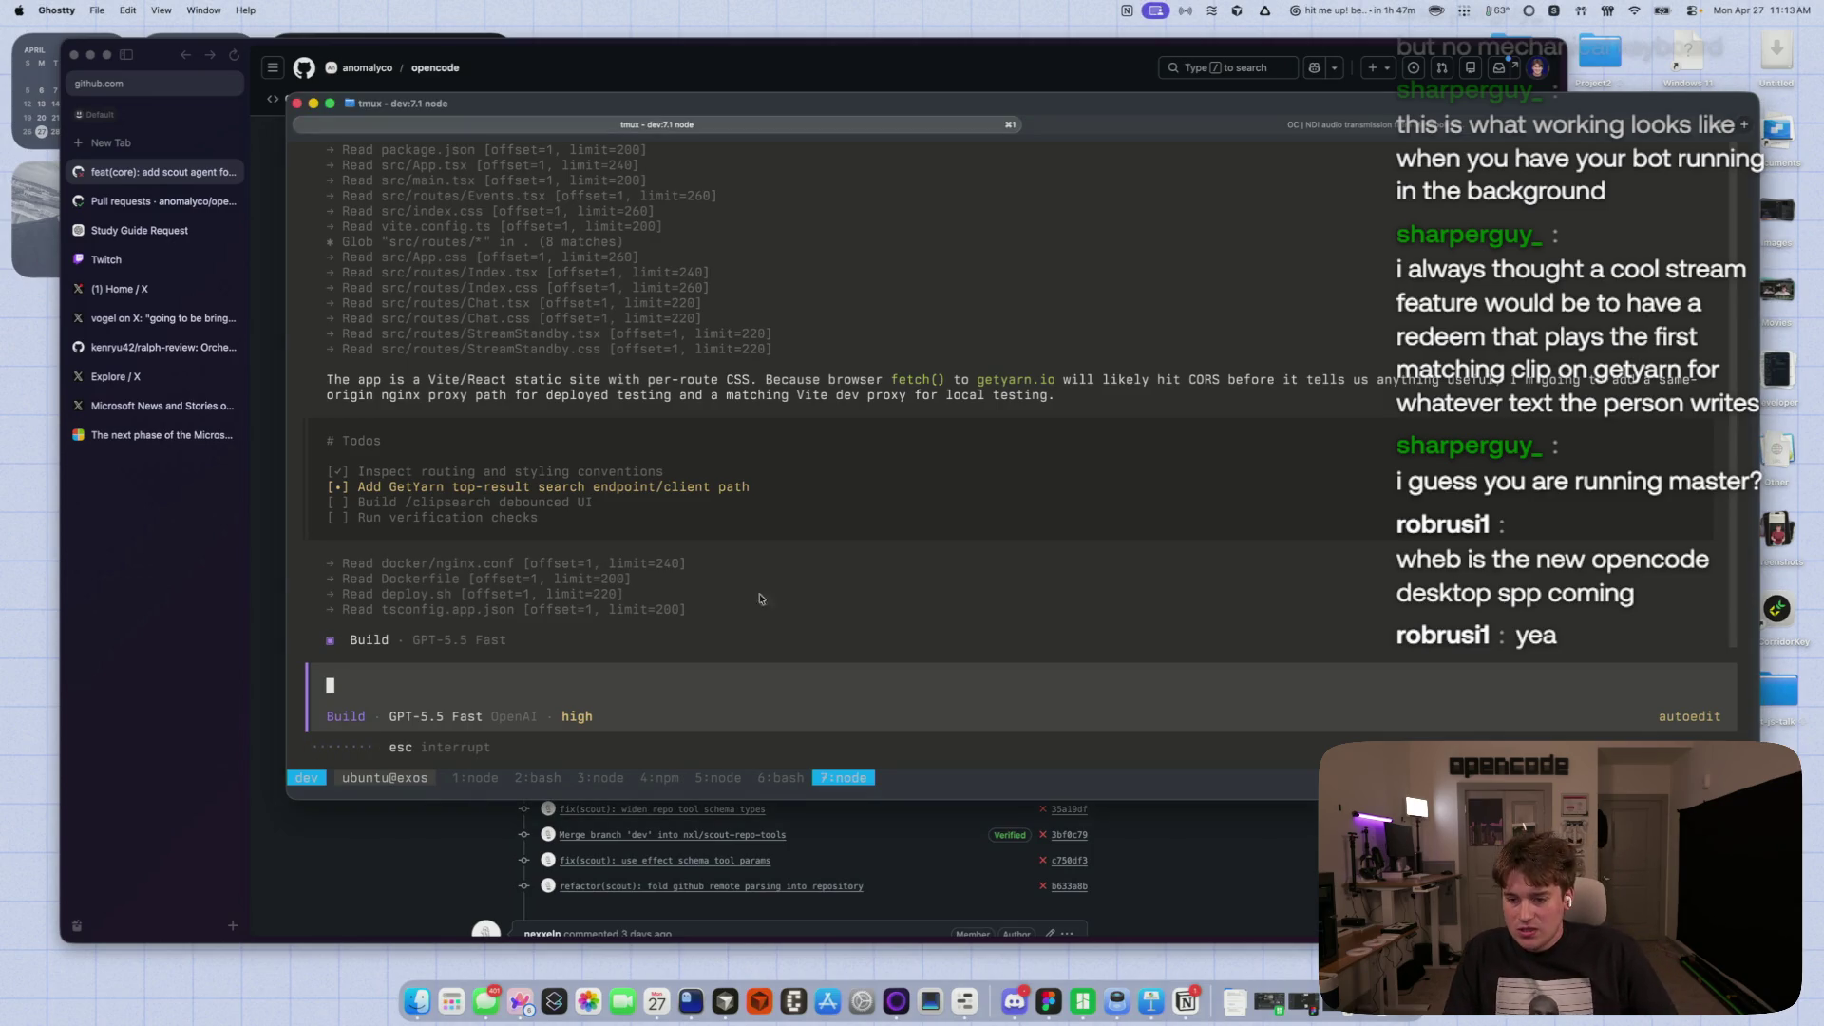
- Reply 'Continue, please.' in the Study Guide Request chat so ChatGPT resumes the PDF
left_click(314, 874)
left_click(139, 230)
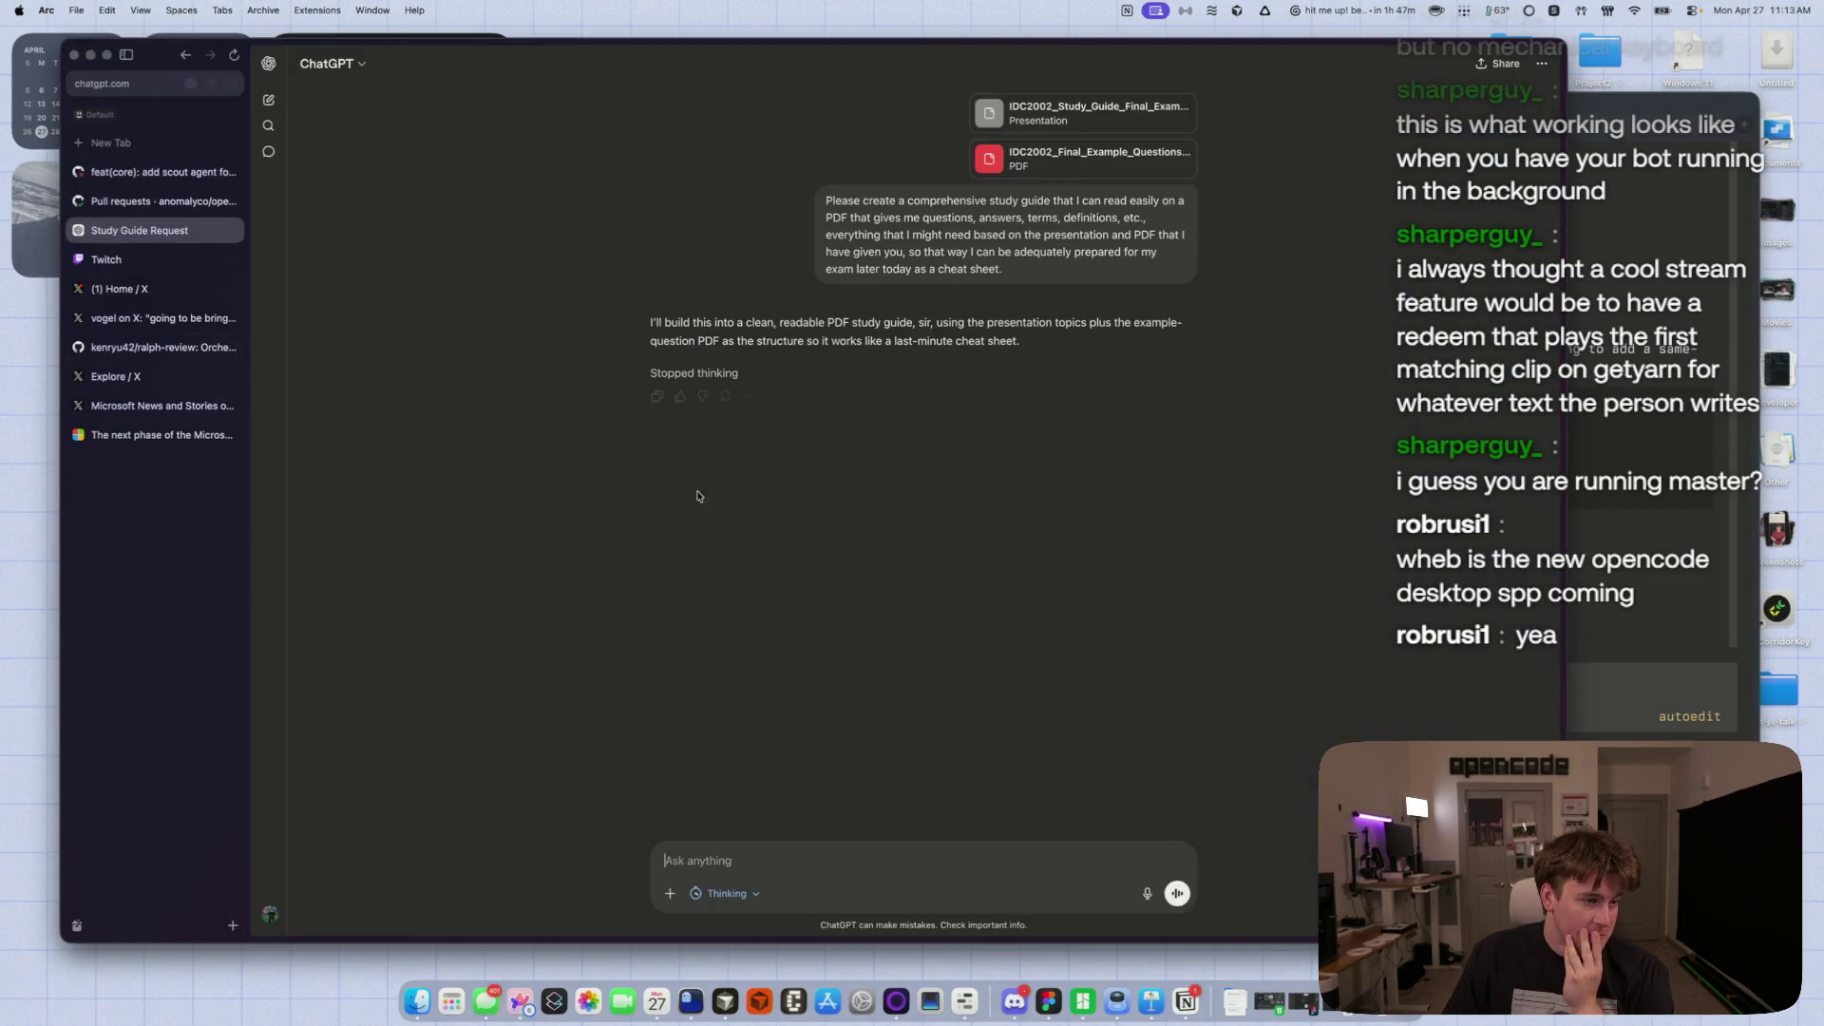
left_click(676, 374)
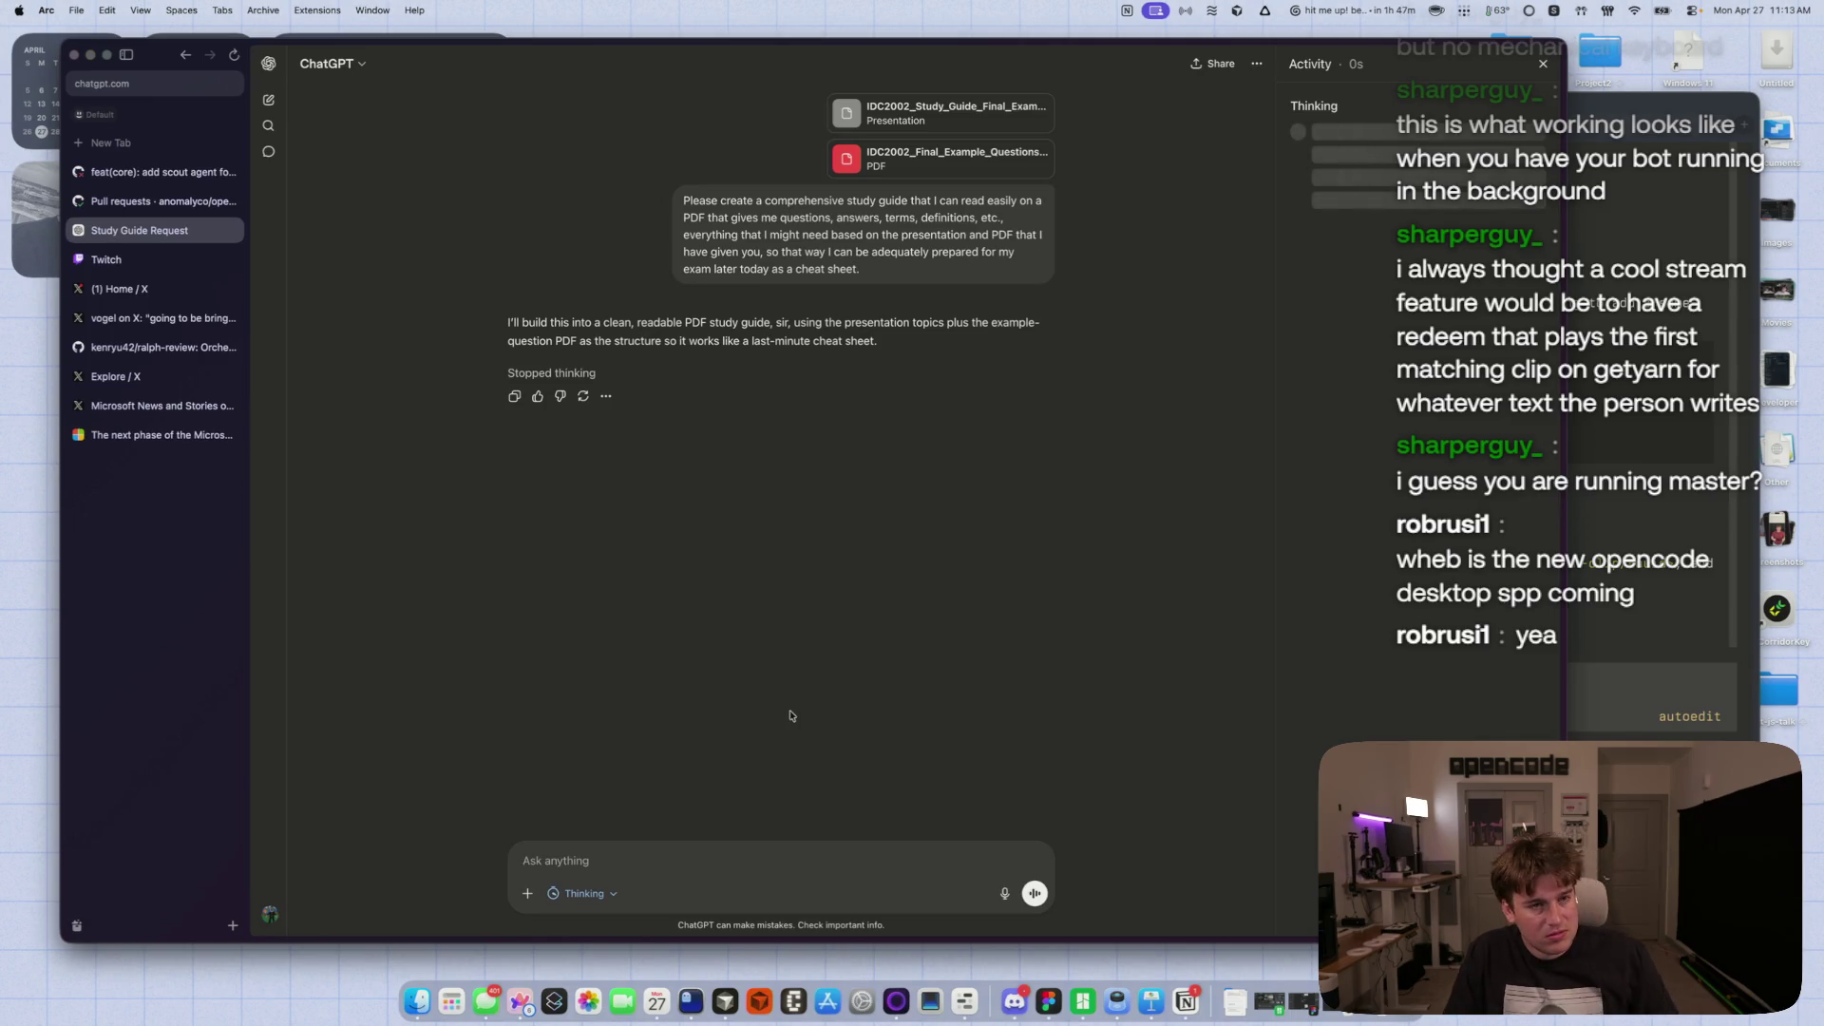
key("super+shift+o")
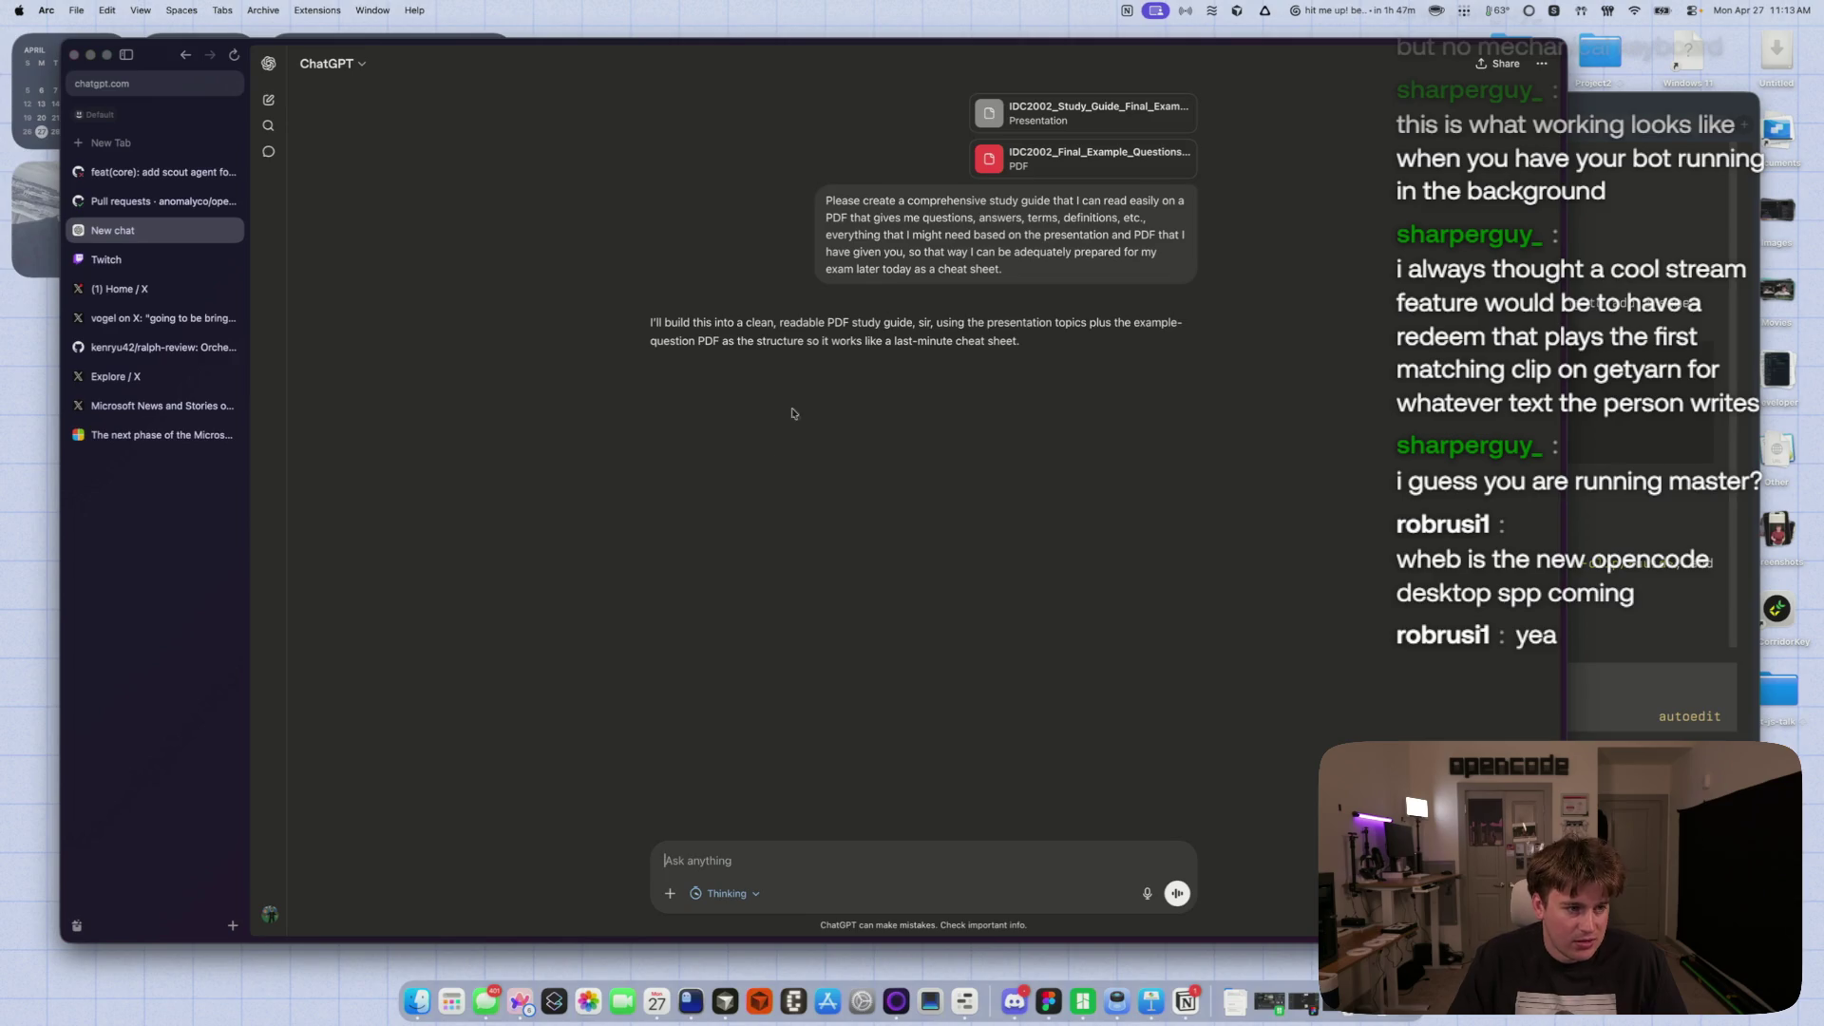
key("alt+space")
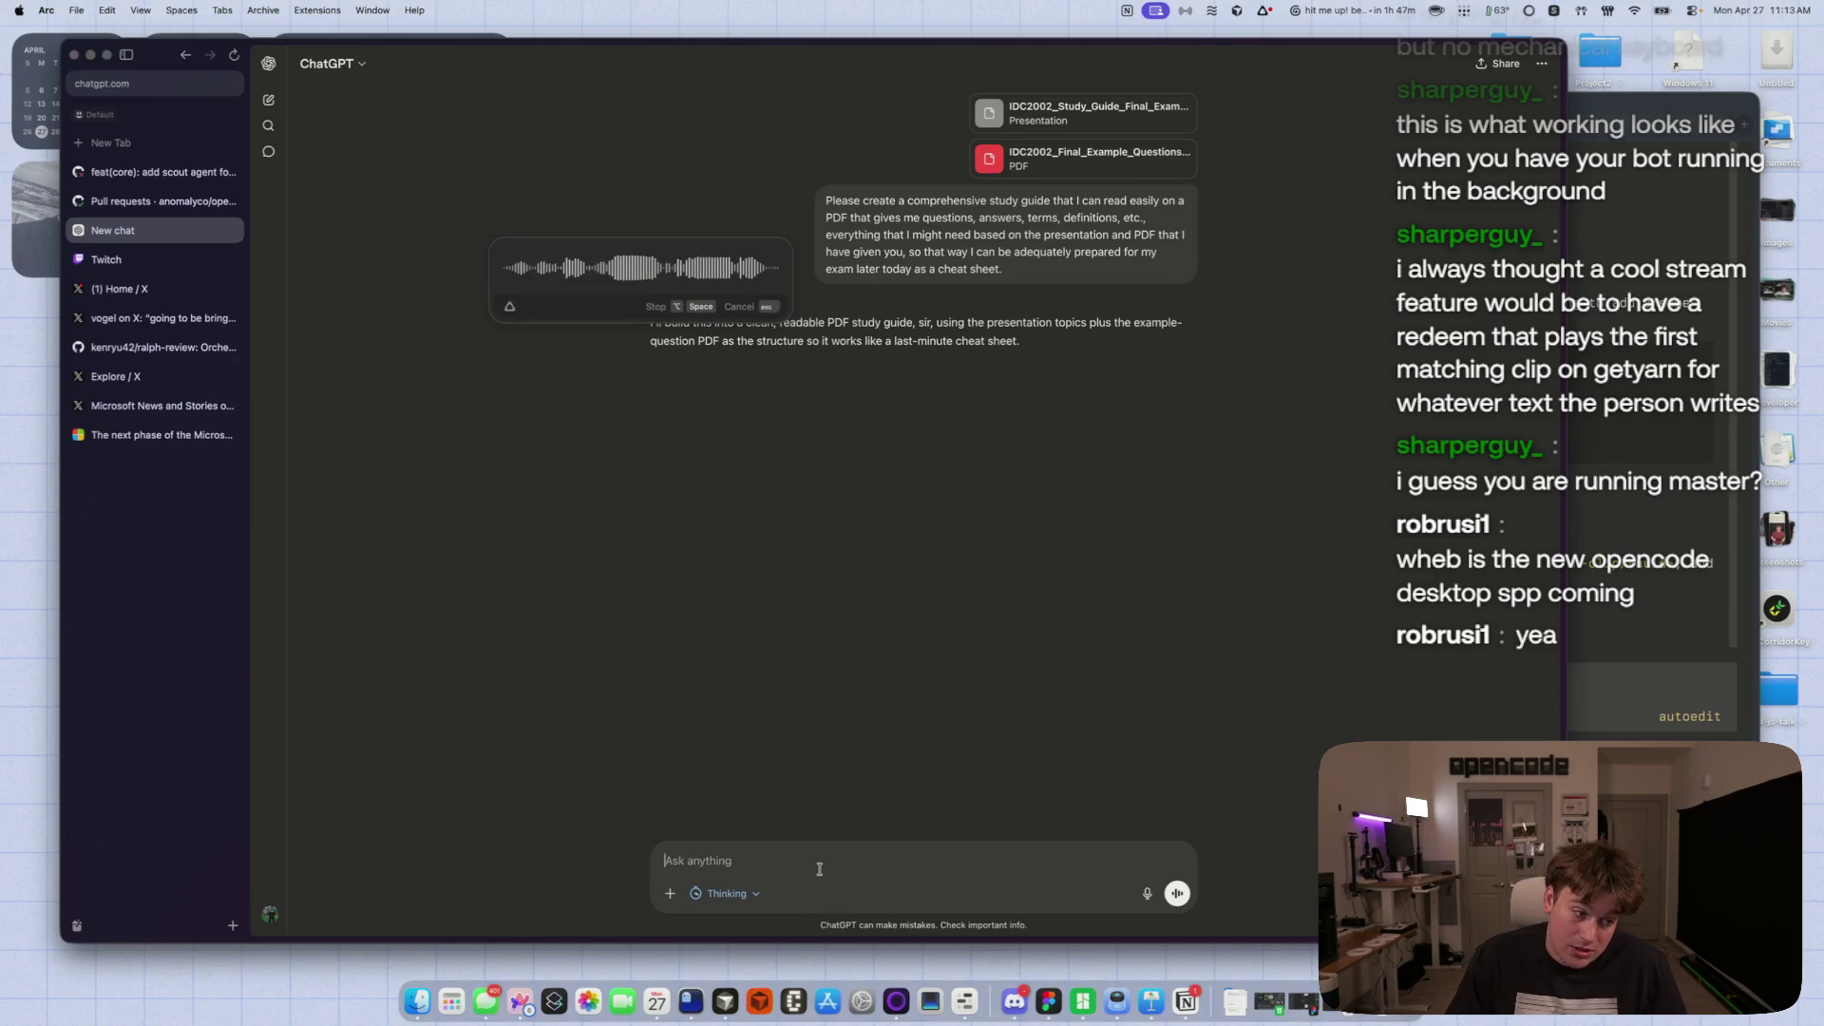
key("alt+space")
key("Return")
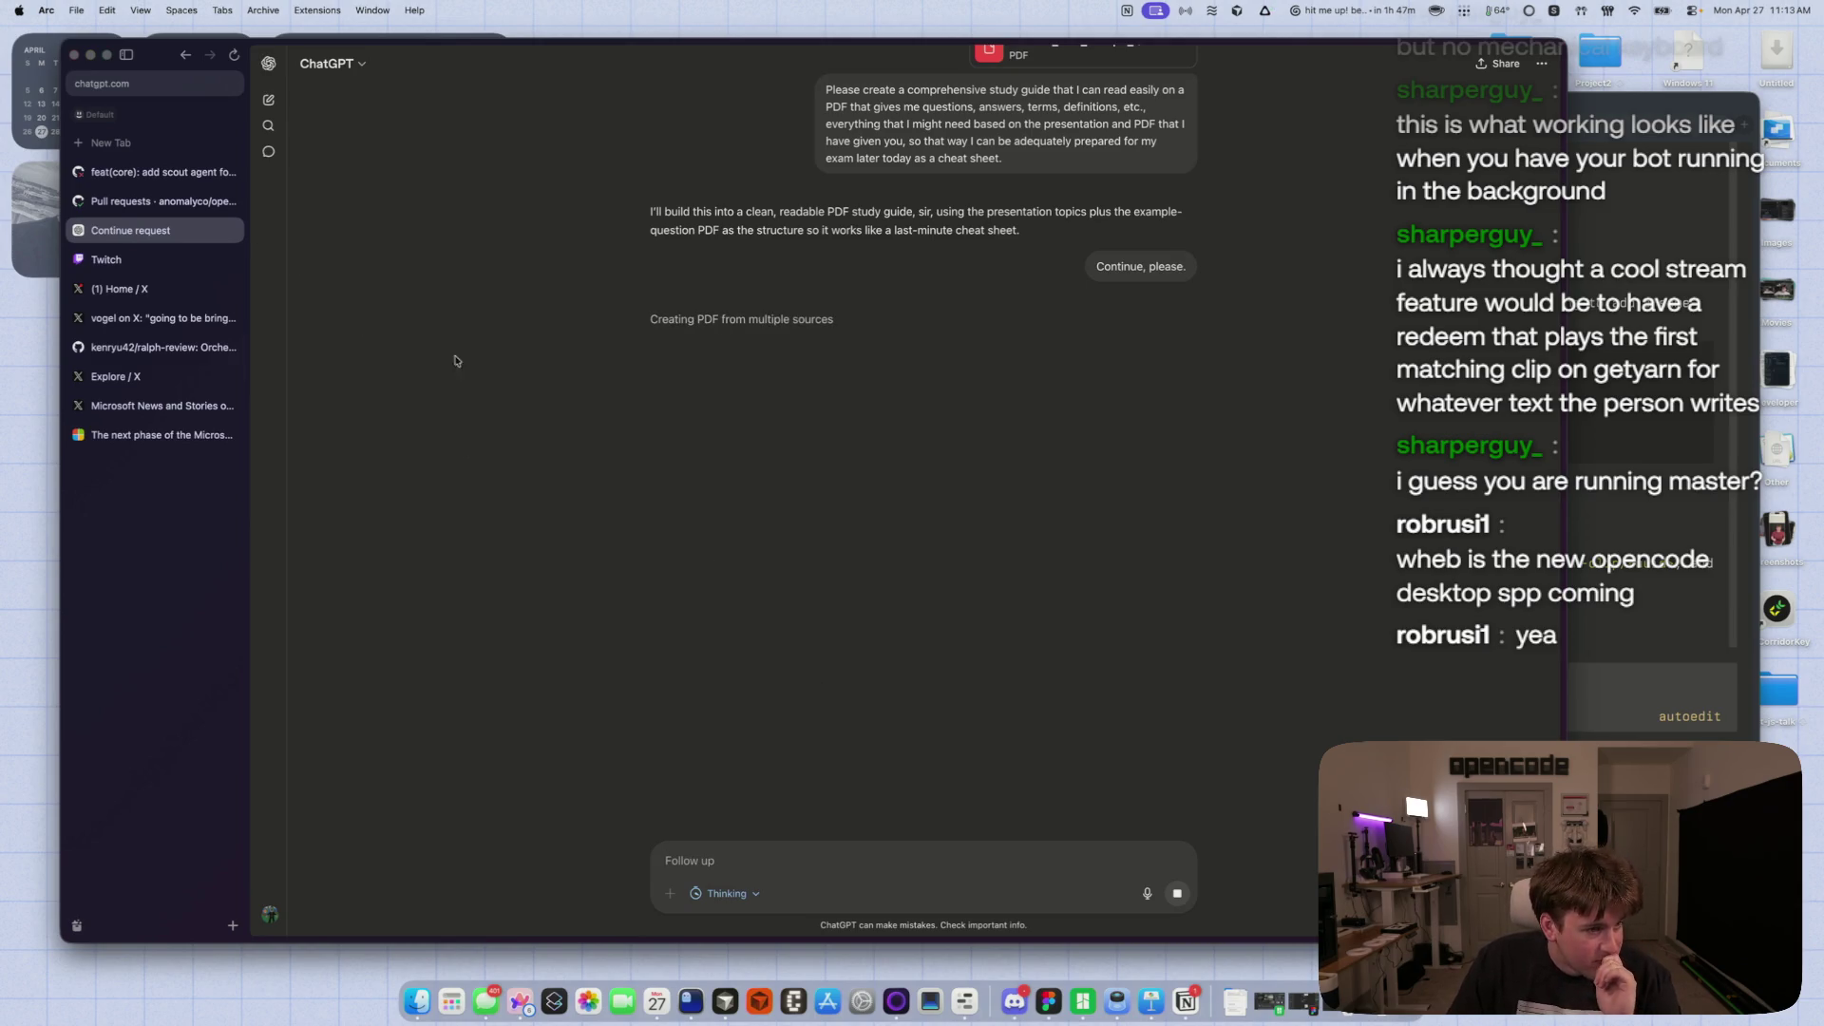
left_click(158, 204)
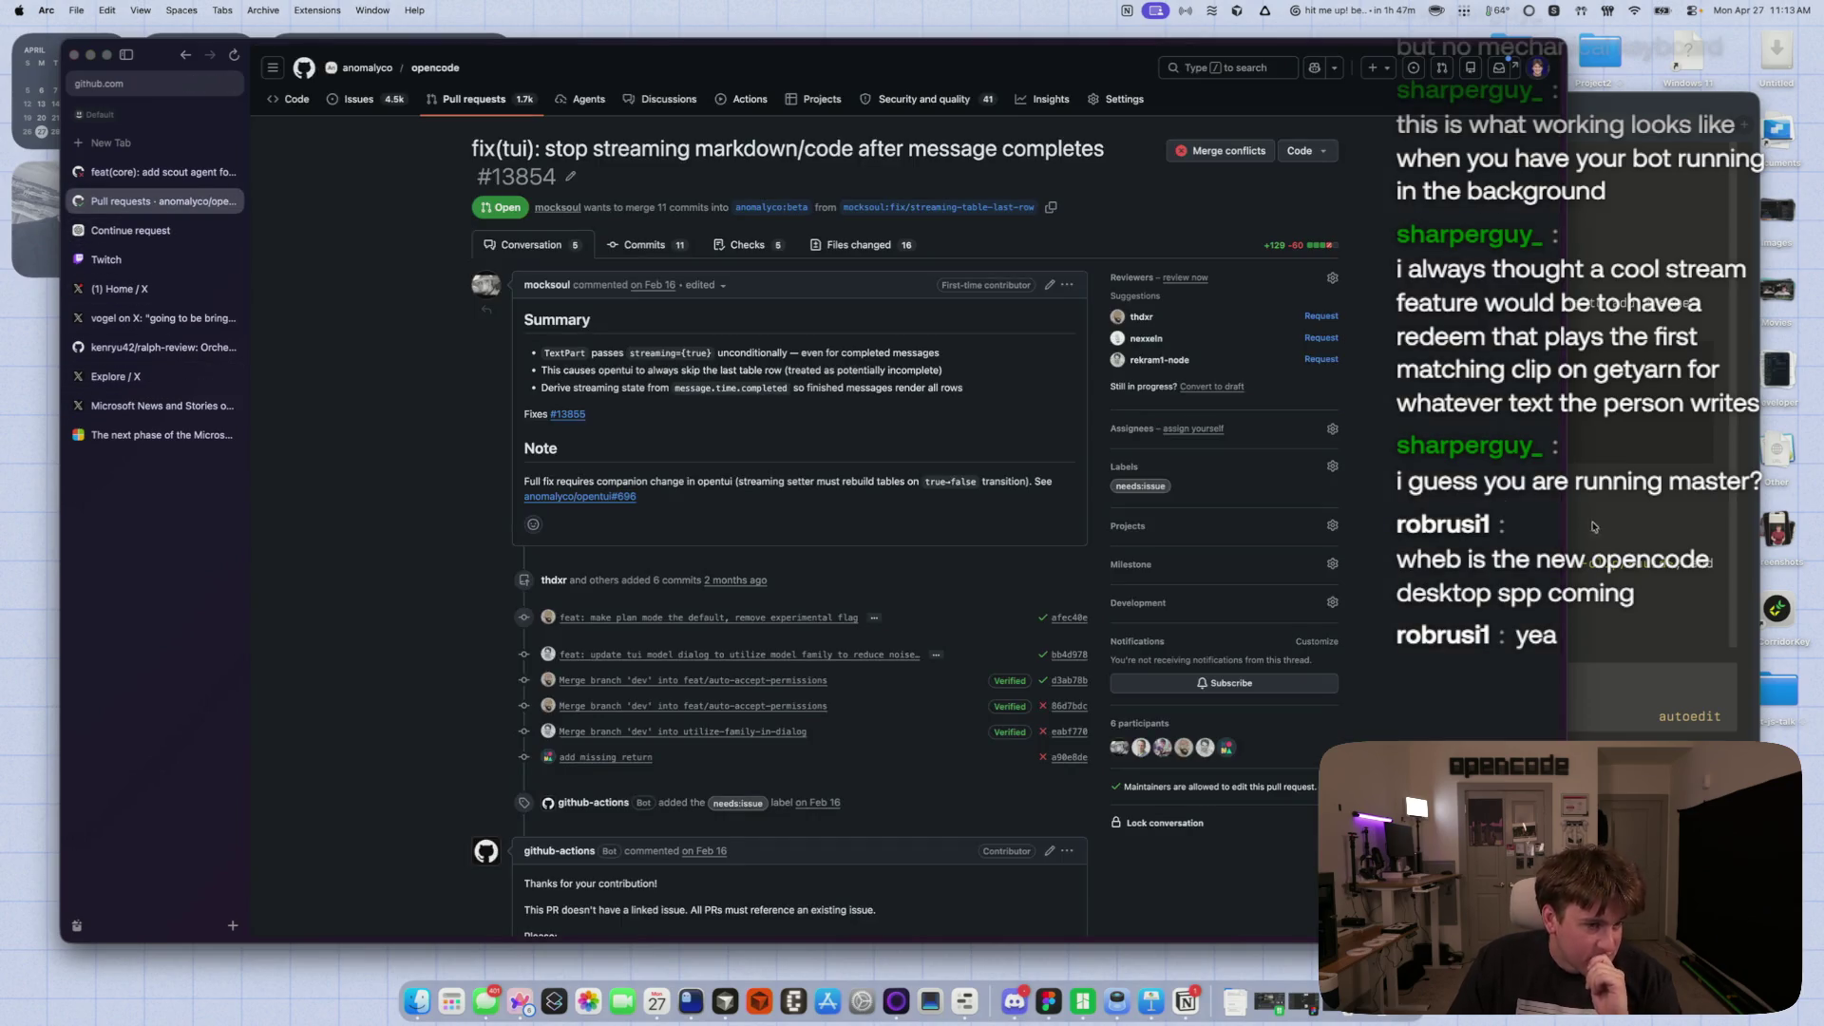
- Bring the Ghostty terminal to the front after reviewing PR #13854
left_click(1595, 570)
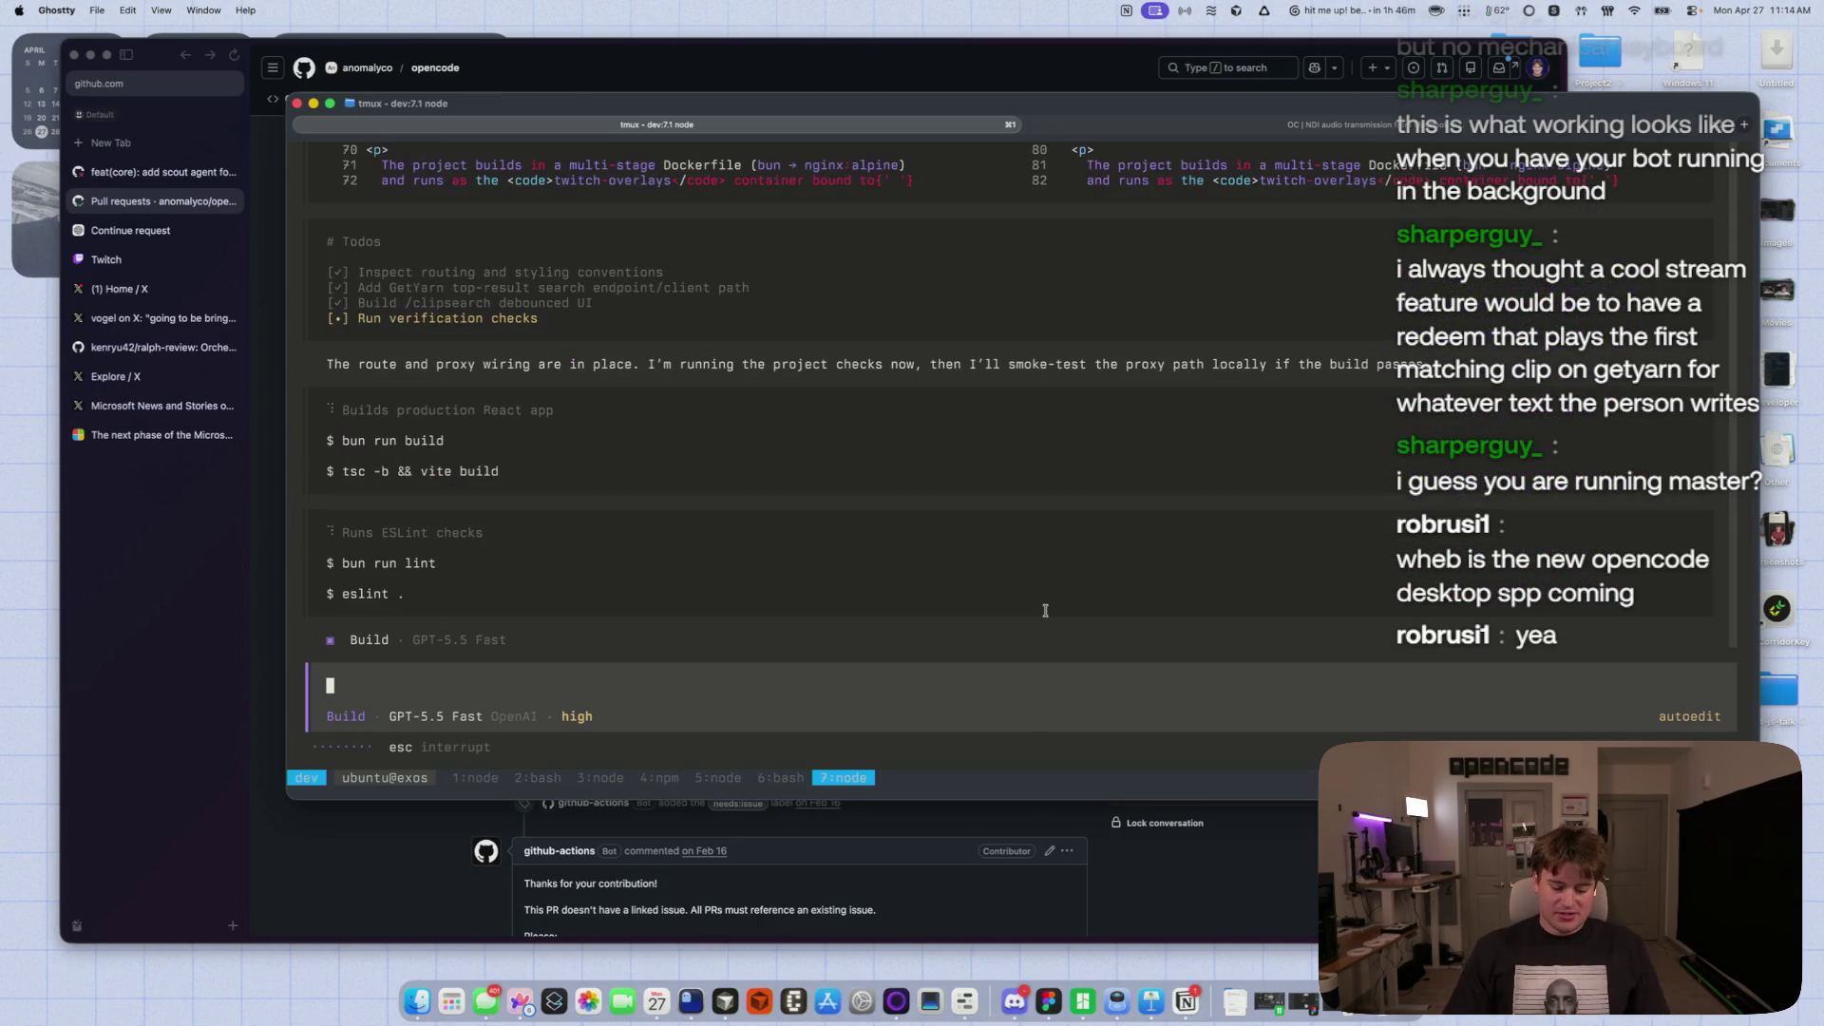
- Split the tmux window and run 'bun run dev --host 0.0.0.0' in the new pane
key("ctrl+b")
key("percent")
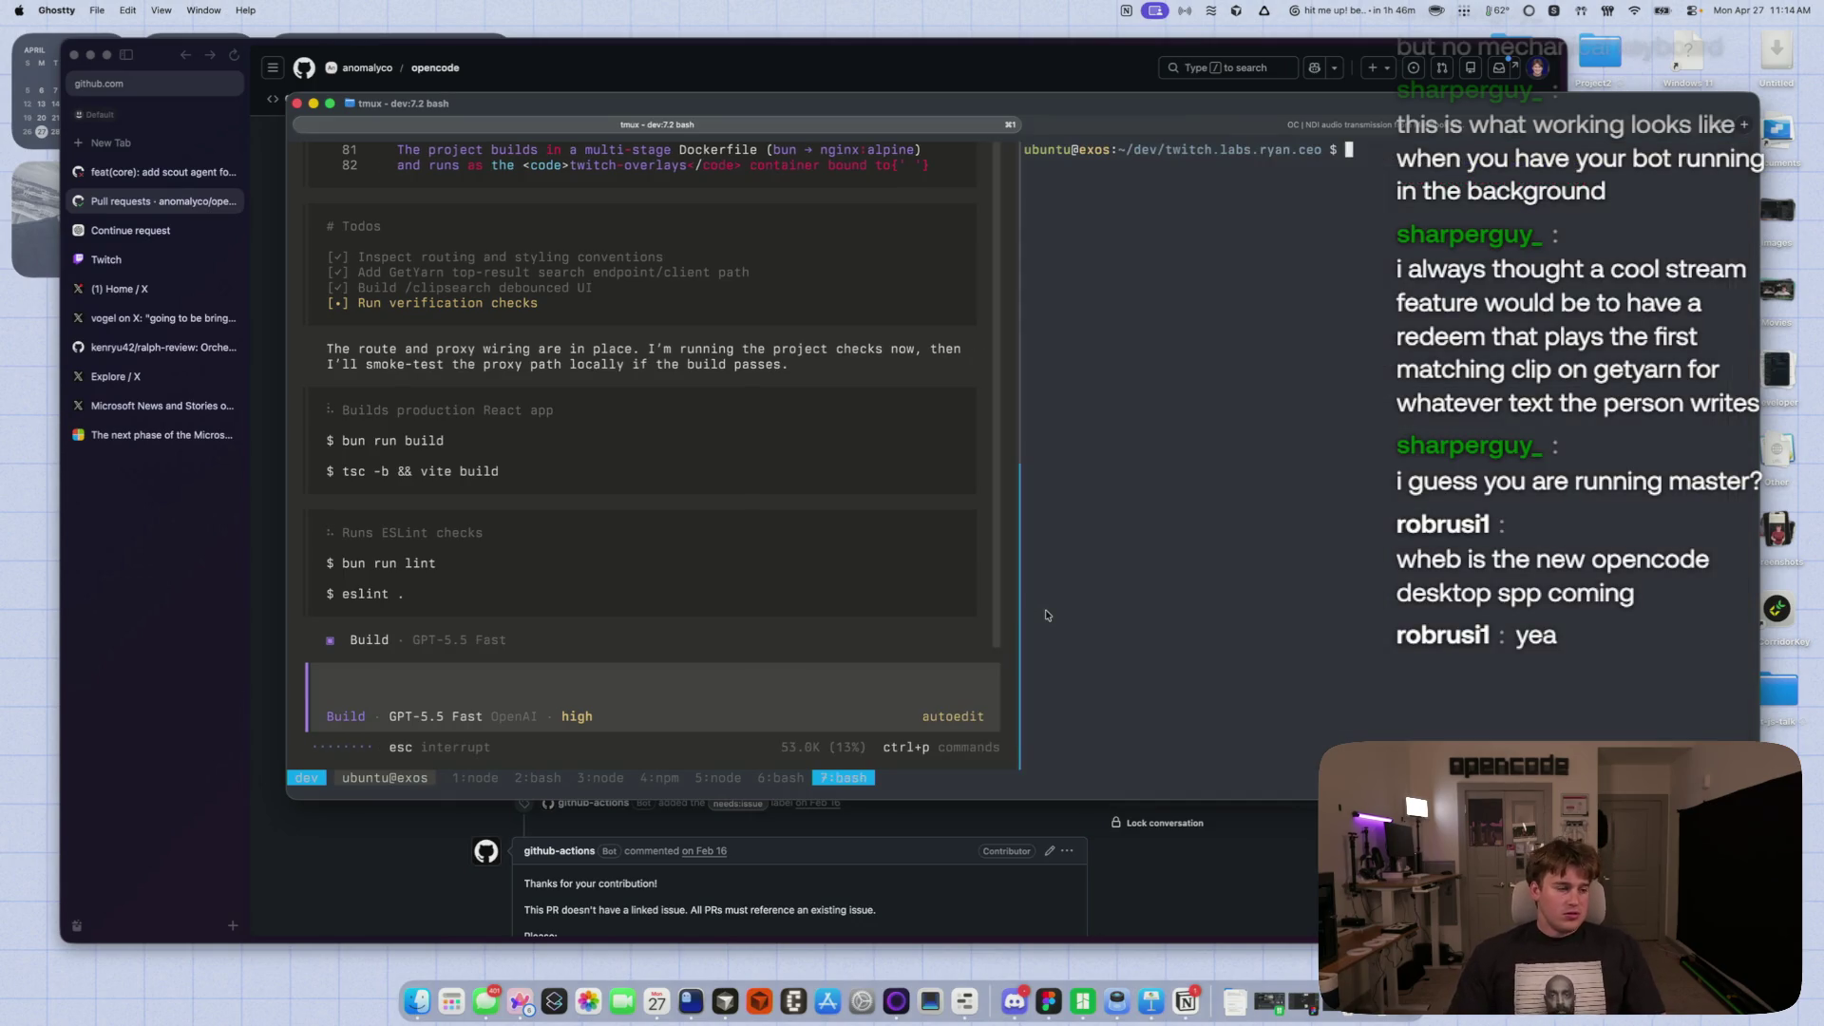
type("bu nrun")
key("BackSpace")
key("BackSpace")
key("BackSpace")
type("n run dev --host")
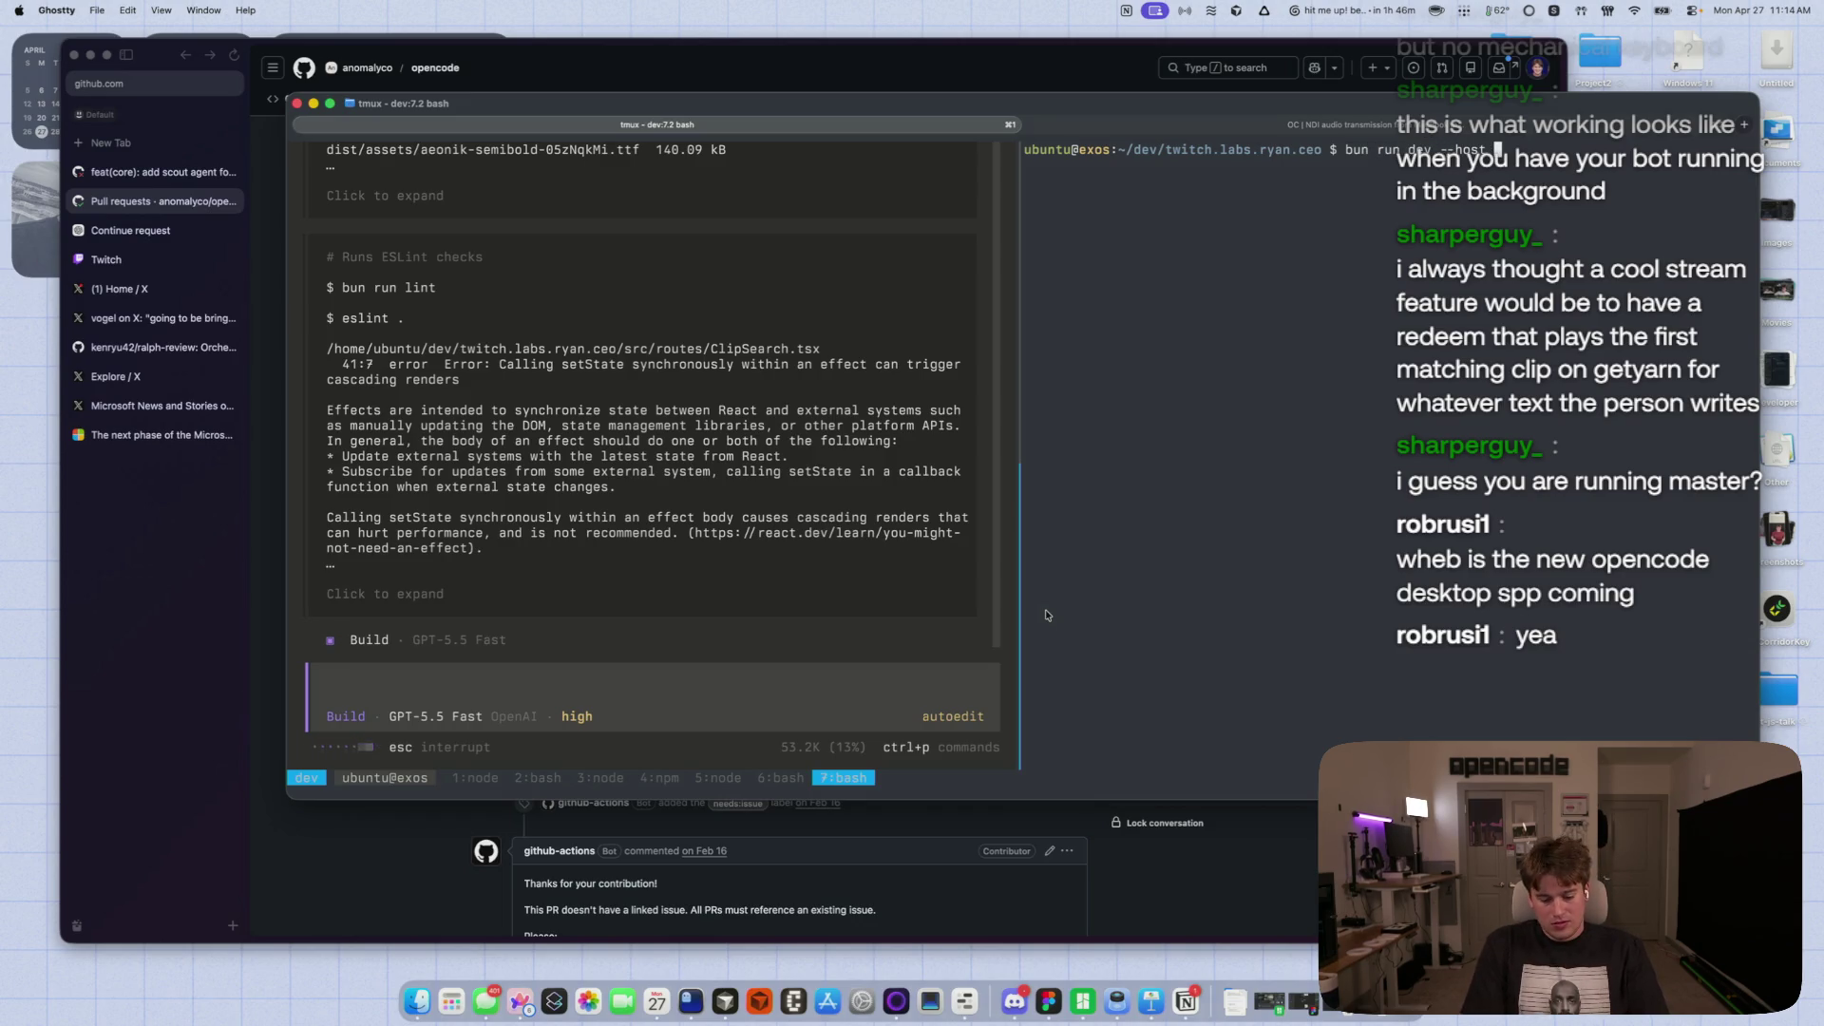
type(" 0.0.0.0")
key("Return")
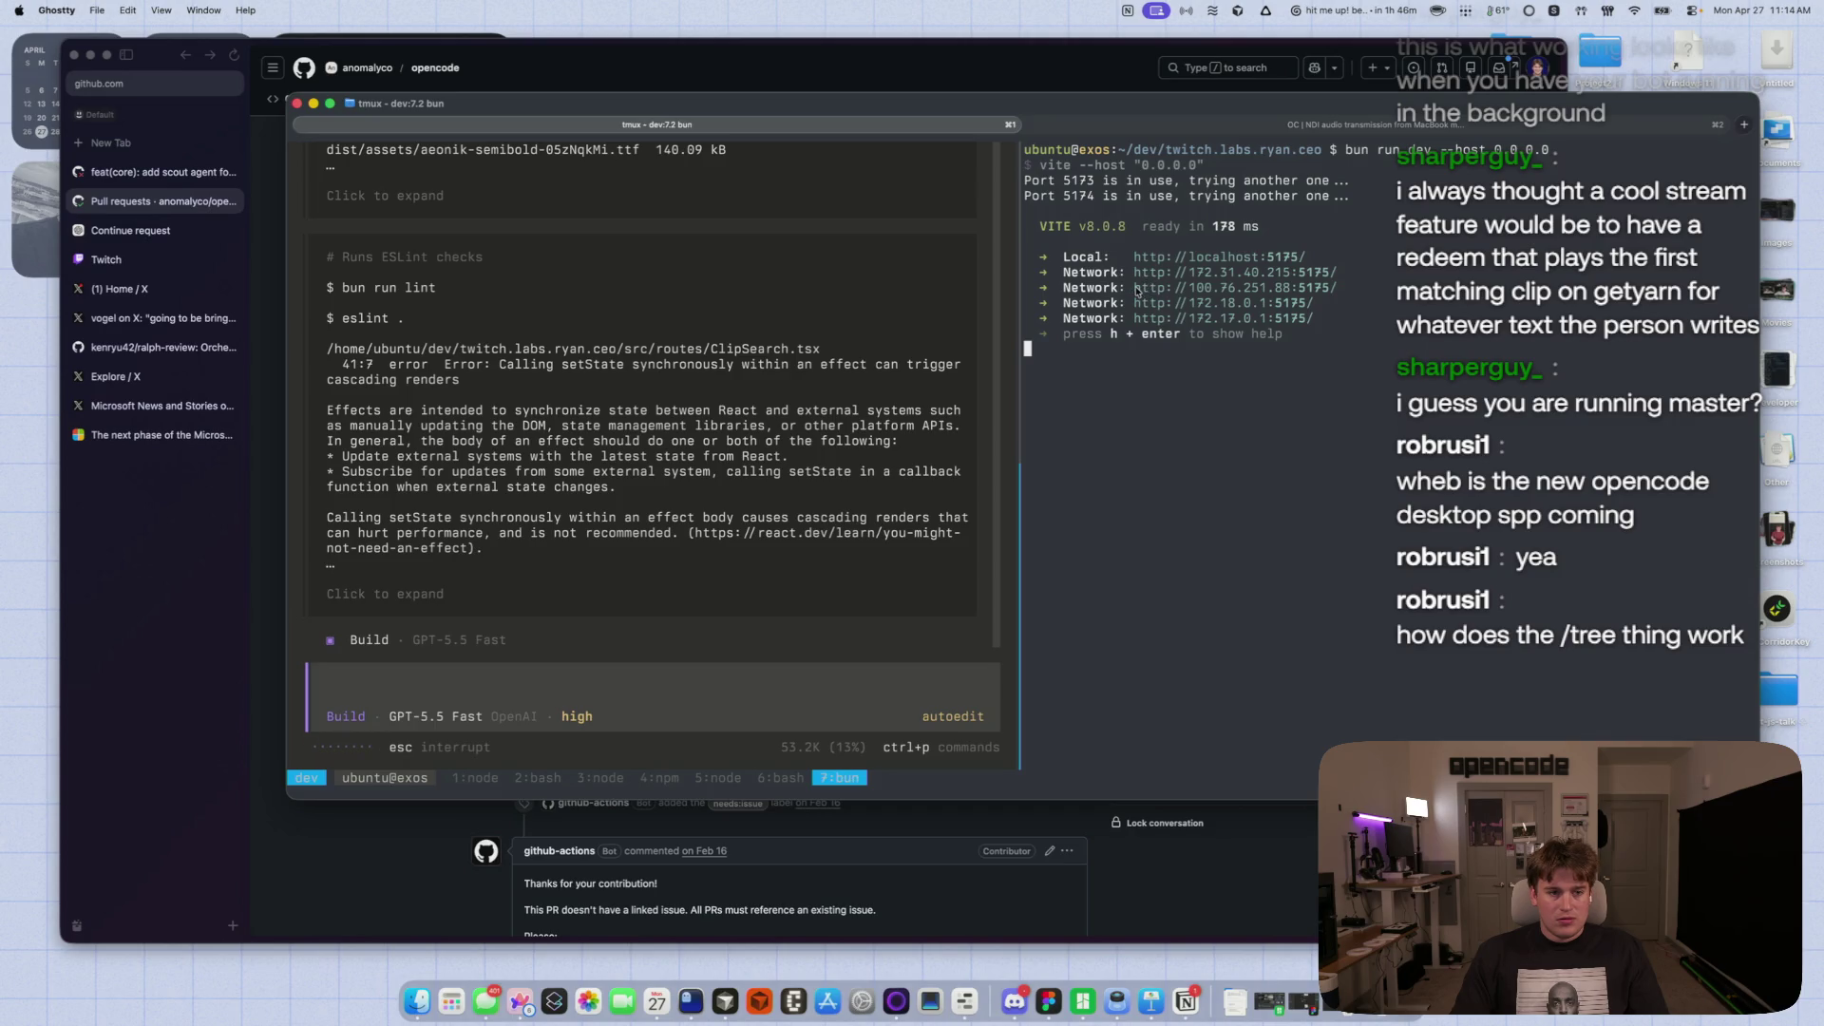
- Open the dev server's network URL in a new Arc tab to load the overlays page
left_click(193, 654)
key("super+t")
type("http://100.76.251.88:5175/")
key("Return")
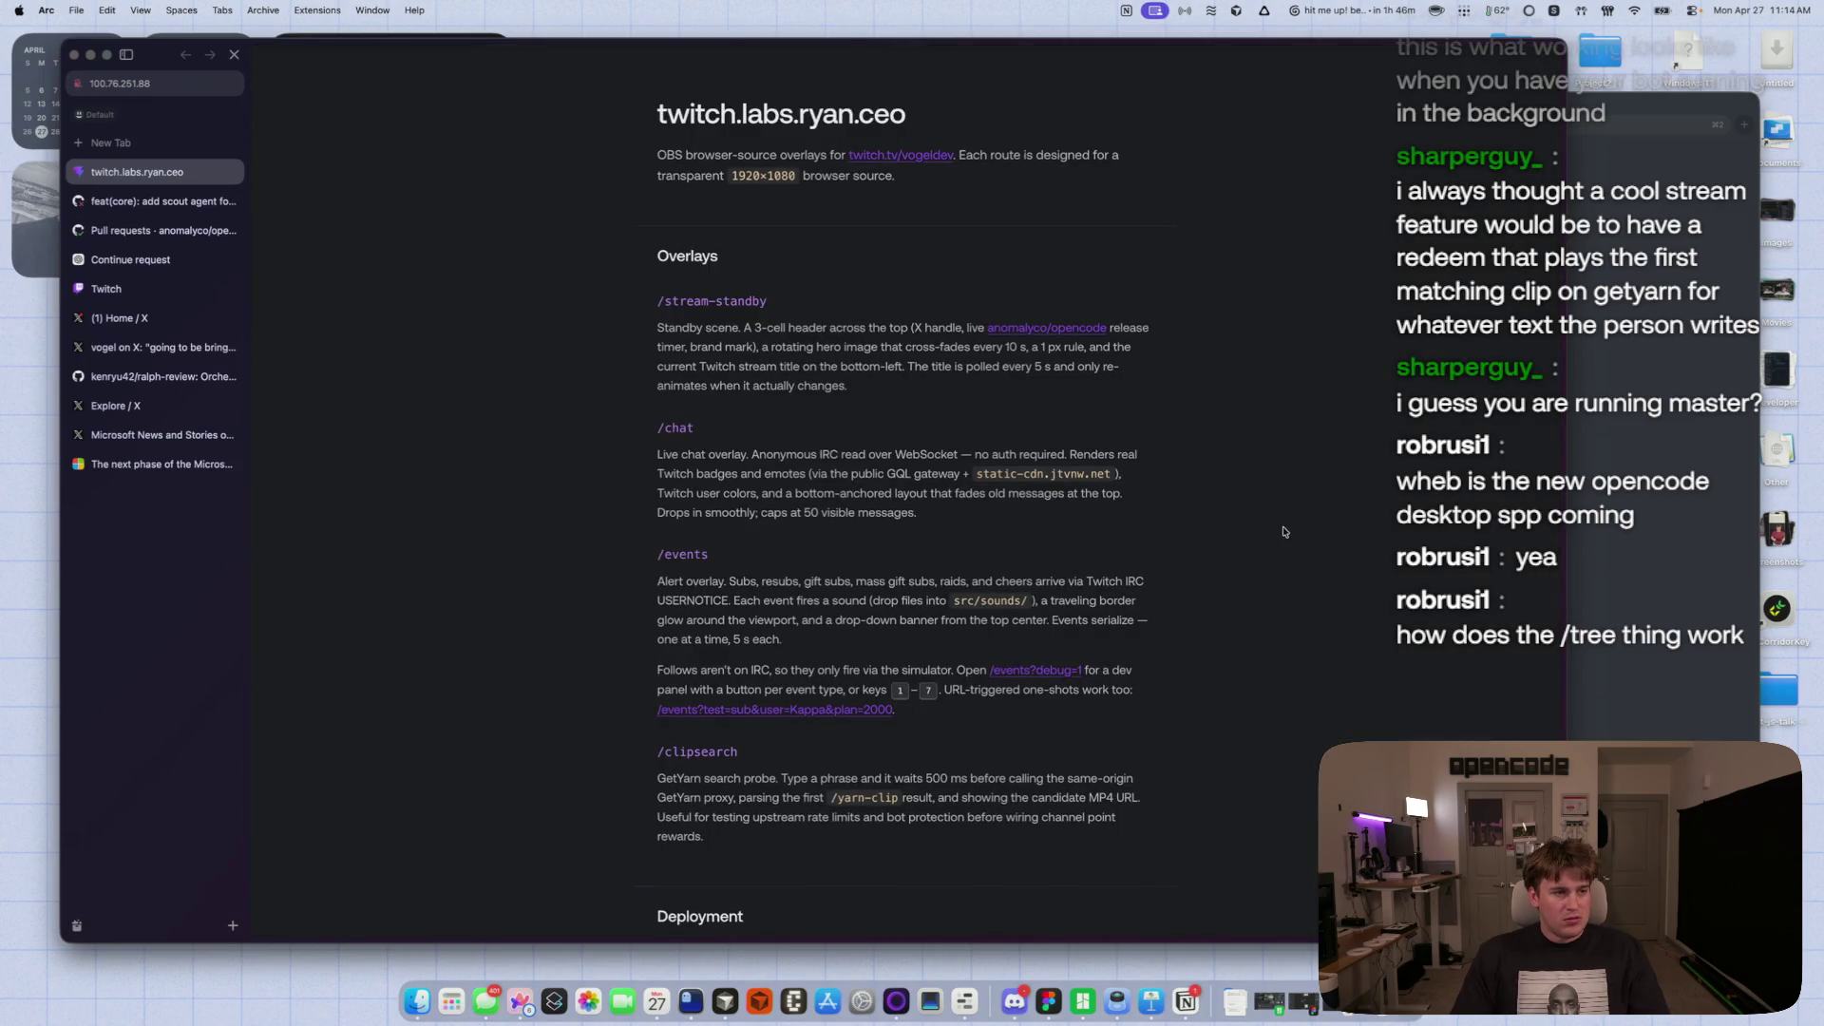
- Search 'big dog' on the /clipsearch page, select the result text, and return to the terminal
left_click(708, 752)
type("big dog")
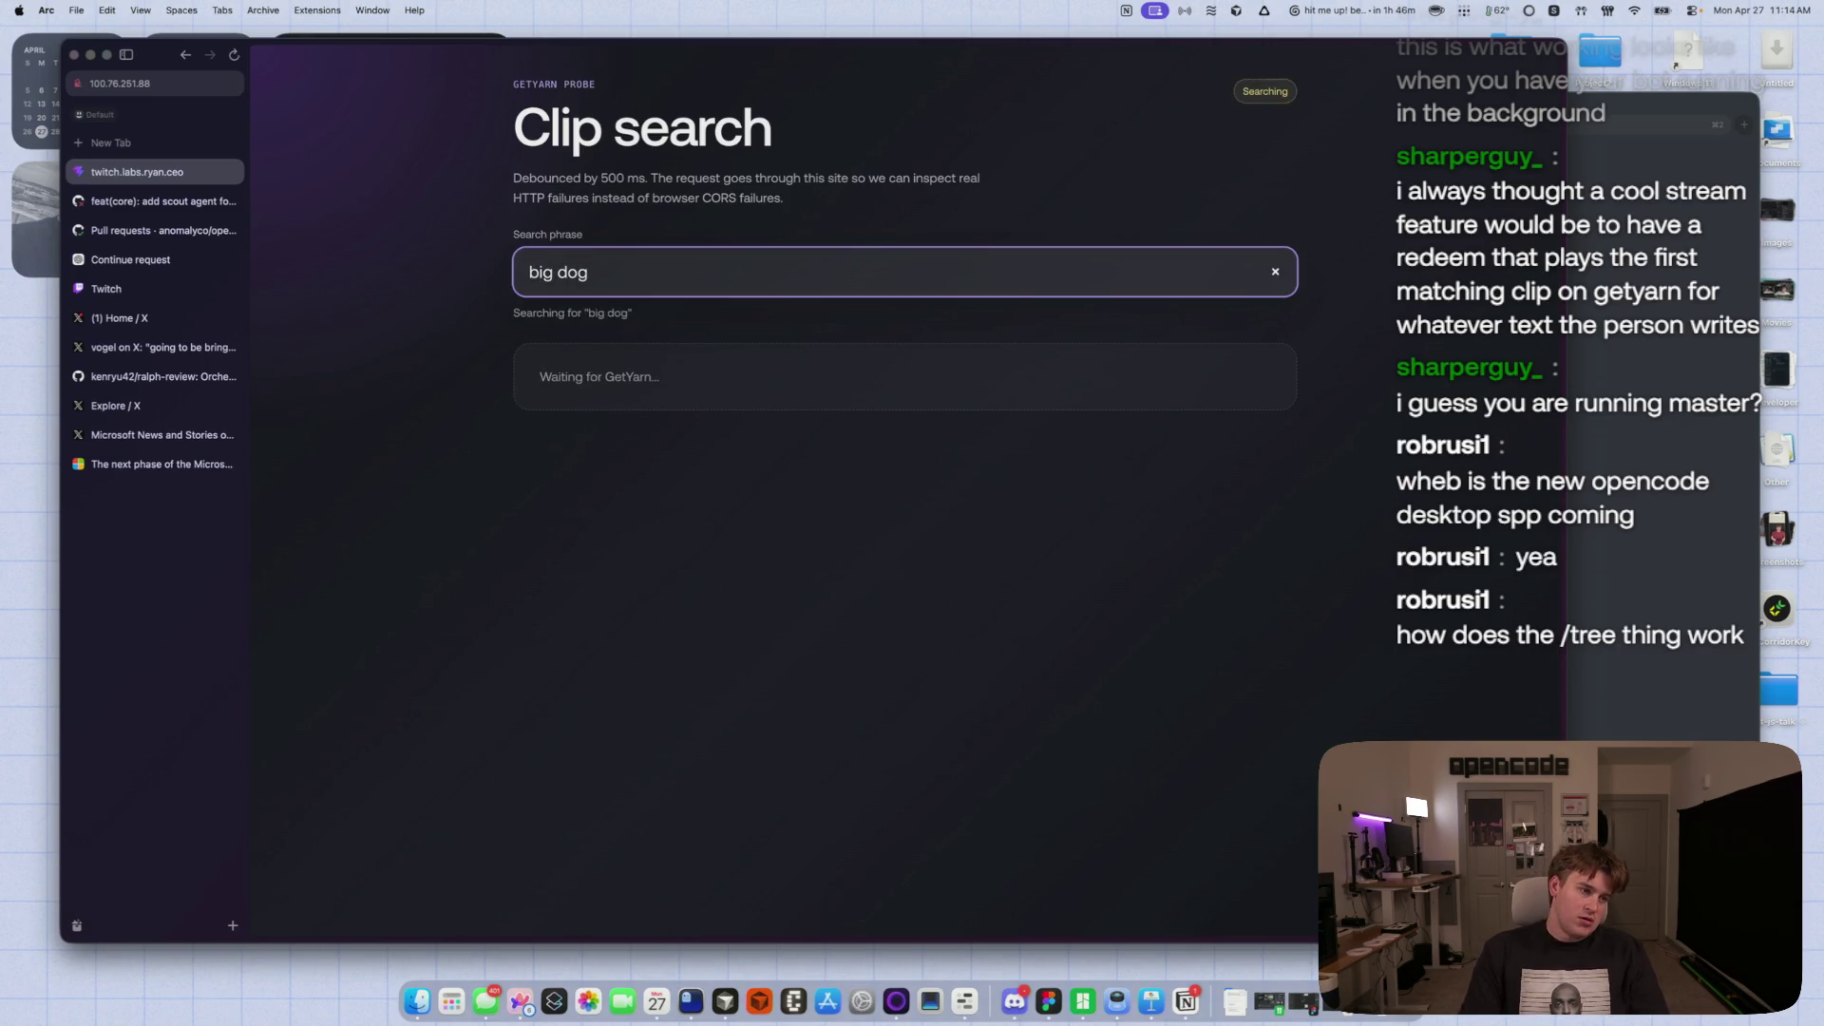
left_click_drag(1163, 628, 470, 196)
left_click(961, 251)
key("super+Tab")
key("super+Tab")
key("super+shift+Tab")
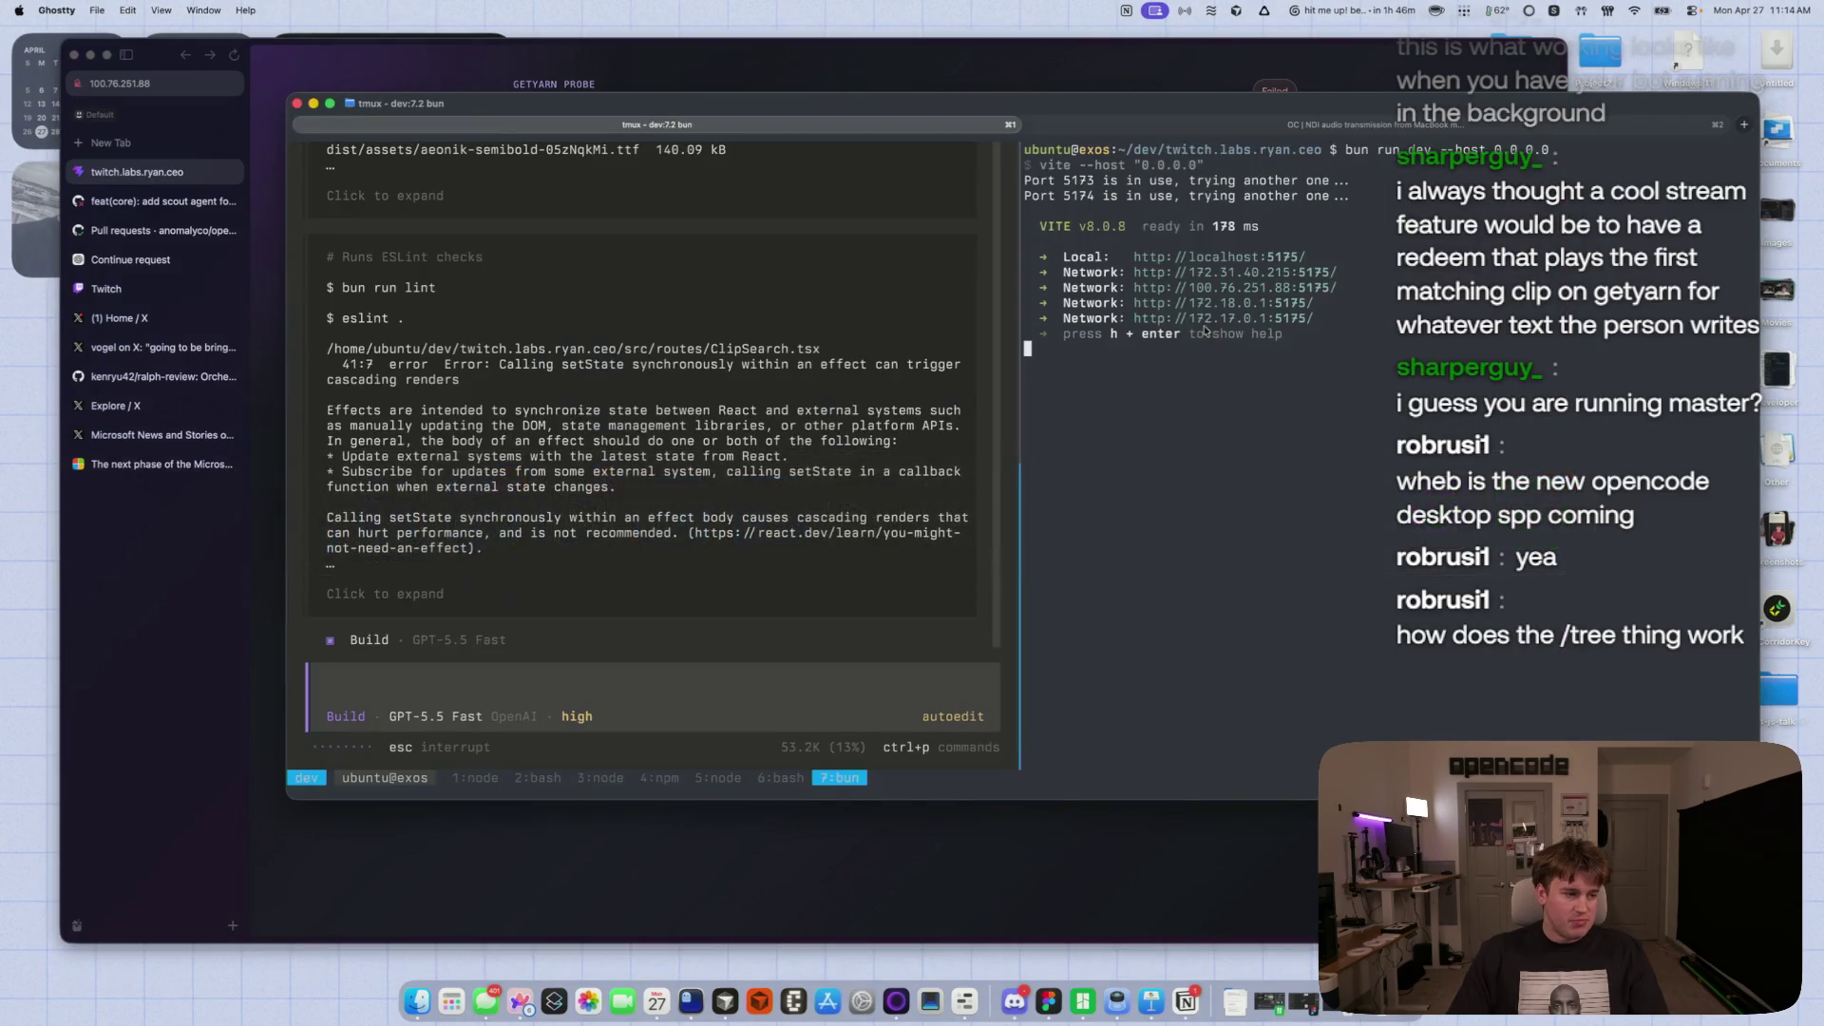
- Paste the 403 result and ask the agent to make a test file to improve the search
key("super+v")
type("Go")
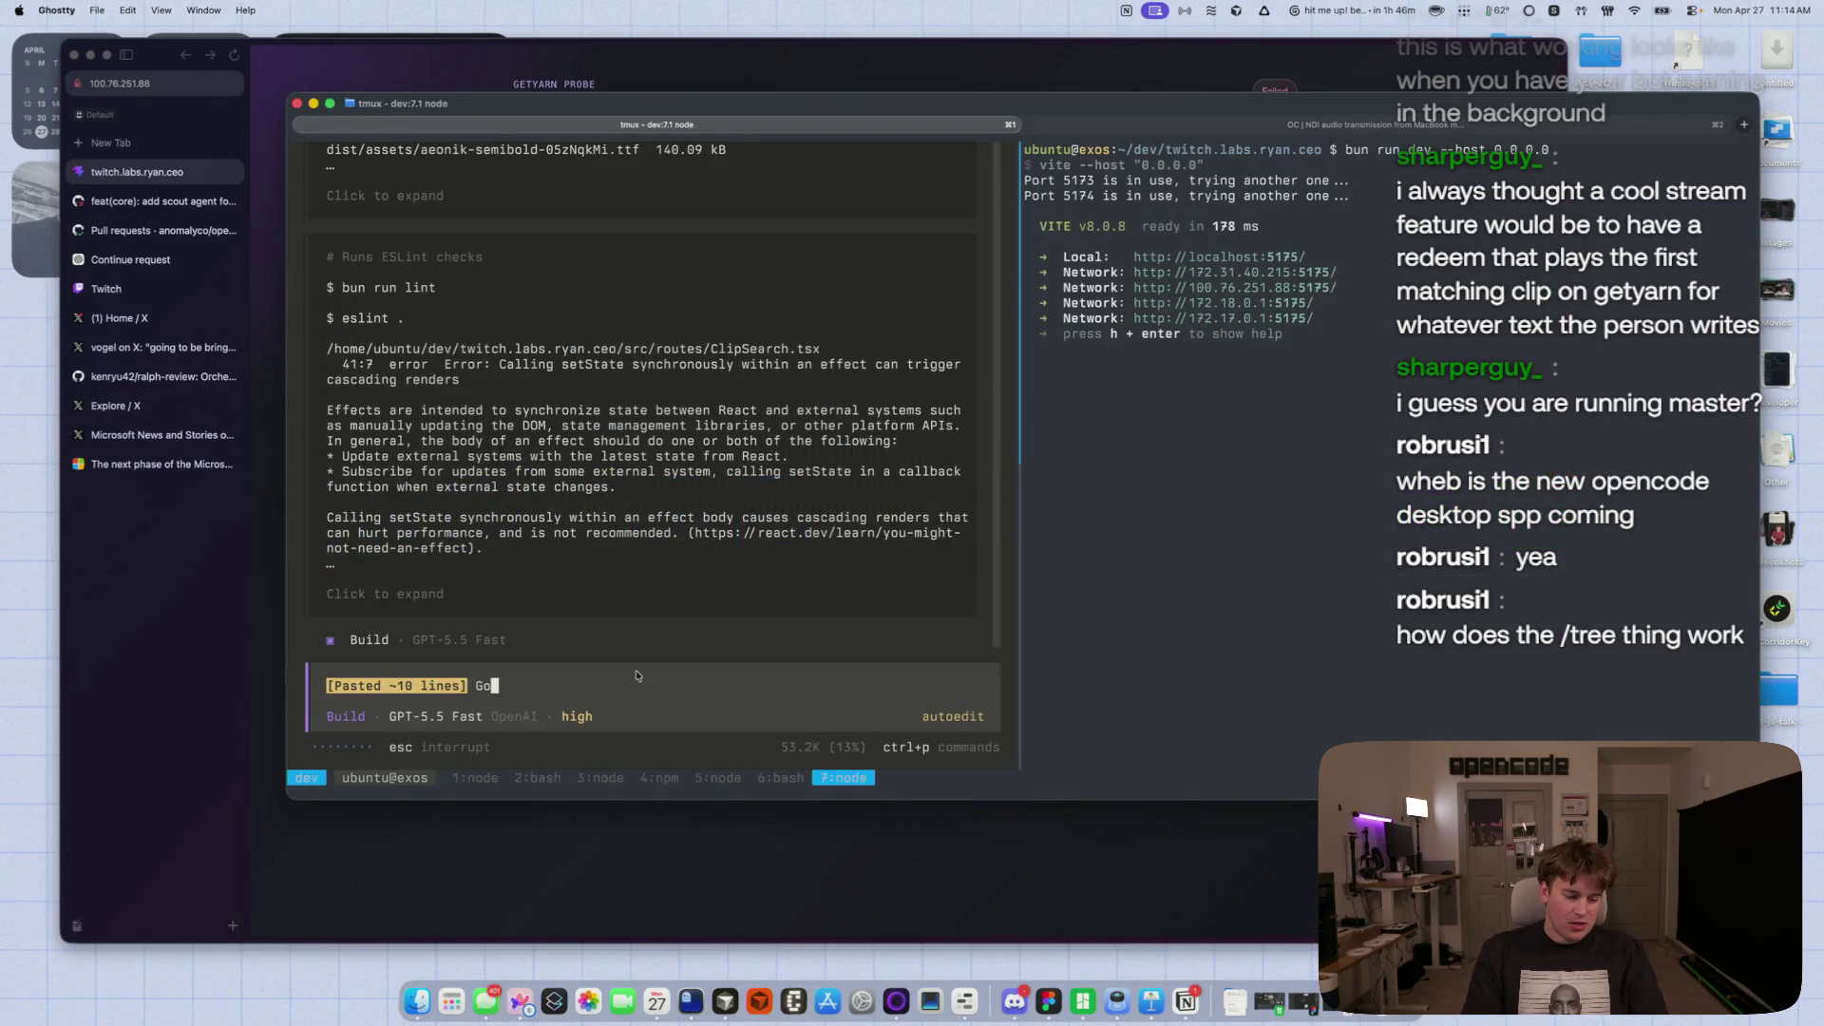
type("t this, can you make a test file for t")
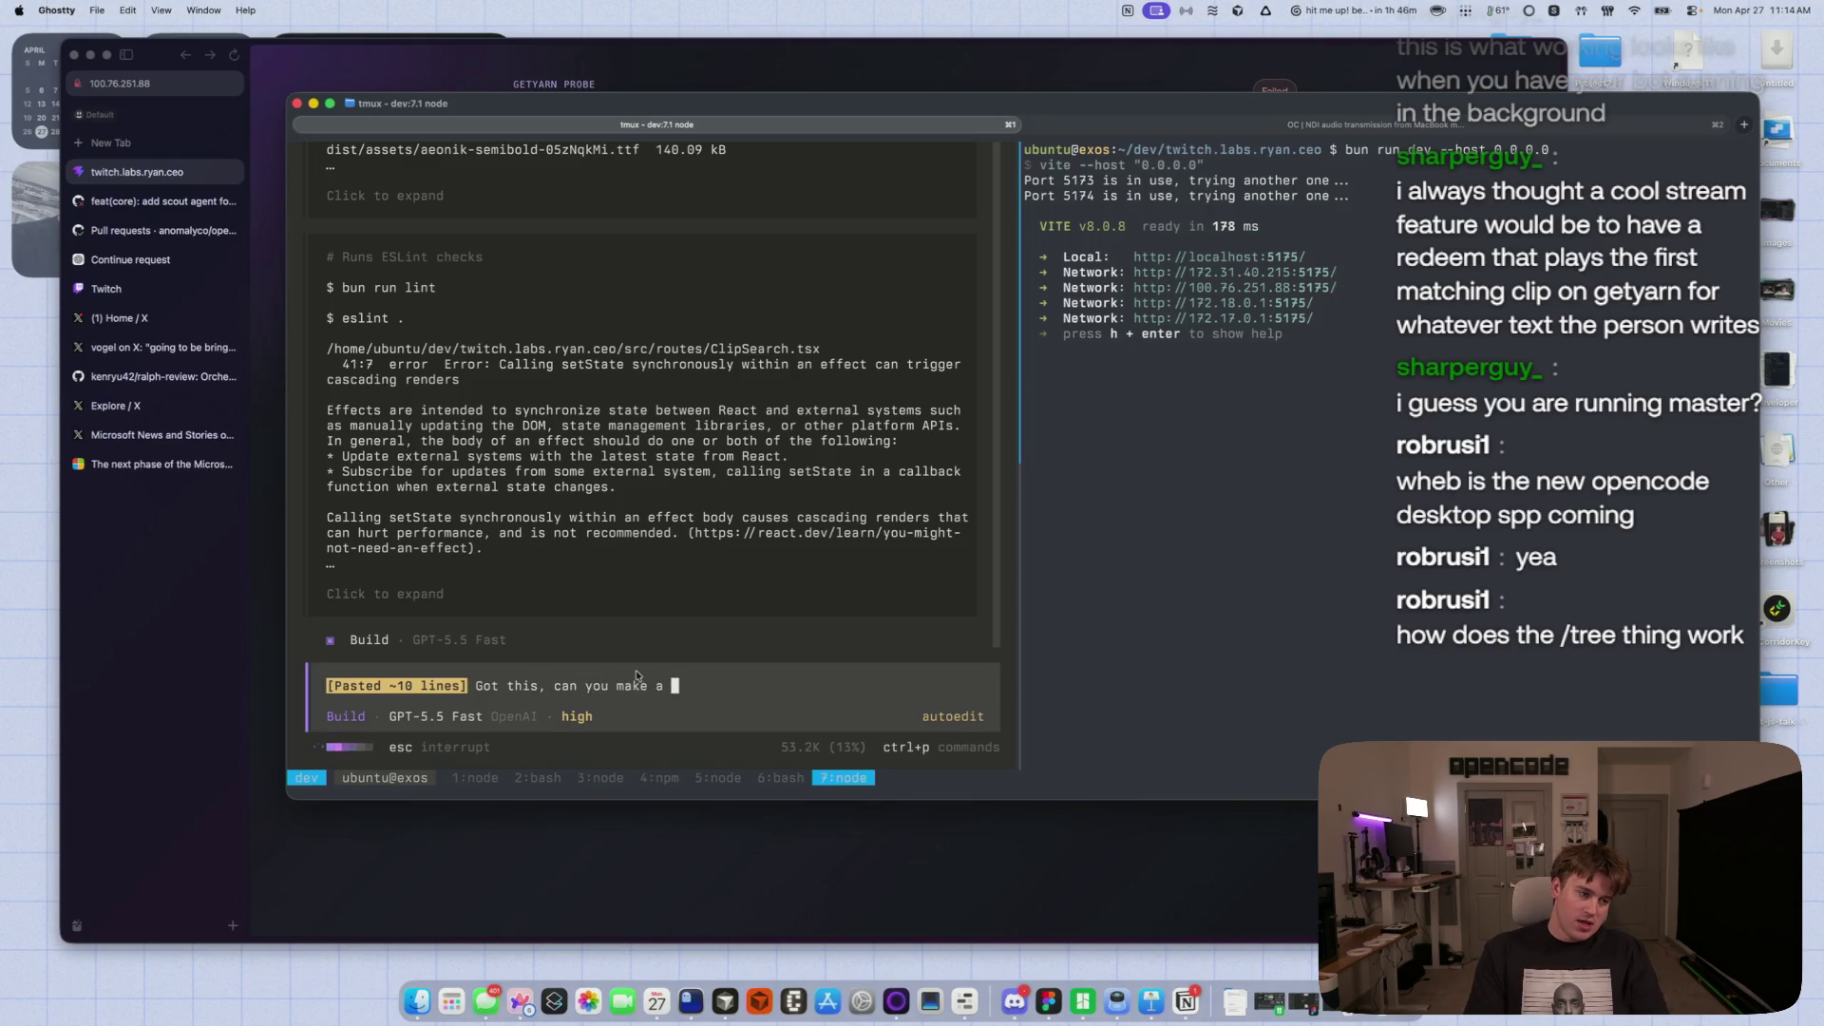
type("his ")
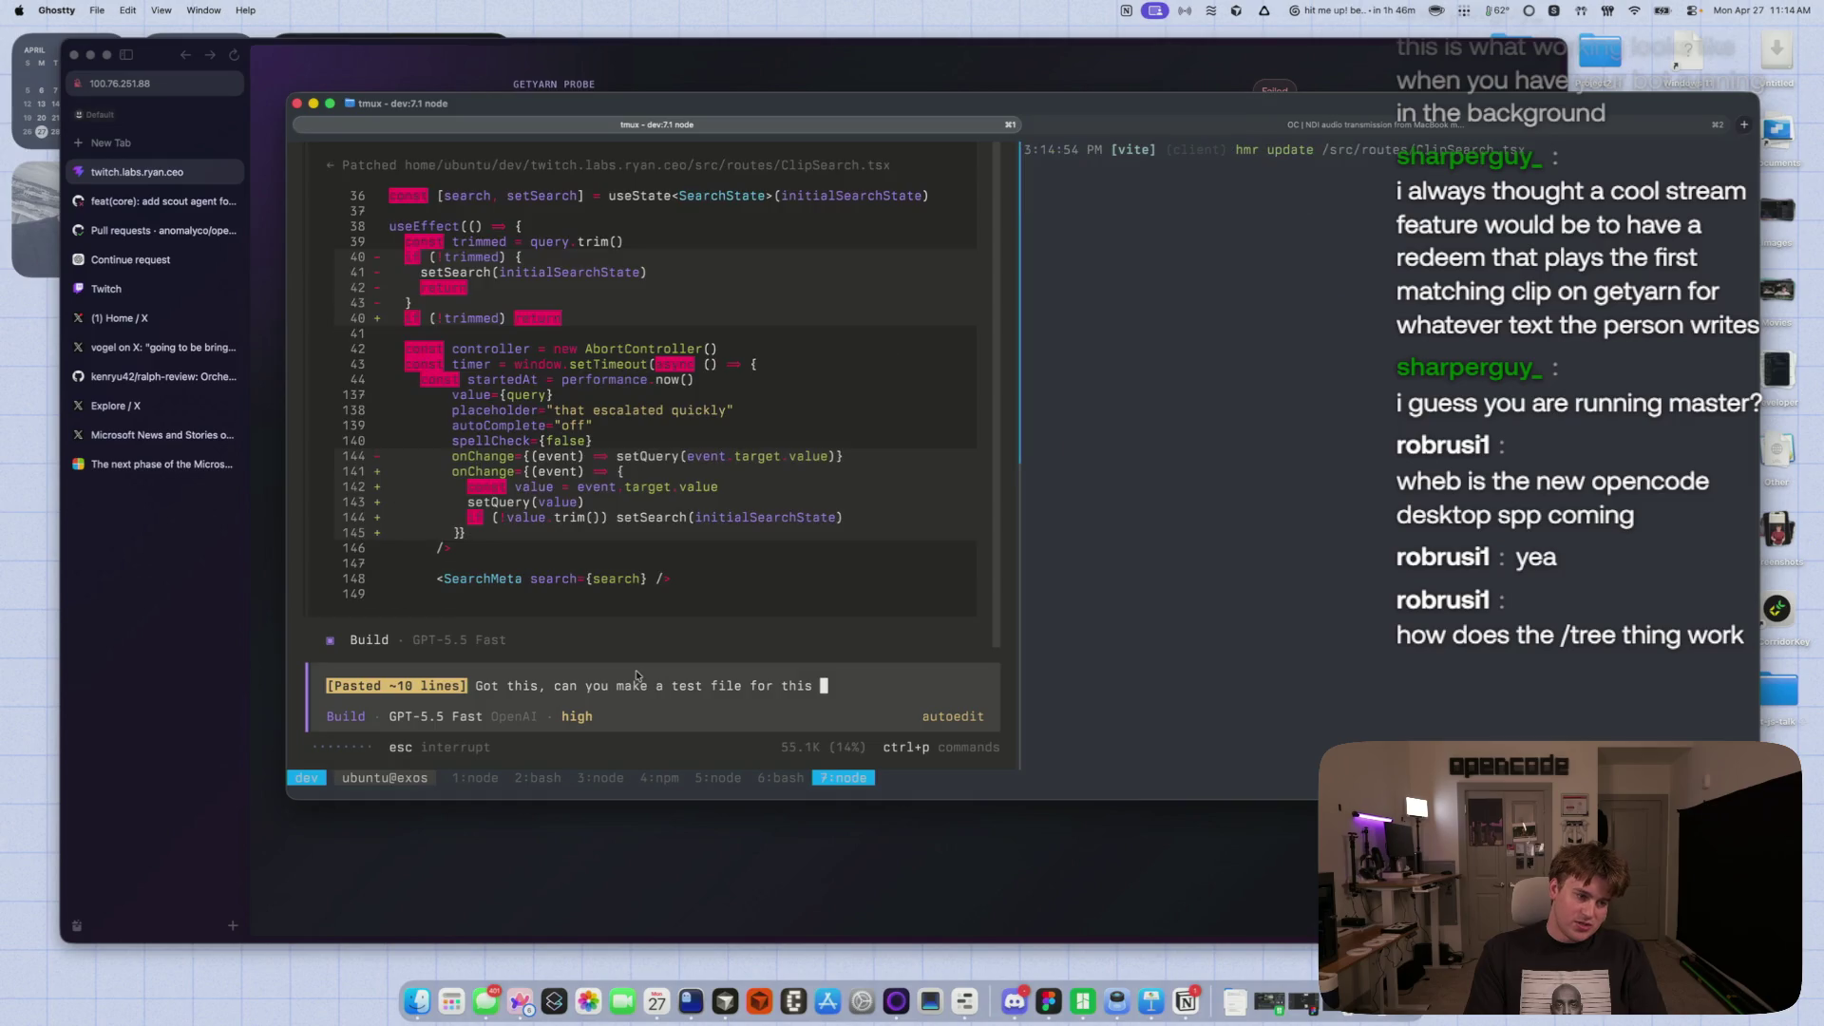
type("to see if we can make it work better?")
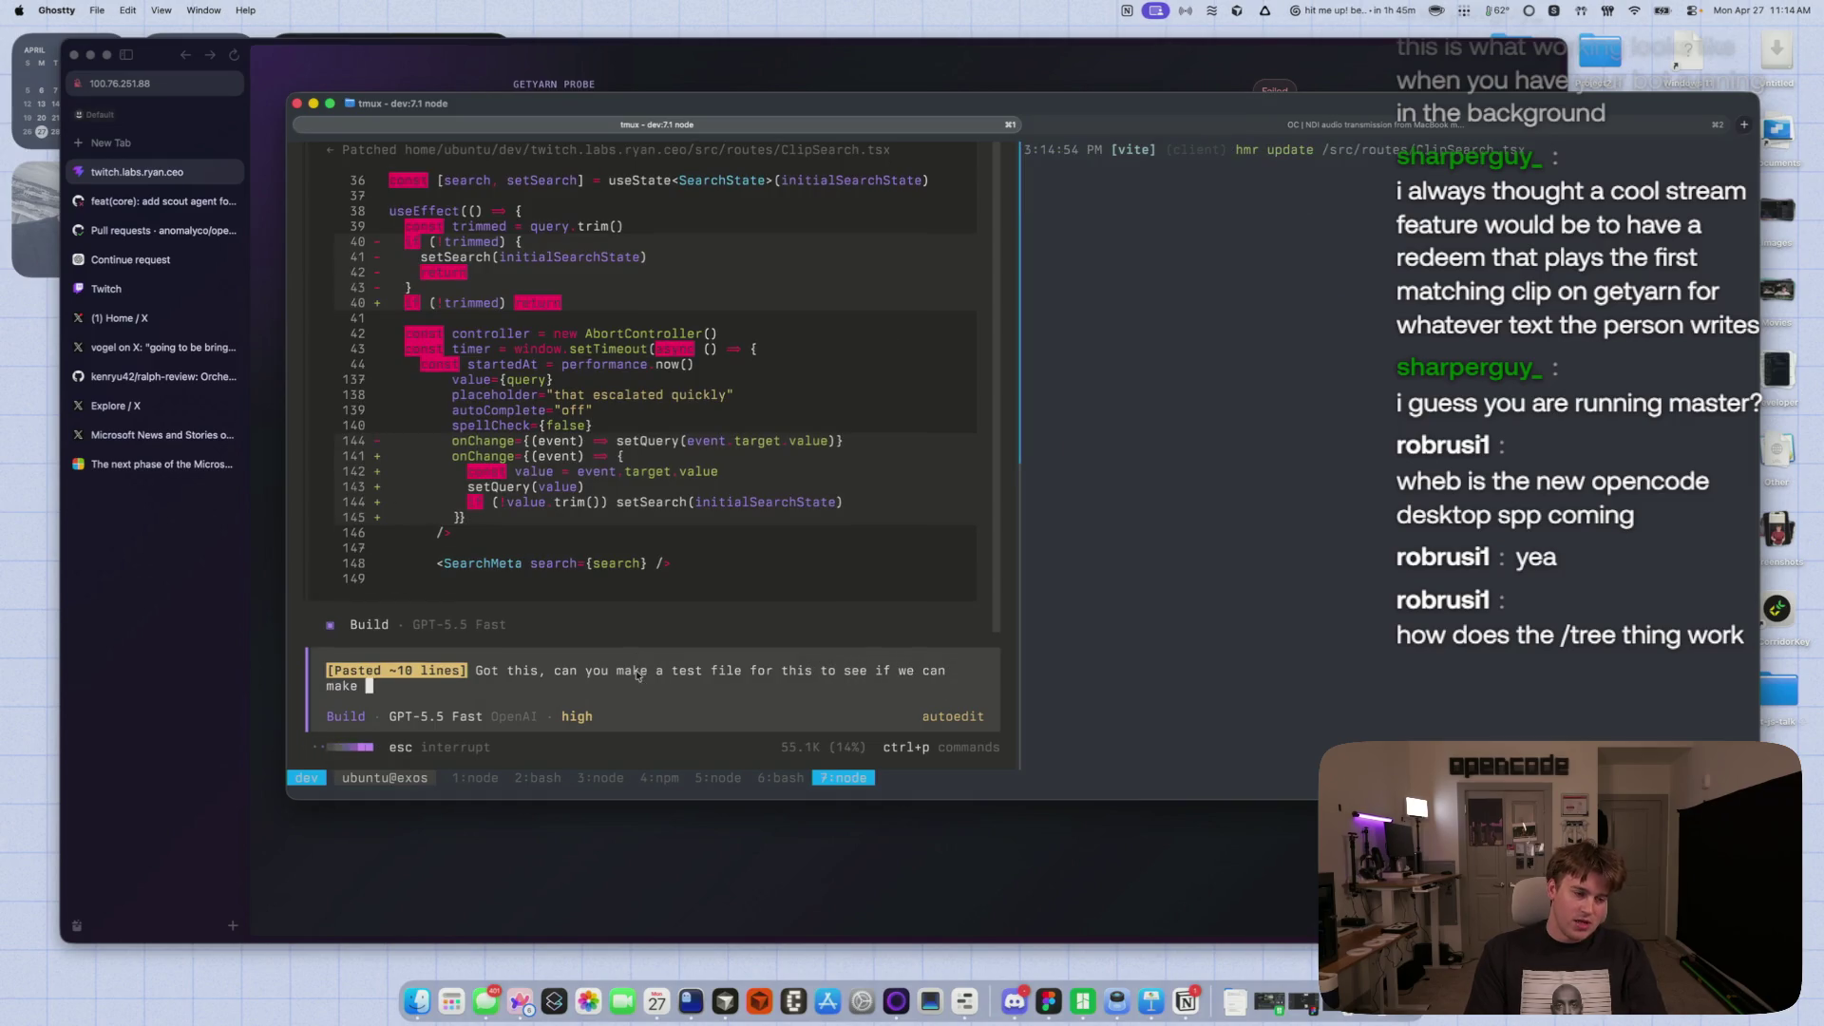
key("Return")
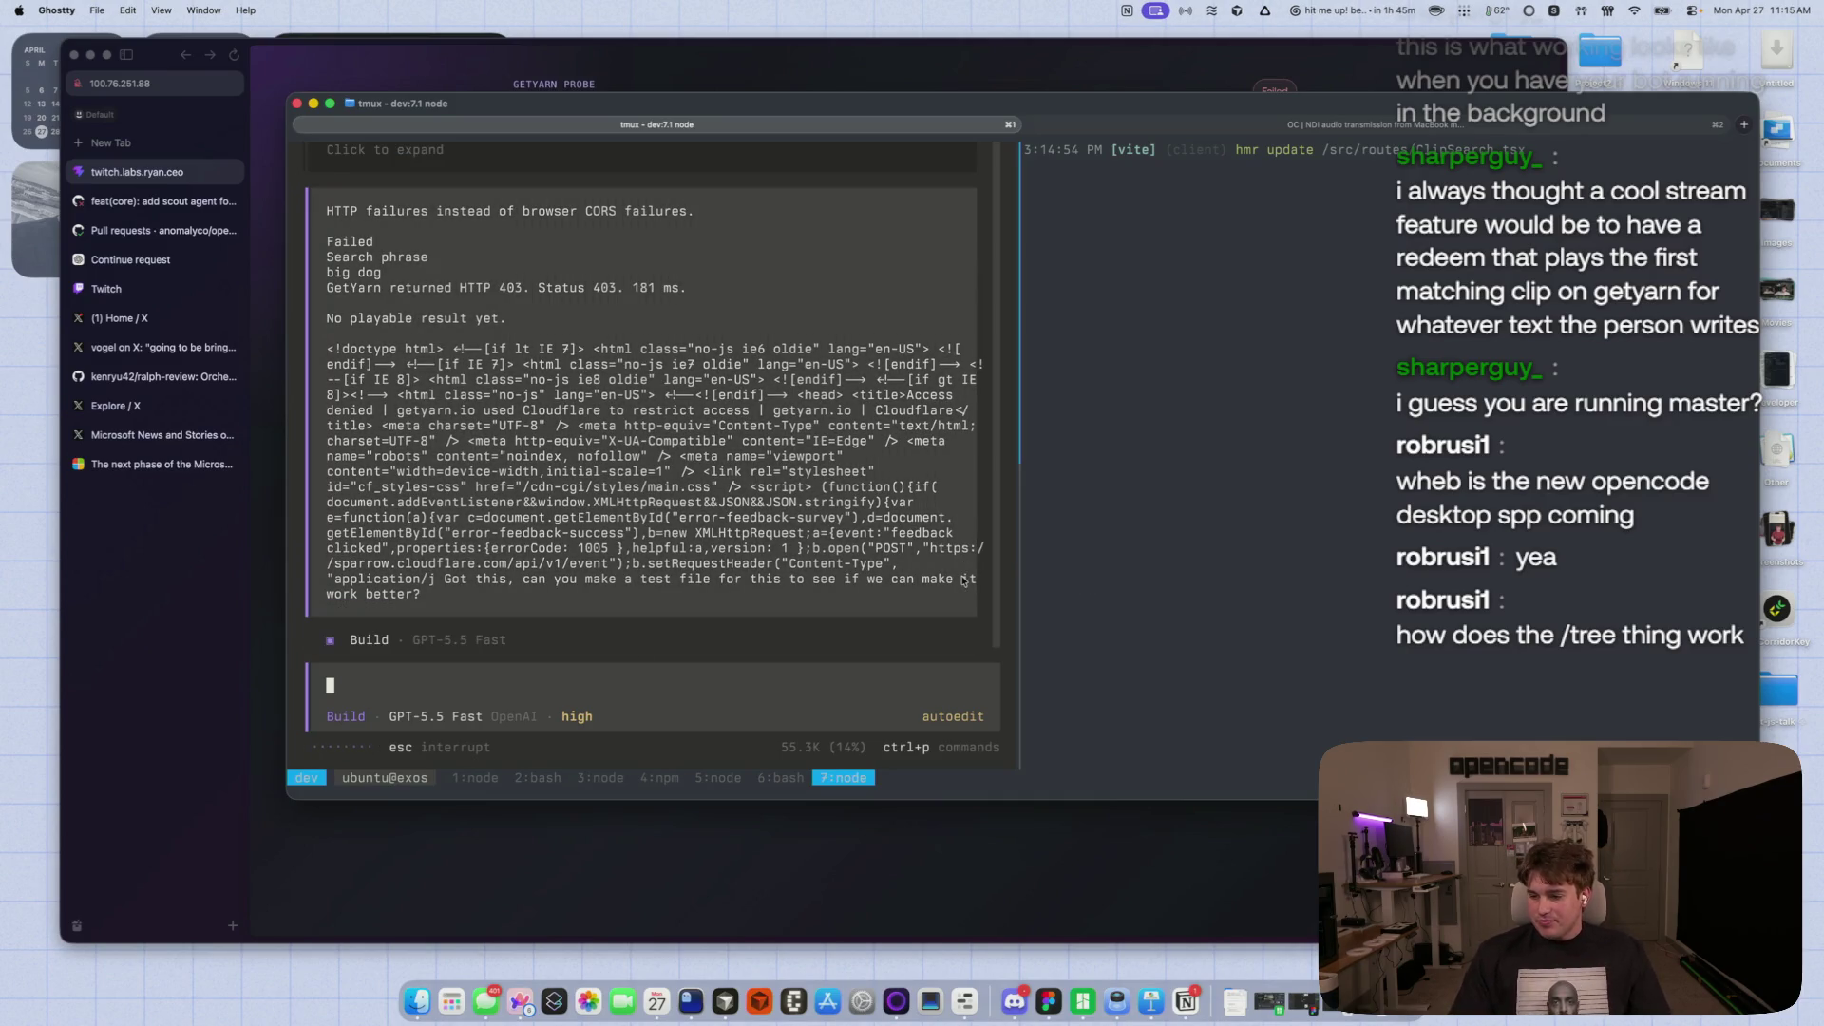
- Browse the session history with /tree, then go back to chat and the bash shell
left_click(1316, 430)
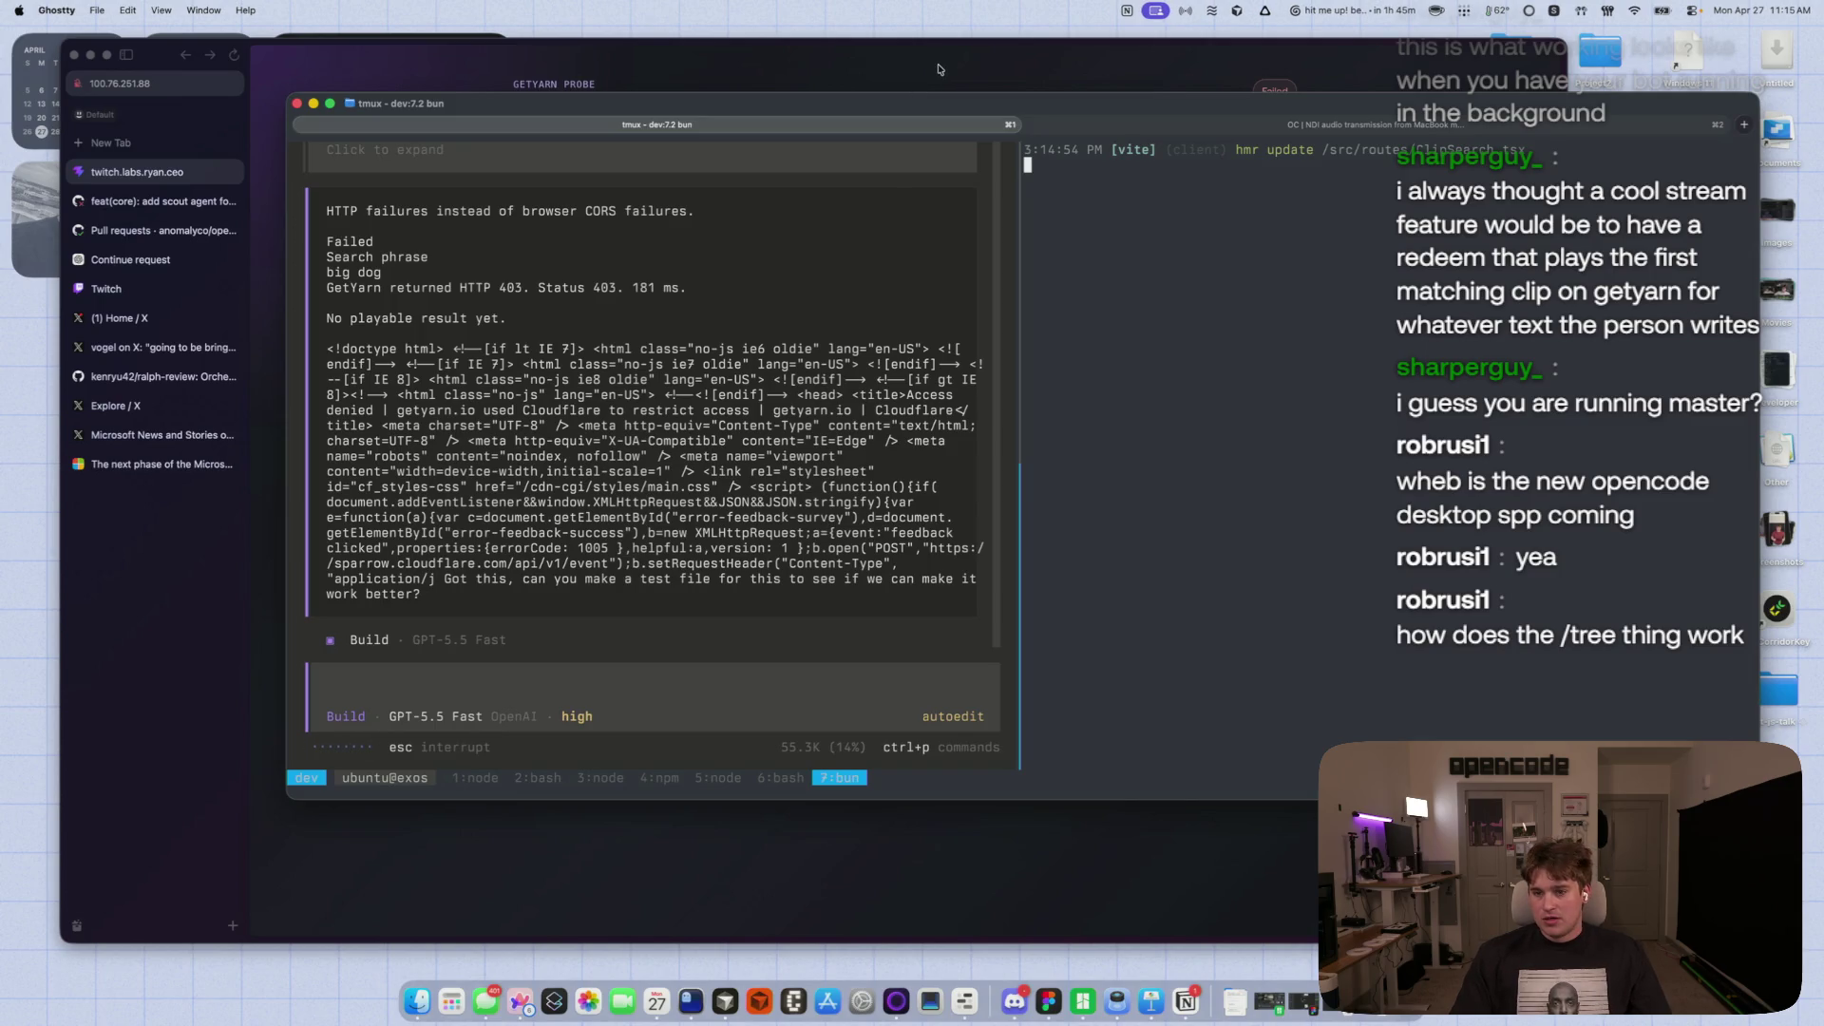
left_click(616, 656)
type("/tree")
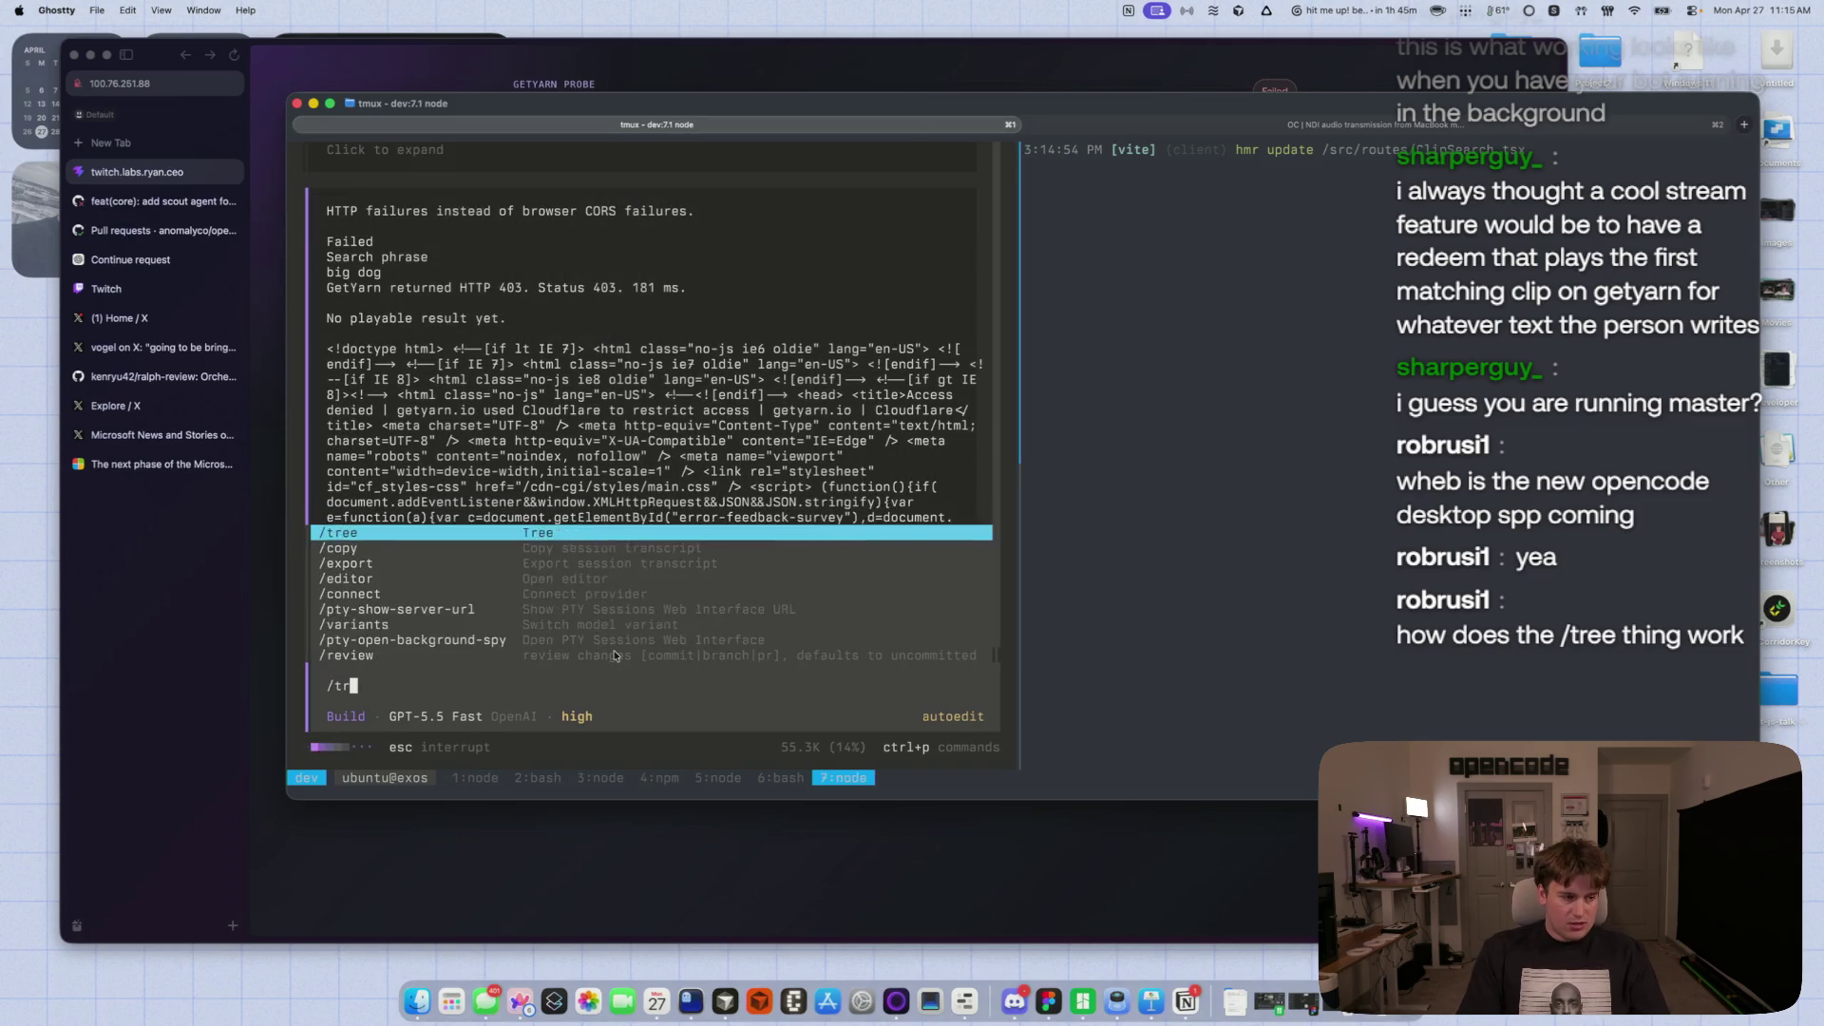
key("Return")
key("Up")
key("Up")
key("Up")
key("Down")
key("Down")
key("Down")
key("Up")
key("Up")
key("Up")
key("Up")
key("Down")
key("Down")
key("Down")
key("Down")
key("Down")
key("Down")
key("Down")
key("Return")
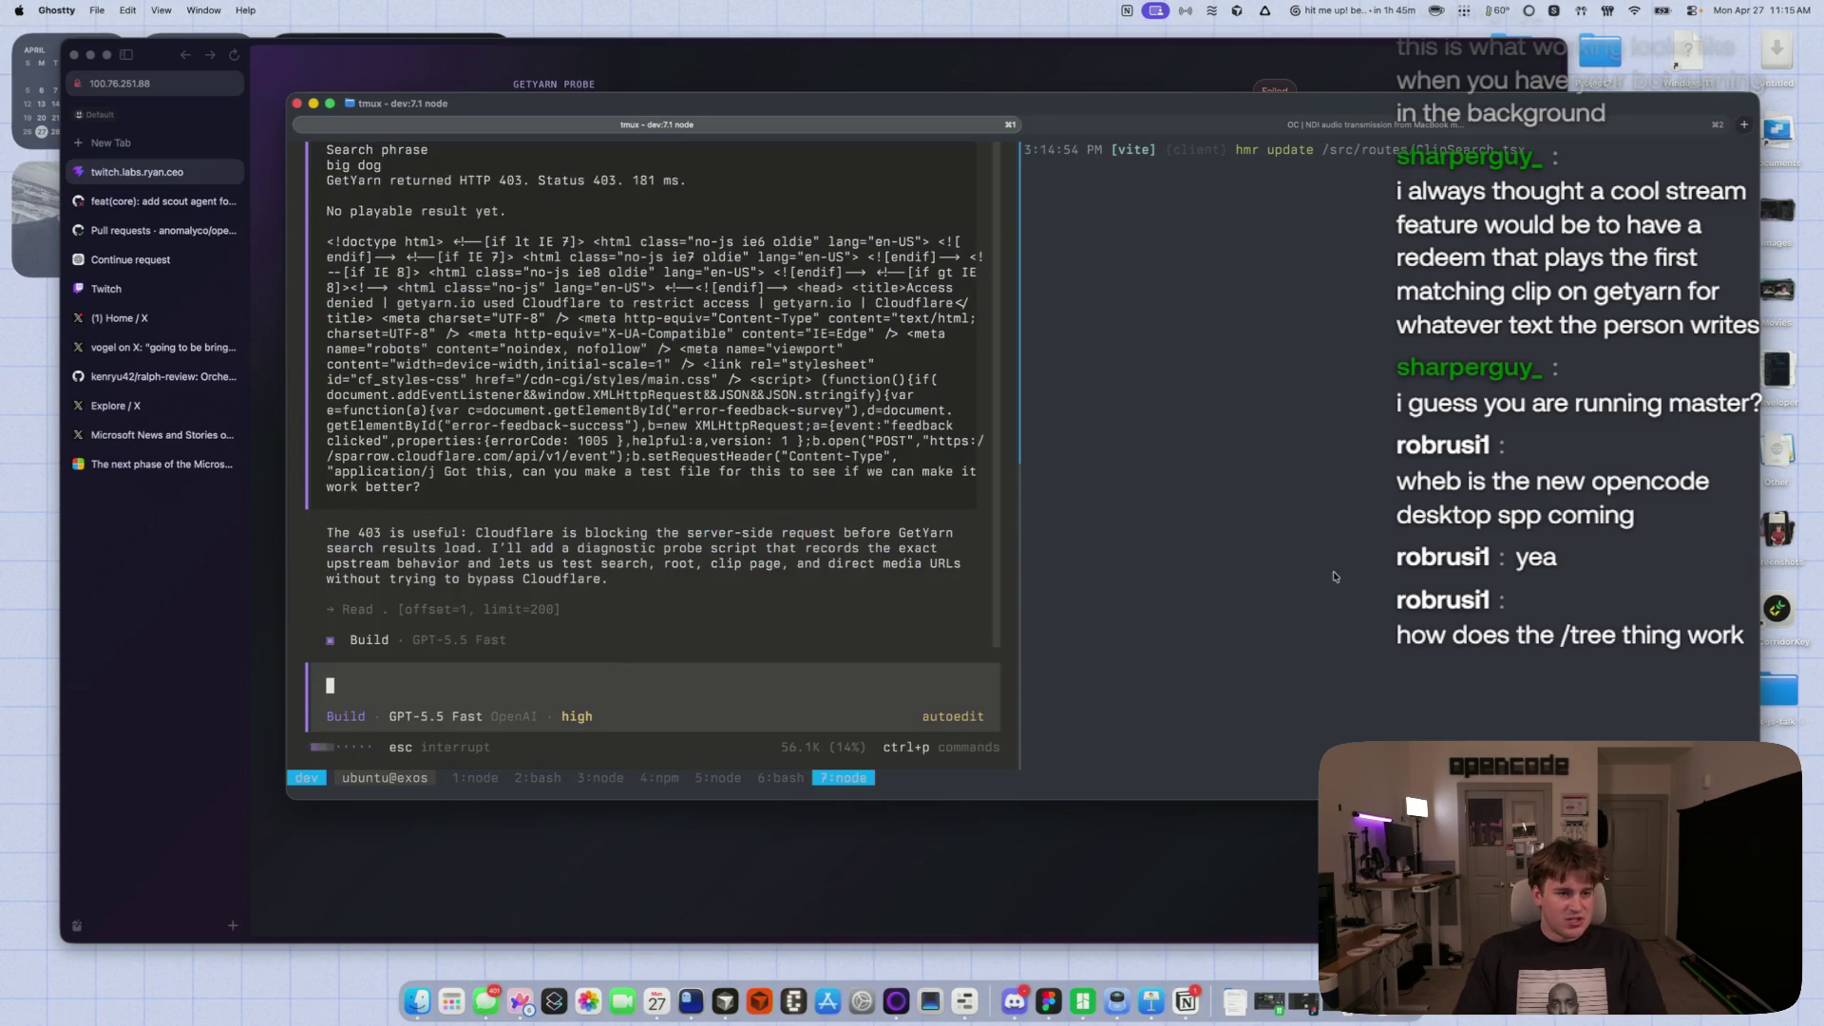
left_click(1049, 612)
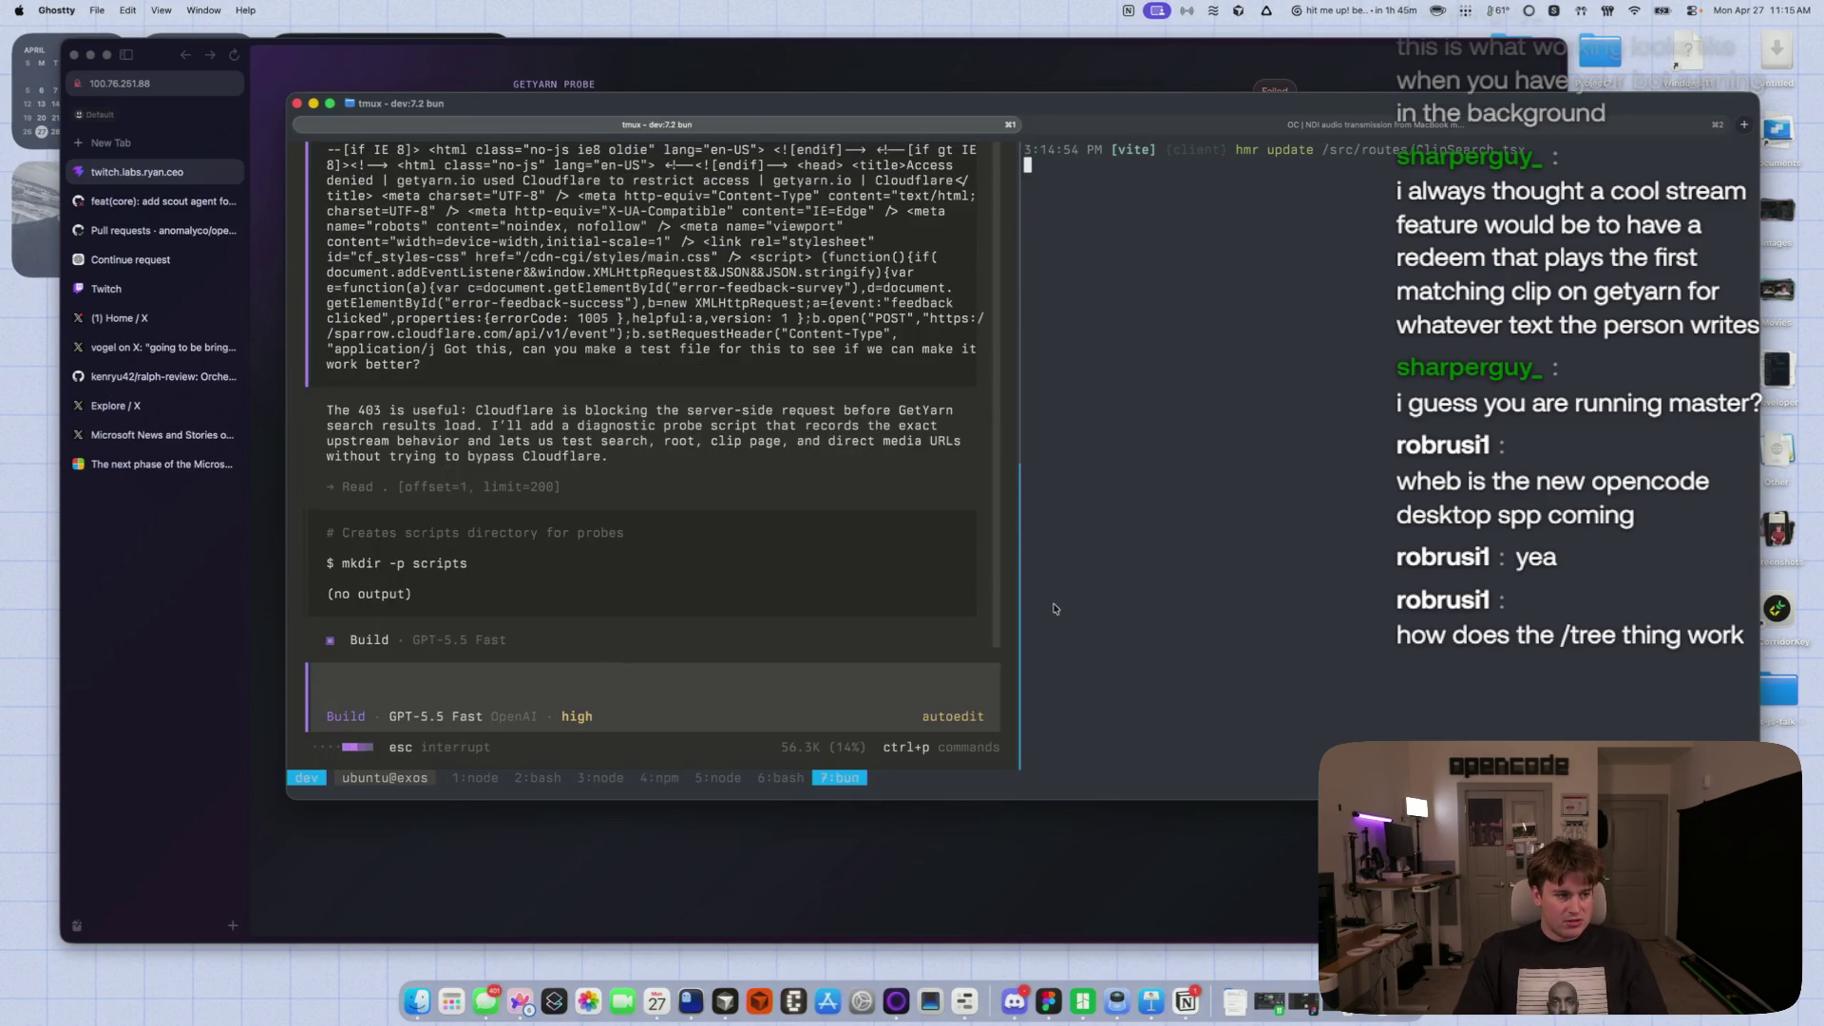
left_click(791, 775)
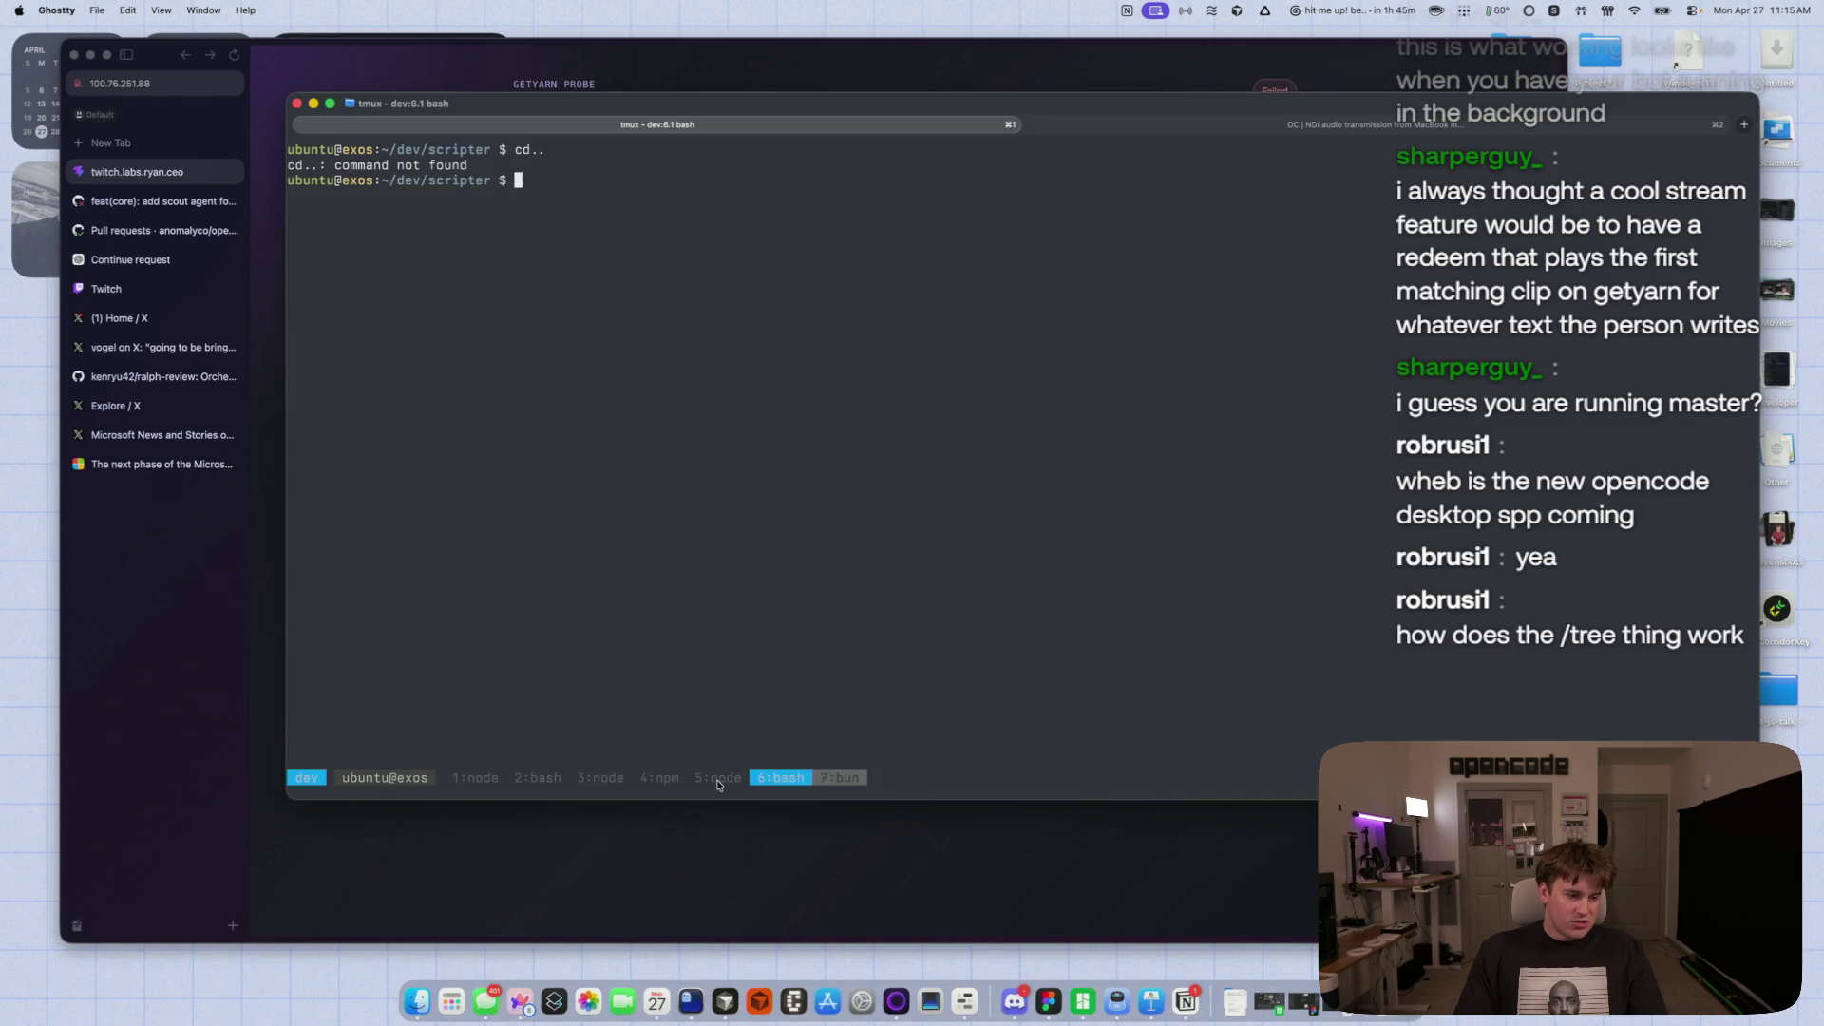
- In the script editor session, preview /tree branch options for an earlier message without branching
left_click(717, 778)
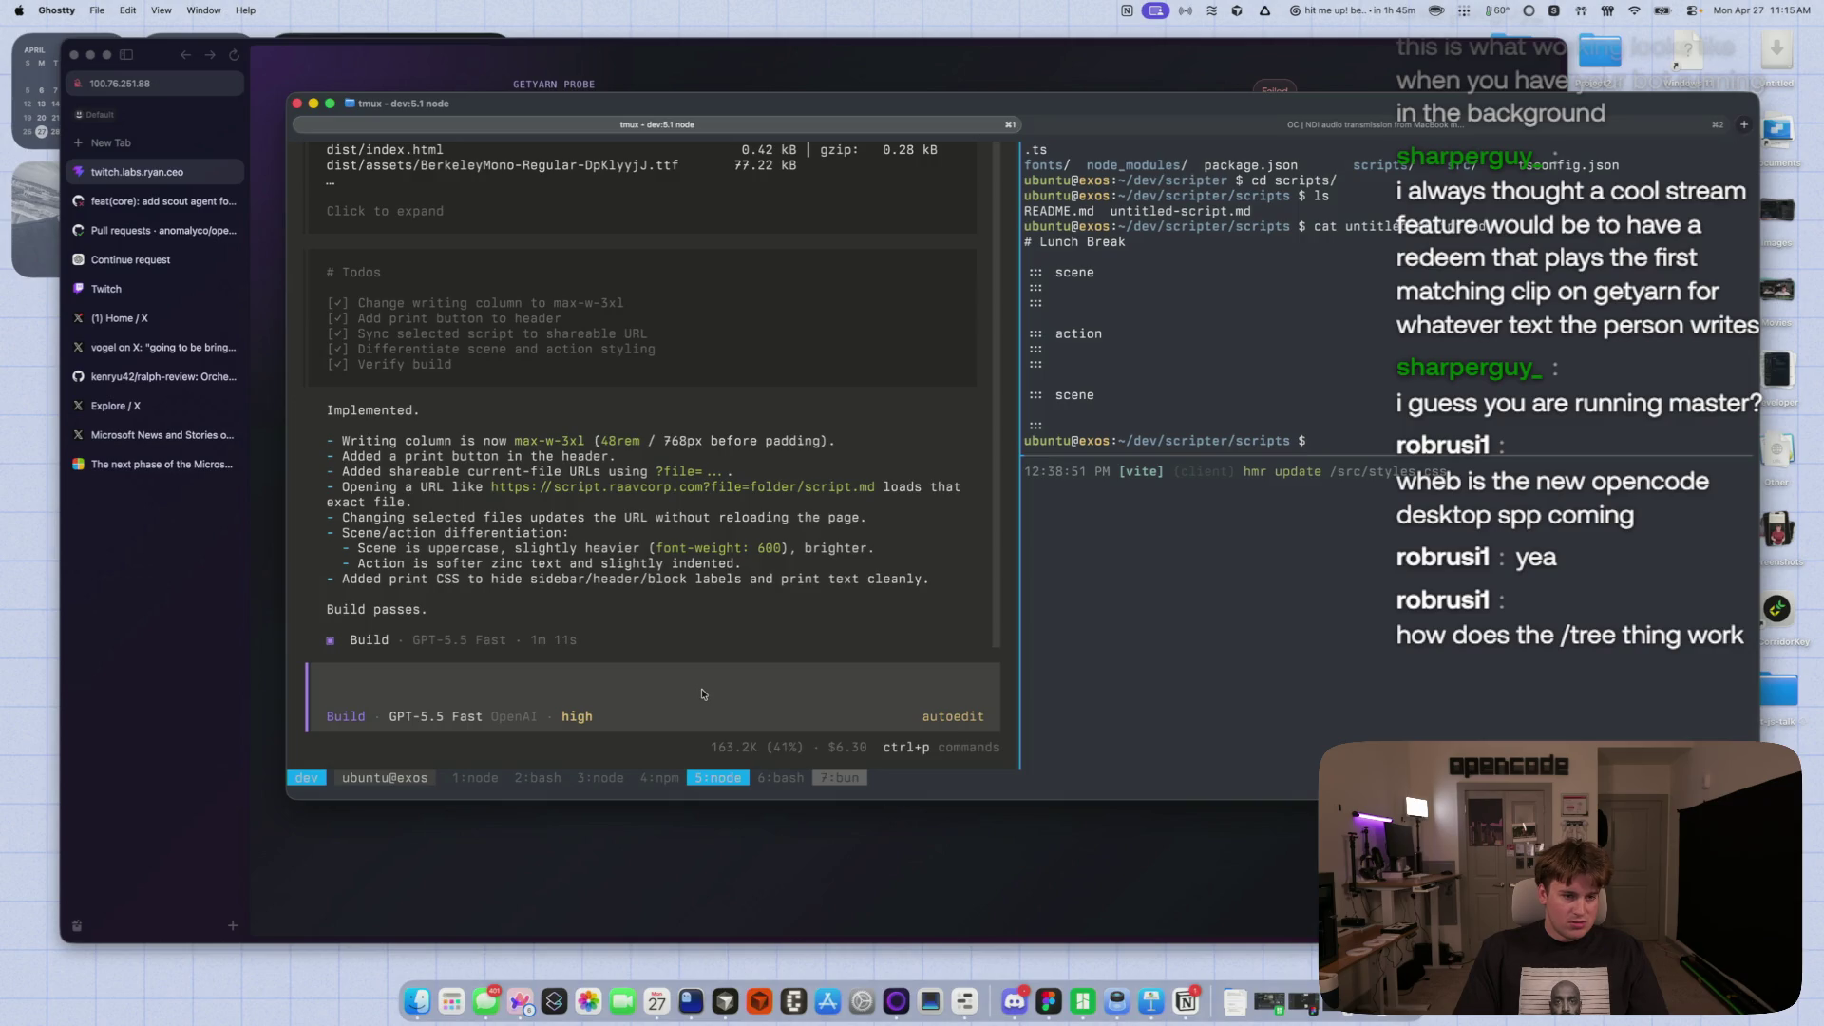
type("/tree")
key("Return")
key("Up")
key("Up")
key("Up")
key("Return")
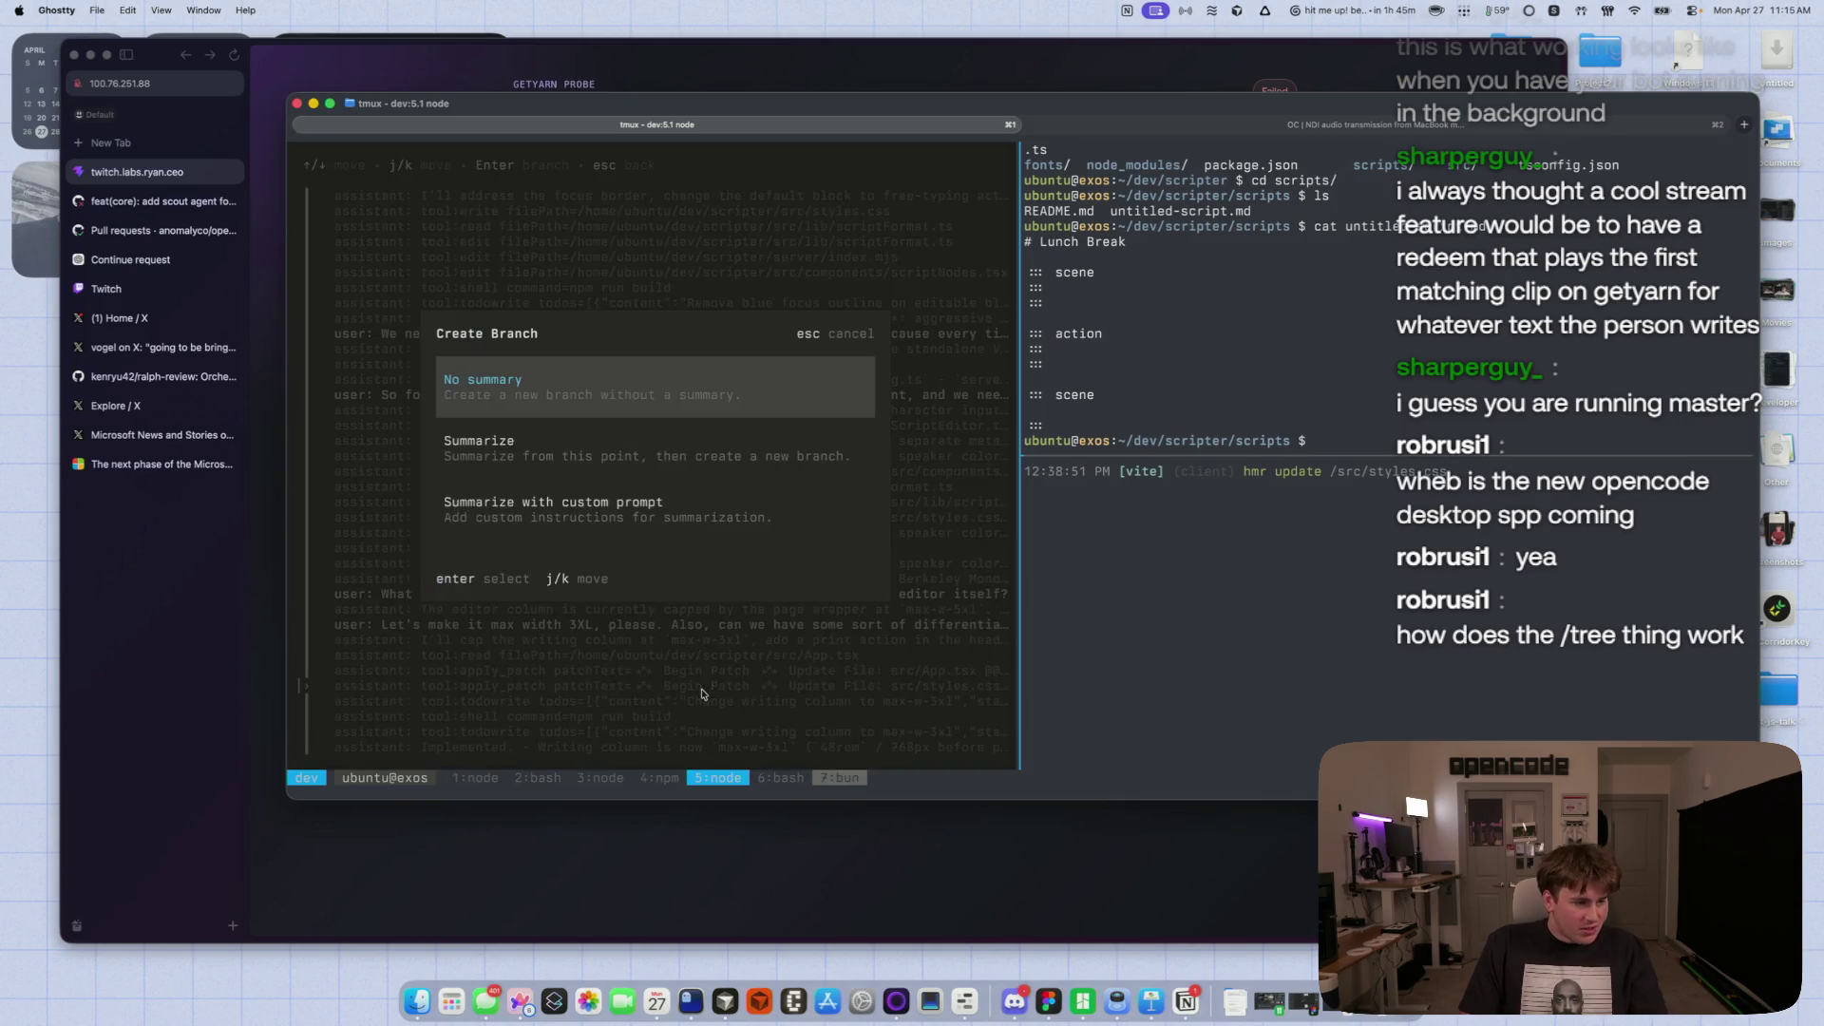
key("j")
key("j")
key("k")
key("k")
key("Escape")
key("Up")
key("Up")
key("Up")
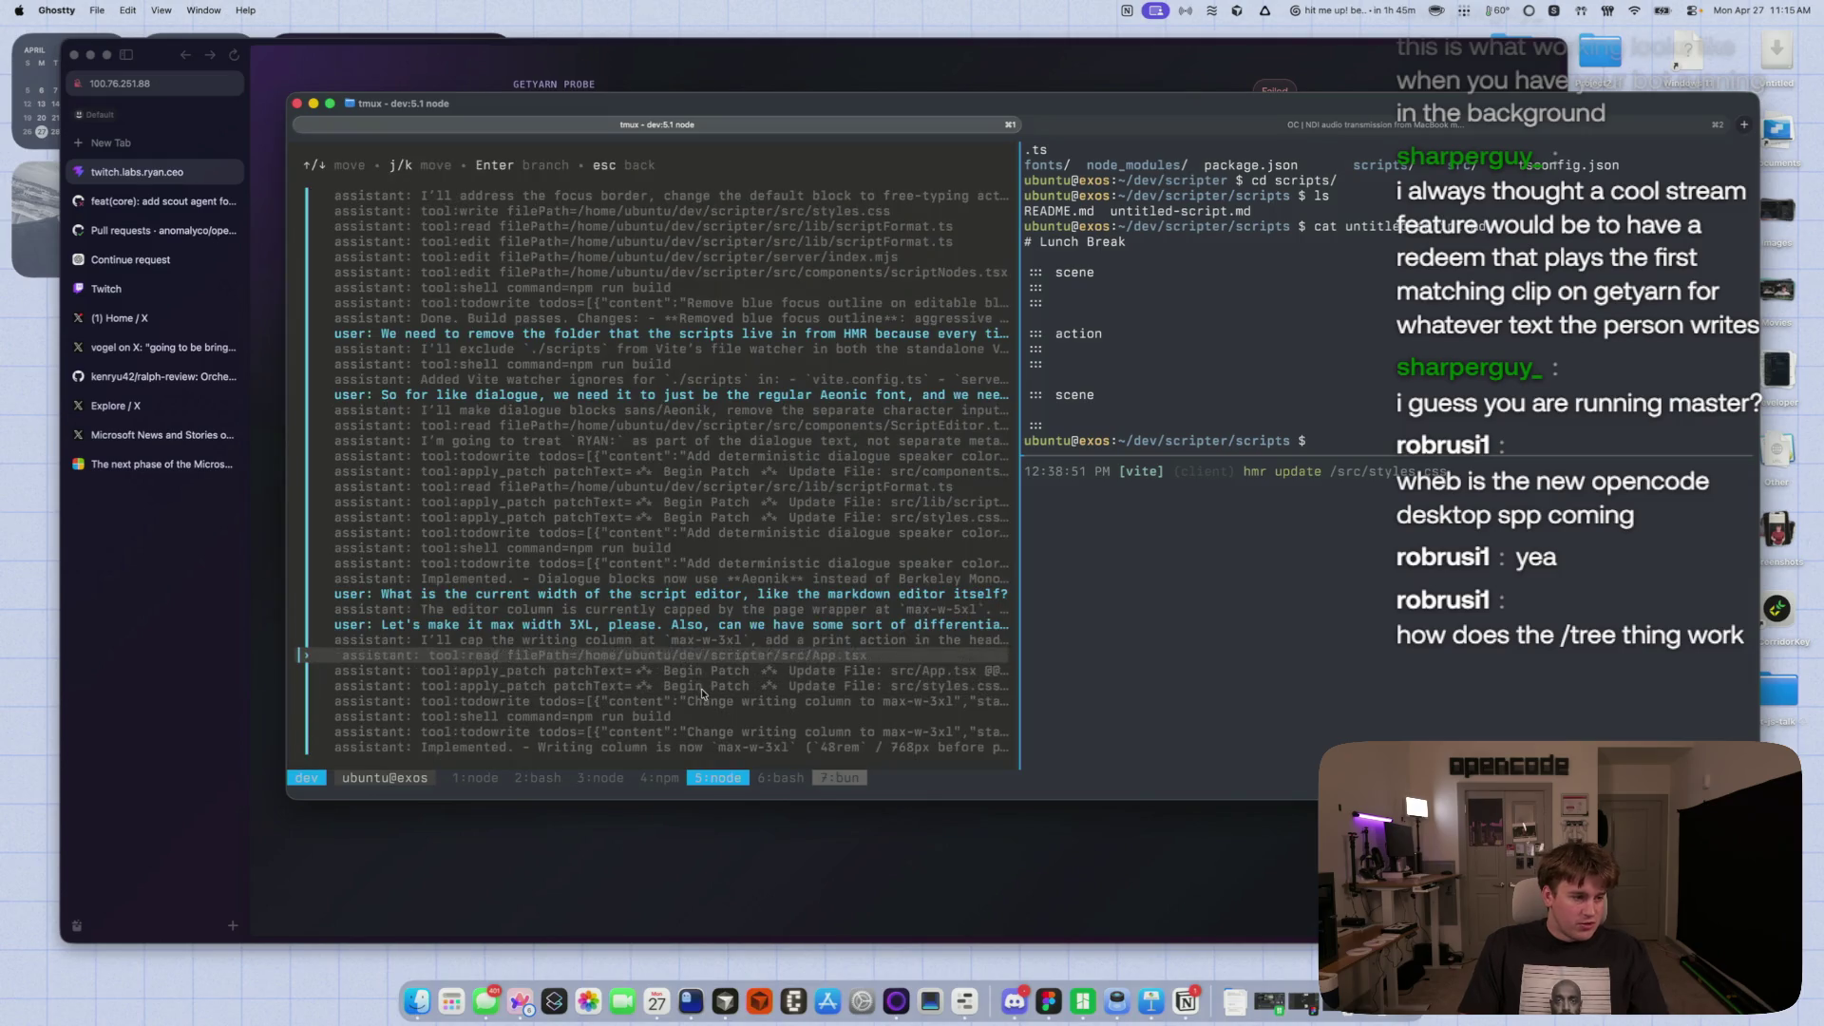
key("Escape")
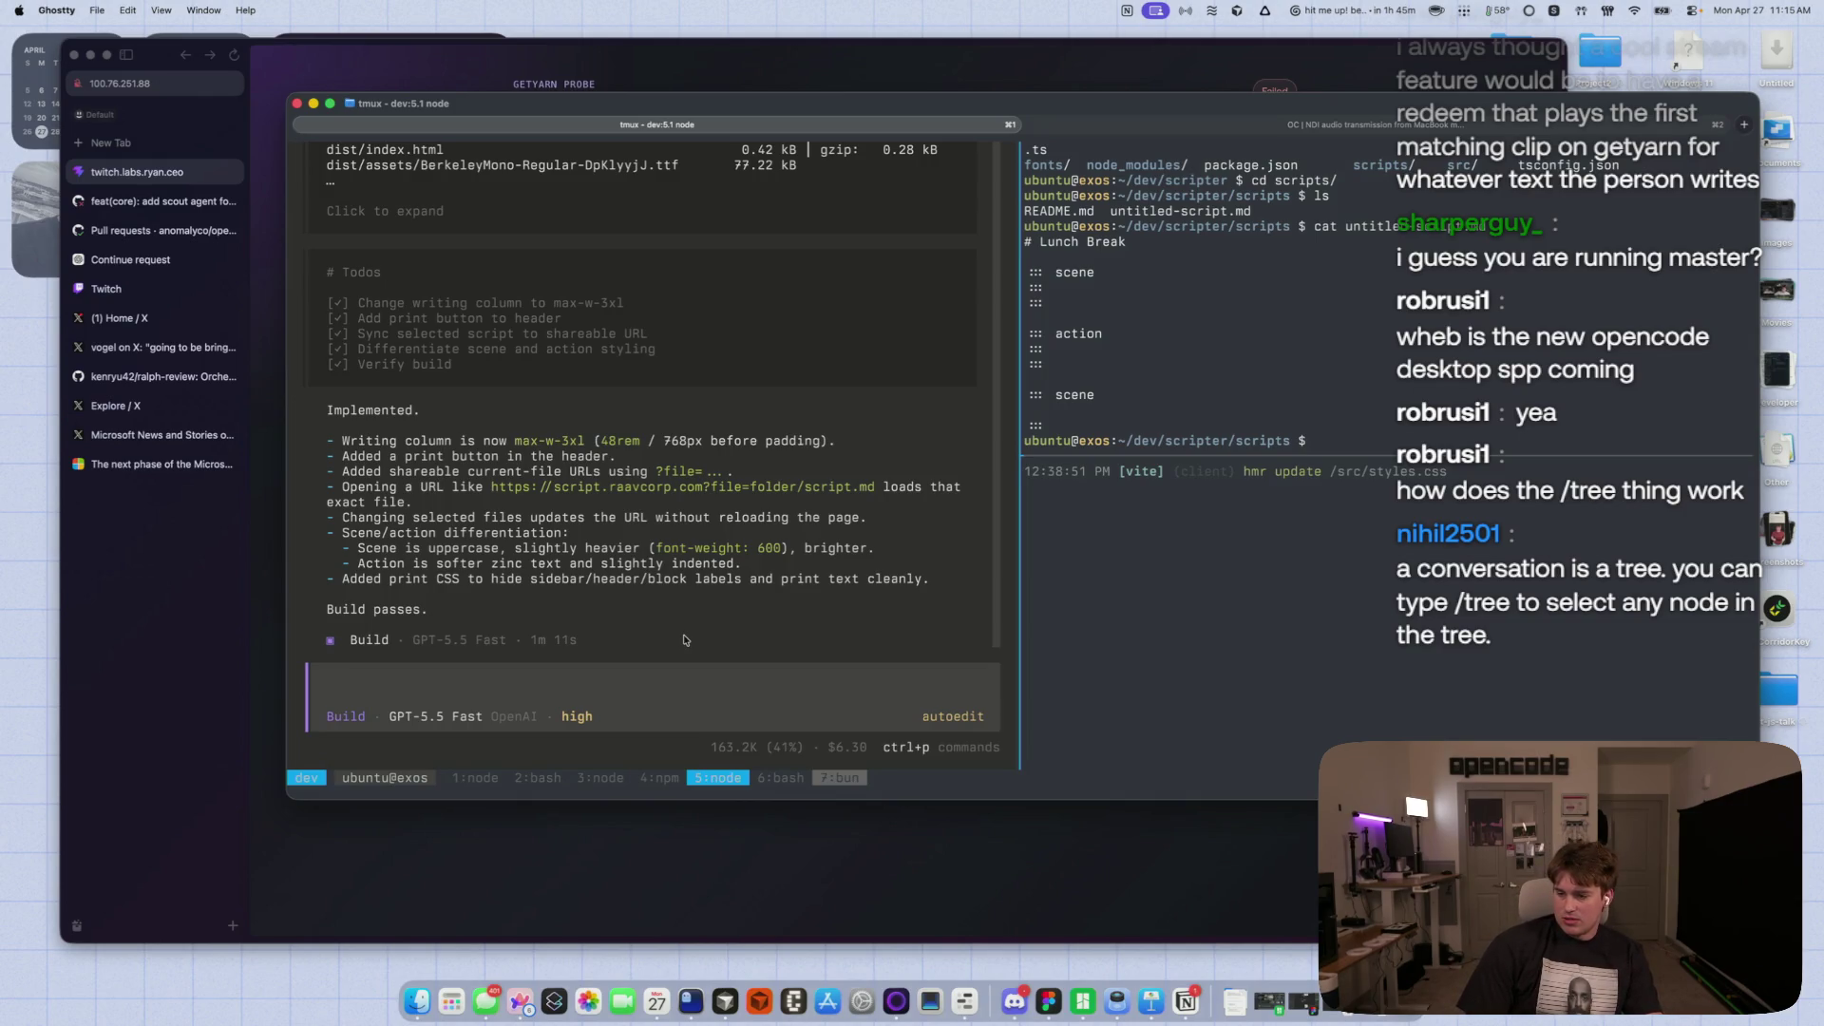
- Reopen /tree and view branch options for the max-w-3xl request, then cancel
type("/")
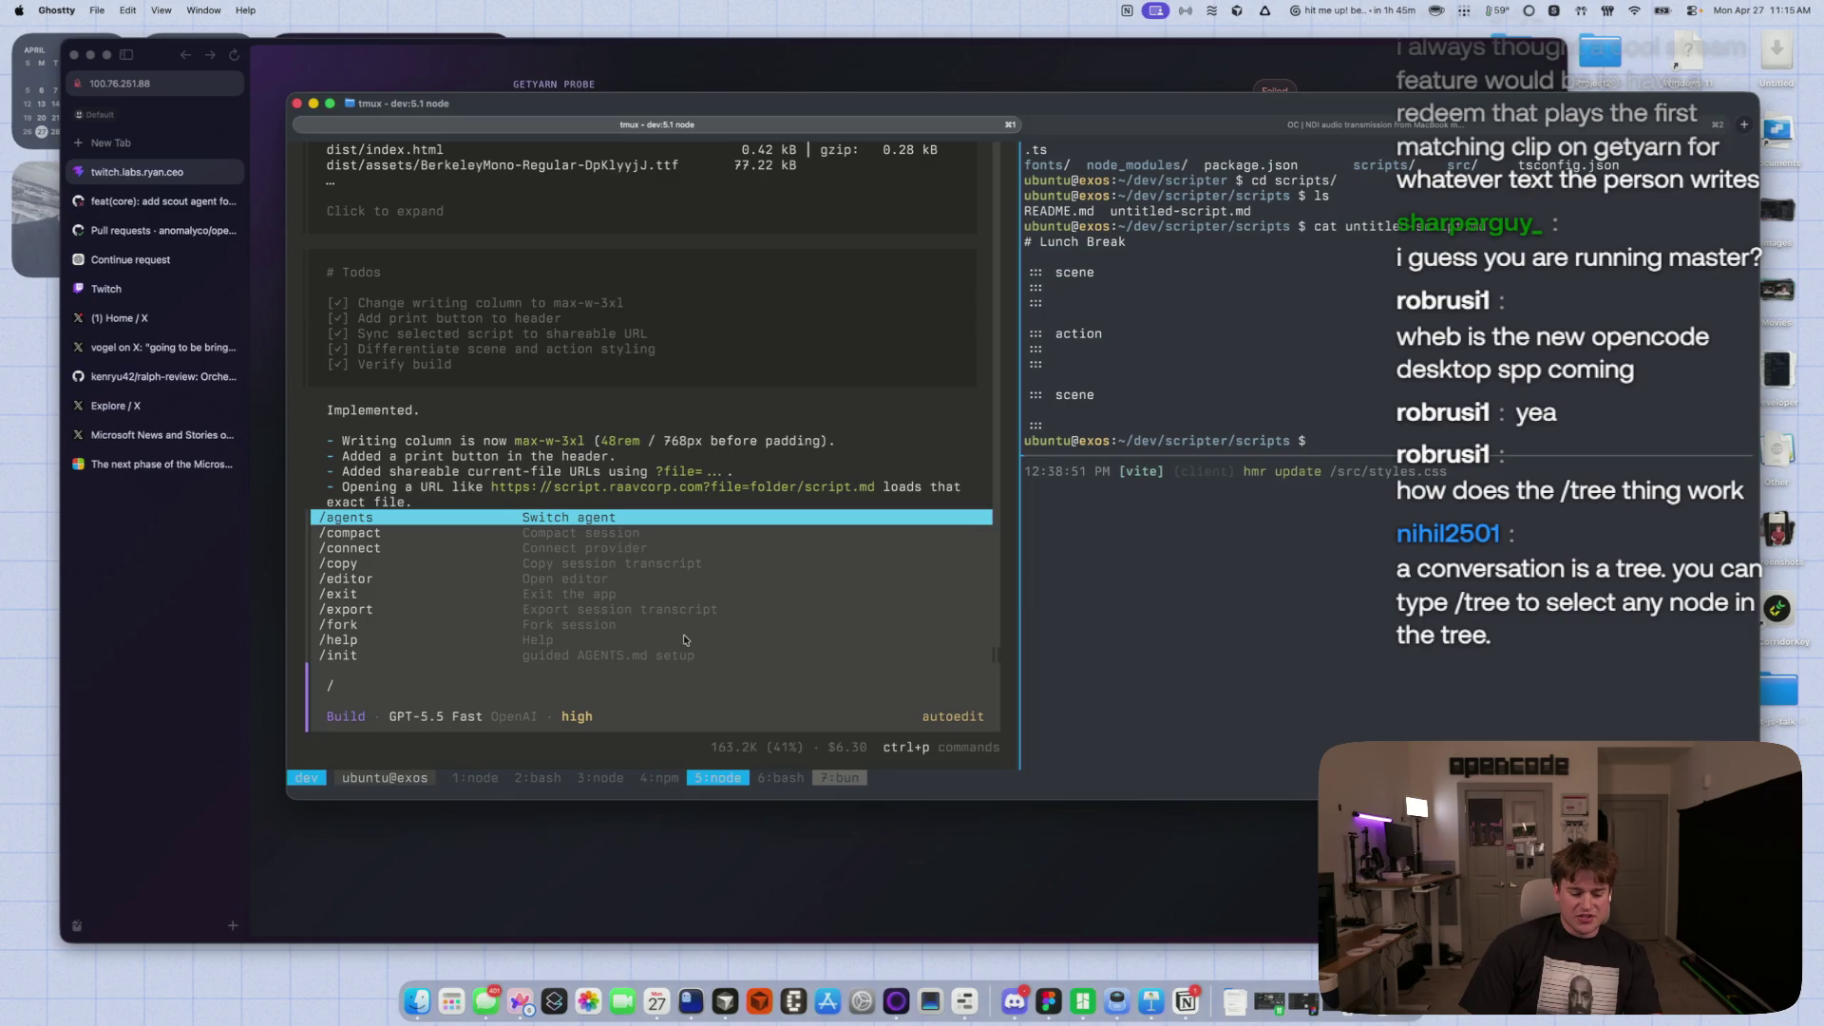
type("tree")
key("Return")
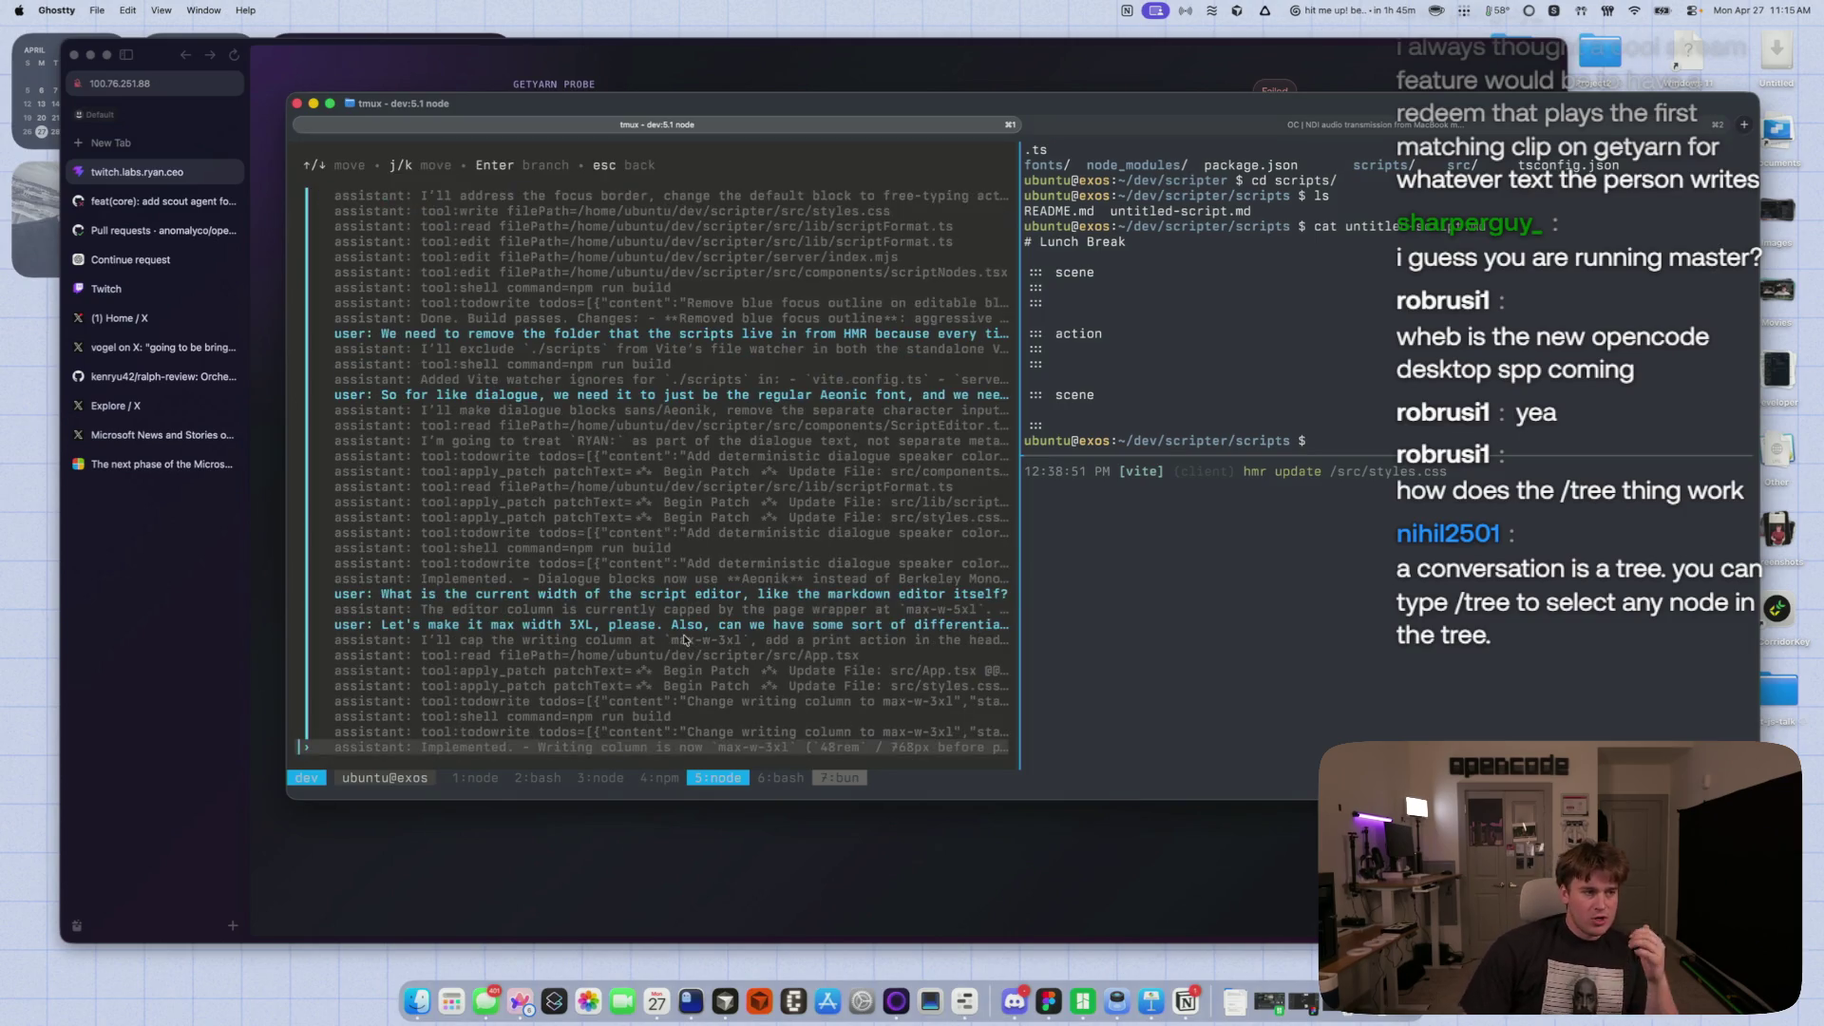
scroll(622, 596, "up", 10)
scroll(619, 598, "up", 10)
scroll(633, 317, "down", 20)
scroll(734, 460, "up", 8)
key("Return")
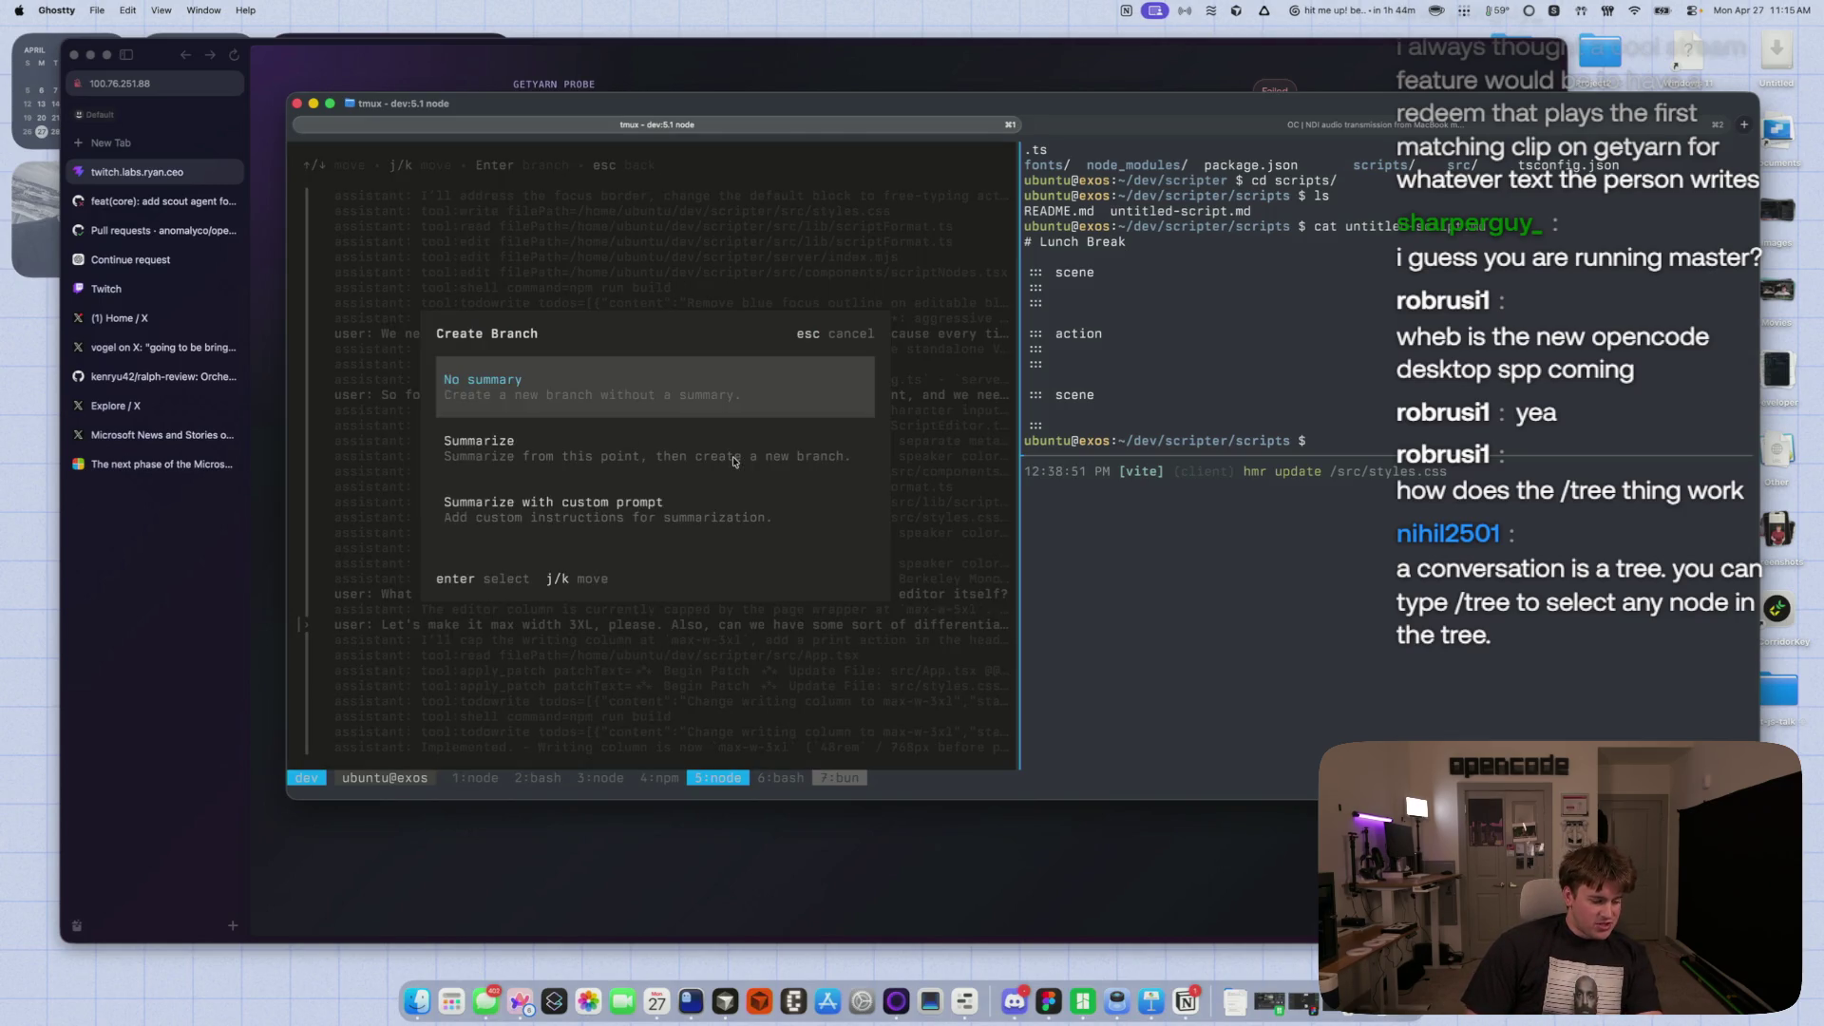
key("Escape")
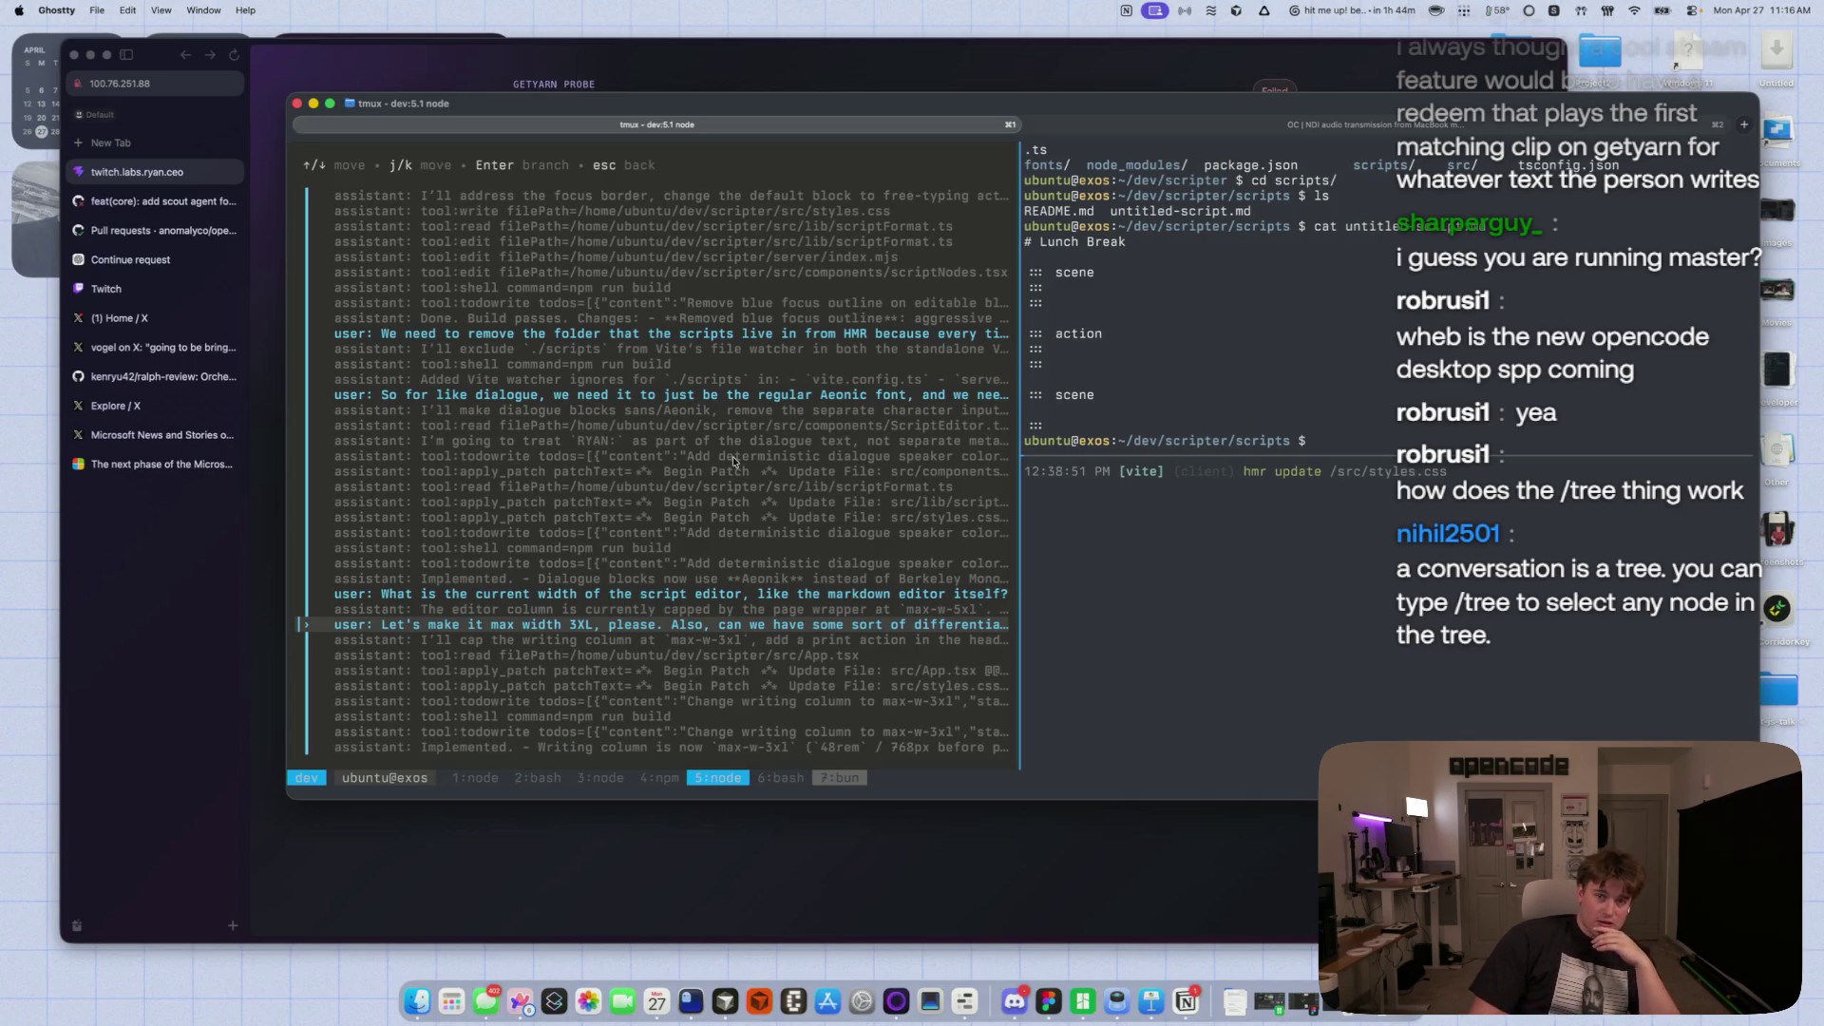
- Step through nearby messages and check branch options on an earlier one, cancelling again
key("Up")
key("Up")
key("Up")
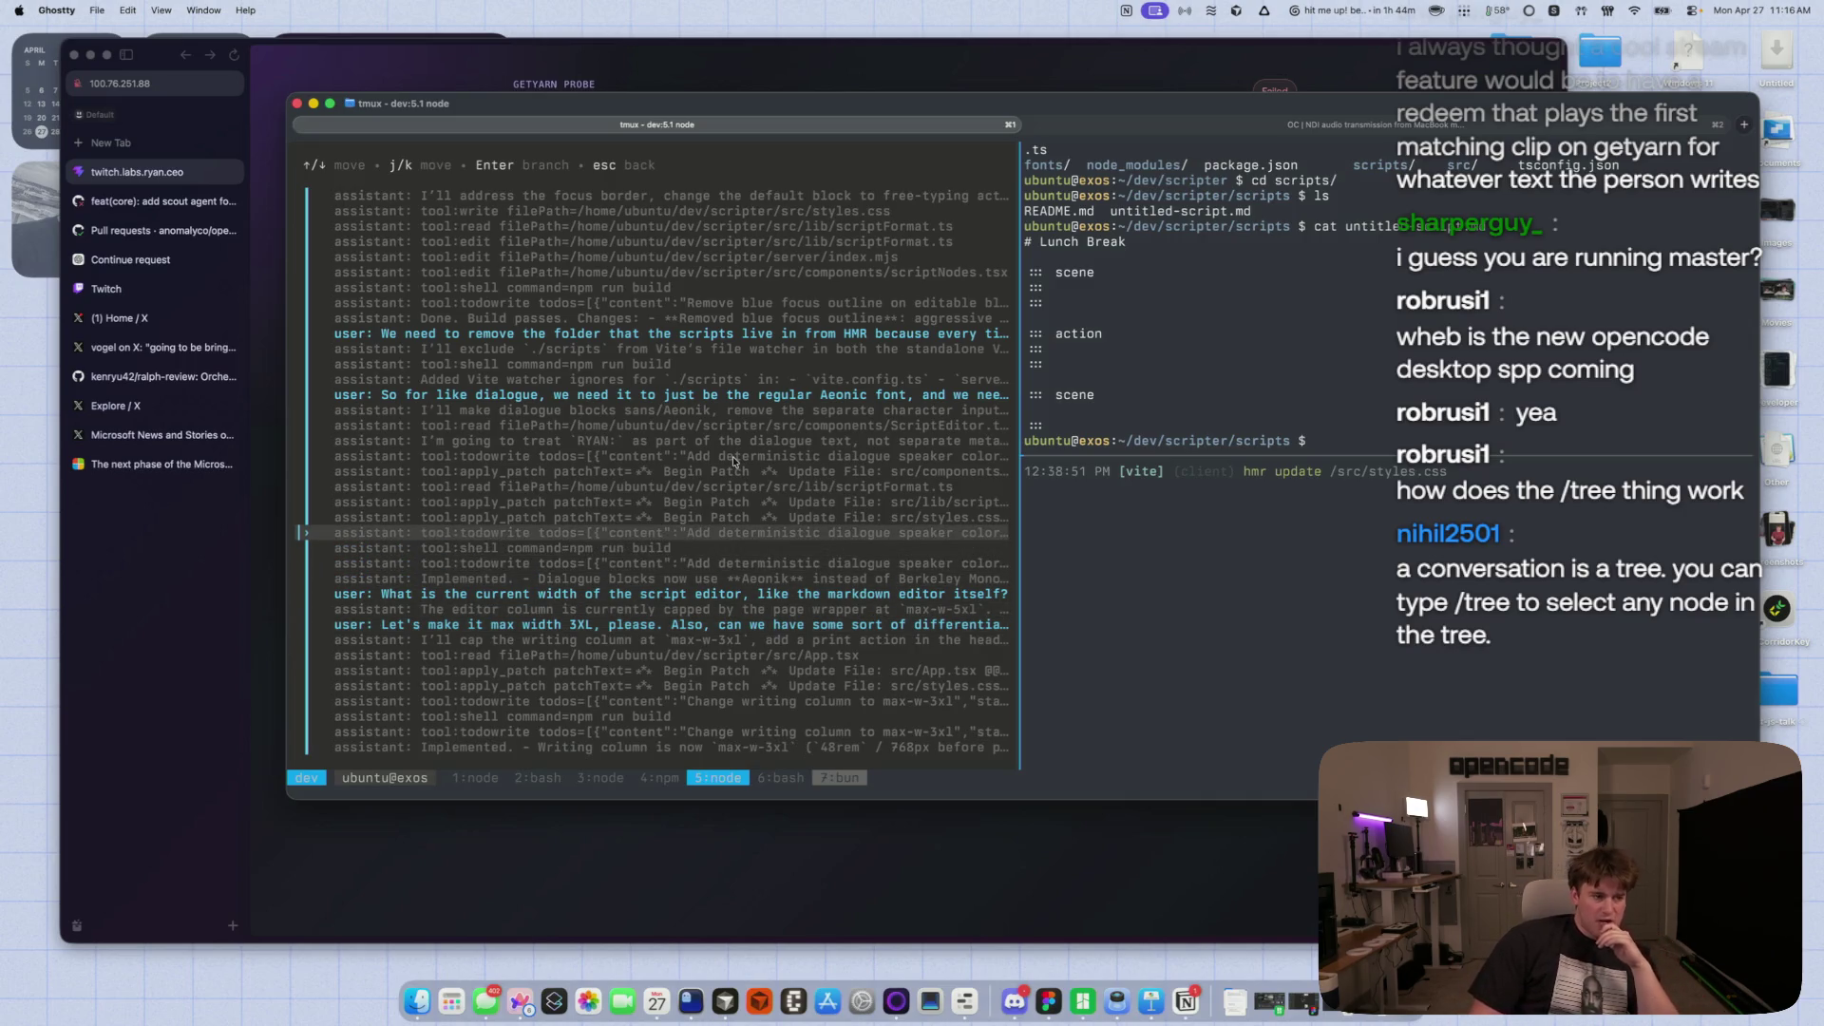
key("Up")
key("Up")
key("Down")
key("Down")
key("Down")
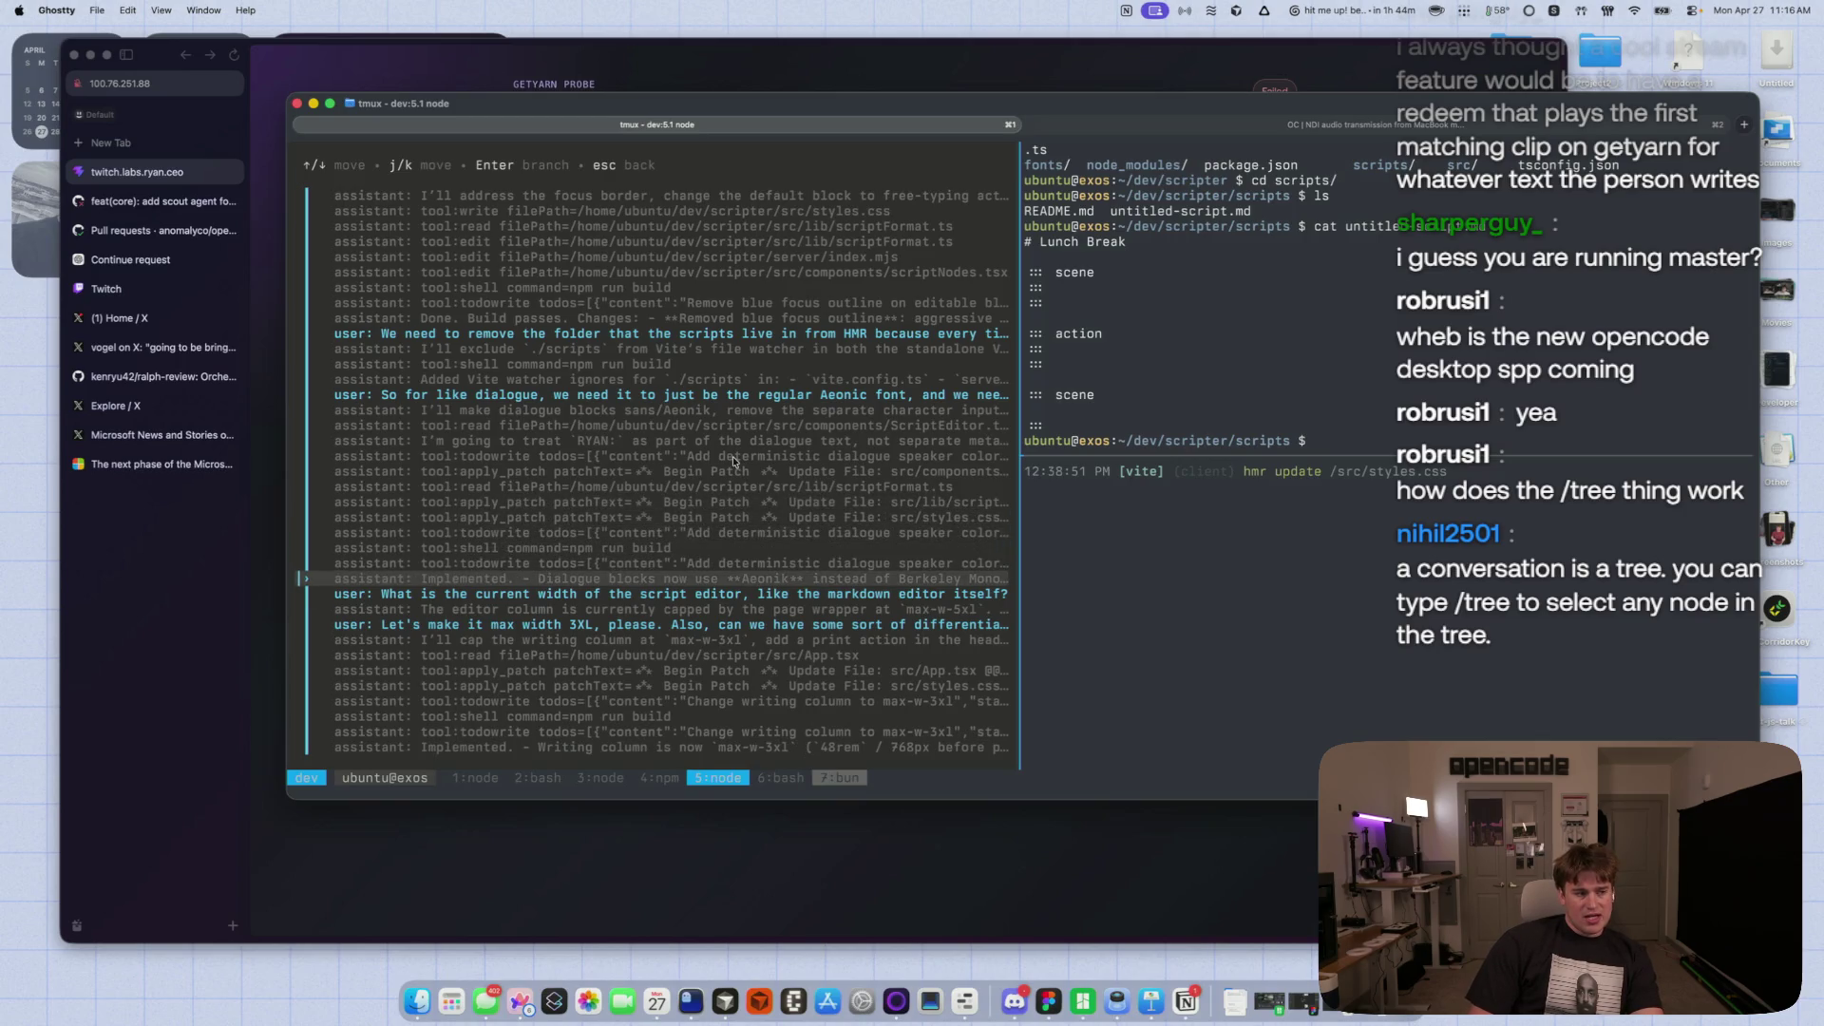
key("Down")
key("Up")
key("Up")
key("Up")
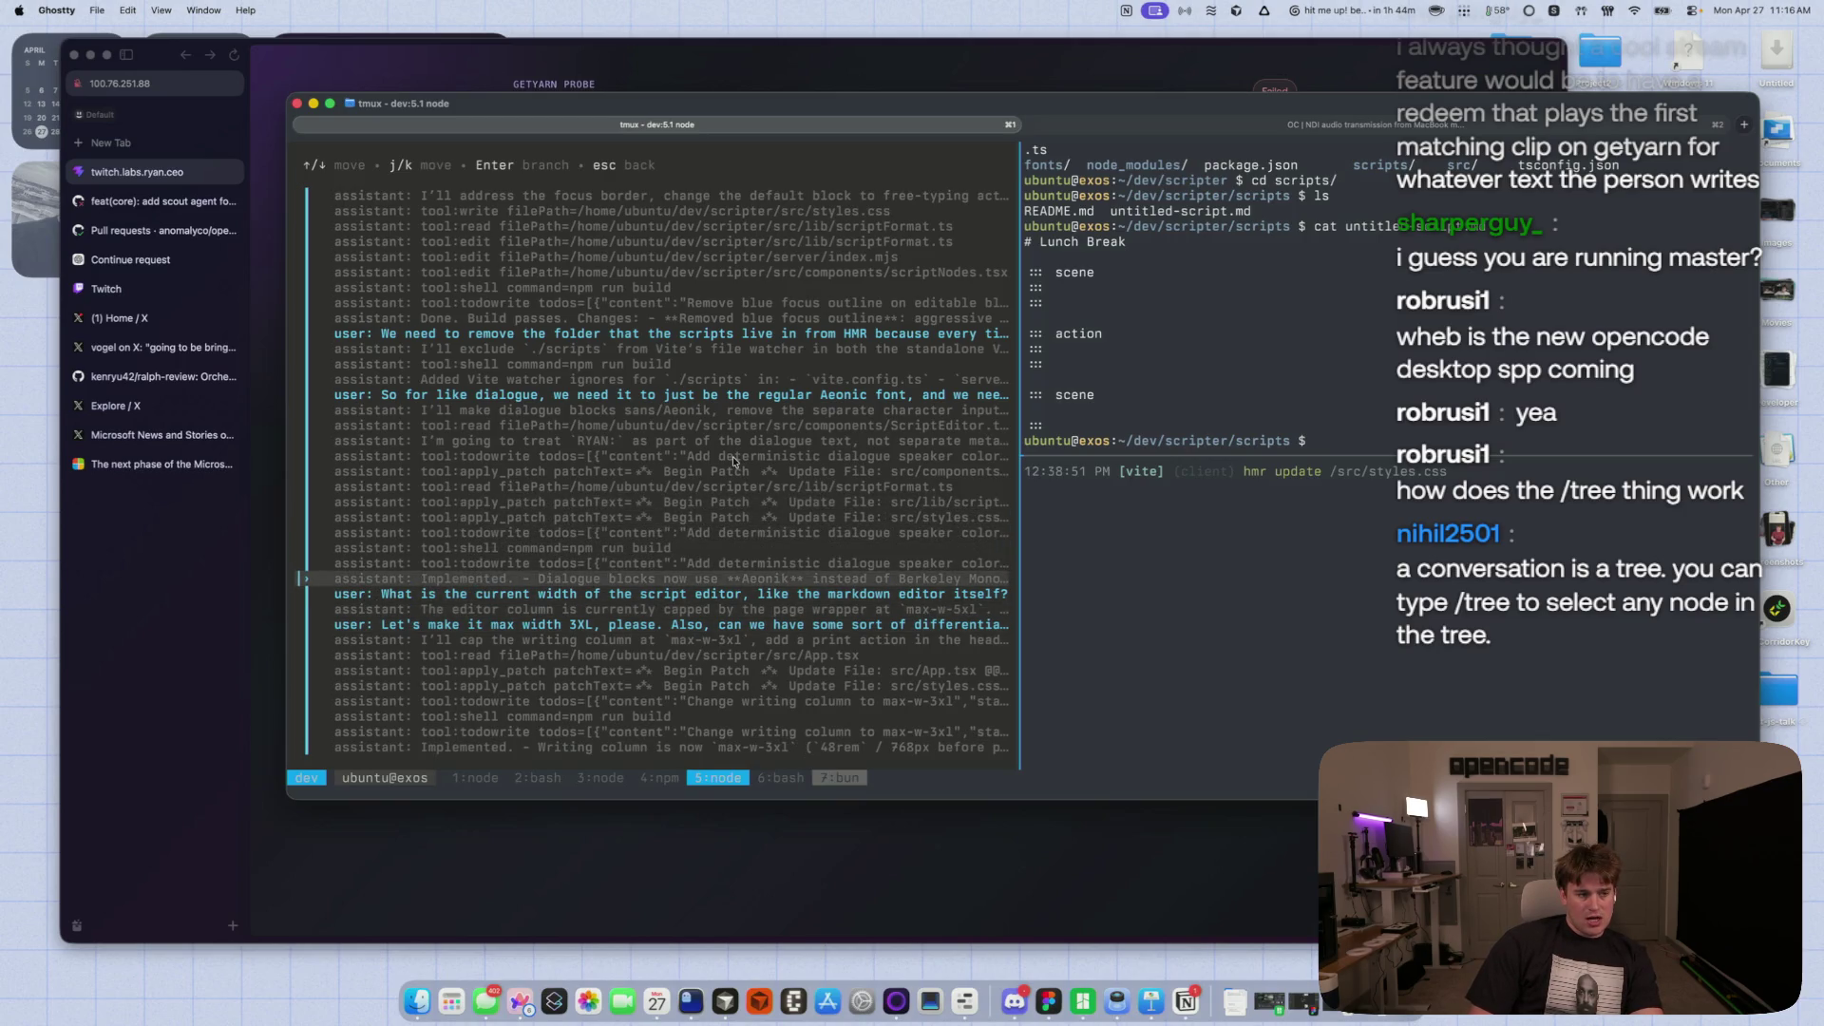
key("Return")
key("Escape")
- Compare the summarize and custom-prompt summary branch options for another message, then cancel
key("Down")
key("Up")
key("Up")
key("Up")
key("Return")
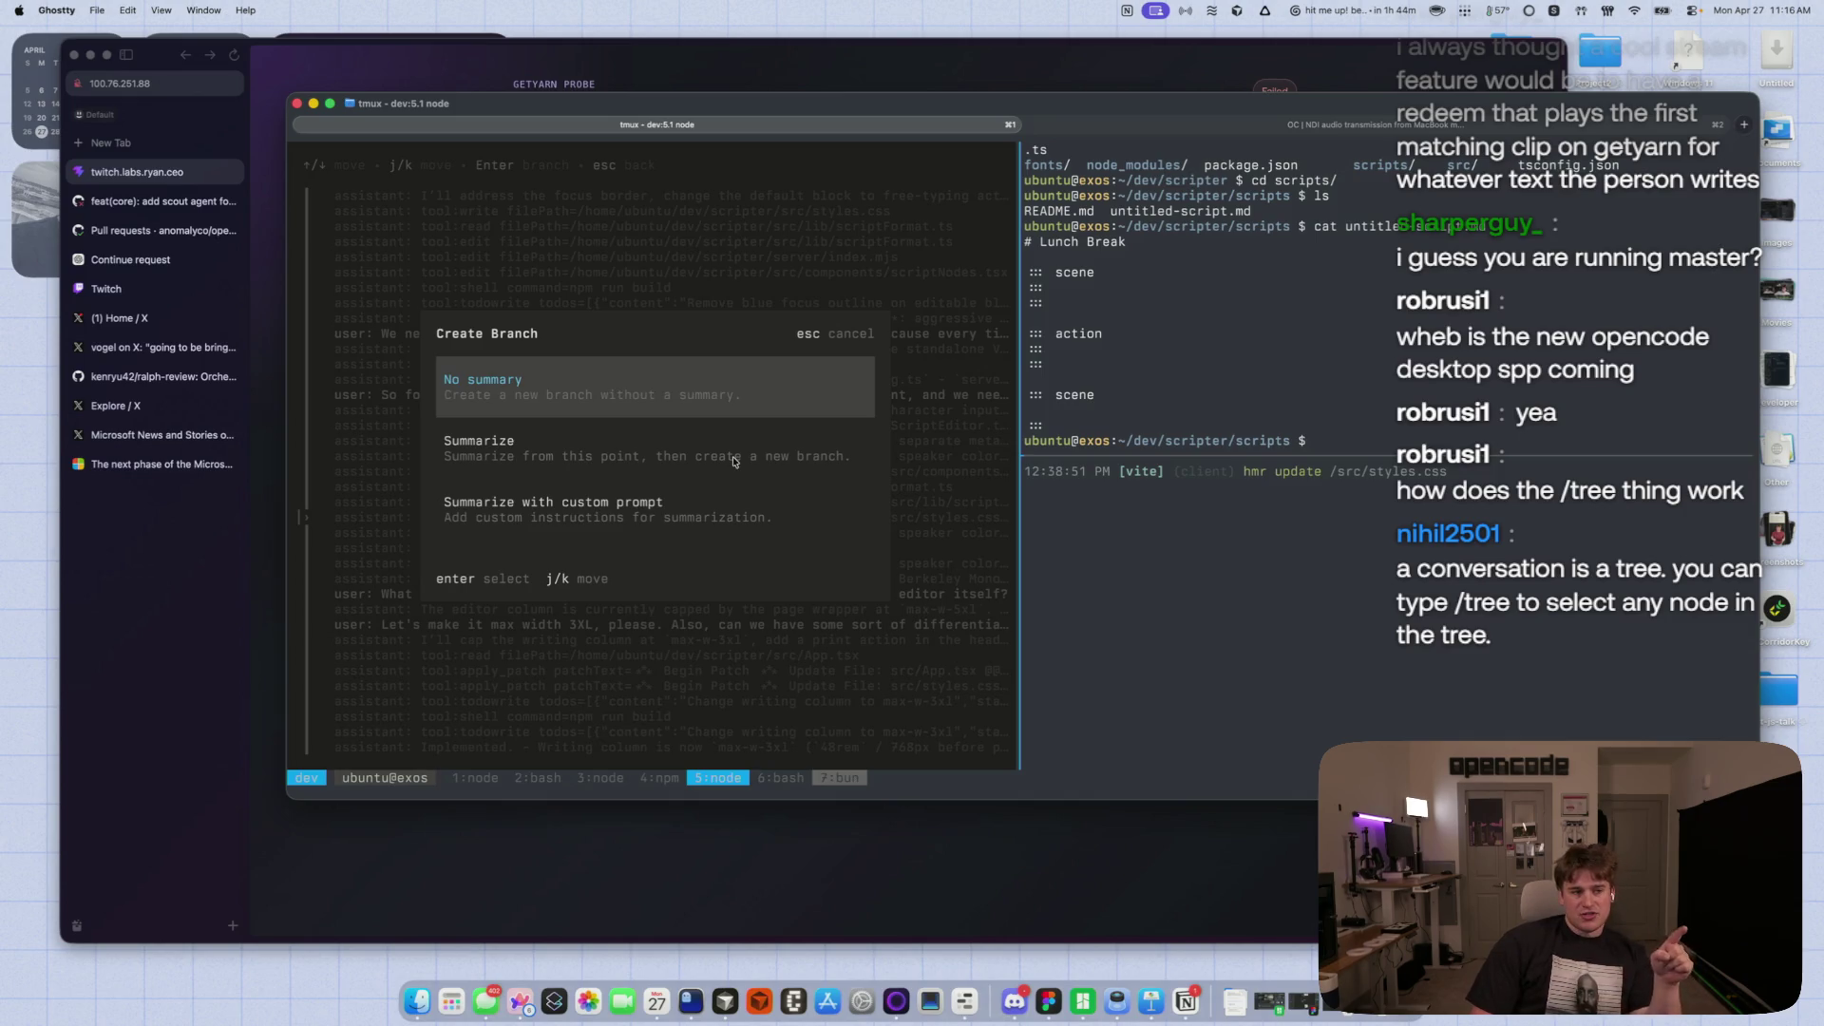
key("Down")
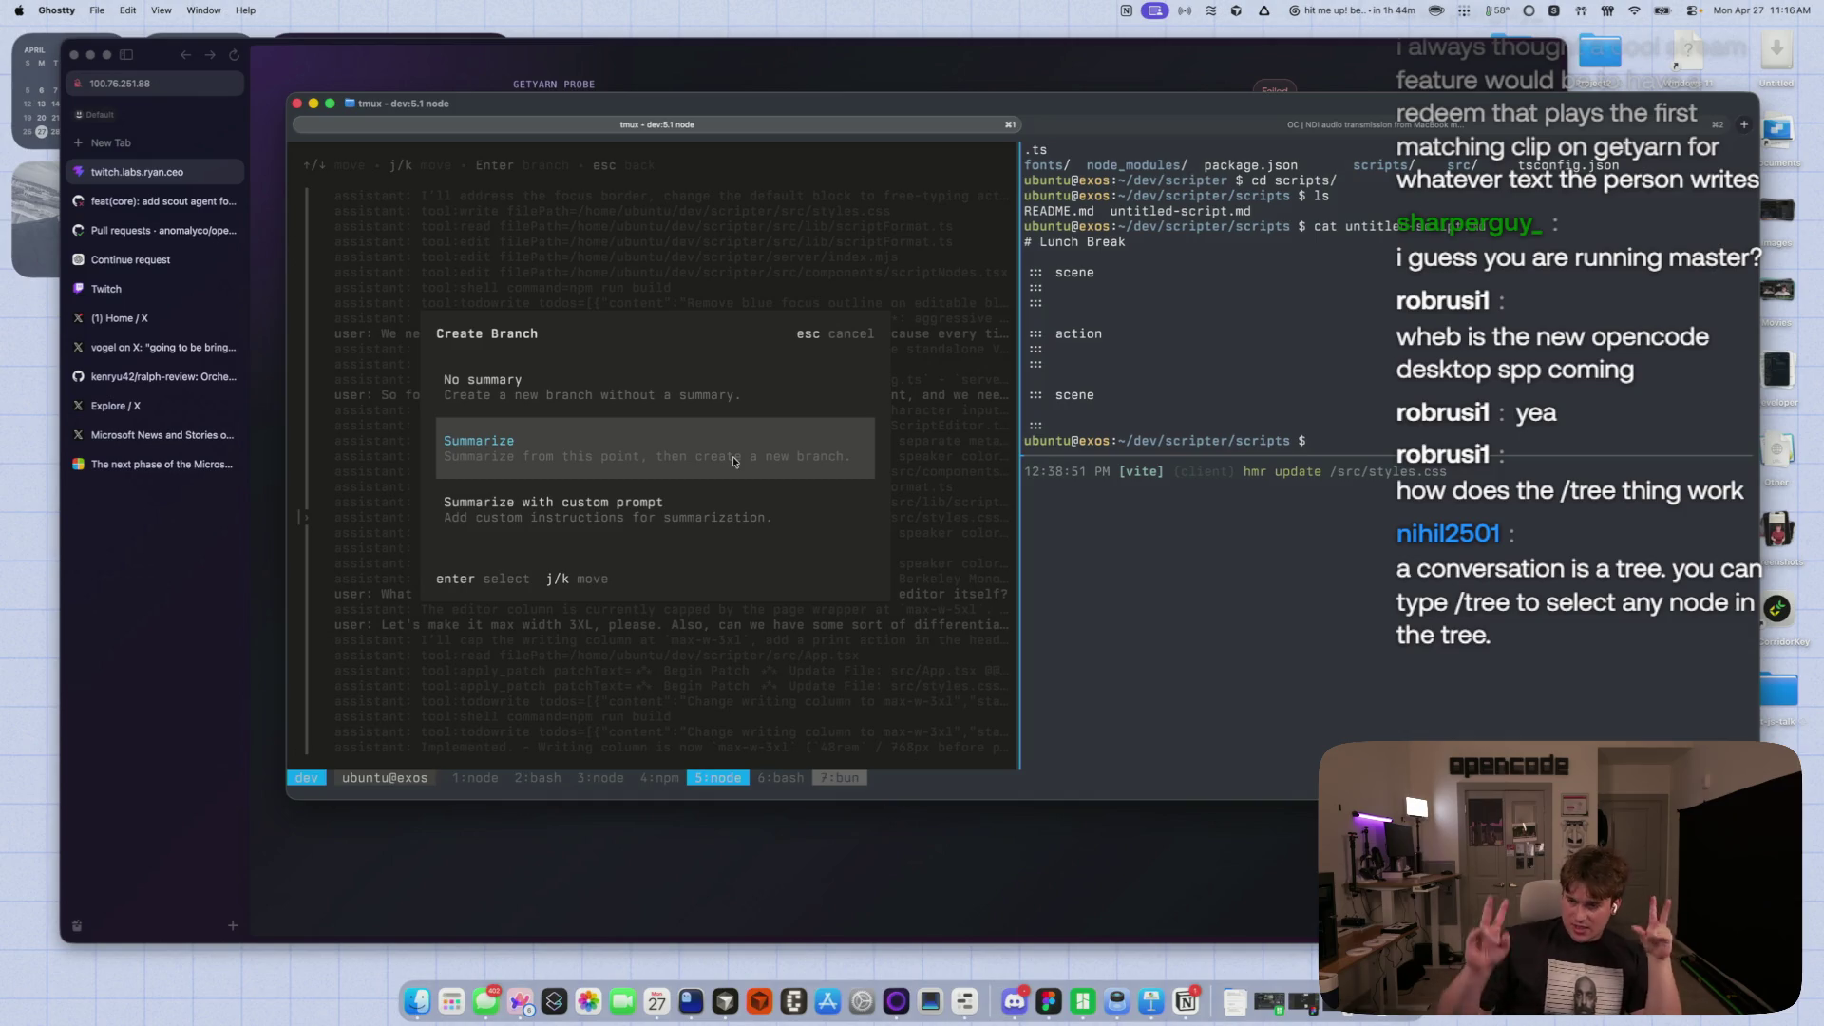
key("Down")
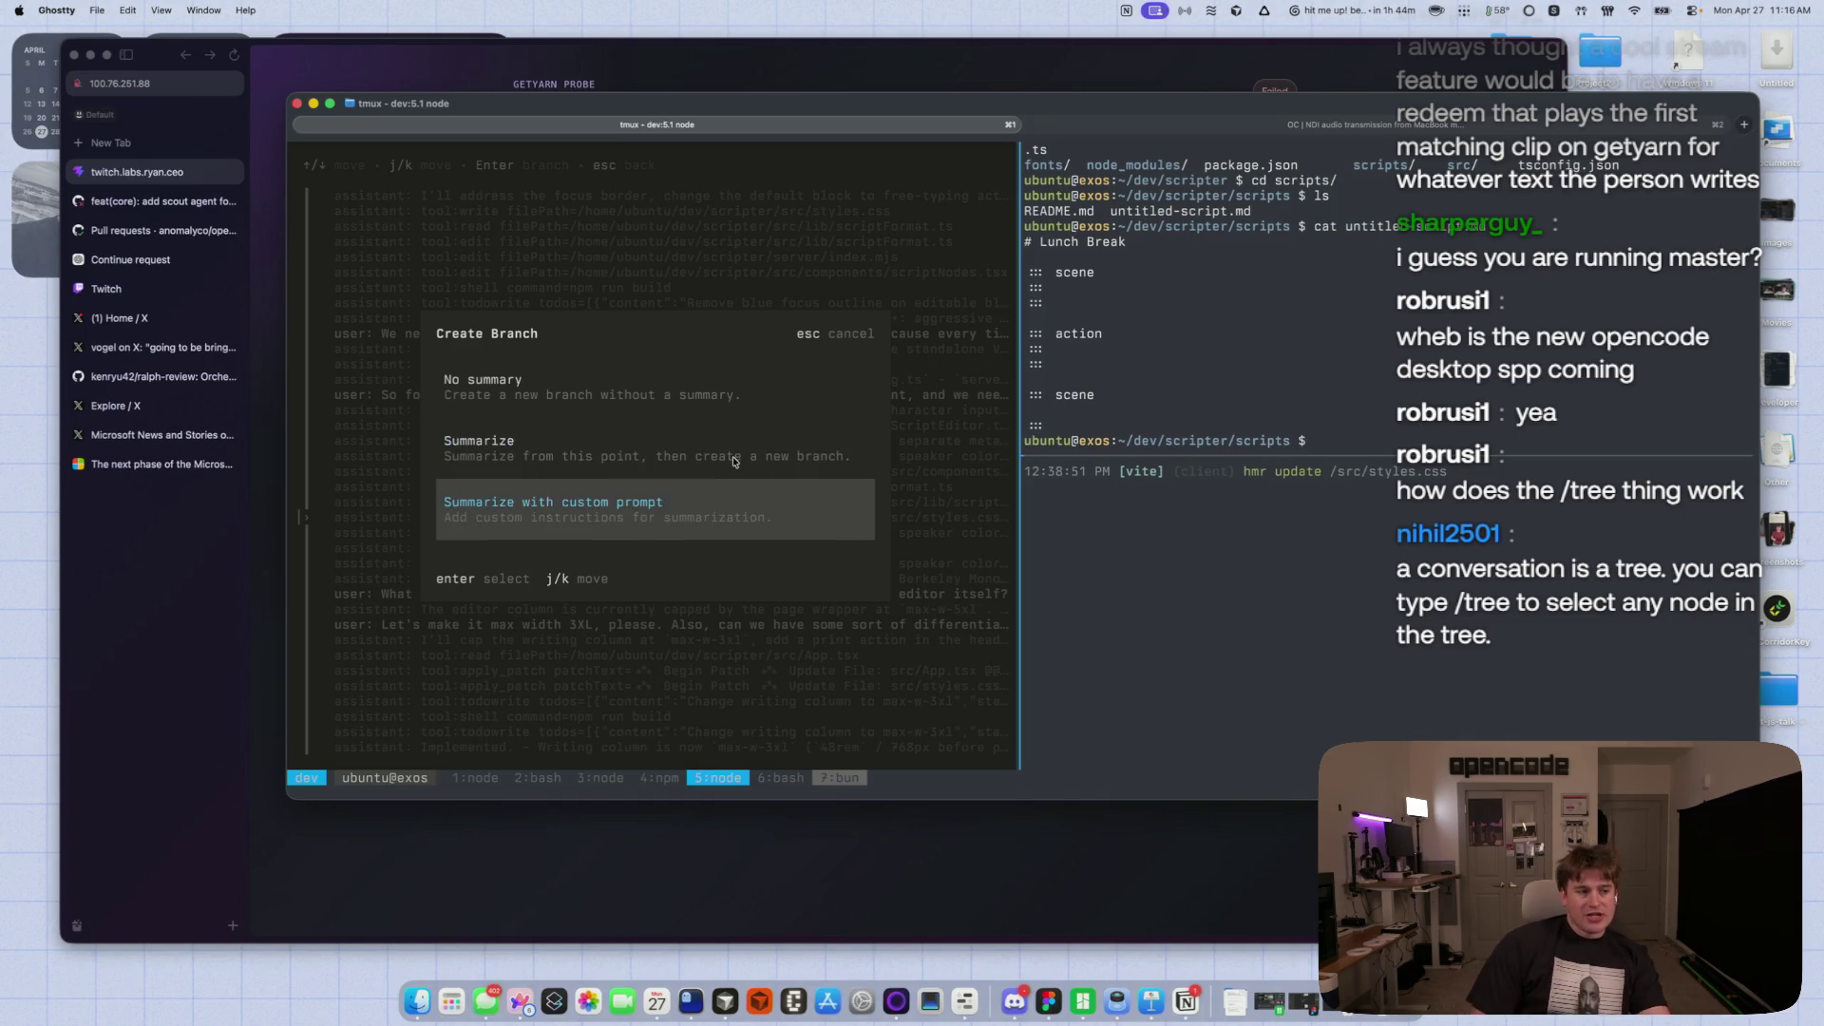
key("Escape")
- Check the no-summary and summarize branch options on one more message and cancel
key("Down")
key("Down")
key("Down")
key("Up")
key("Up")
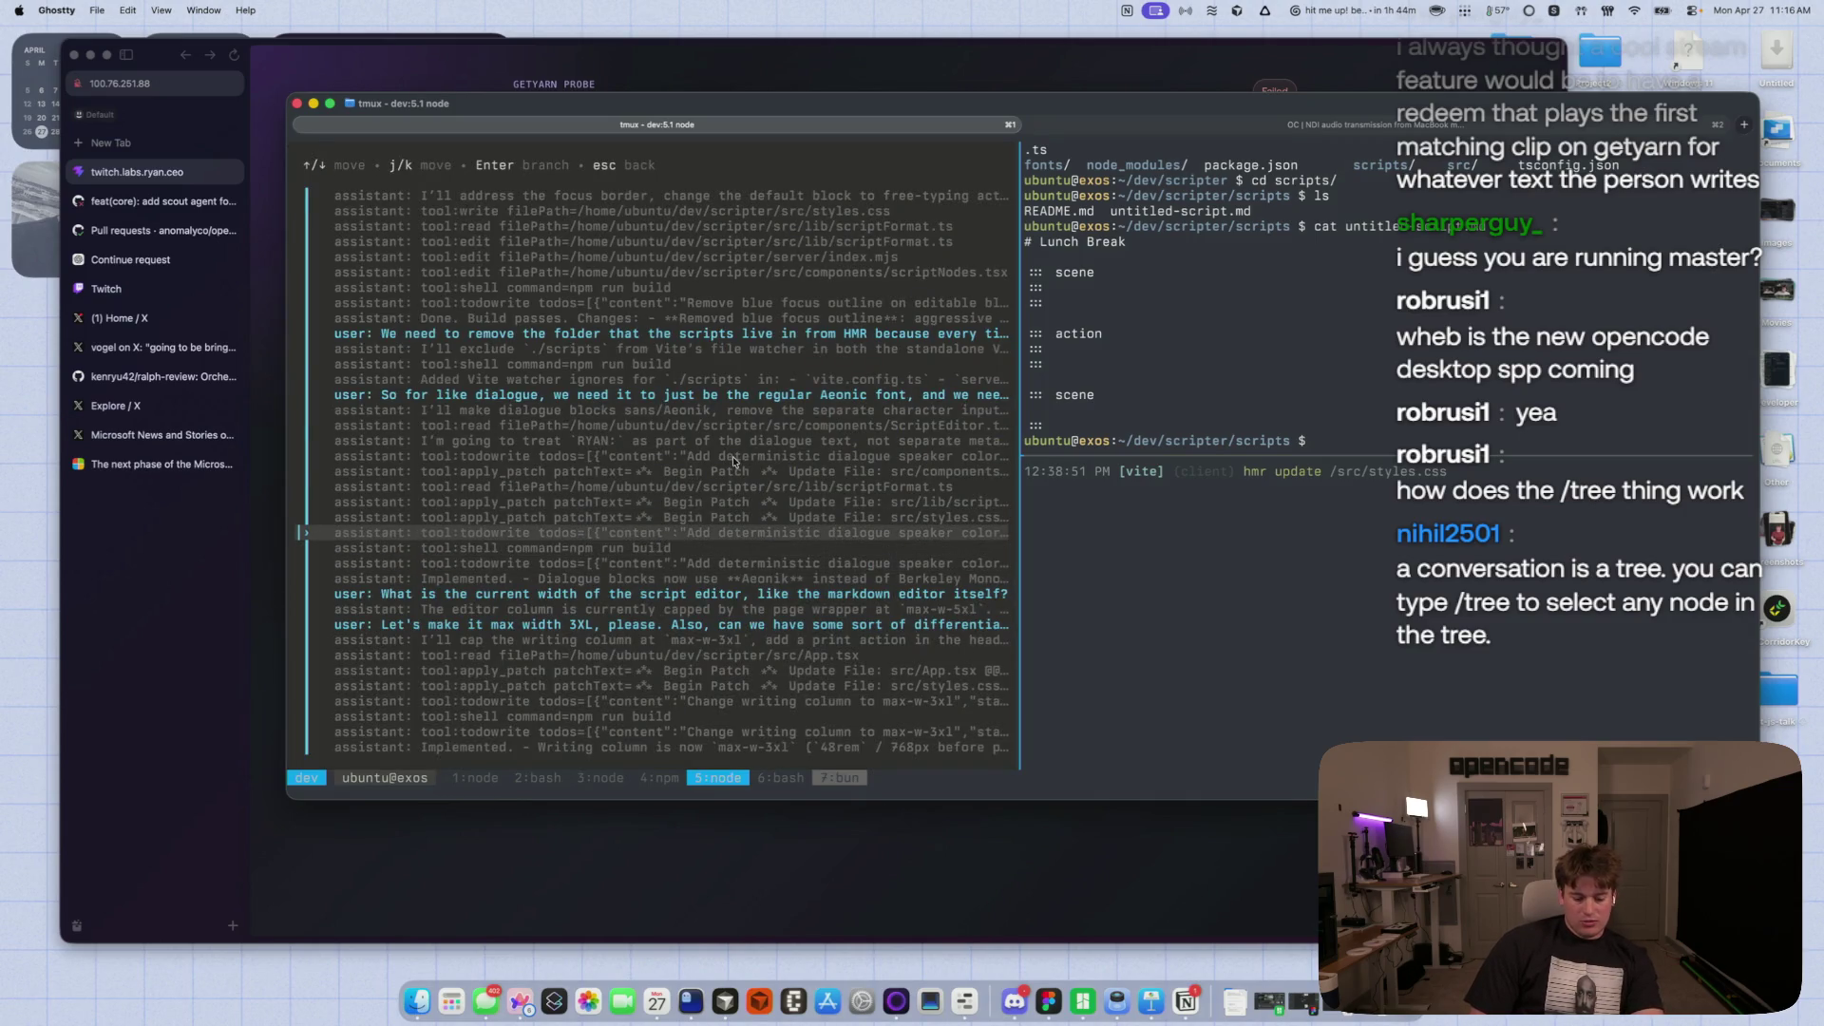
key("Return")
key("Down")
key("Up")
key("Down")
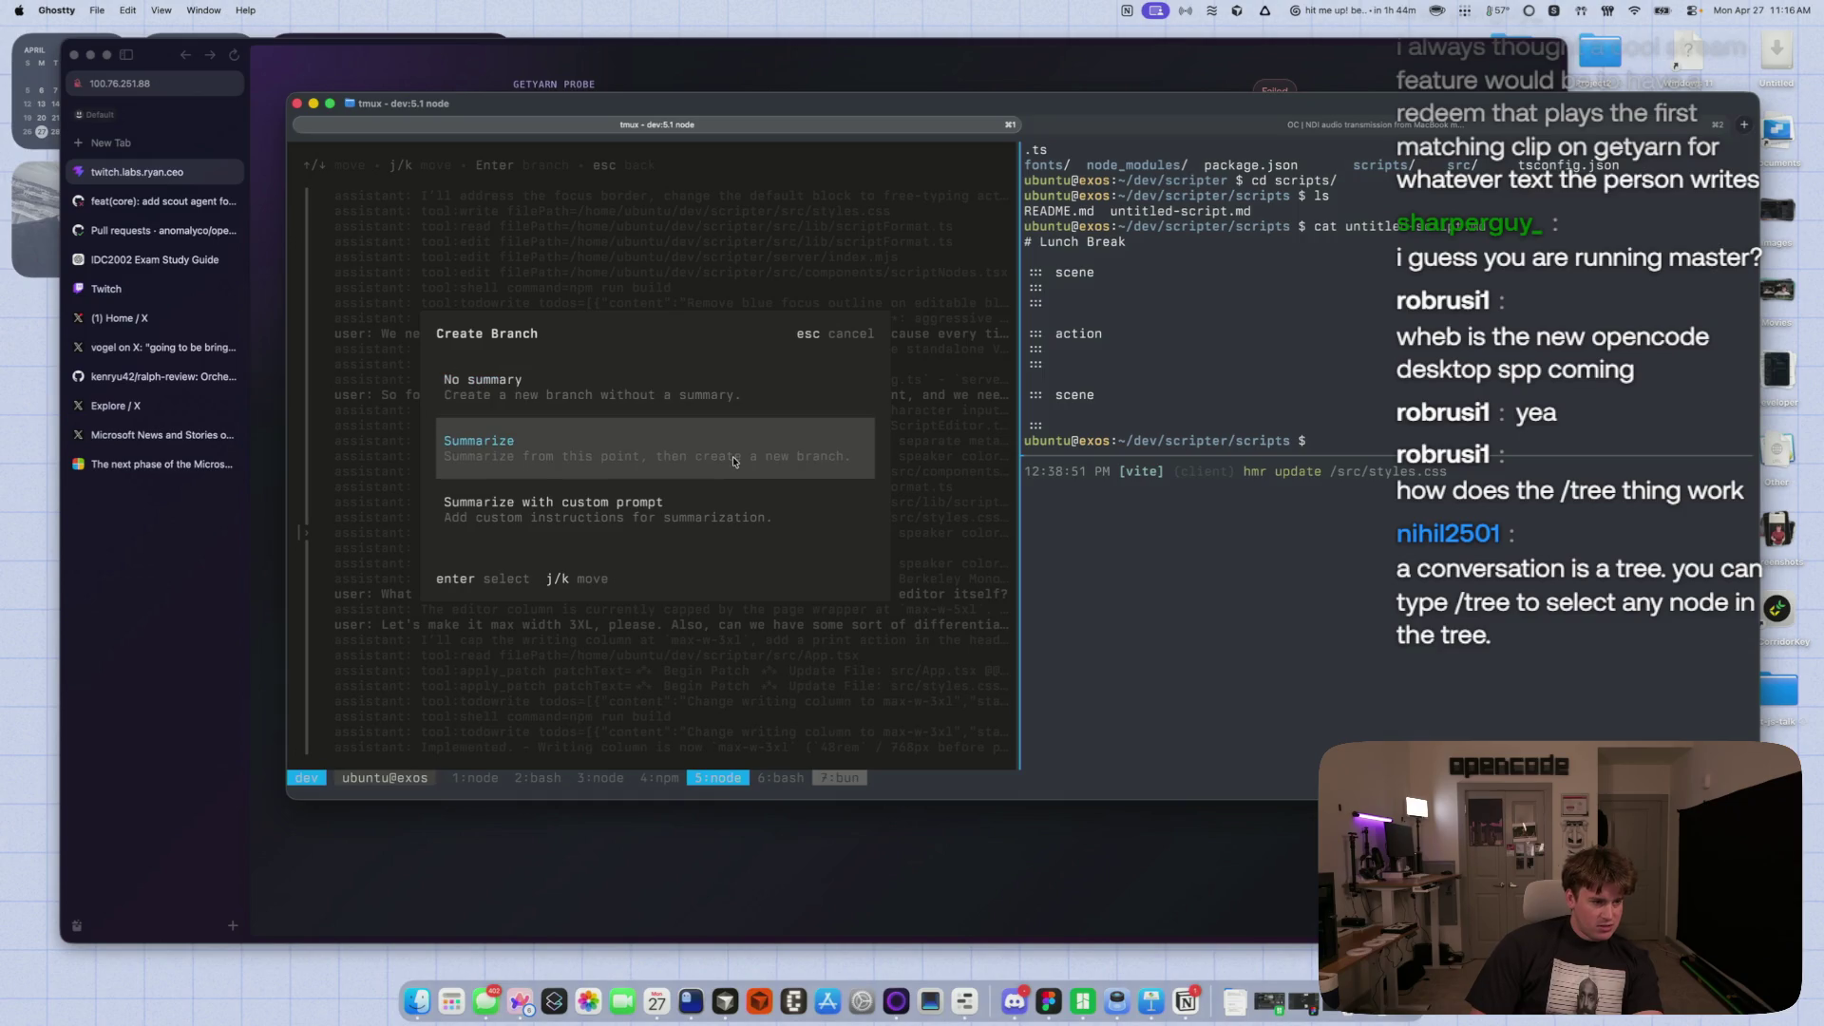
key("Escape")
- Close the tree at the latest messages and switch to the GetYarn probe session in window 7
key("Down")
key("Down")
key("Down")
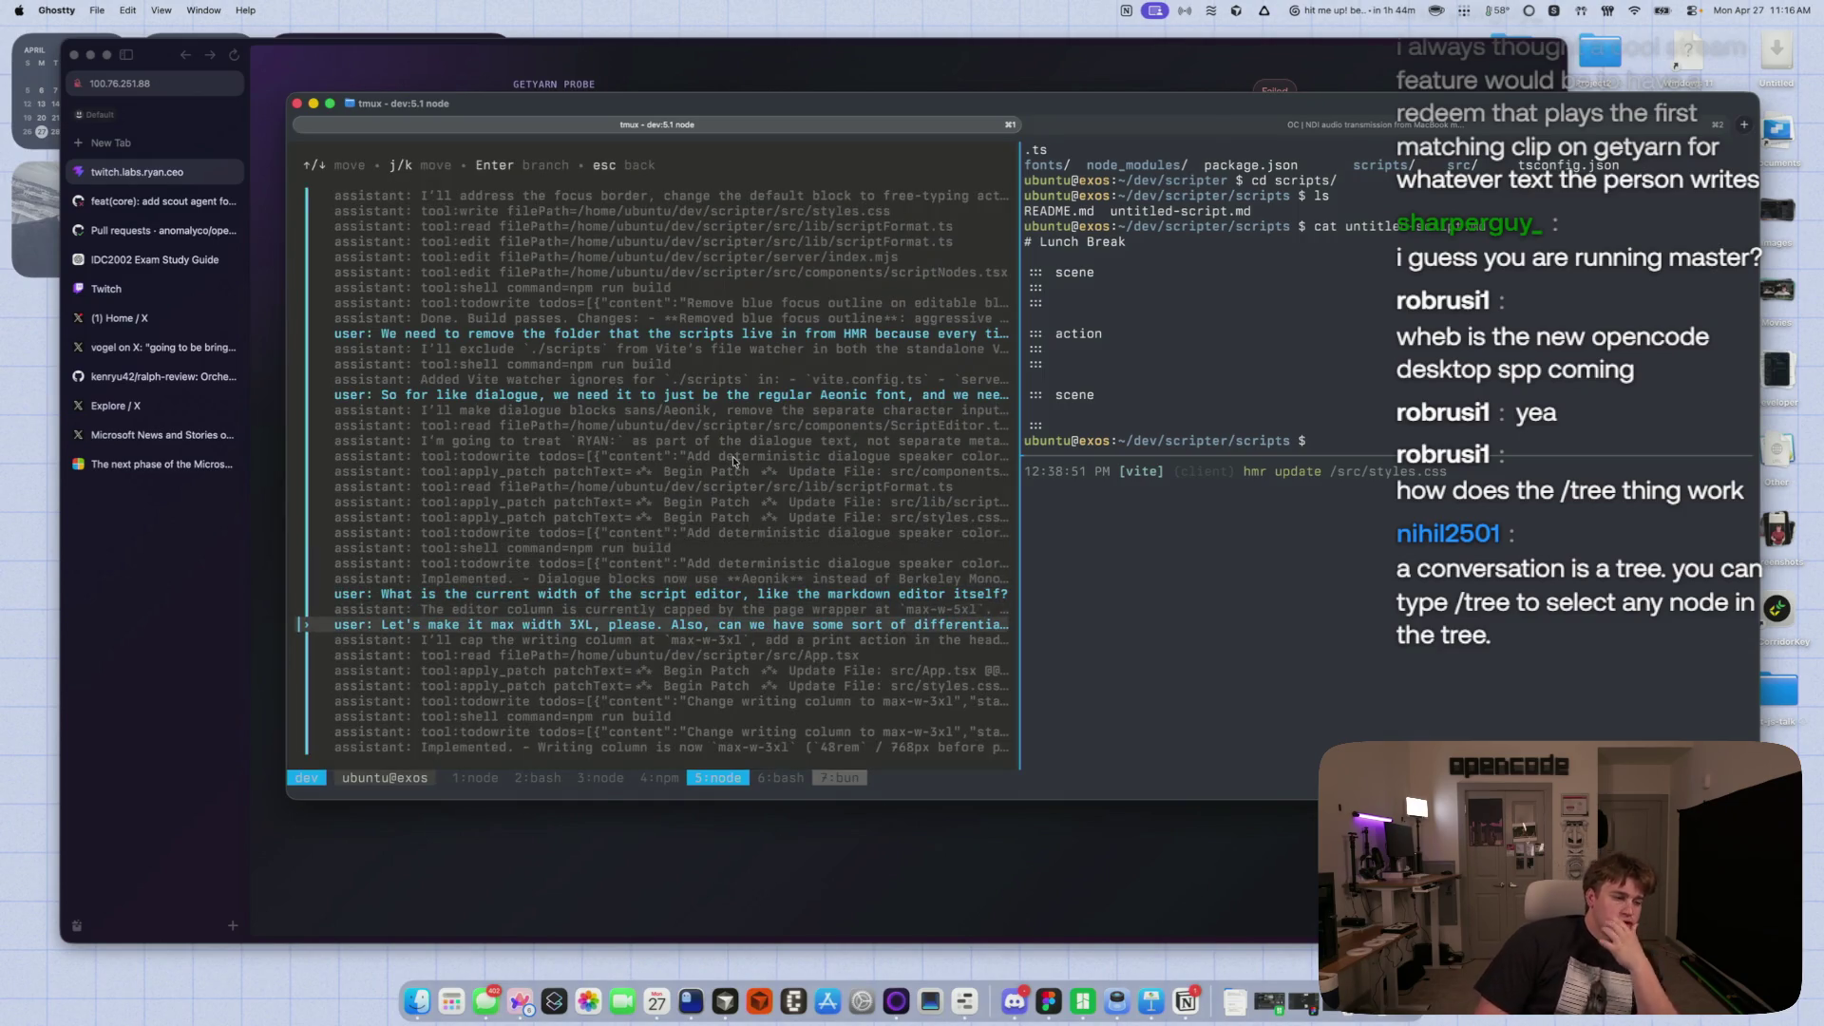
key("Down")
key("Down")
key("Escape")
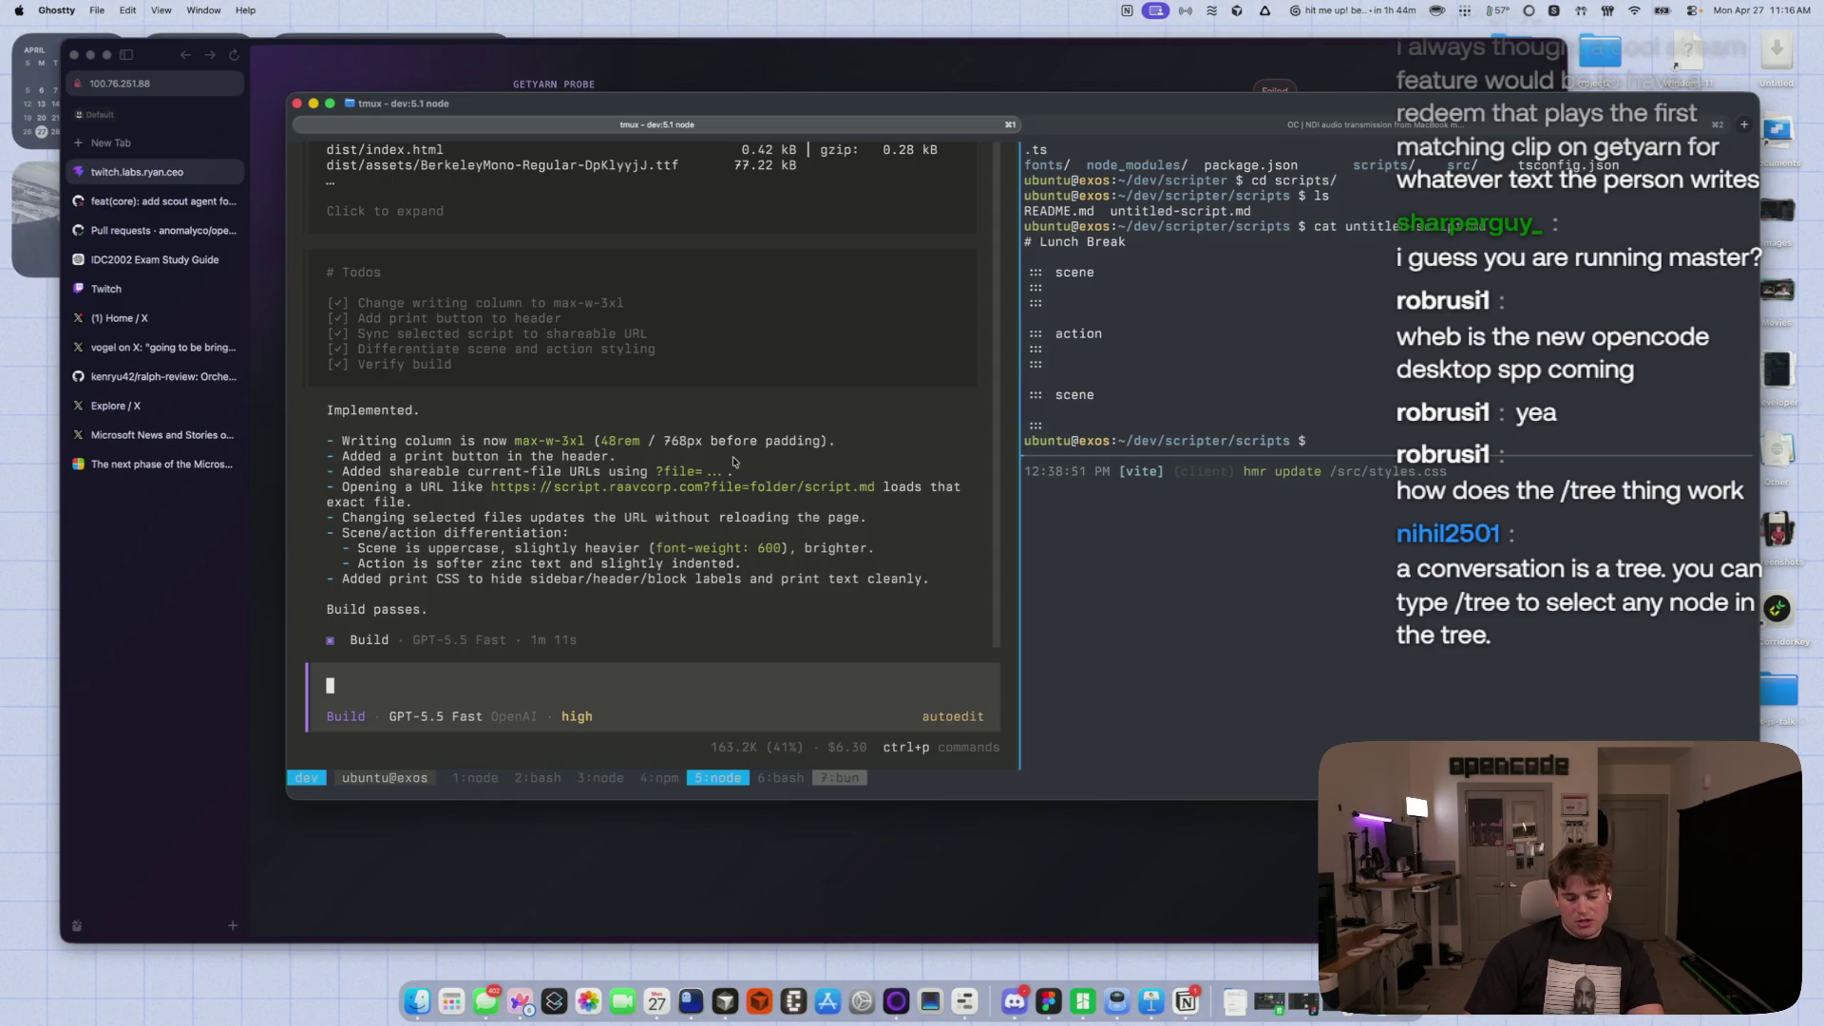
key("ctrl+b")
key("7")
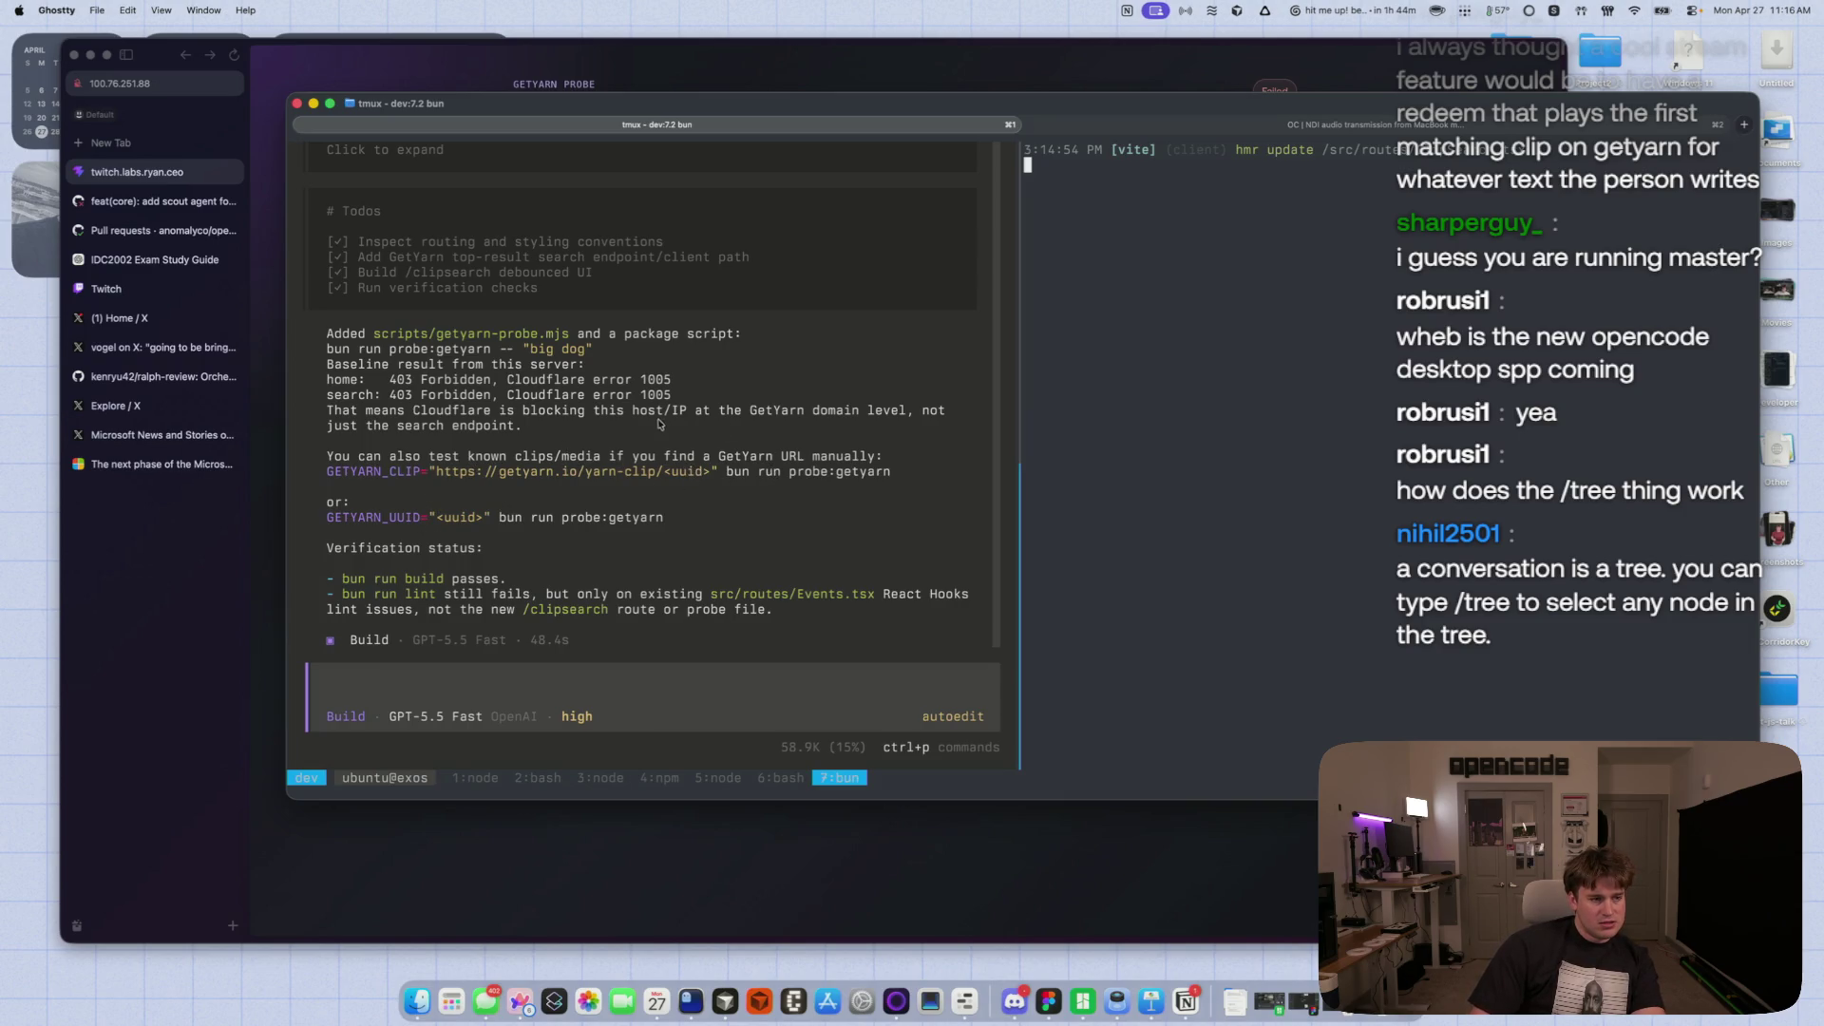
- Dictate and send a request asking for ways around GetYarn's Cloudflare block
left_click(559, 422)
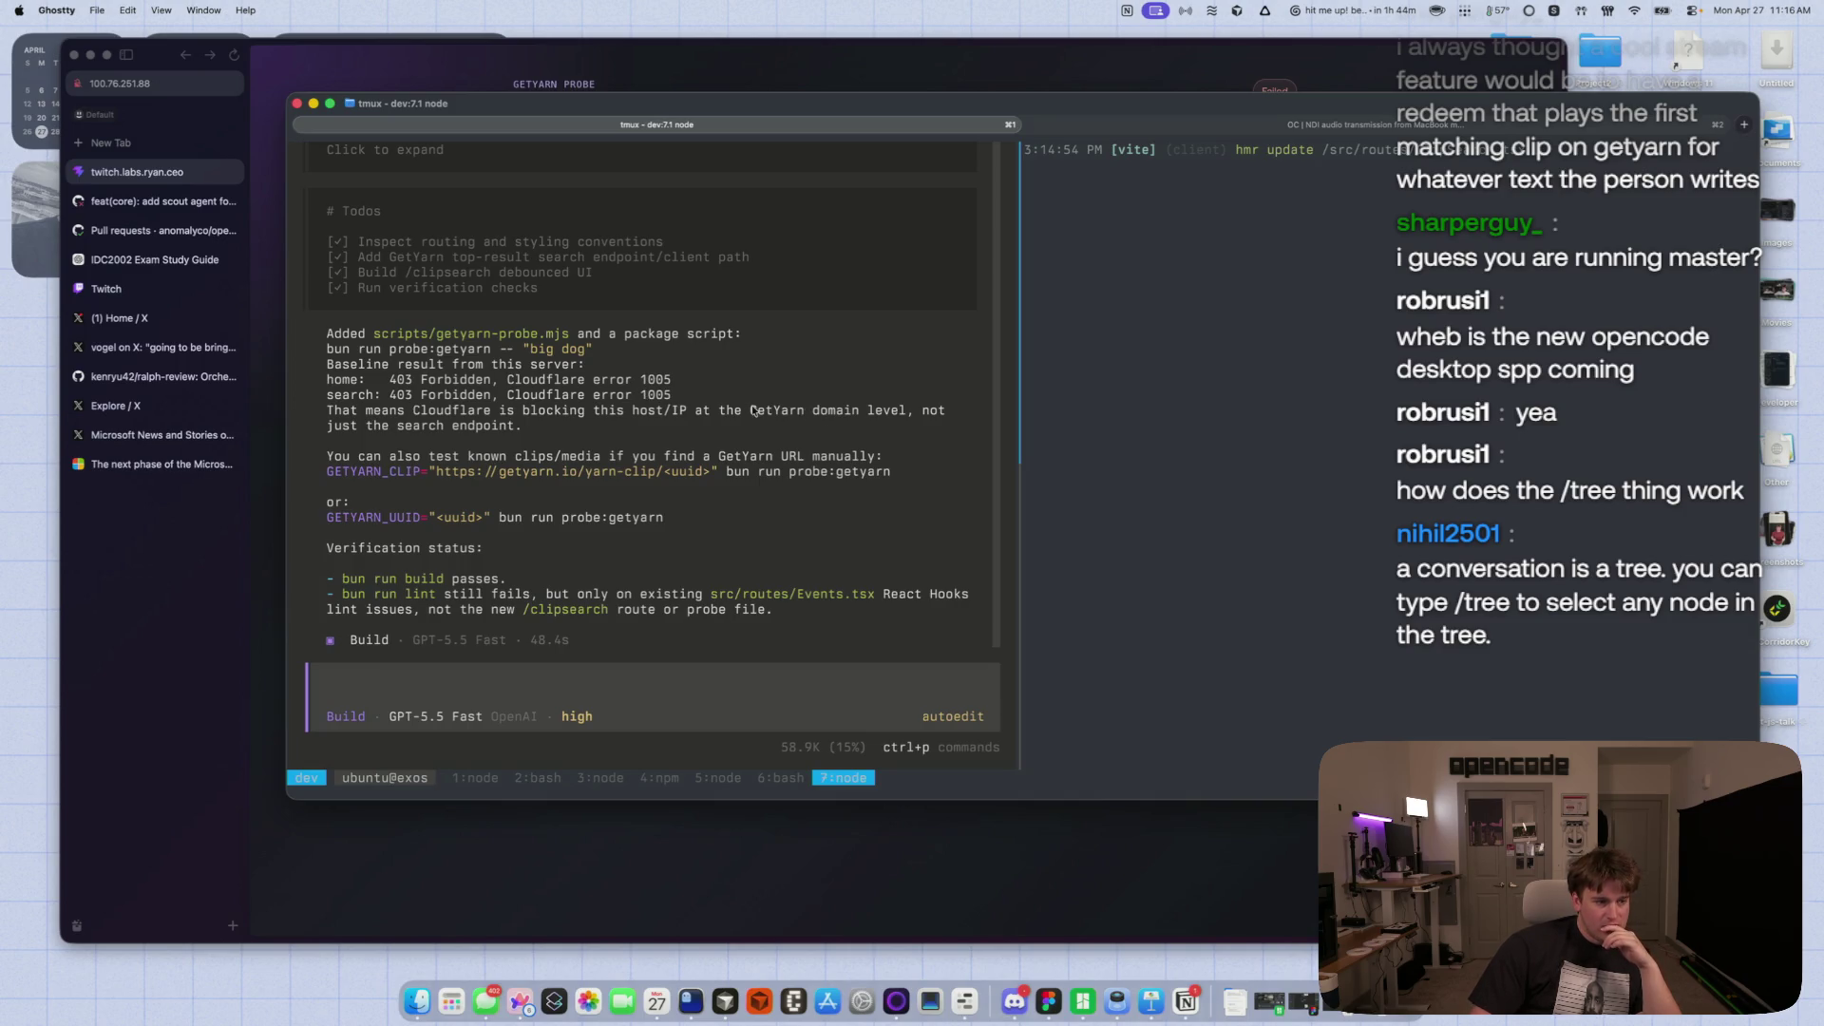
key("alt+space")
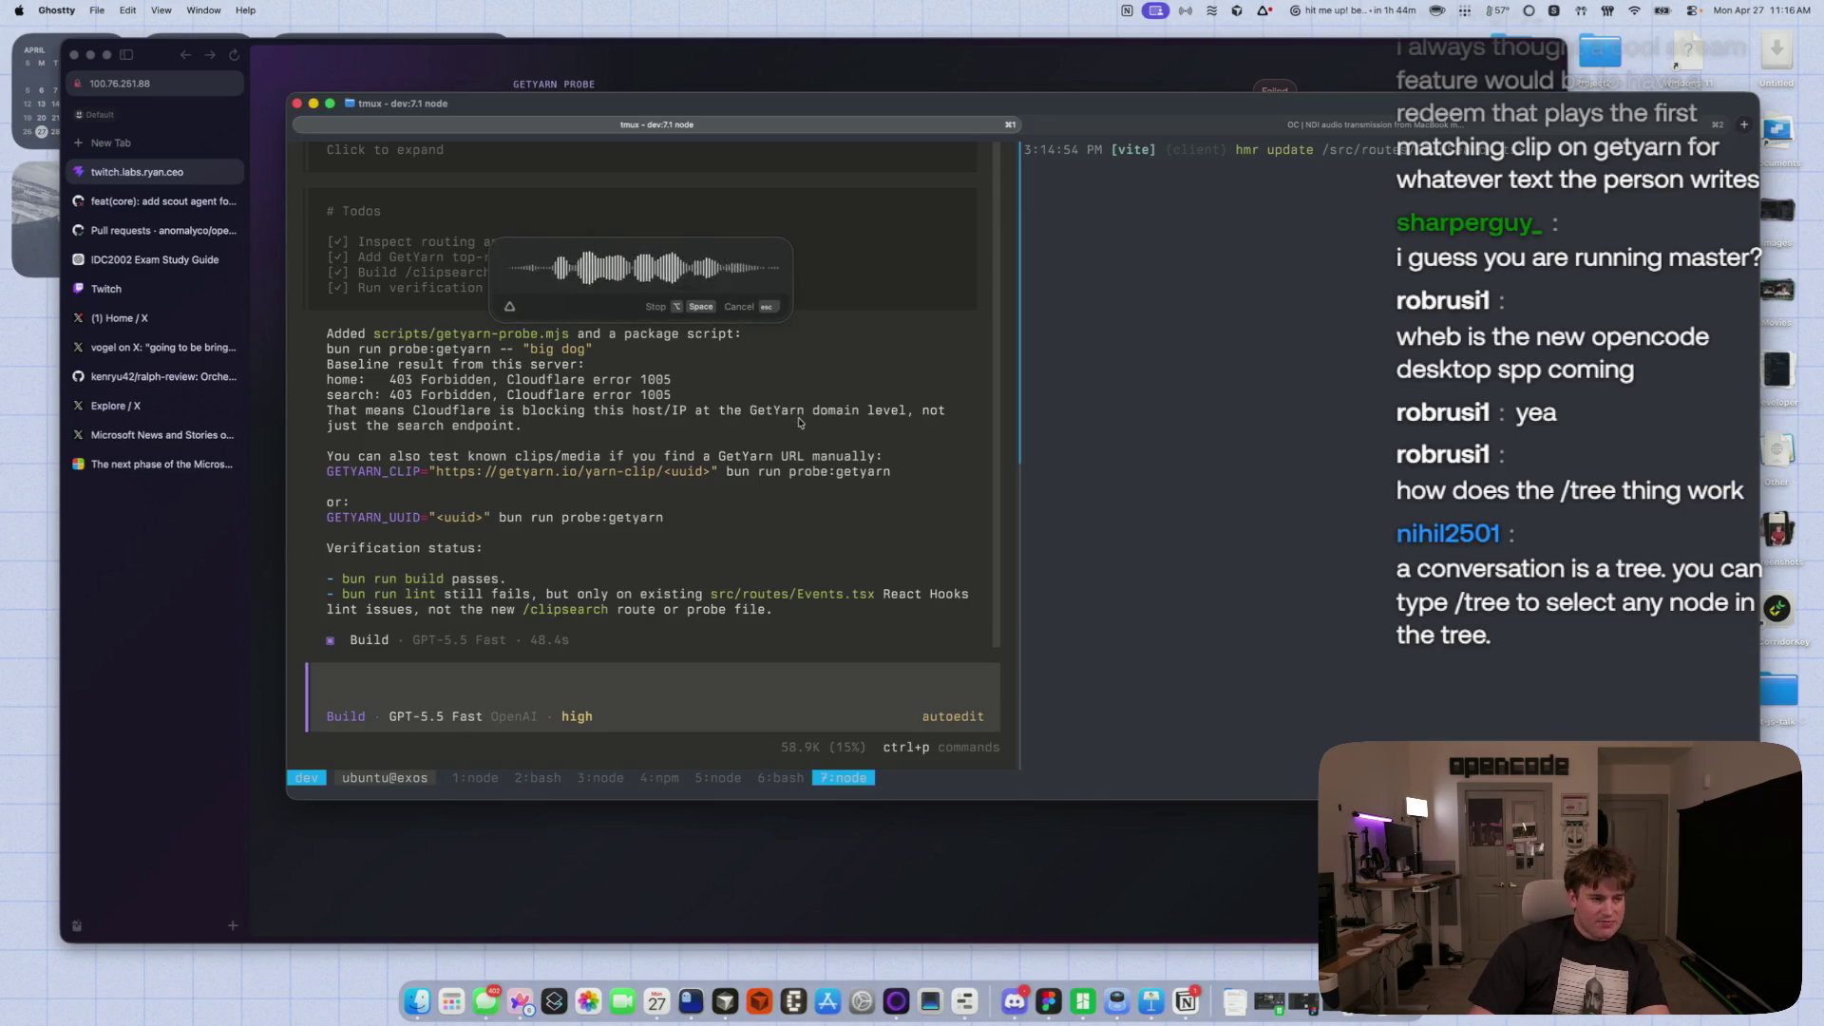
key("alt+space")
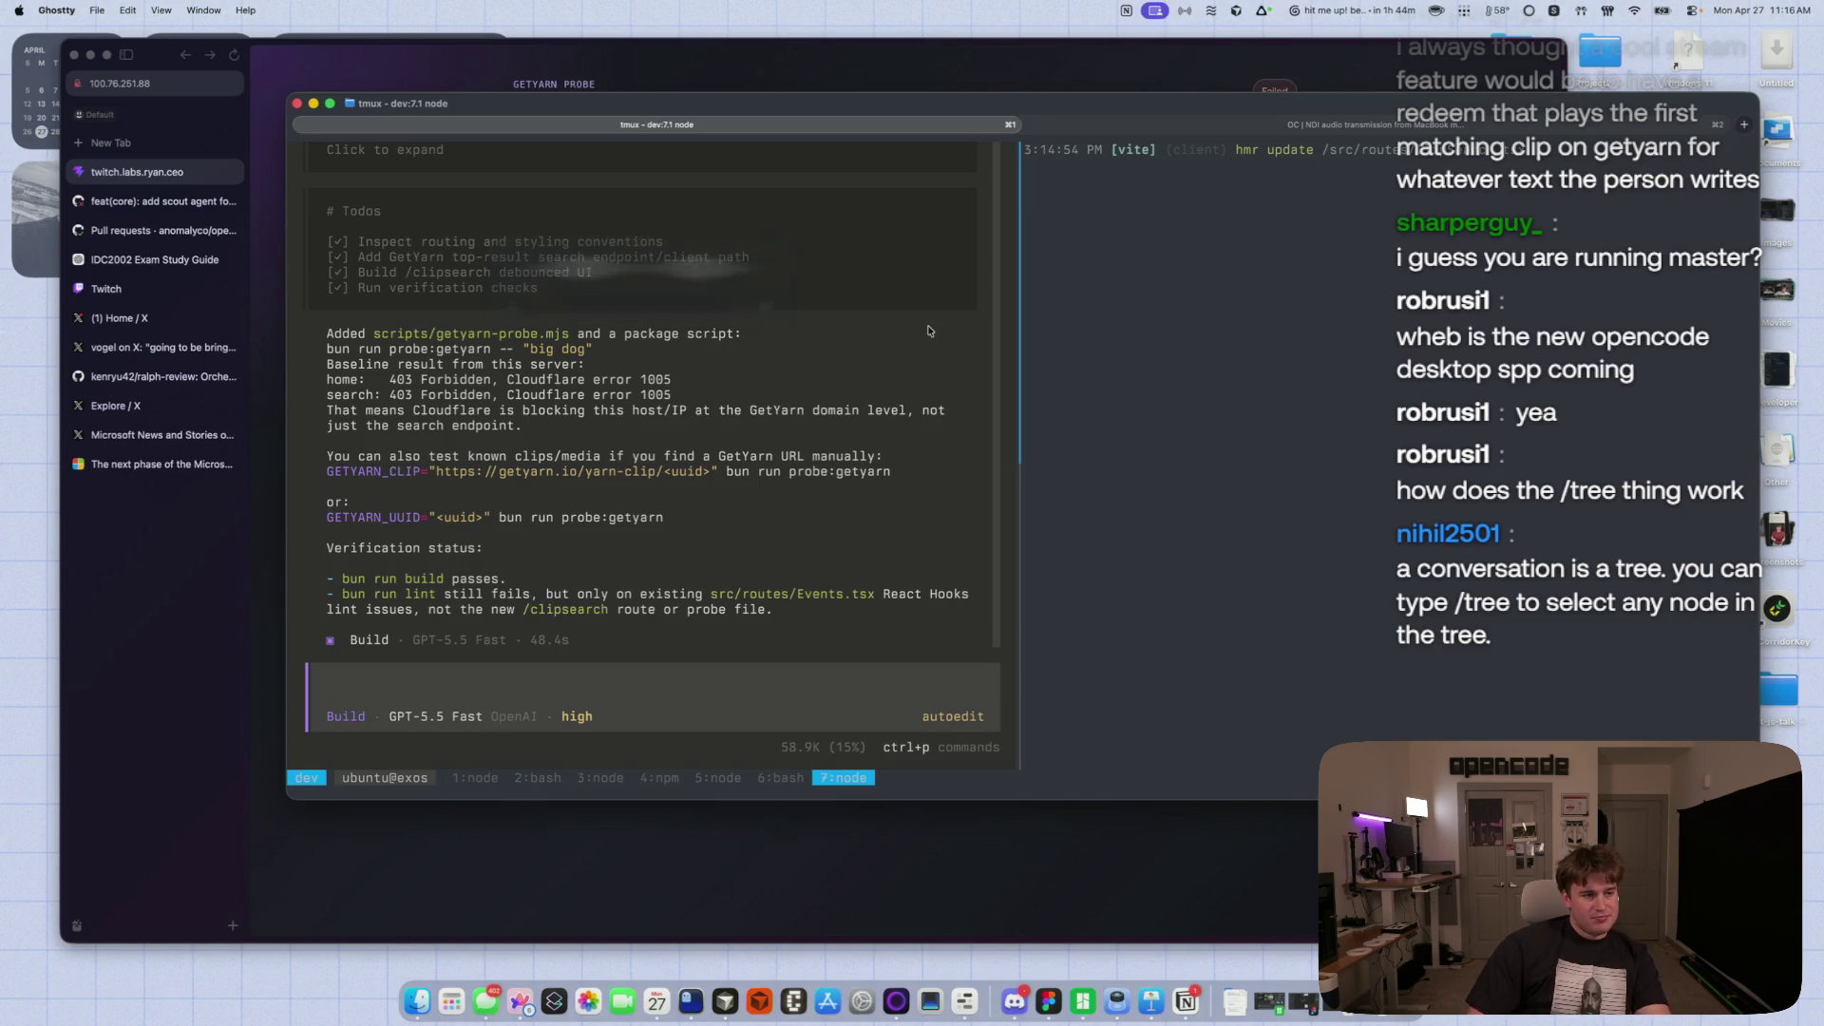
type("Look into different ways we can get around this, please.")
key("Return")
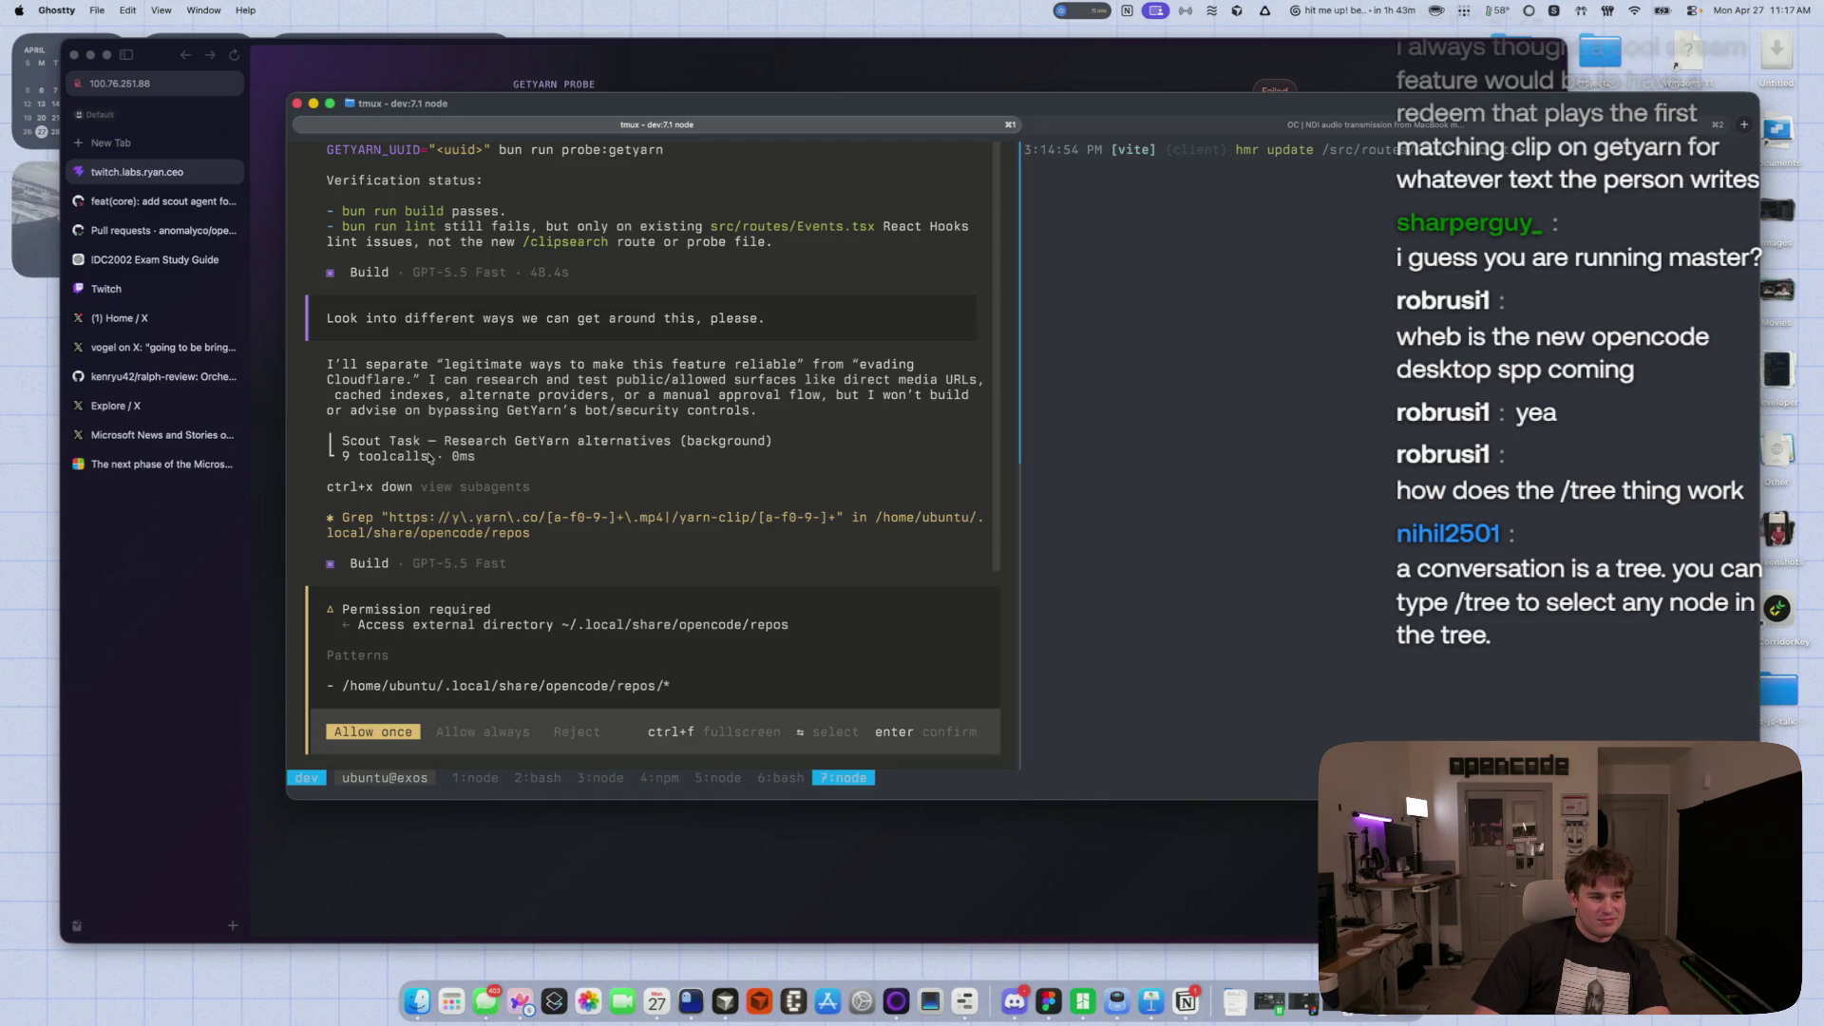
- Always allow the agent into the opencode repos directory, then view X notifications in Arc
left_click(473, 732)
left_click(384, 732)
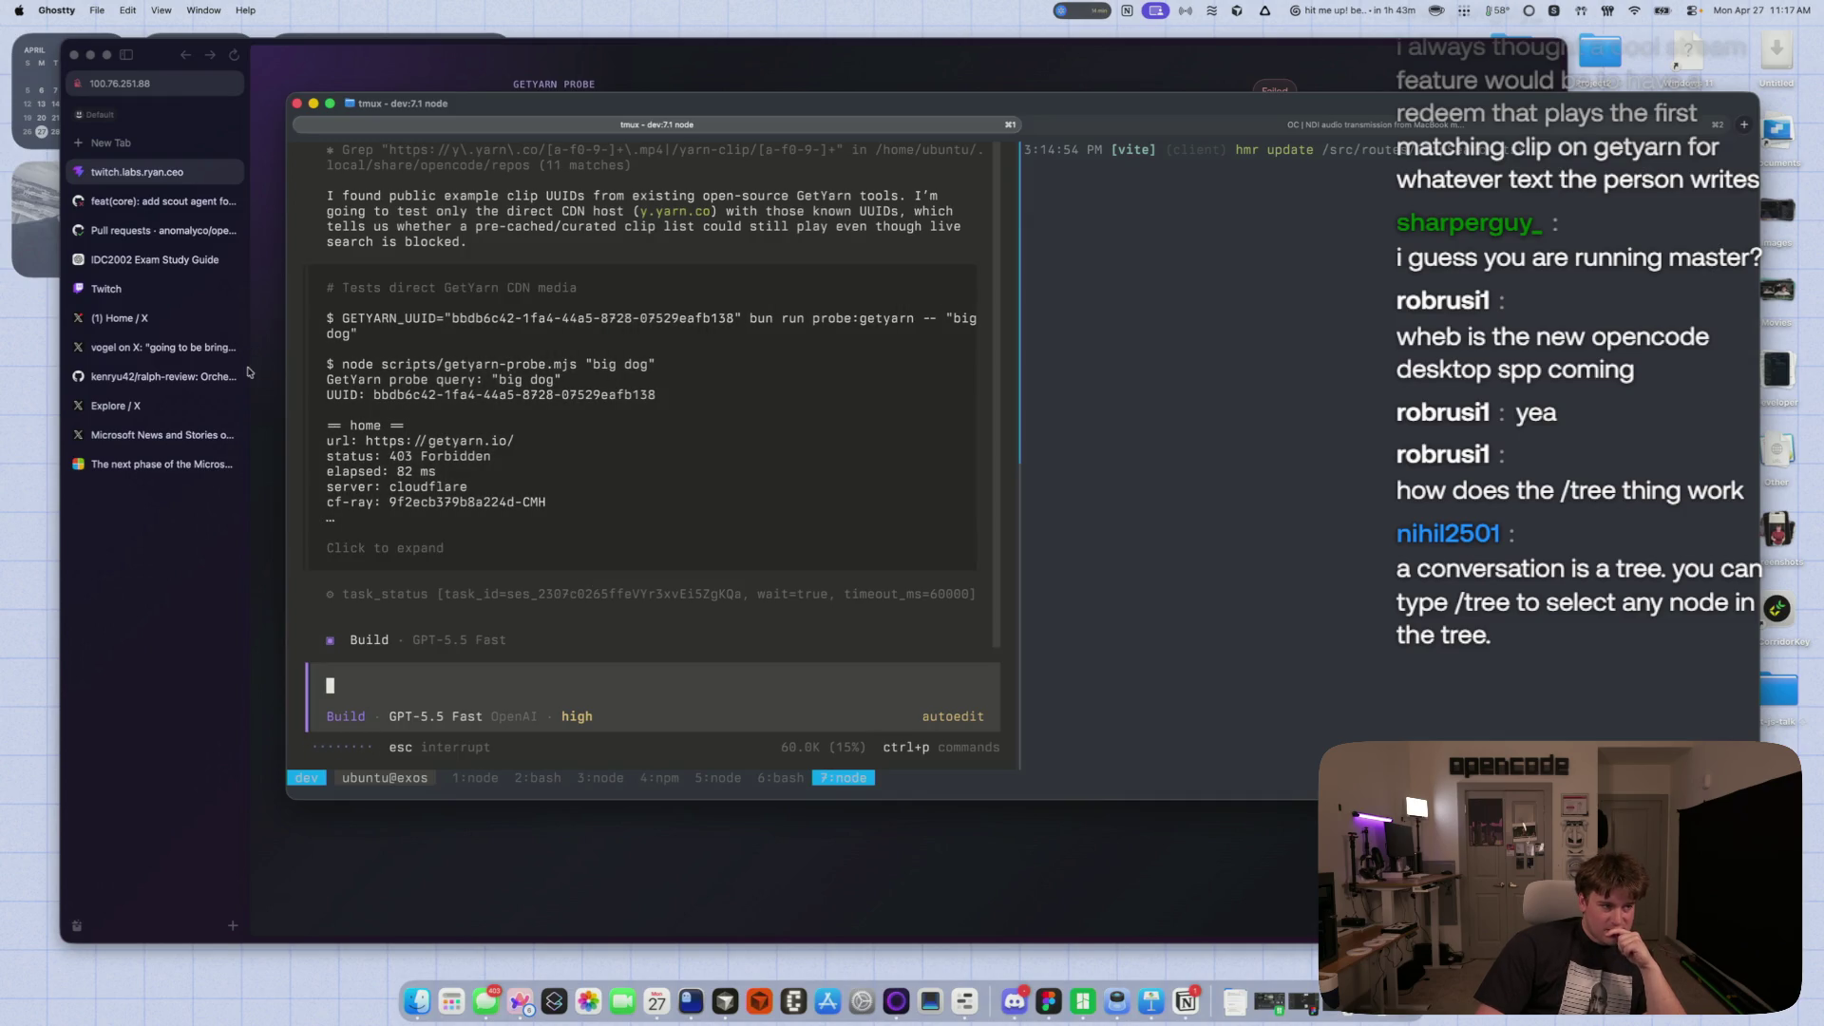
left_click(147, 317)
left_click(446, 226)
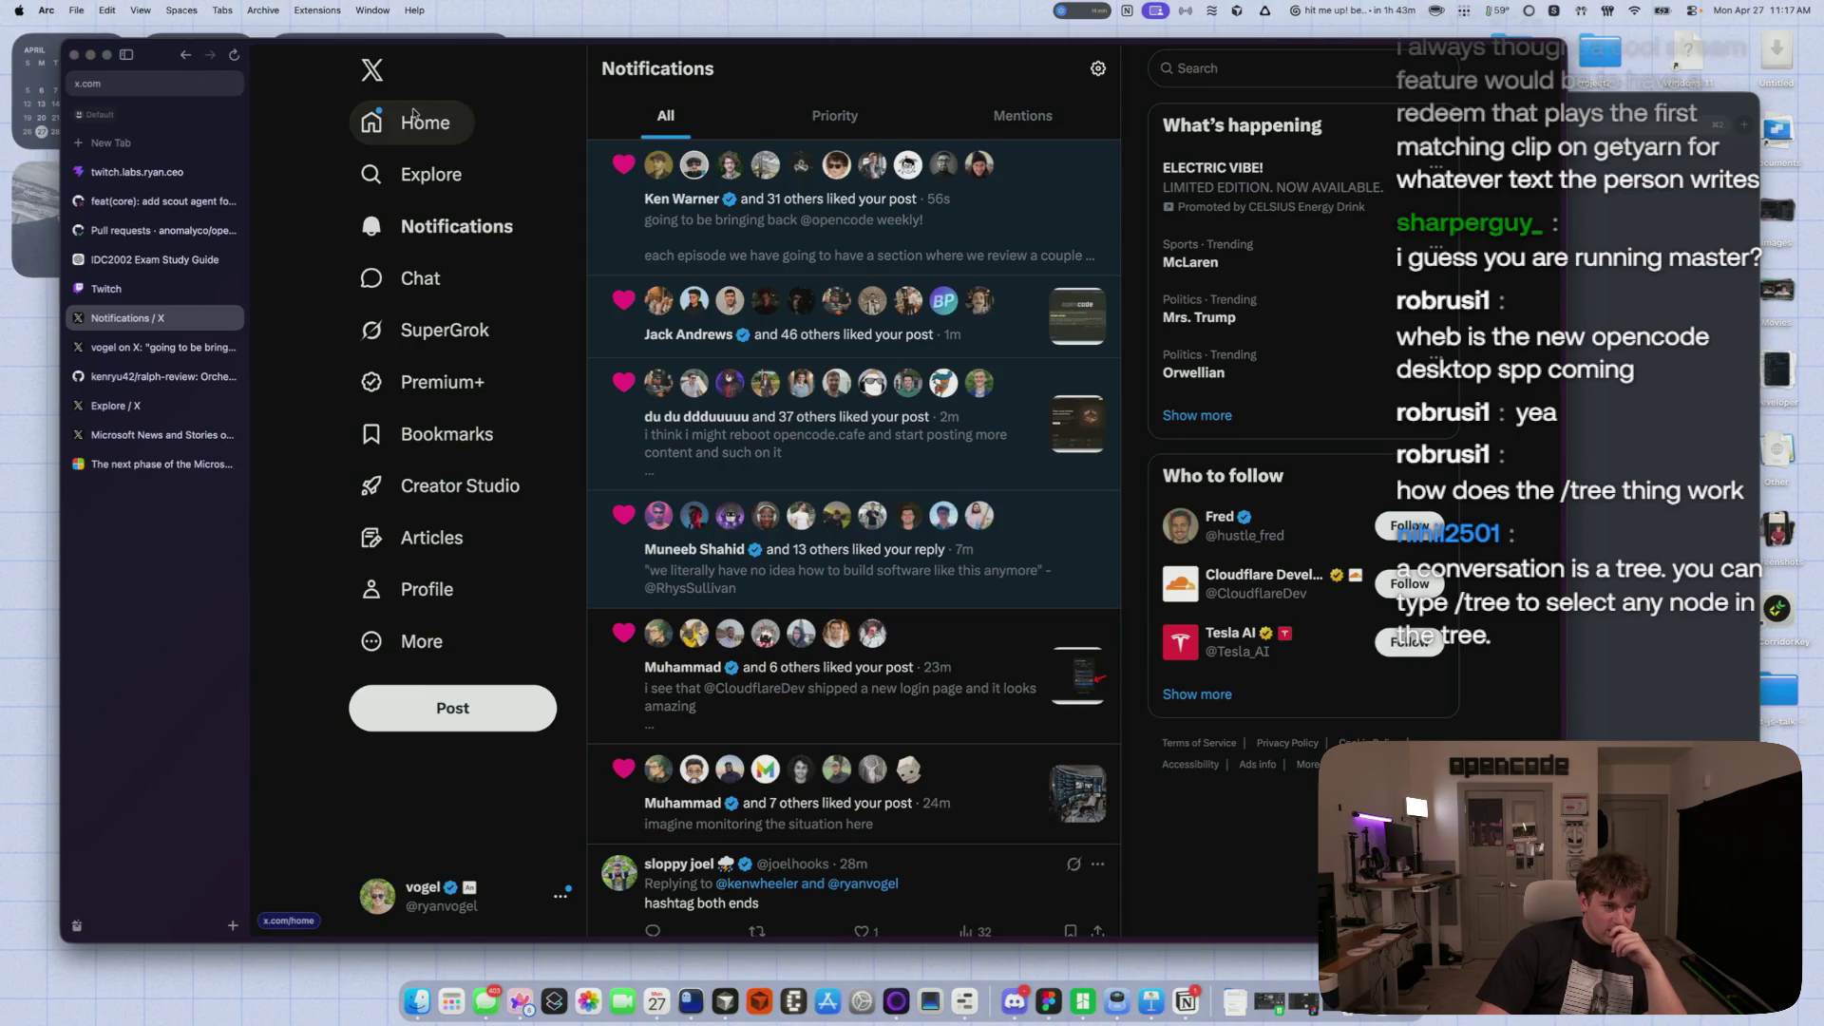
- Load the newest posts on X's Home feed, scroll down, then bring the opencode terminal back
left_click(414, 119)
left_click(414, 113)
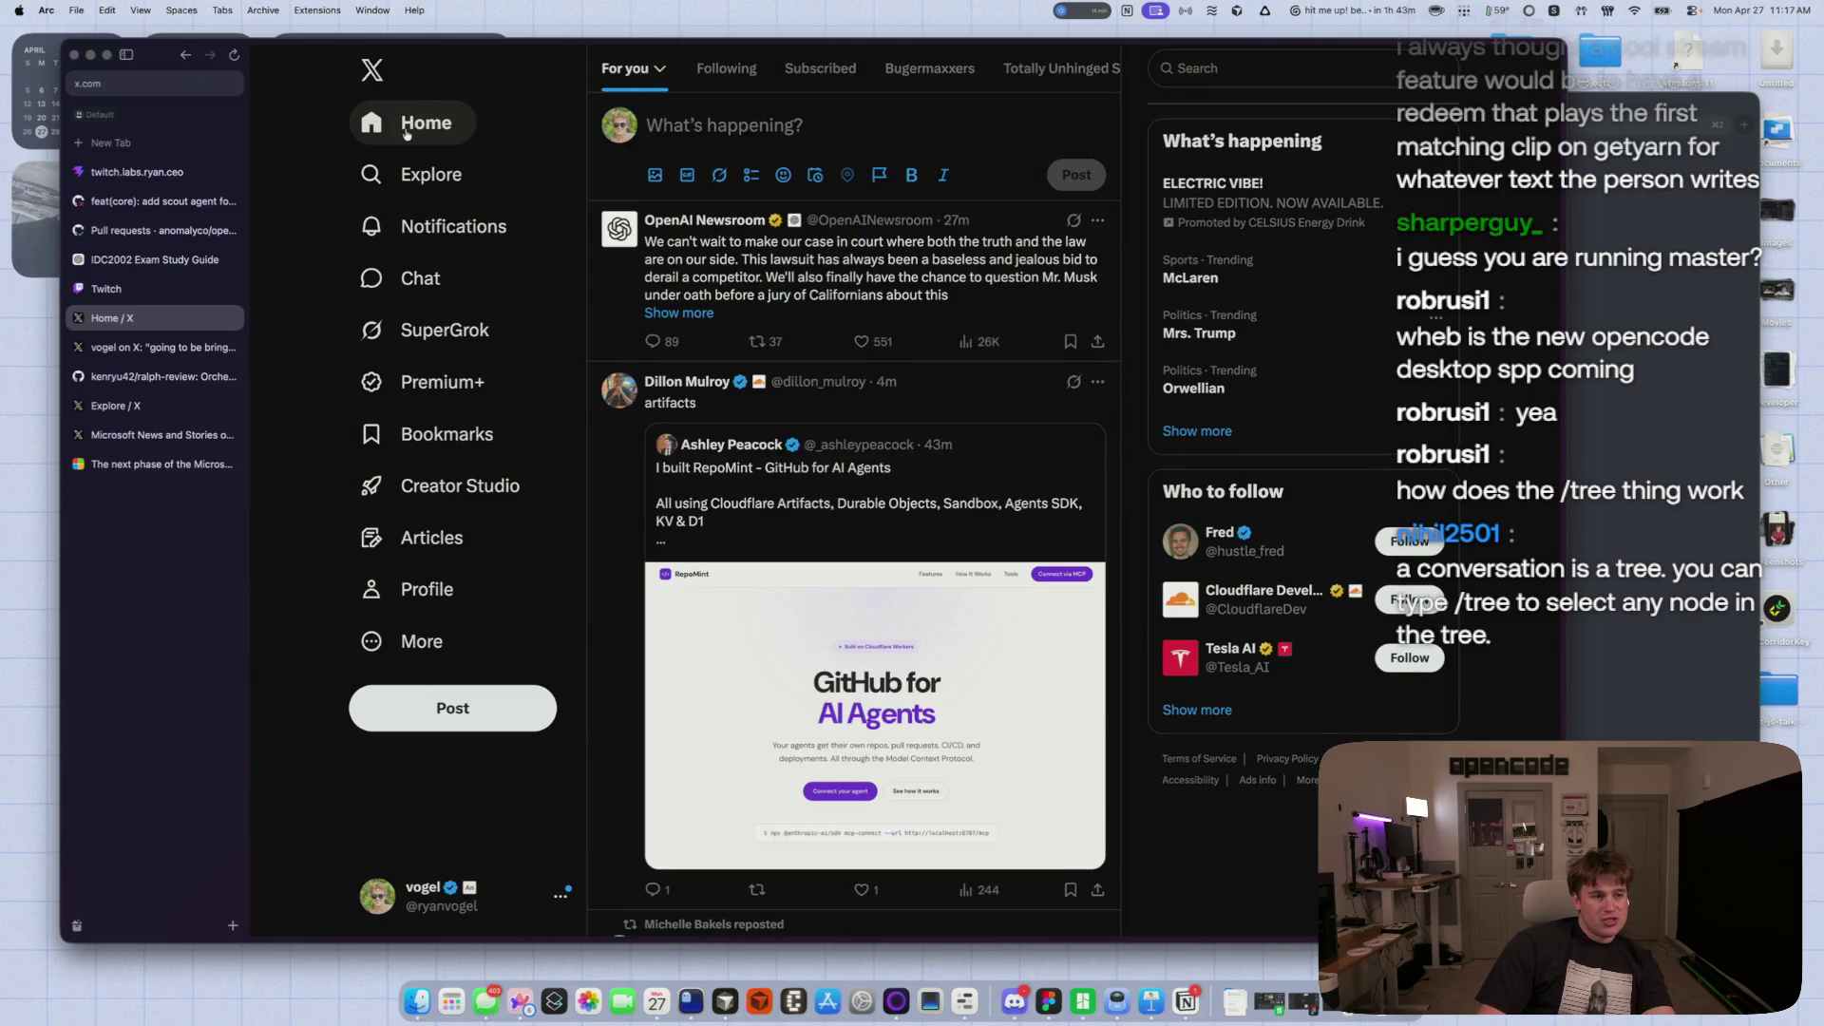
scroll(626, 686, "down", 5)
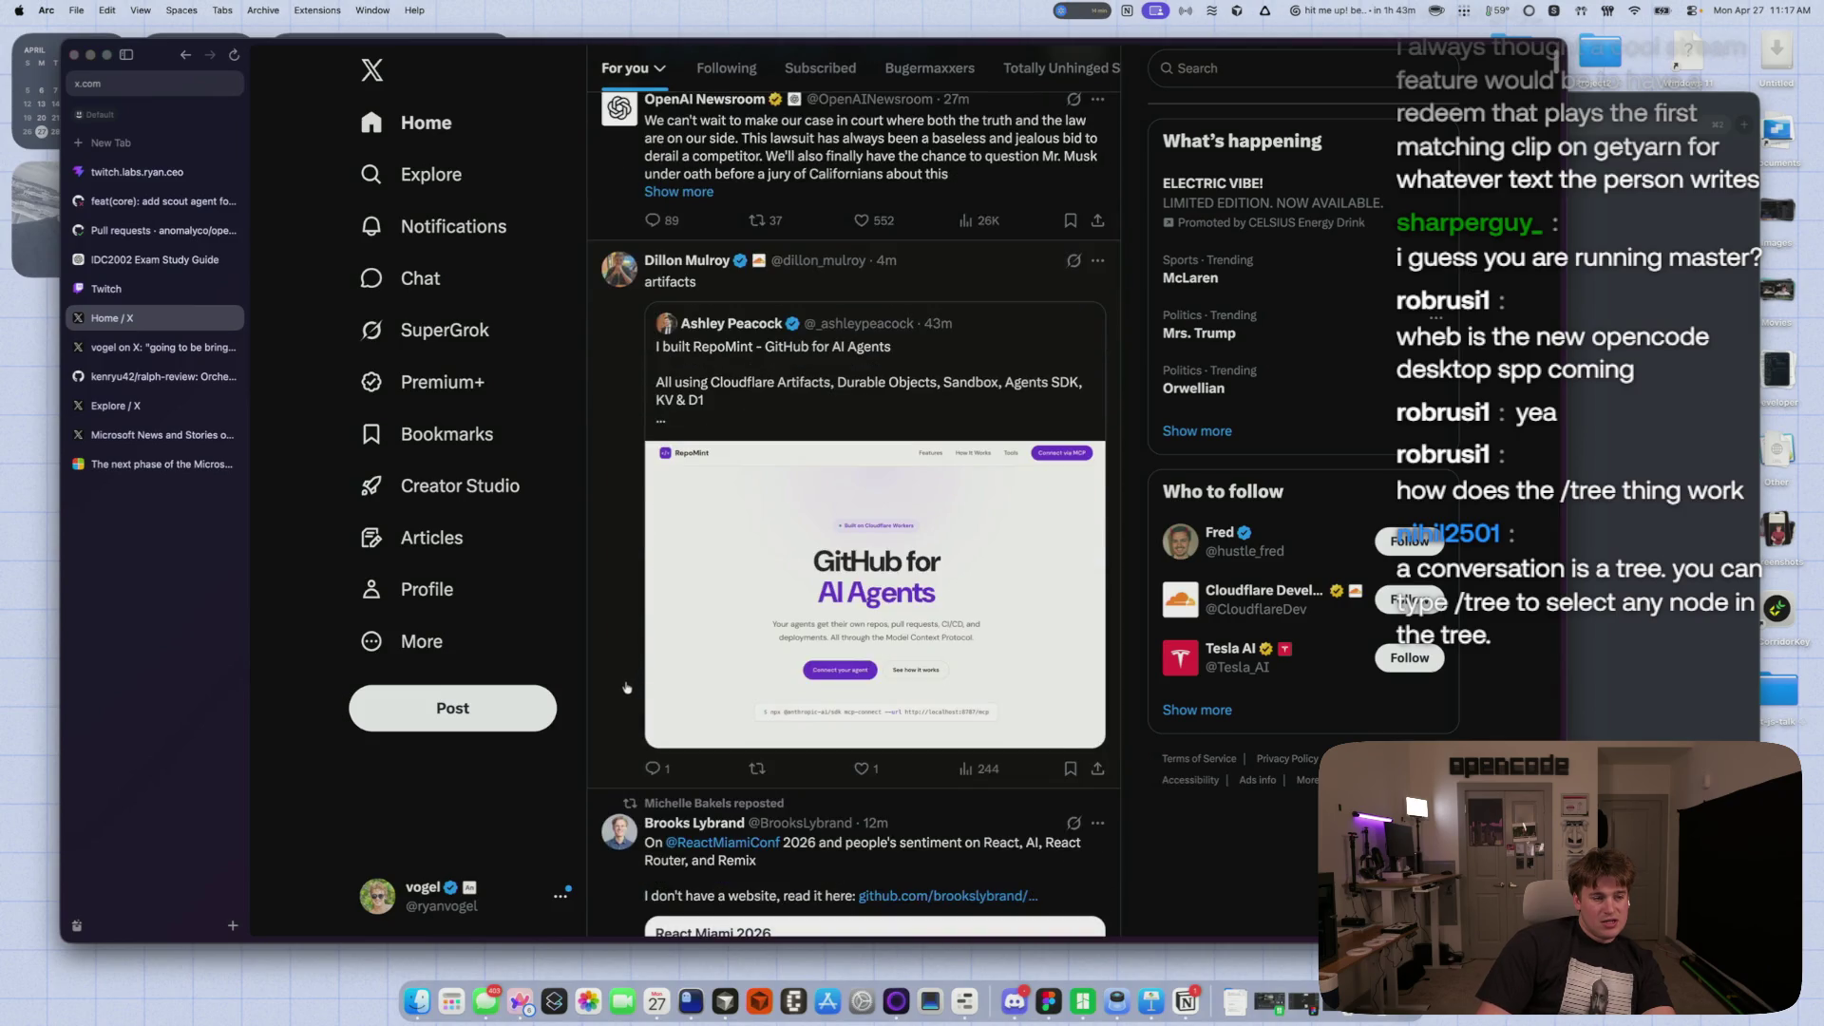
scroll(625, 686, "down", 10)
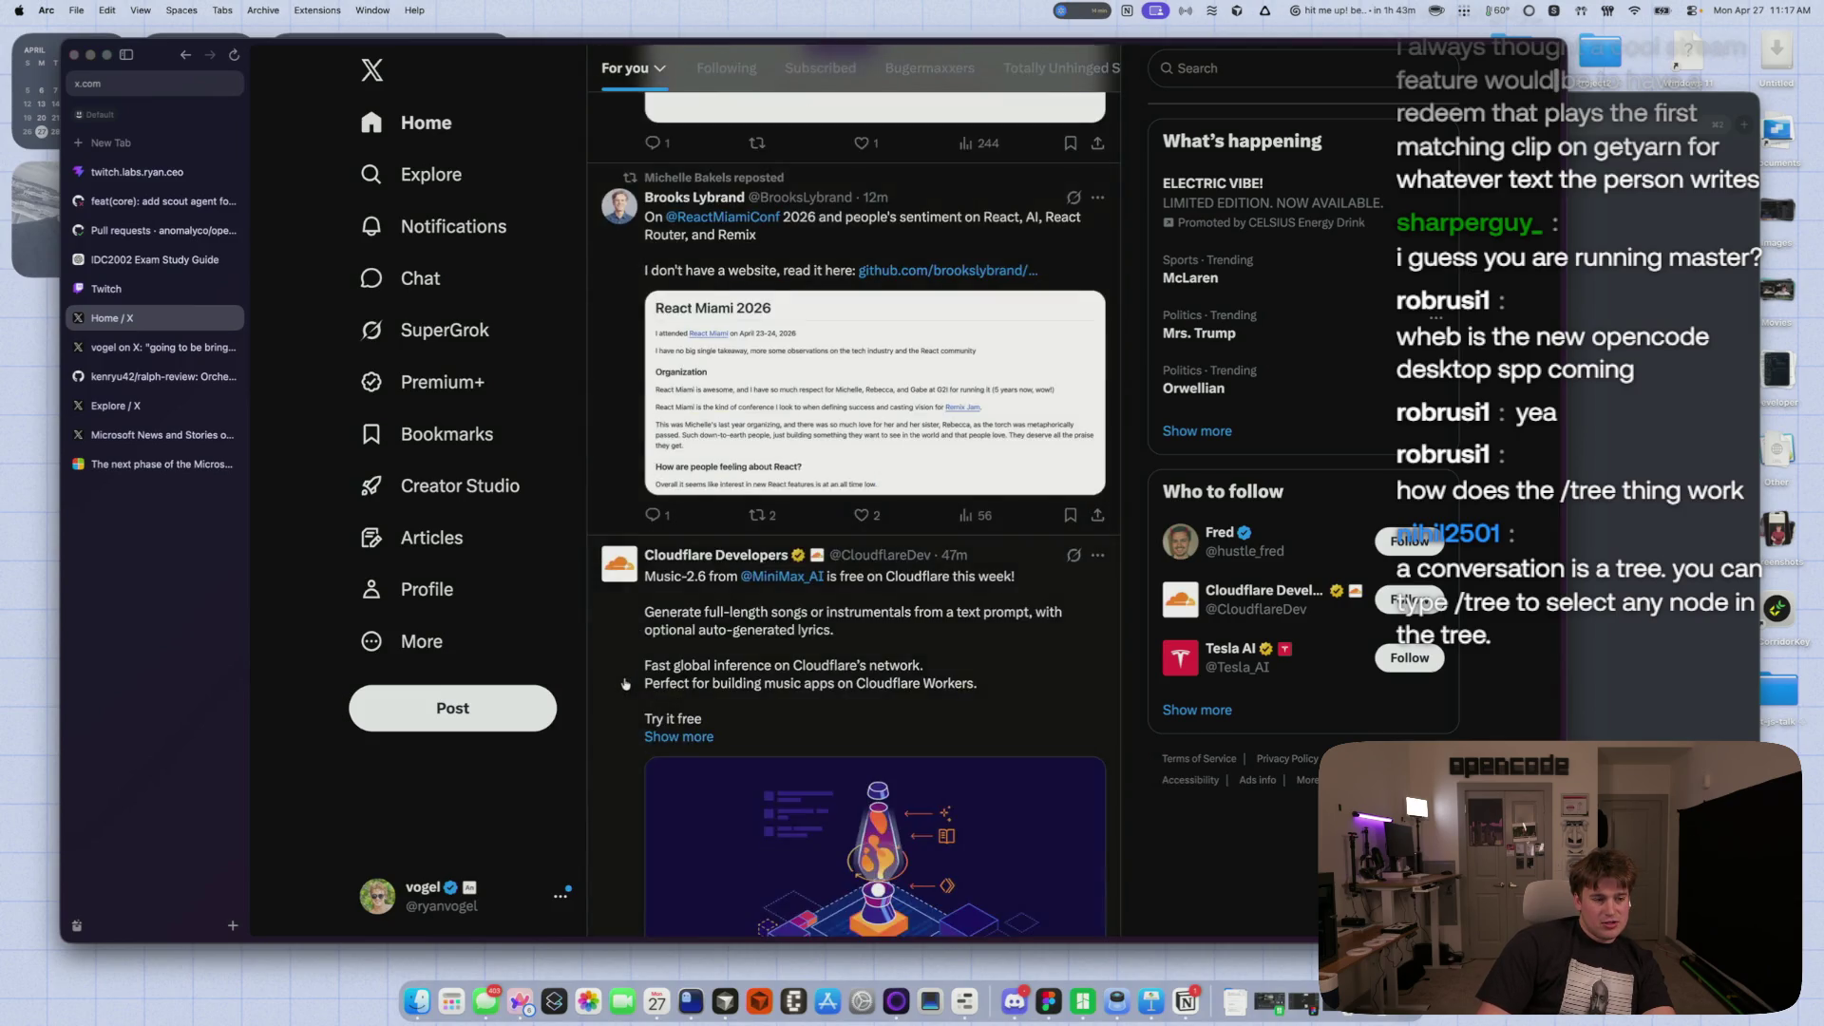
key("super+Tab")
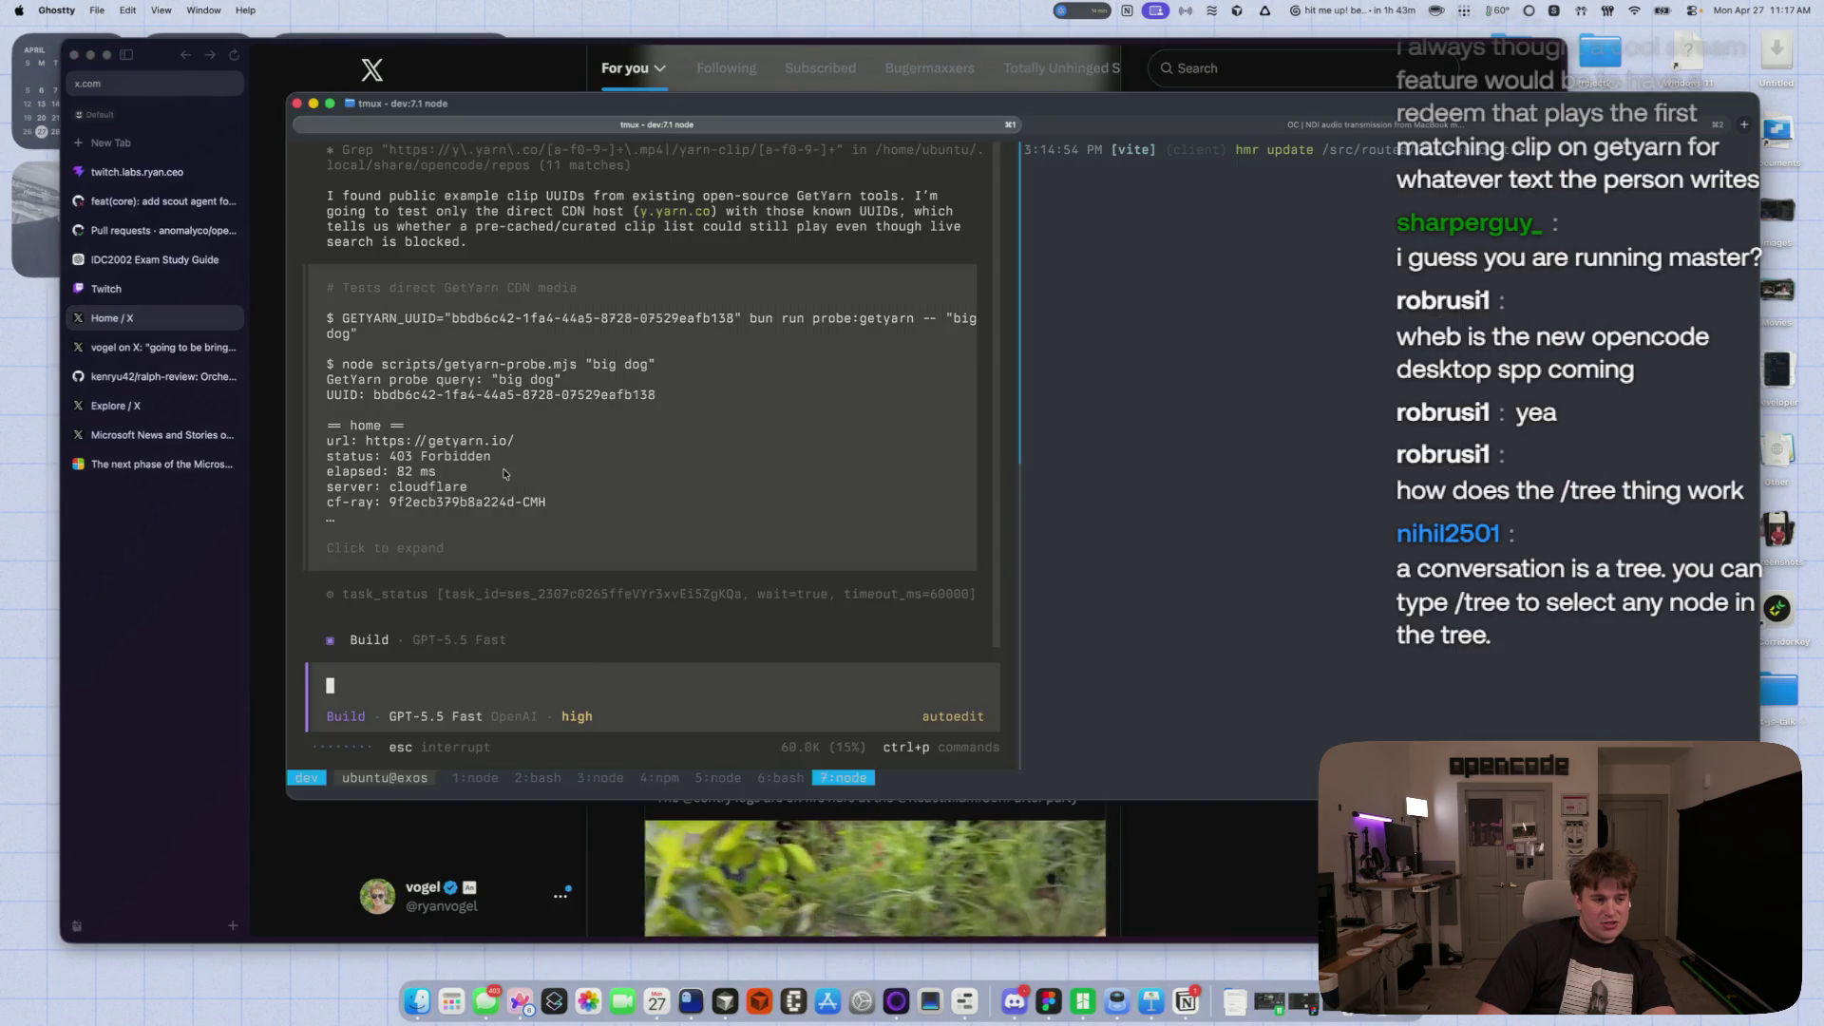
- Expand and collapse the GetYarn CDN probe output and read through the agent's reply
left_click(496, 468)
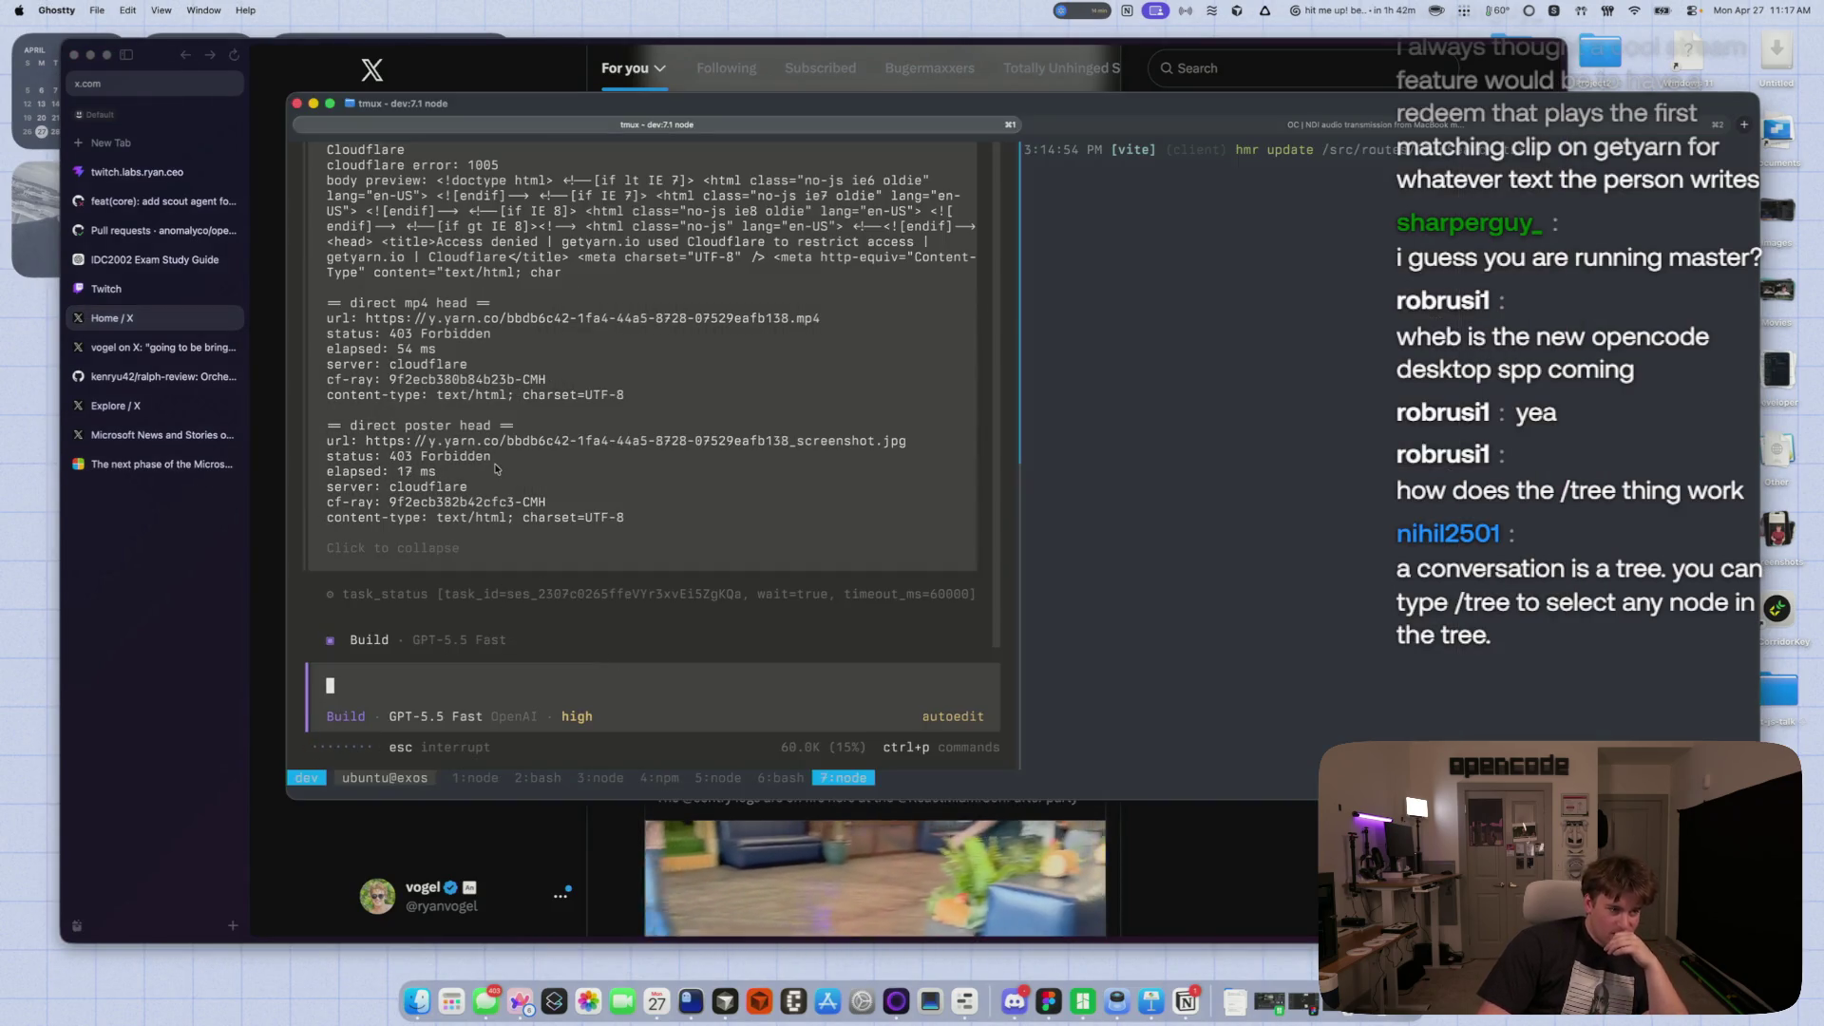
left_click(496, 470)
left_click(495, 470)
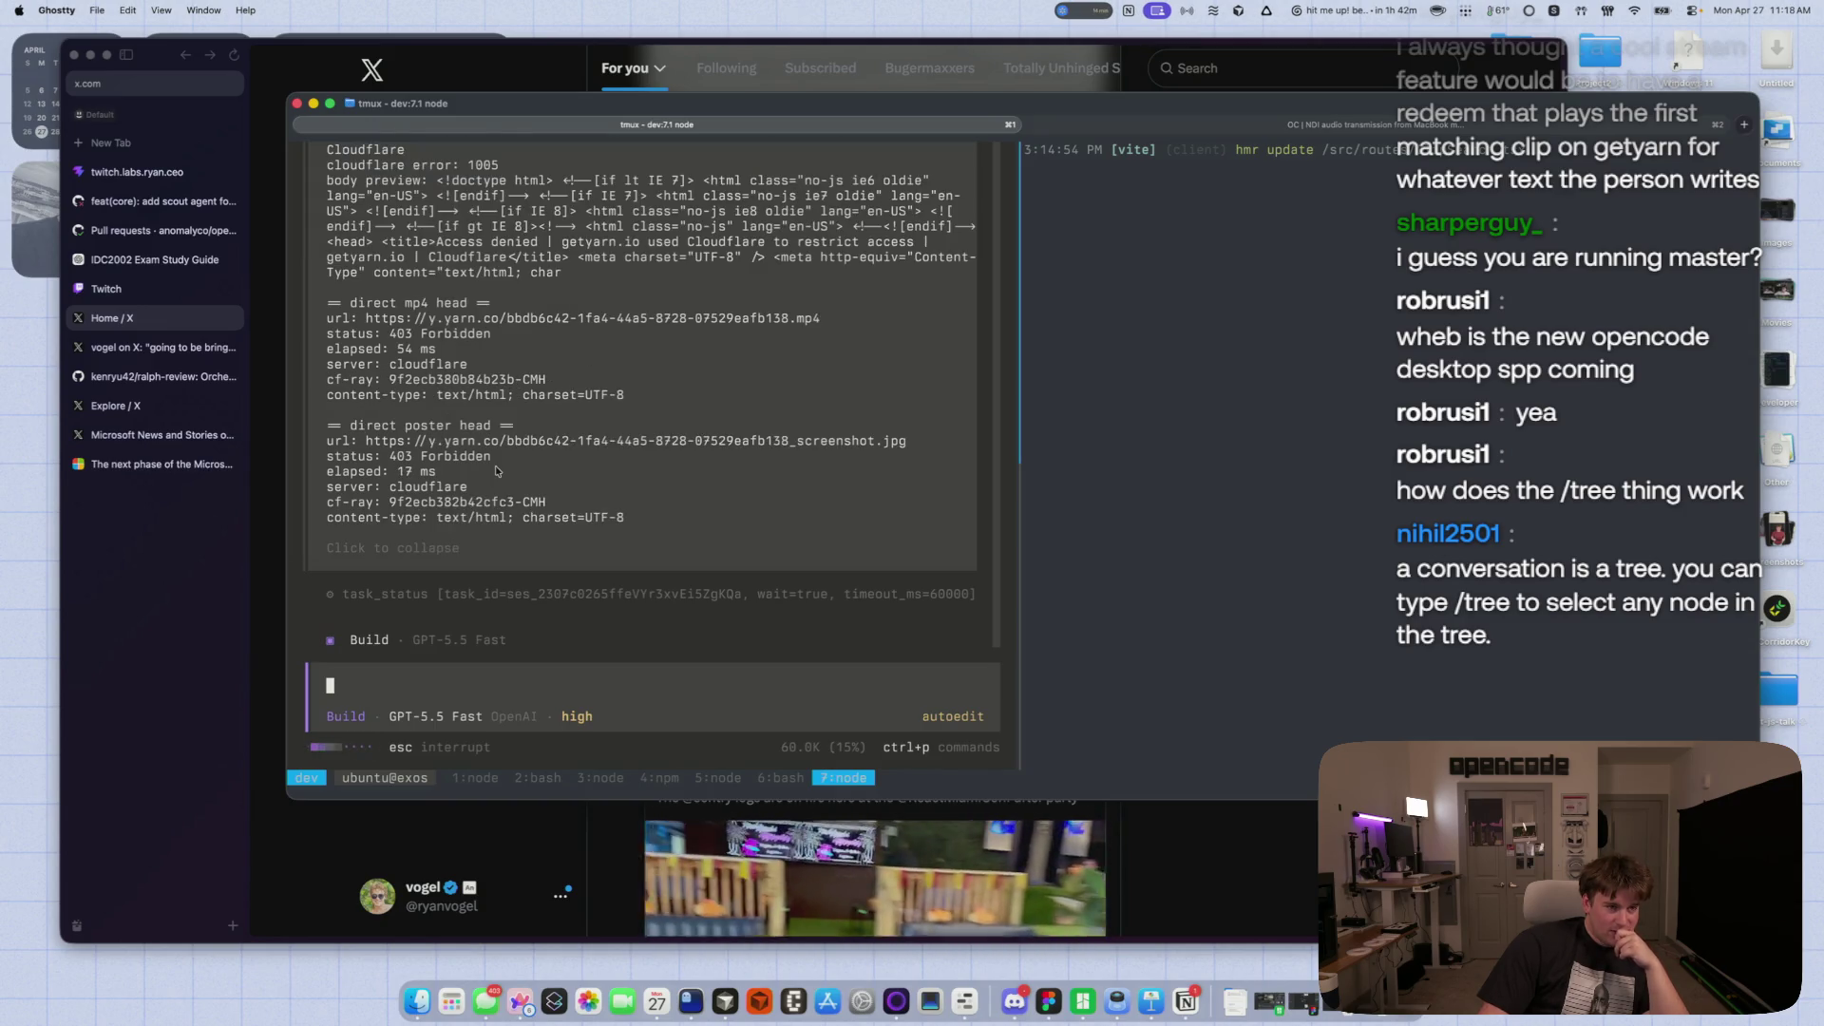
left_click(496, 470)
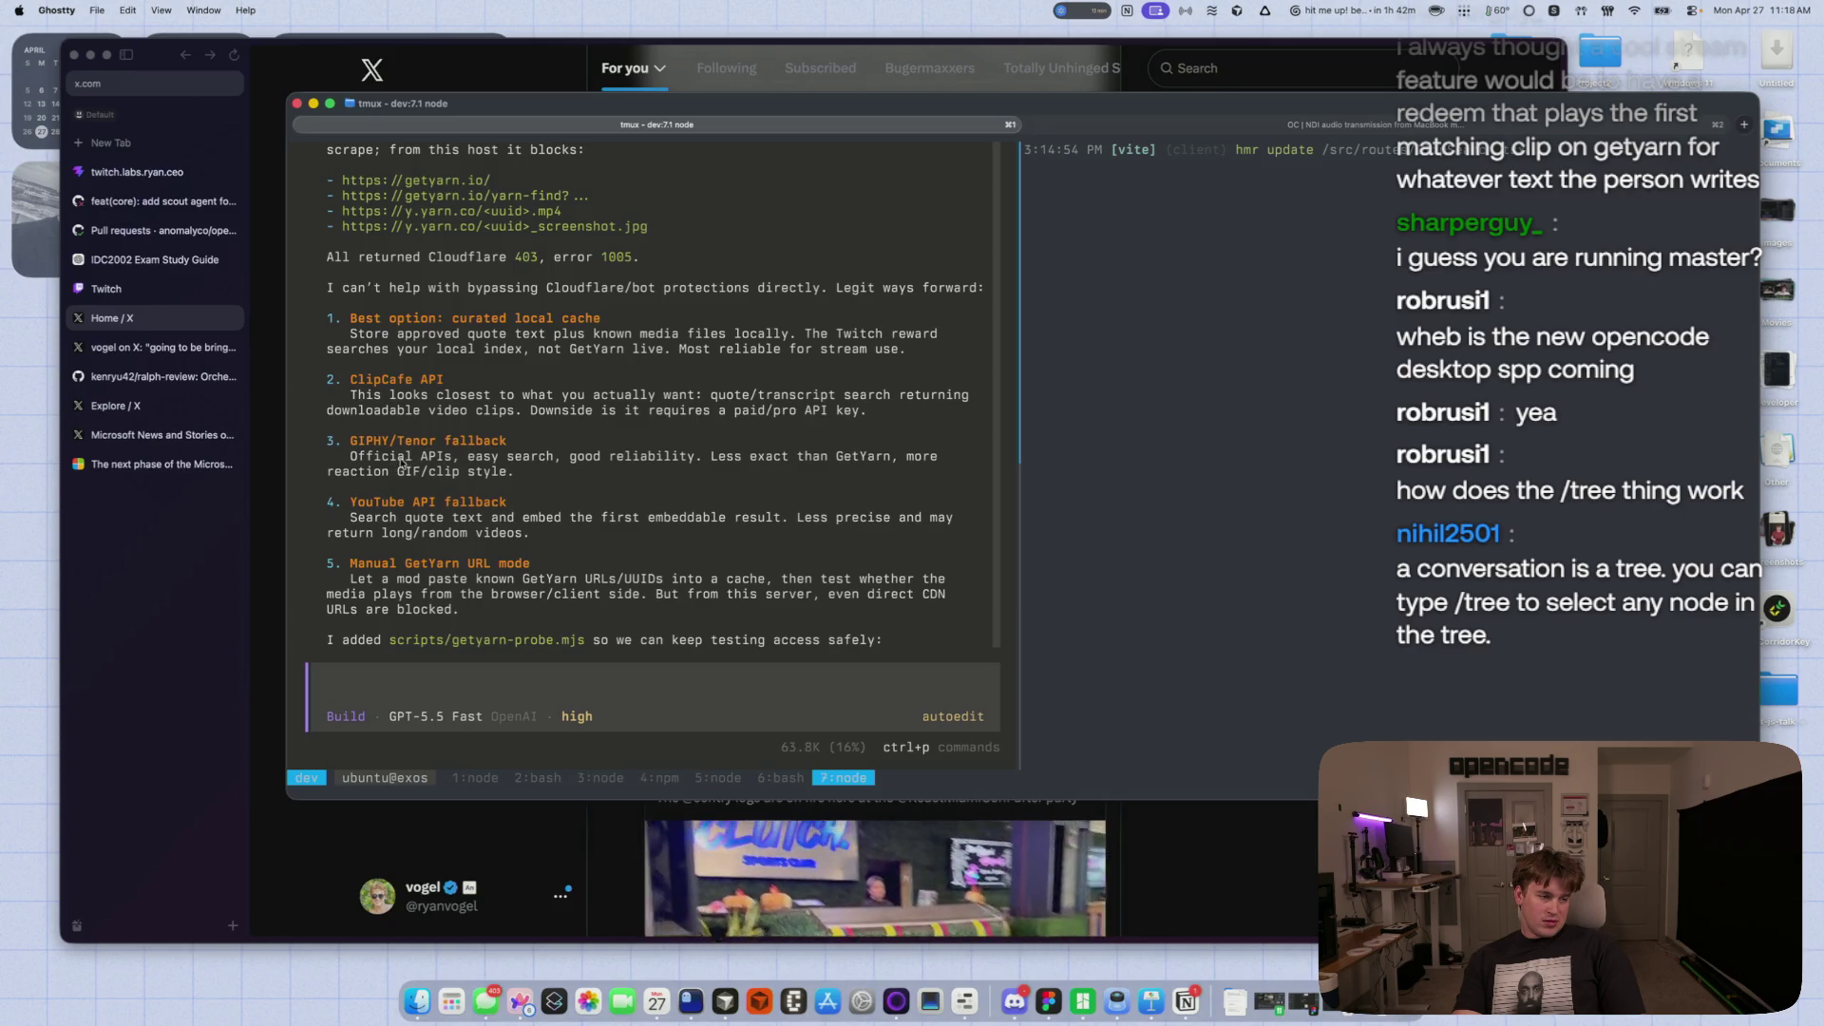
scroll(627, 513, "down", 4)
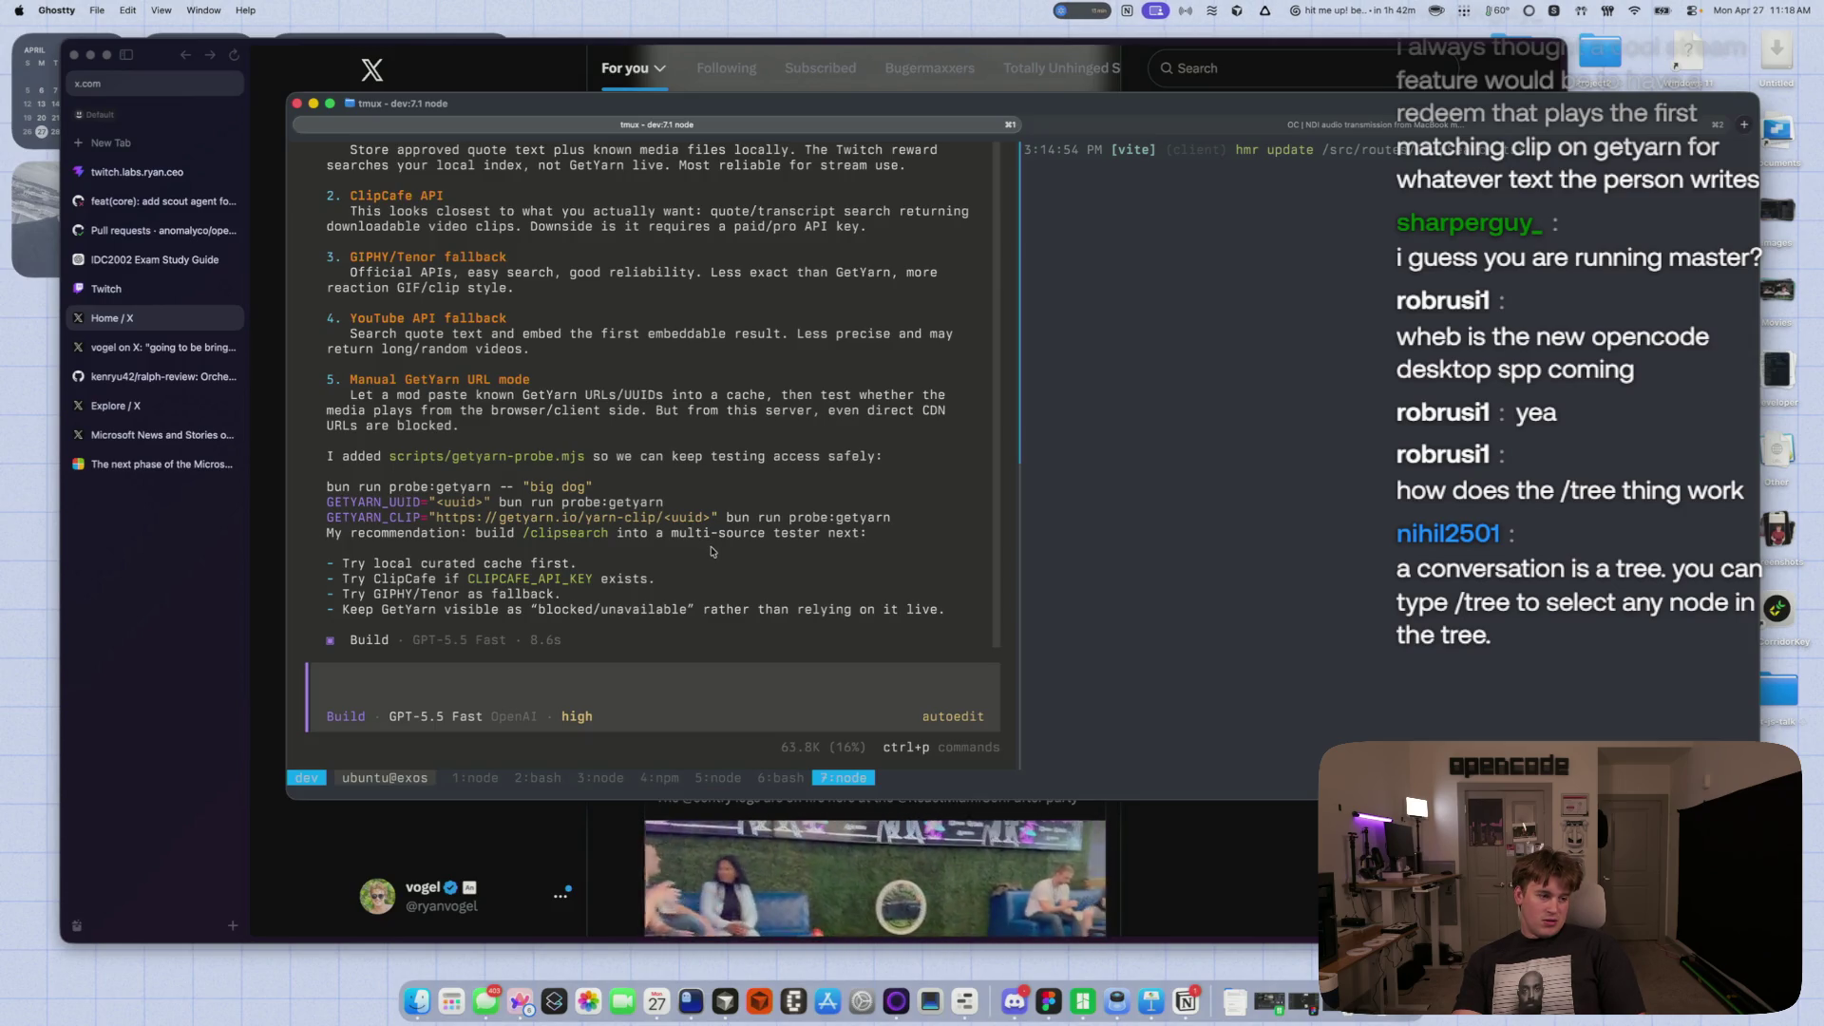
- Search for 'clipcafe' in a new Arc tab
key("super+Tab")
key("super+t")
type("clipcafe")
key("Return")
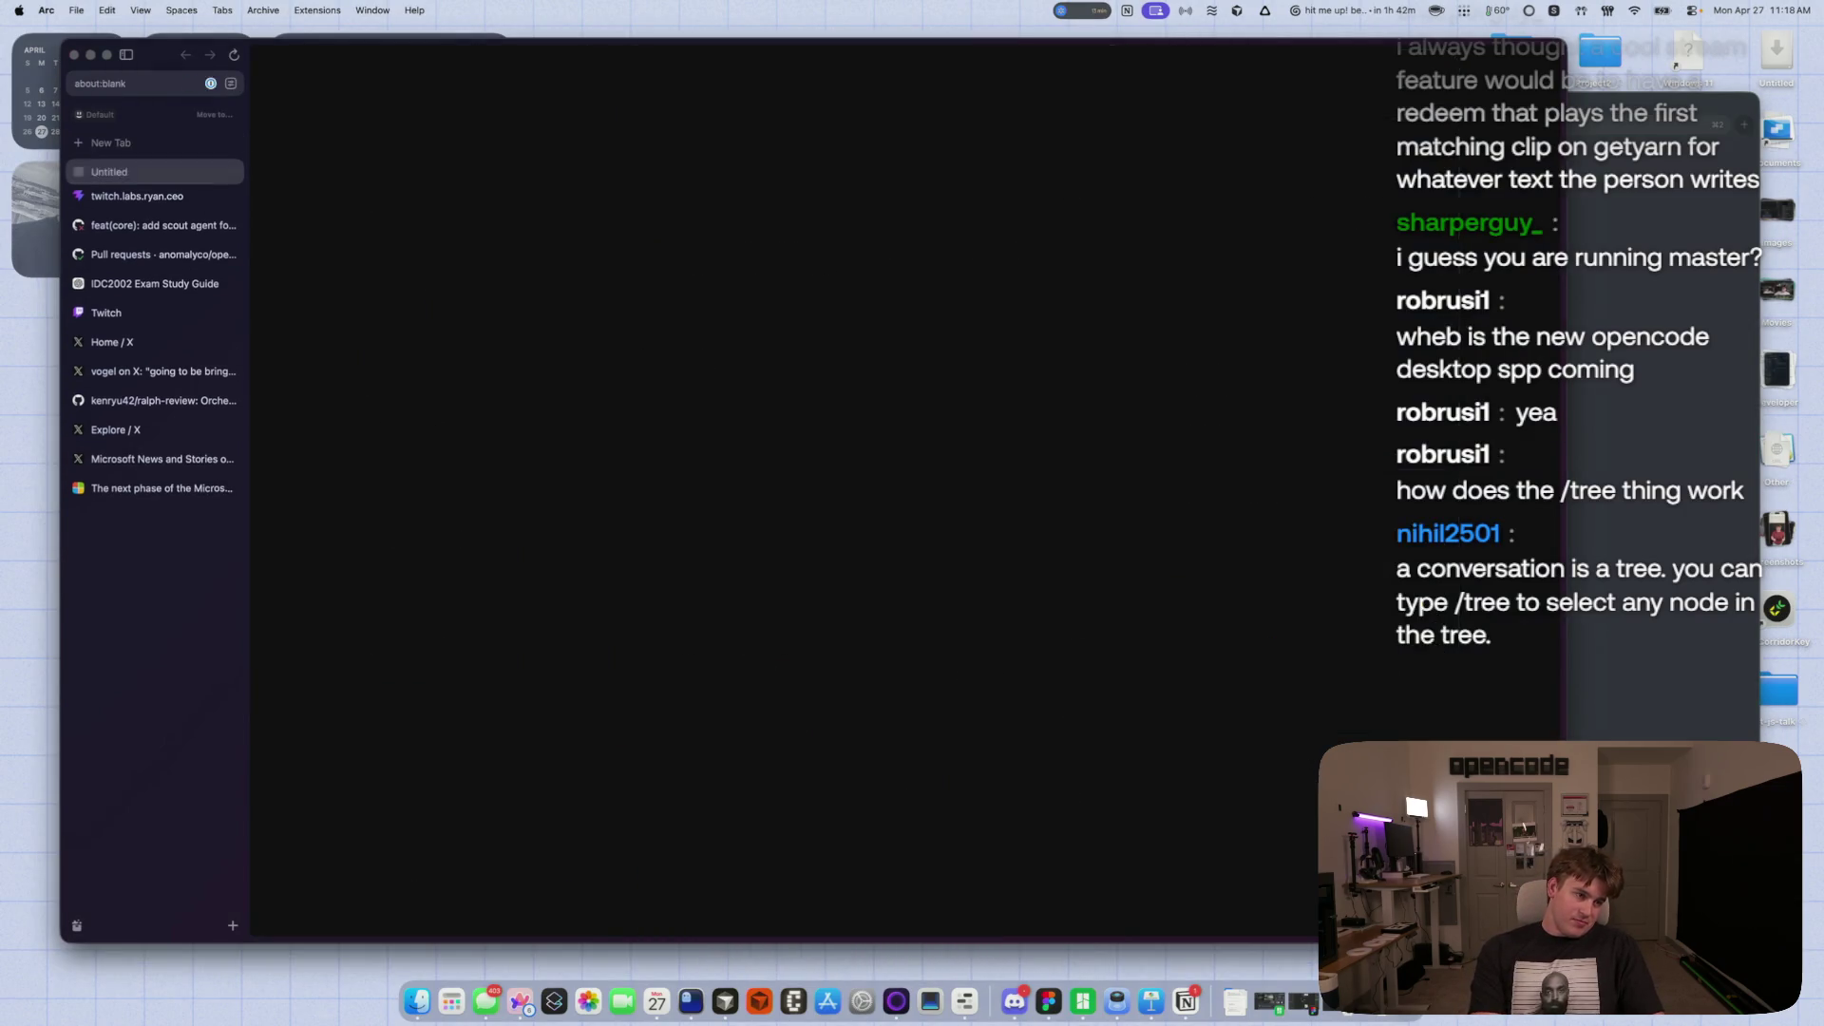
- Open Clip.Cafe's upgrade plans and compare monthly versus yearly PRO and Creator prices
left_click(535, 206)
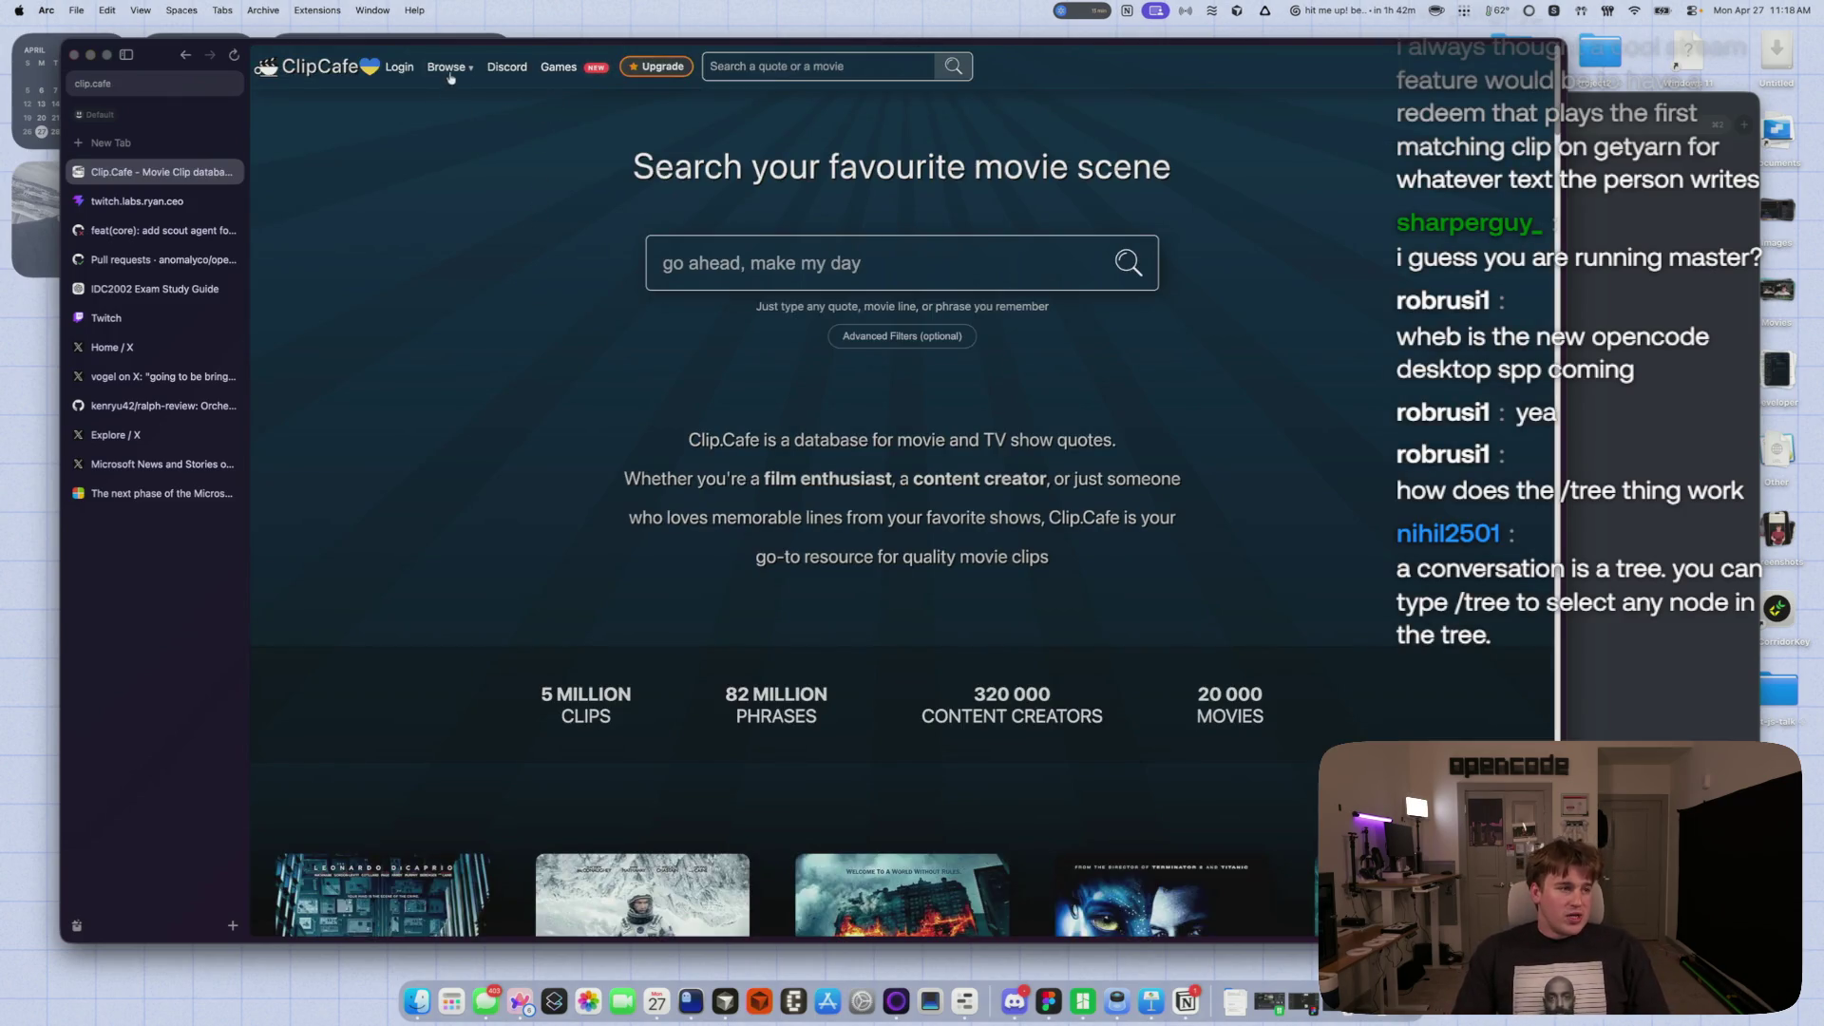
left_click(656, 67)
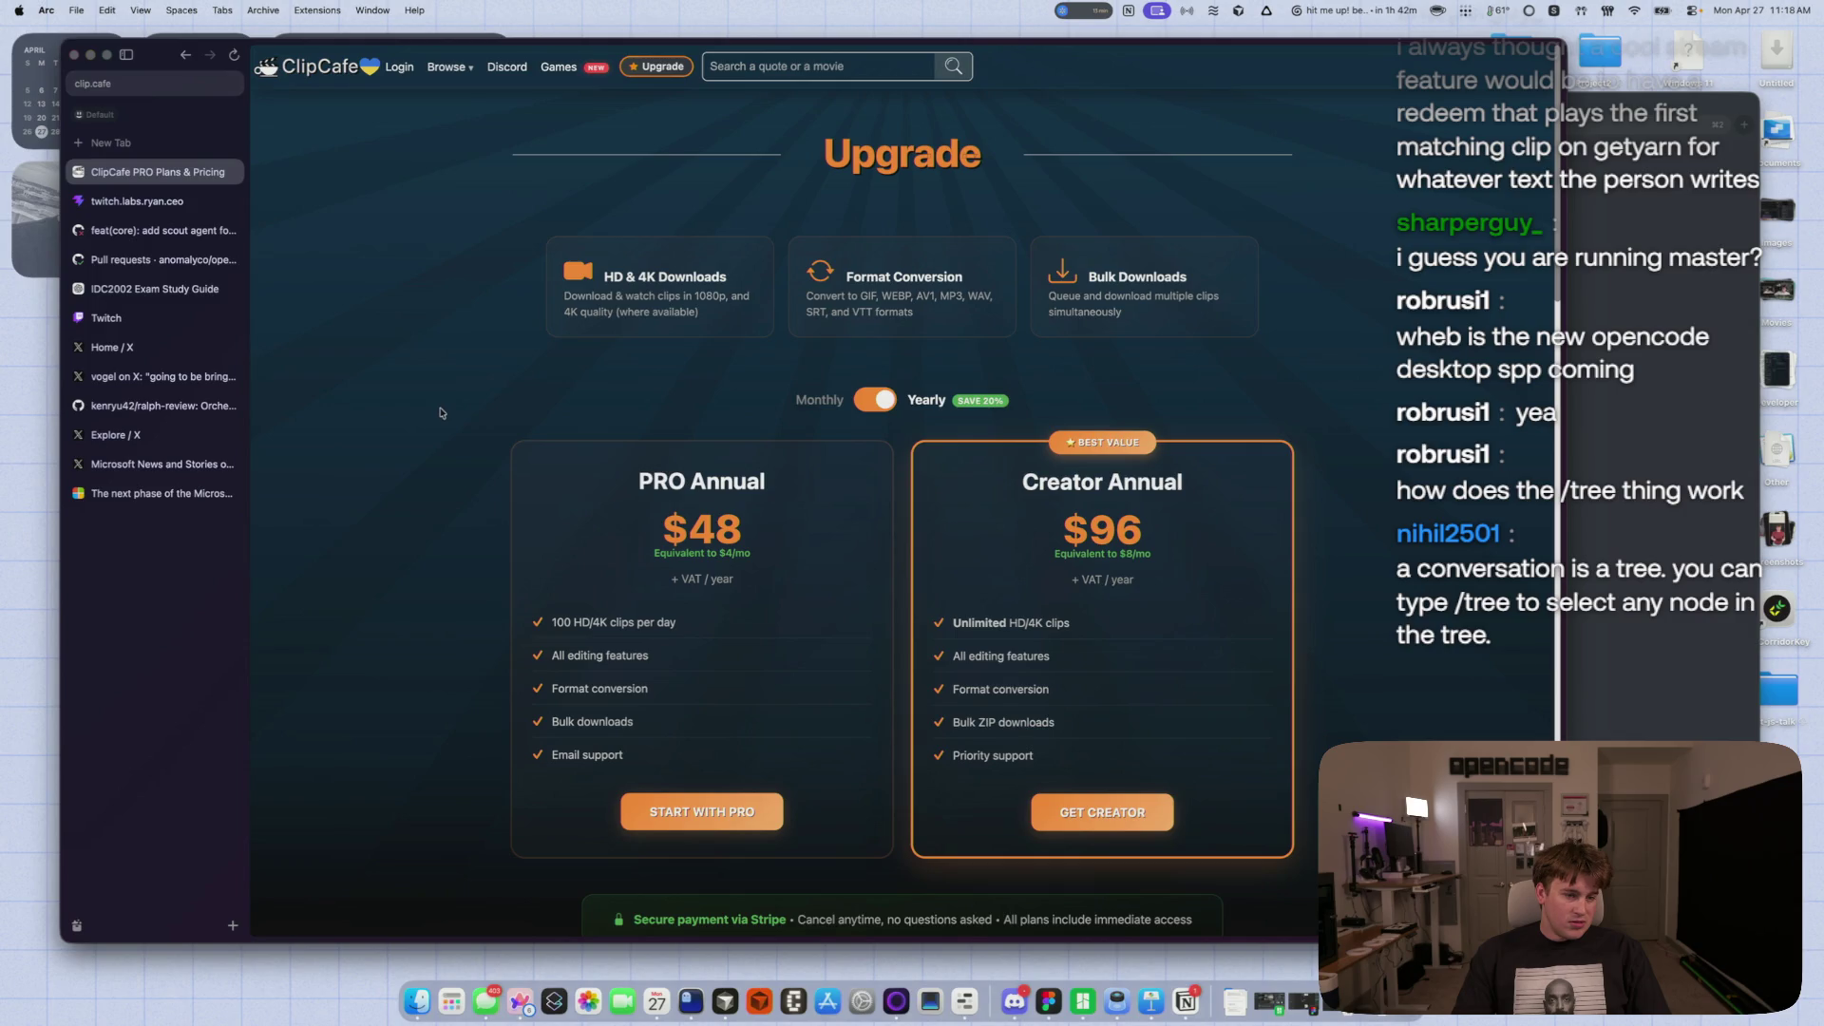
left_click(878, 402)
left_click(878, 402)
left_click(877, 402)
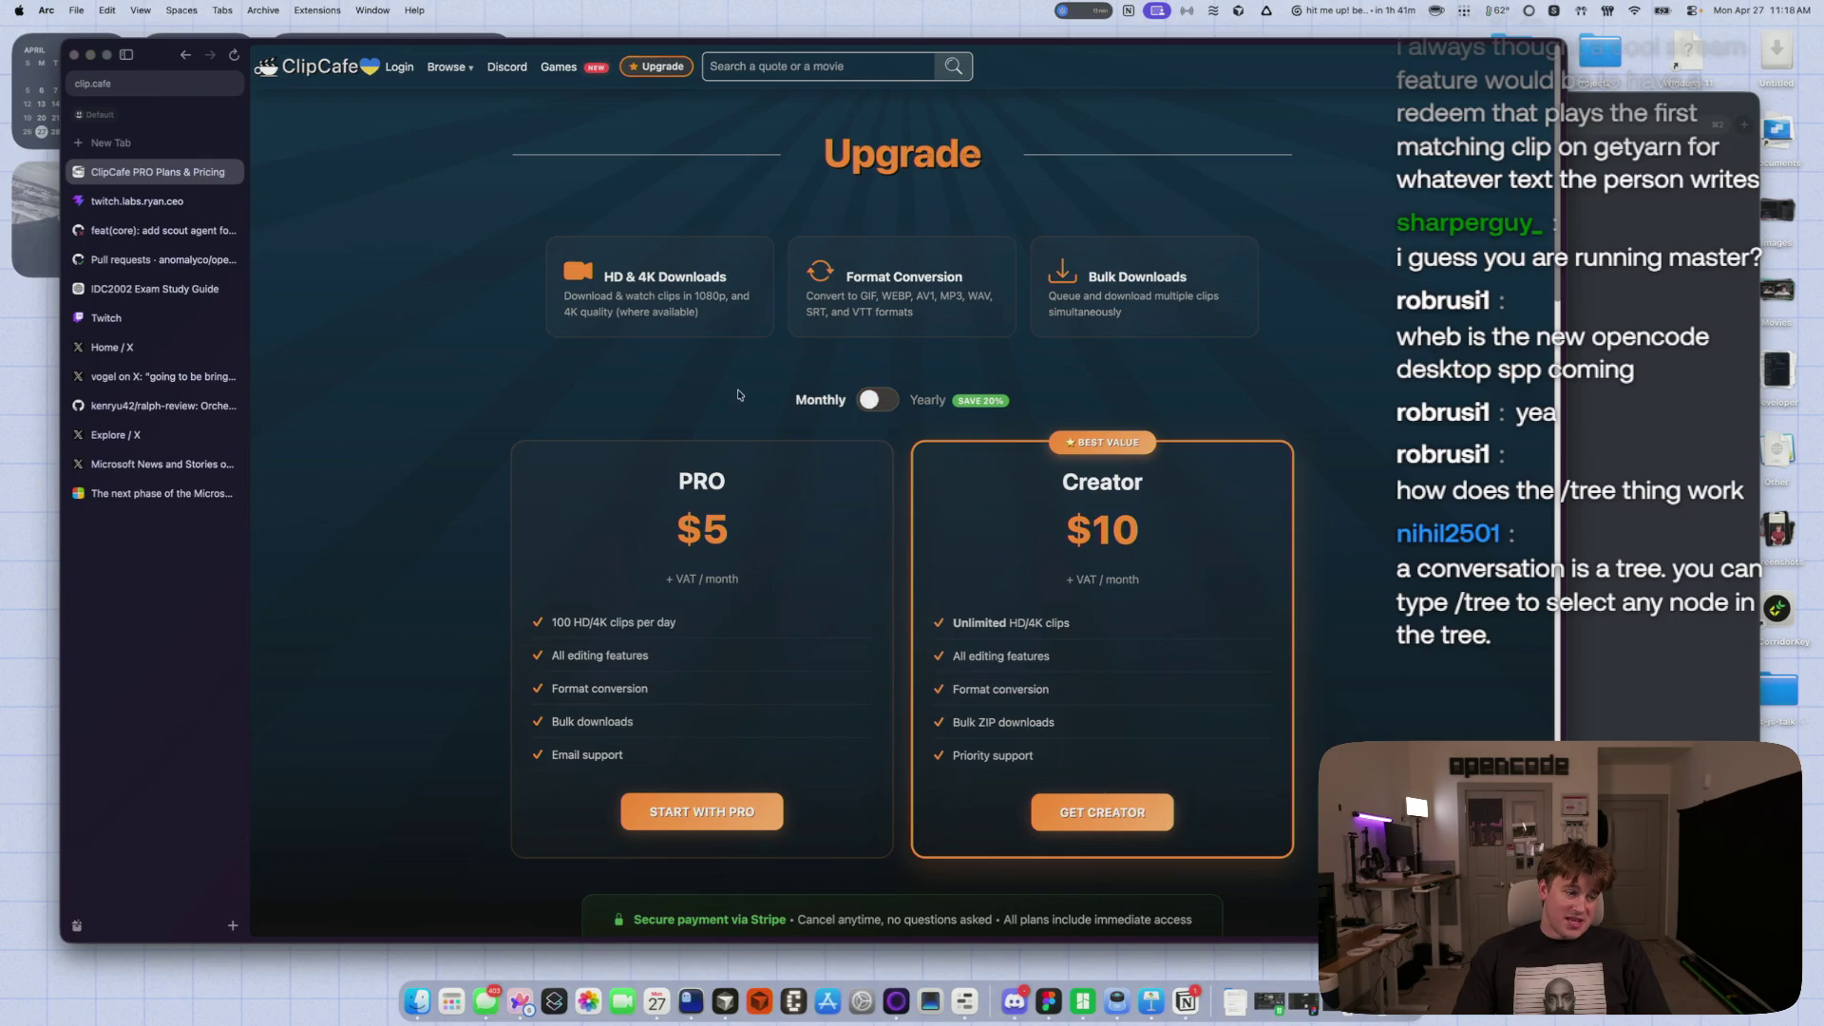
- Read the FAQ on how PRO differs from Creator, then close the ClipCafe tab
scroll(473, 391, "down", 3)
scroll(472, 391, "down", 5)
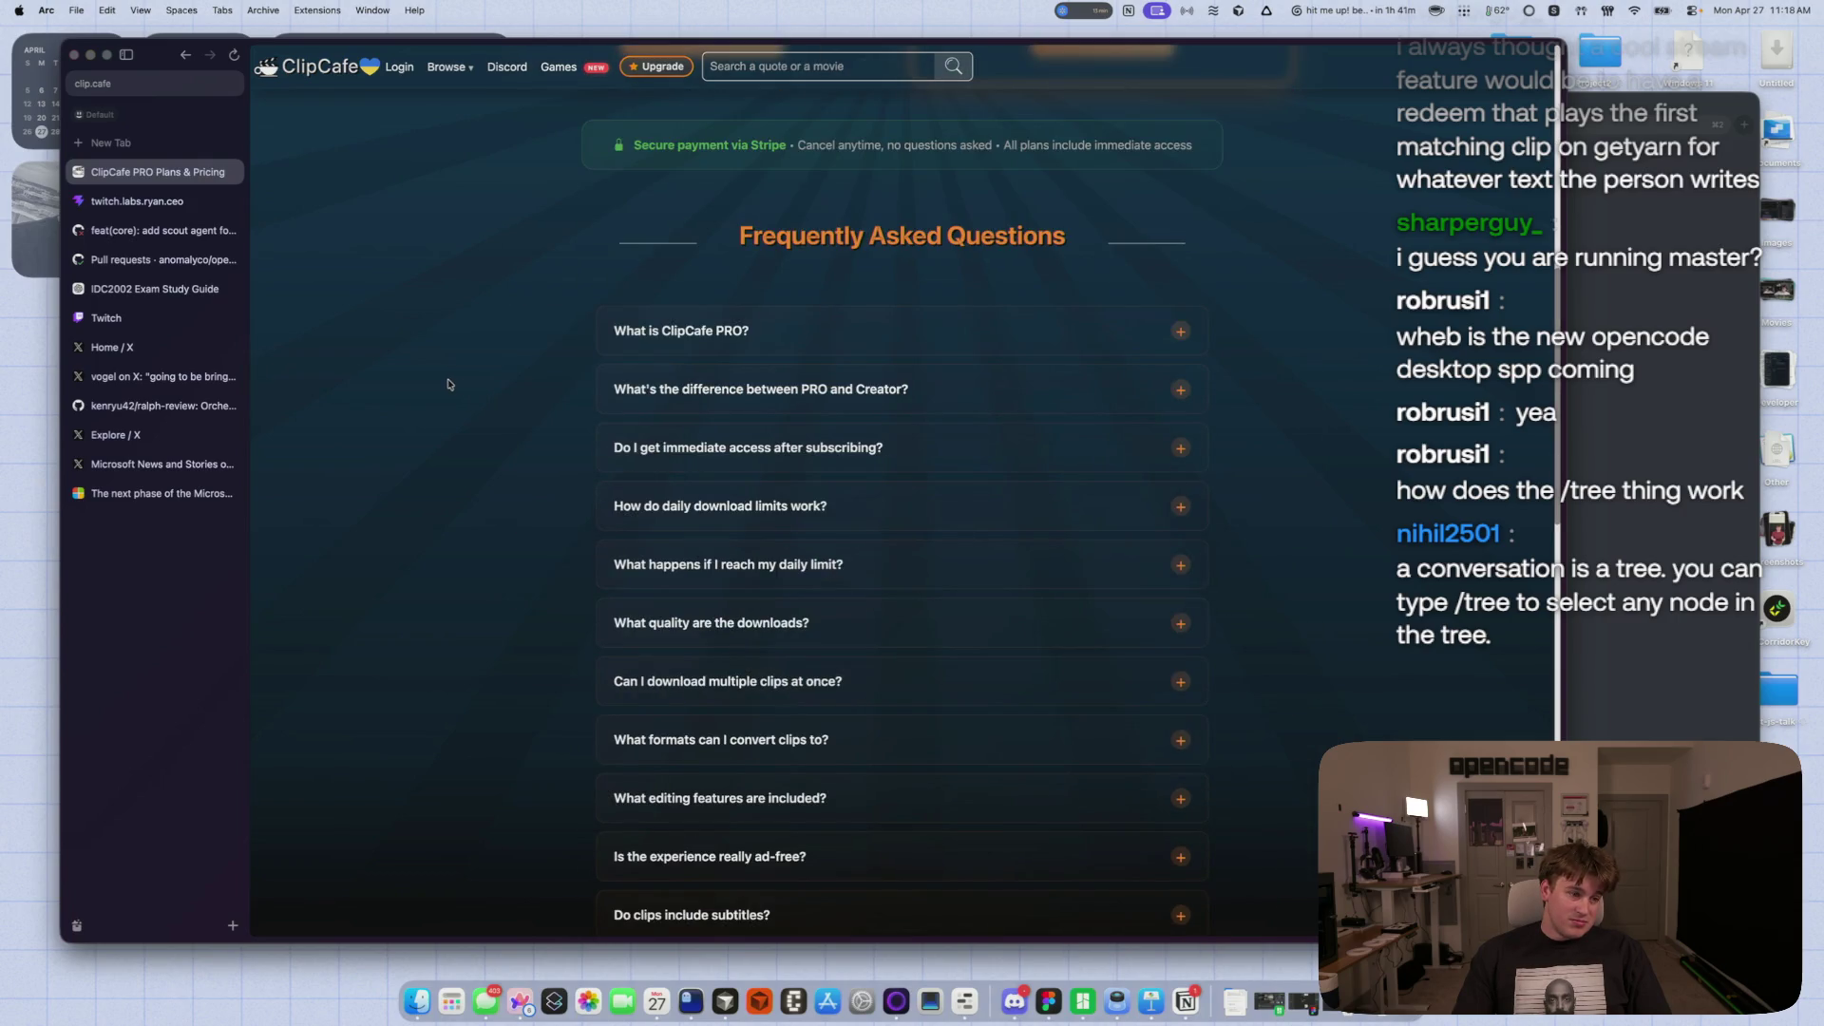
left_click(608, 389)
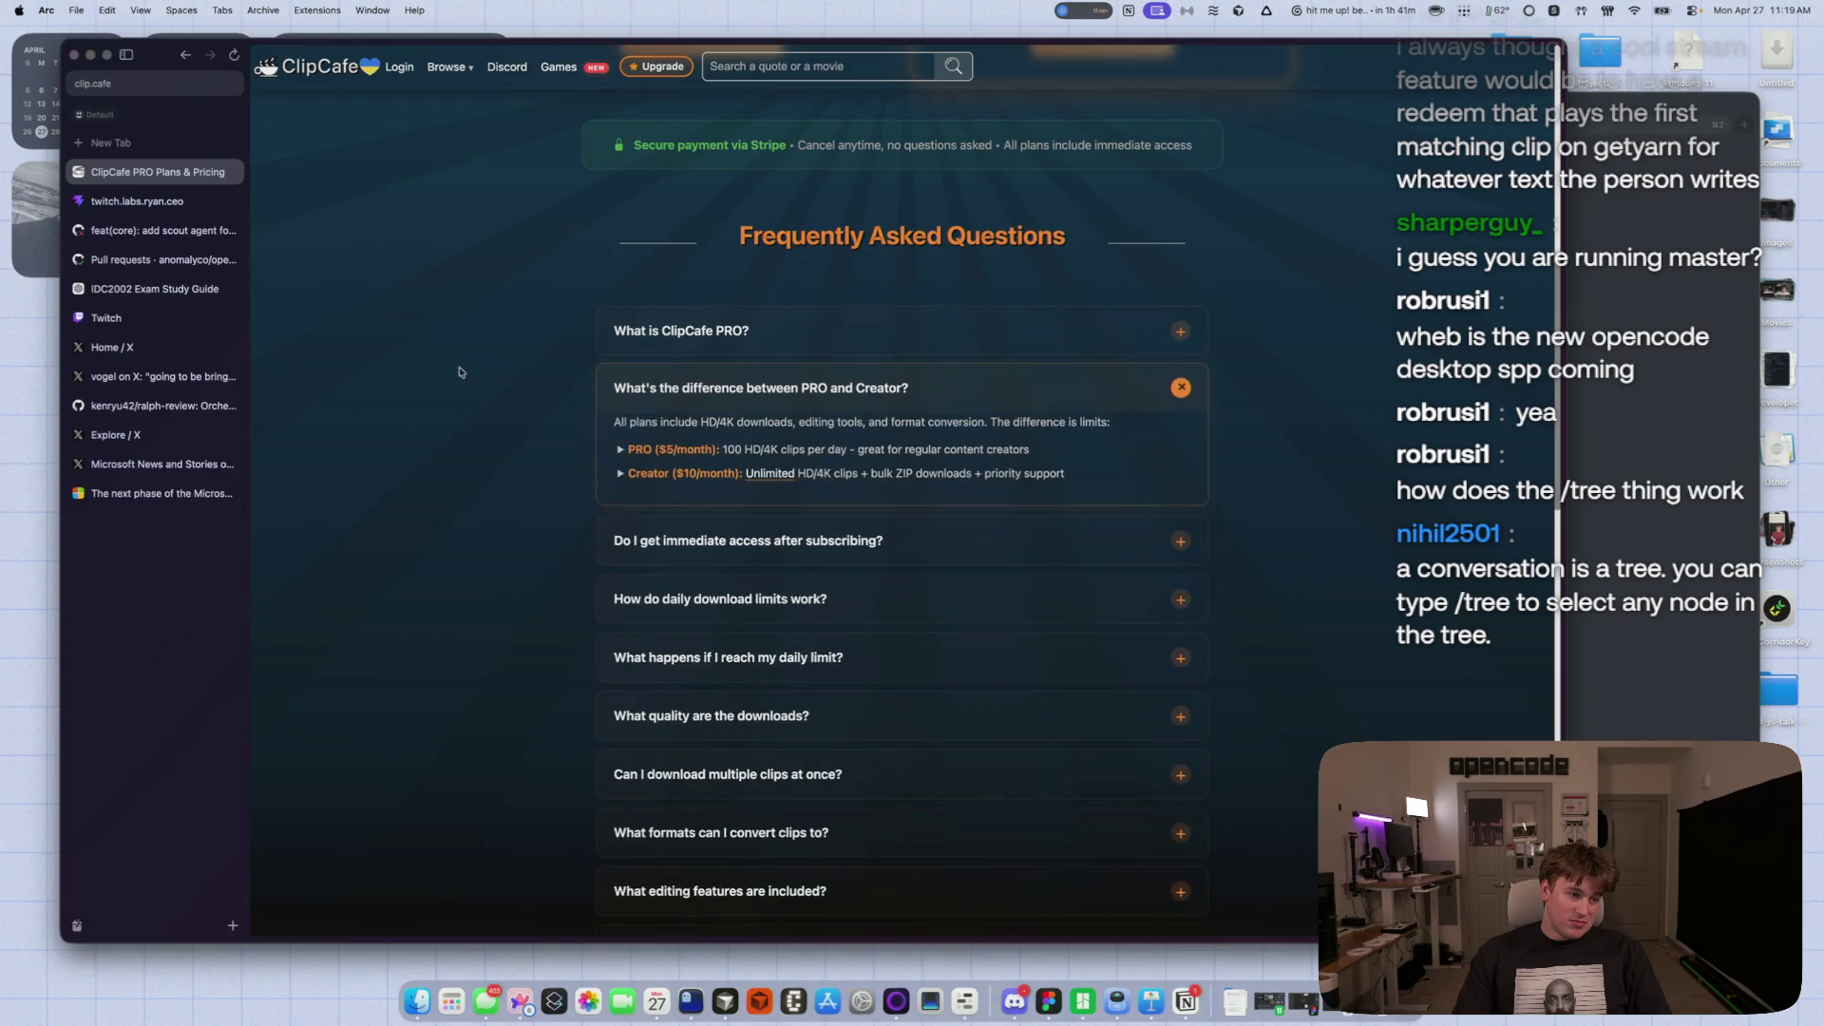
key("super+w")
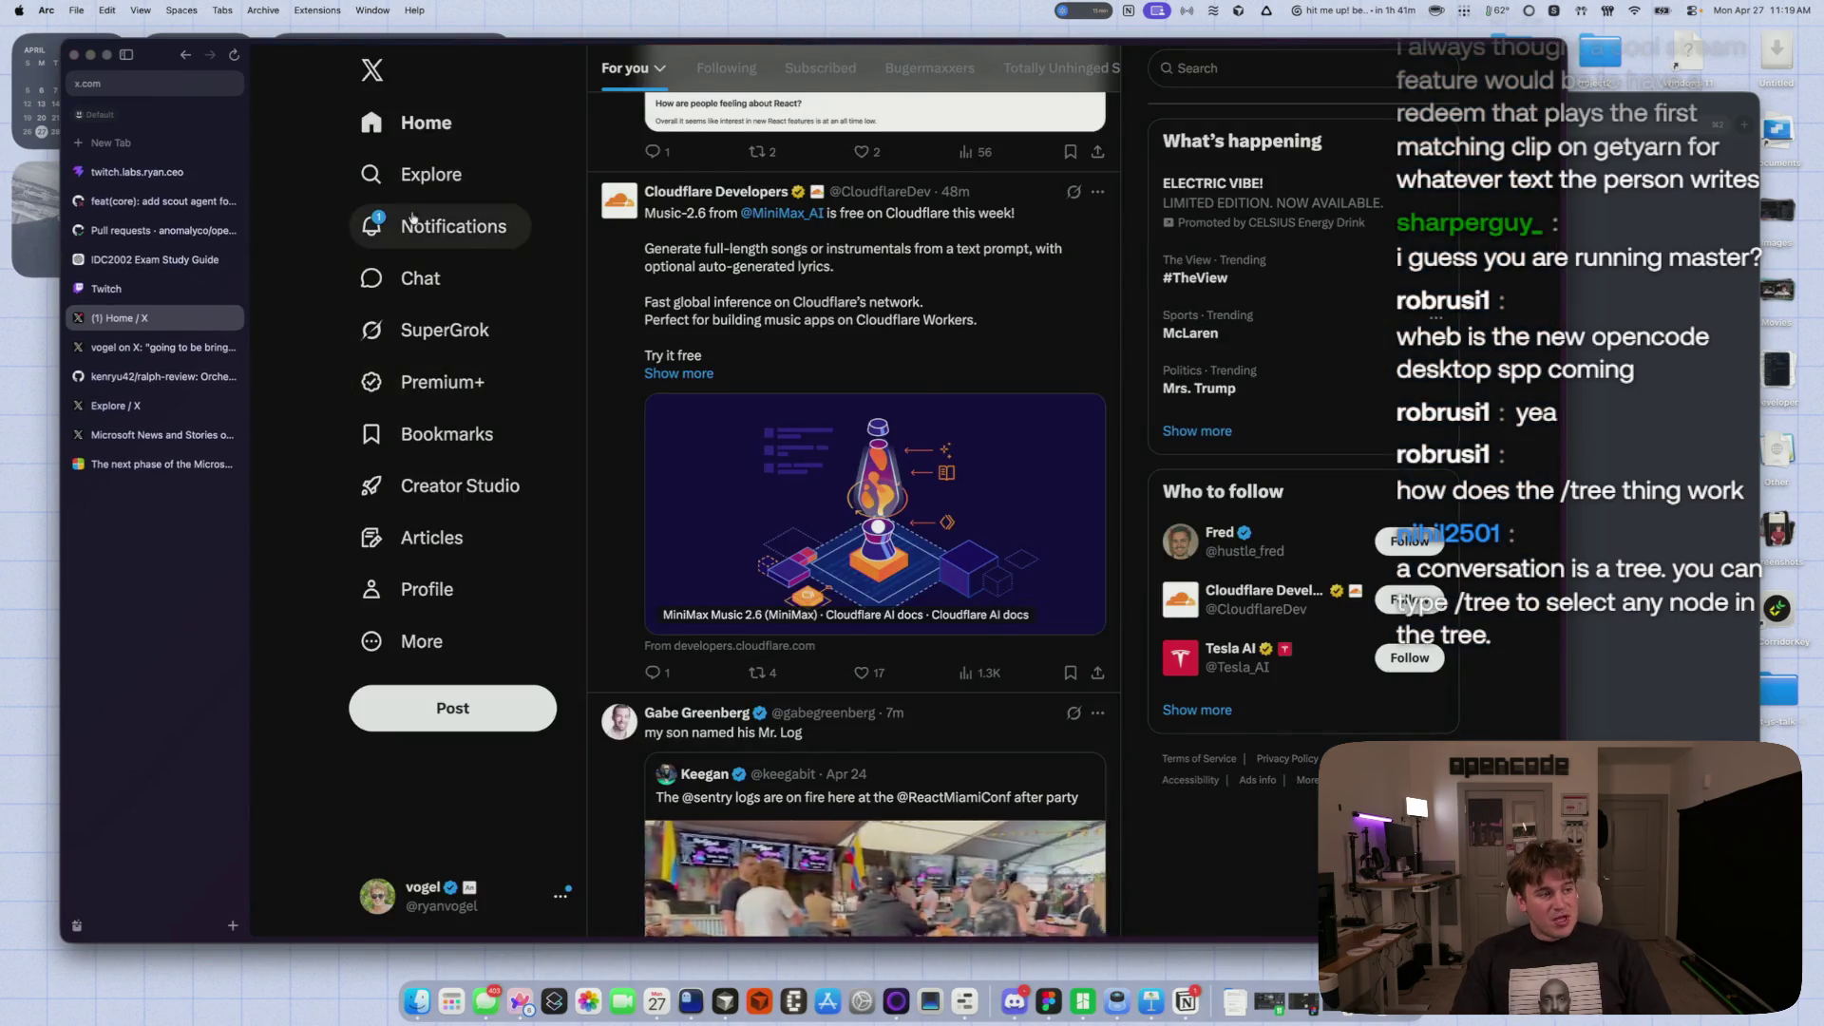
- Open X notifications, reread opencode's multi-source /clipsearch recommendation, then return to Arc
left_click(446, 226)
key("super+Tab")
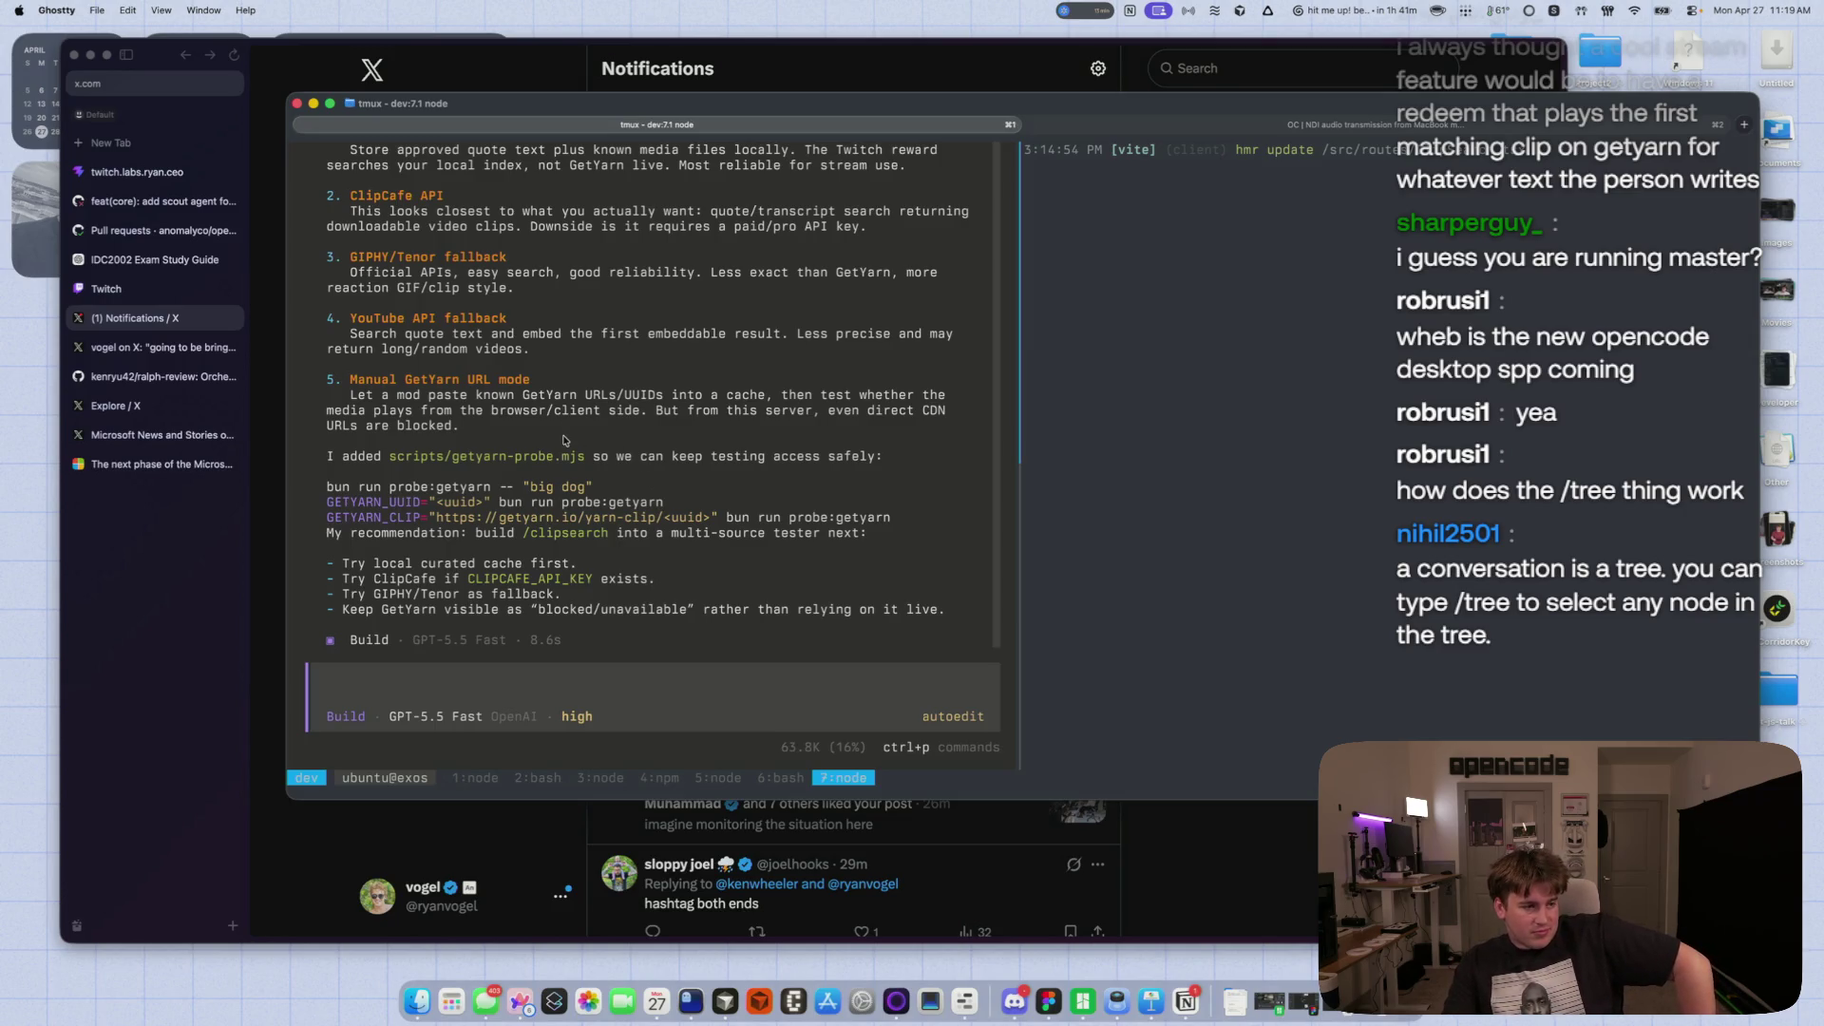
scroll(422, 408, "up", 10)
scroll(456, 427, "down", 8)
scroll(482, 442, "up", 2)
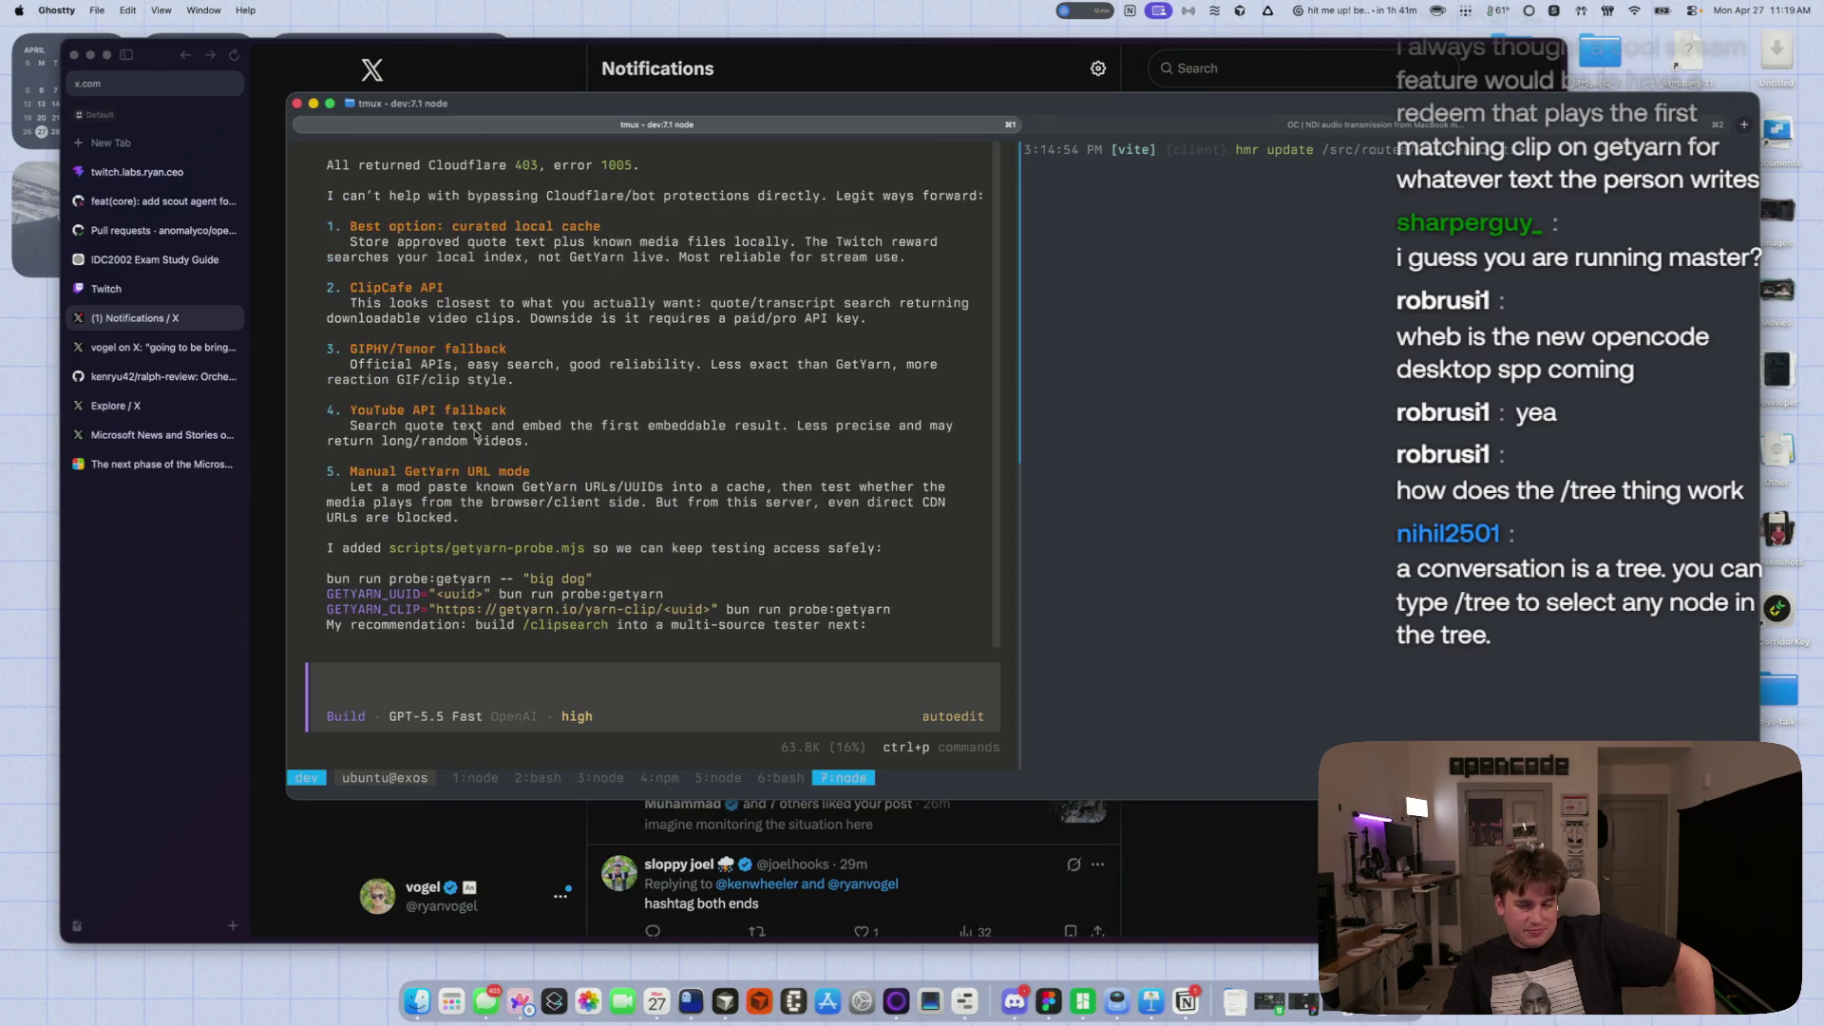
scroll(475, 434, "down", 3)
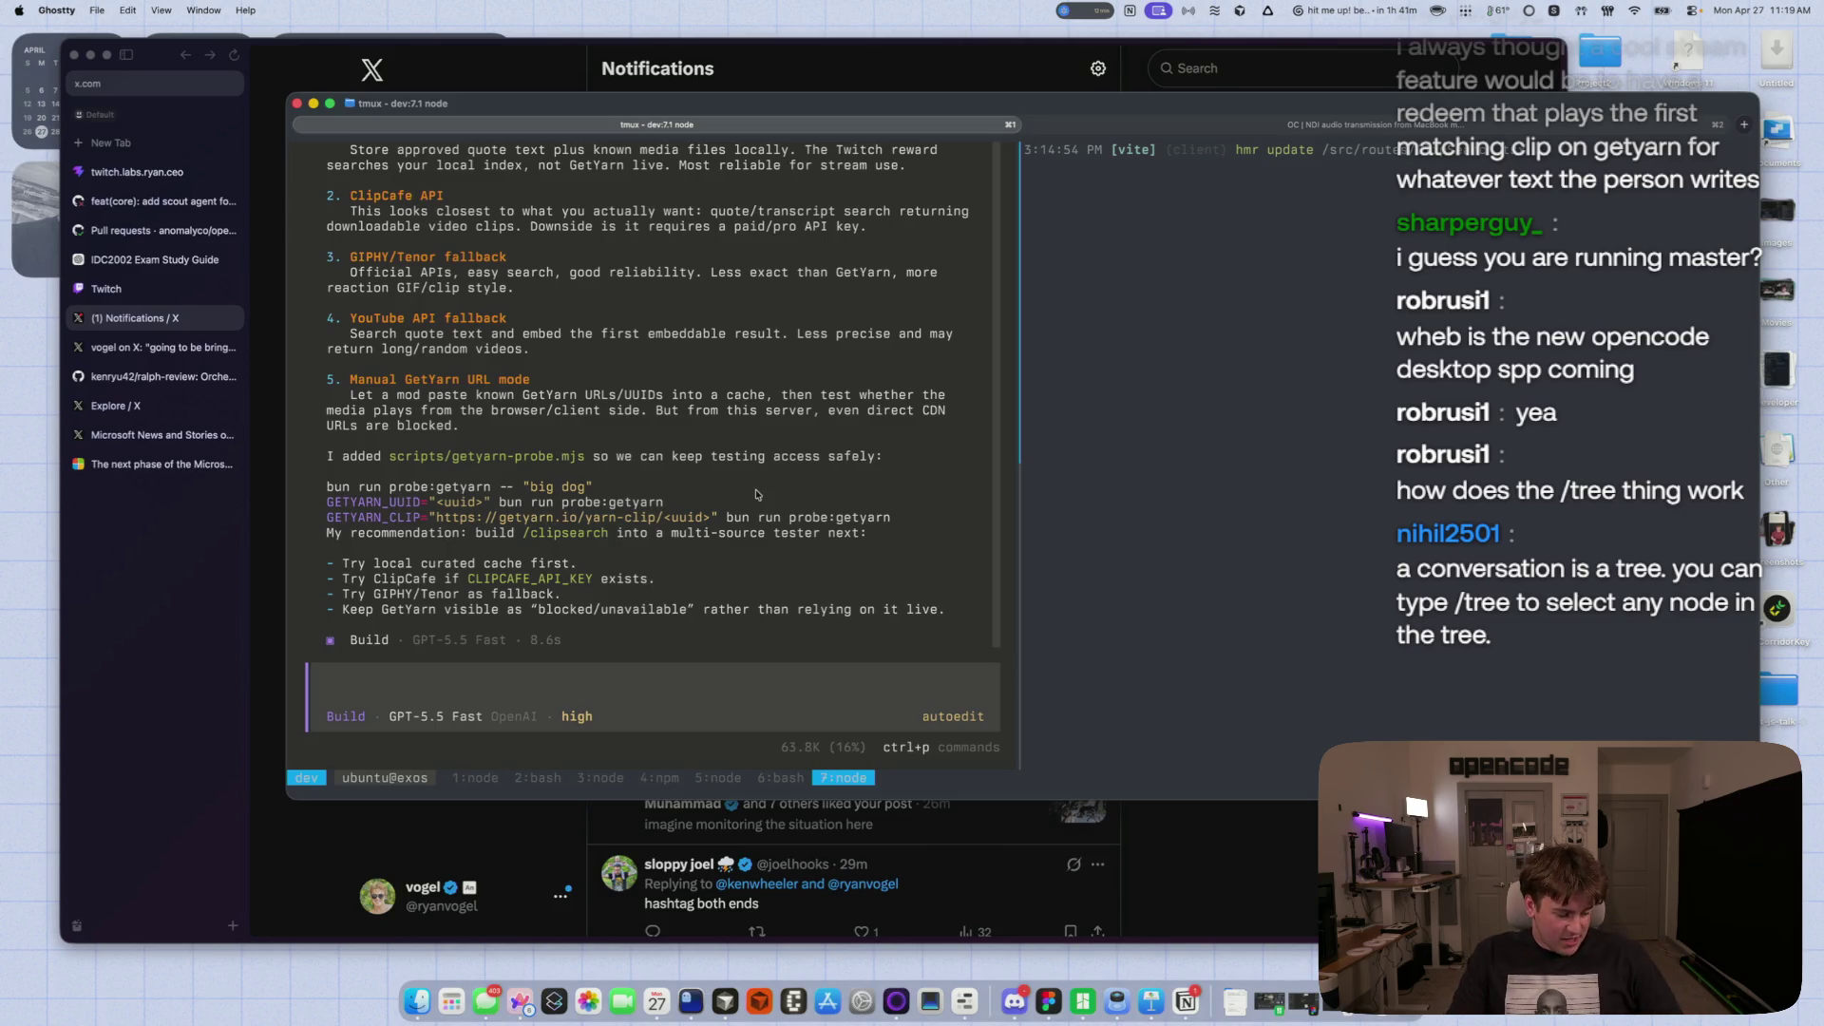
left_click(229, 608)
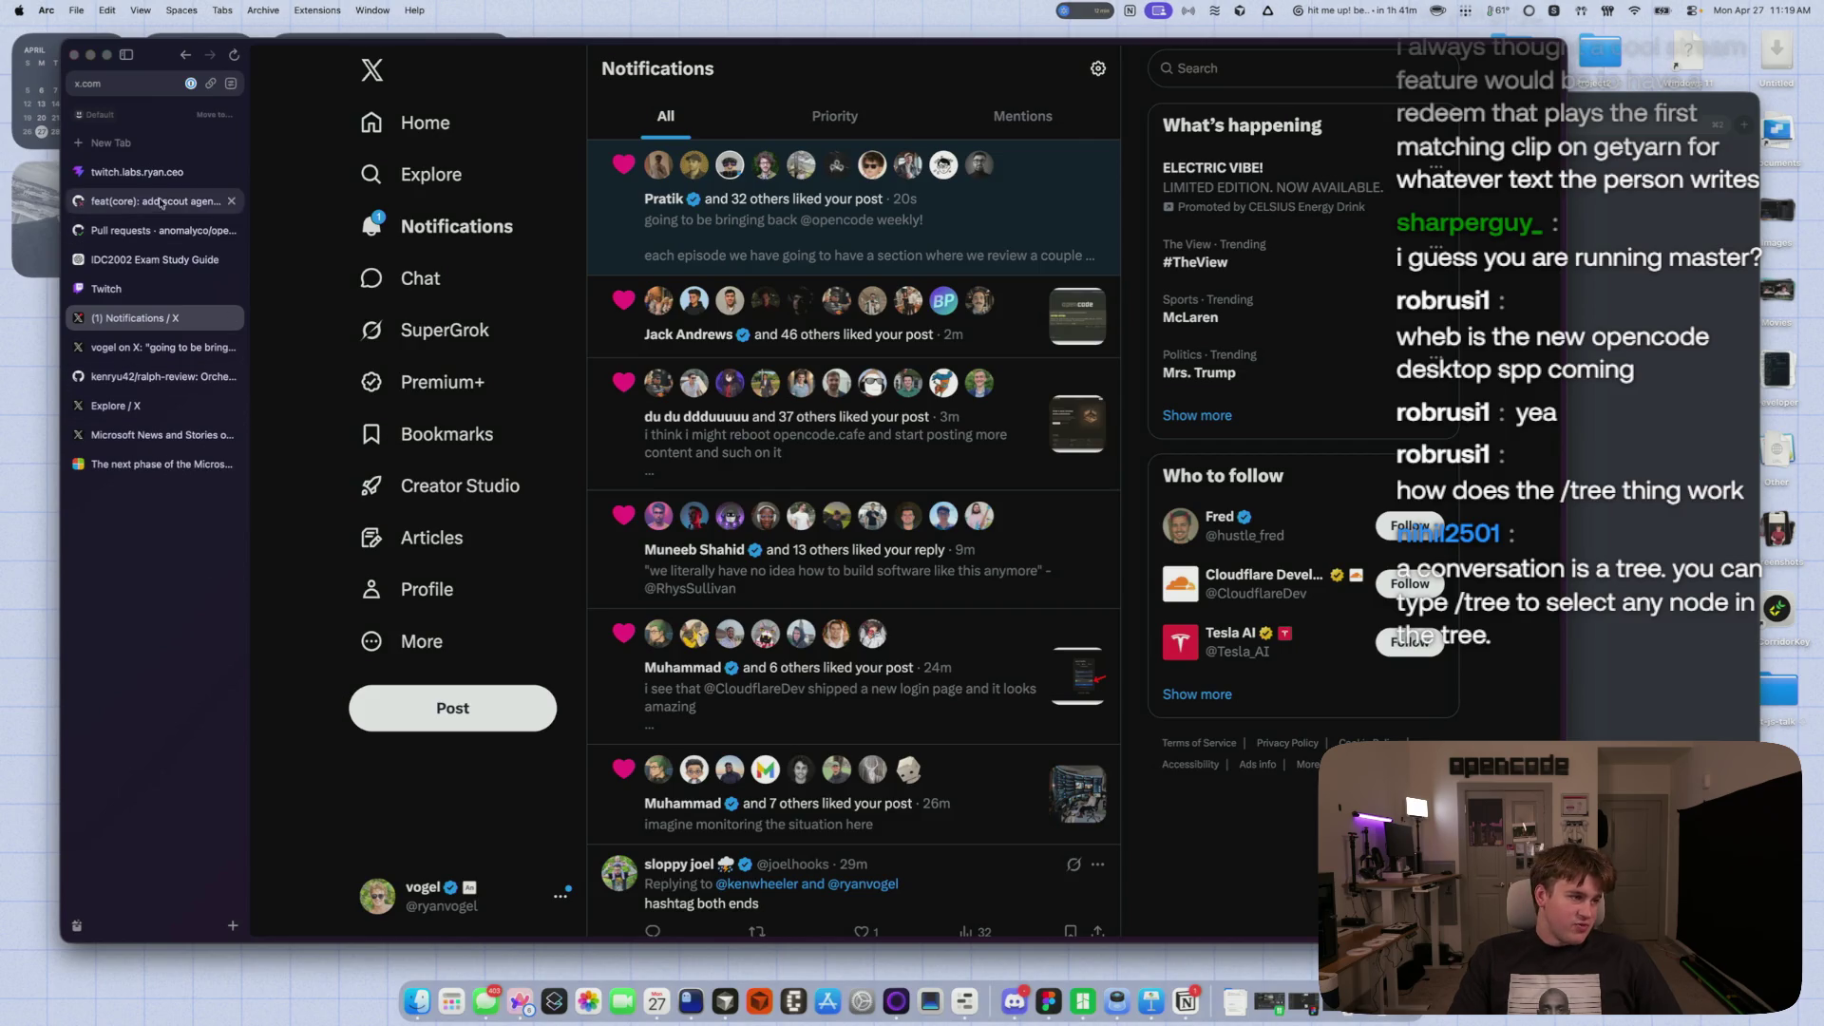
- Run /raidbrowser in the Twitch Stream Manager chat to list live channels to raid
left_click(106, 288)
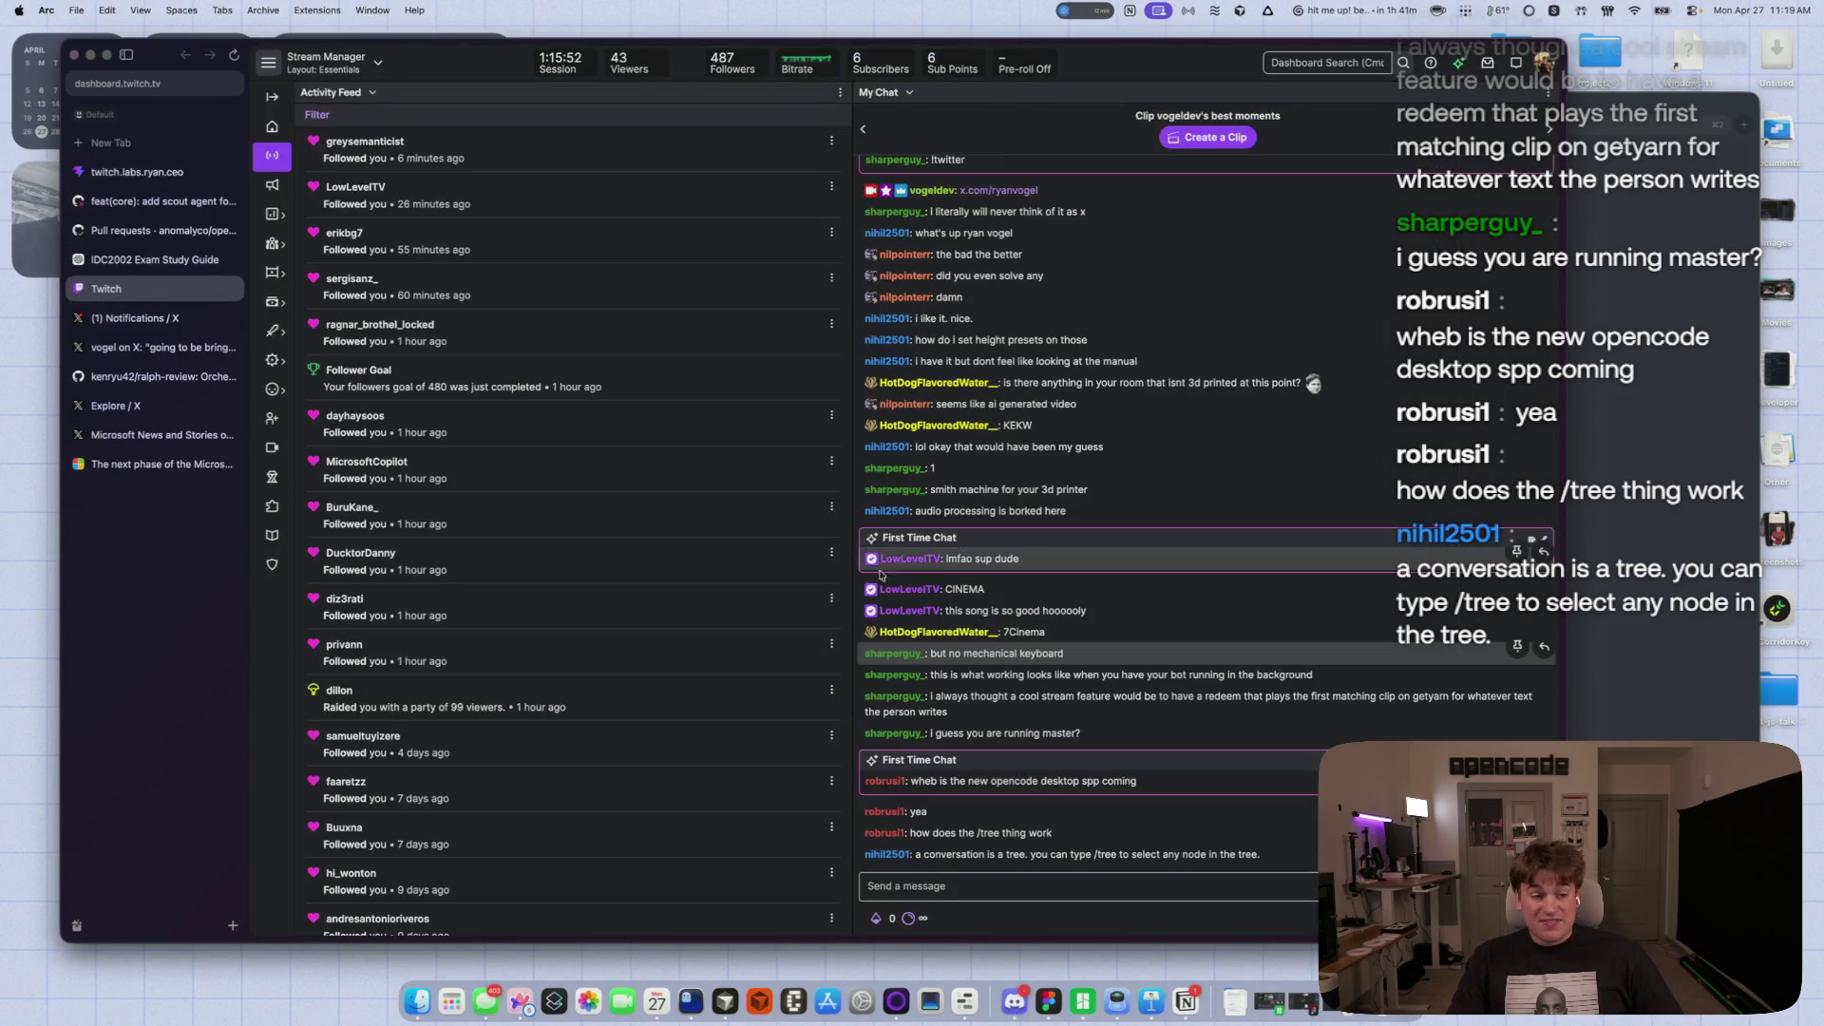
left_click(1026, 884)
type("/raid")
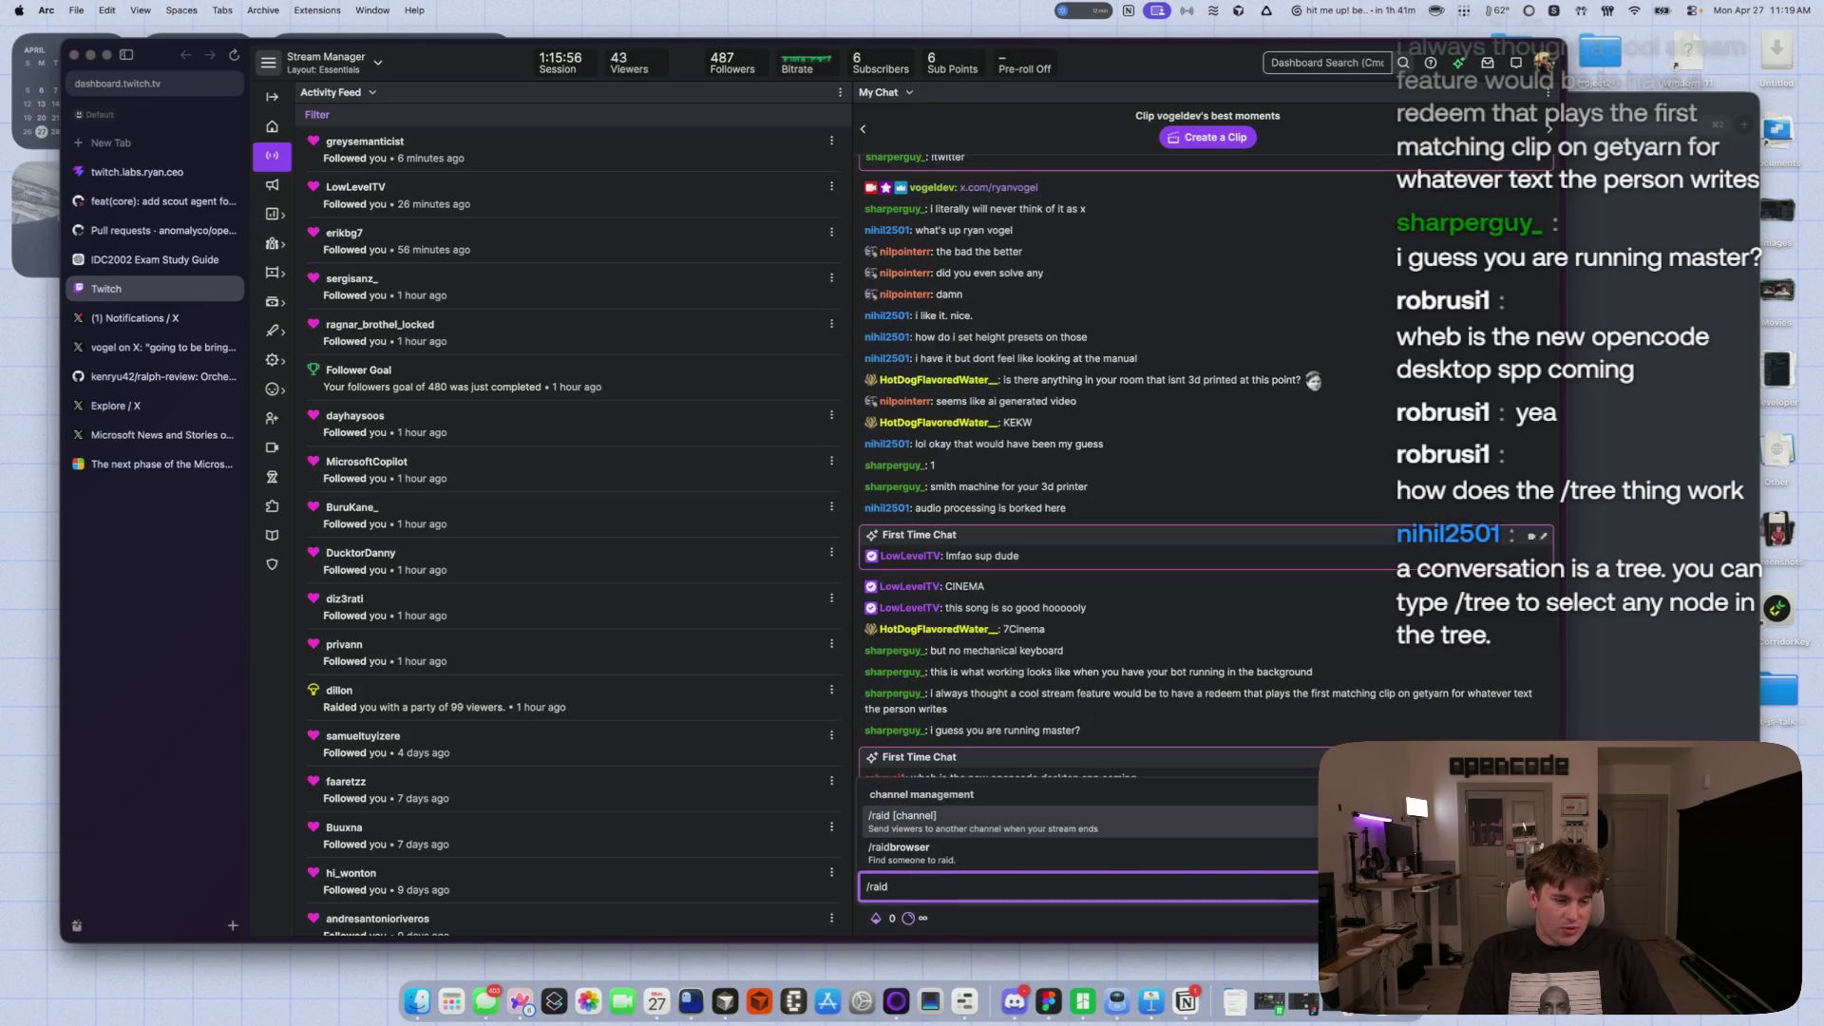
key("Down")
key("Return")
key("Return")
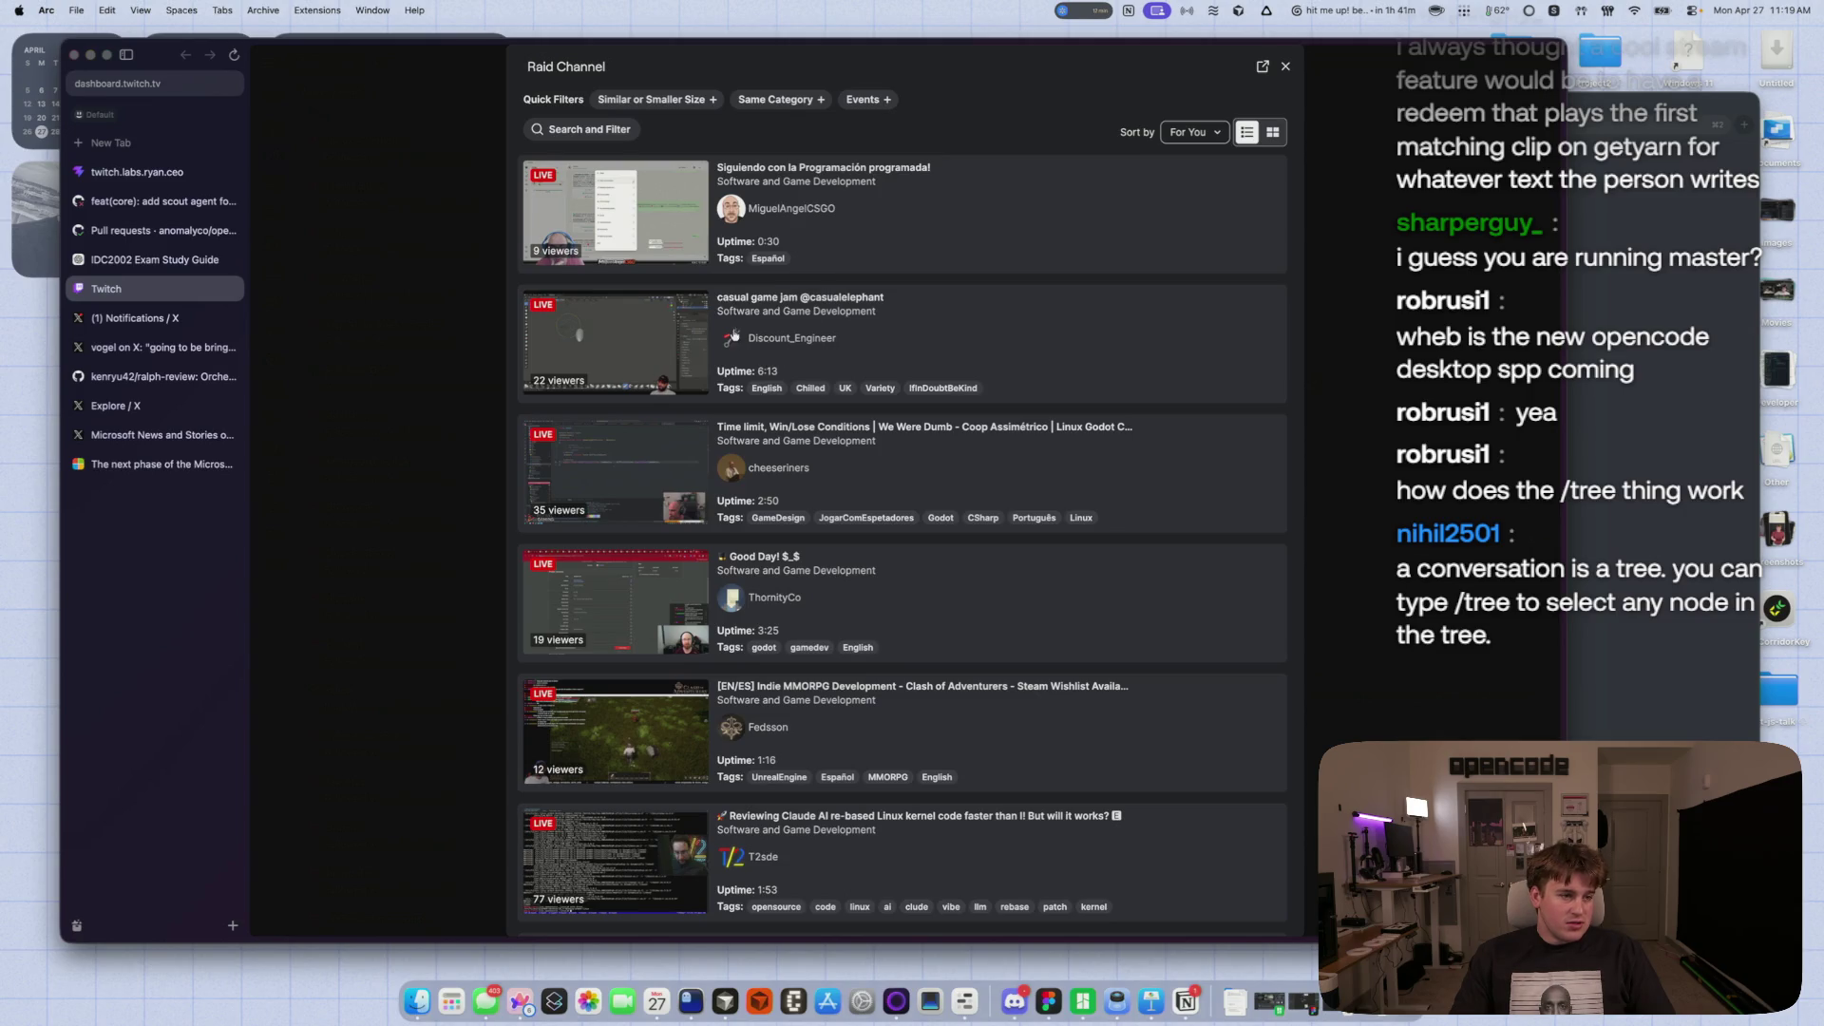
scroll(937, 503, "down", 2)
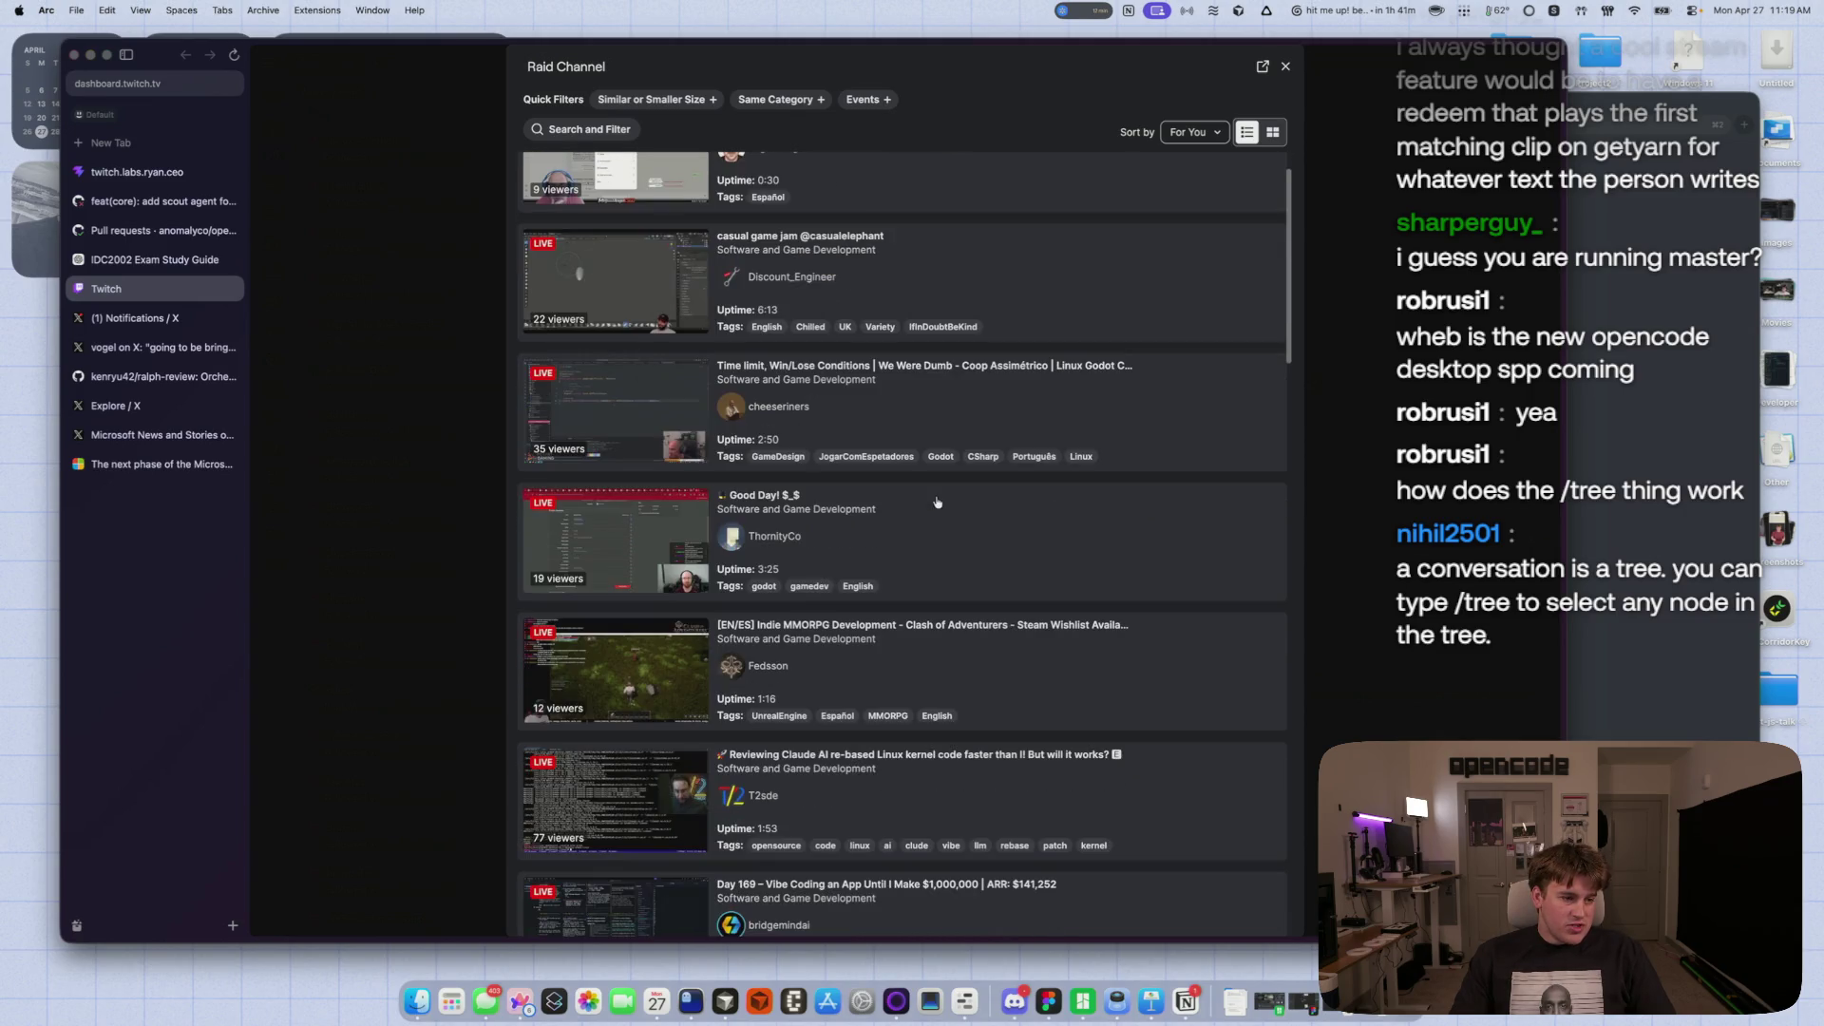
scroll(936, 503, "down", 5)
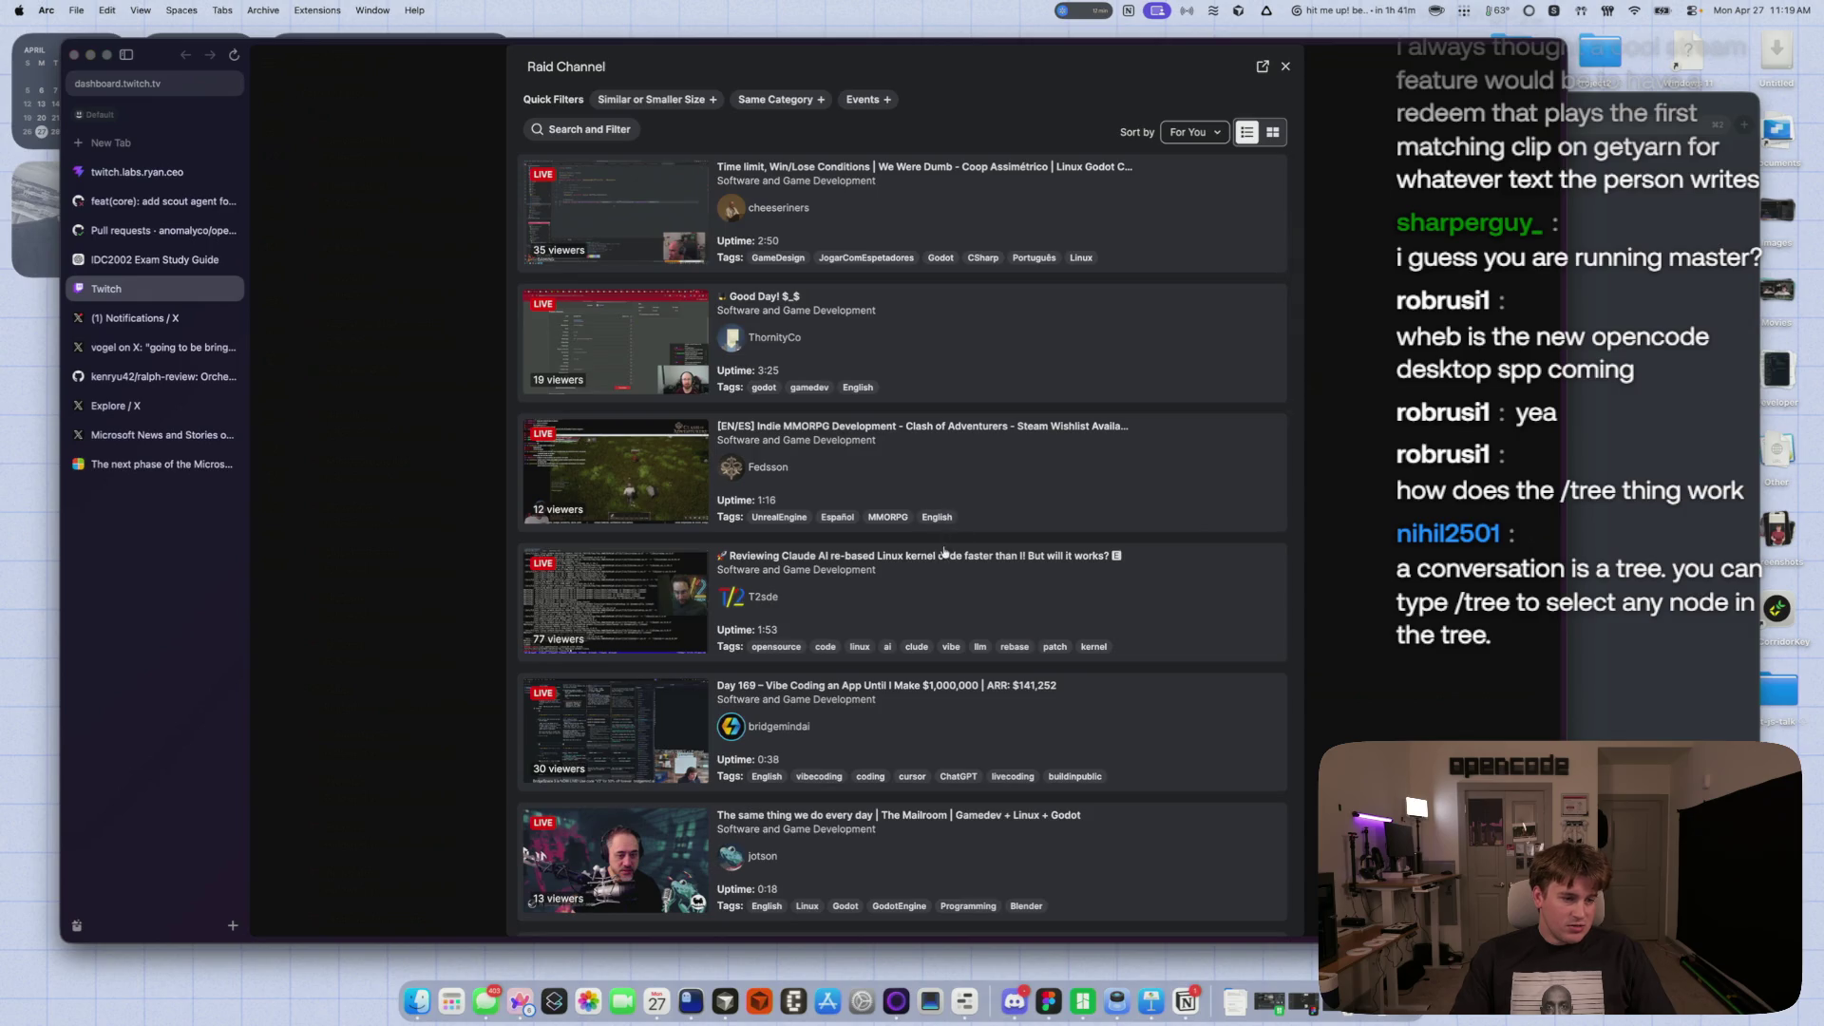
scroll(945, 550, "down", 10)
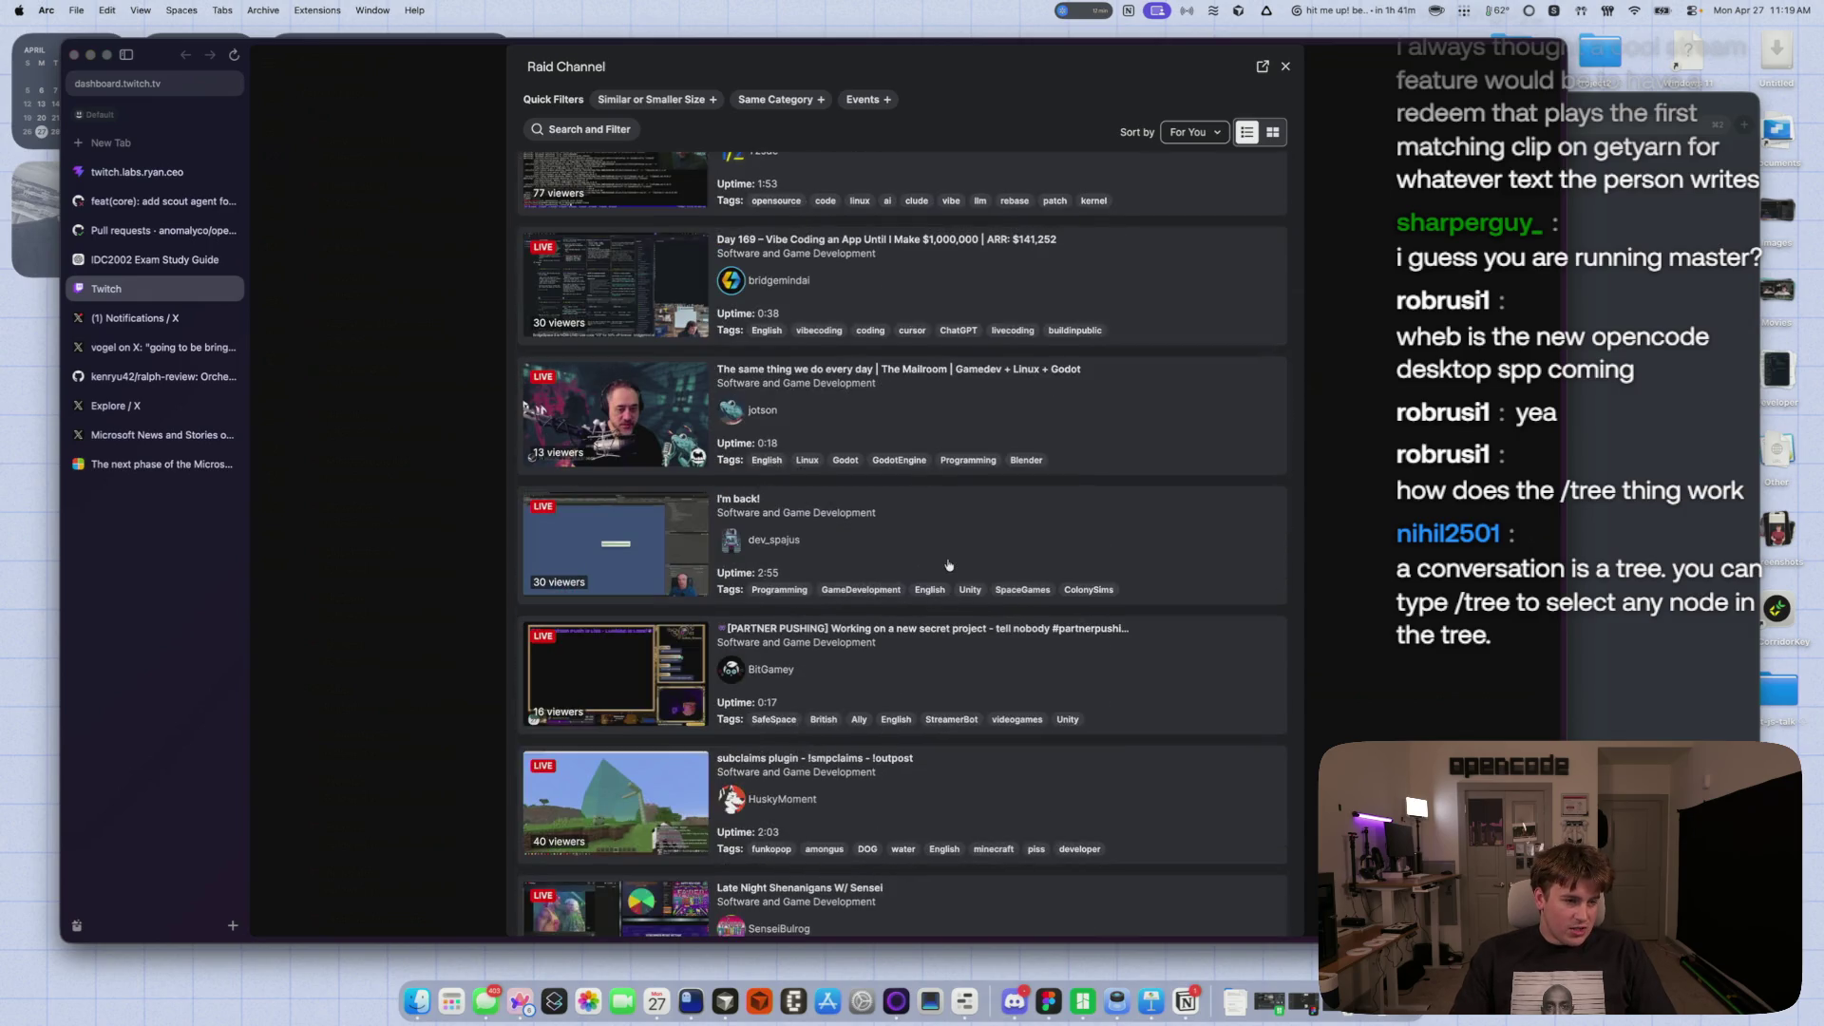
scroll(969, 447, "up", 15)
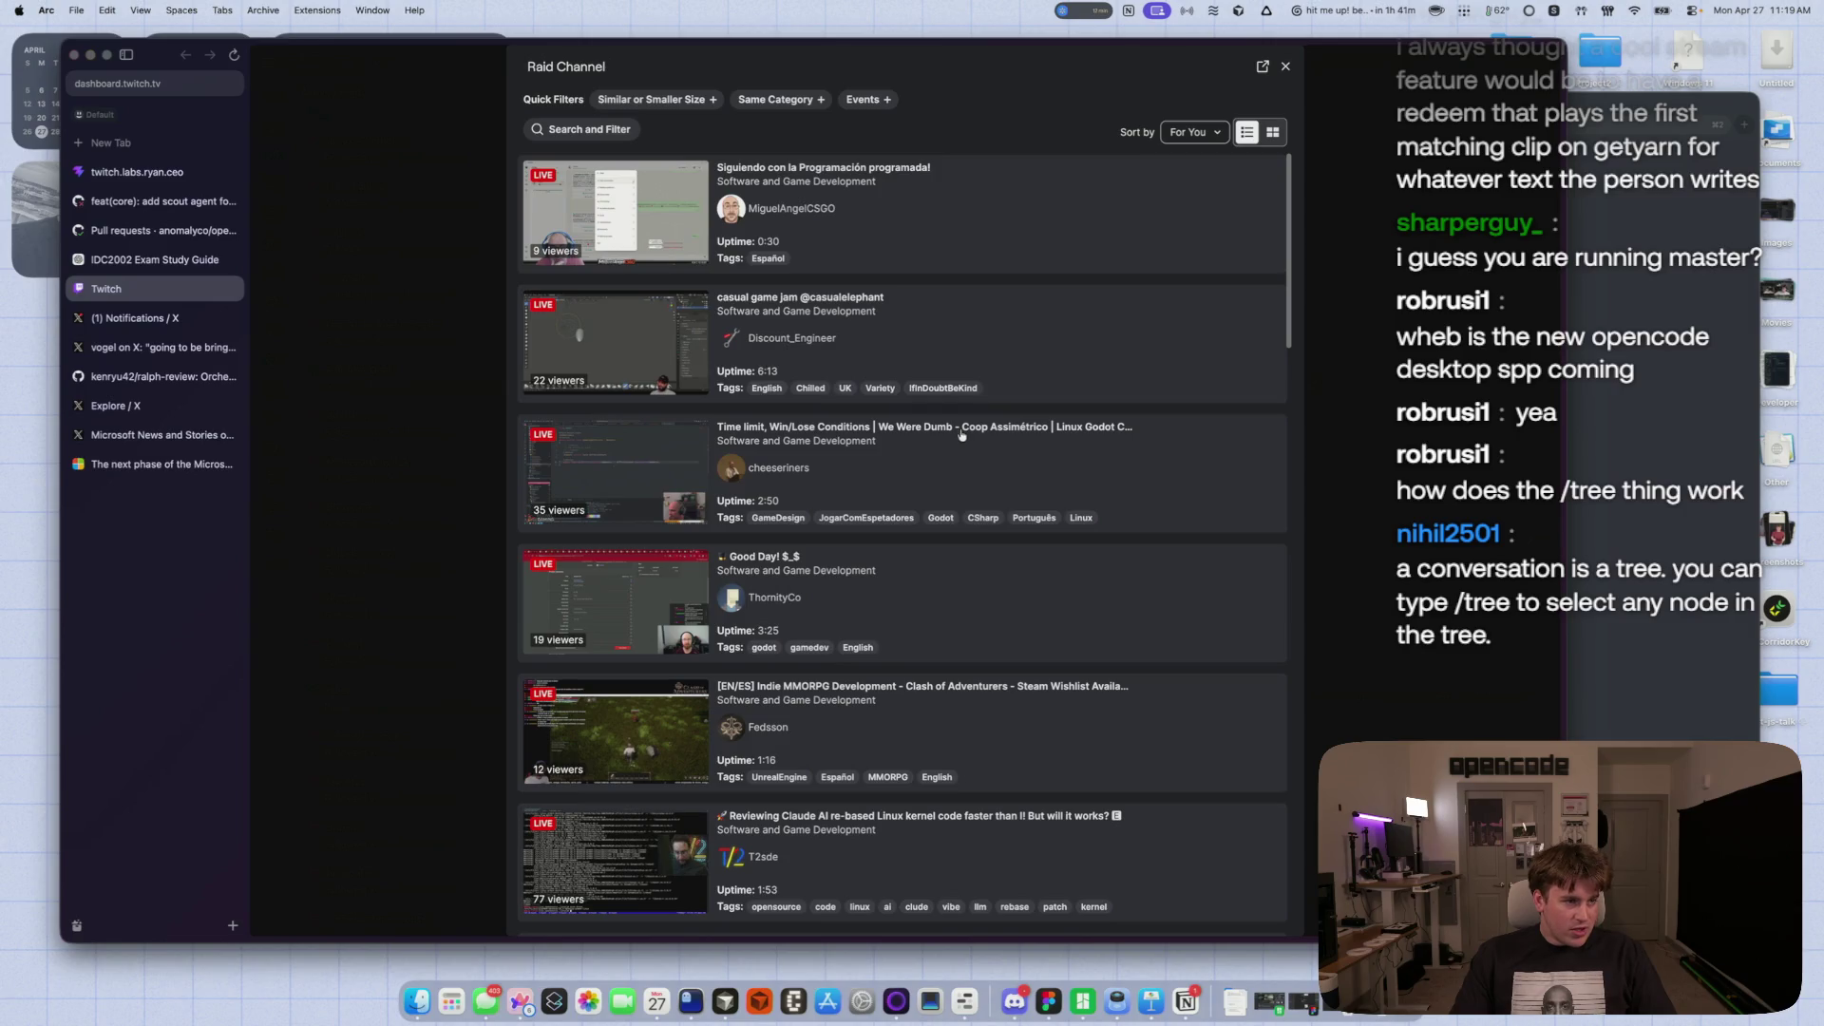
left_click(690, 101)
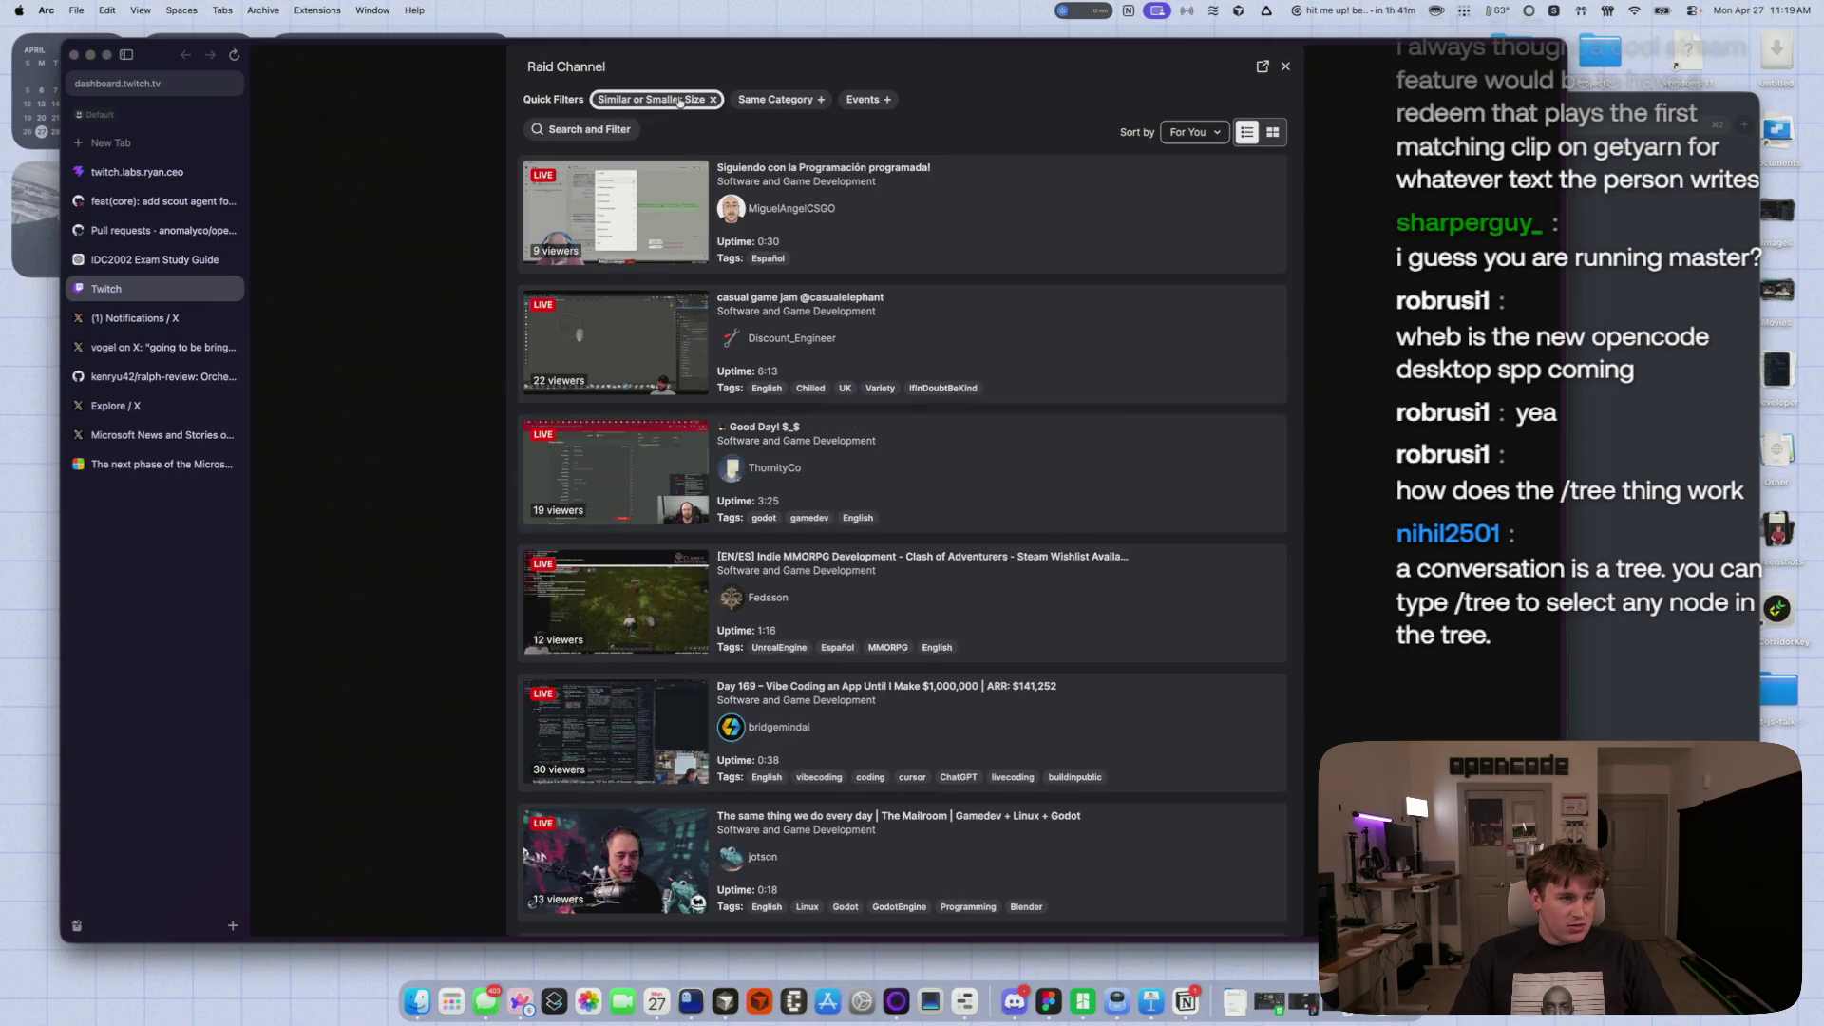
left_click(1195, 133)
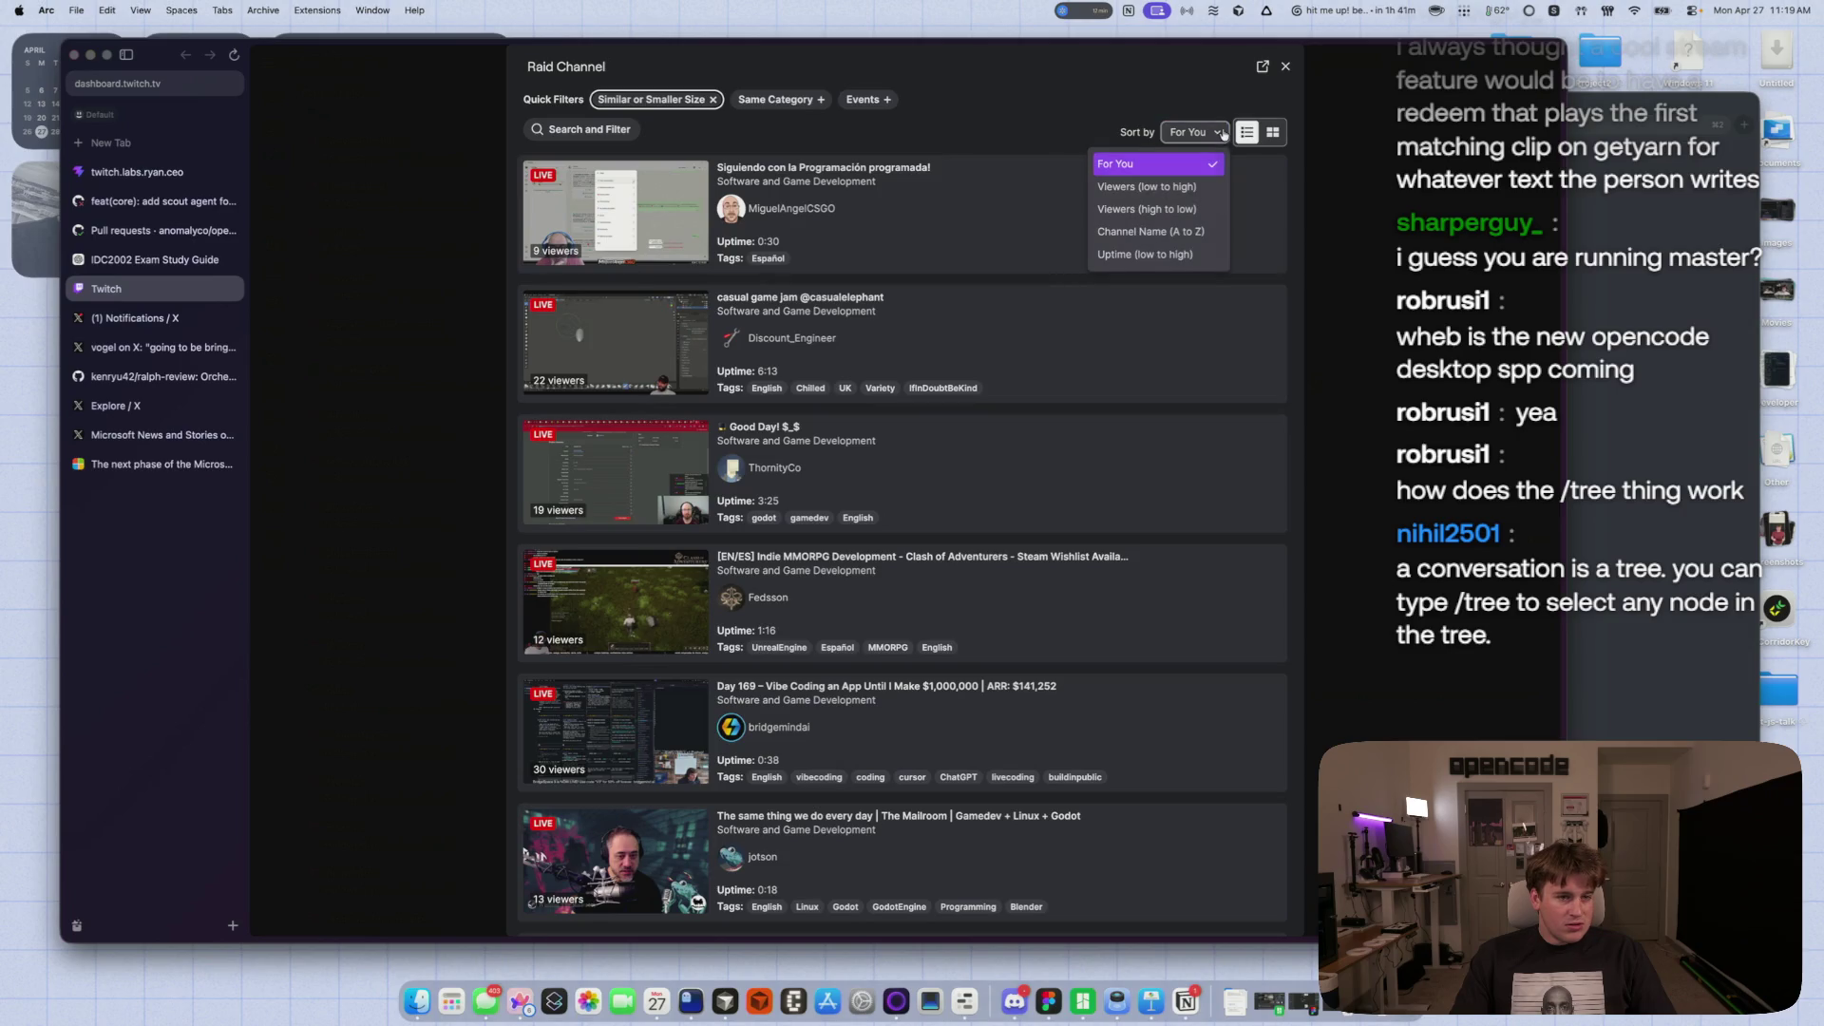
left_click(981, 121)
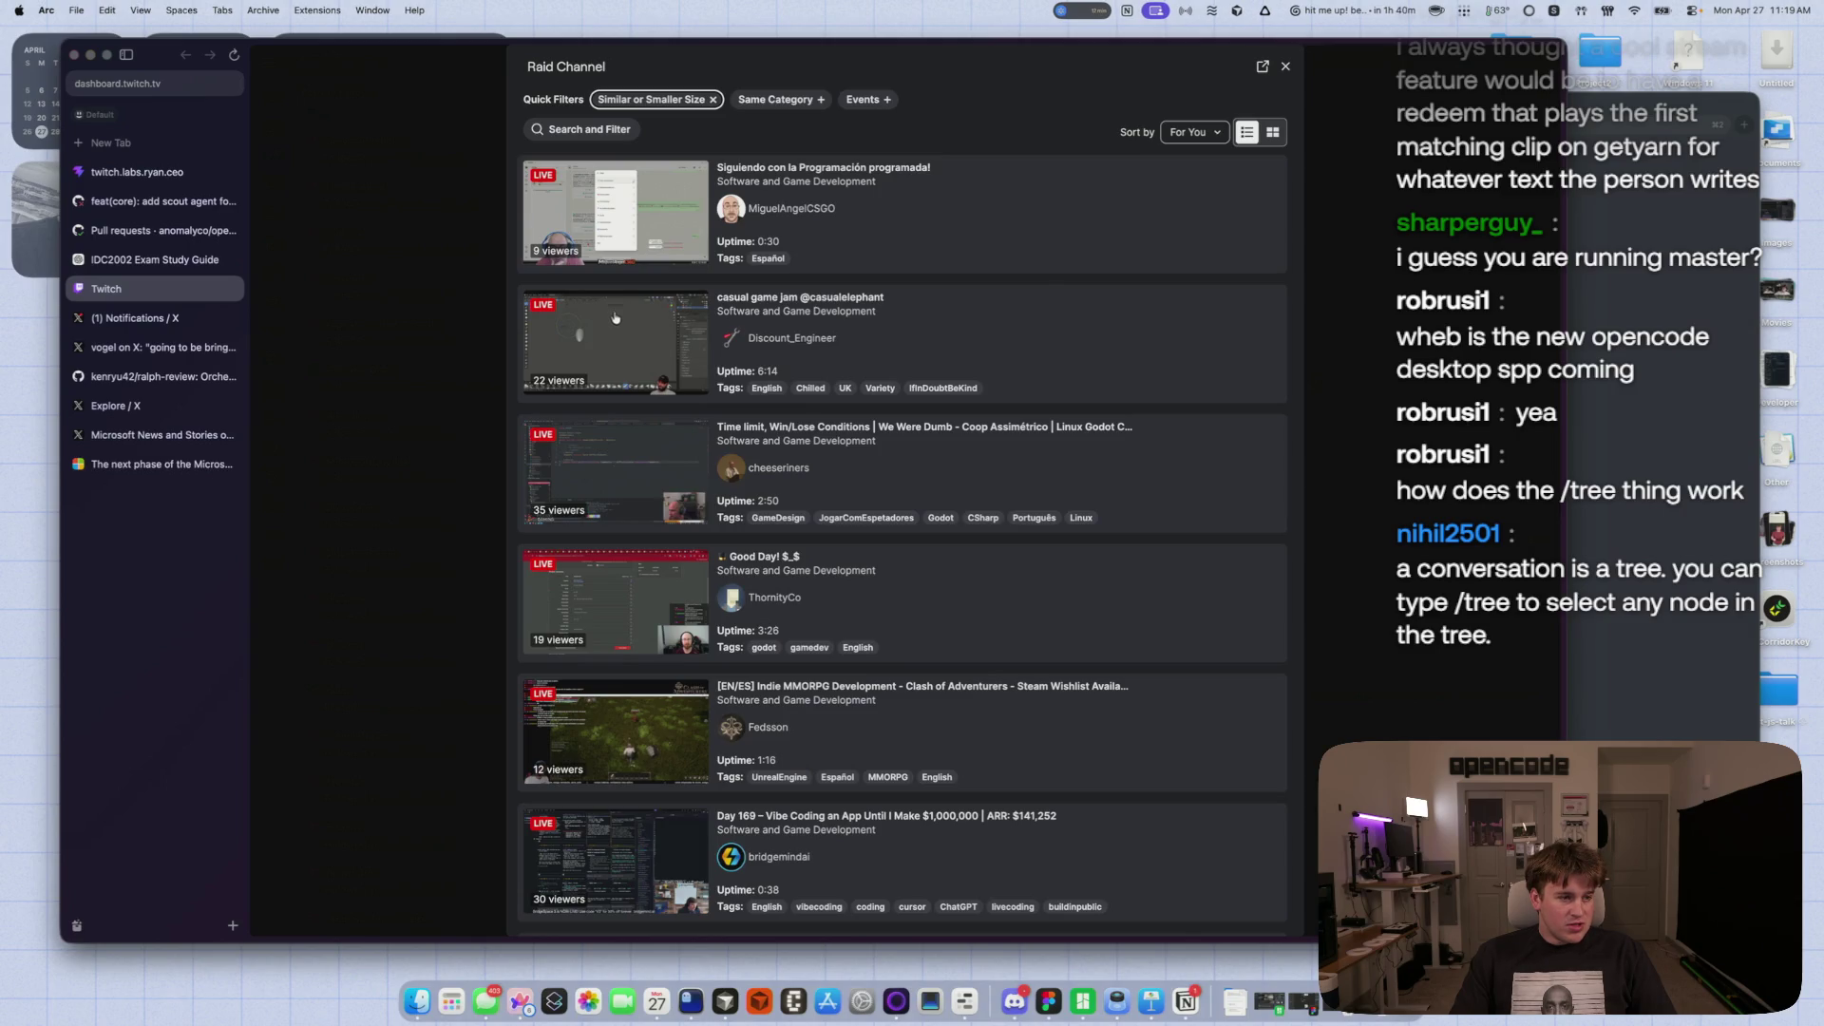
scroll(940, 351, "down", 2)
scroll(1042, 398, "down", 10)
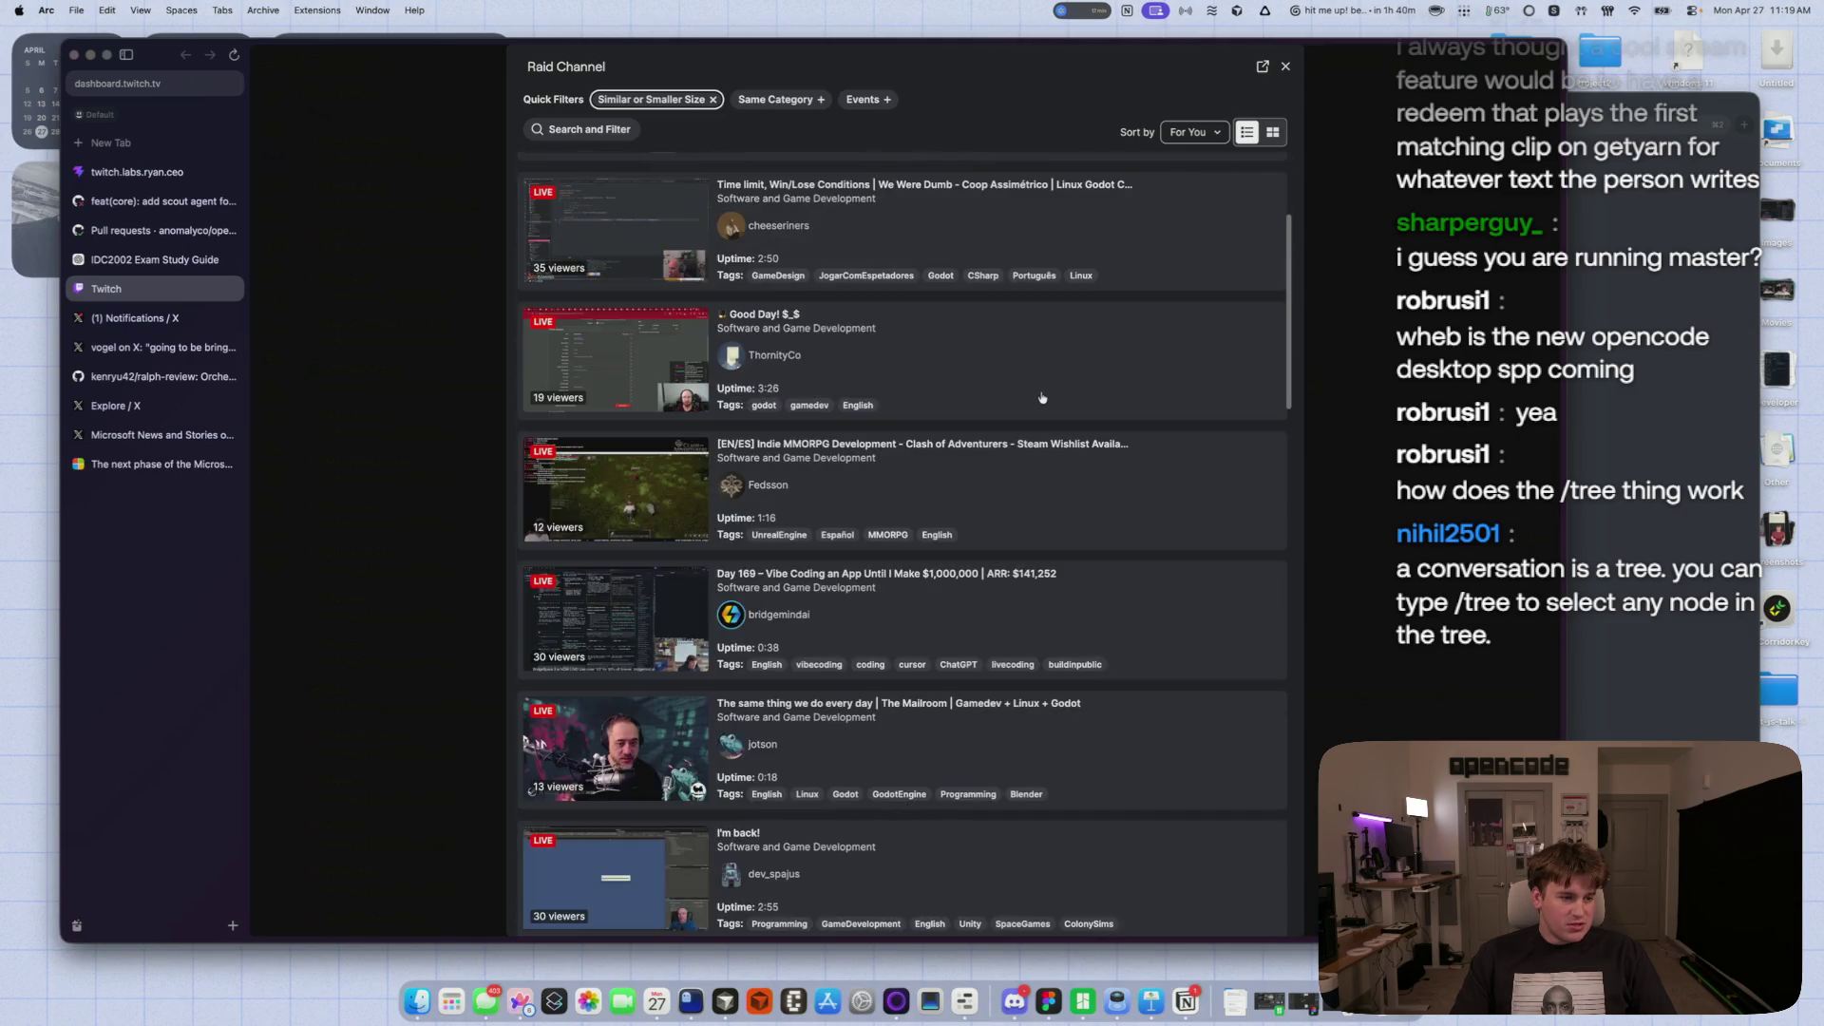
scroll(1042, 398, "down", 15)
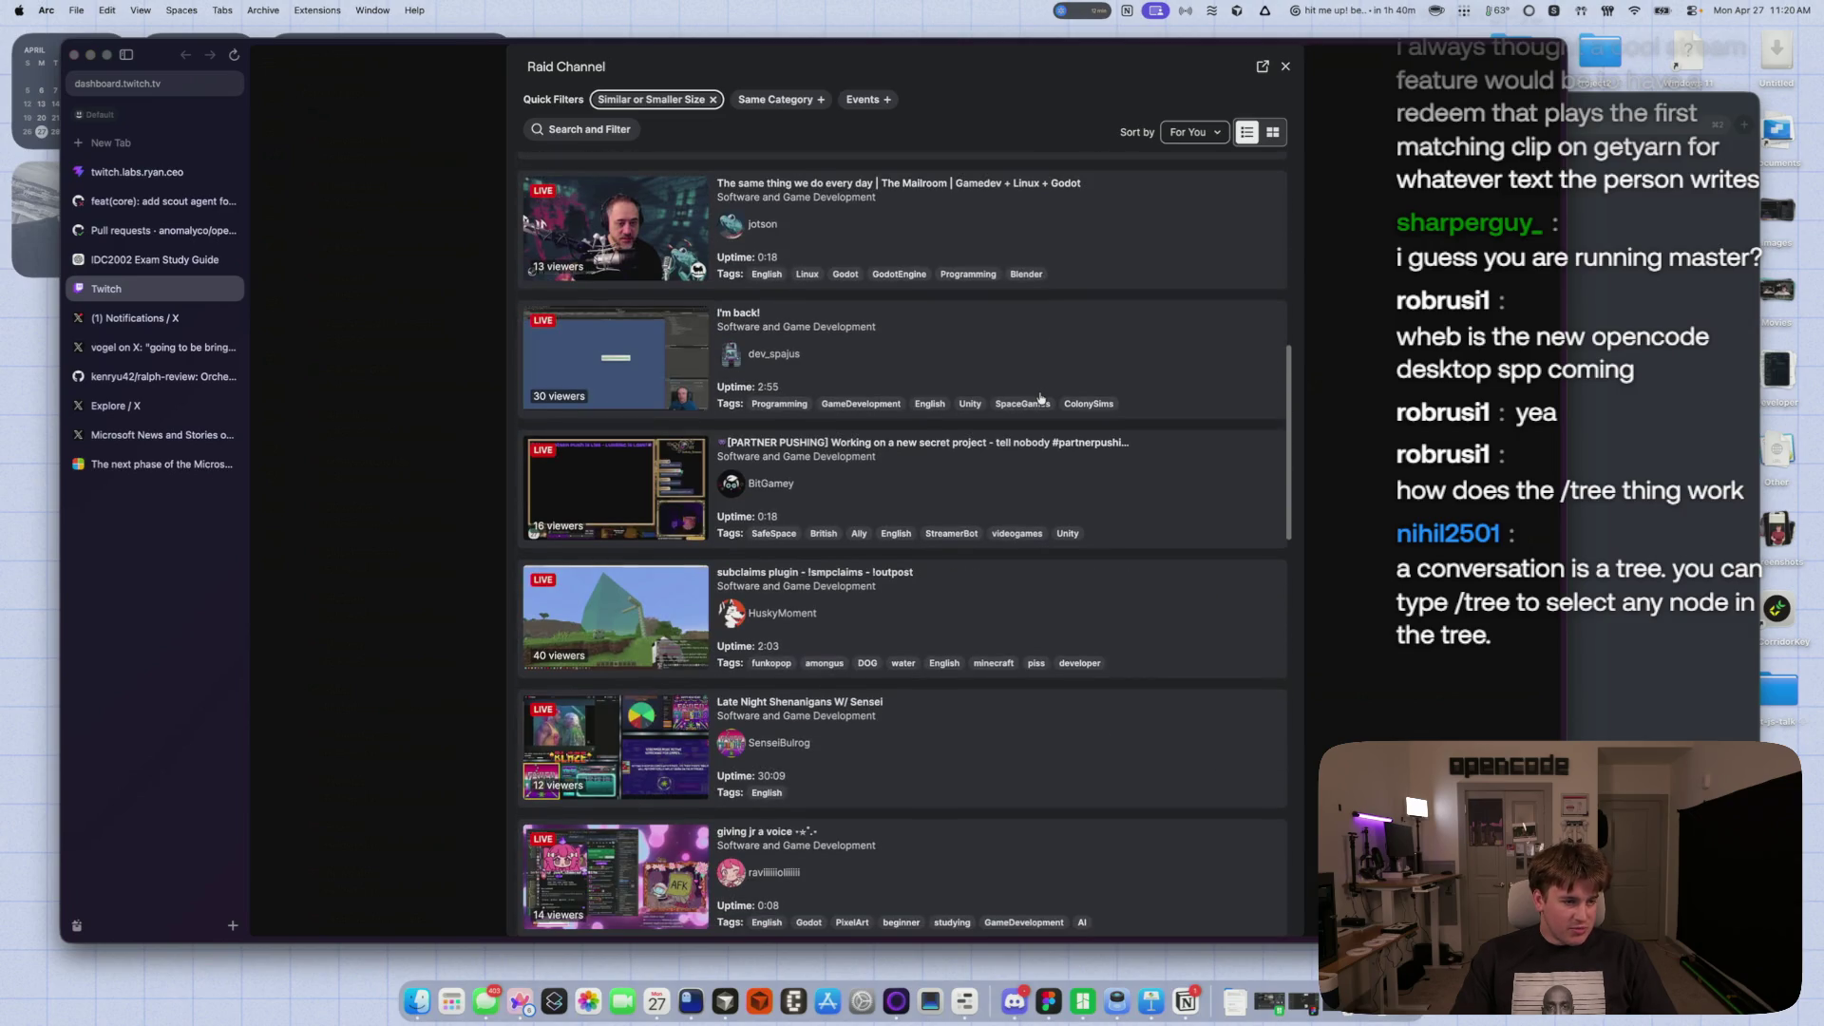
scroll(1041, 398, "down", 5)
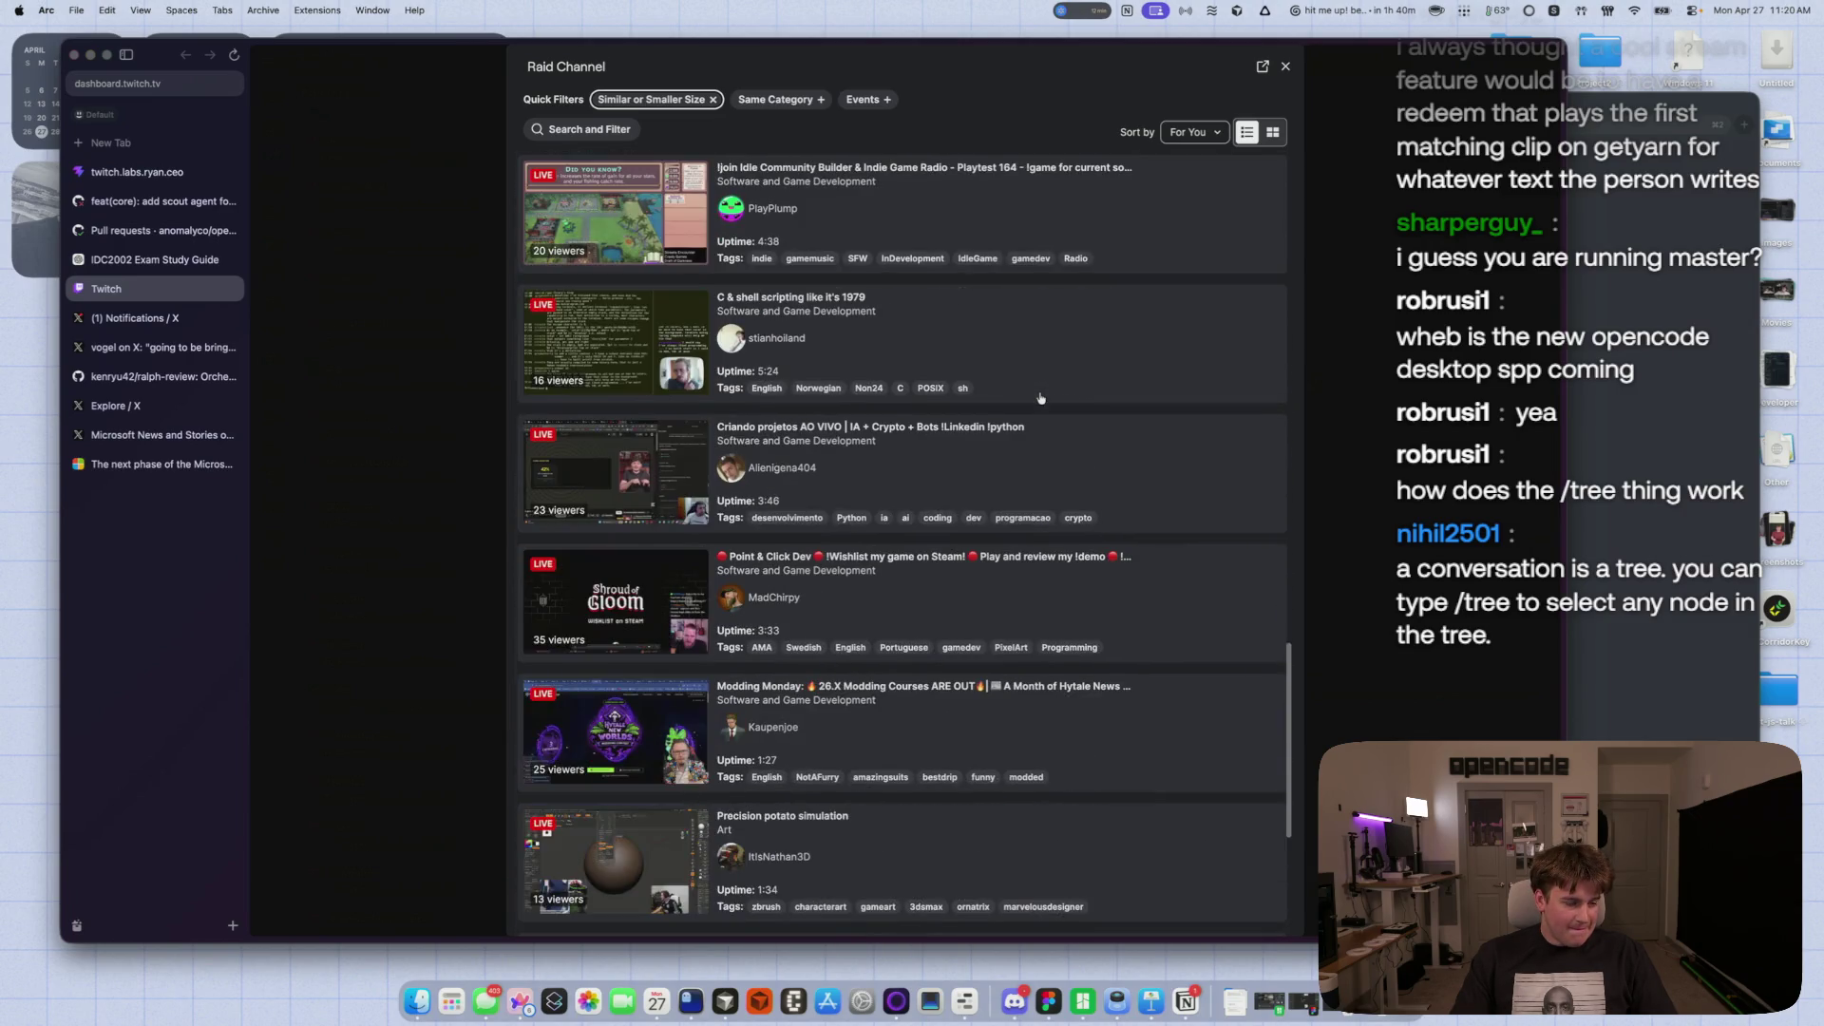
scroll(1041, 398, "down", 15)
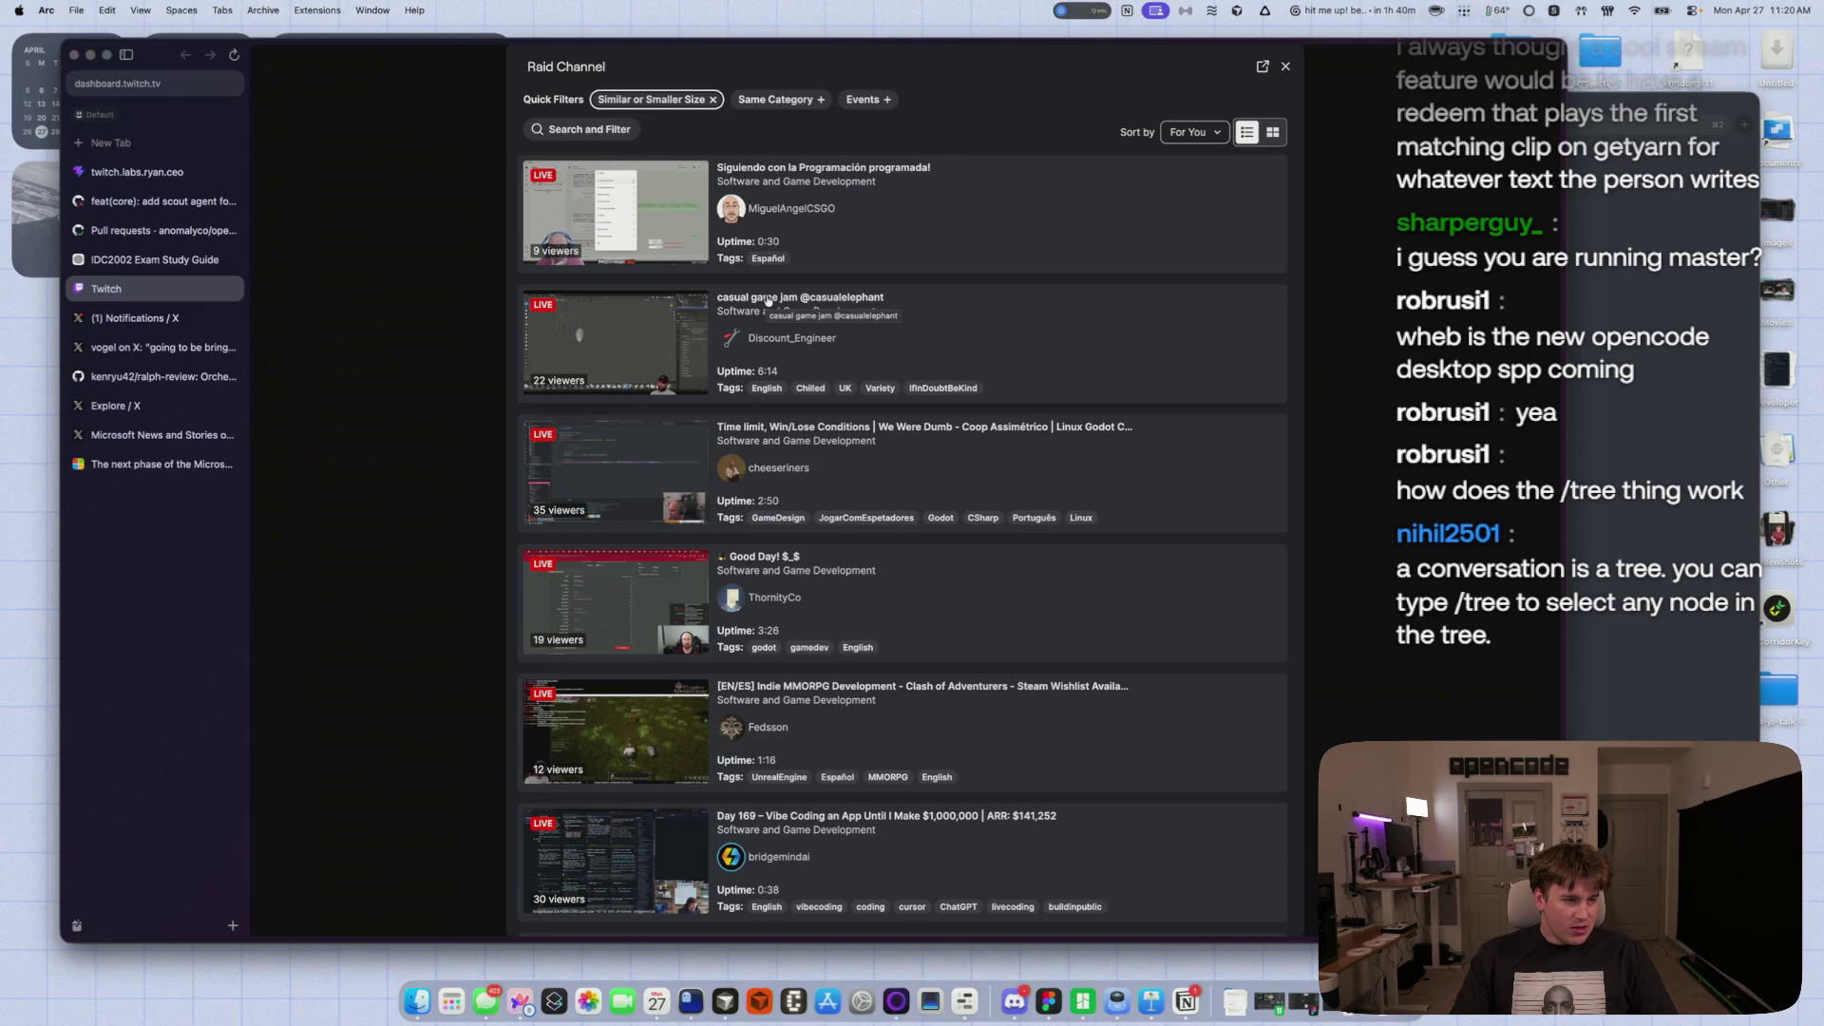
- Preview the casual game jam stream with sound, then the Win/Lose Conditions Godot stream, returning to the candidate list
left_click(829, 296)
left_click(548, 382)
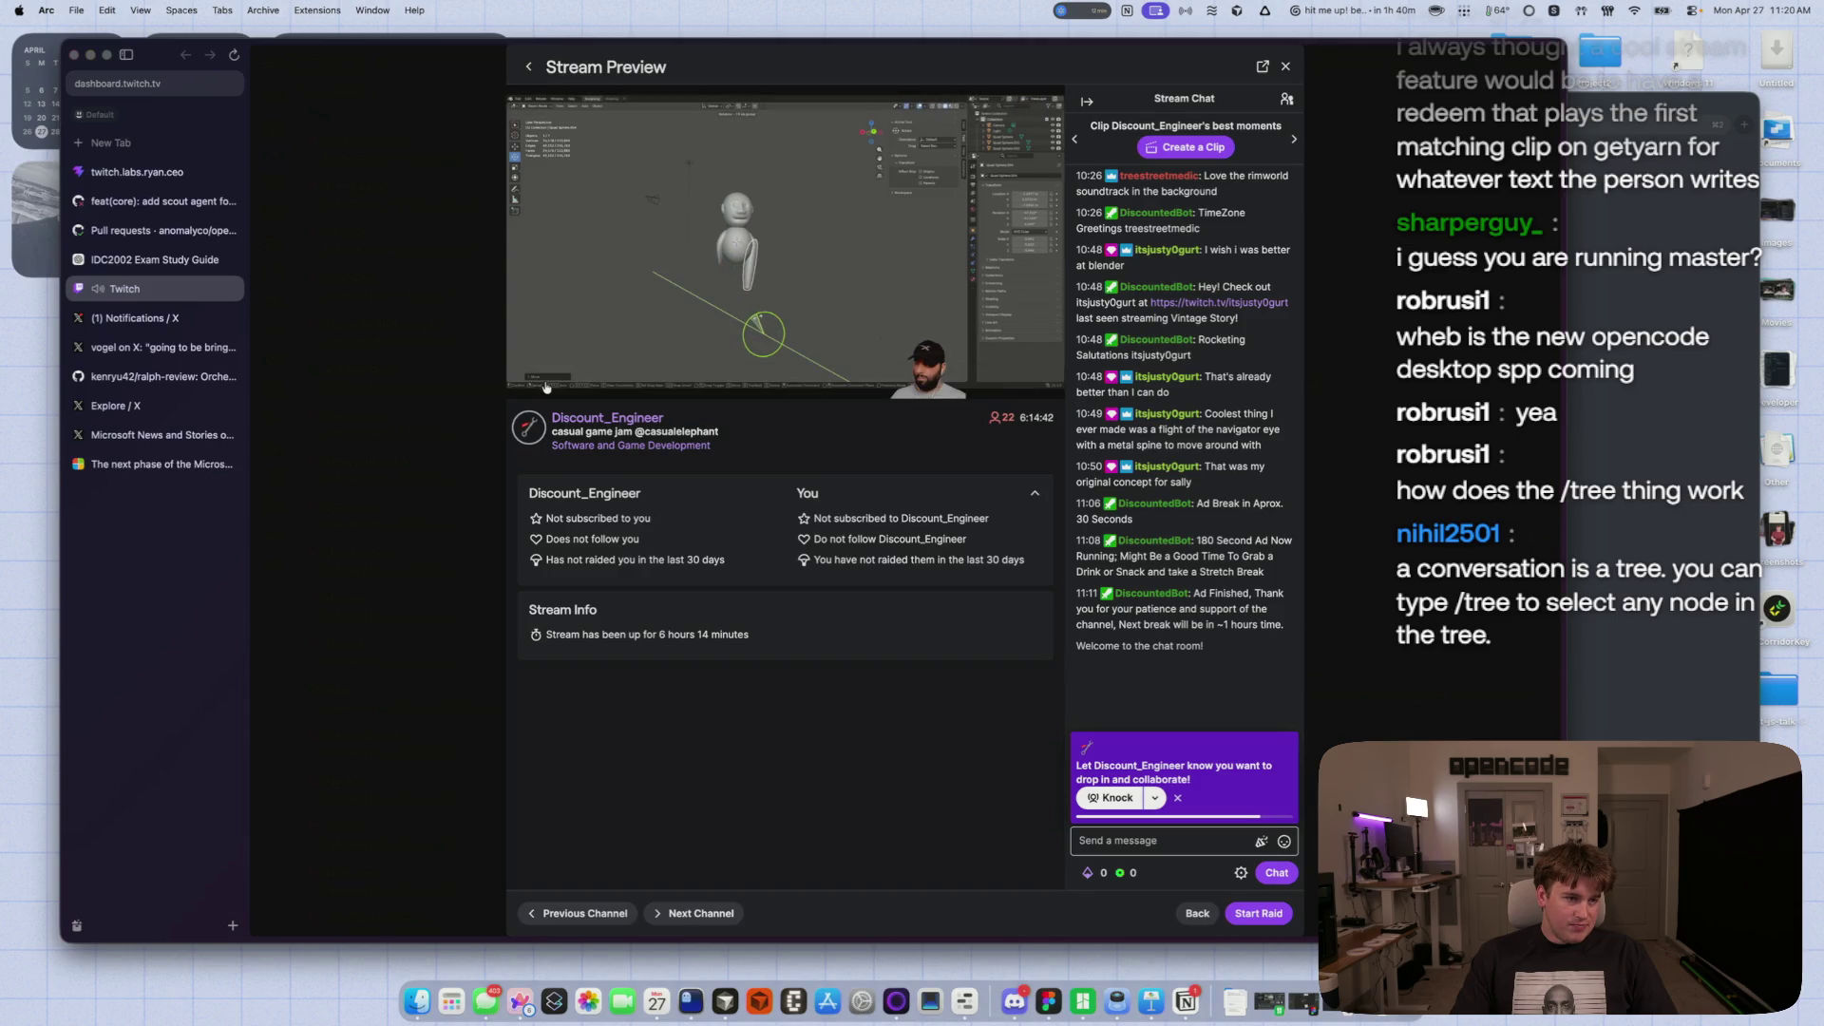
mouse_move(568, 161)
left_click(528, 66)
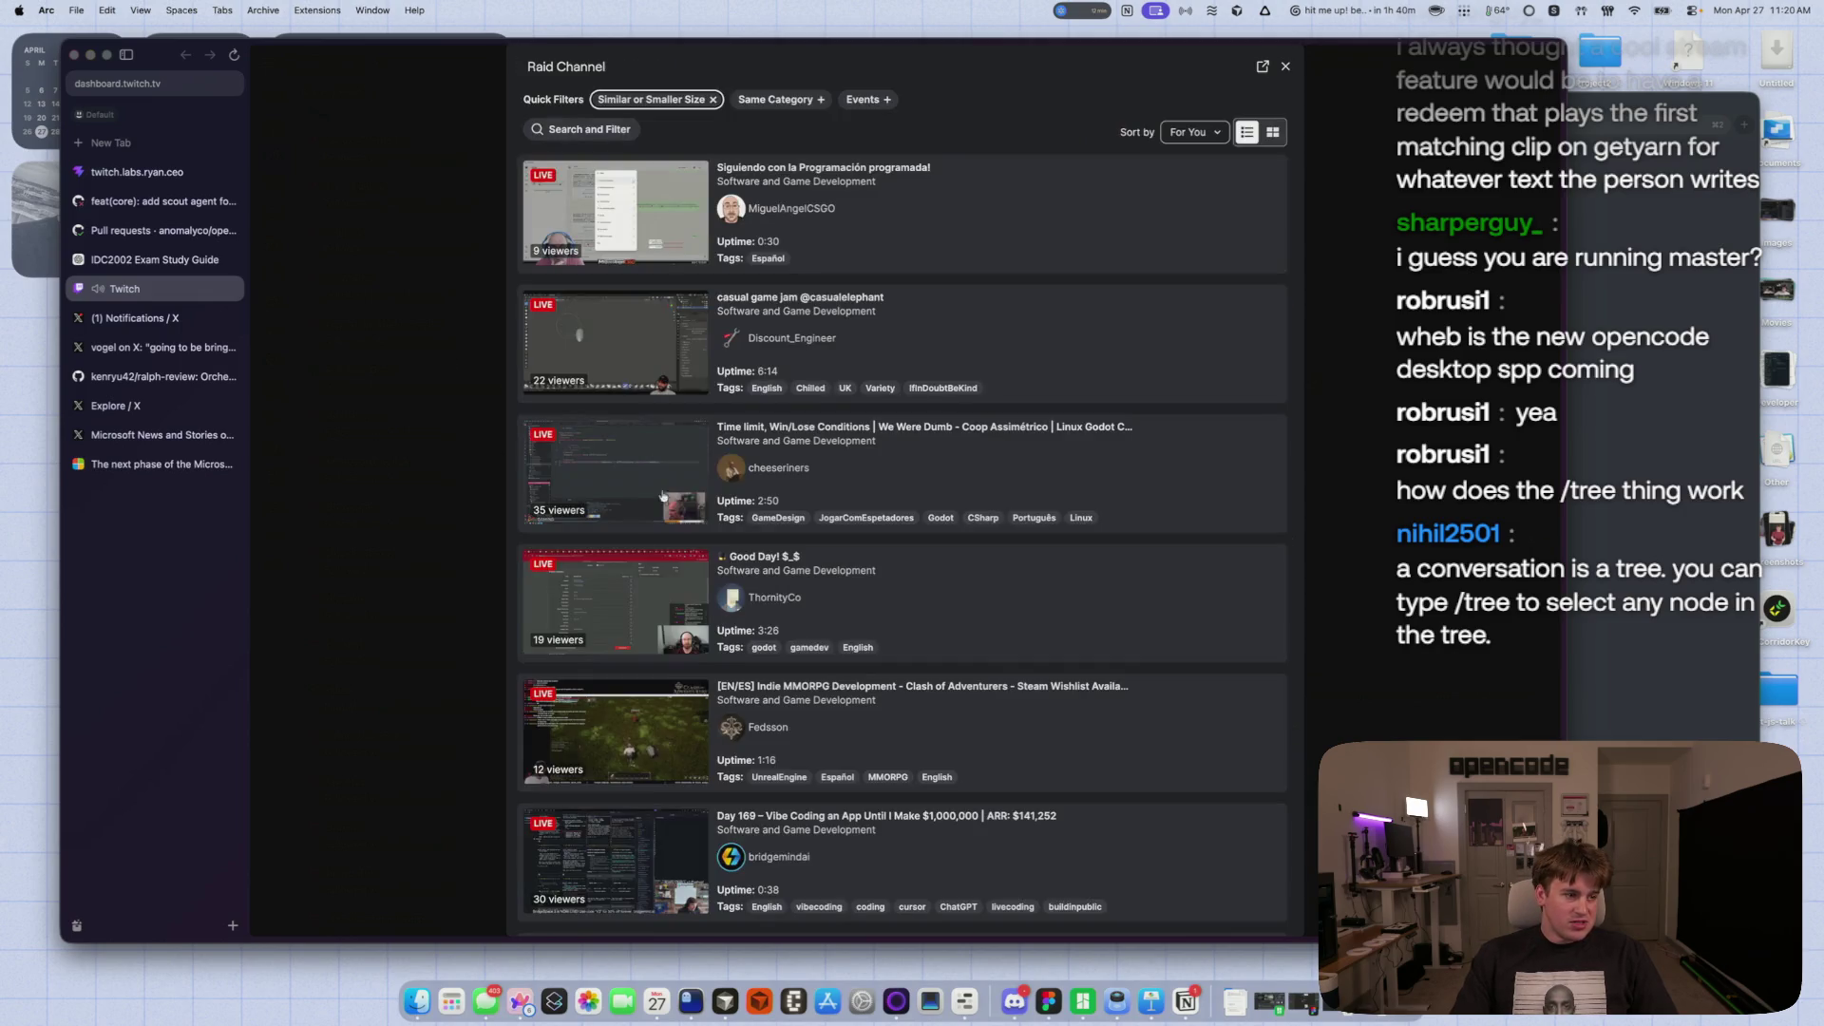
left_click(992, 488)
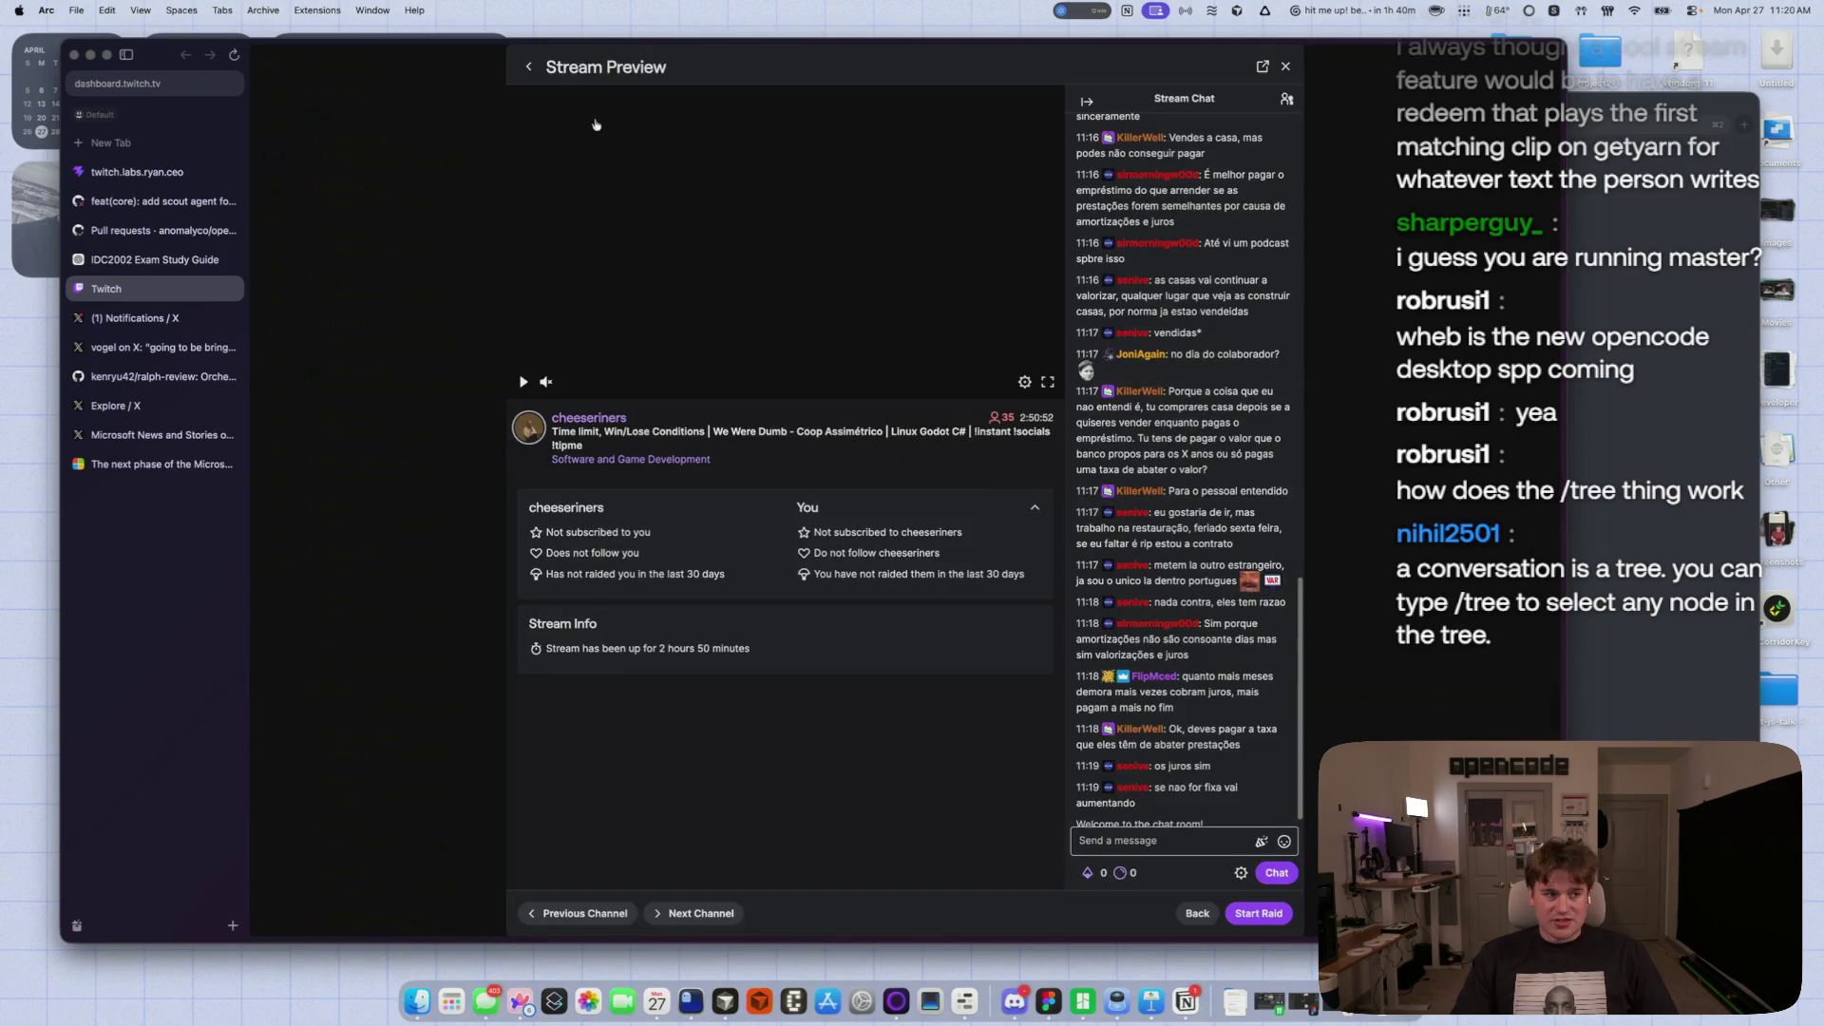
left_click(526, 67)
scroll(1021, 674, "down", 5)
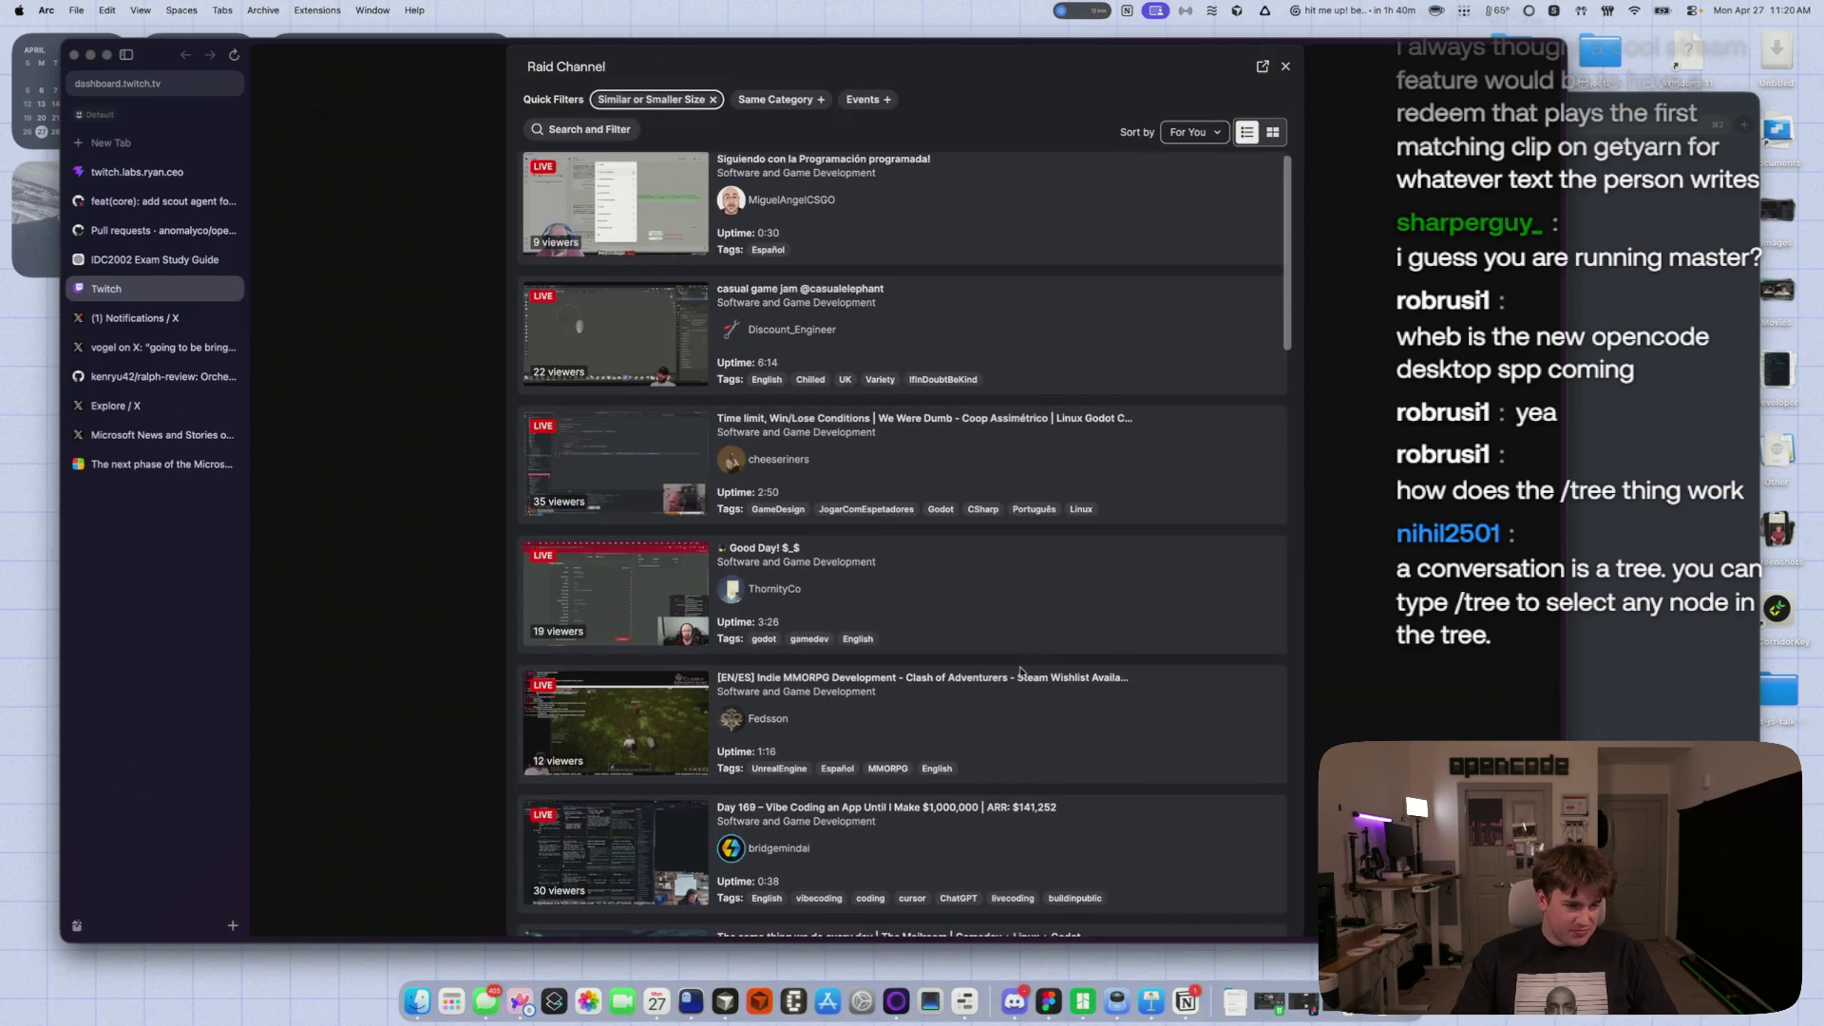
- Swap the Similar or Smaller Size filter for Same Category and preview the AI First development stream with sound
left_click(712, 99)
left_click(776, 101)
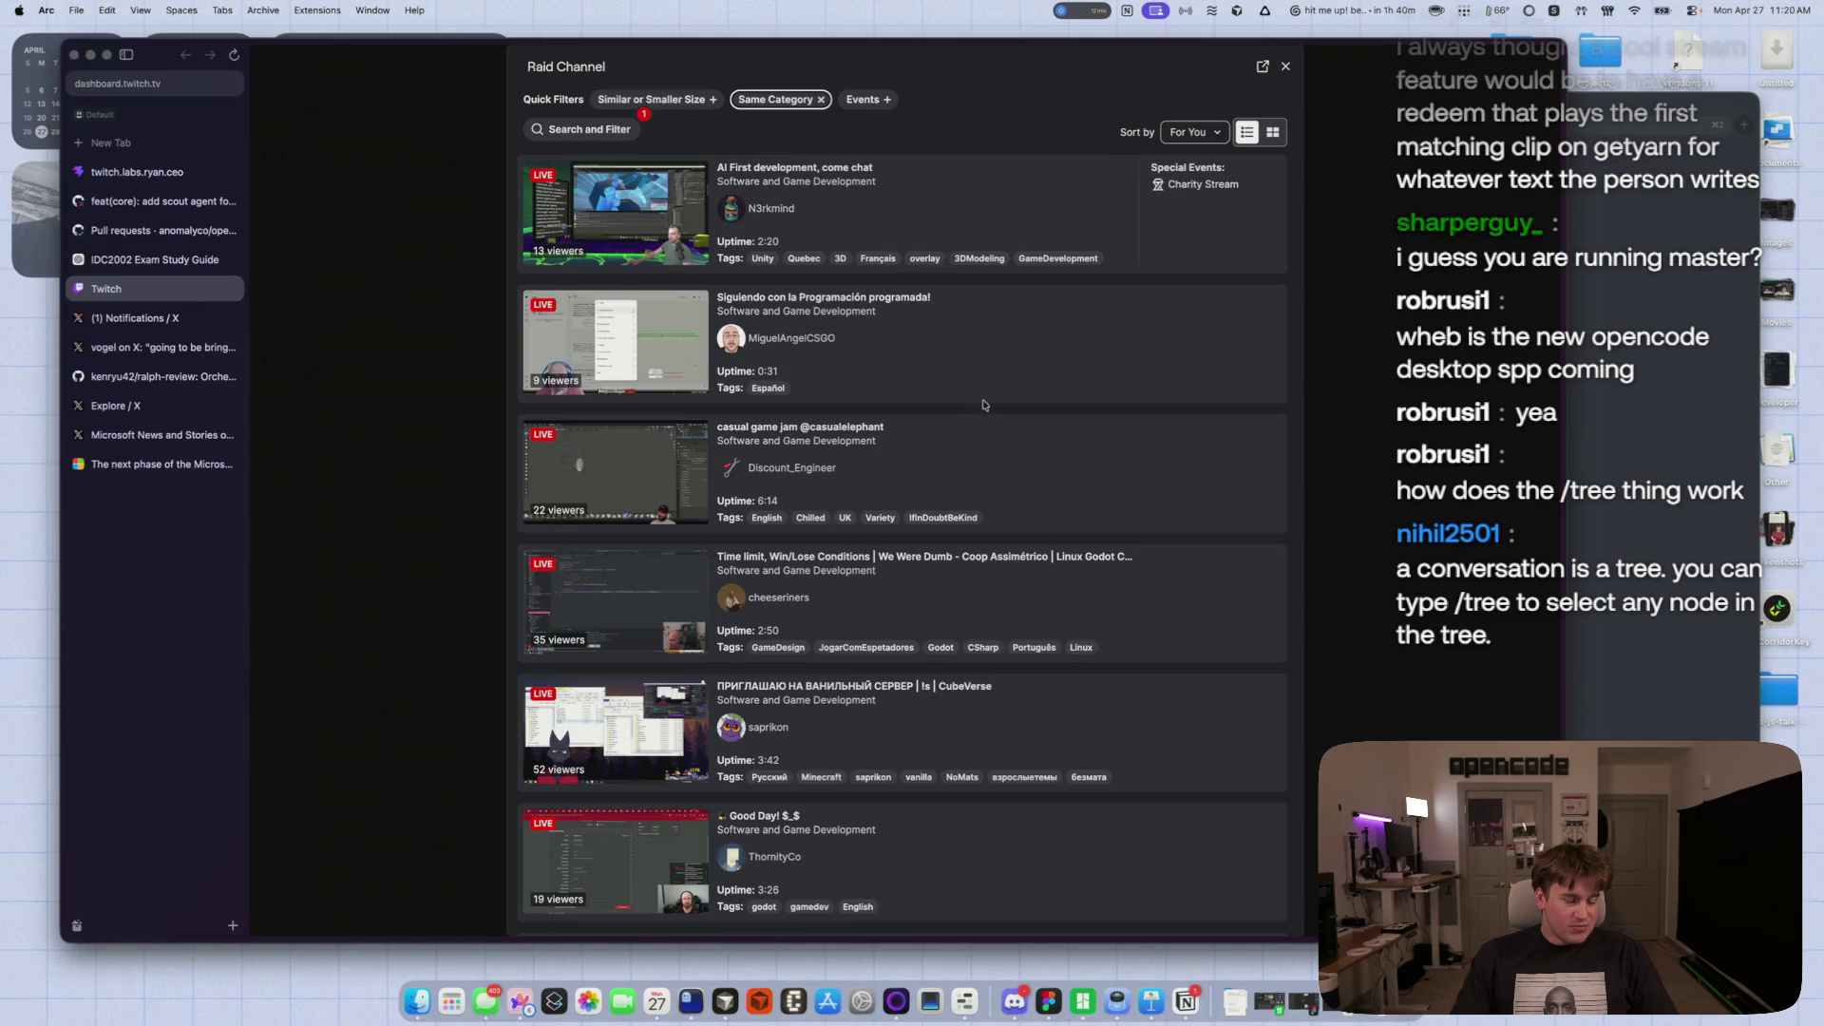
left_click(799, 170)
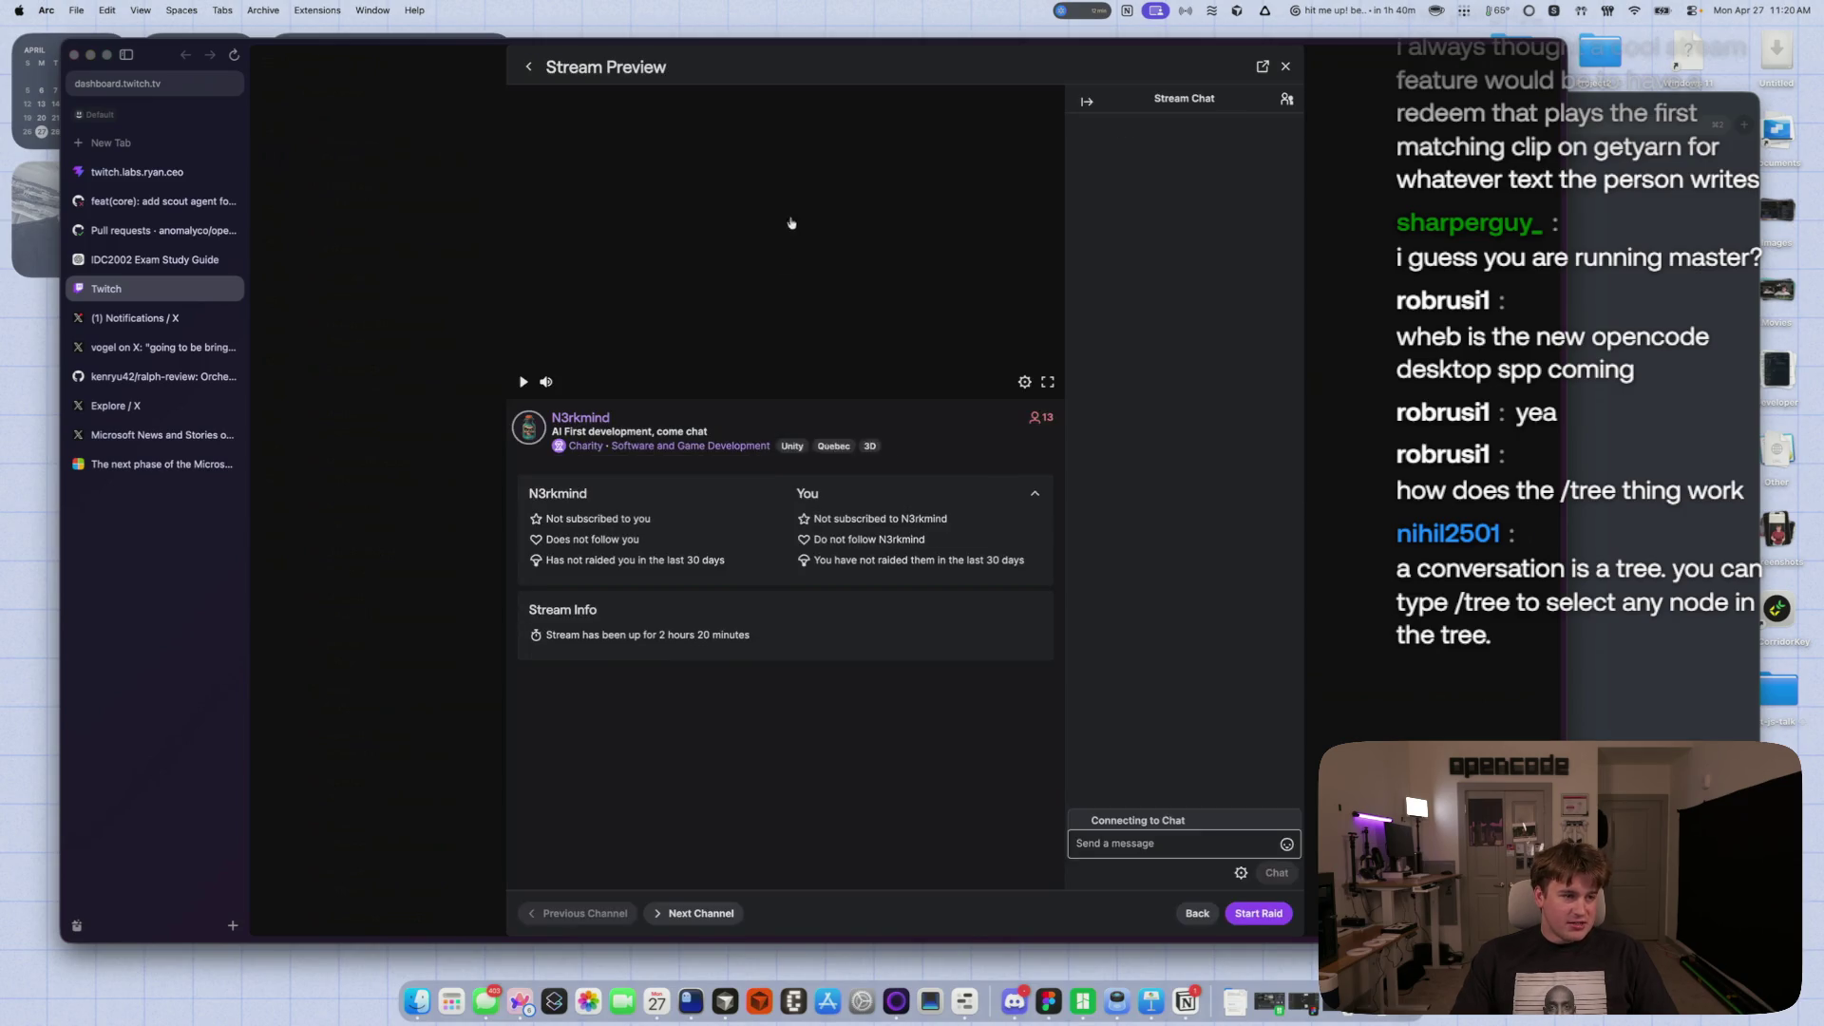
left_click(548, 382)
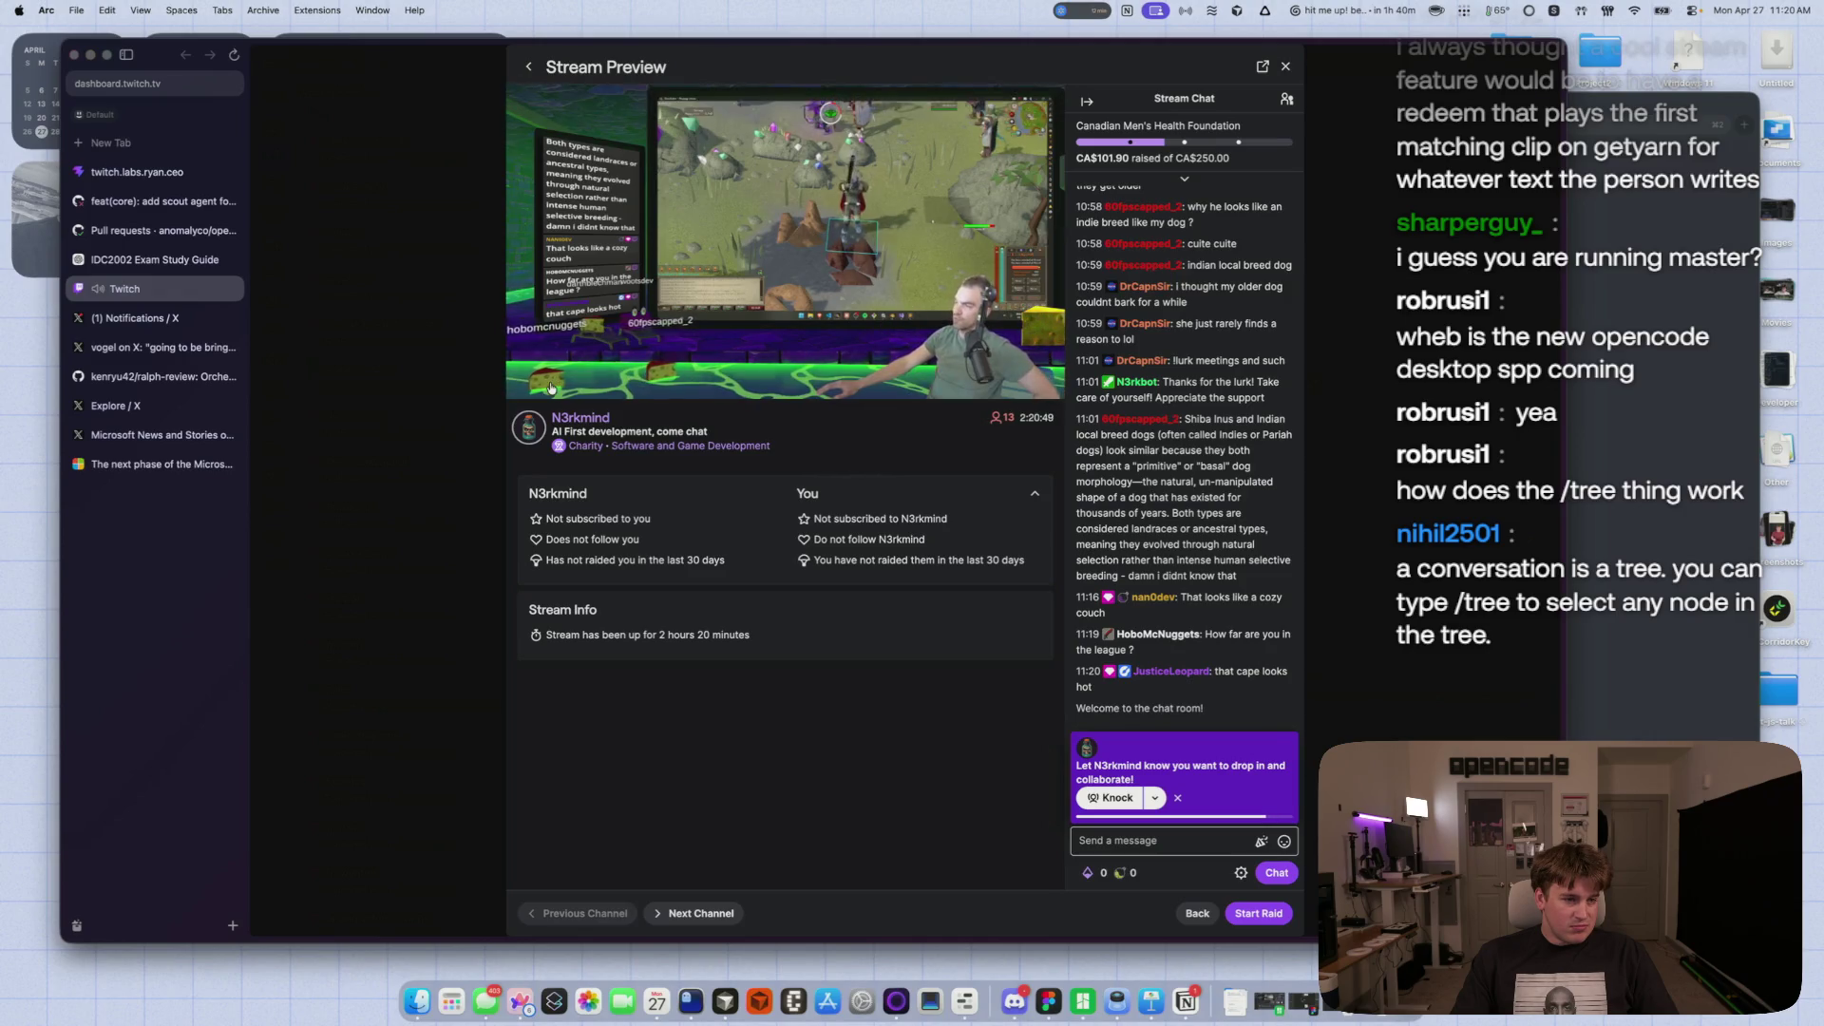
left_click(533, 65)
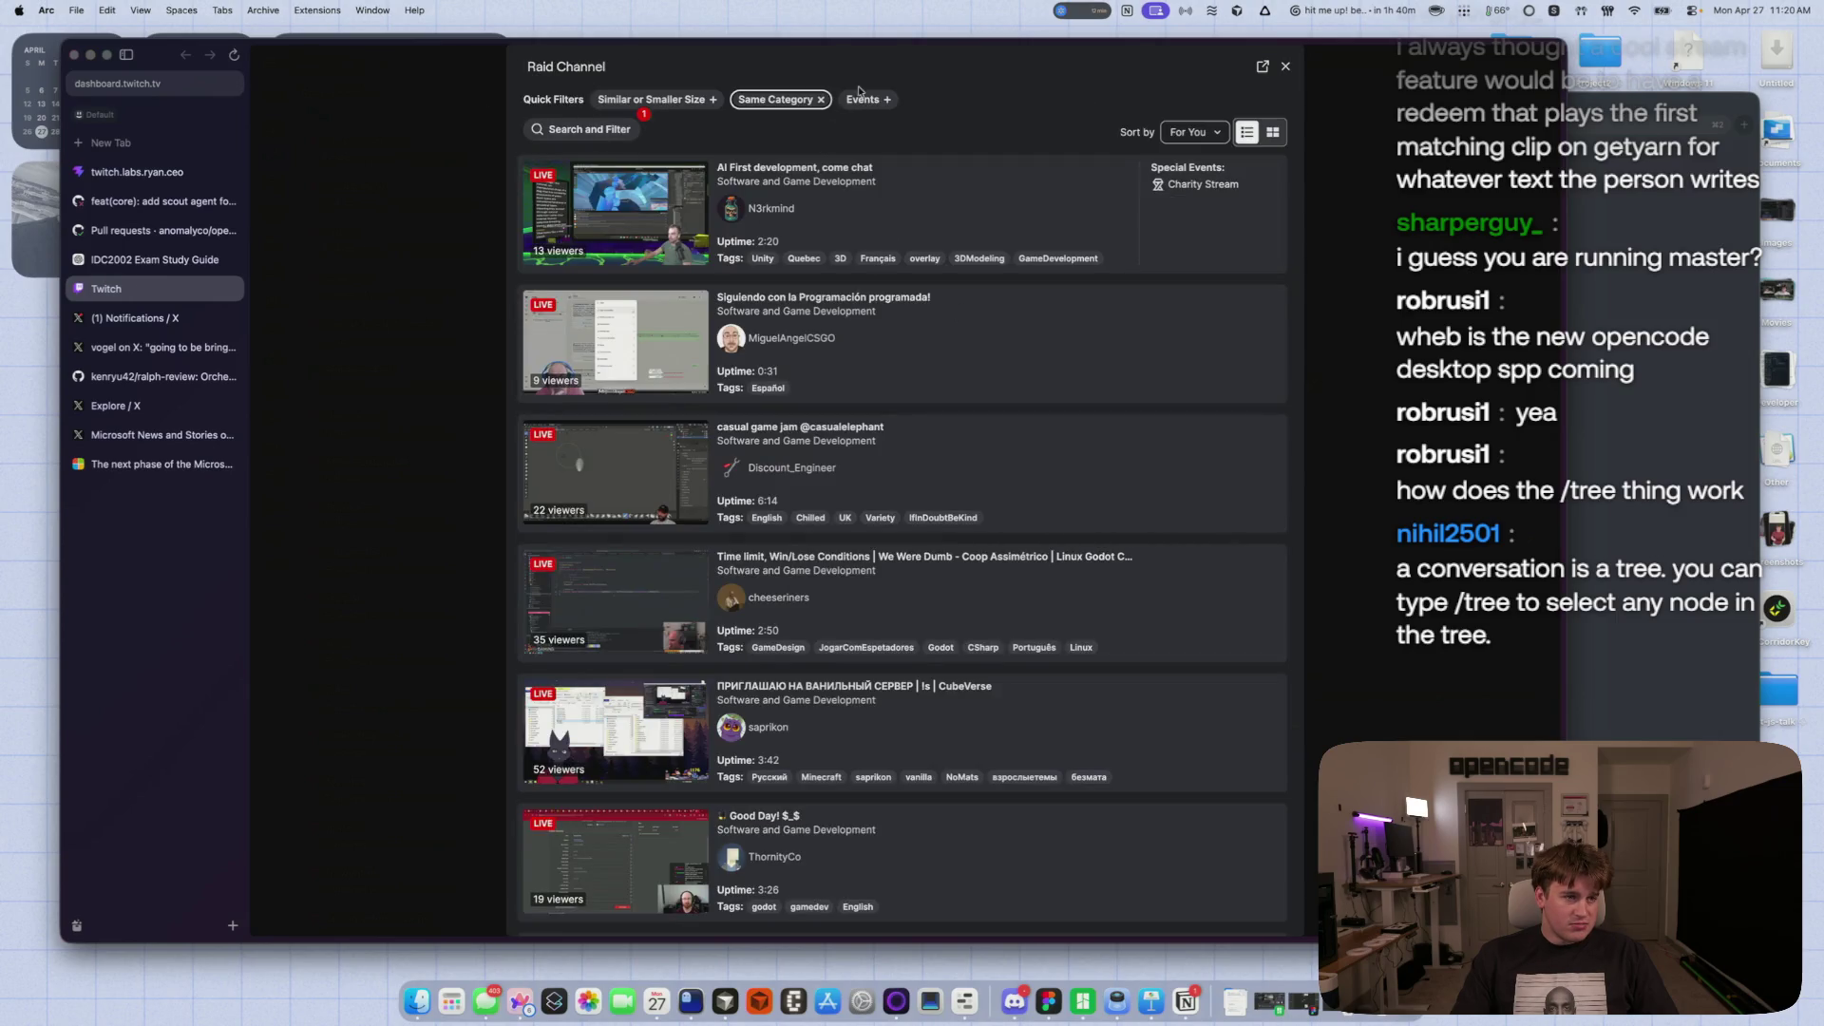
- Browse the raid candidate list and remove the Same Category filter
scroll(865, 549, "down", 10)
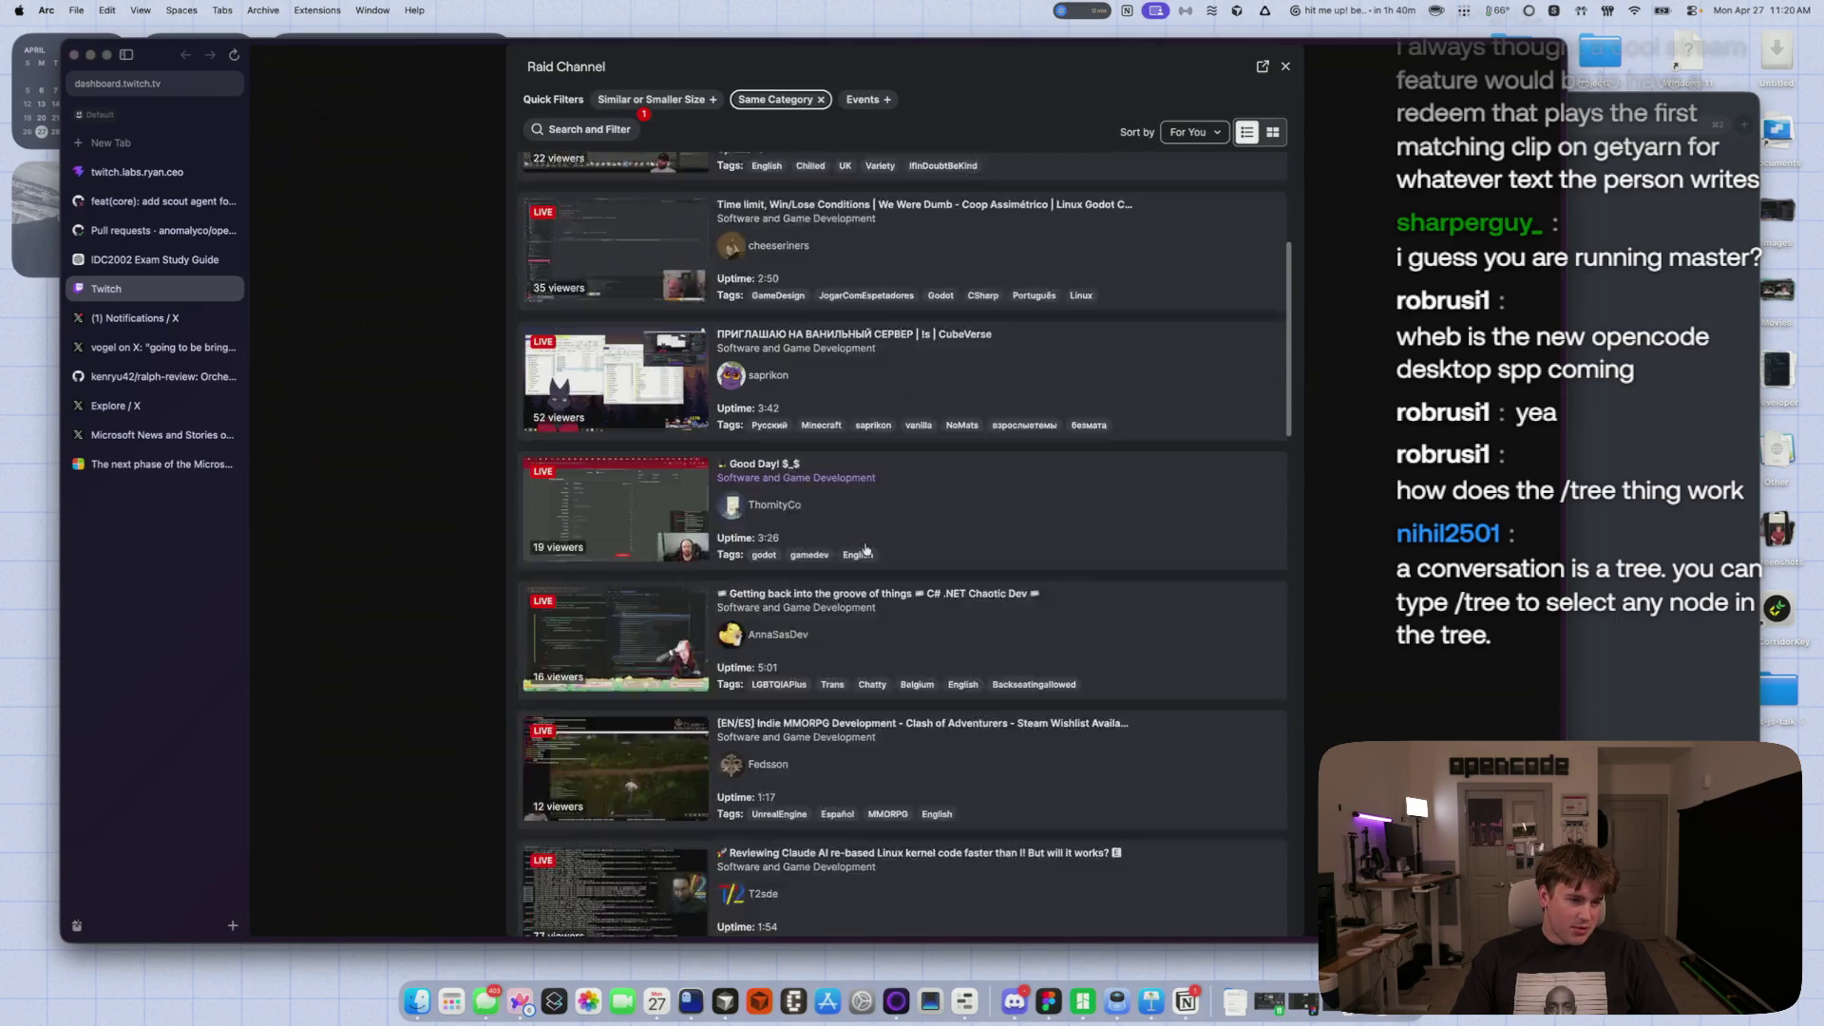
scroll(865, 549, "down", 8)
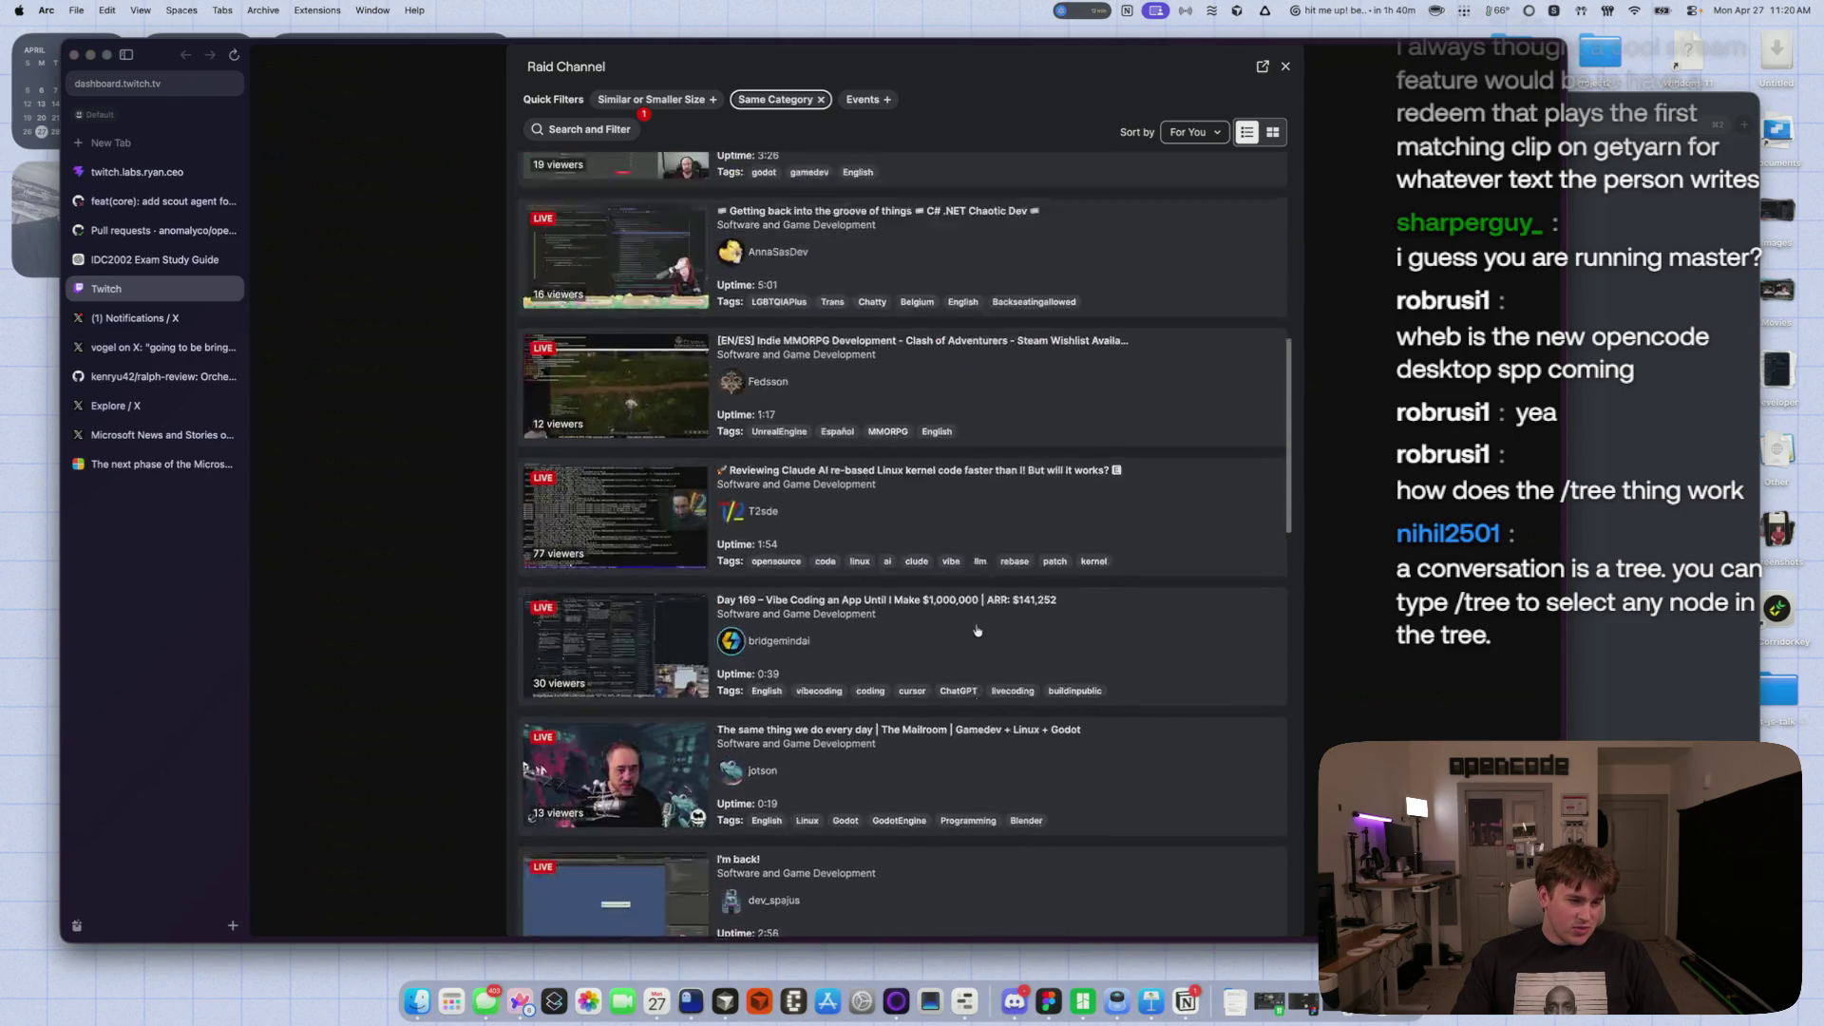
scroll(976, 630, "down", 5)
scroll(976, 629, "down", 14)
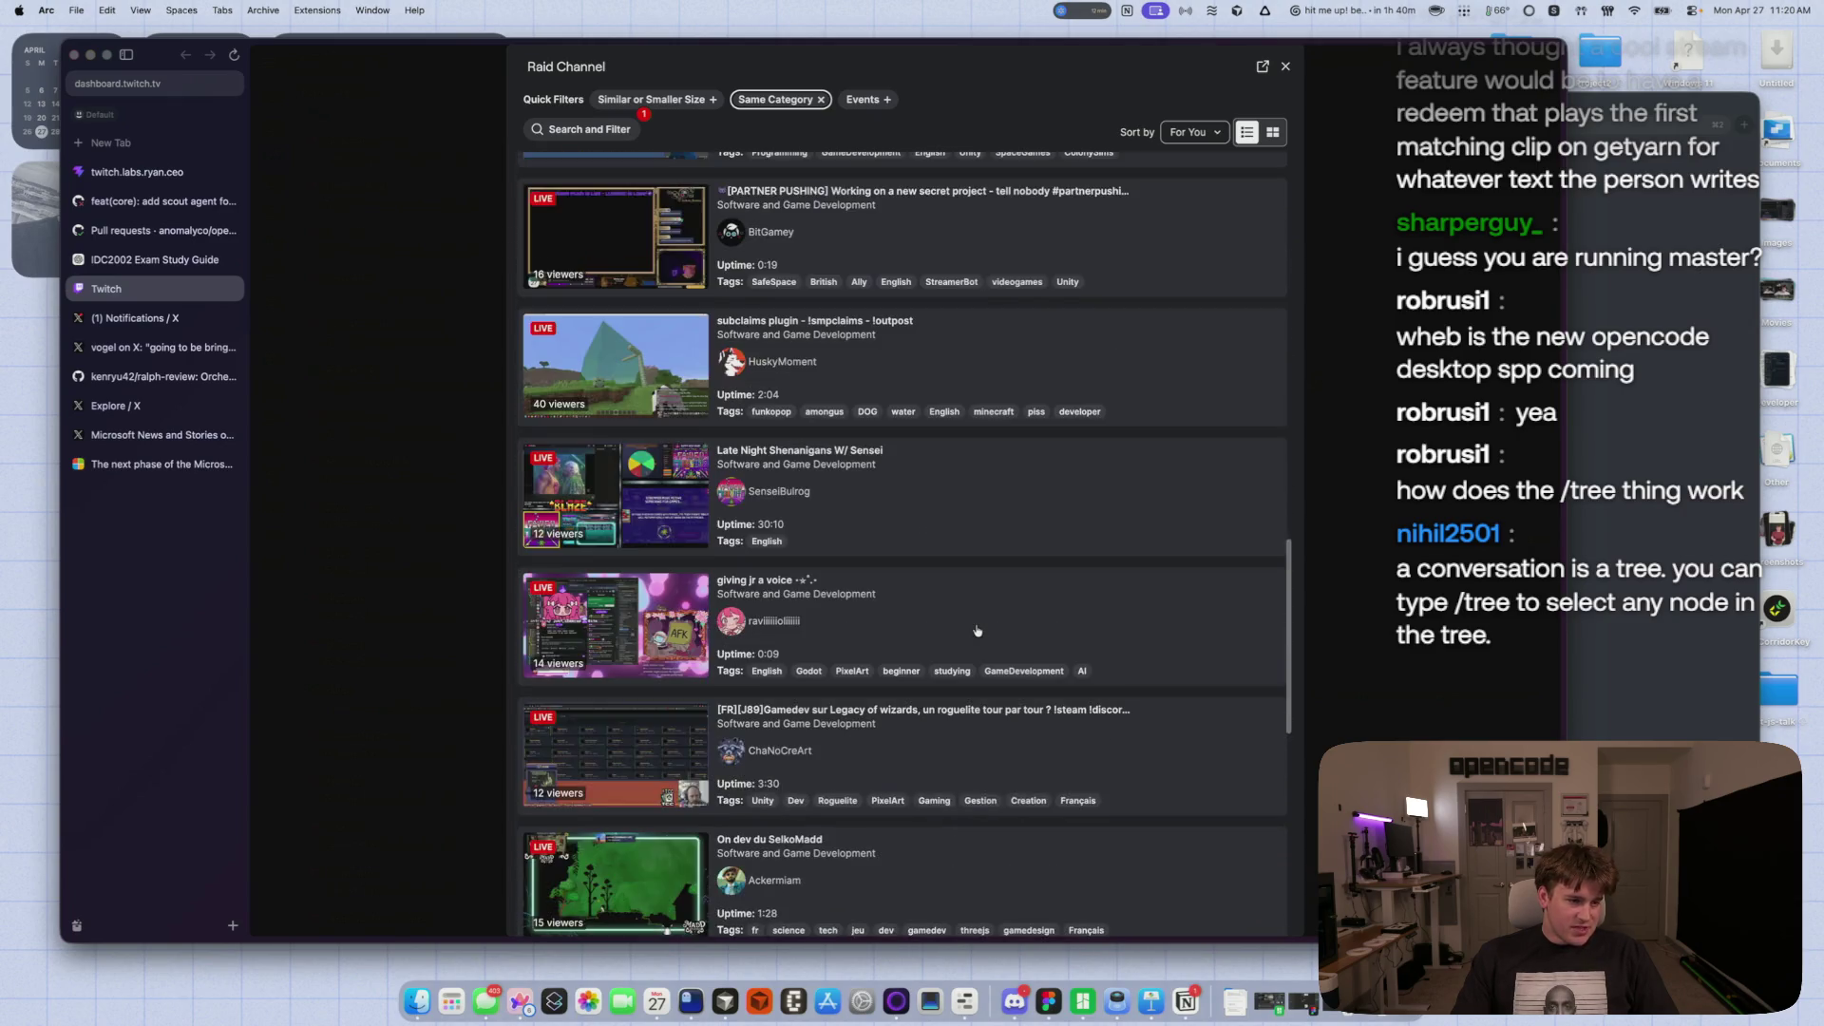
scroll(976, 624, "down", 8)
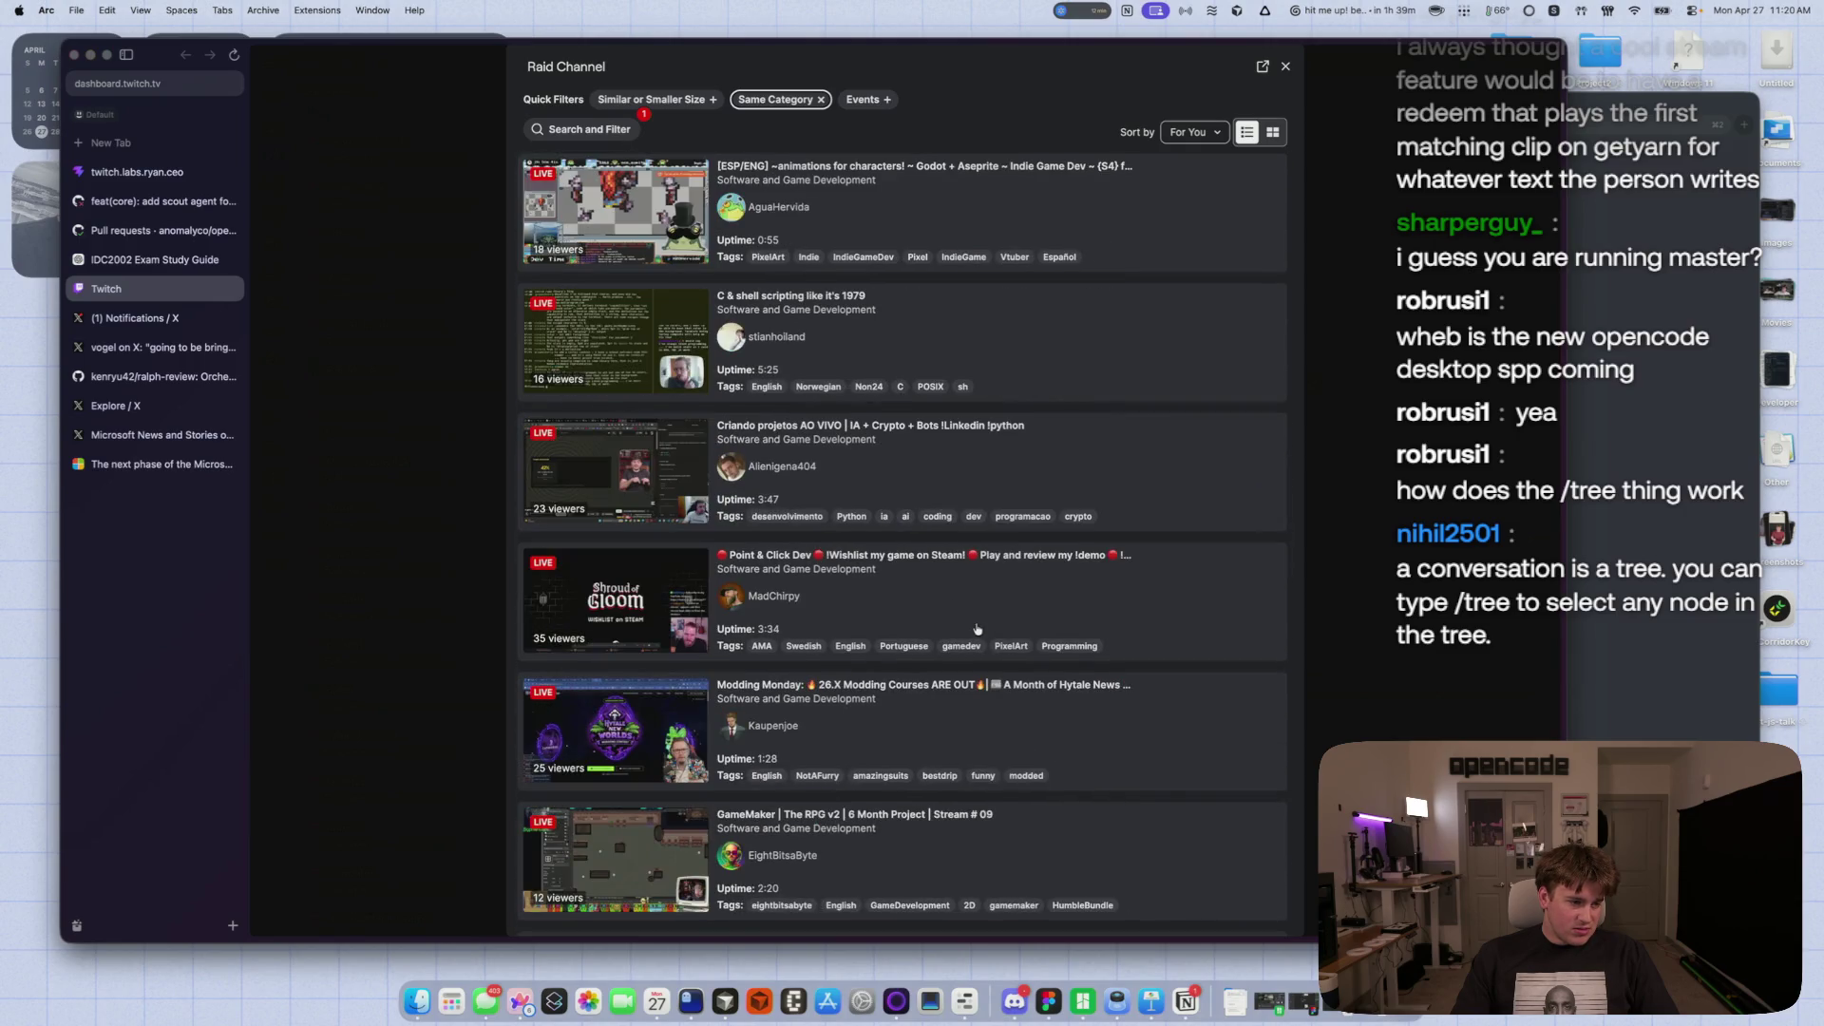
scroll(977, 628, "down", 9)
scroll(973, 623, "up", 10)
scroll(973, 623, "up", 20)
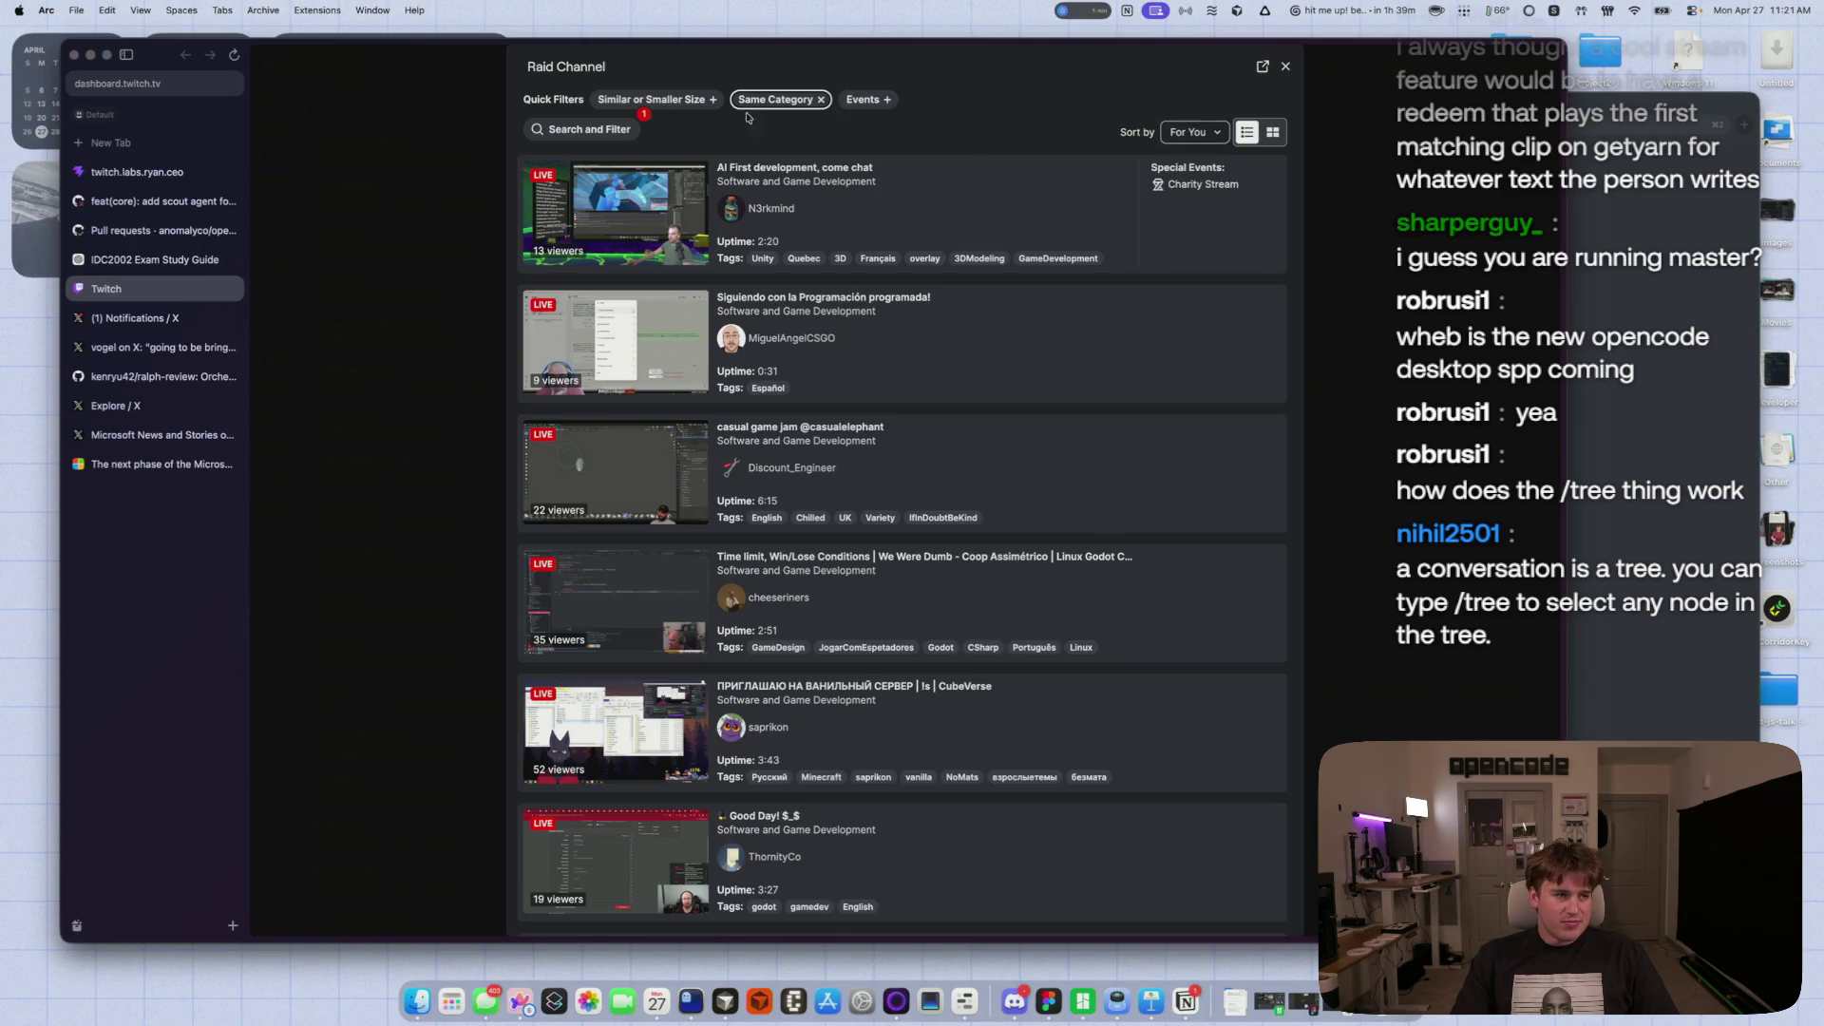
left_click(816, 104)
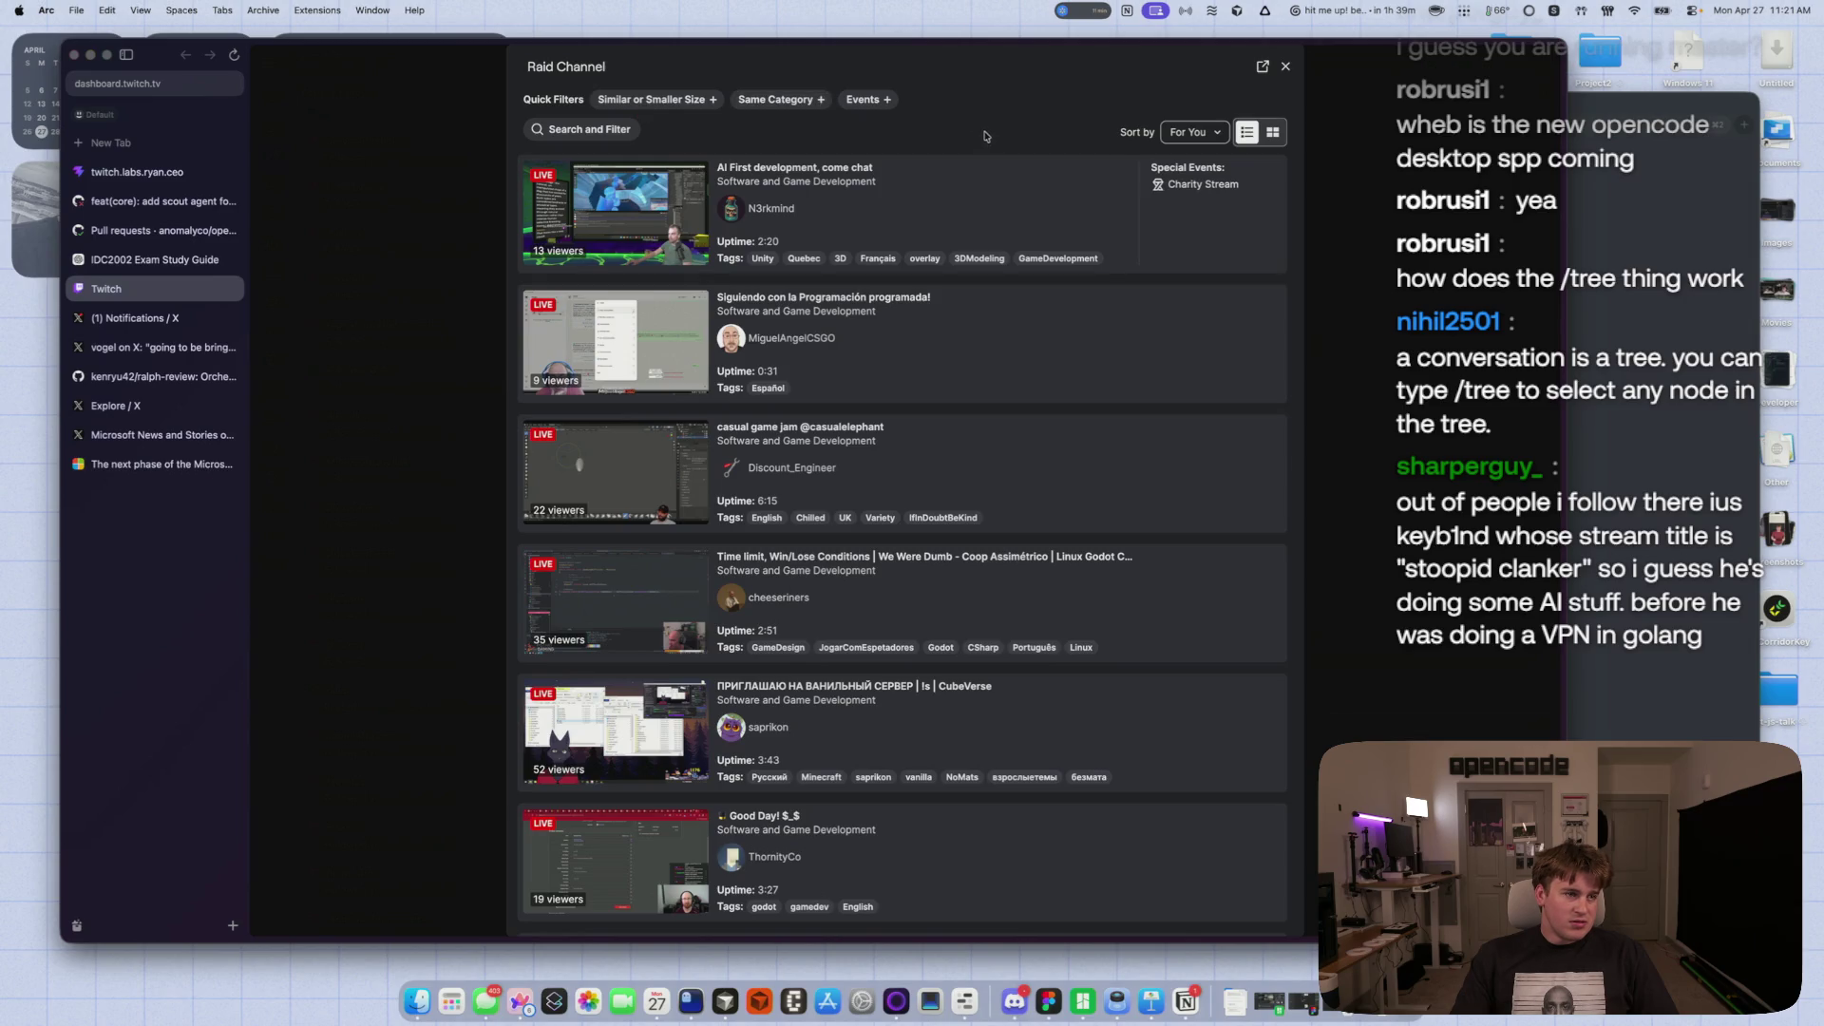
- Sort candidates by Uptime (low to high) and preview the GAME-A-THON DAY 29 stream with sound on
left_click(1193, 132)
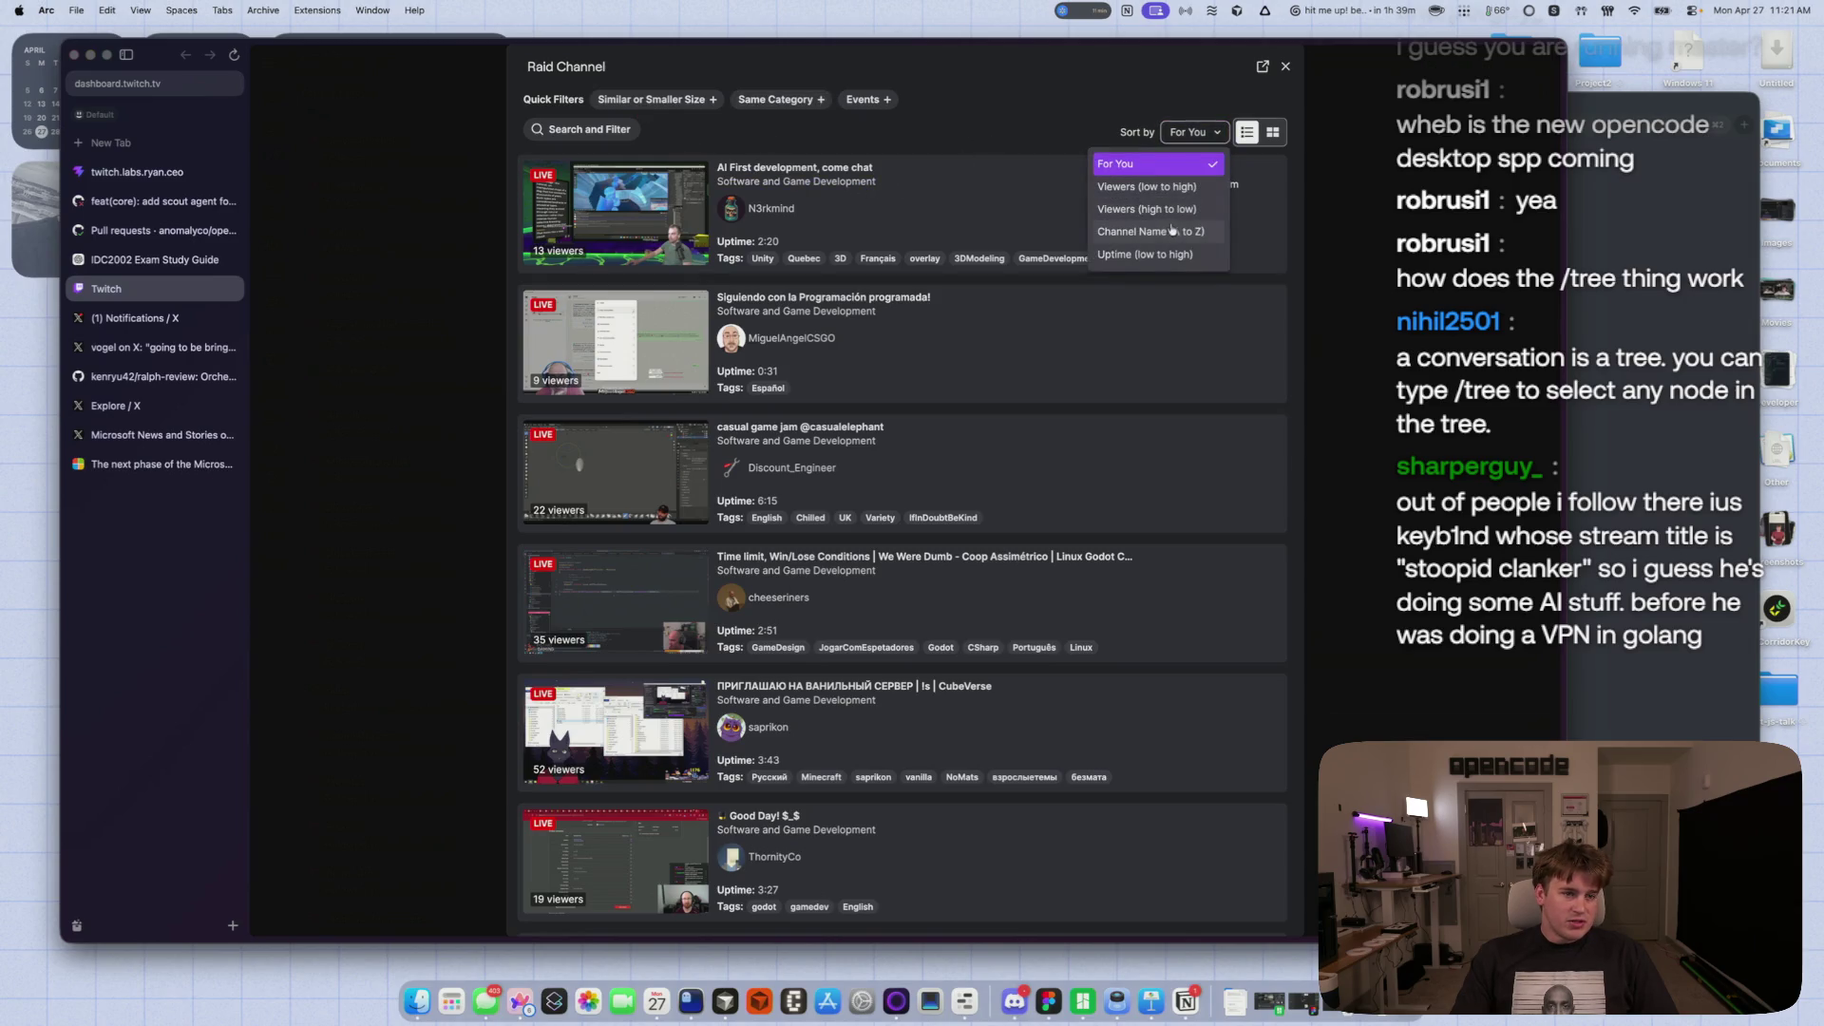
left_click(1153, 254)
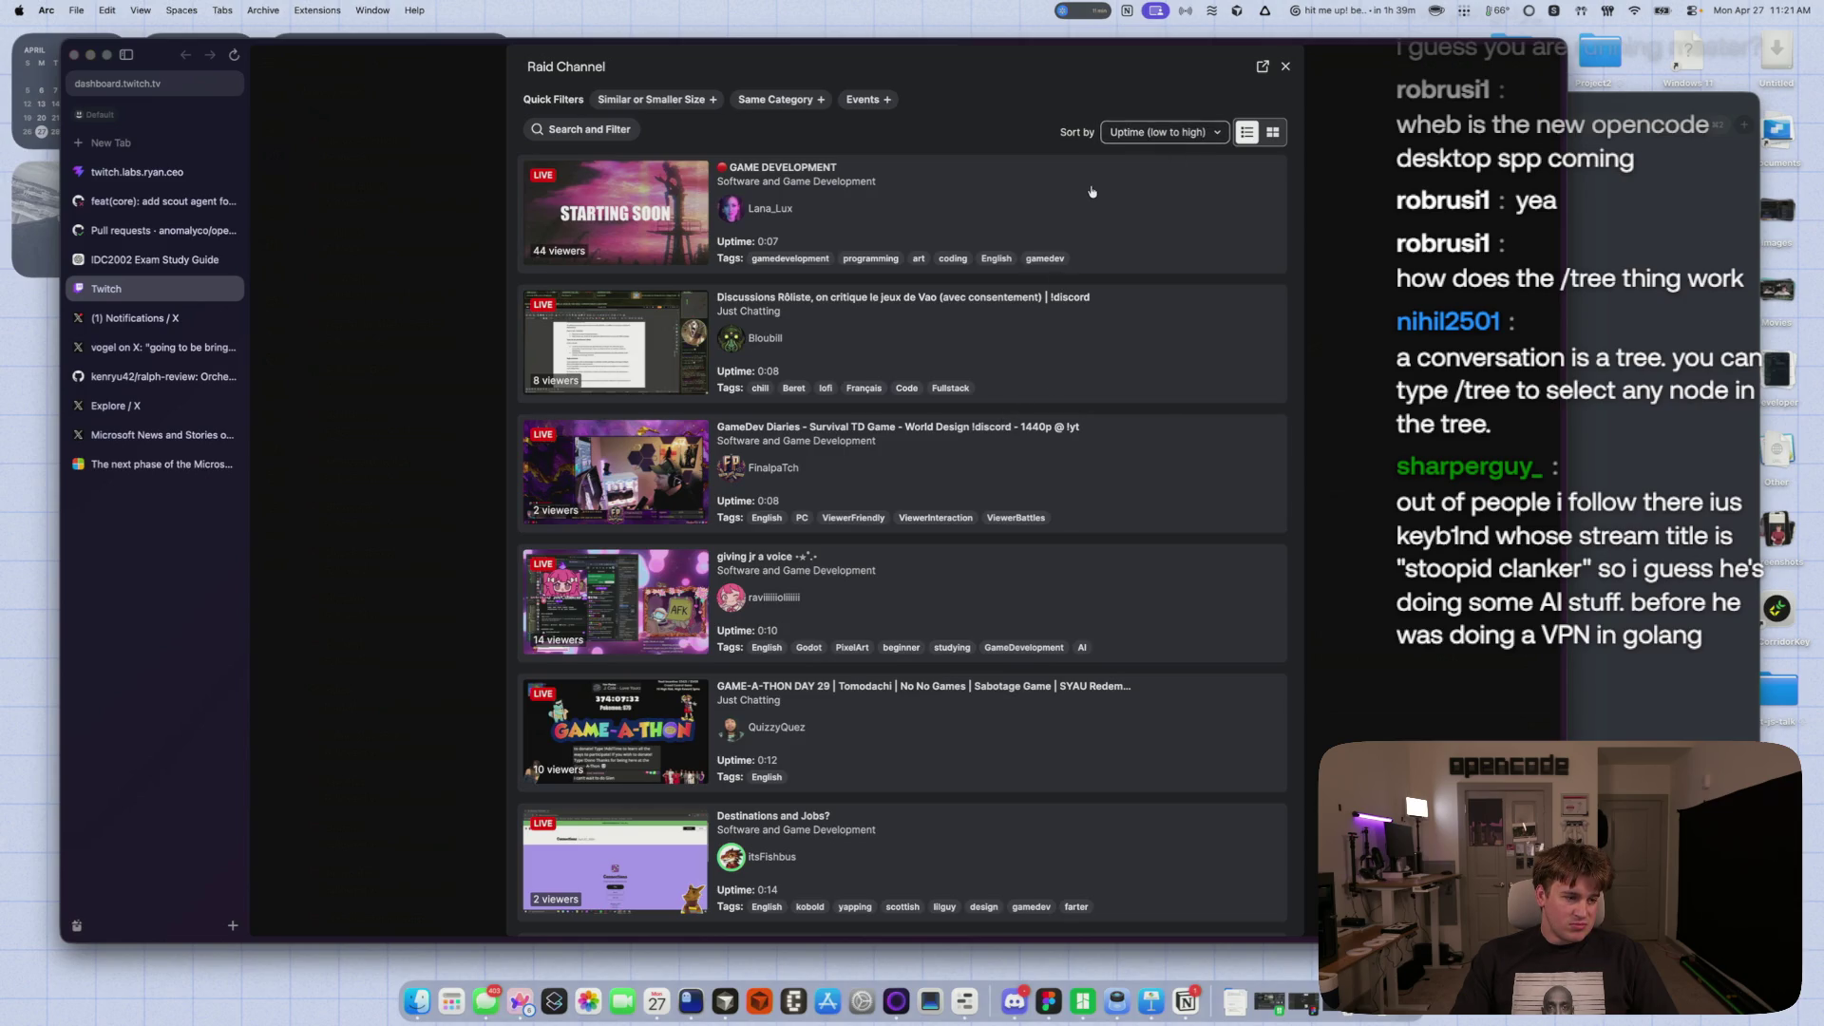
scroll(919, 537, "down", 1)
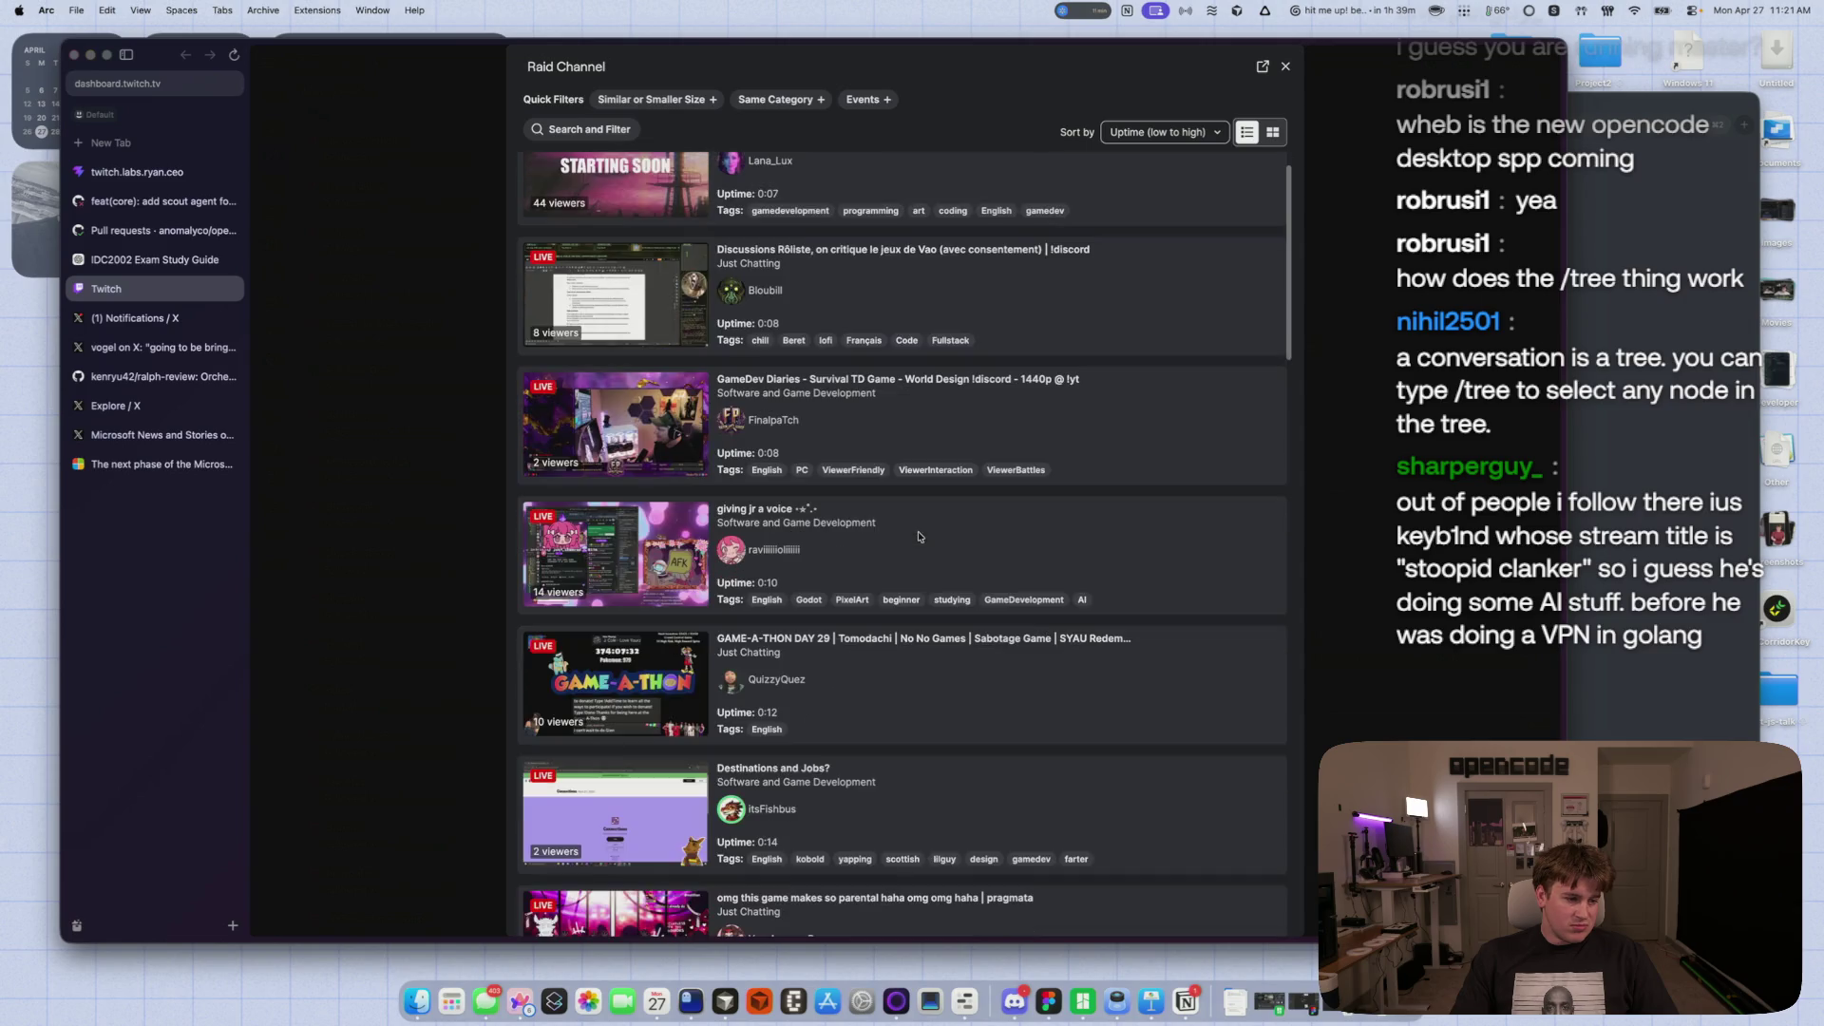
left_click(895, 644)
left_click(544, 382)
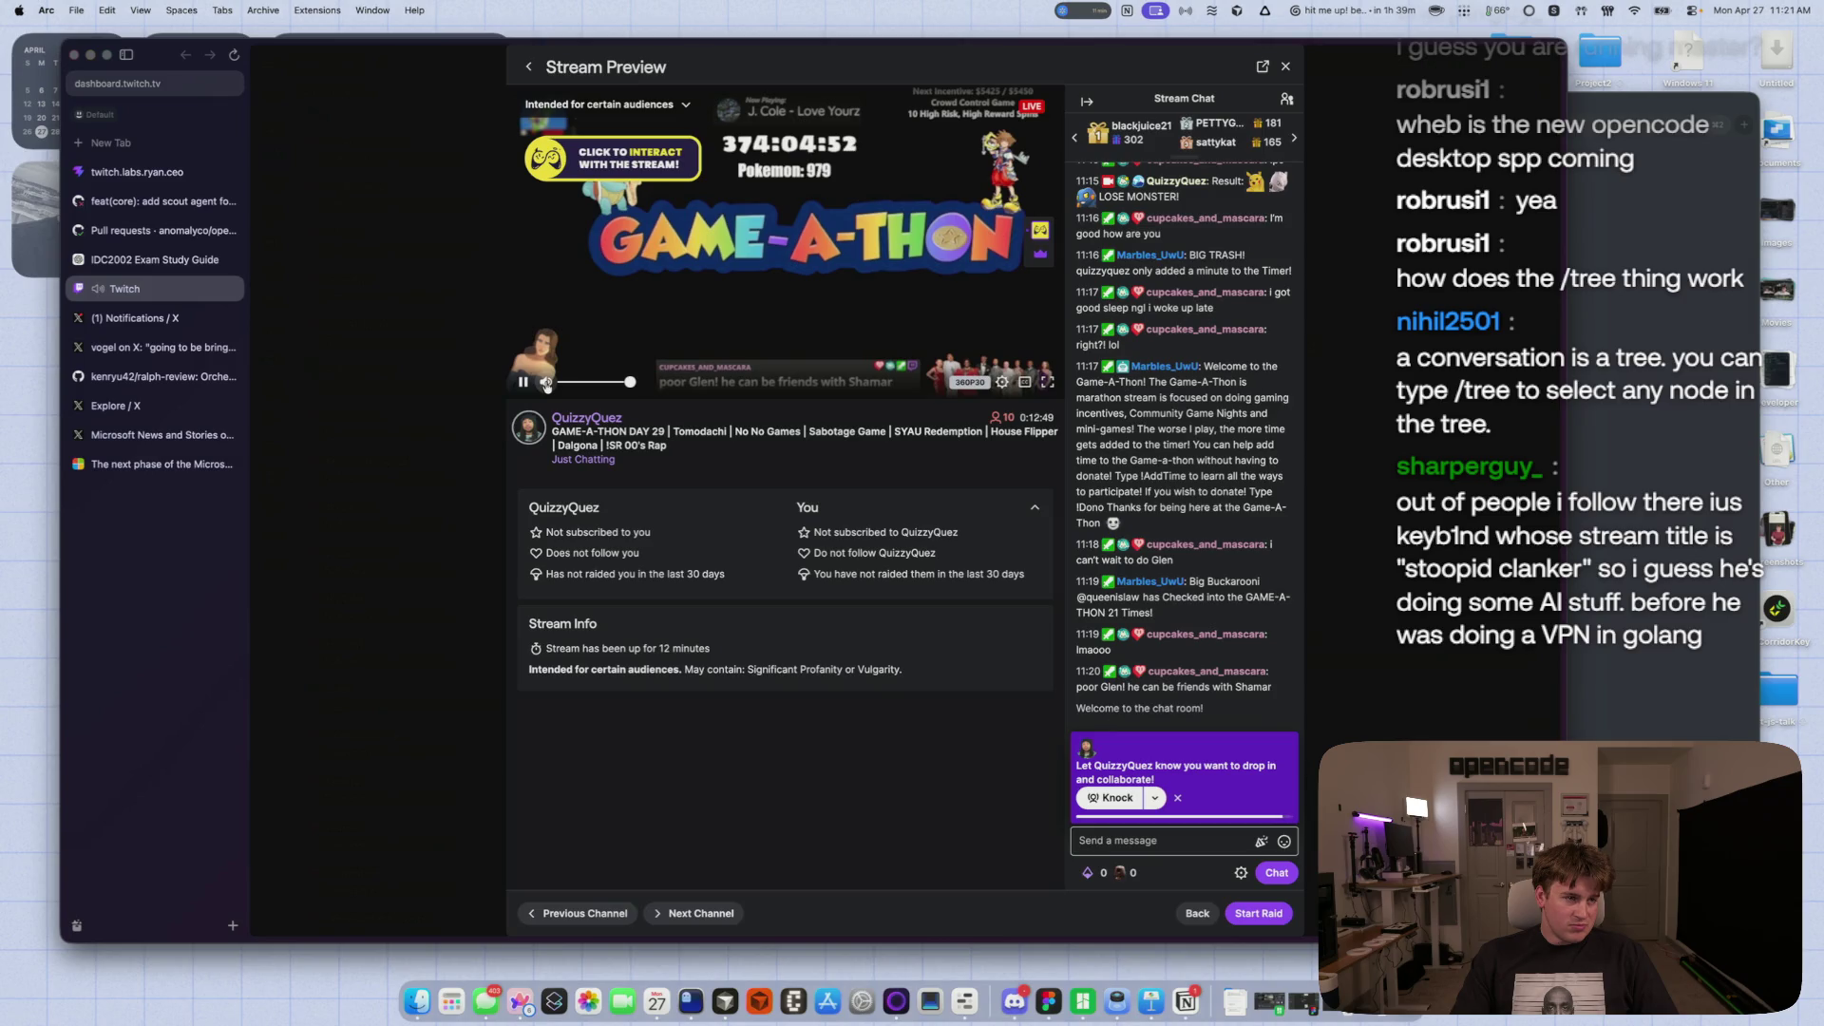